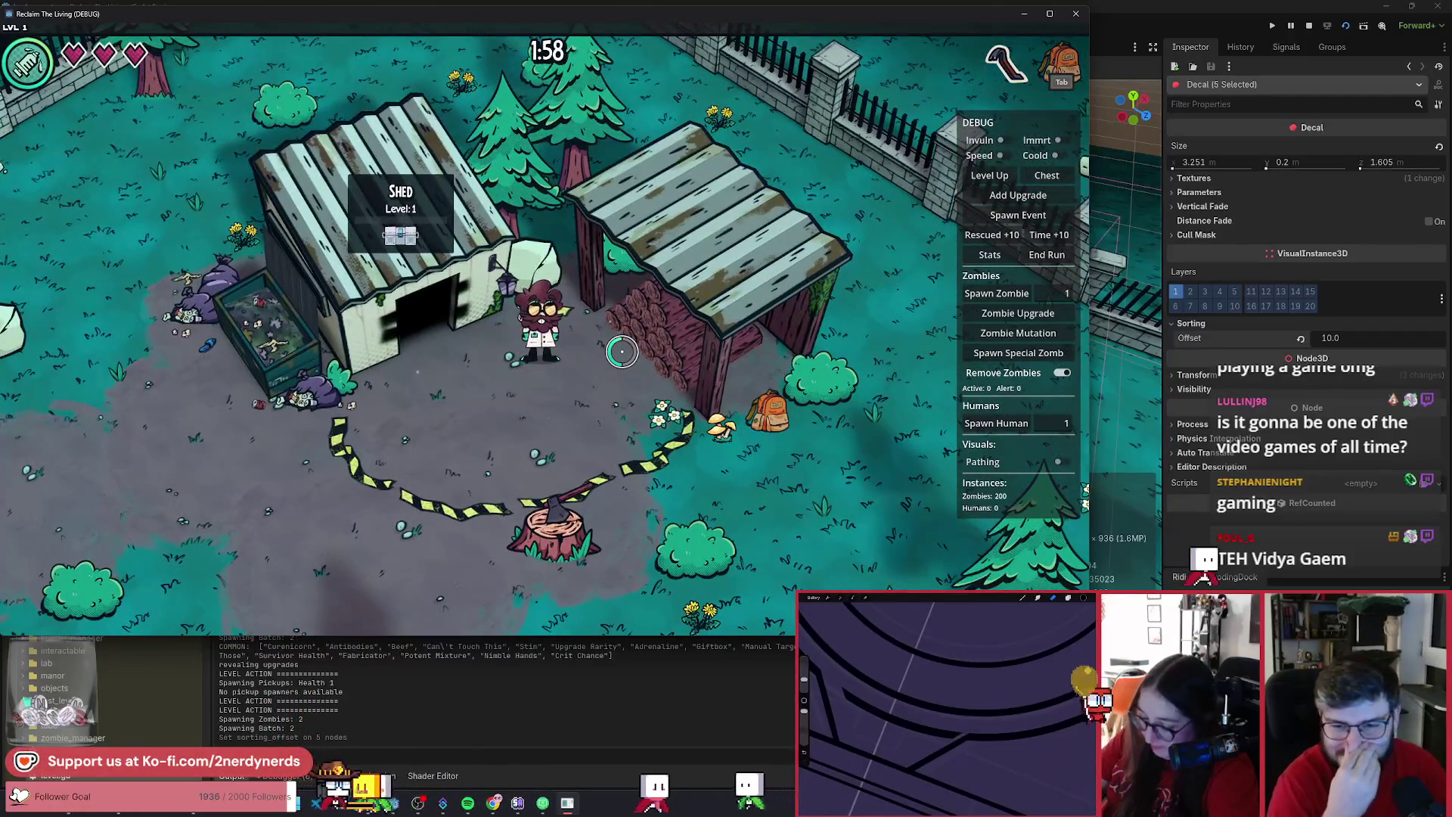
- Walk the character around the caution-tape ring by the shed until the Sneezers/Armored mutation choice appears
{"action": "key", "text": "w"}
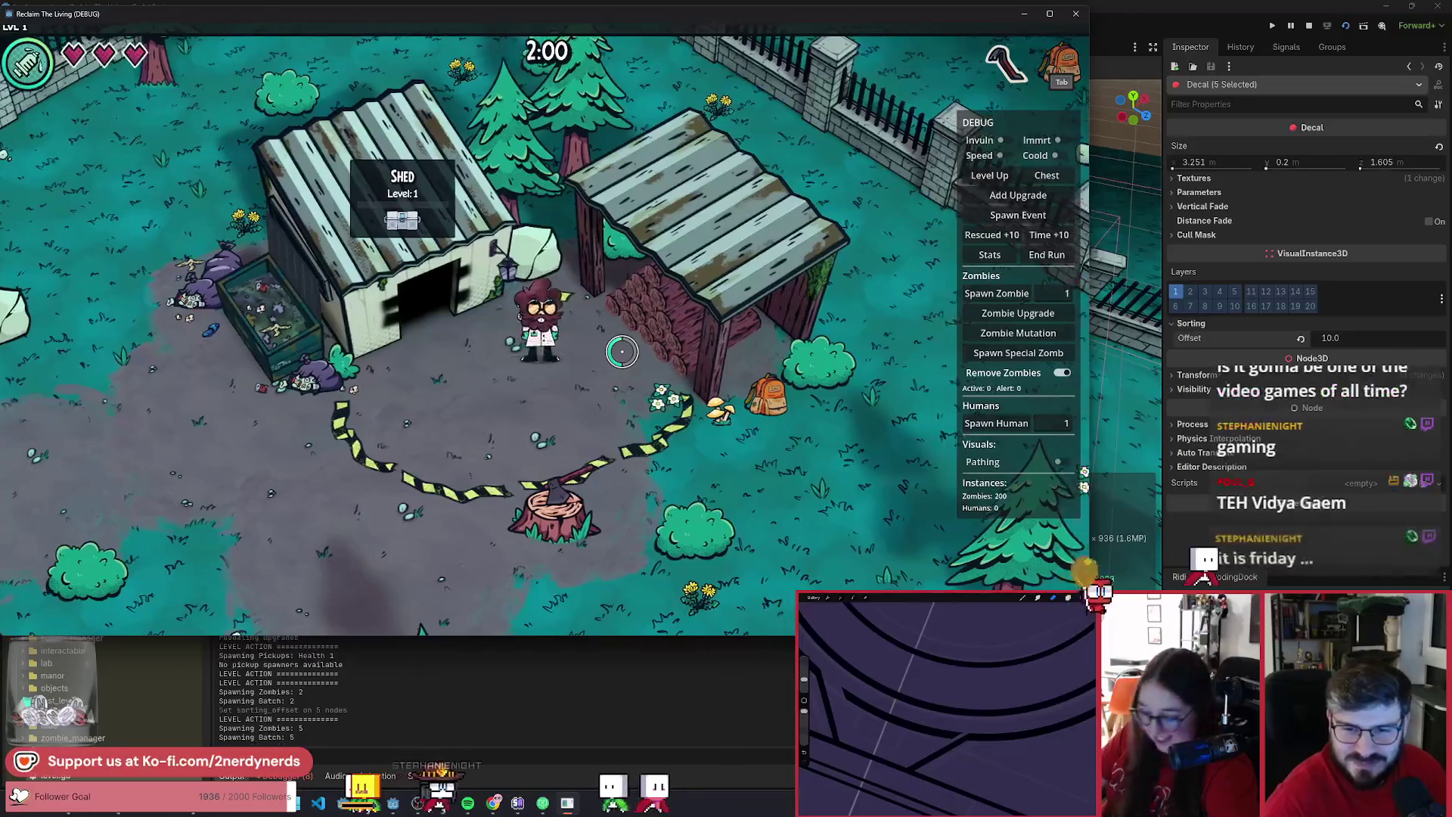
{"action": "key", "text": "a+s"}
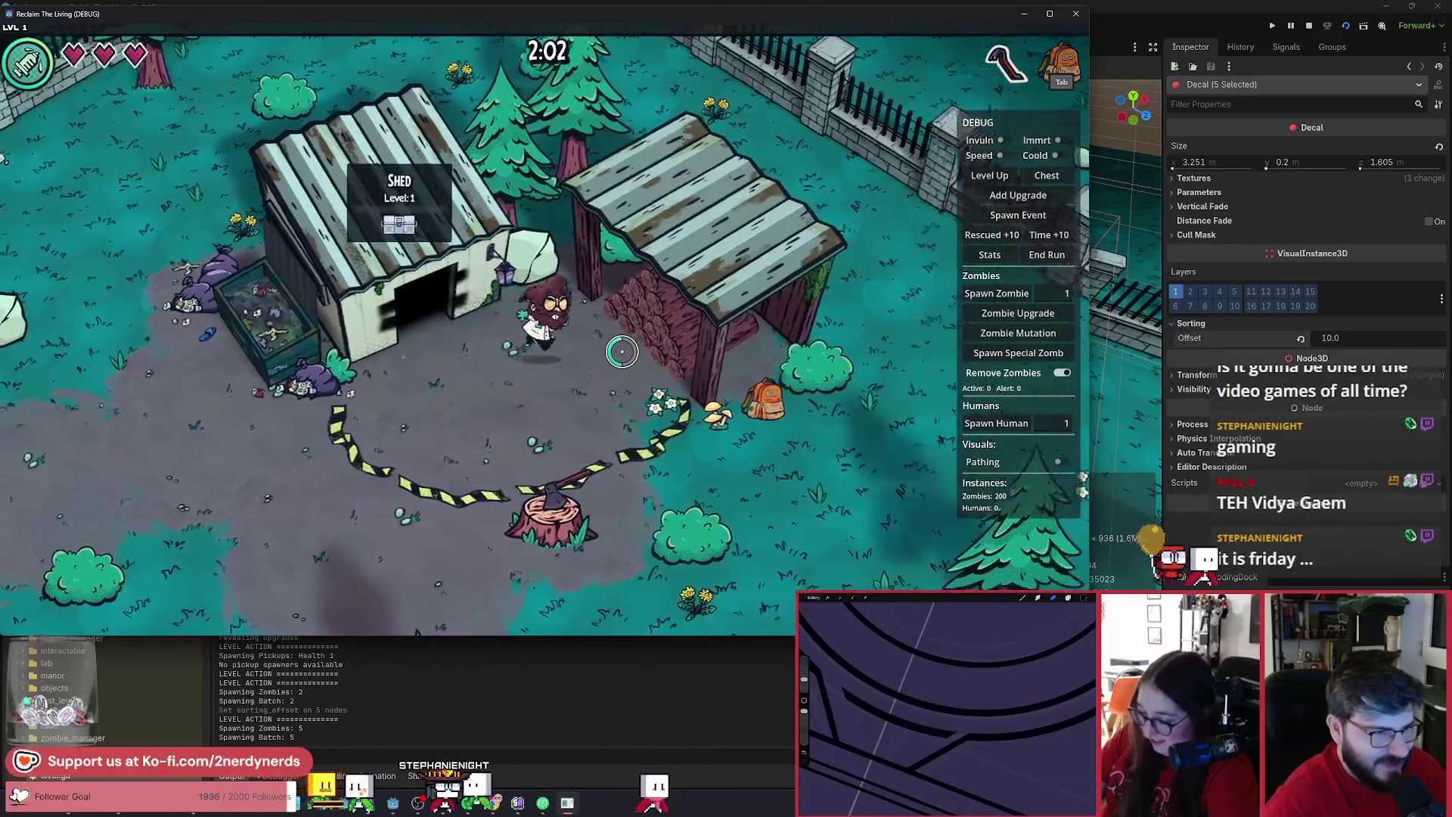
{"action": "key", "text": "s+d"}
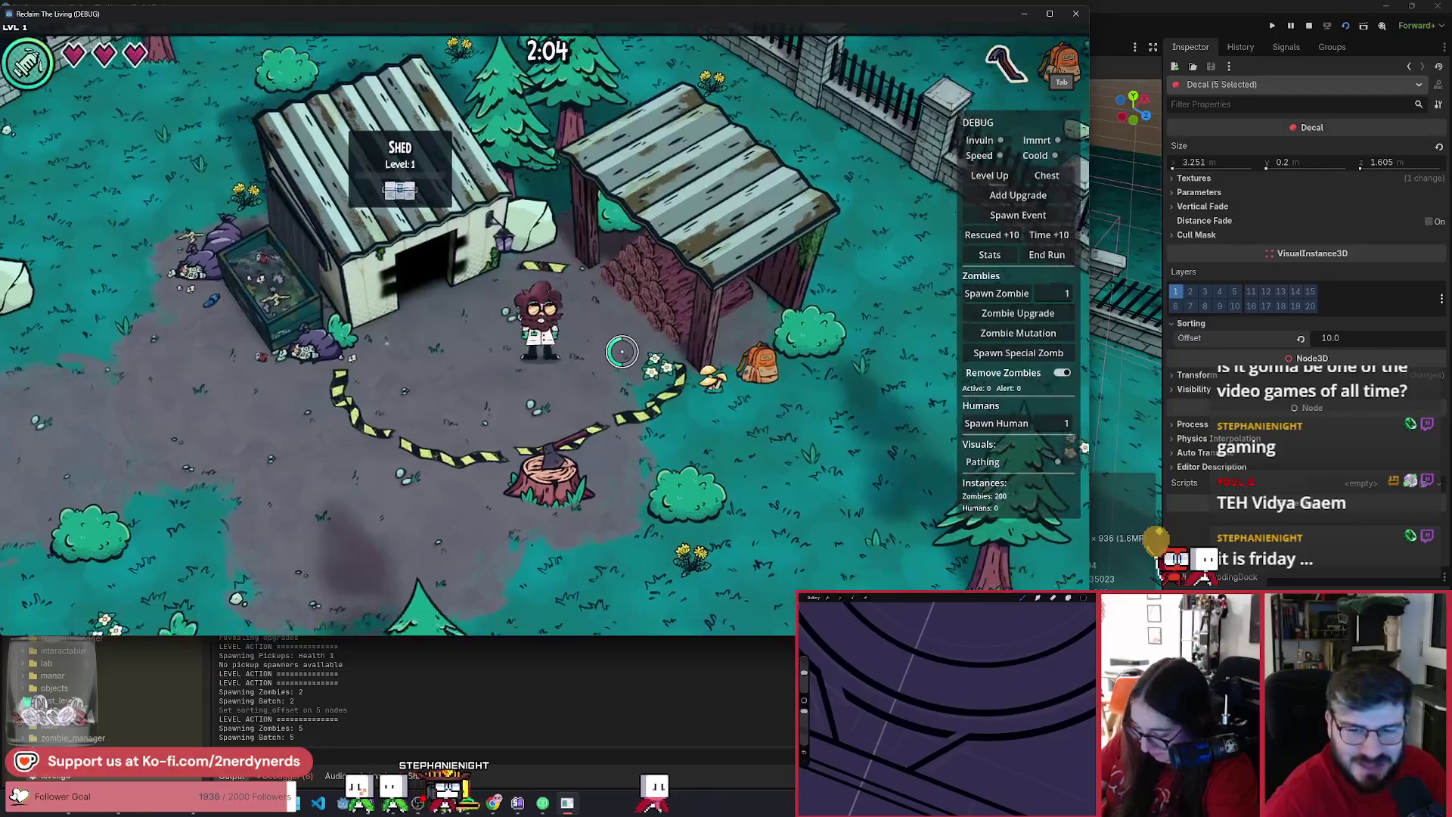
{"action": "key", "text": "w+d"}
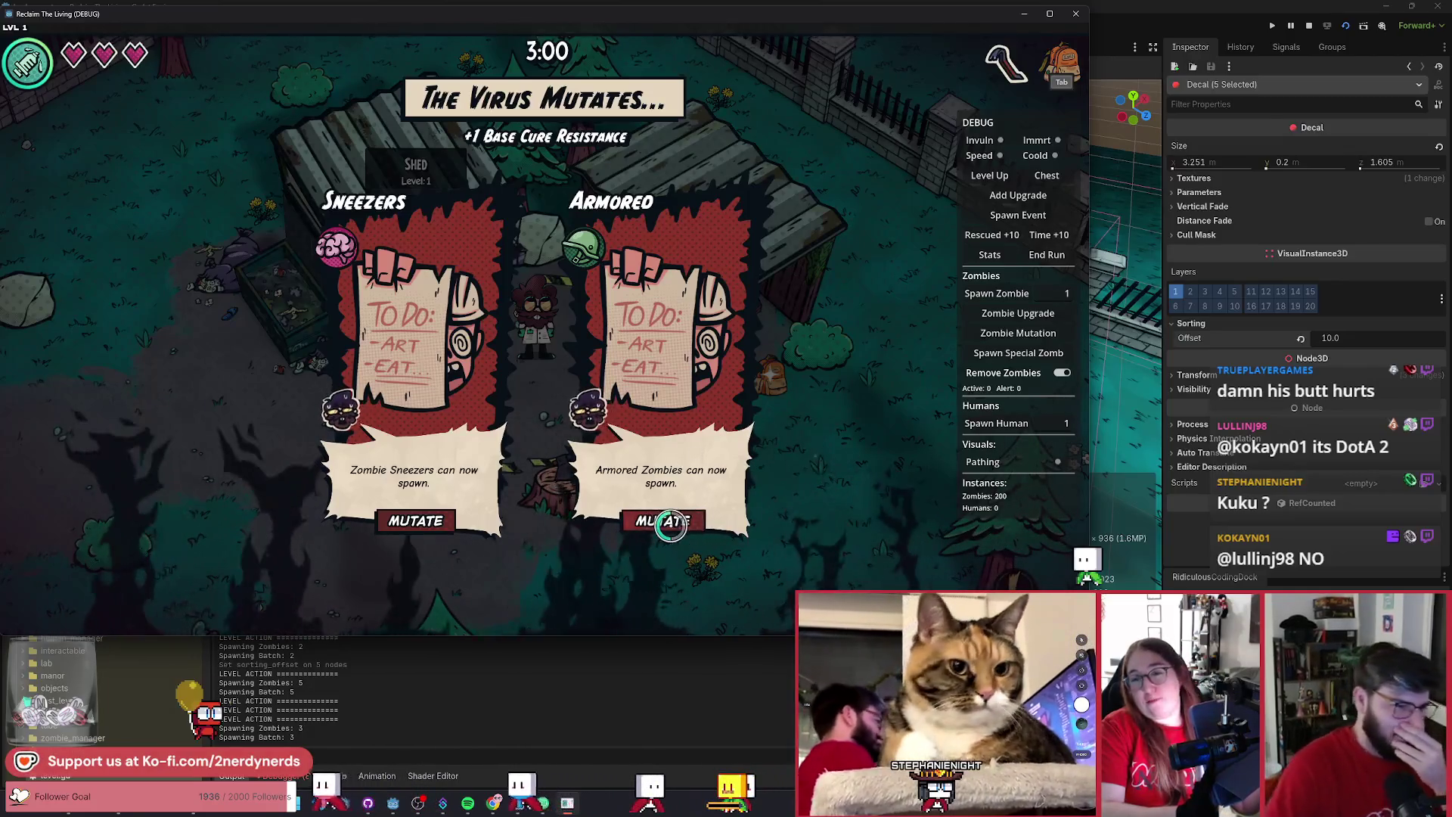
- Choose the Armored mutation and walk down-left away from the shed toward the picnic table
{"action": "left_click", "coordinate": [670, 523]}
{"action": "key", "text": "a+s"}
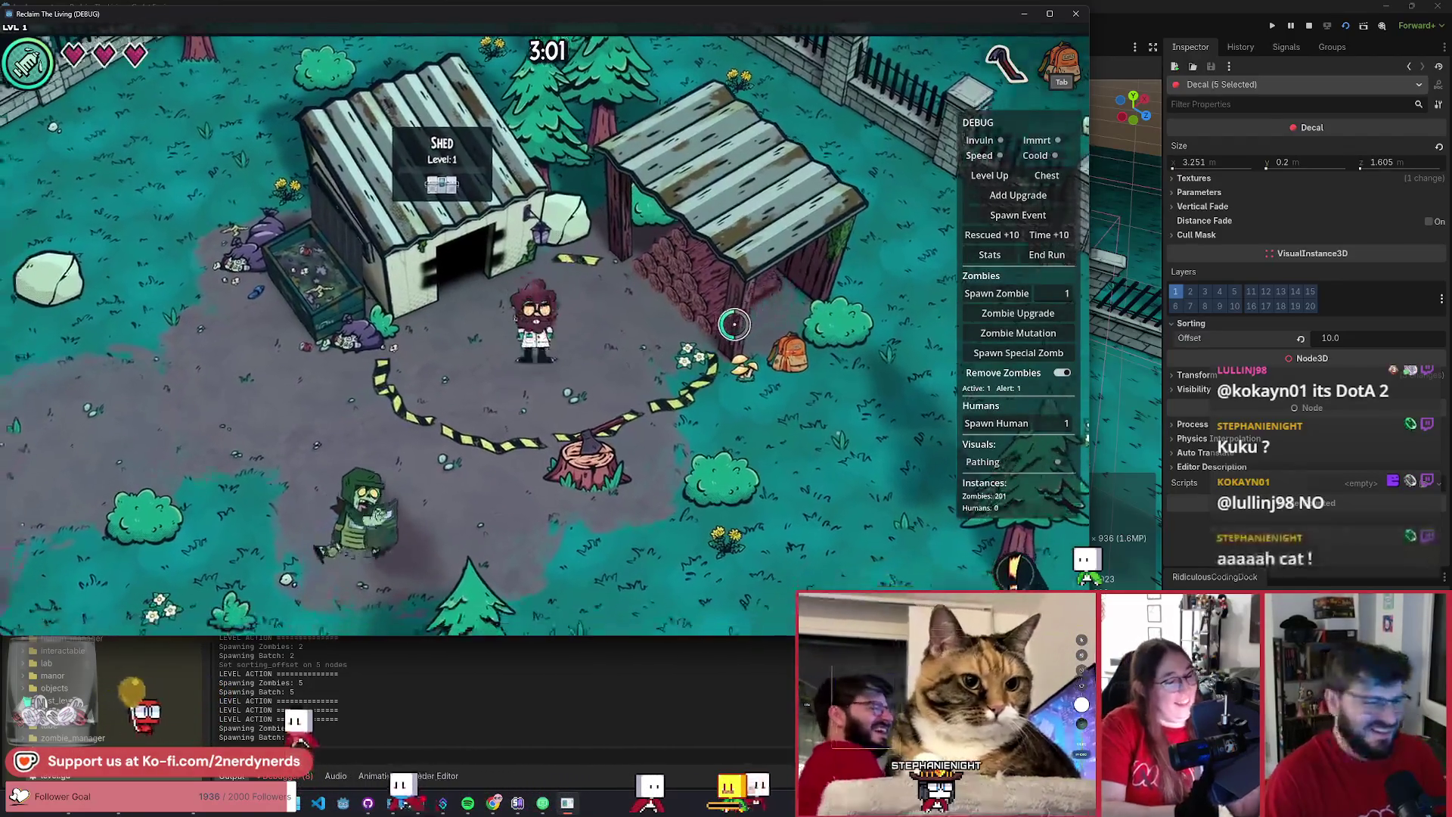
{"action": "key", "text": "a+s"}
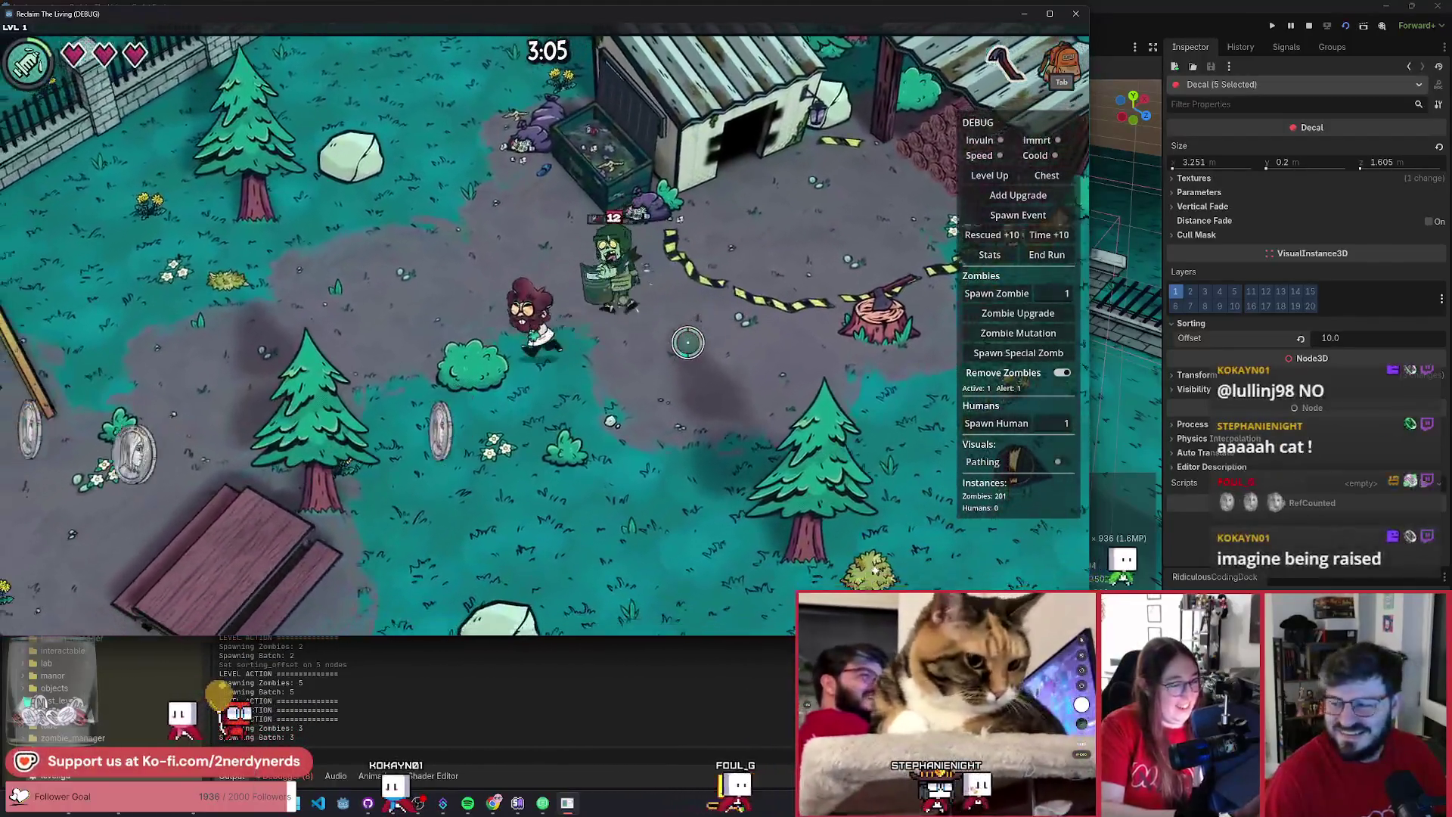
{"action": "key", "text": "a+s"}
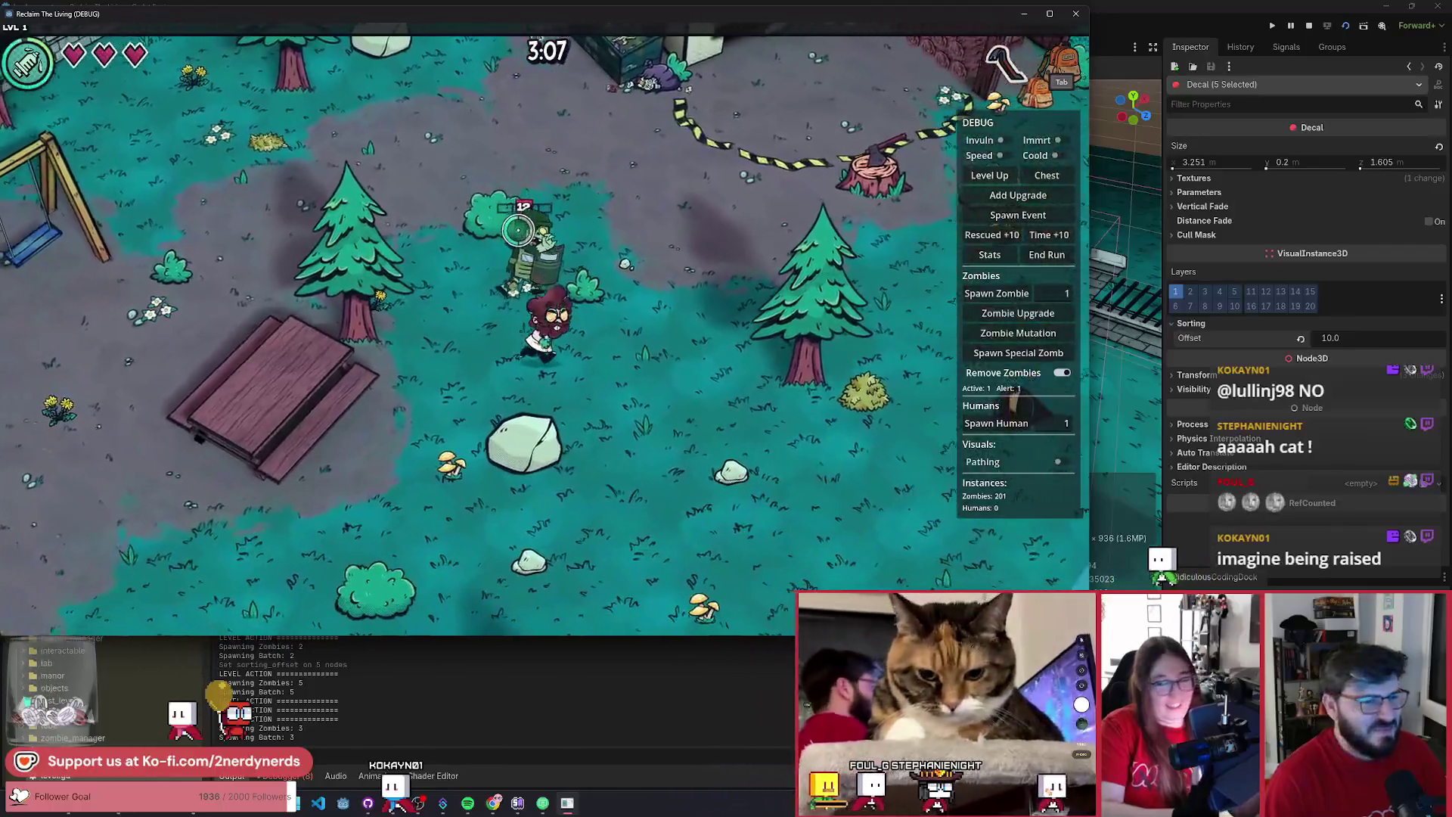
- Circle back around the taped stump, then head up-left toward the shed and fence
{"action": "key", "text": "w+d"}
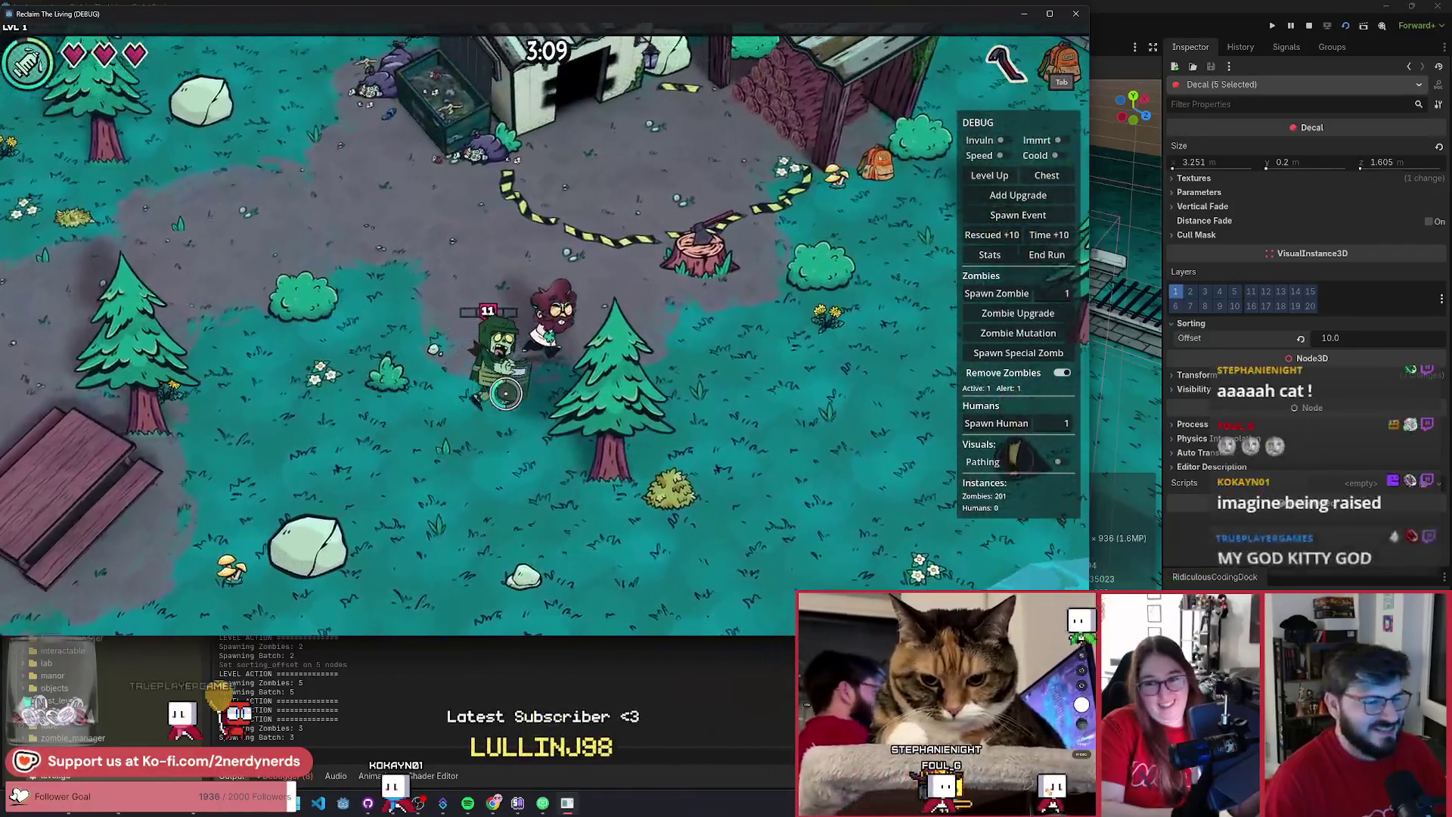
{"action": "key", "text": "w"}
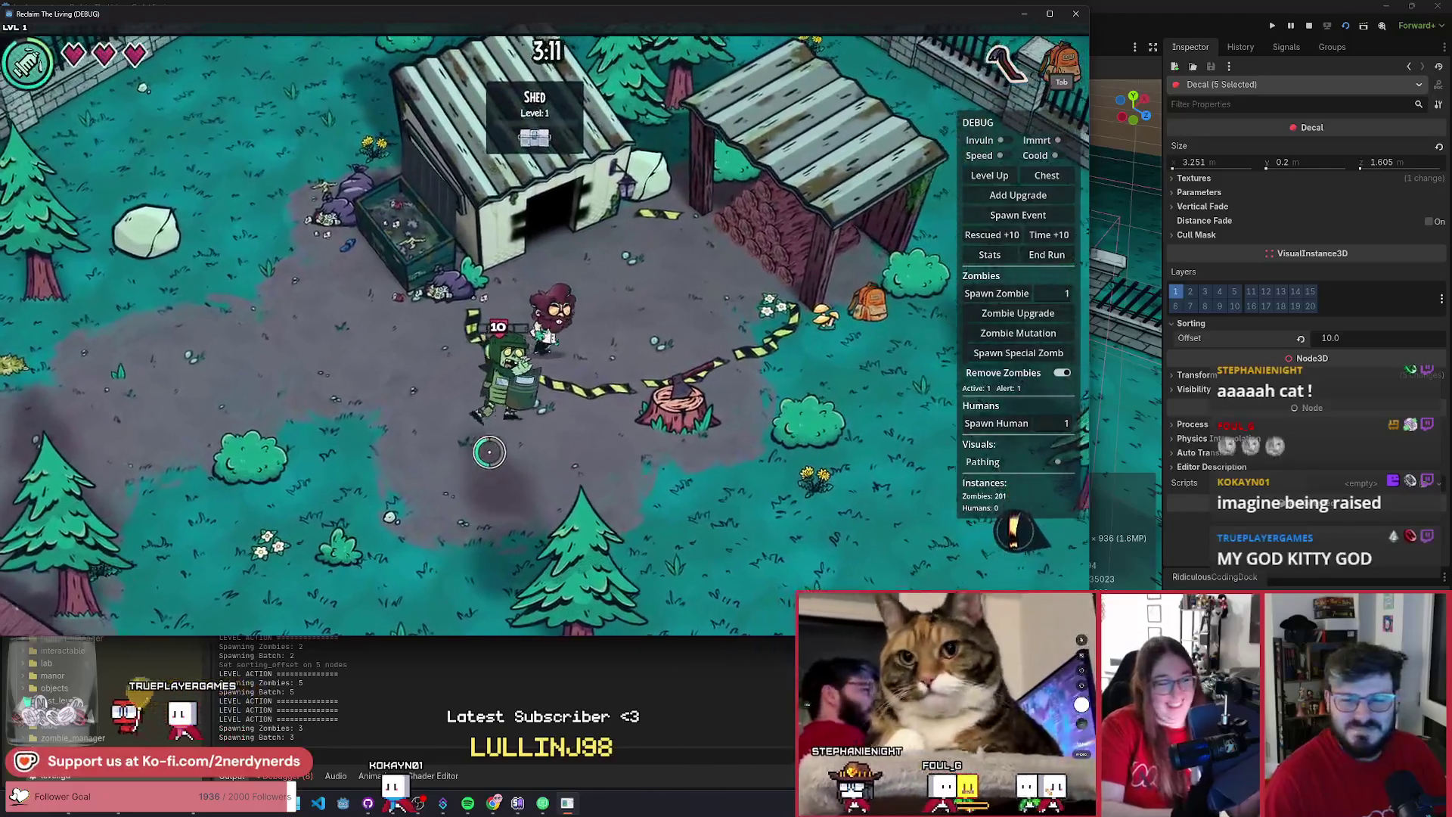
{"action": "key", "text": "d"}
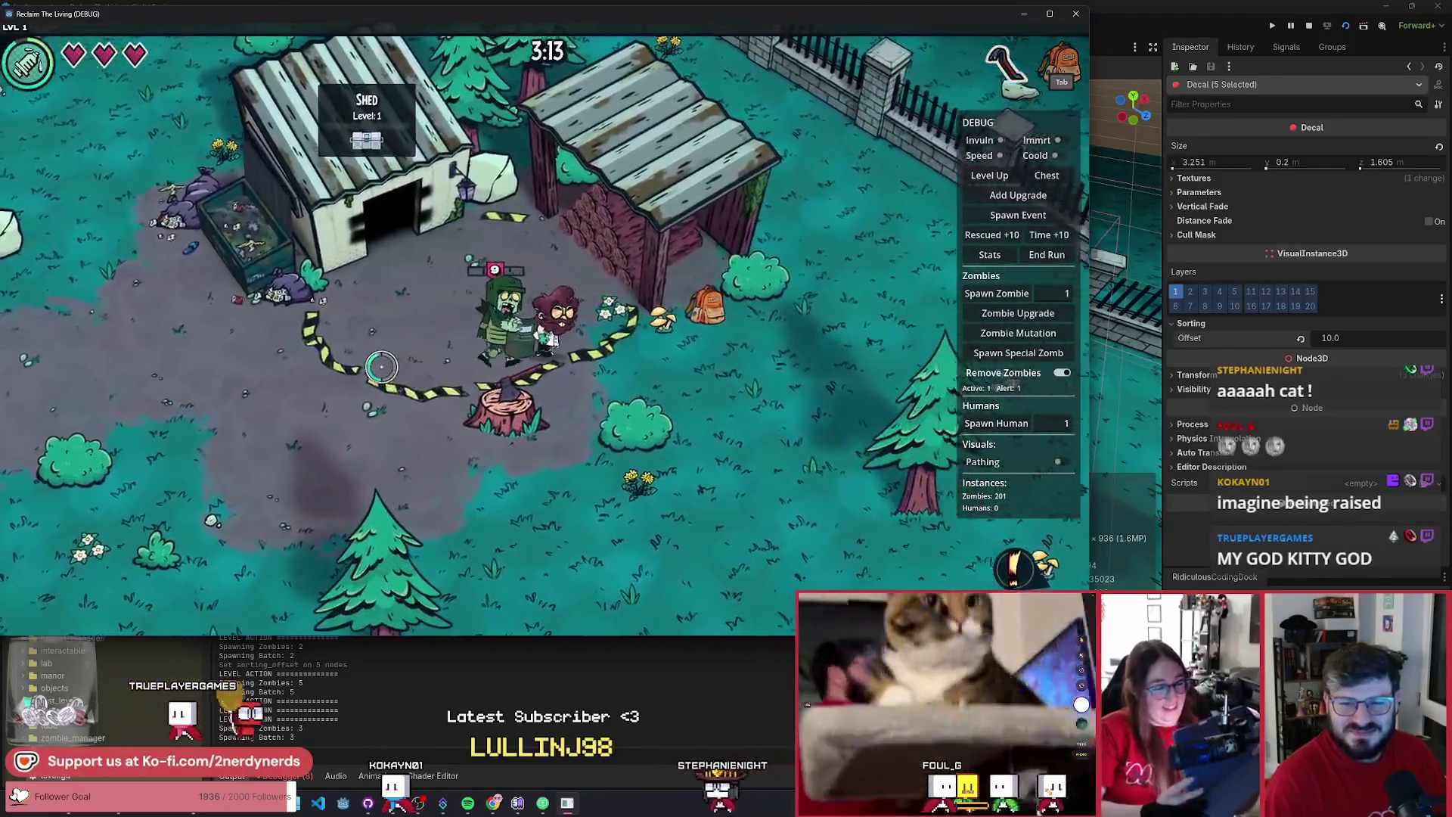
{"action": "key", "text": "s+d"}
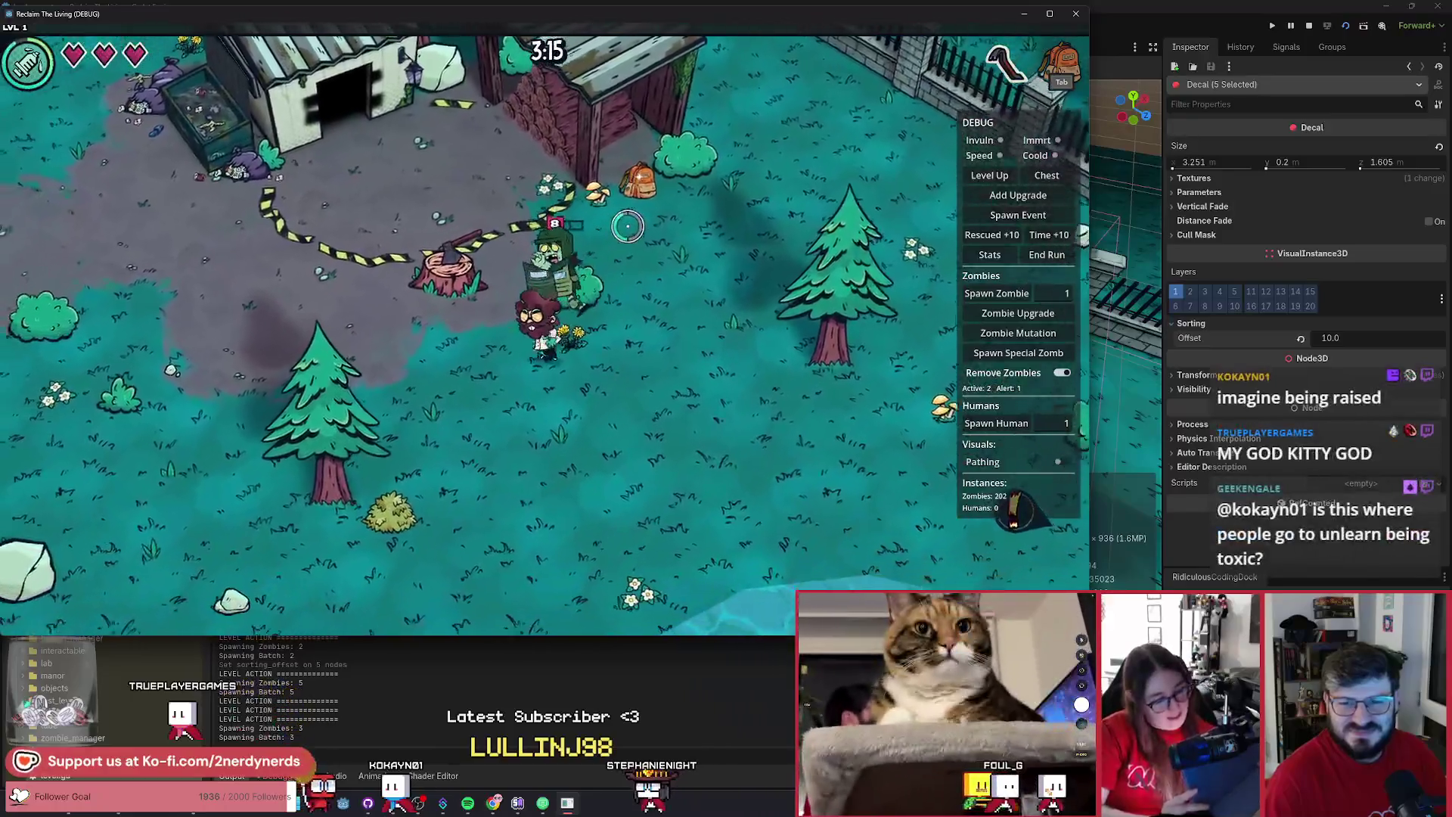
{"action": "key", "text": "a"}
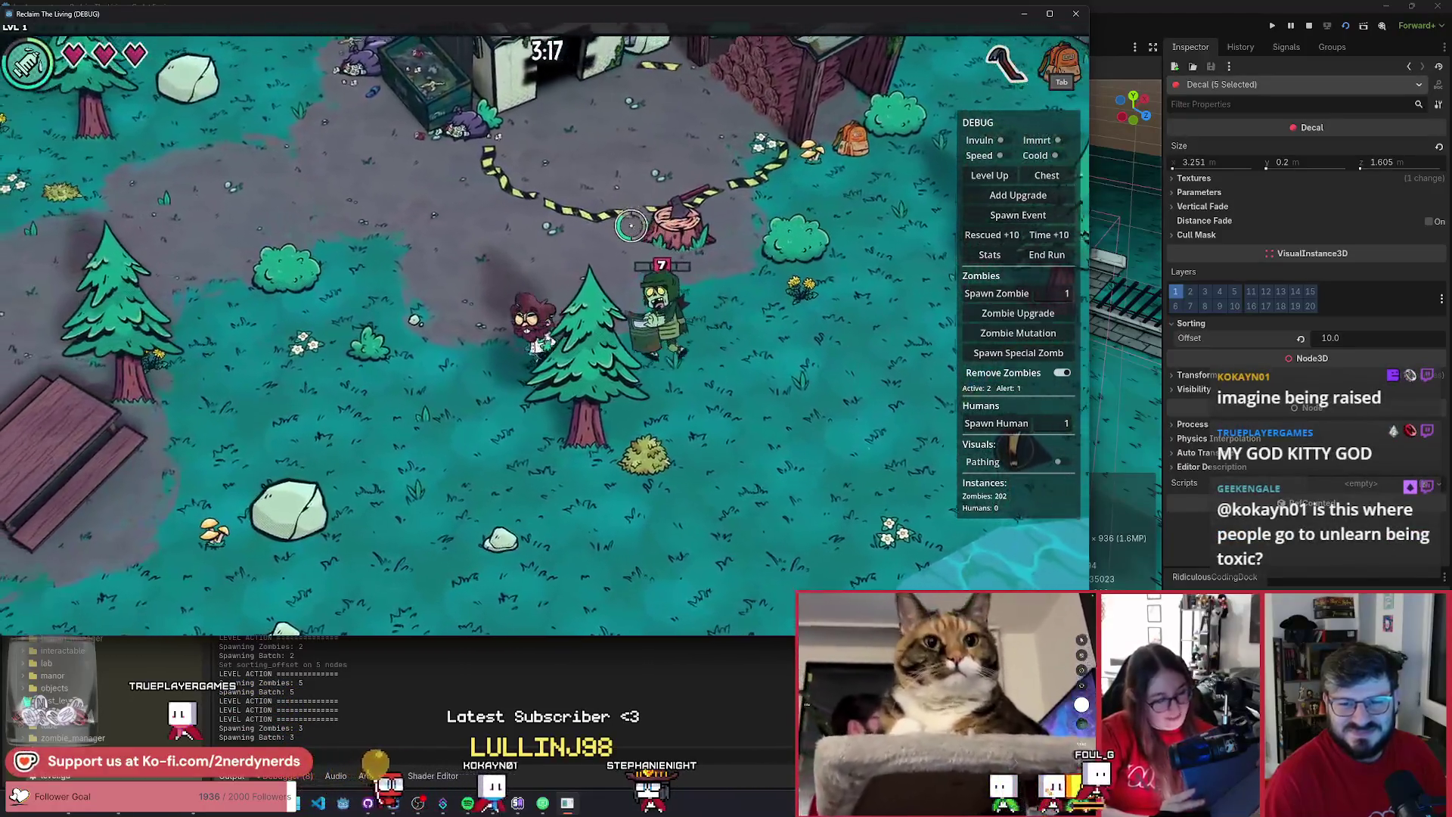
{"action": "key", "text": "w+a"}
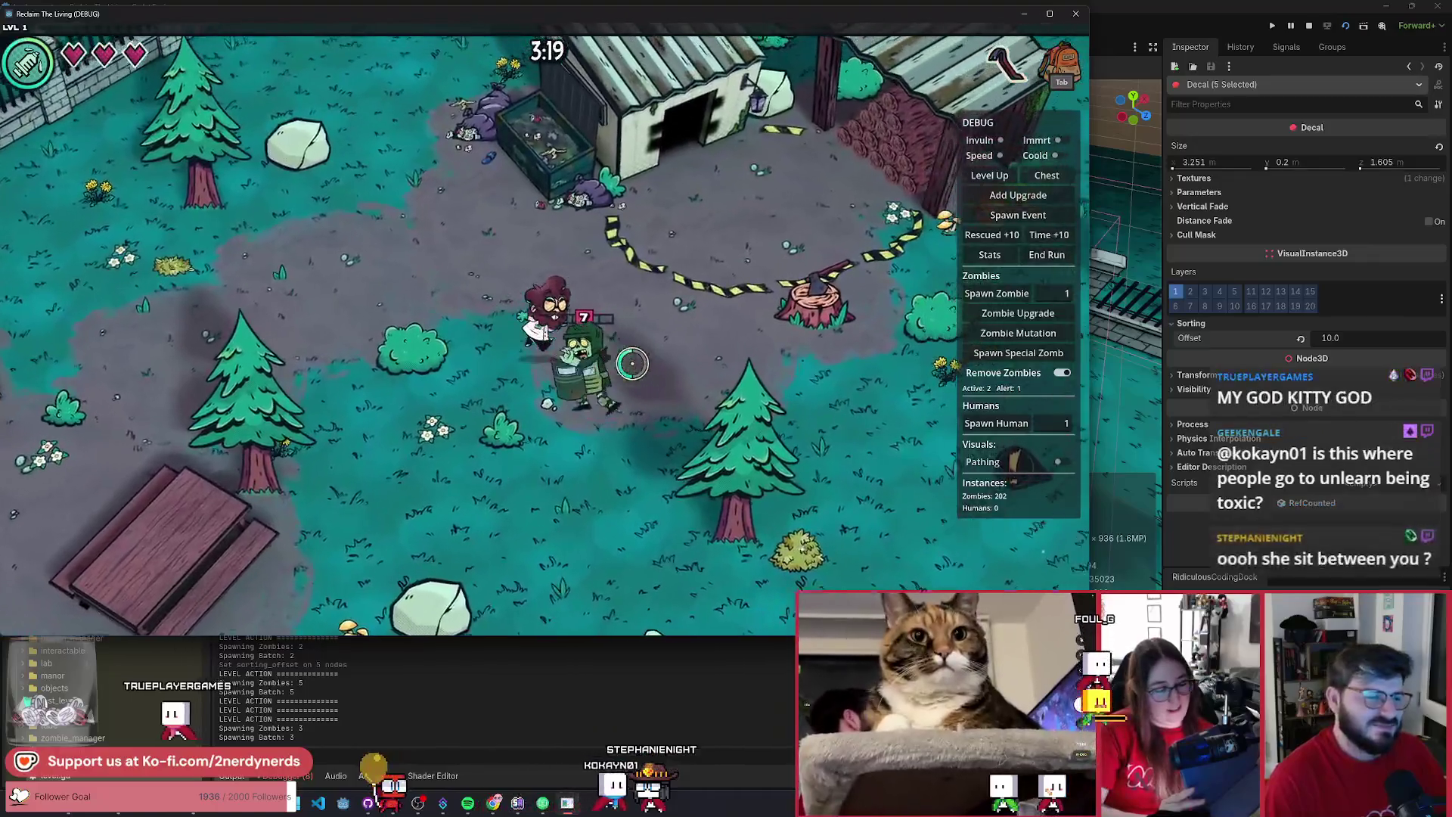
{"action": "key", "text": "w+a"}
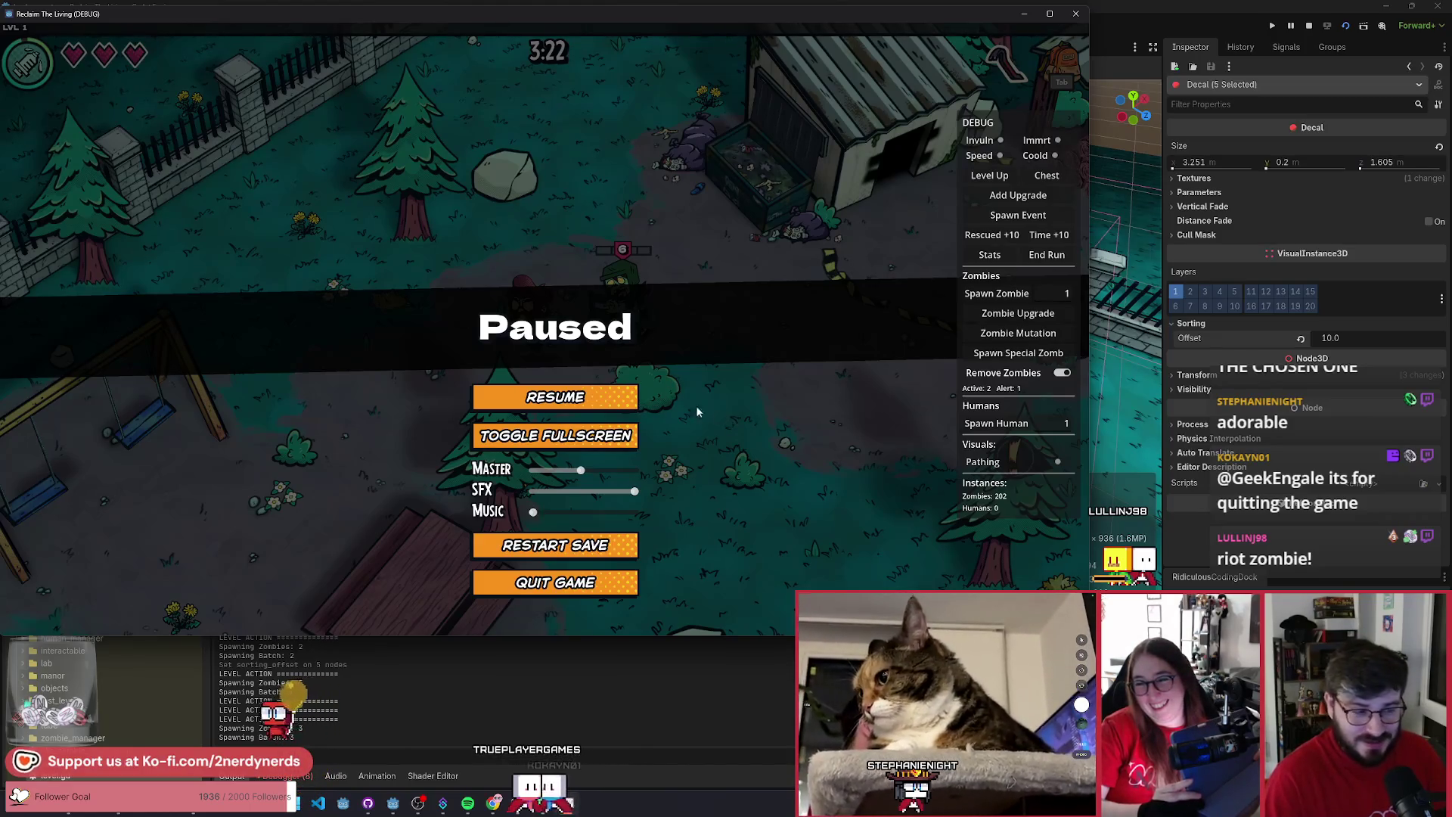
- Resume the game and walk down through the park near the picnic table
{"action": "left_click", "coordinate": [617, 396]}
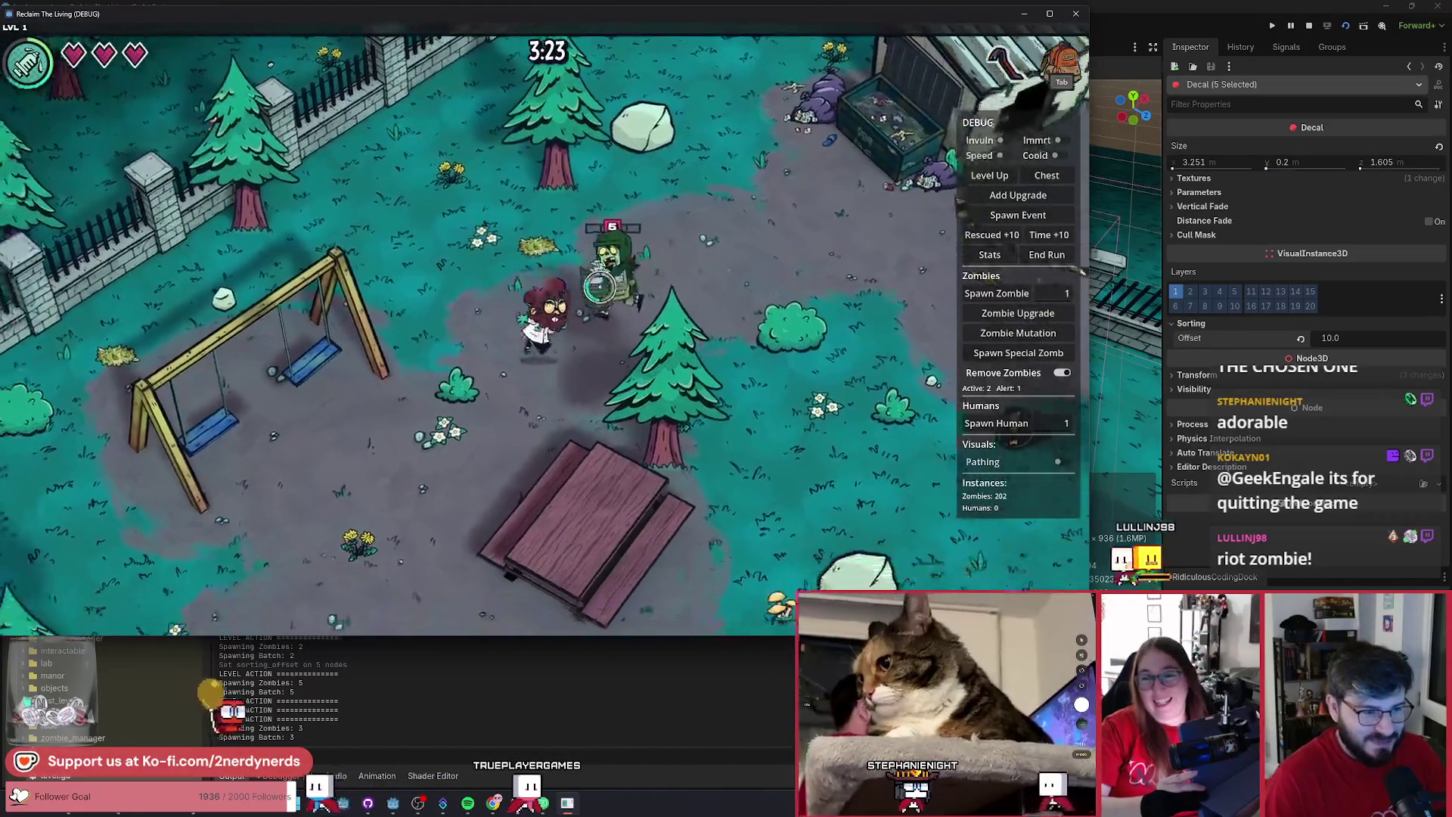
{"action": "key", "text": "a"}
{"action": "key", "text": "s"}
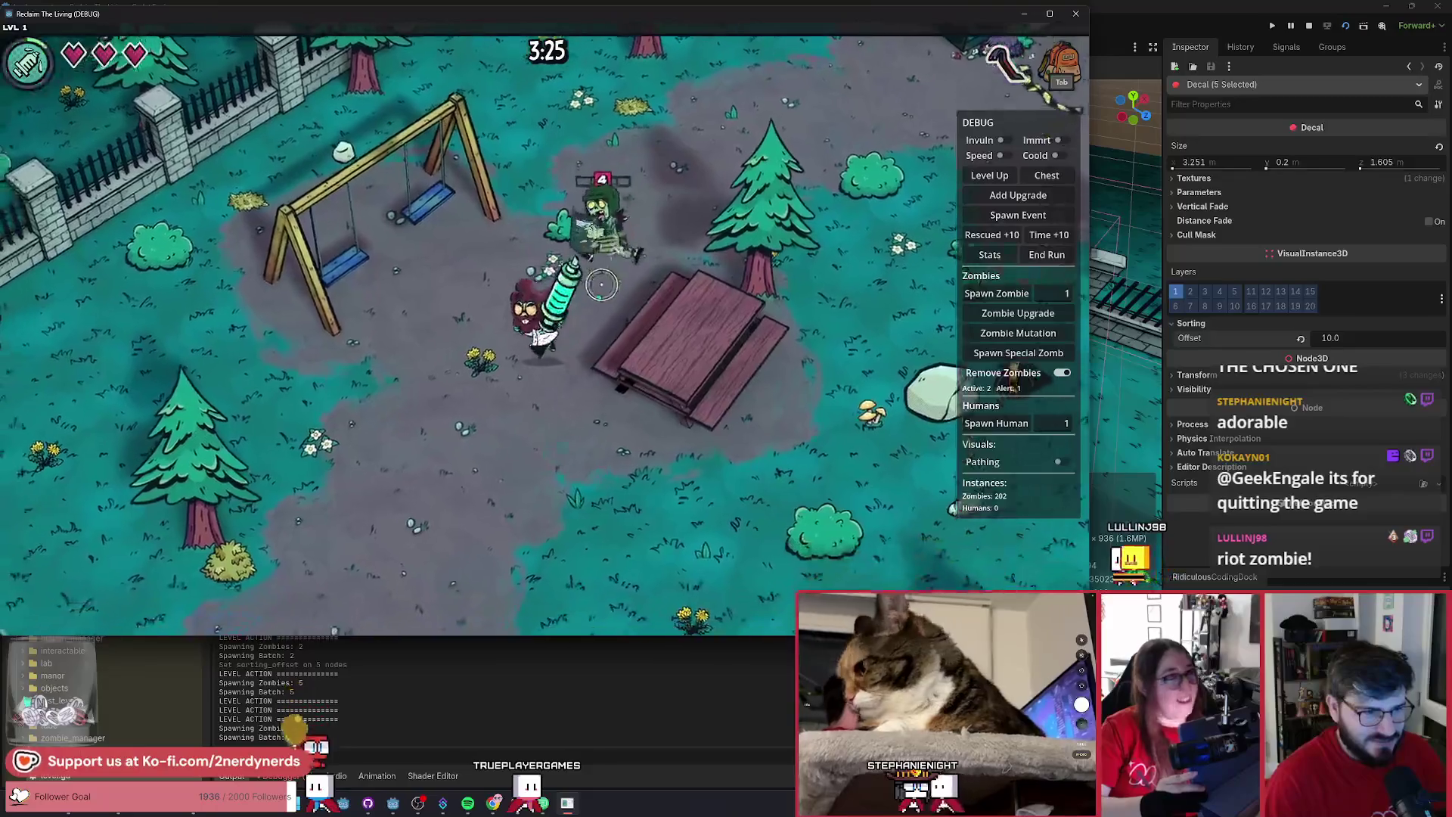
{"action": "key", "text": "s"}
{"action": "key", "text": "d"}
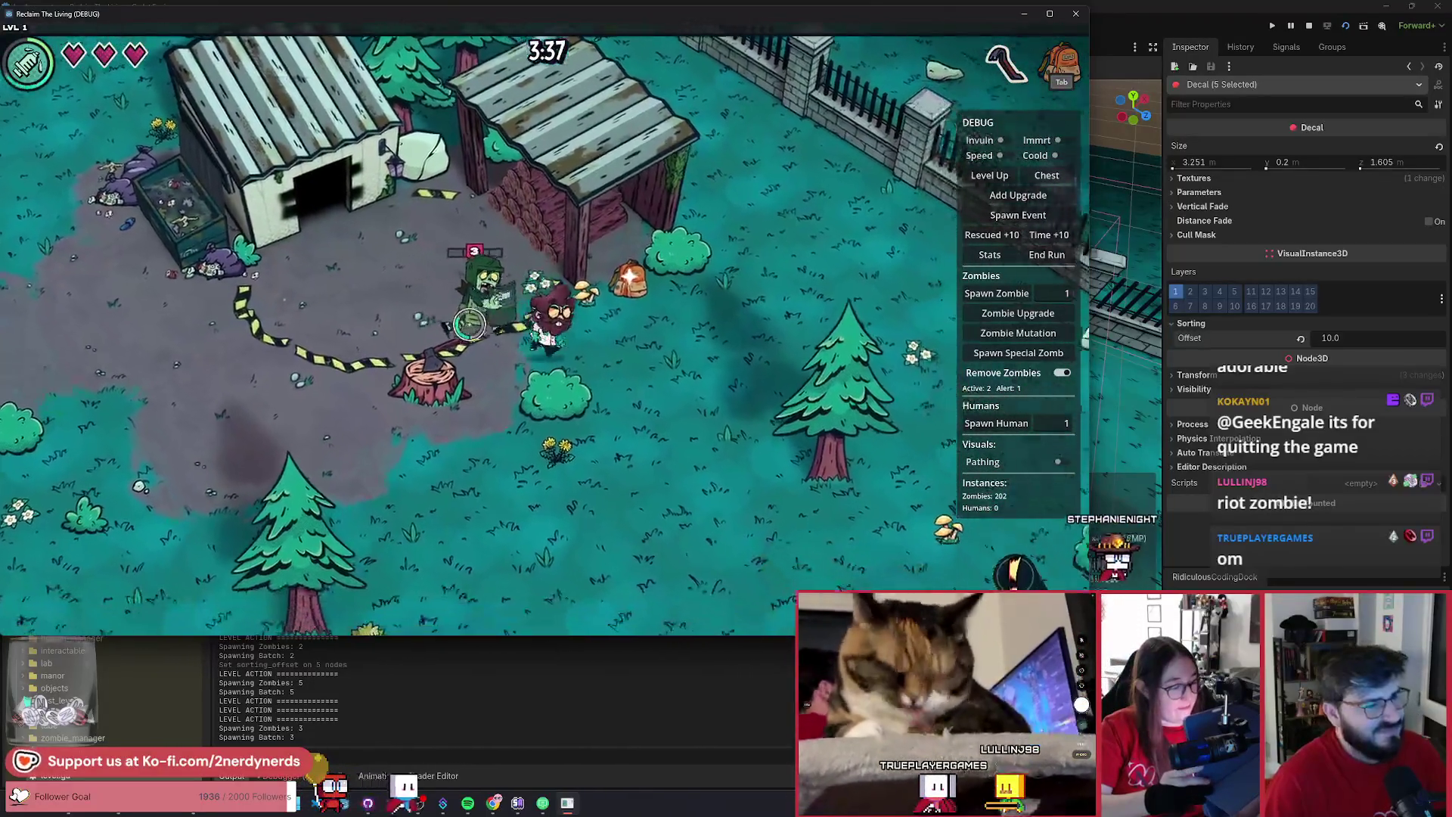
- Walk left below the taped stump to the swings, loop back past the shed, and pause at 3:53
{"action": "key", "text": "a"}
{"action": "key", "text": "s"}
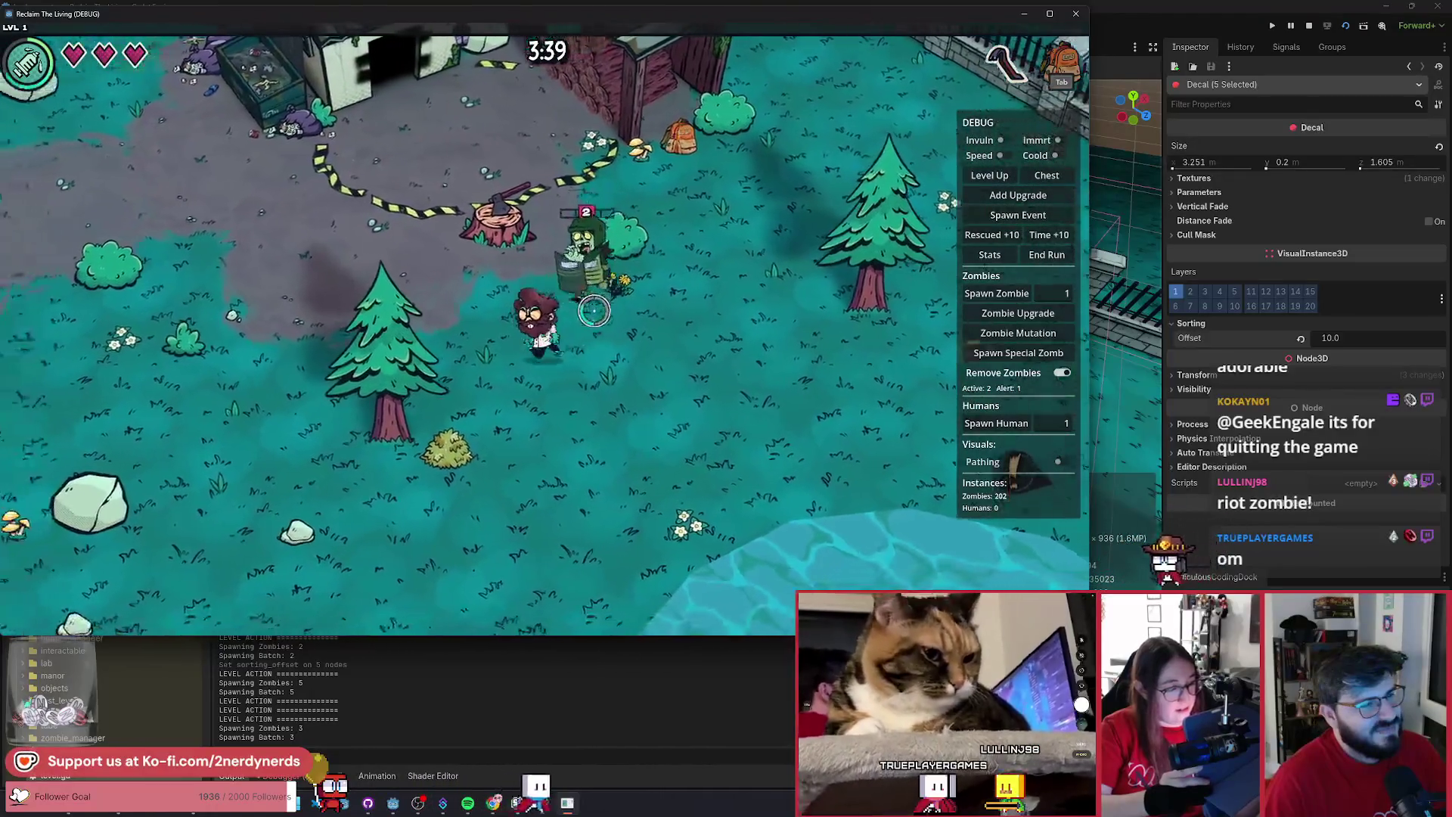
{"action": "key", "text": "a"}
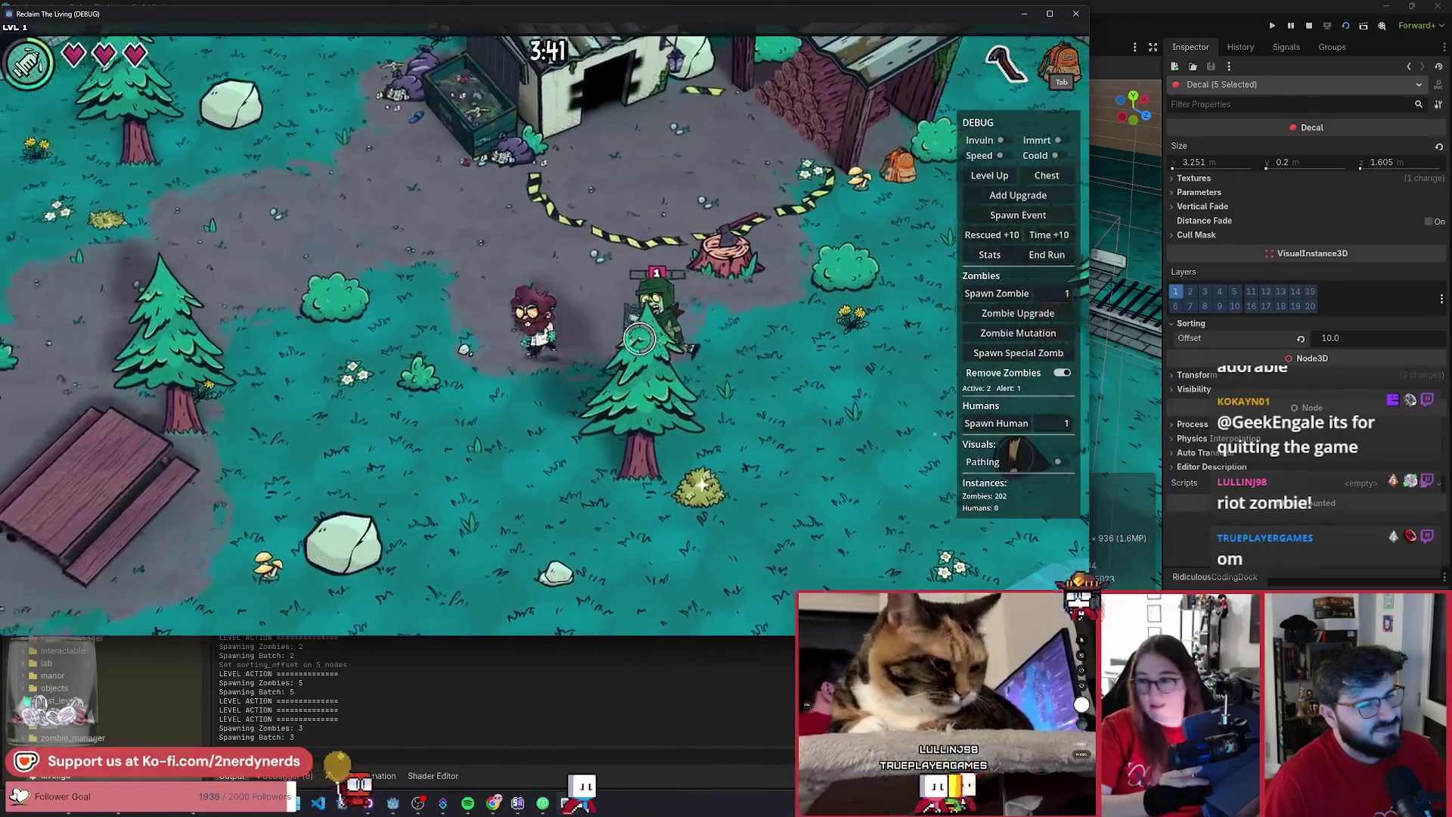
{"action": "key", "text": "a"}
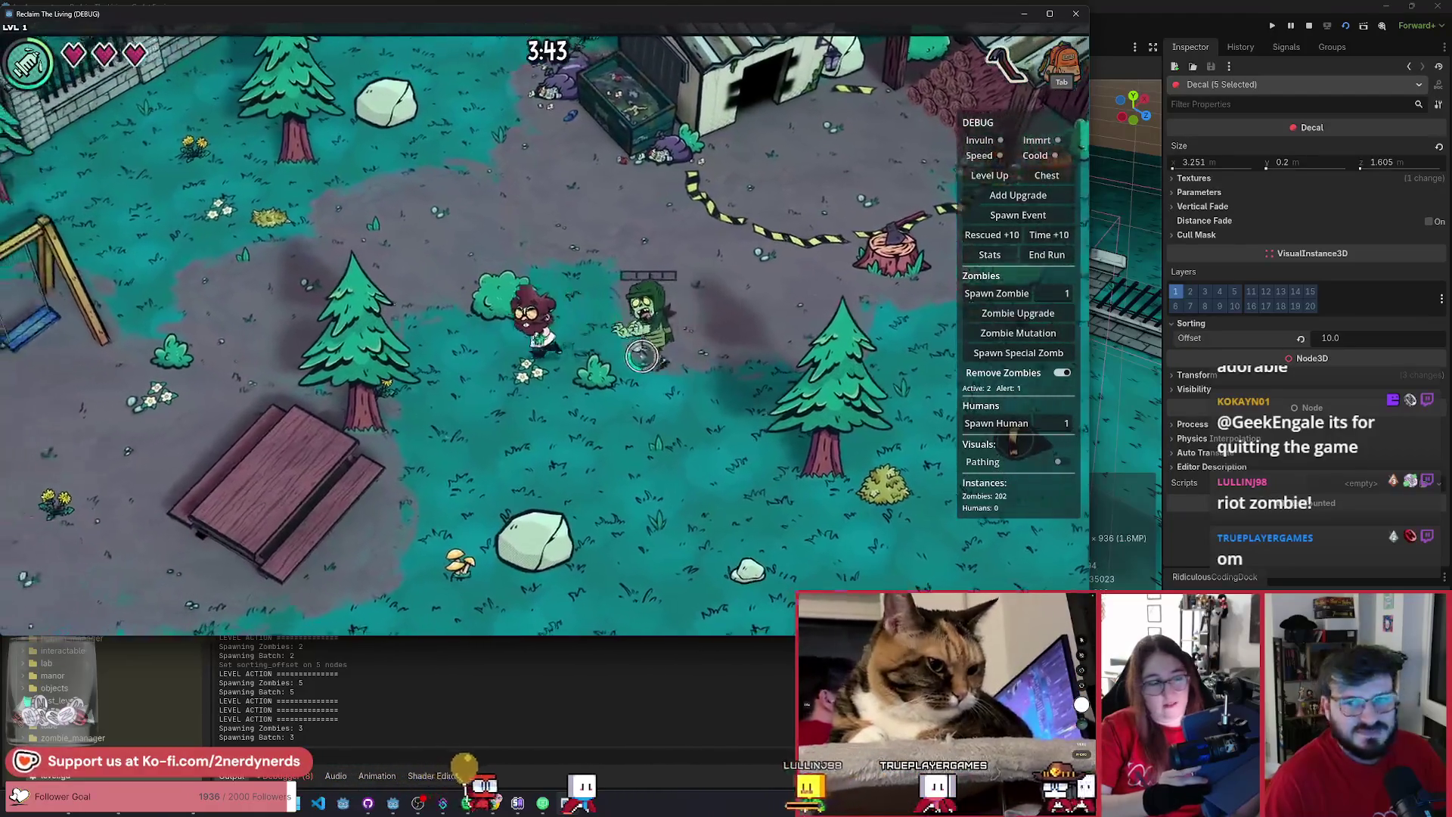
{"action": "key", "text": "w"}
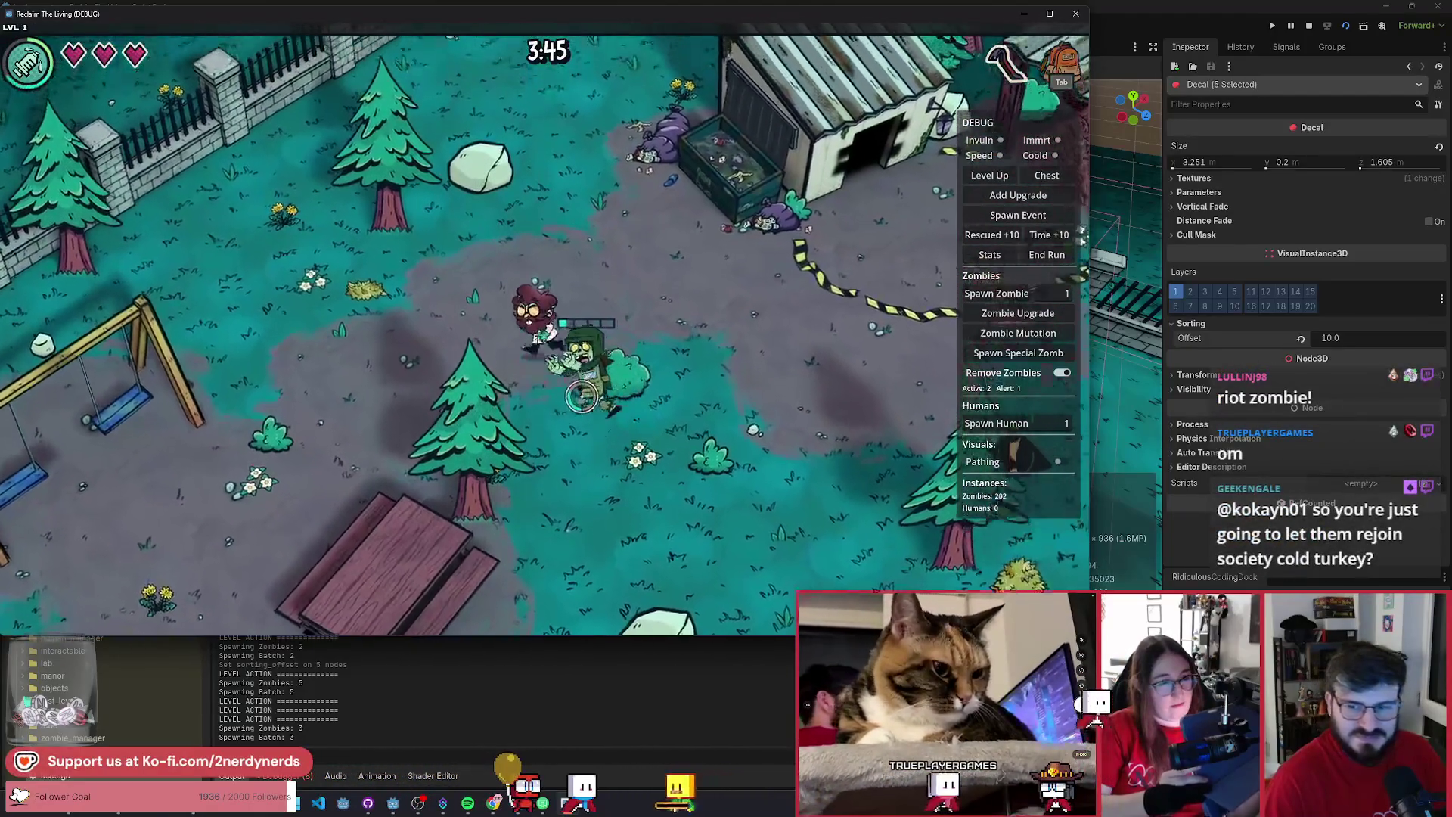
{"action": "key", "text": "d"}
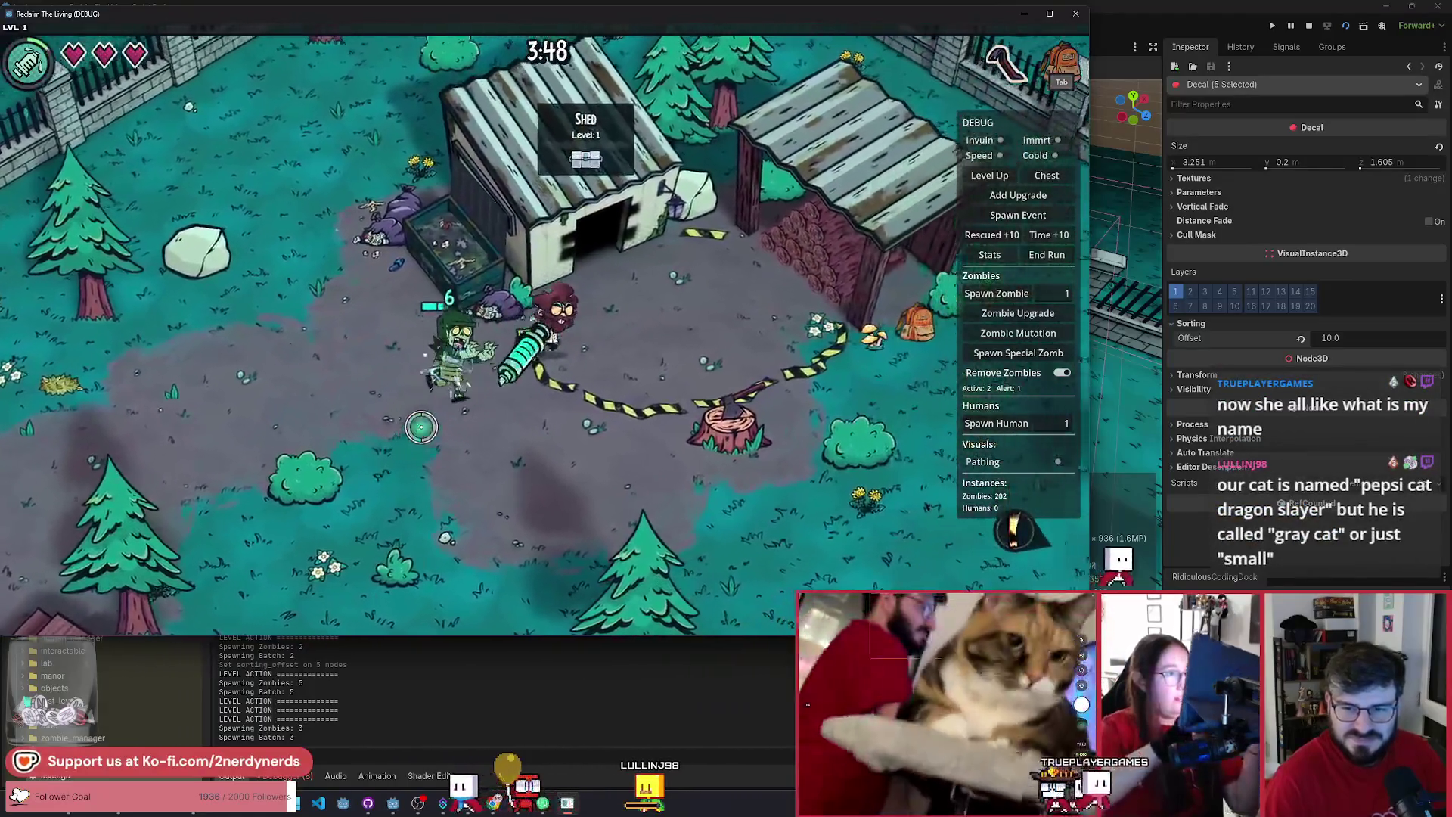
{"action": "key", "text": "d"}
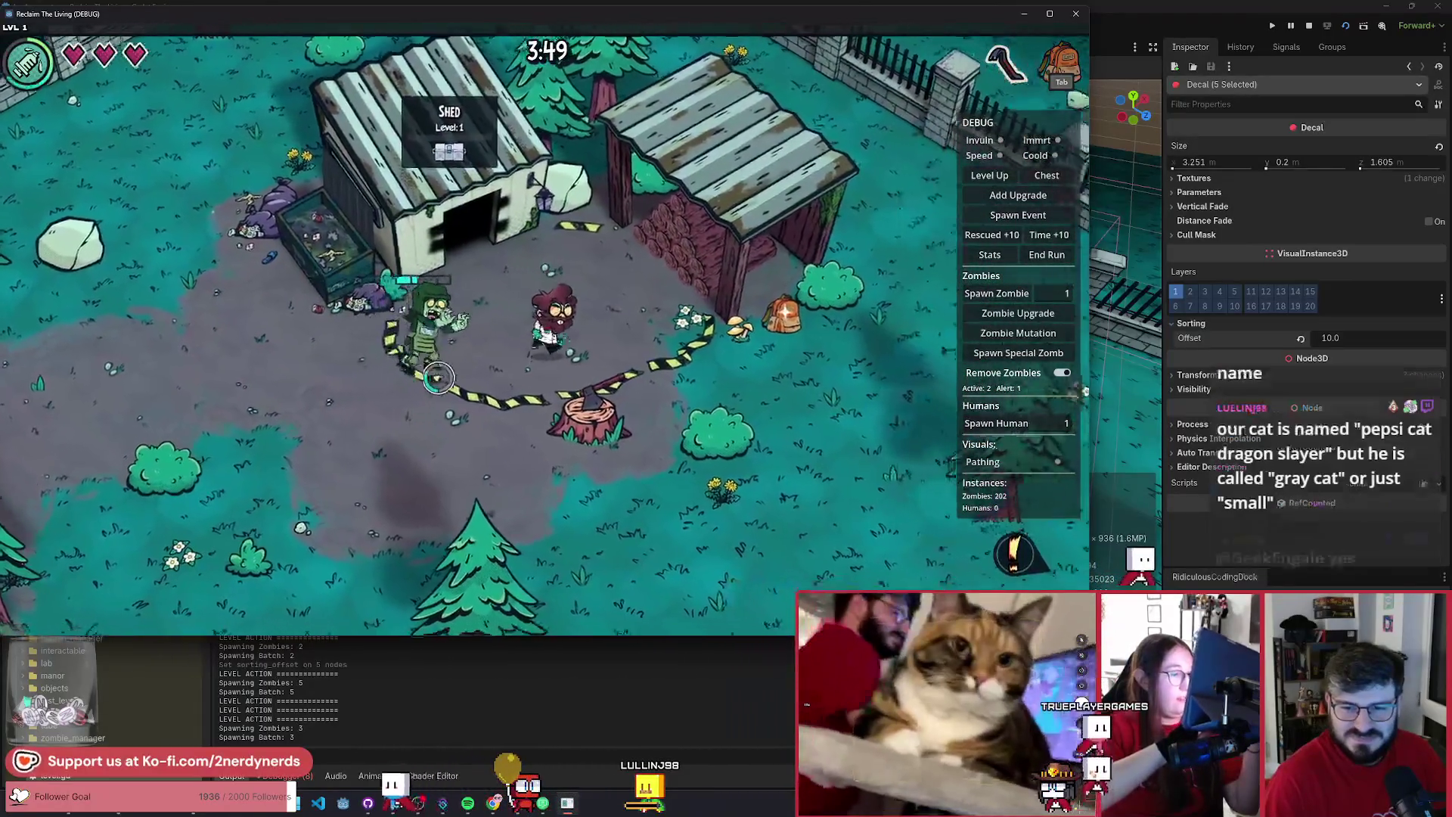
{"action": "key", "text": "s"}
{"action": "key", "text": "s"}
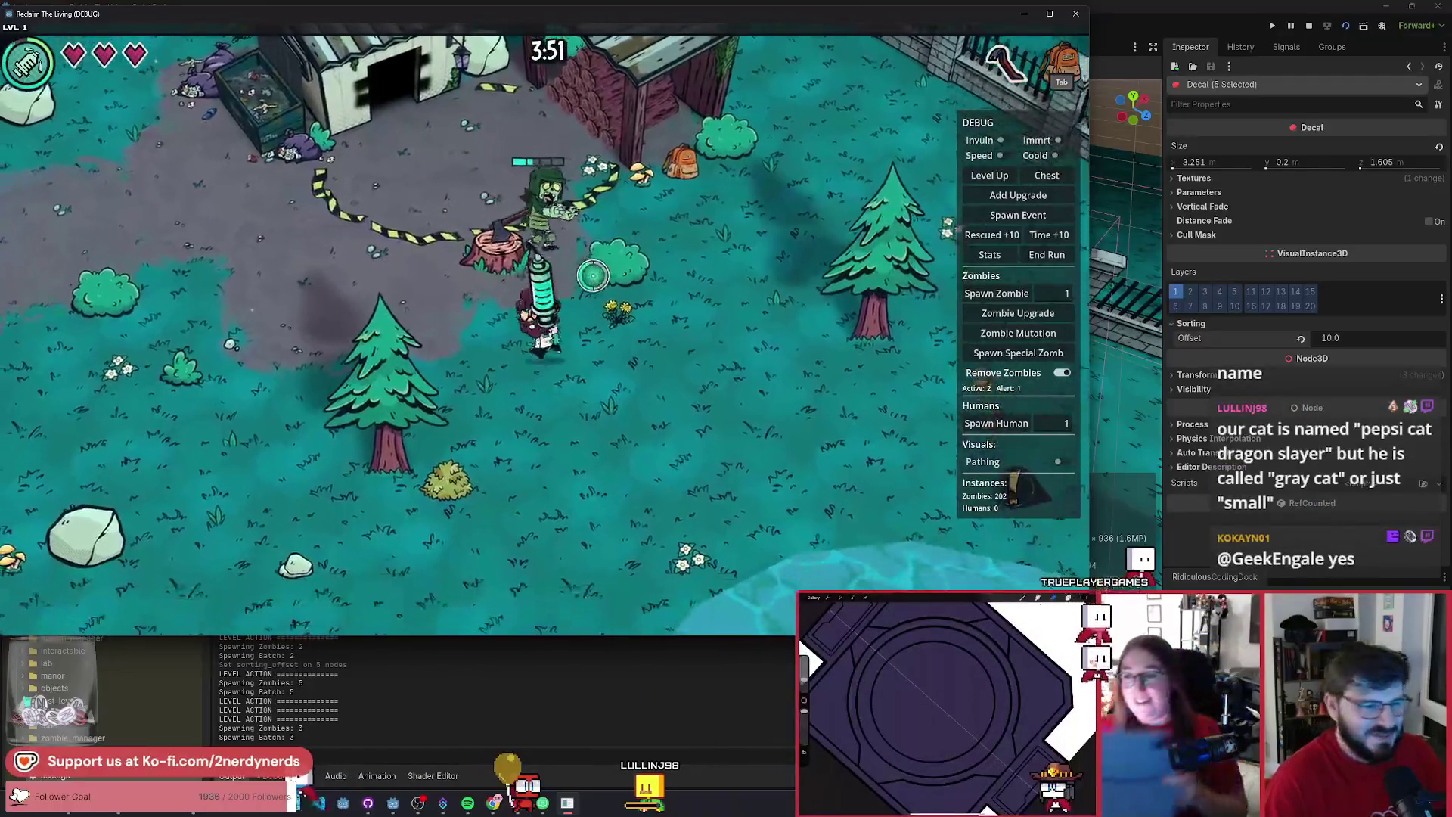
{"action": "key", "text": "Escape"}
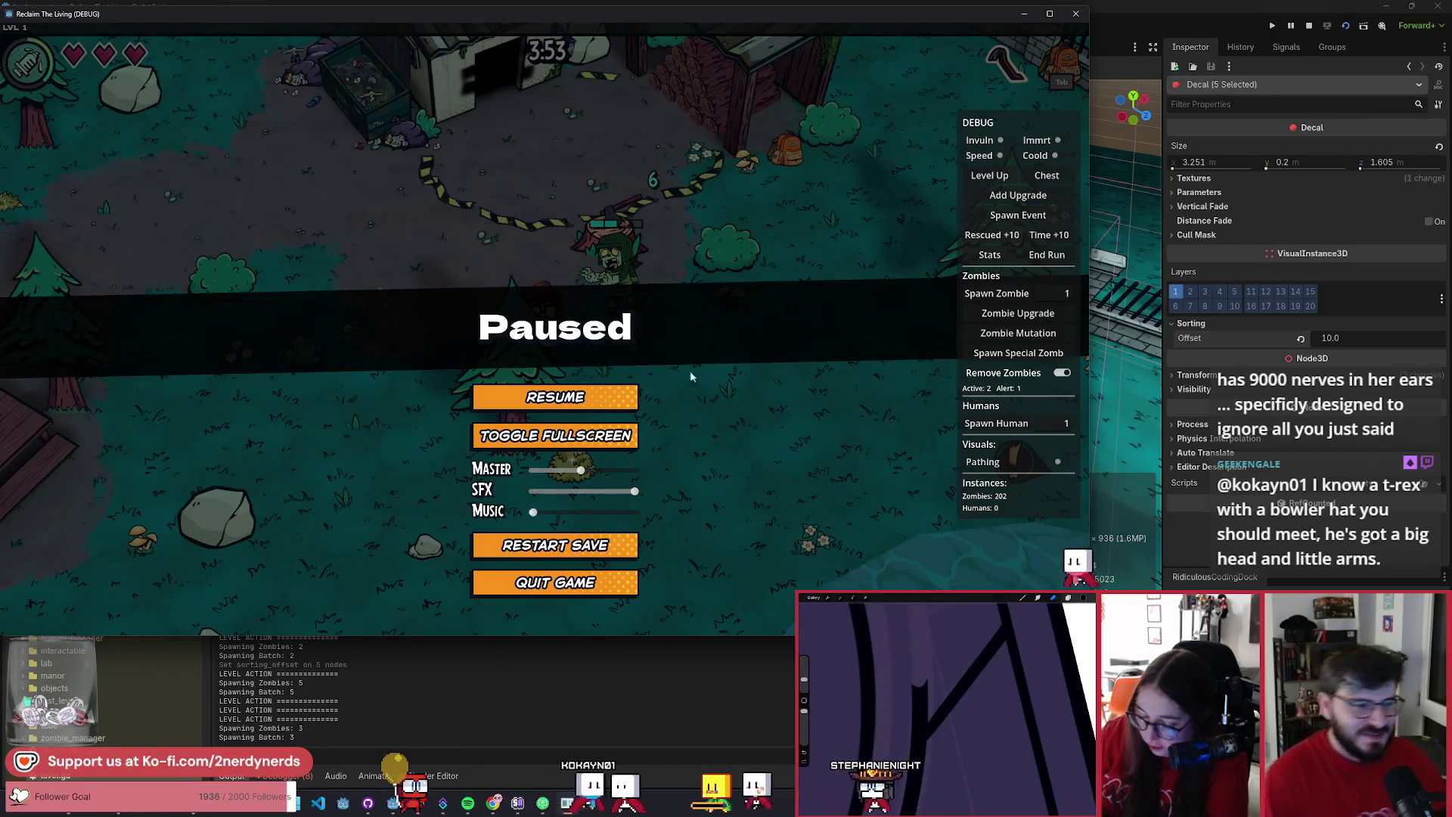
- Resume the game and walk left across the shed yard below the tape ring and back
{"action": "key", "text": "Escape"}
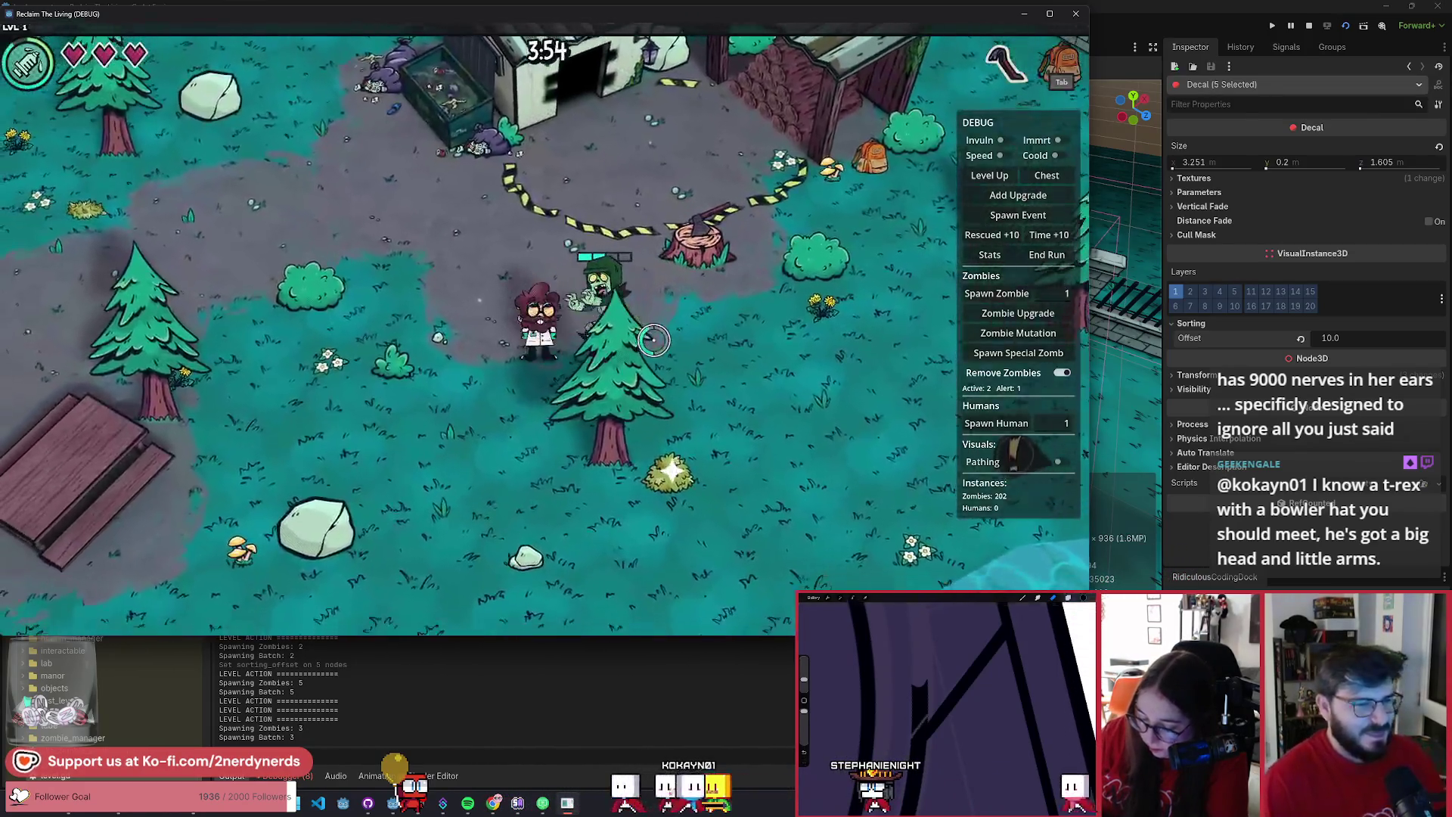
{"action": "key", "text": "a"}
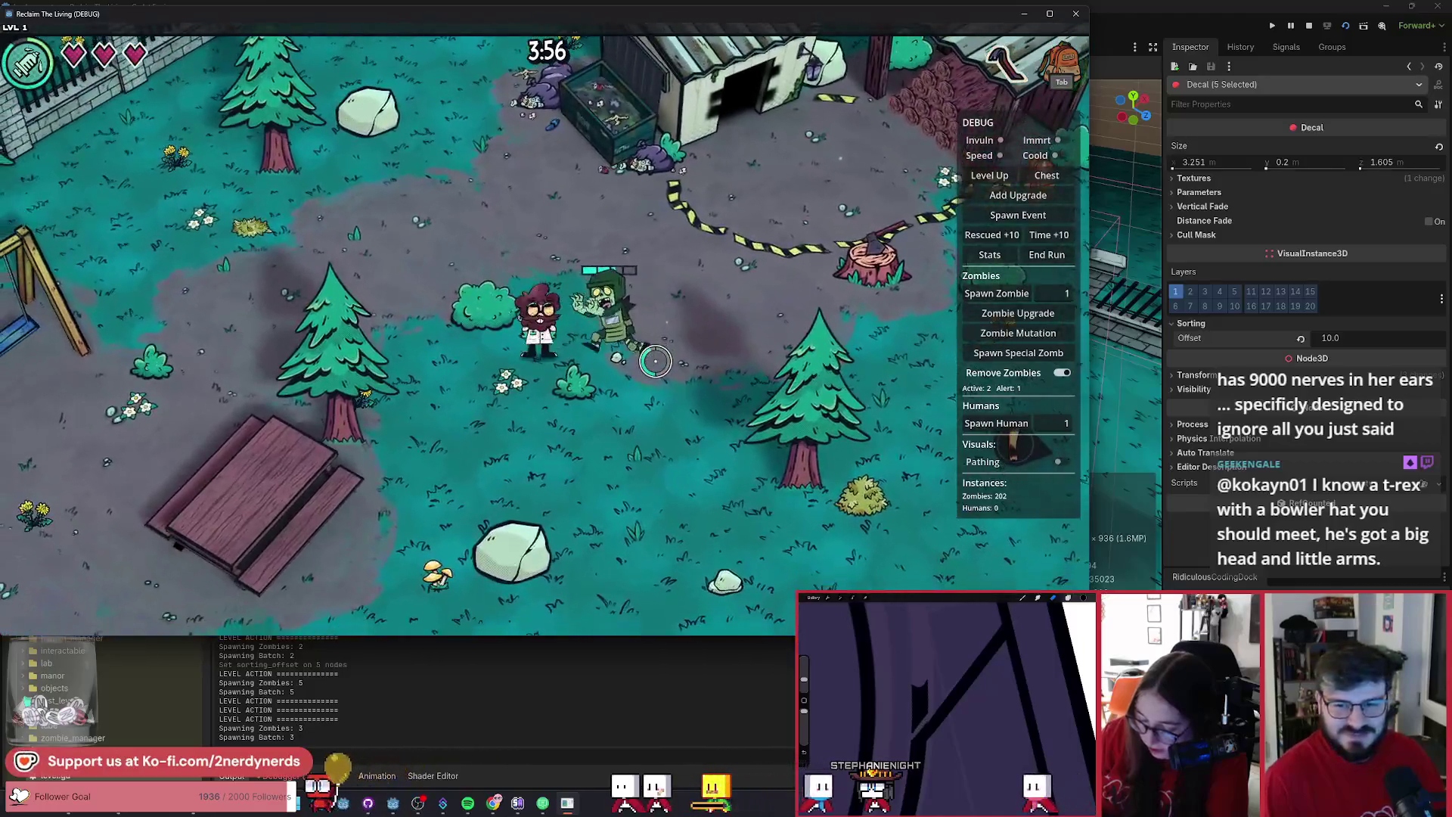
{"action": "key", "text": "w"}
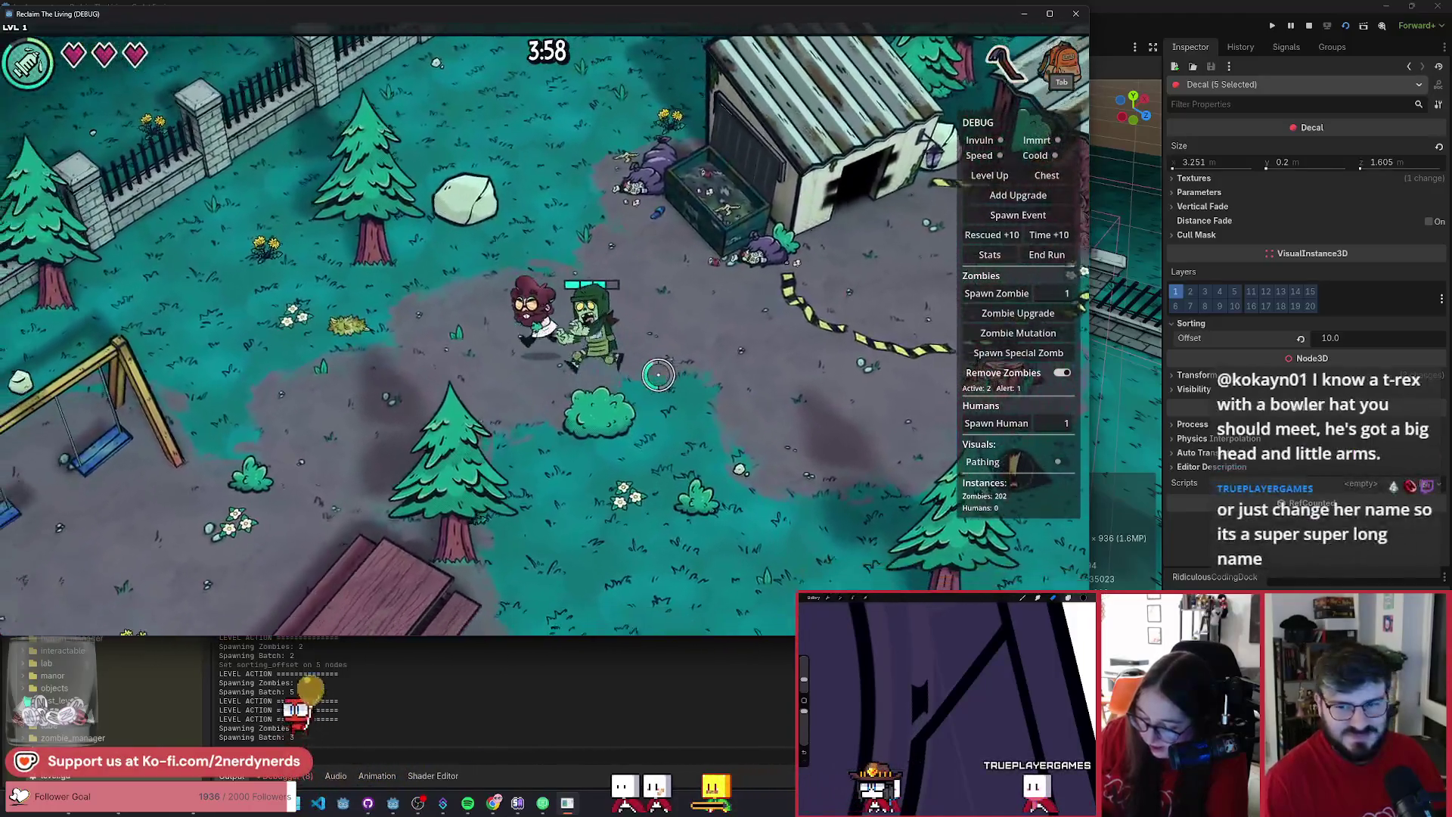
{"action": "key", "text": "a"}
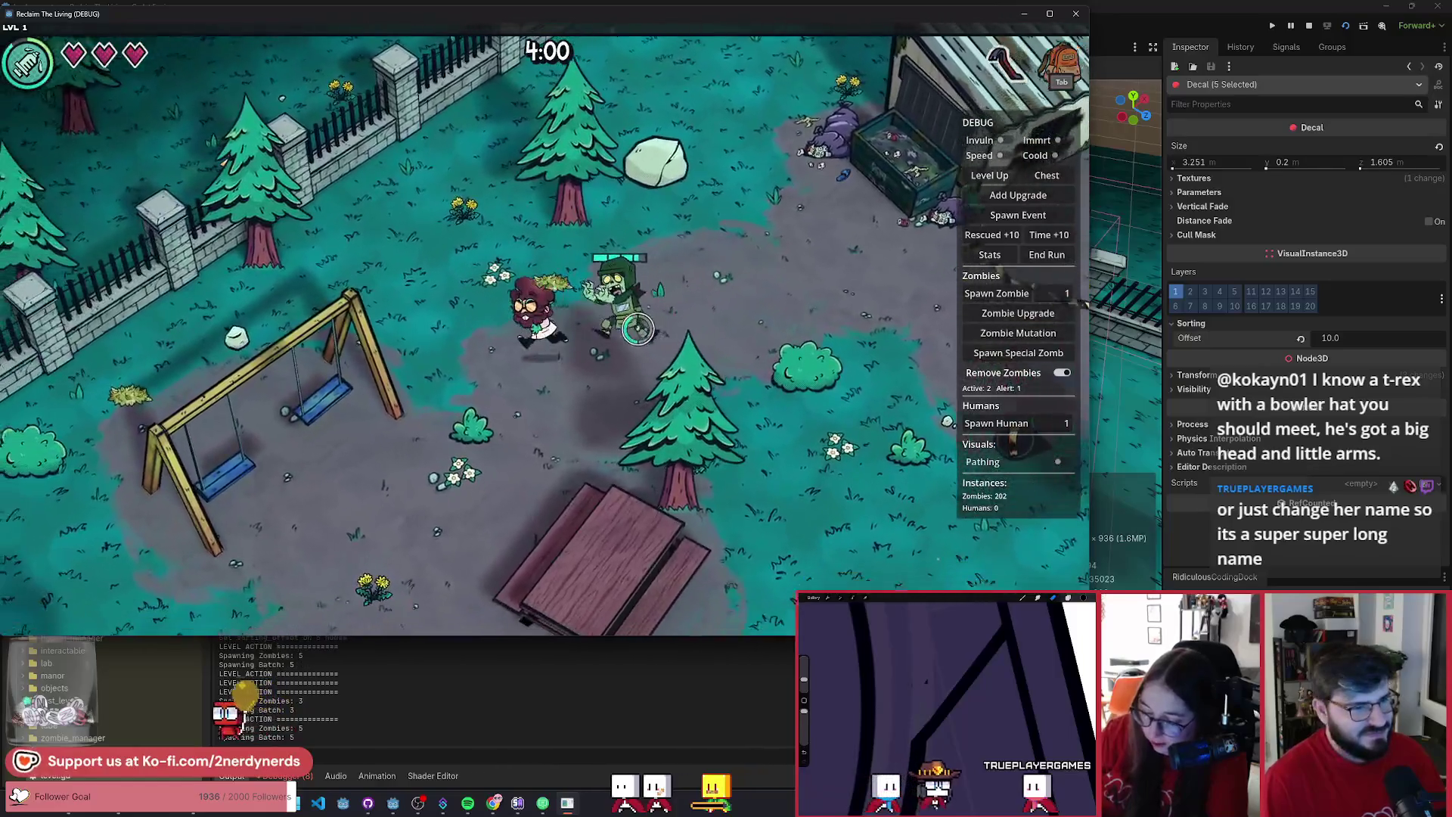
{"action": "key", "text": "d"}
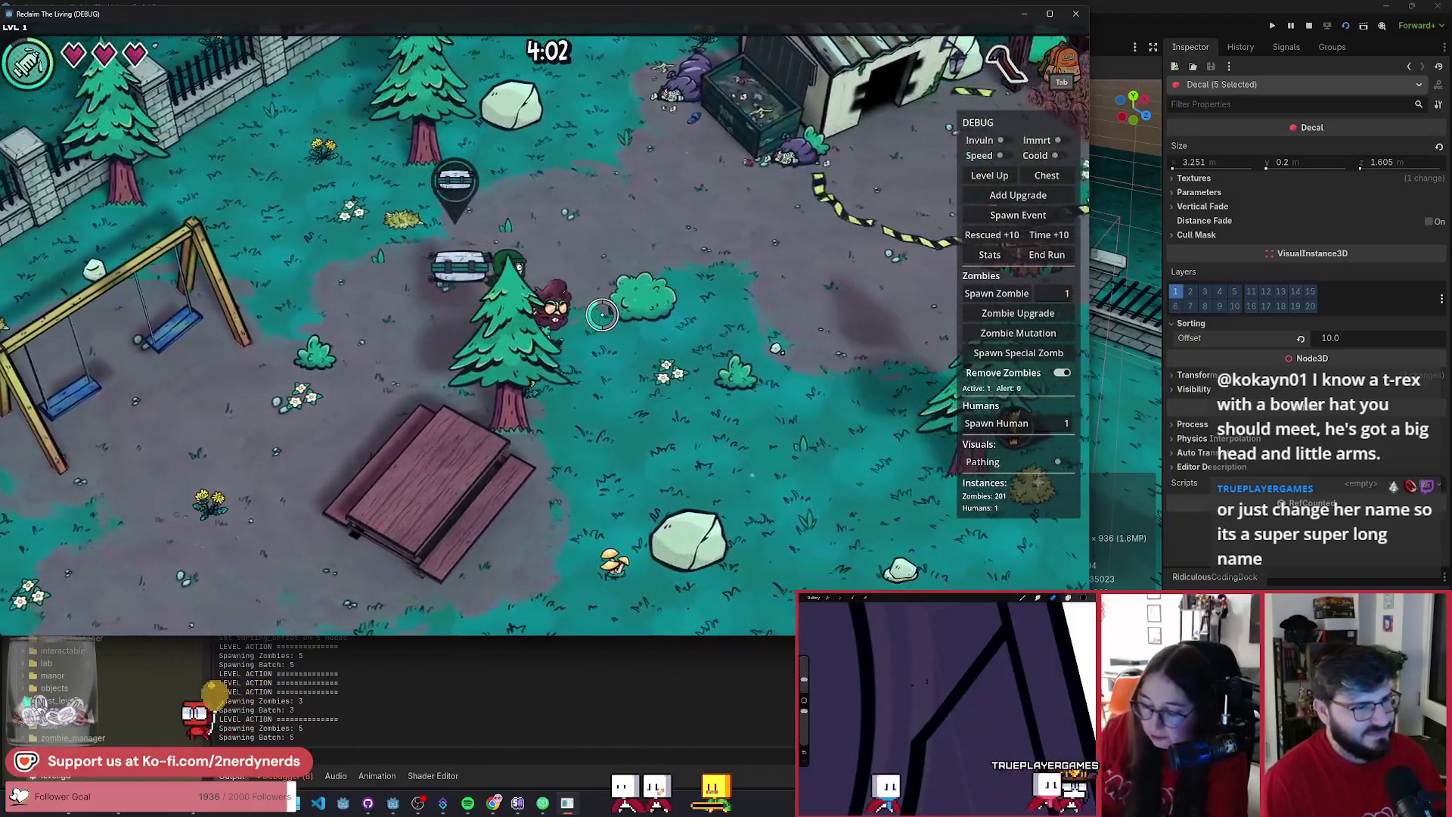
- Walk up to the sheds to rescue the waiting human, then move down-left until level 2
{"action": "key", "text": "d"}
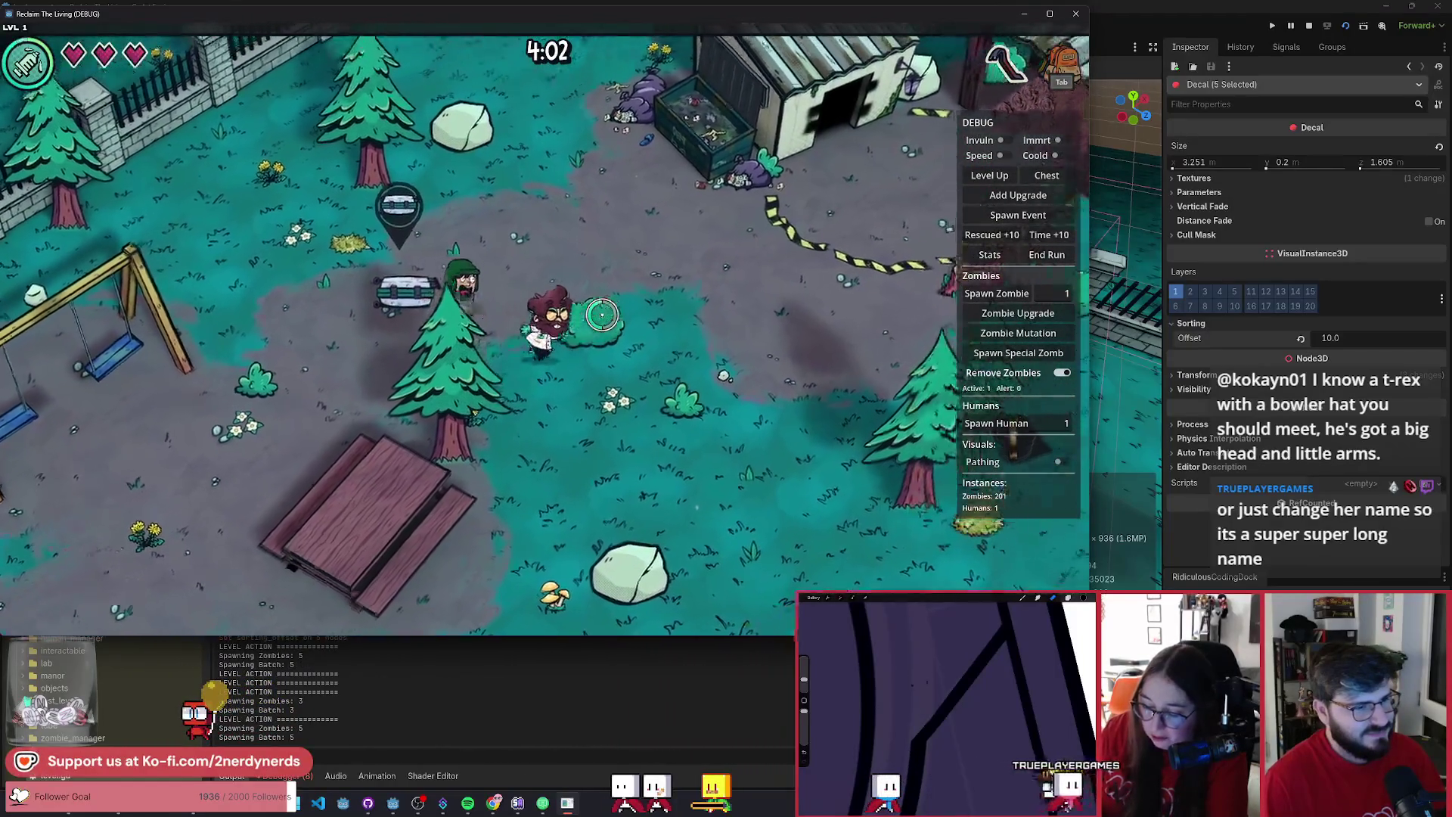
{"action": "key", "text": "w"}
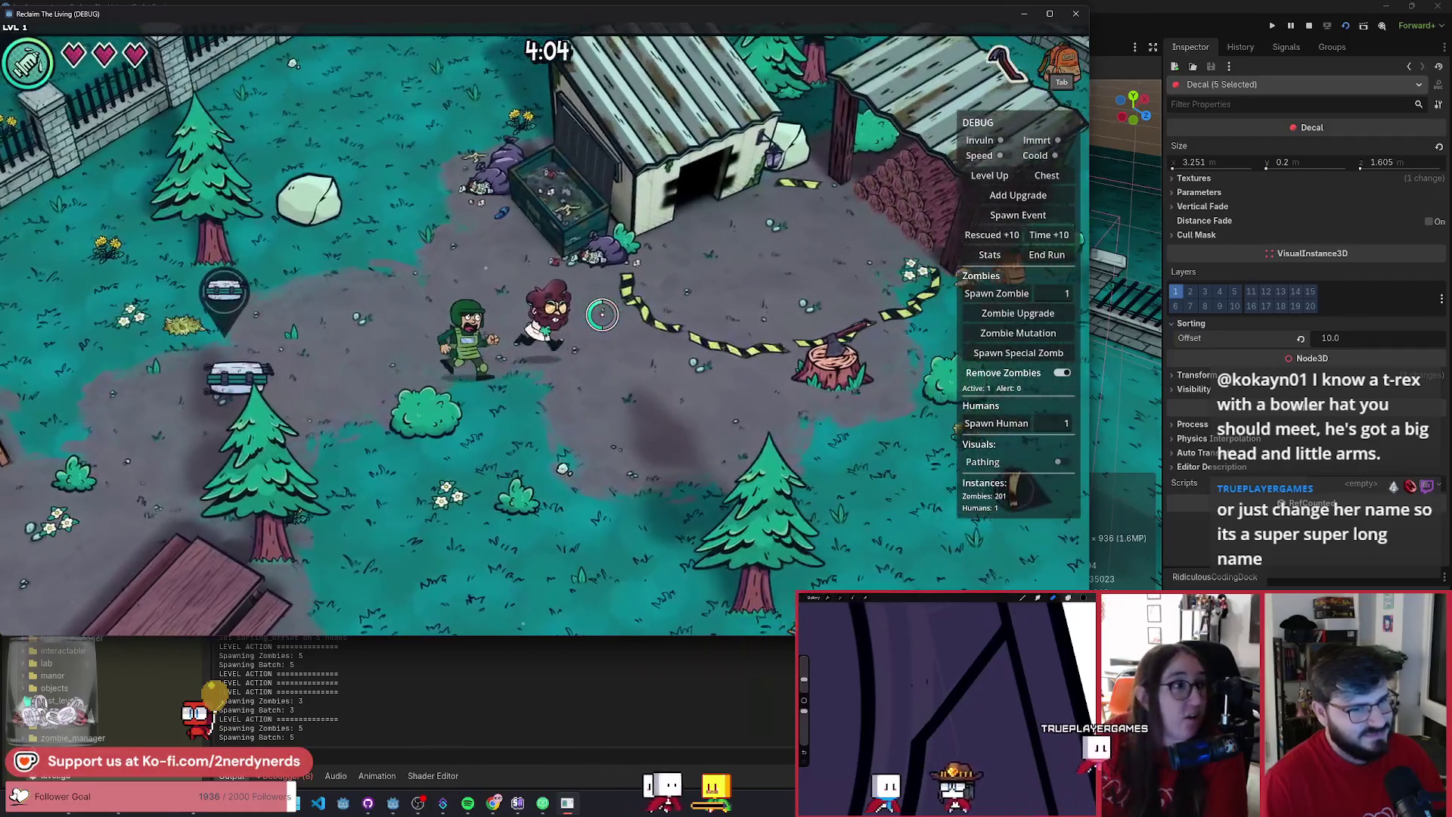
{"action": "key", "text": "d"}
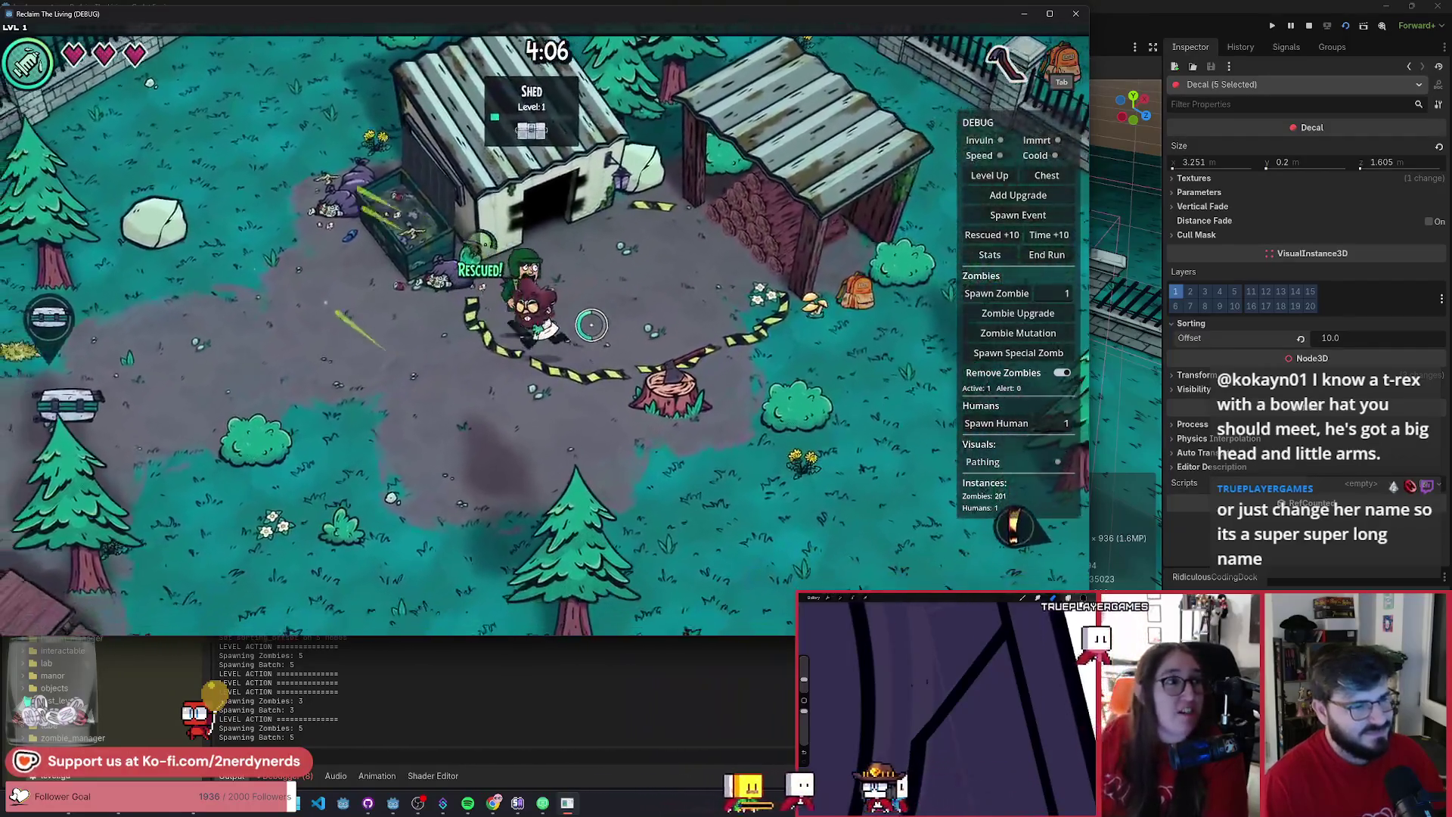
{"action": "key", "text": "a"}
{"action": "key", "text": "s"}
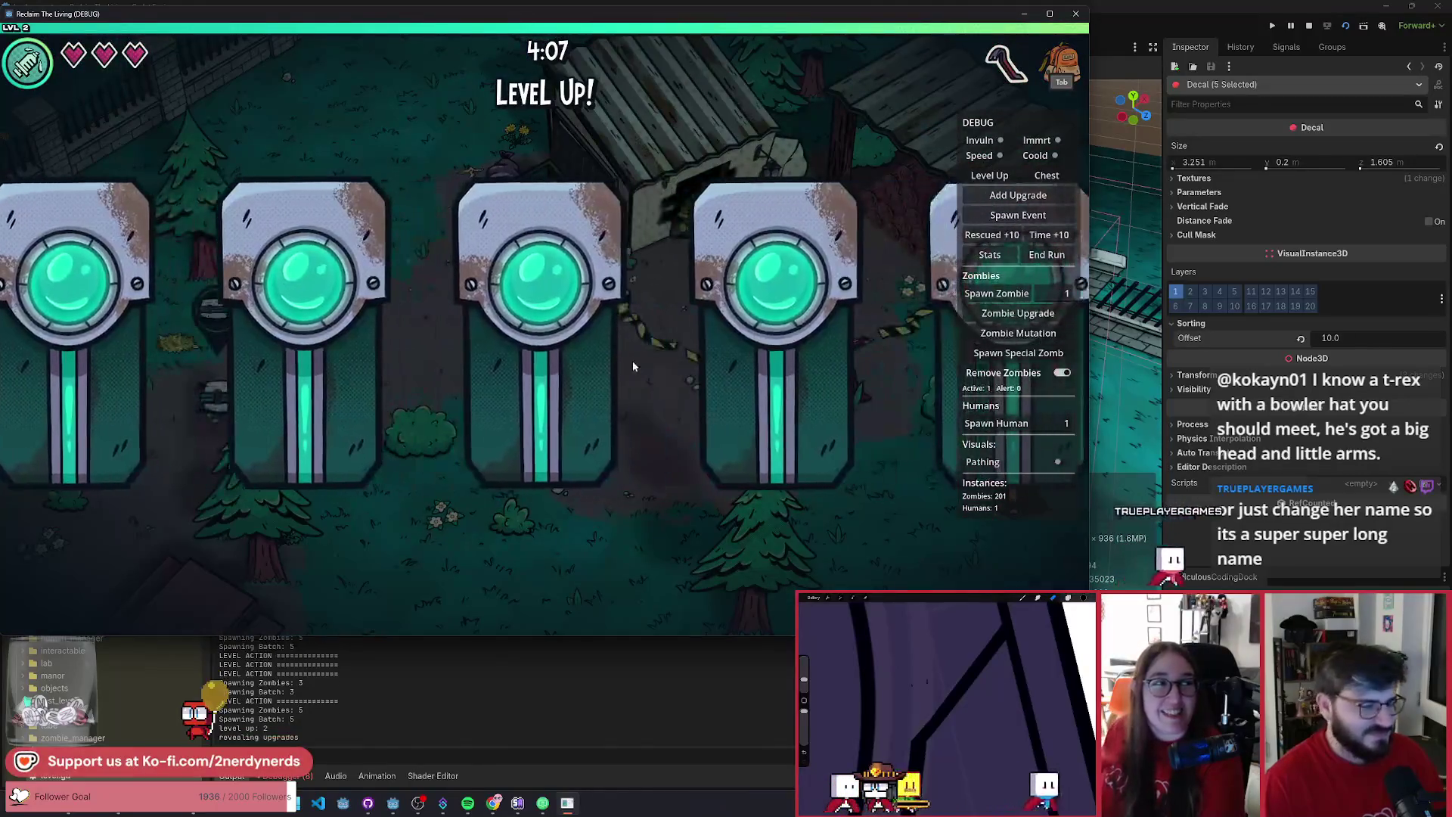
- Open the third upgrade pod and take the ROLL upgrade
{"action": "left_click", "coordinate": [632, 361]}
{"action": "left_click", "coordinate": [573, 496]}
{"action": "key", "text": "a"}
{"action": "key", "text": "s"}
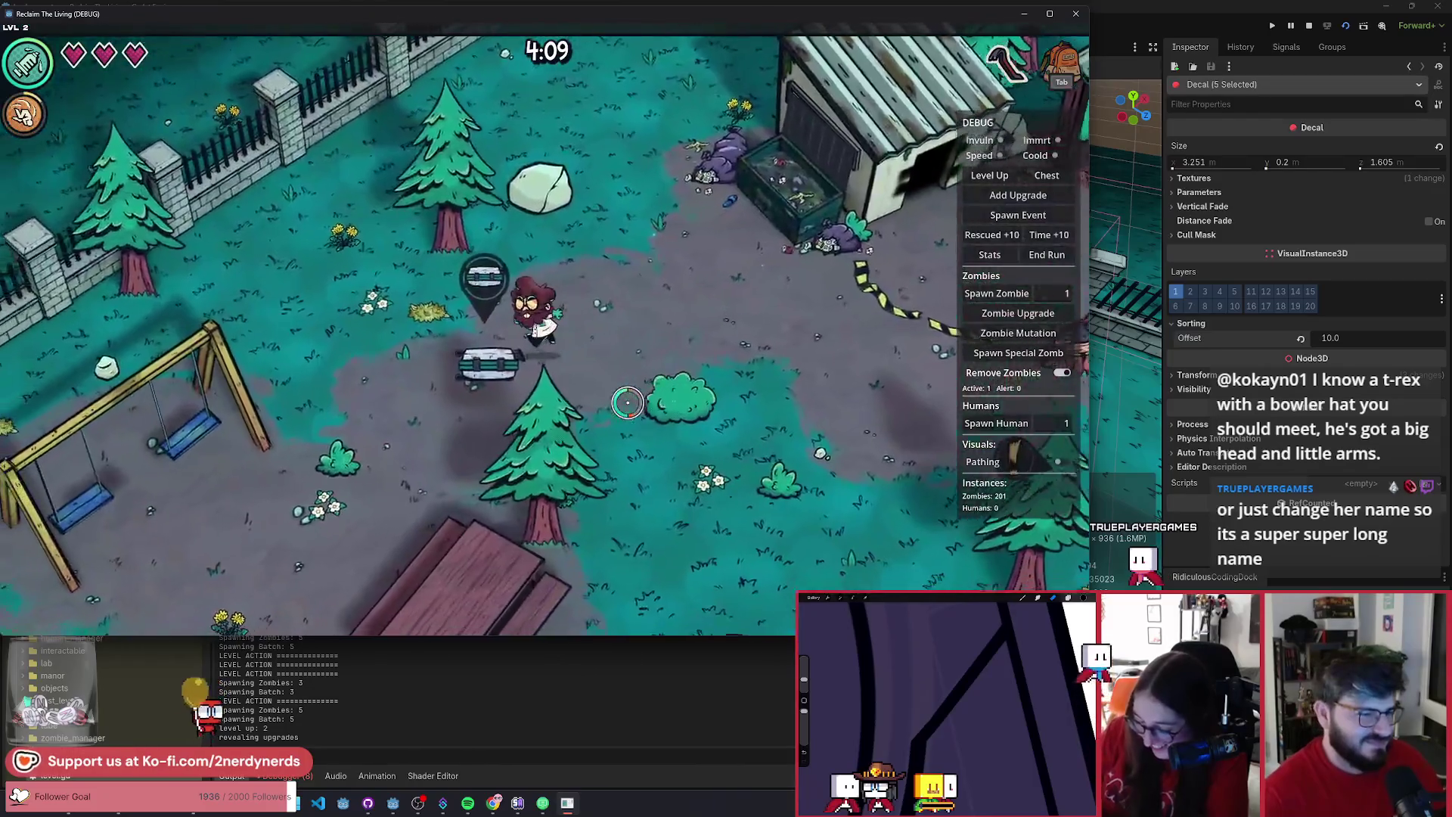
{"action": "key", "text": "s"}
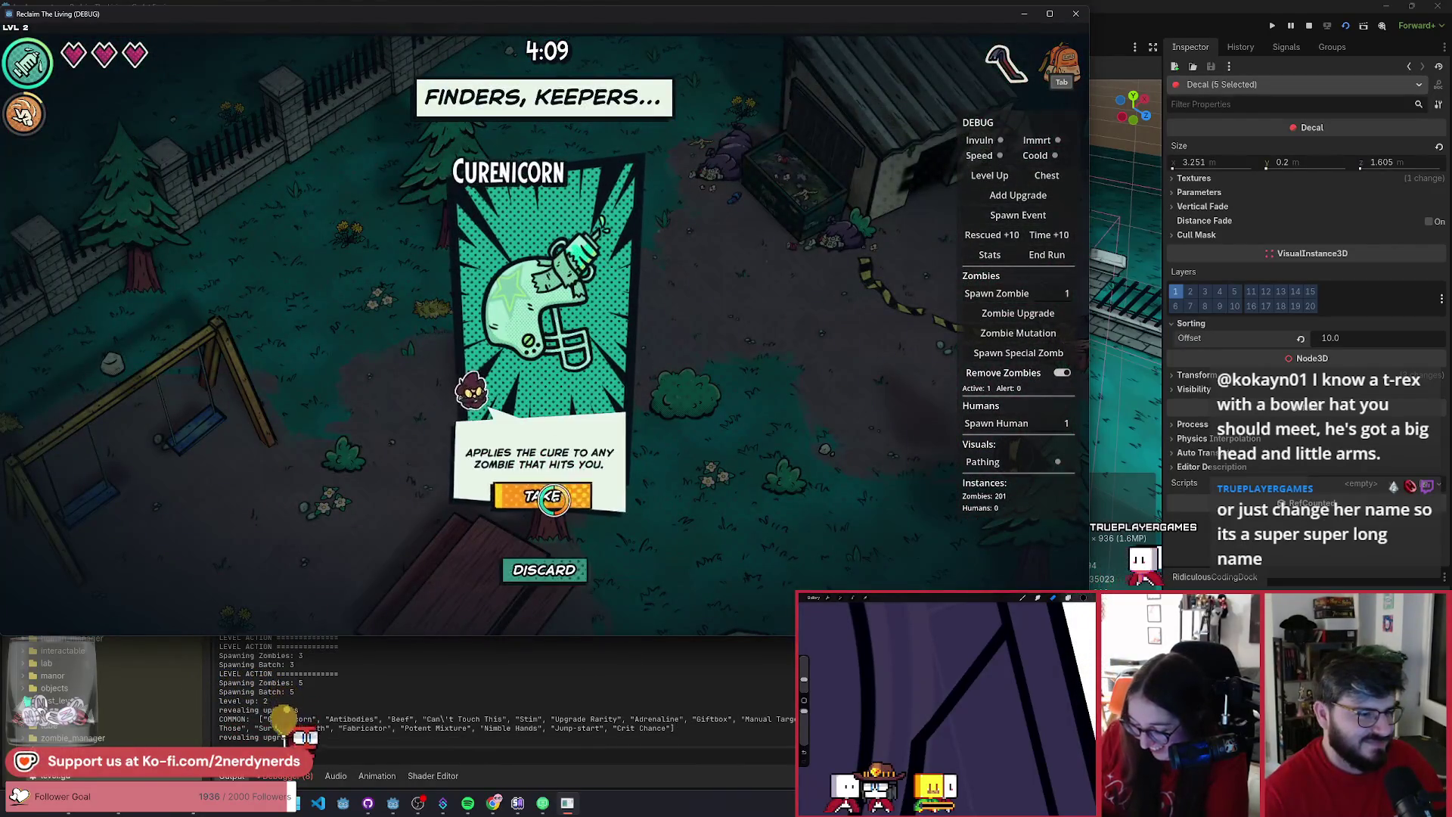
- Accept the Curenicorn upgrade and walk east past the shed toward the log shelter
{"action": "key", "text": "space"}
{"action": "key", "text": "d"}
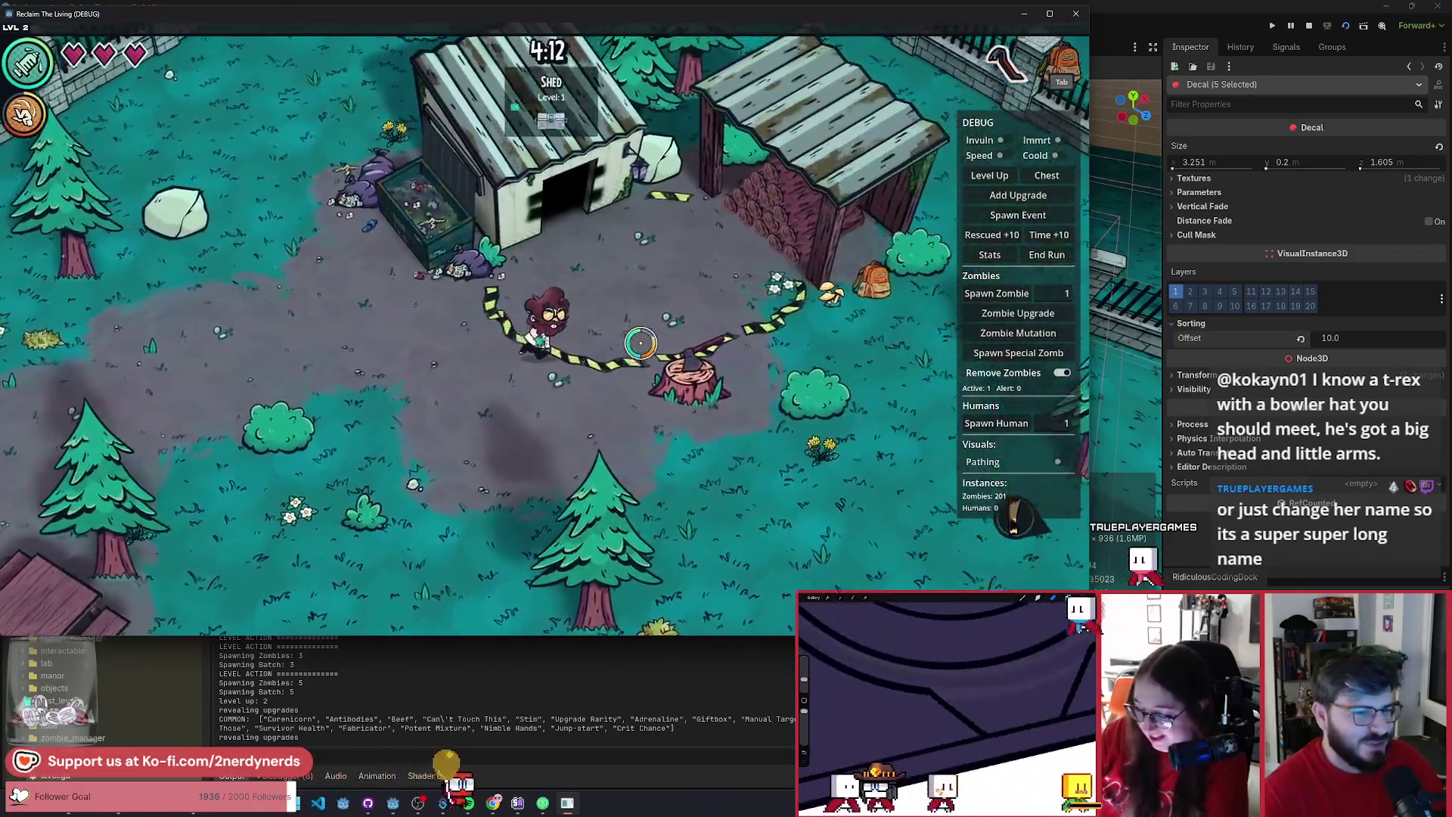
{"action": "key", "text": "d"}
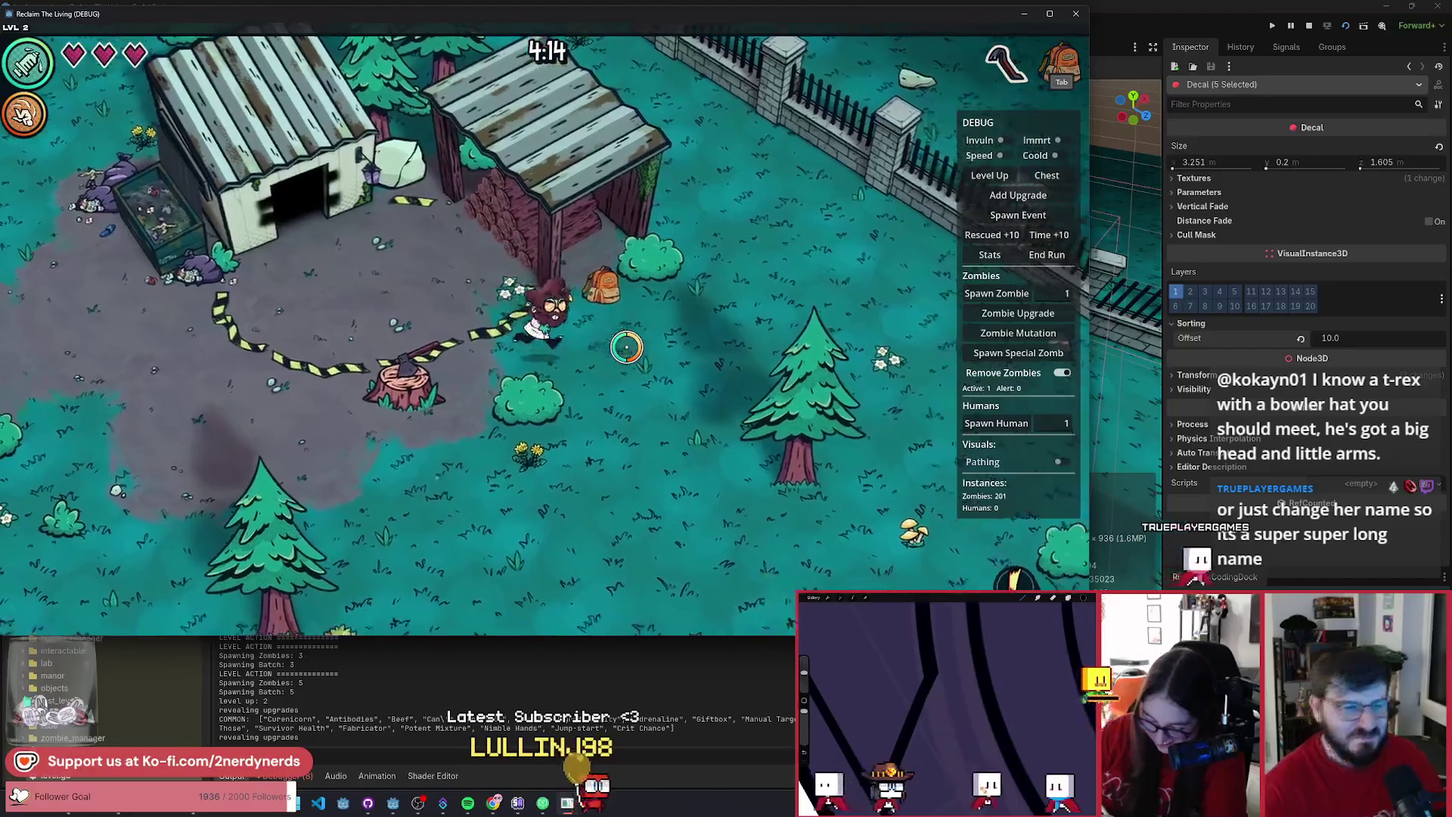
- Walk from the taped sheds south past the pond into the forest until the Last Stand/Sharper Nails choice appears
{"action": "key", "text": "d"}
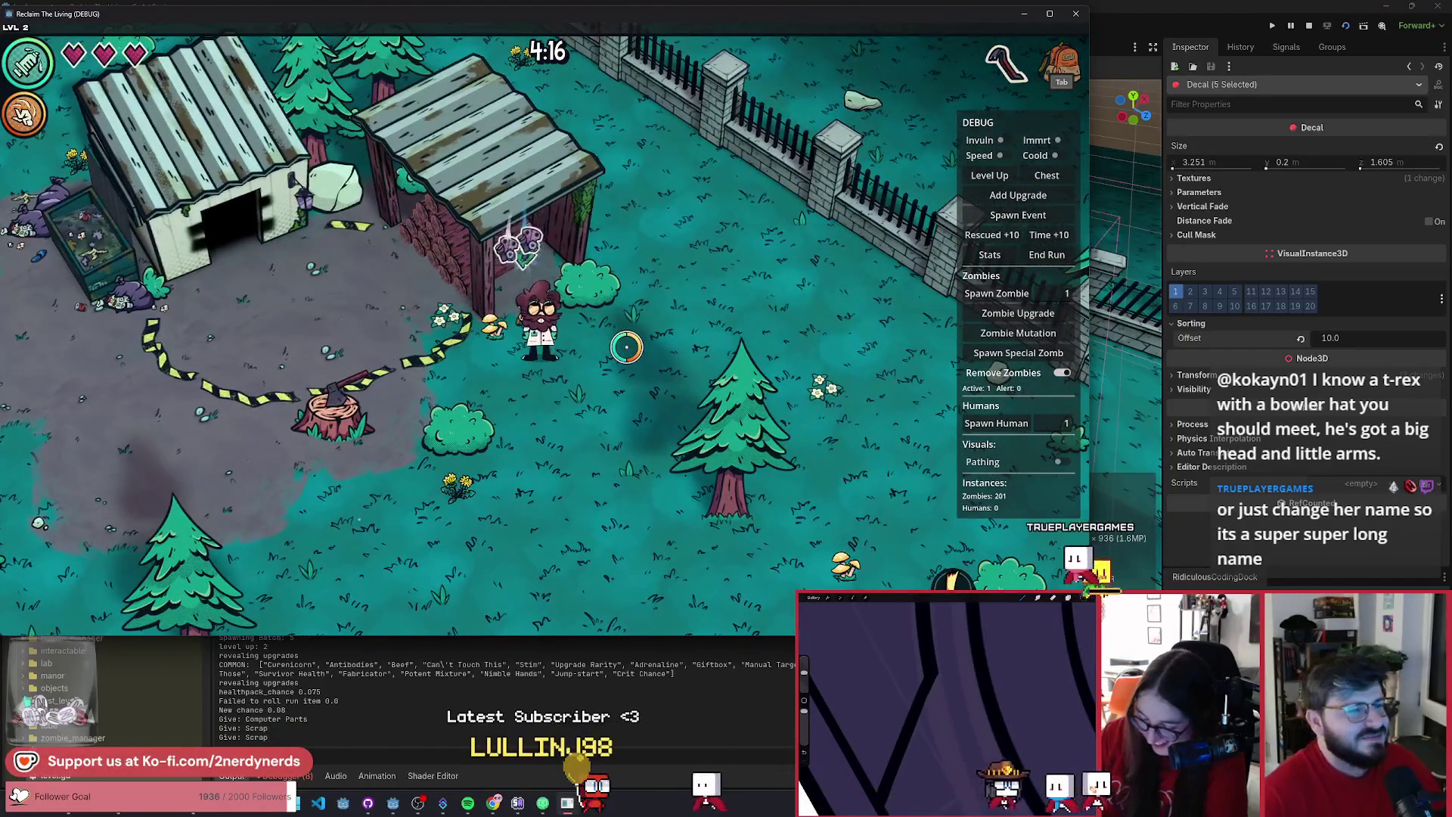
{"action": "key", "text": "a"}
{"action": "key", "text": "s"}
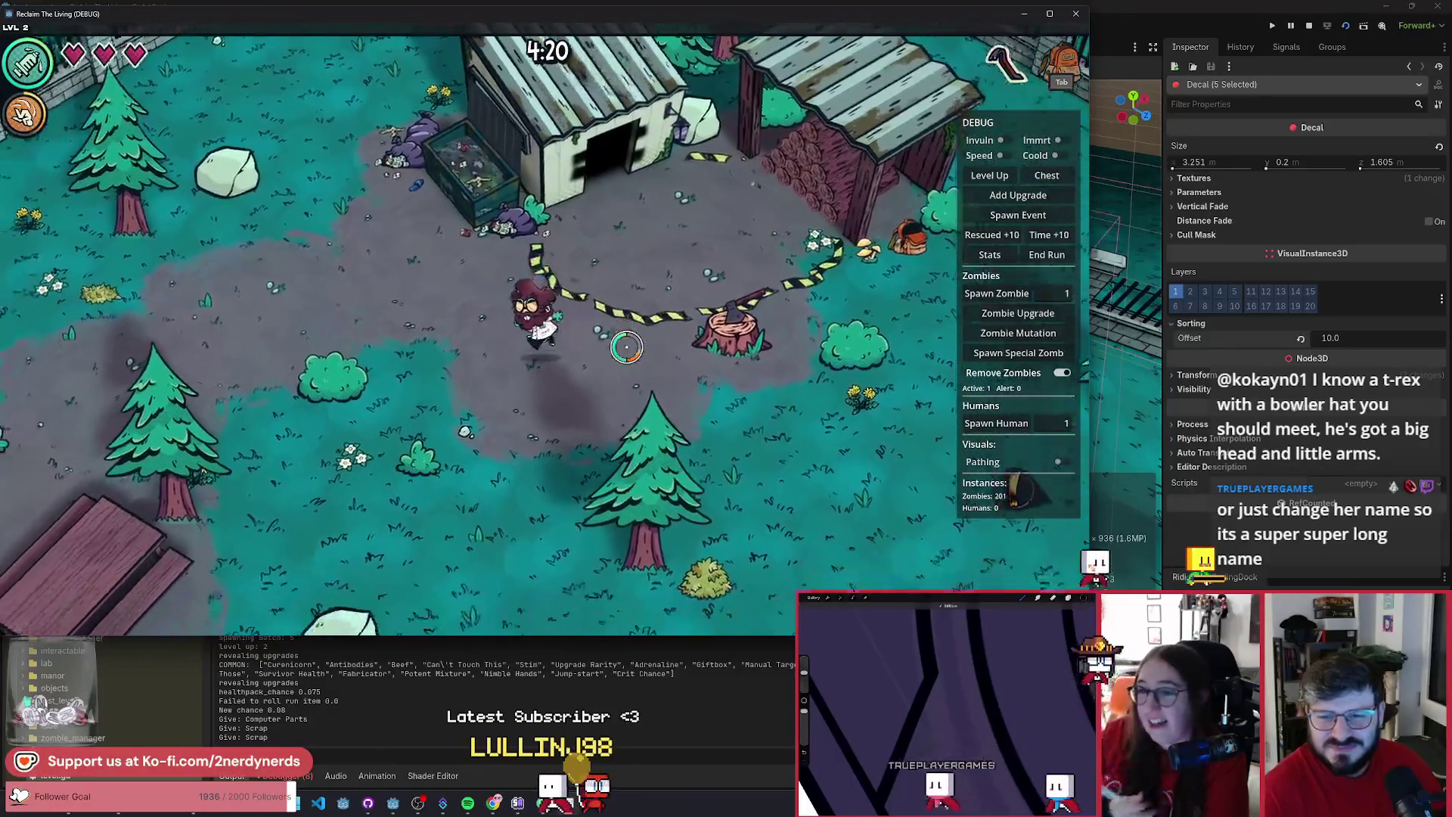
{"action": "key", "text": "s"}
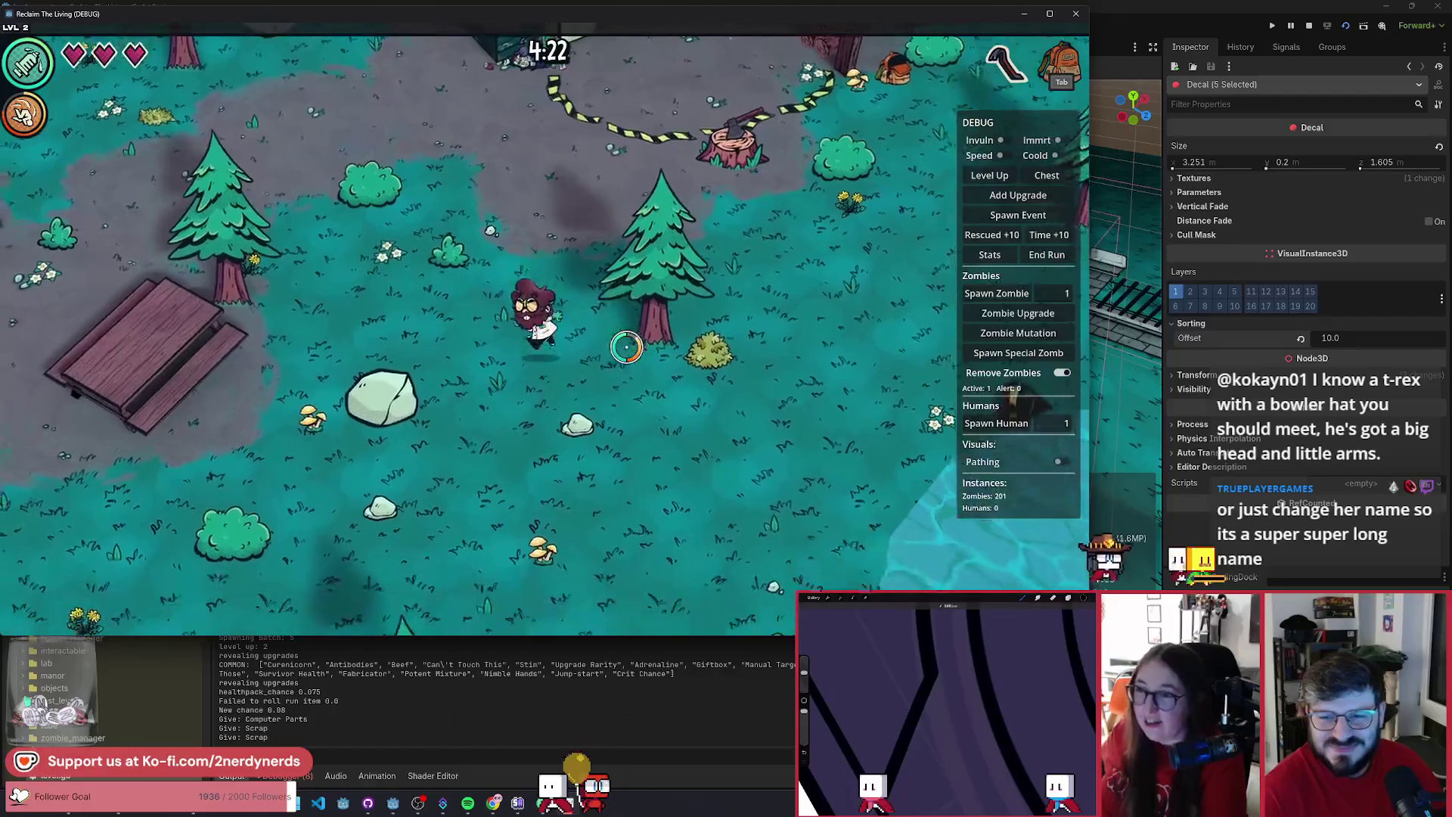
{"action": "key", "text": "d"}
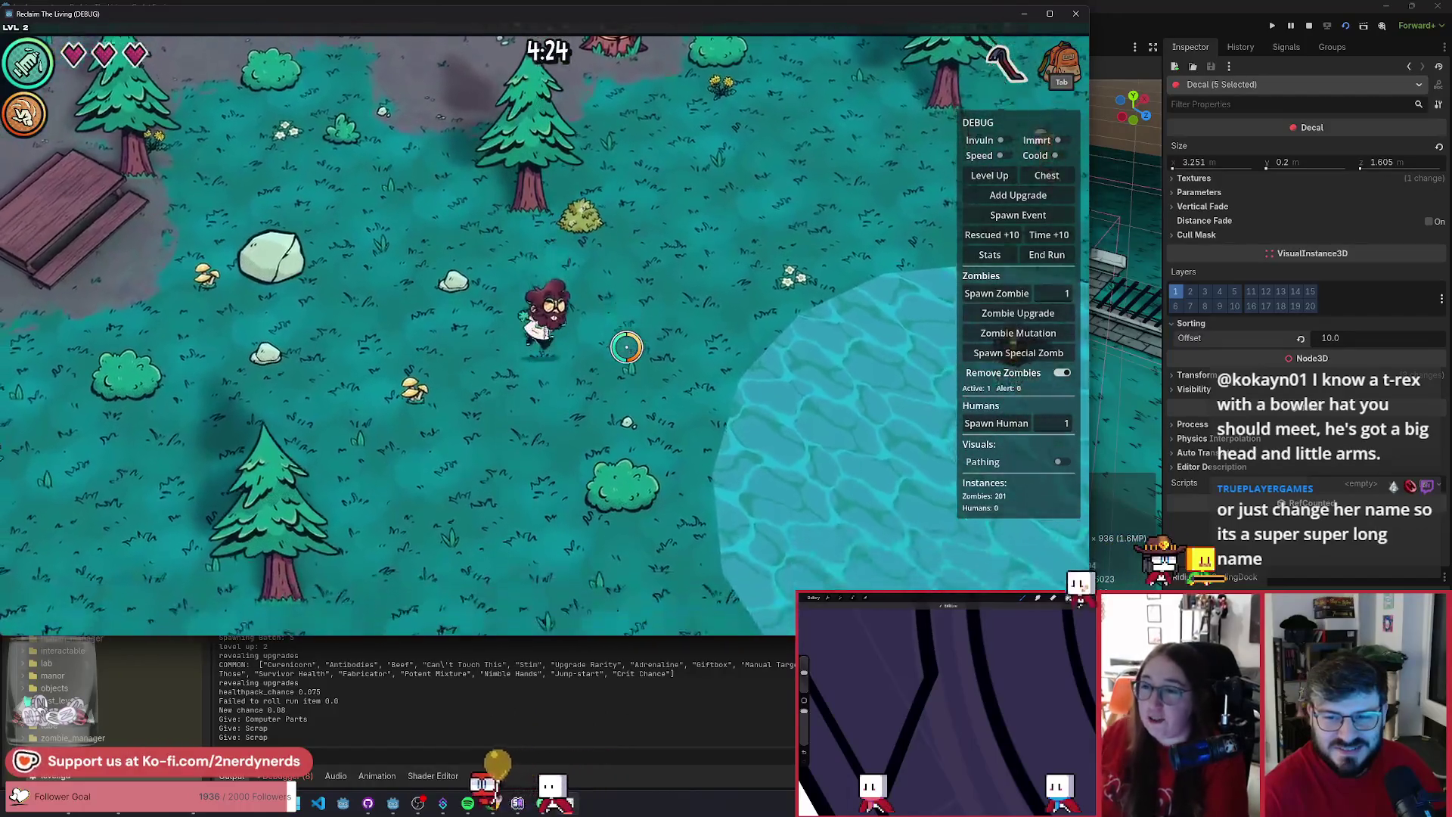
{"action": "key", "text": "s"}
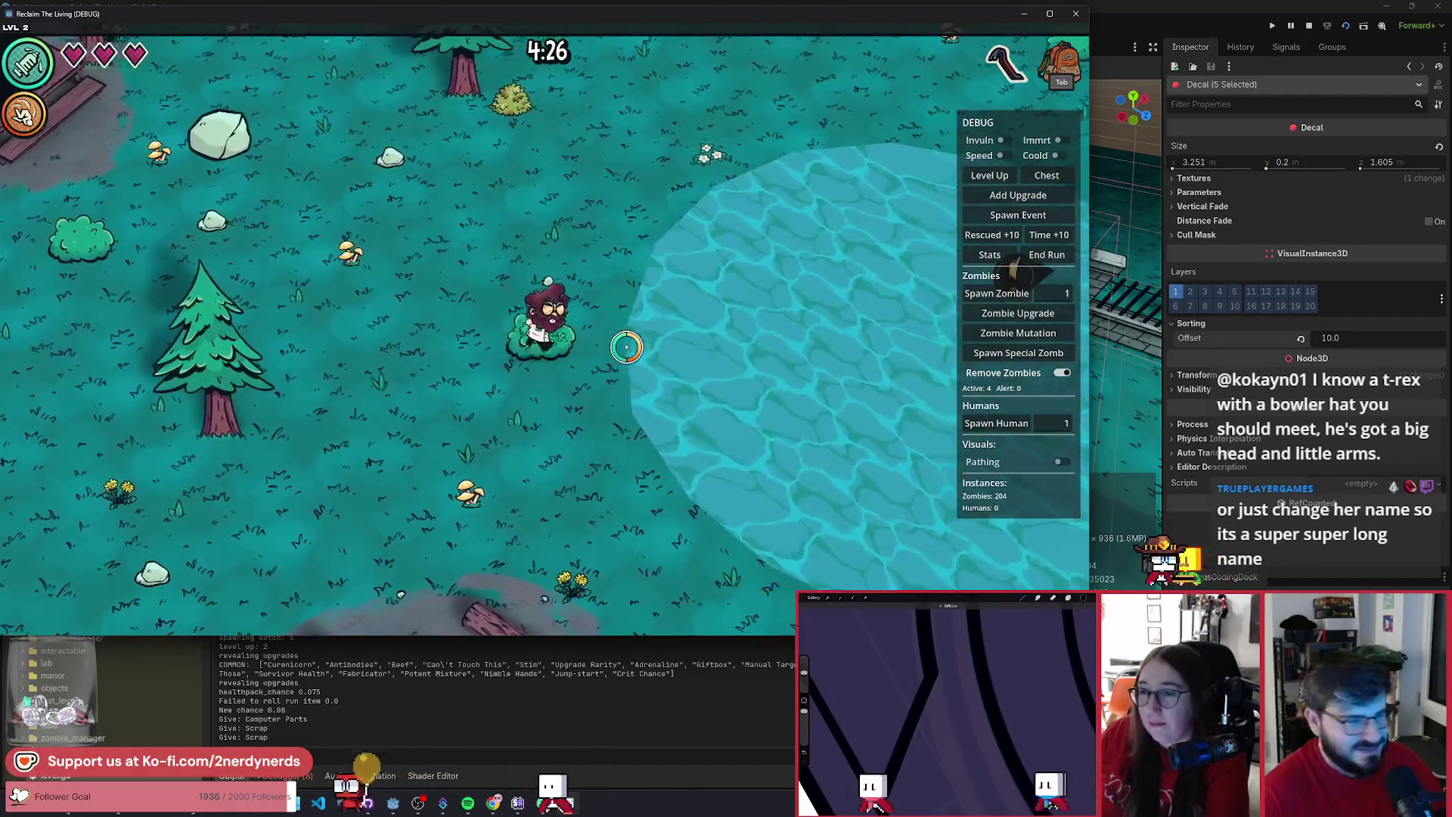
{"action": "key", "text": "a"}
{"action": "key", "text": "s"}
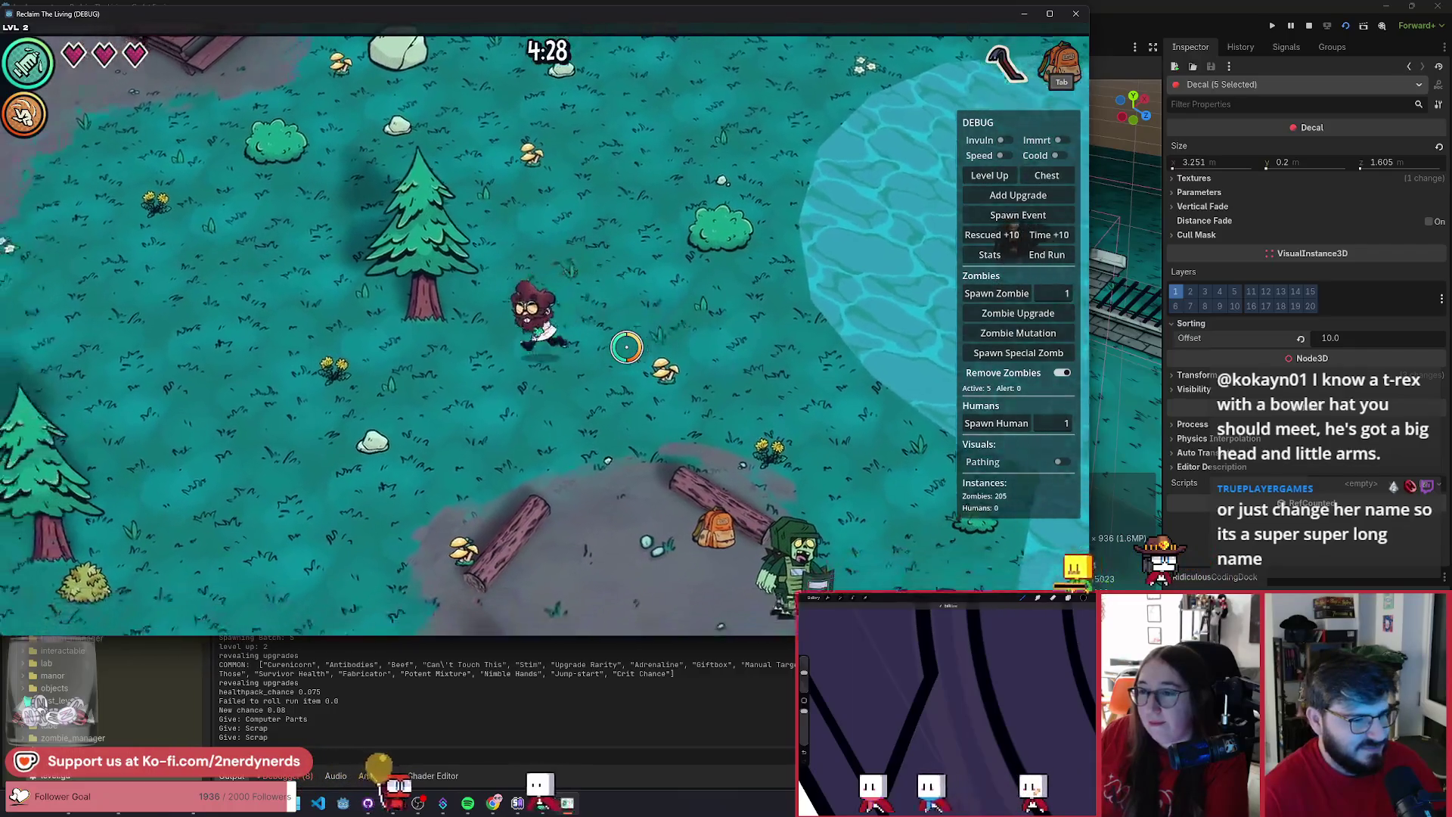
{"action": "key", "text": "s"}
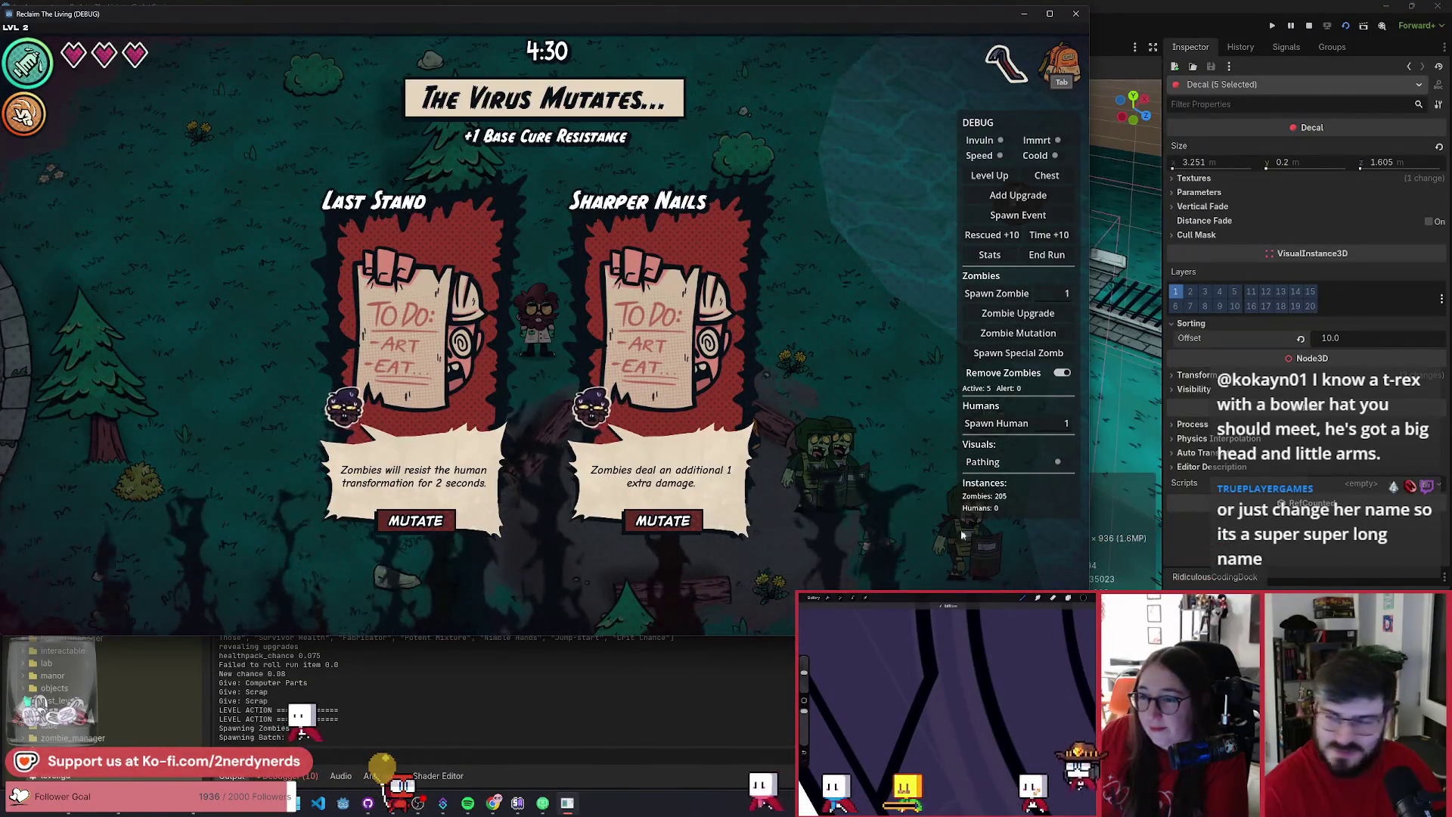
- Choose the Sharper Nails mutation and walk down-left toward the cobblestone plaza
{"action": "left_click", "coordinate": [639, 520]}
{"action": "key", "text": "a"}
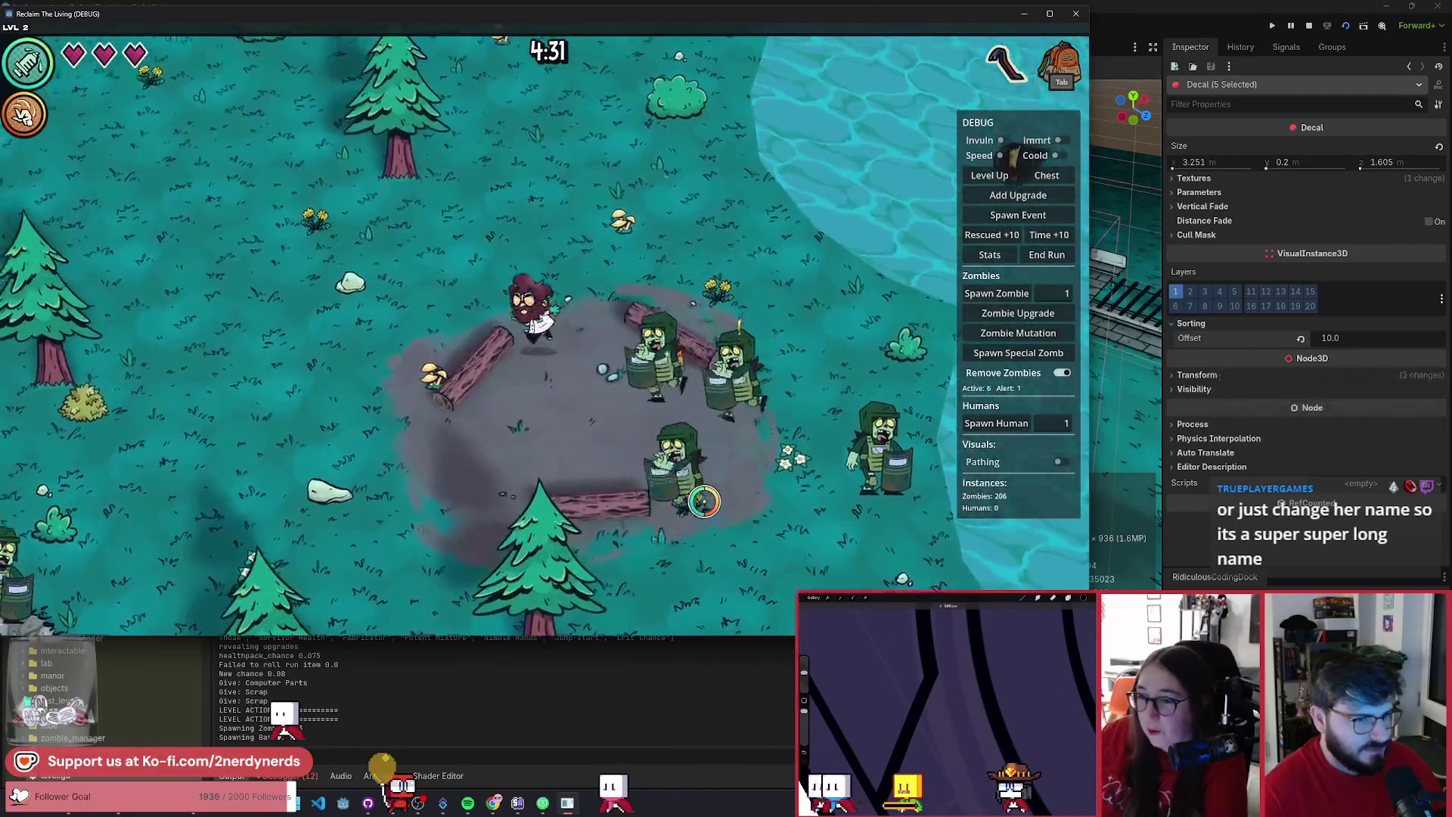
{"action": "key", "text": "a"}
{"action": "key", "text": "s"}
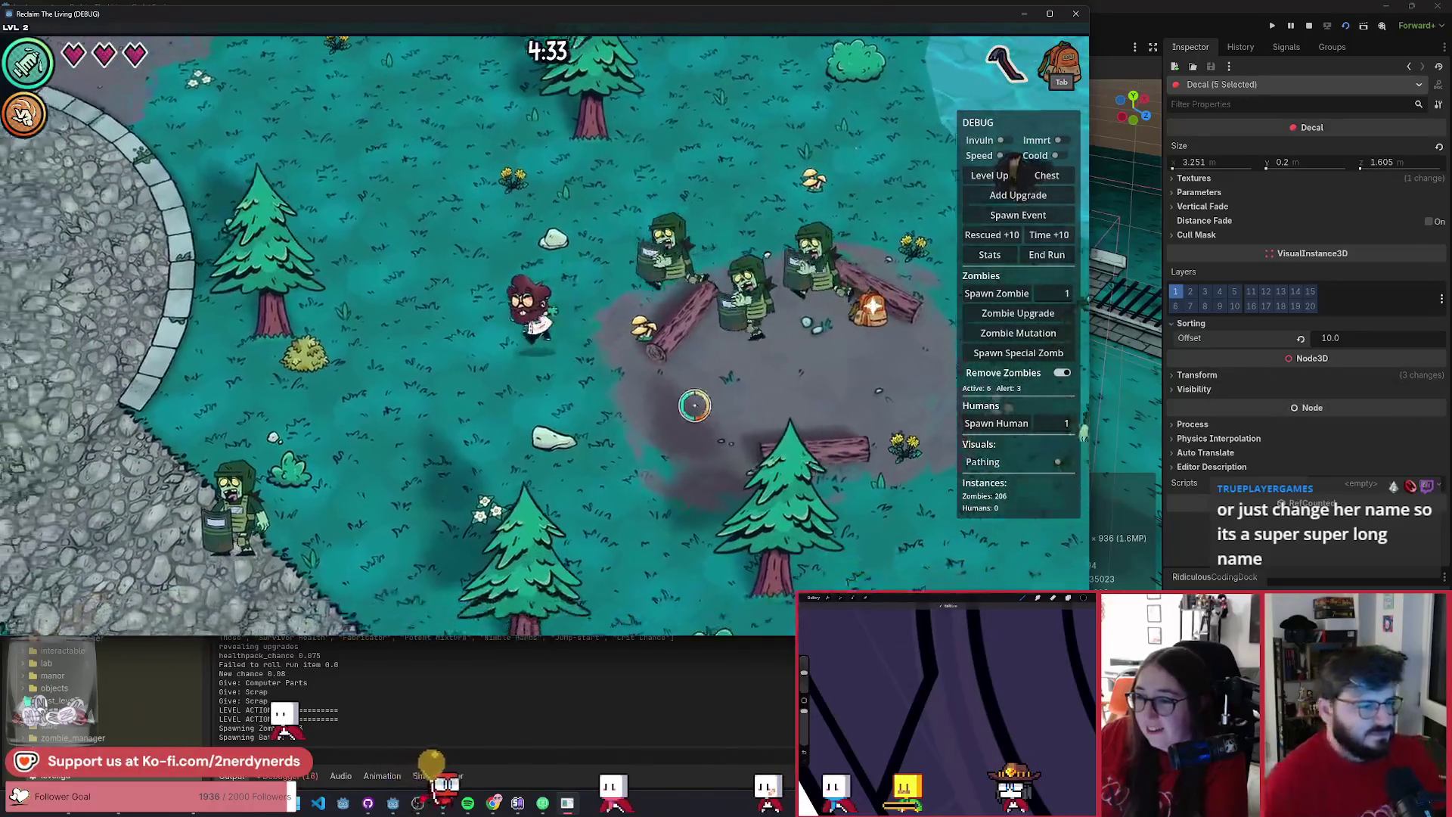
- Walk up past the plaza toward the picnic table, then close the game window to stop debugging
{"action": "key", "text": "w"}
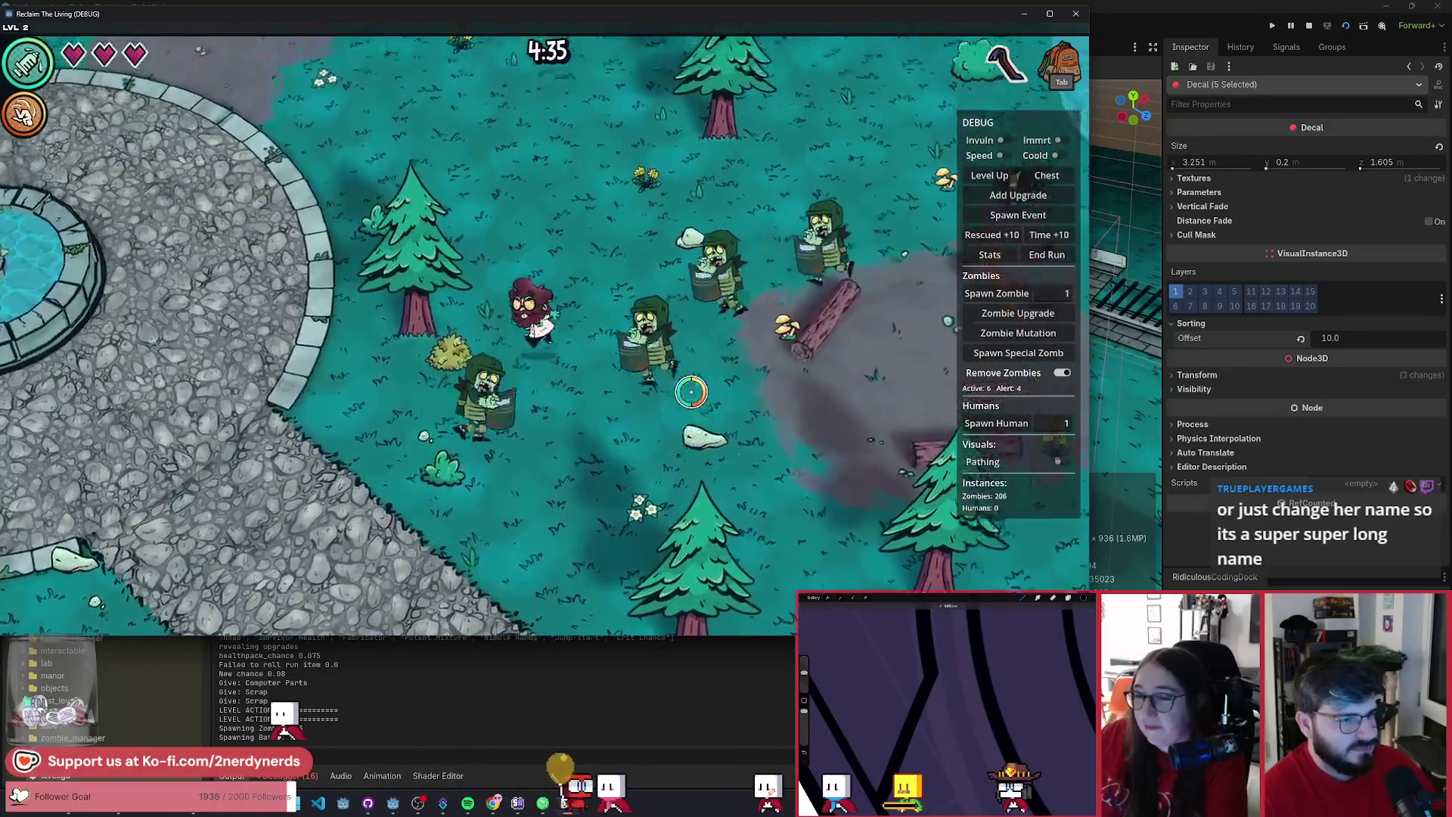
{"action": "key", "text": "w"}
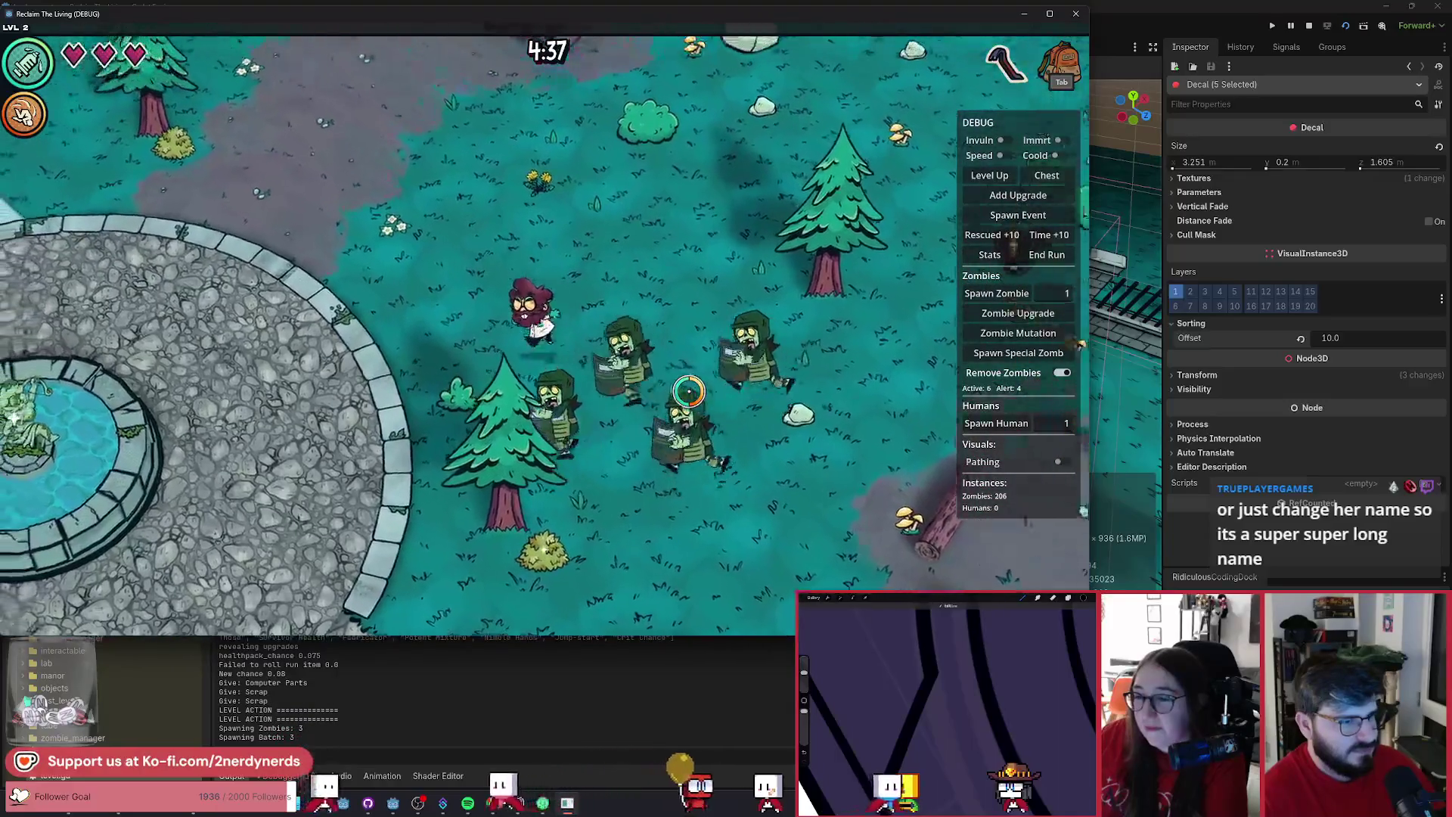
{"action": "key", "text": "w"}
{"action": "key", "text": "d"}
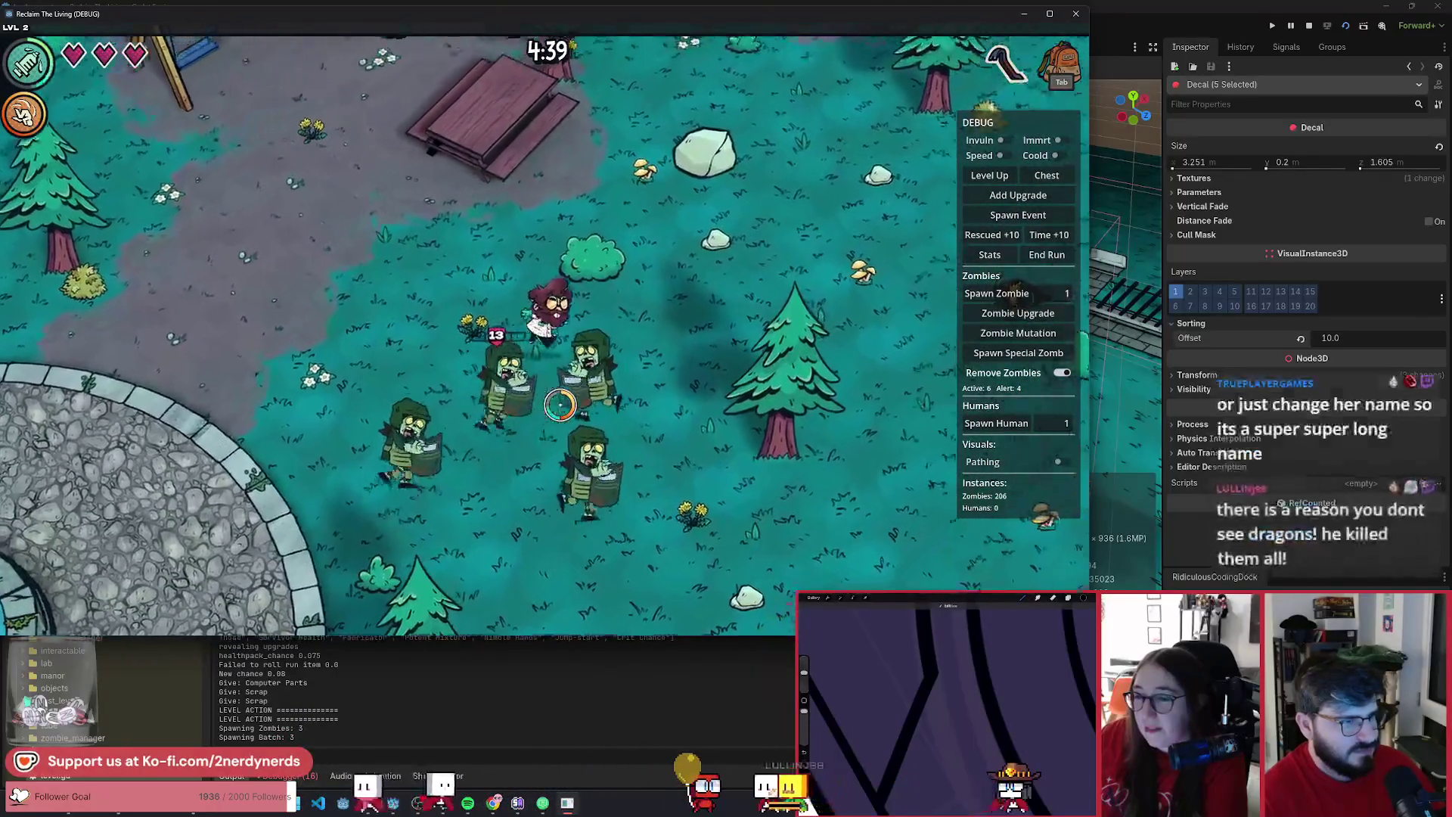
{"action": "left_click", "coordinate": [1311, 25]}
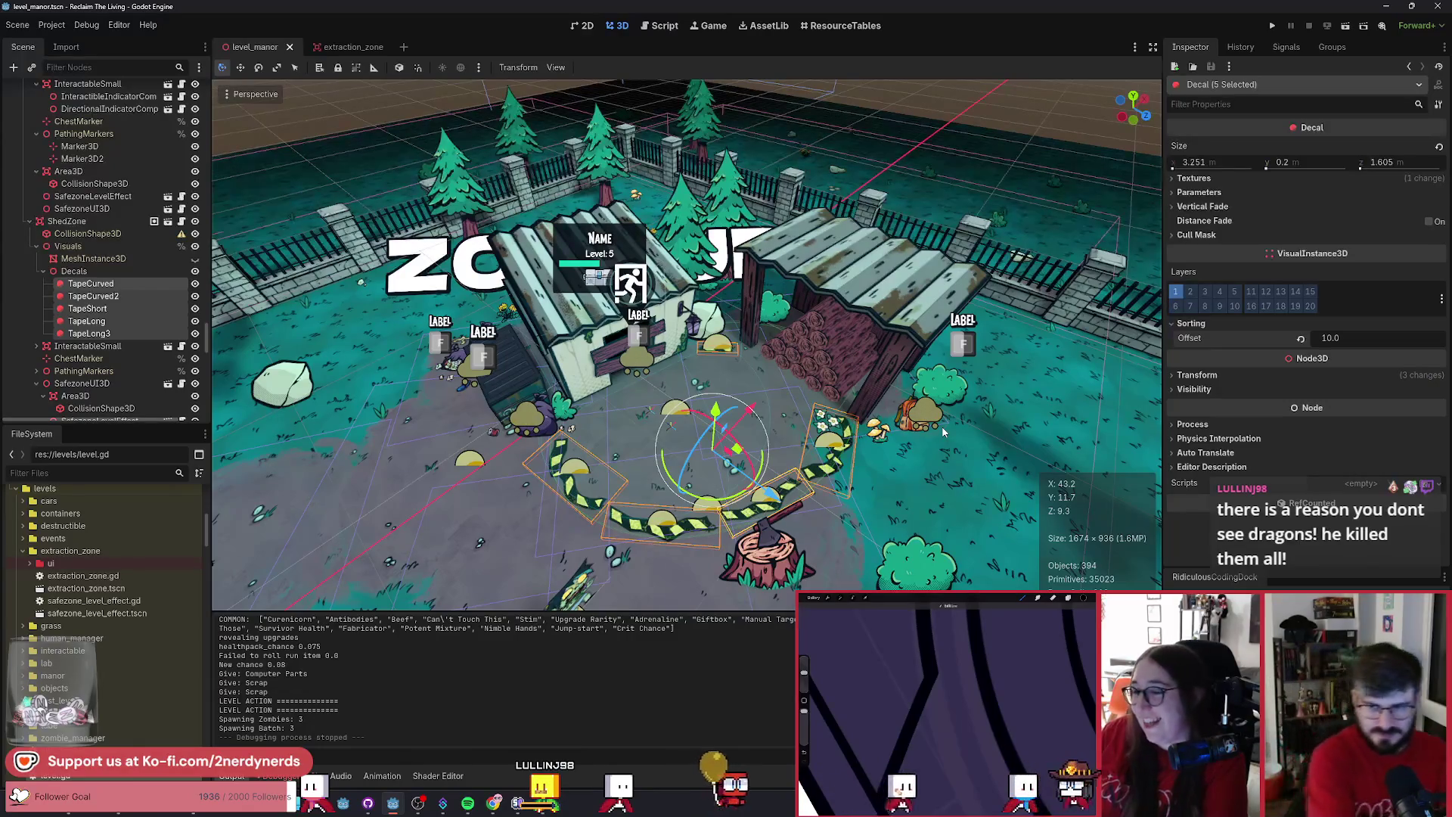
- Deselect the decals and zoom in and out to inspect the five-piece tape ring around the shed stump
{"action": "left_click", "coordinate": [905, 458]}
{"action": "scroll", "coordinate": [905, 458], "scroll_direction": "up", "scroll_amount": 5}
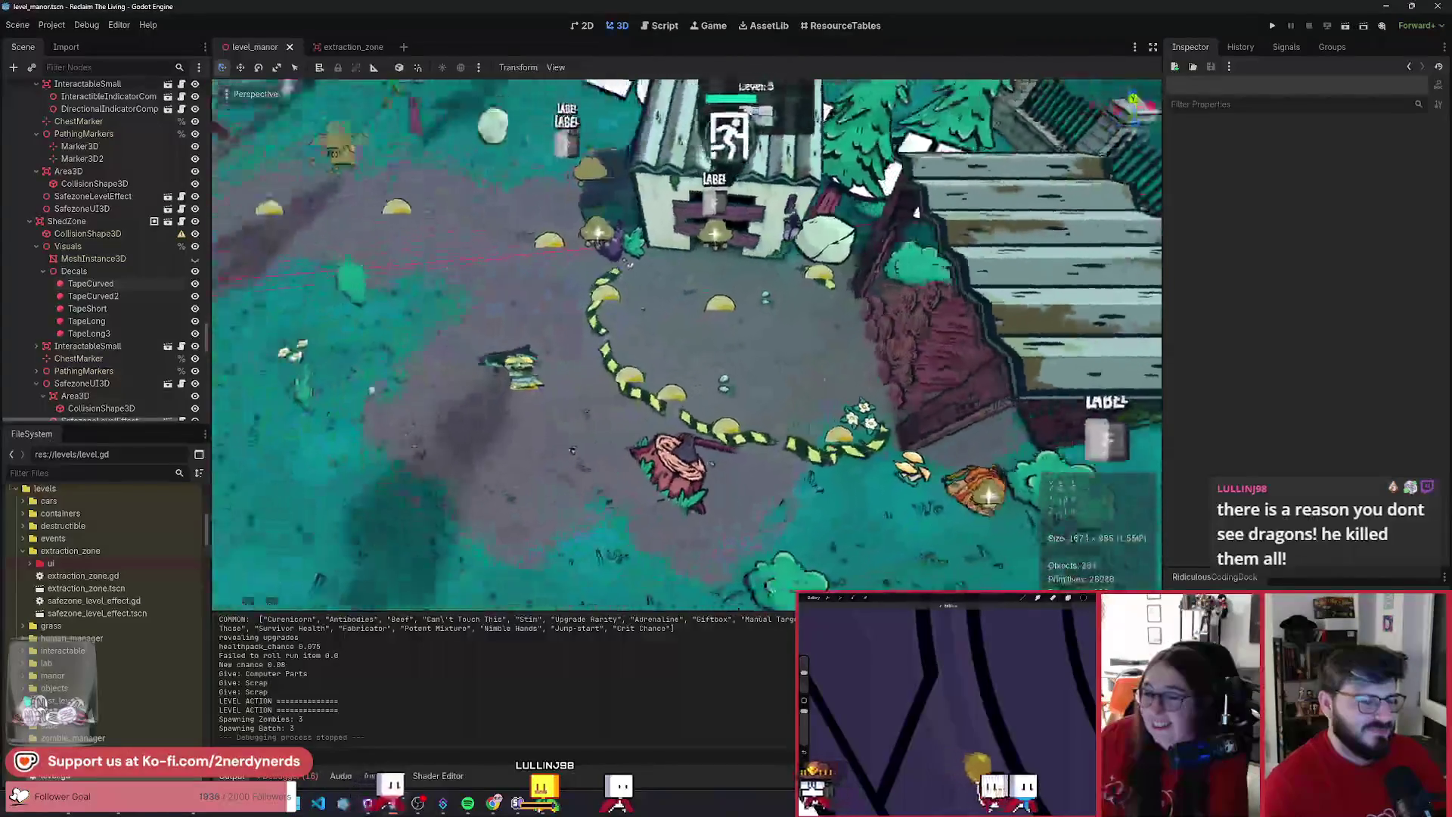
{"action": "scroll", "coordinate": [917, 211], "scroll_direction": "down", "scroll_amount": 5}
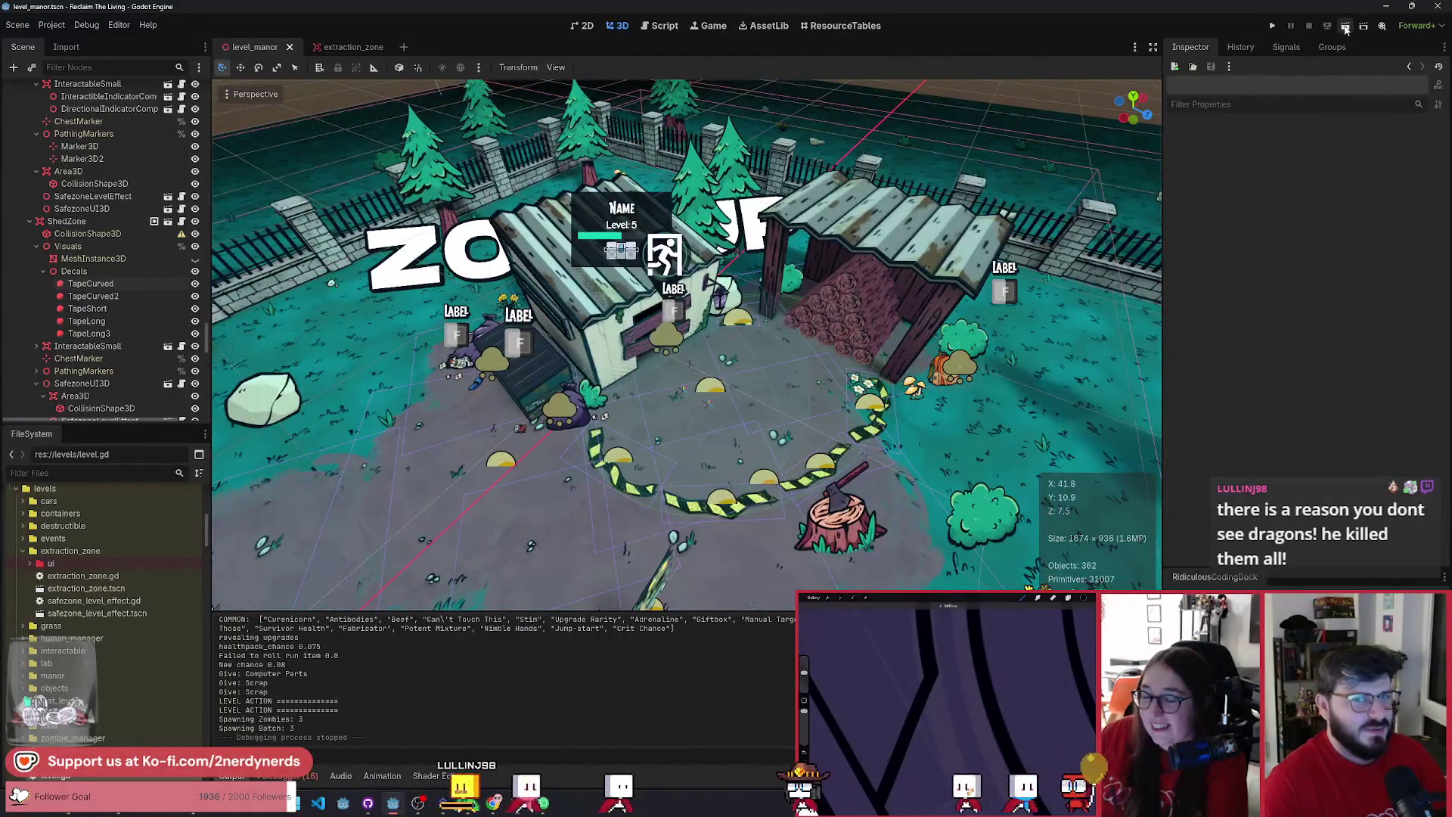
{"action": "scroll", "coordinate": [911, 388], "scroll_direction": "up", "scroll_amount": 5}
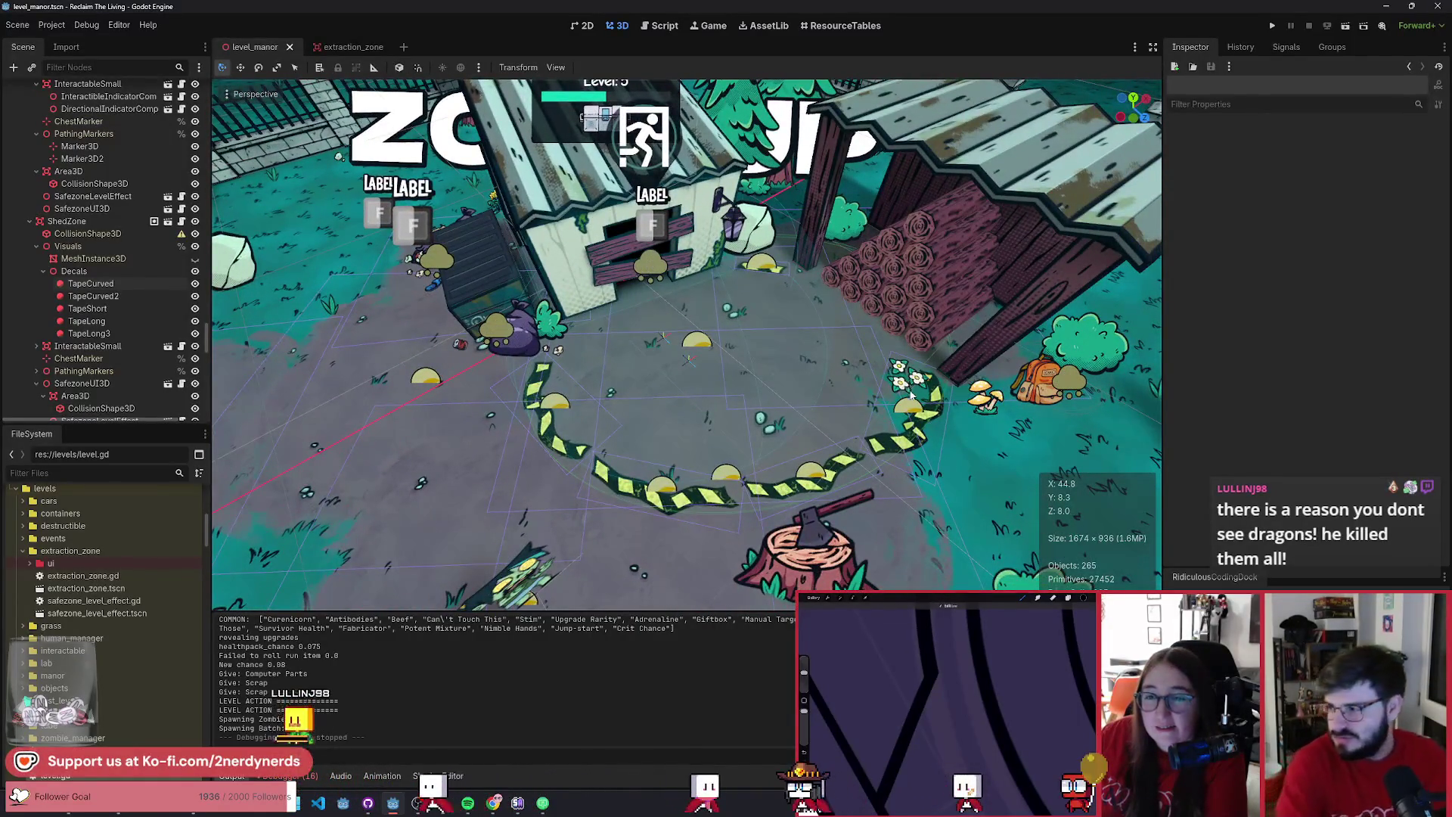
{"action": "scroll", "coordinate": [687, 344], "scroll_direction": "down", "scroll_amount": 5}
{"action": "scroll", "coordinate": [687, 345], "scroll_direction": "up", "scroll_amount": 6}
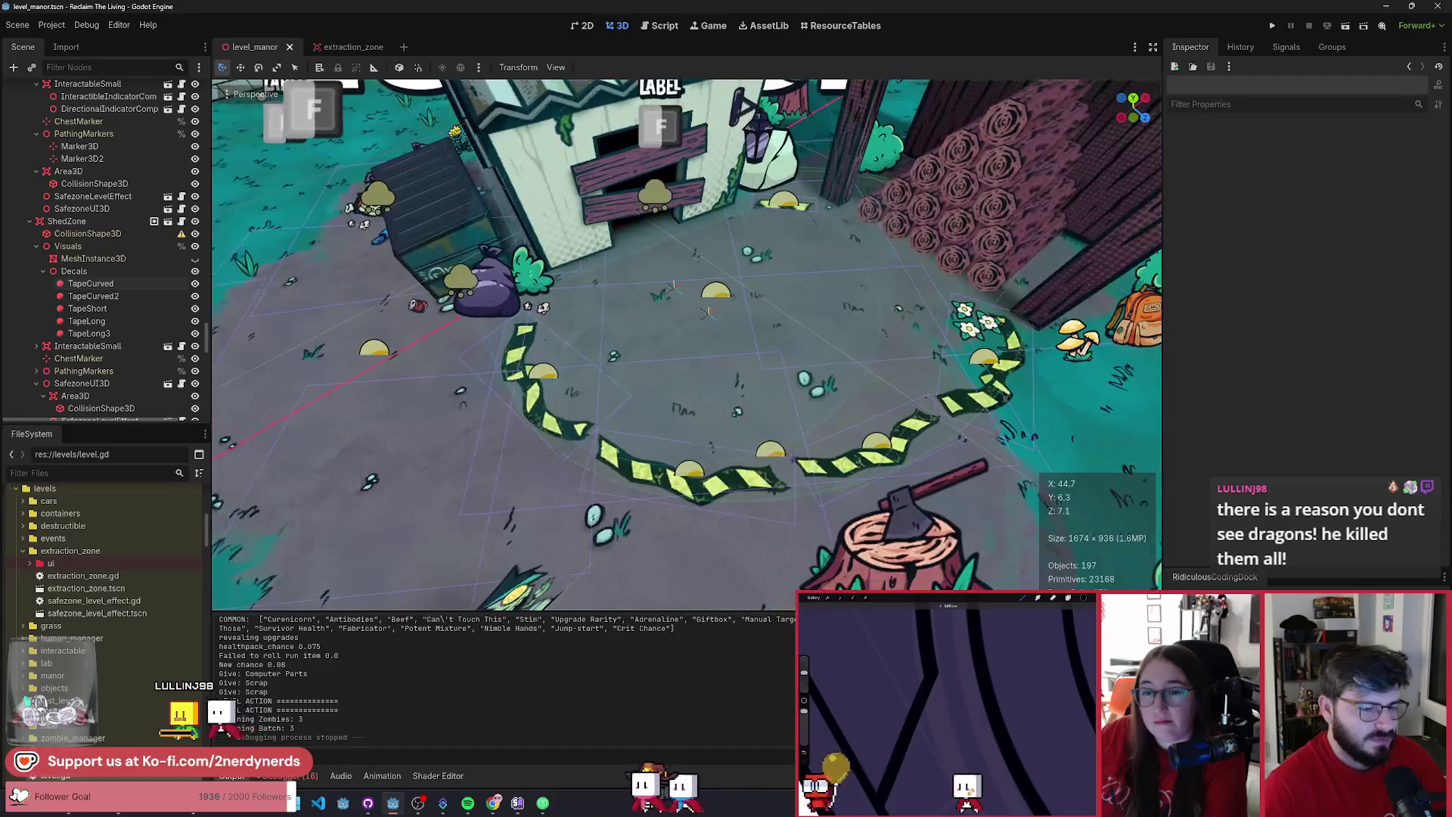
{"action": "scroll", "coordinate": [686, 345], "scroll_direction": "down", "scroll_amount": 5}
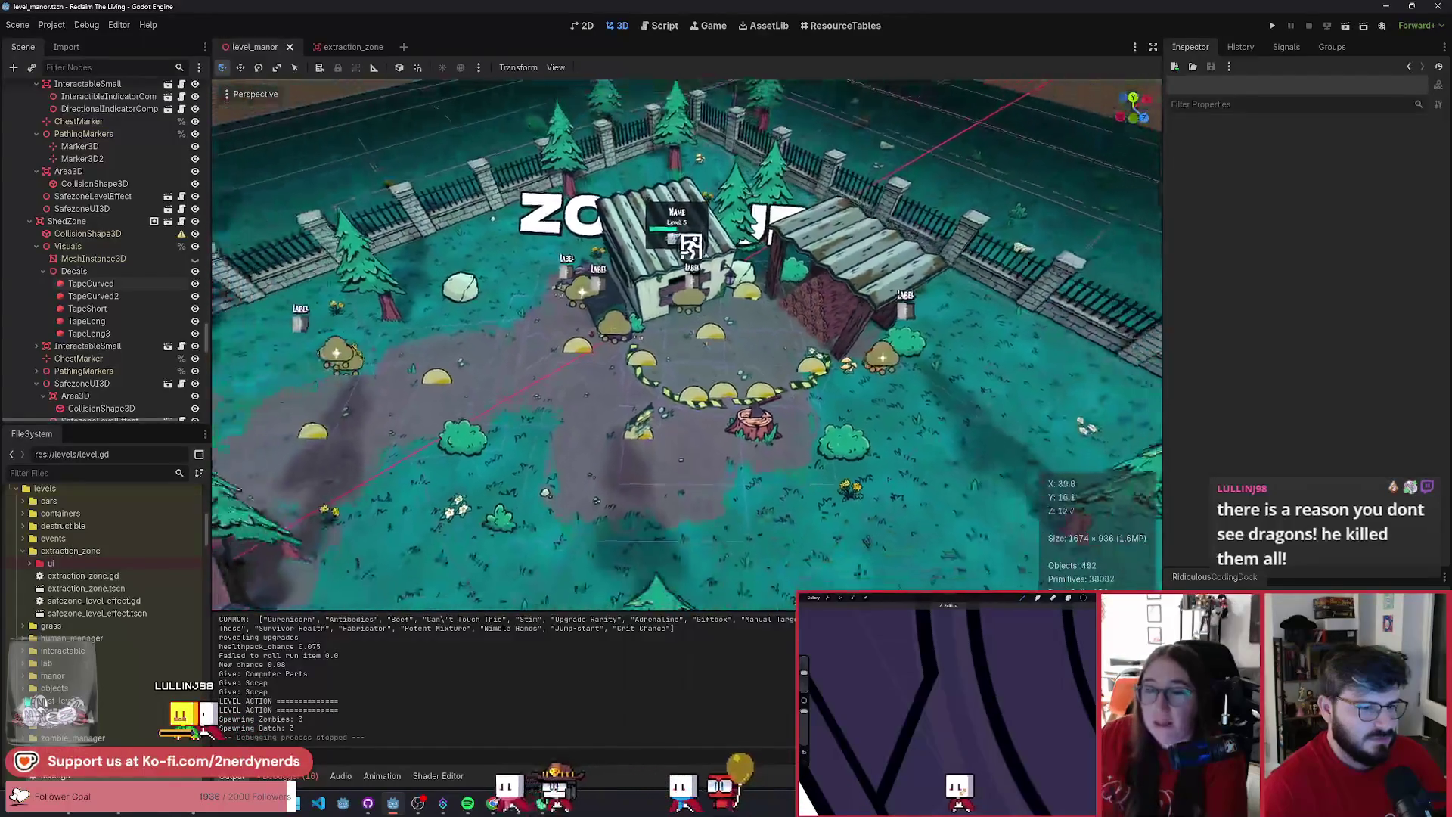
{"action": "scroll", "coordinate": [686, 345], "scroll_direction": "up", "scroll_amount": 3}
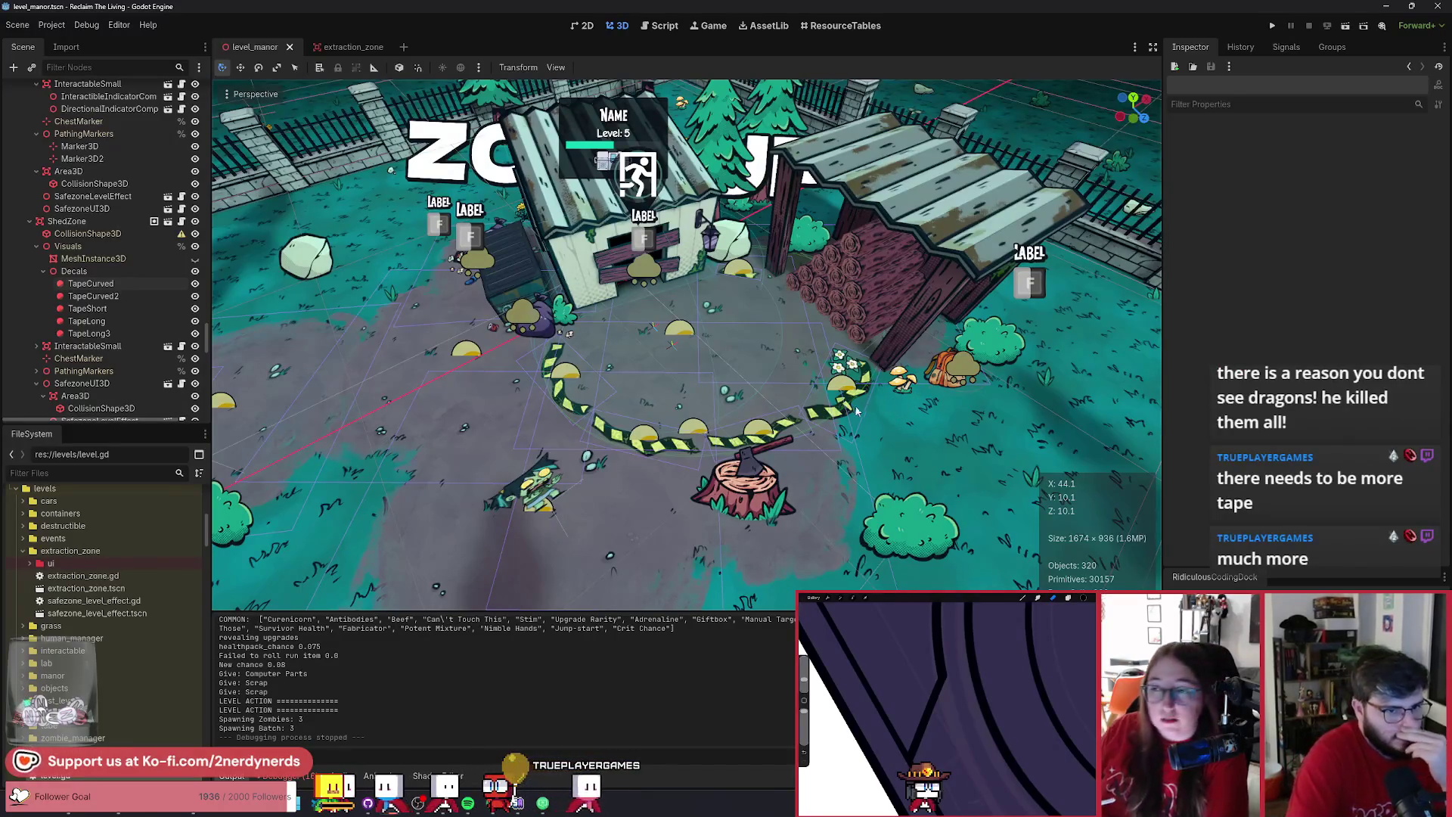
- Select TapeLong3, TapeLong, TapeShort, TapeCurved2 and TapeCurved in turn in the Scene tree
{"action": "left_click", "coordinate": [159, 333]}
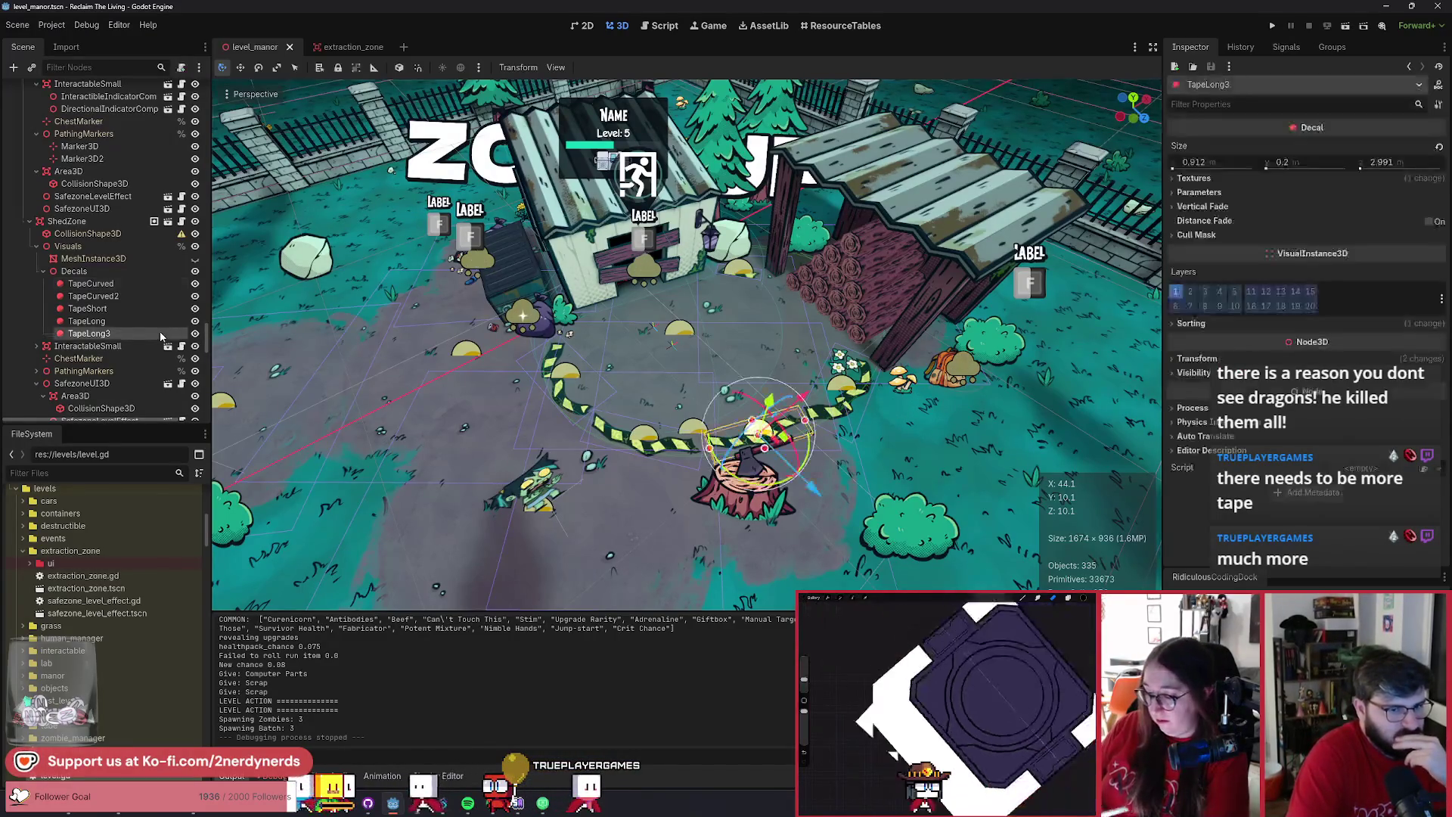
{"action": "left_click", "coordinate": [131, 319]}
{"action": "left_click", "coordinate": [133, 307]}
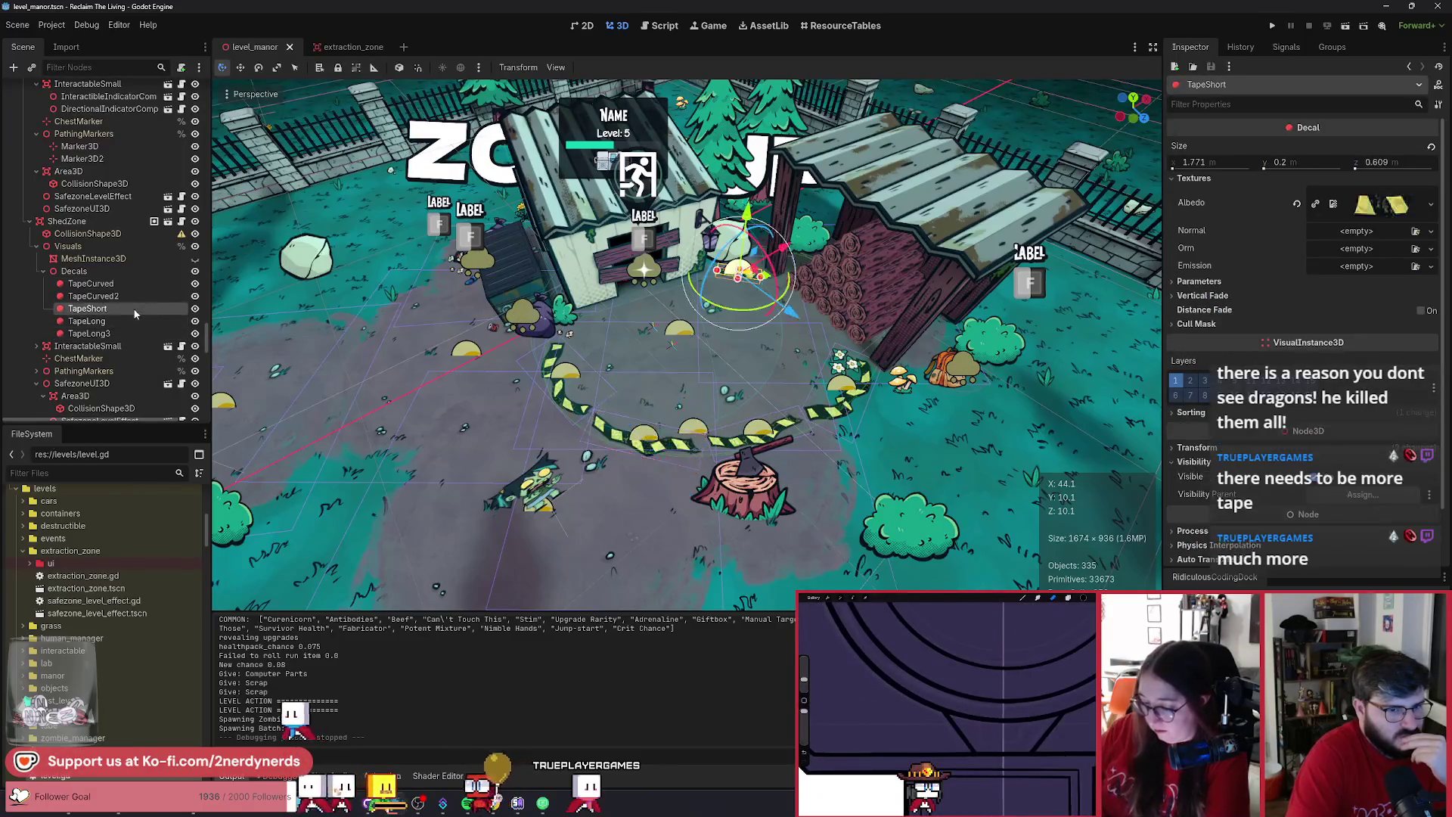
{"action": "left_click", "coordinate": [125, 297]}
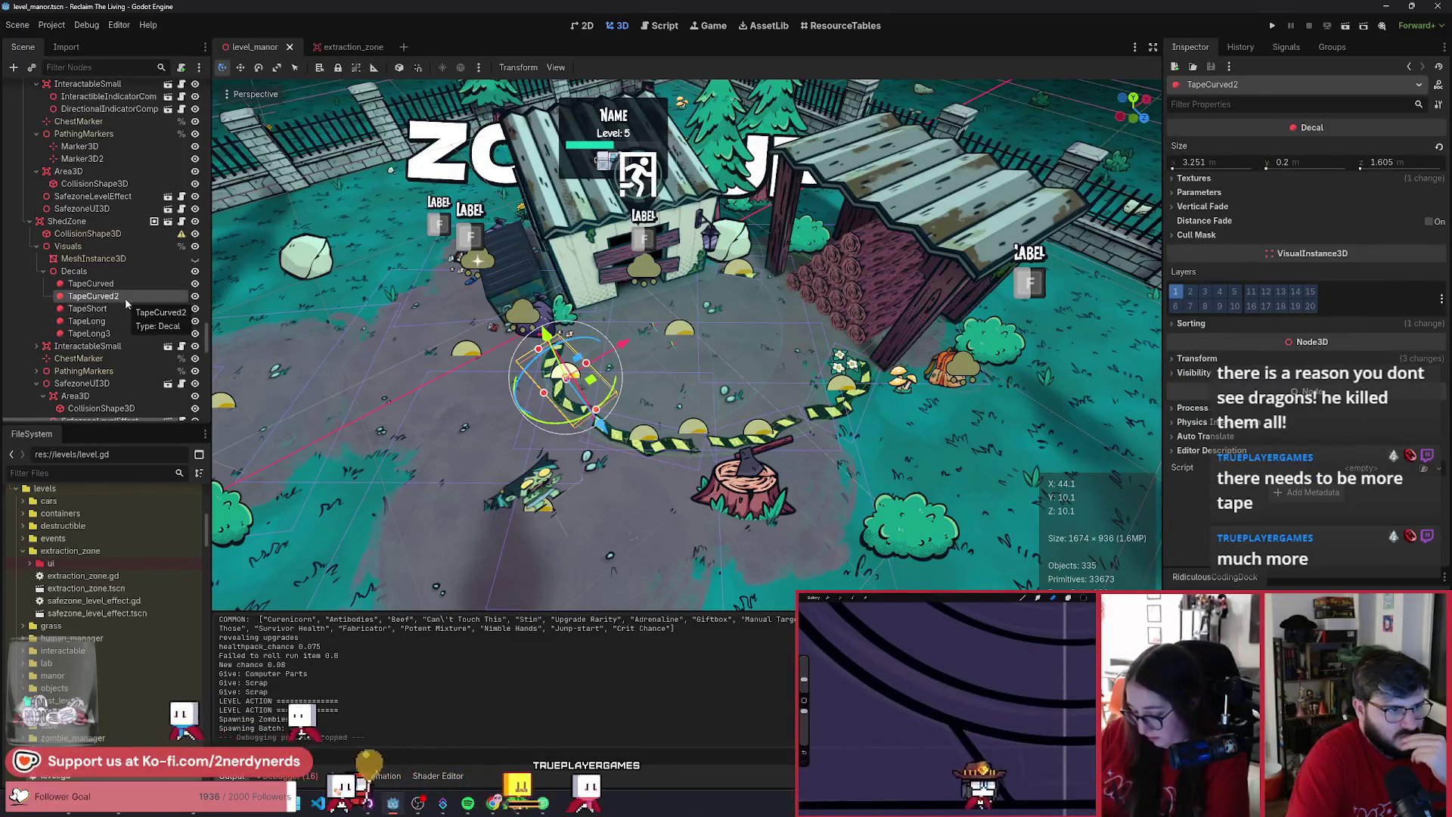
{"action": "left_click", "coordinate": [121, 288]}
- Rotate TapeCurved to about 57.7° around its vertical axis so it follows the ring's curve
{"action": "mouse_move", "coordinate": [867, 434]}
{"action": "left_mouse_down"}
{"action": "mouse_move", "coordinate": [877, 427]}
{"action": "mouse_move", "coordinate": [801, 414]}
{"action": "mouse_move", "coordinate": [810, 365]}
{"action": "left_mouse_up"}
{"action": "scroll", "coordinate": [855, 409], "scroll_direction": "up", "scroll_amount": 5}
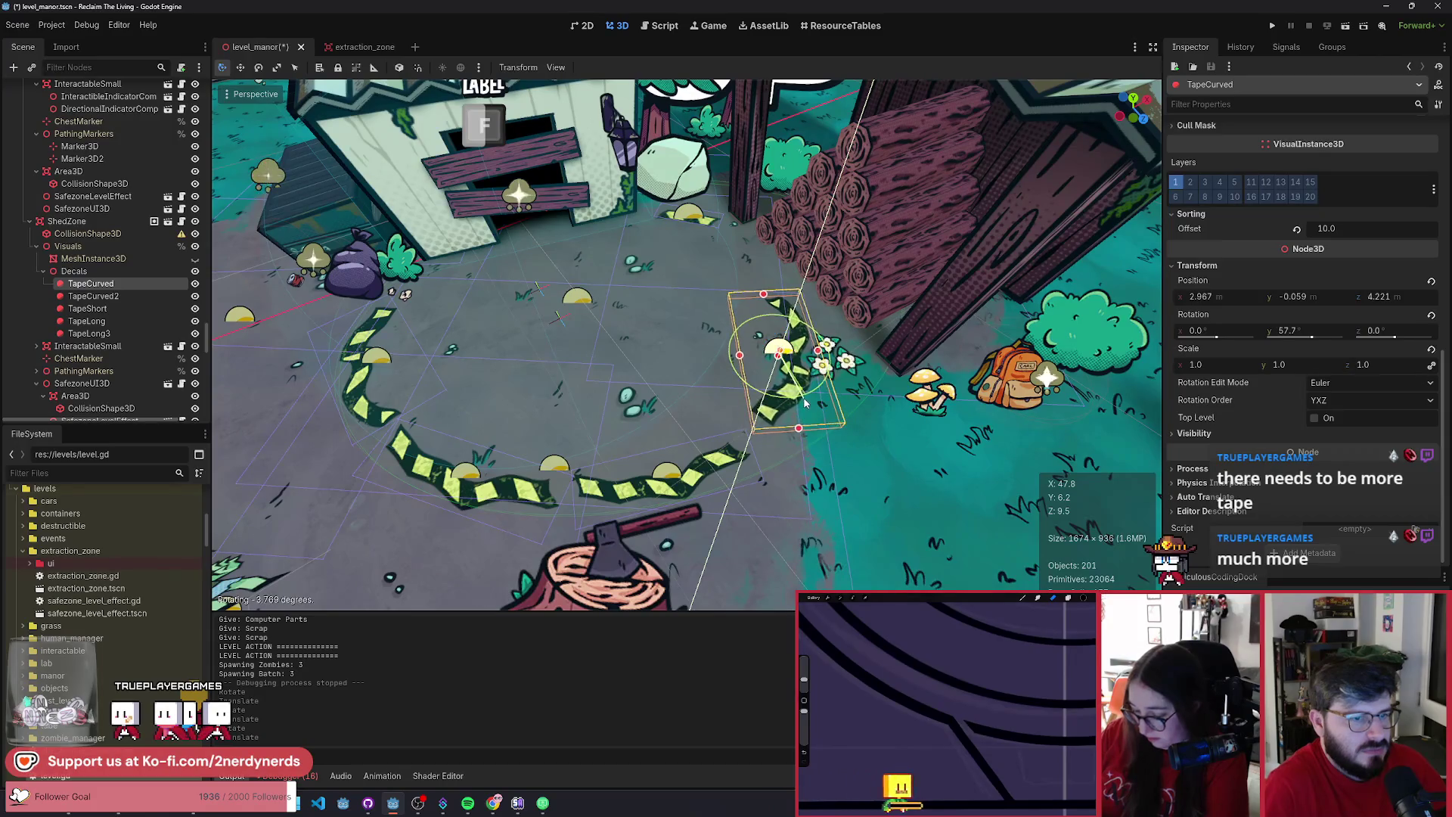
{"action": "left_click", "coordinate": [86, 321]}
- Duplicate the long tape as TapeLong4 and place it in the ring's gap by the log pile
{"action": "key", "text": "ctrl+d"}
{"action": "mouse_move", "coordinate": [454, 461]}
{"action": "left_mouse_down"}
{"action": "mouse_move", "coordinate": [669, 474]}
{"action": "mouse_move", "coordinate": [723, 524]}
{"action": "mouse_move", "coordinate": [704, 308]}
{"action": "mouse_move", "coordinate": [747, 266]}
{"action": "mouse_move", "coordinate": [758, 312]}
{"action": "left_mouse_up"}
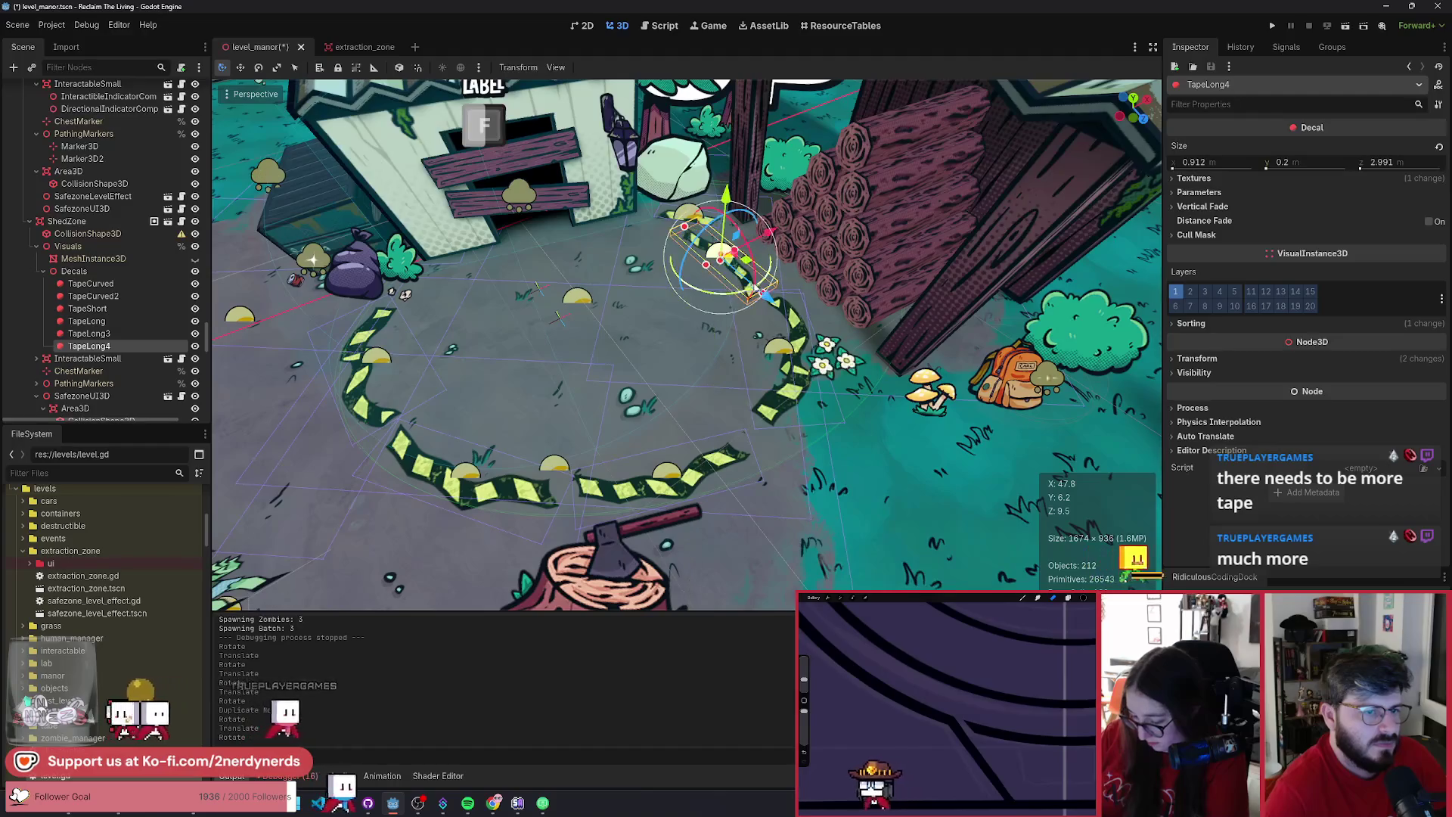
{"action": "left_click_drag", "start_coordinate": [751, 263], "coordinate": [766, 254]}
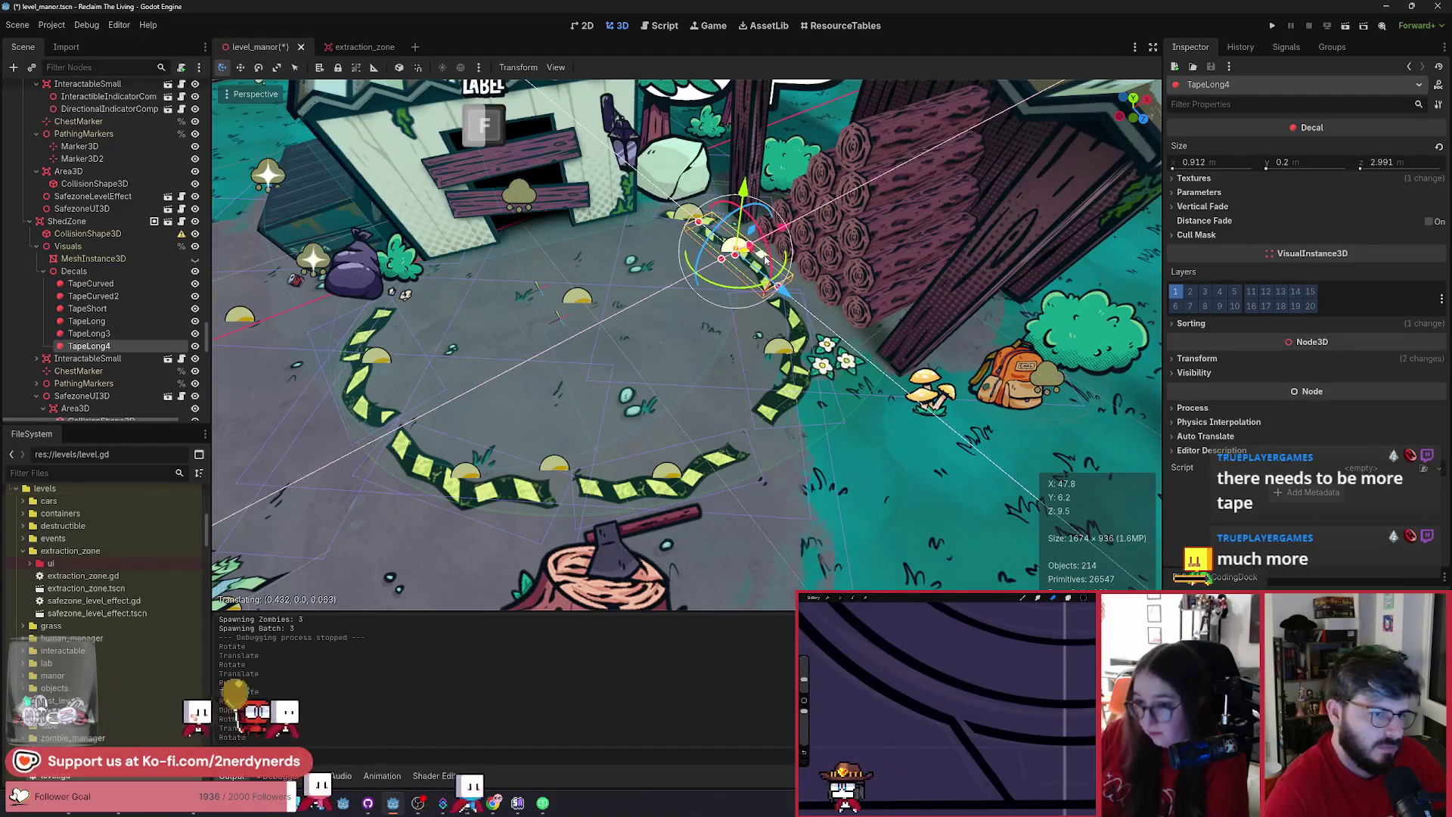
- Shift TapeShort slightly left so it sits beside the shed entrance atop the ring
{"action": "left_click", "coordinate": [731, 224]}
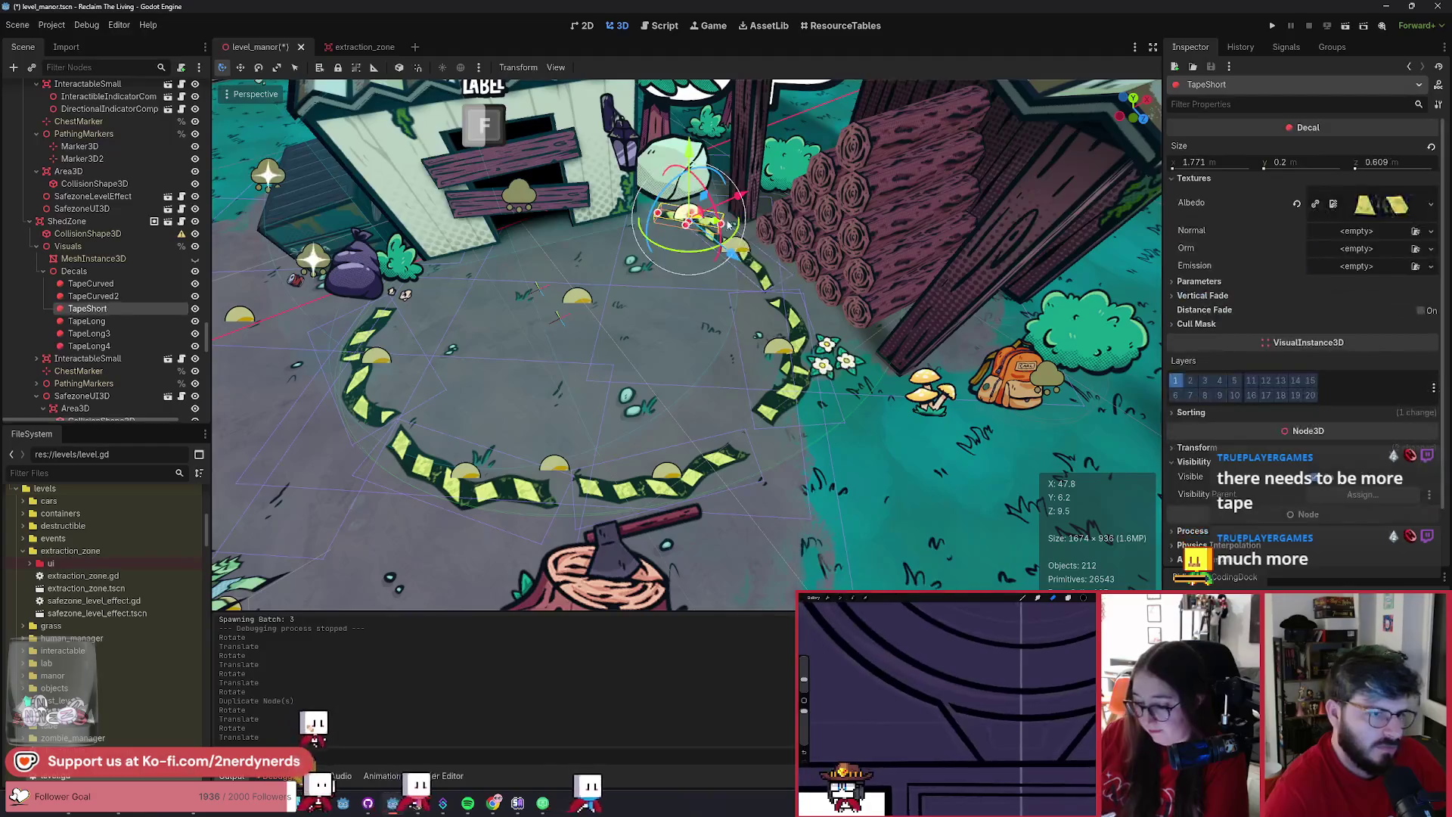
{"action": "left_click_drag", "start_coordinate": [715, 221], "coordinate": [681, 235]}
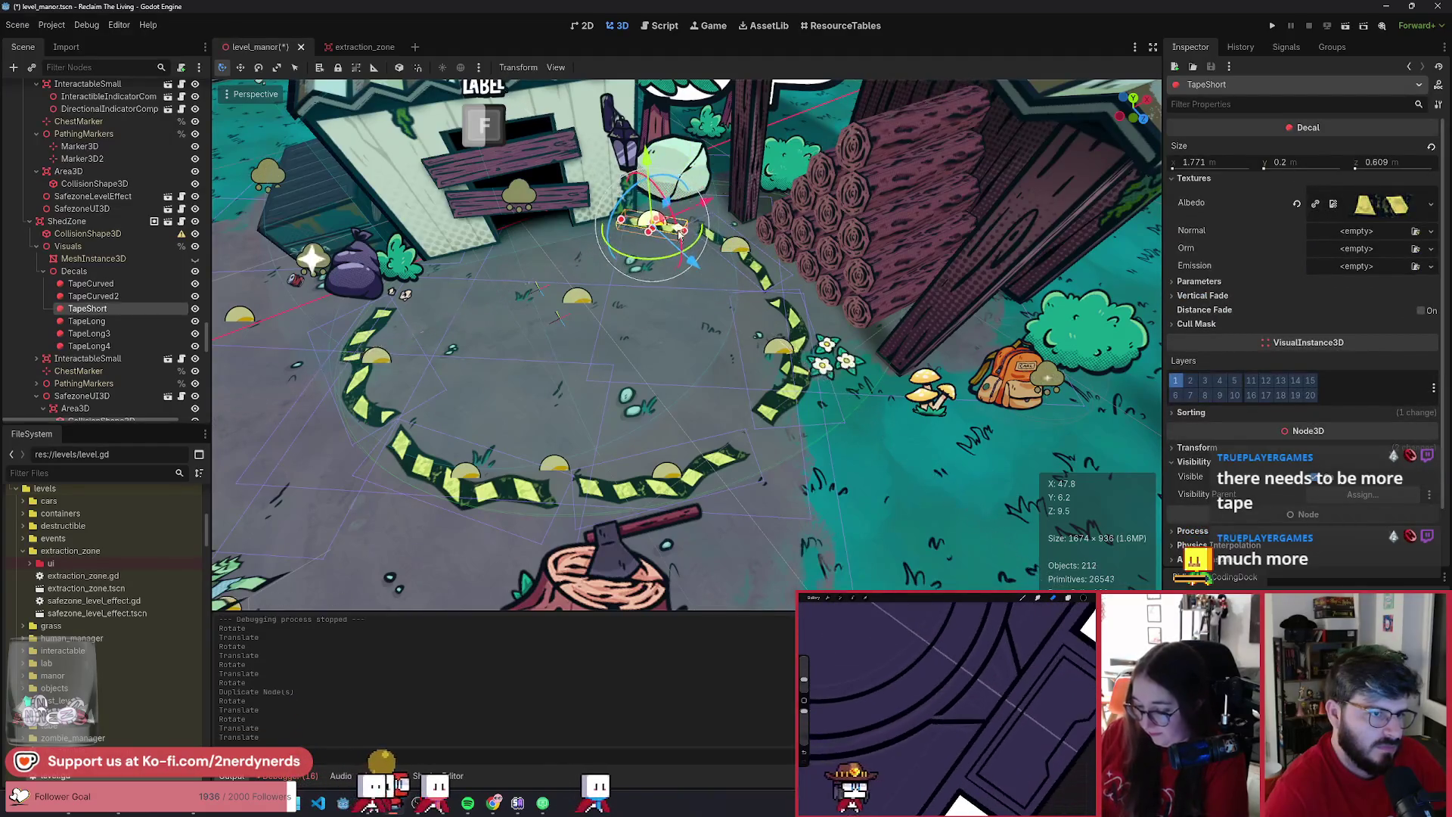
{"action": "left_click_drag", "start_coordinate": [682, 229], "coordinate": [677, 230]}
{"action": "scroll", "coordinate": [677, 231], "scroll_direction": "down", "scroll_amount": 8}
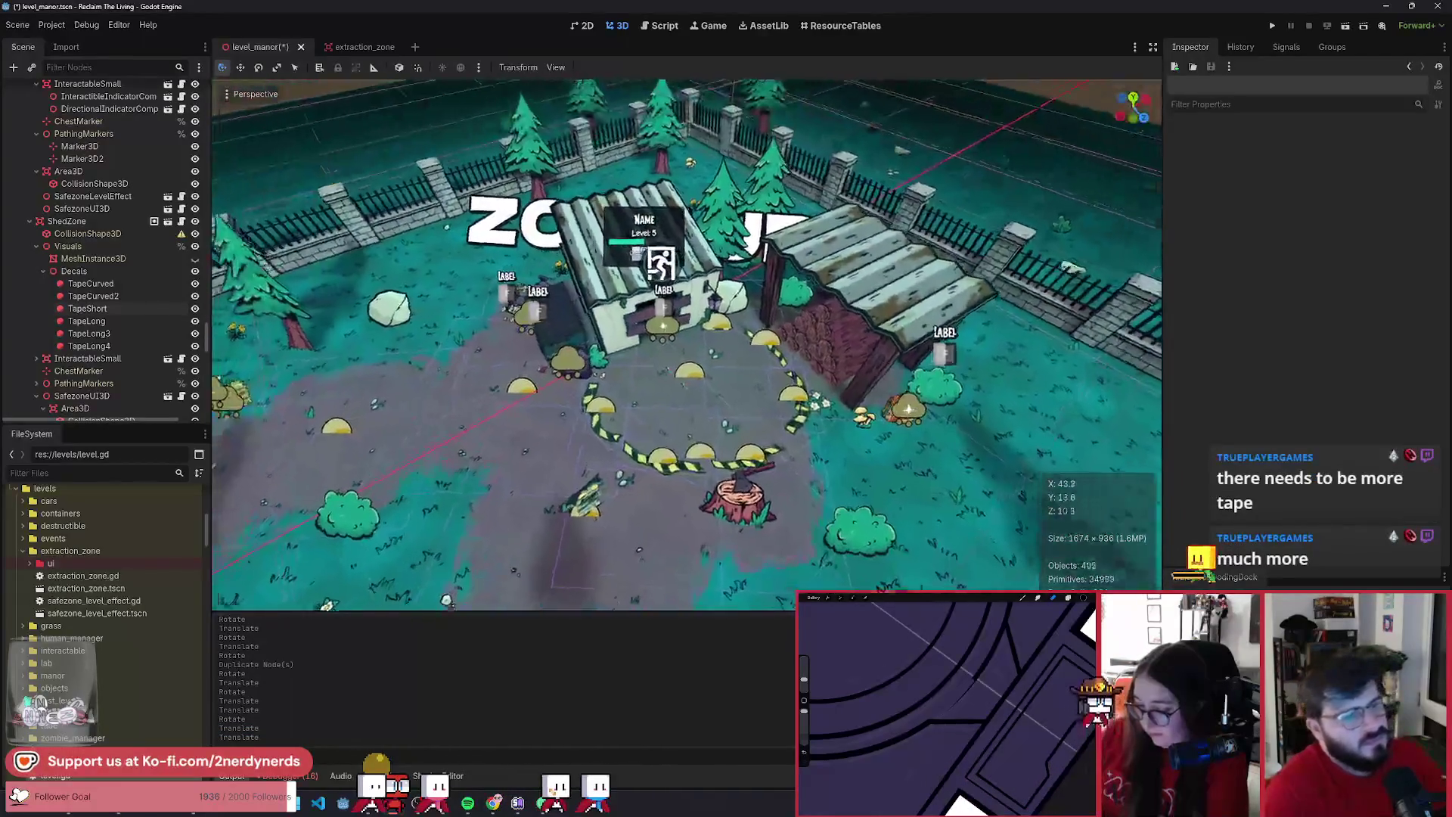
{"action": "scroll", "coordinate": [637, 308], "scroll_direction": "up", "scroll_amount": 6}
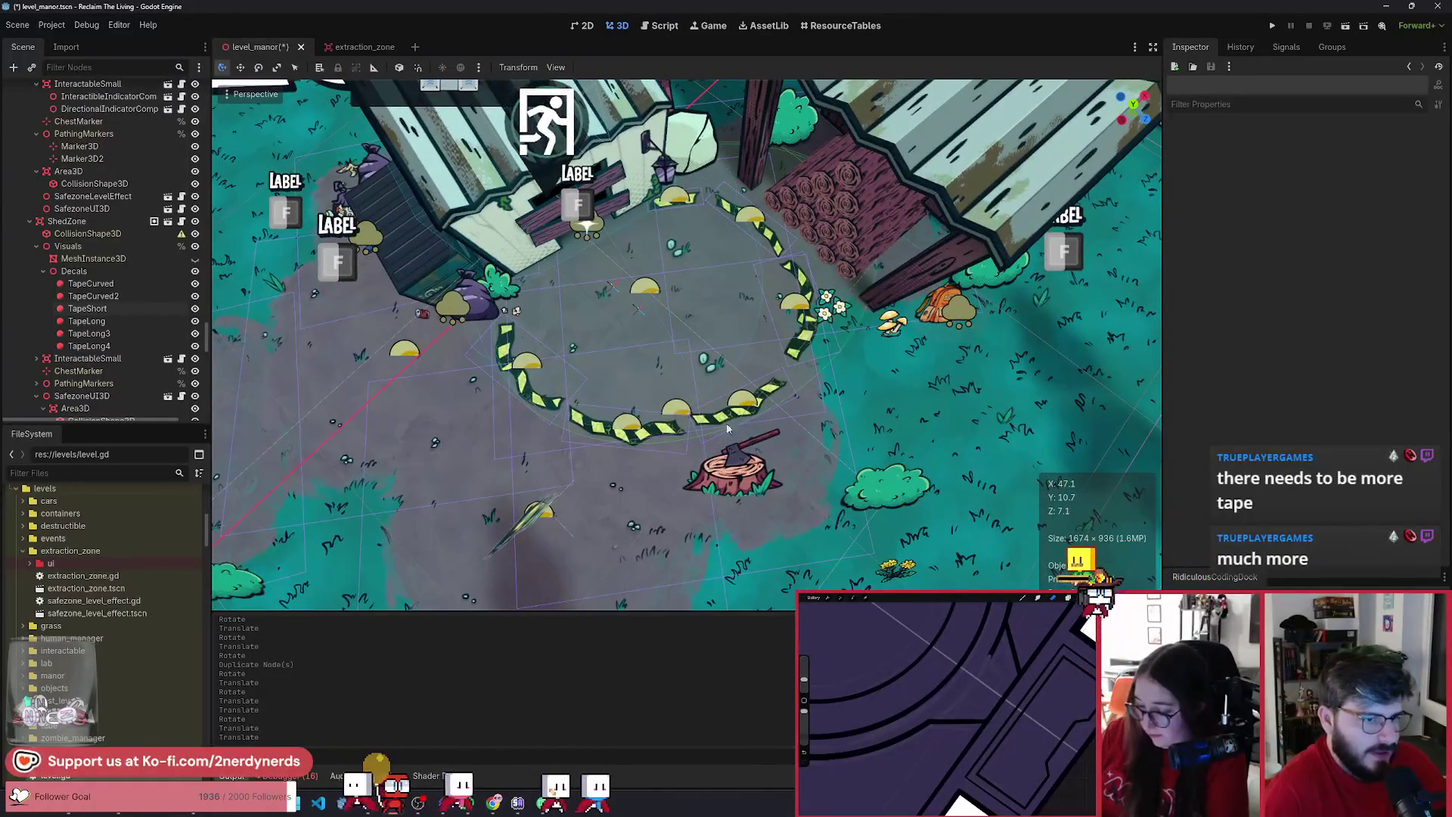
{"action": "left_click", "coordinate": [130, 334]}
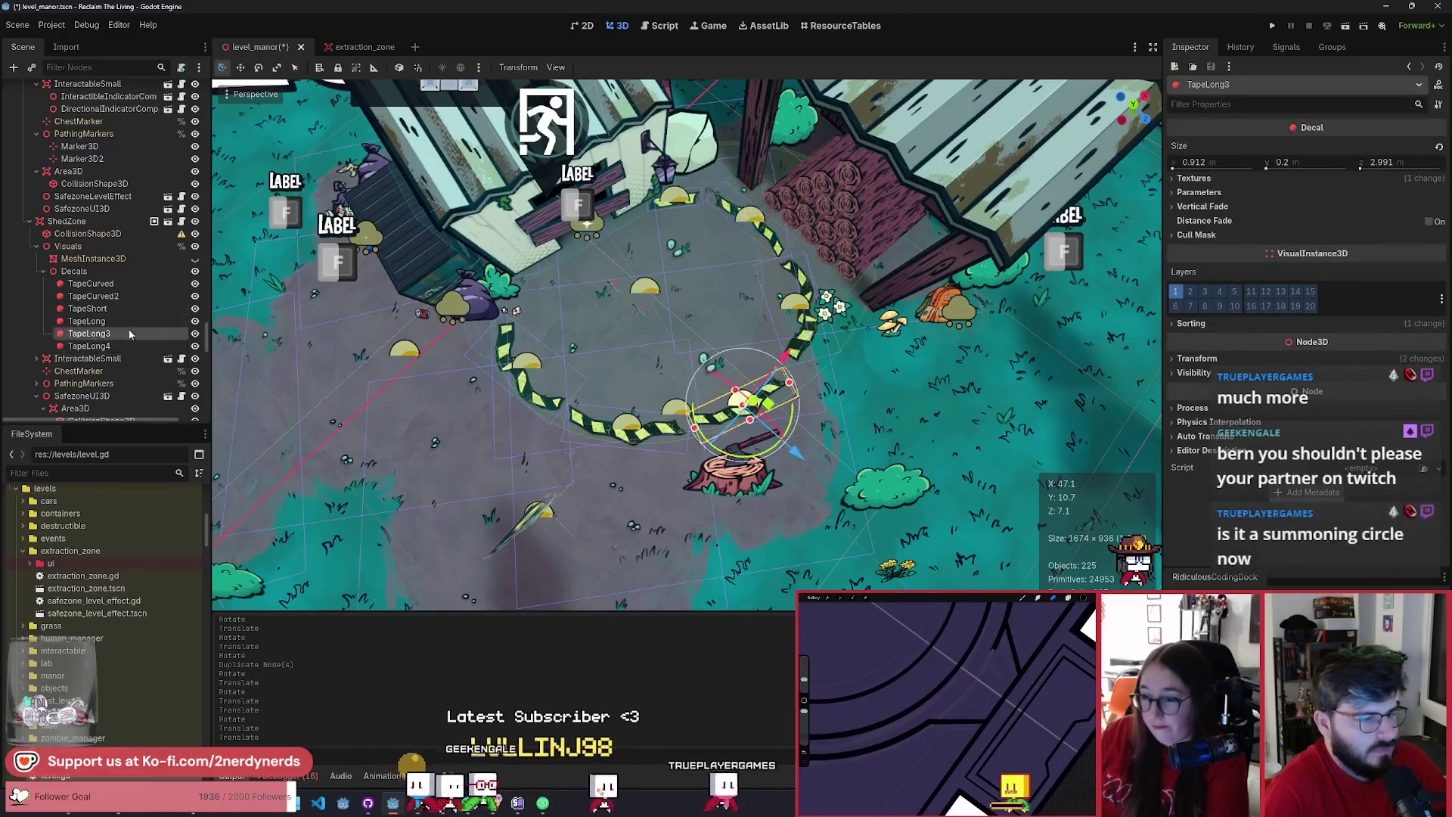
- Nudge the TapeCurved decal beside the flowers inward to about x 2.74, z 4.417
{"action": "left_click", "coordinate": [121, 297]}
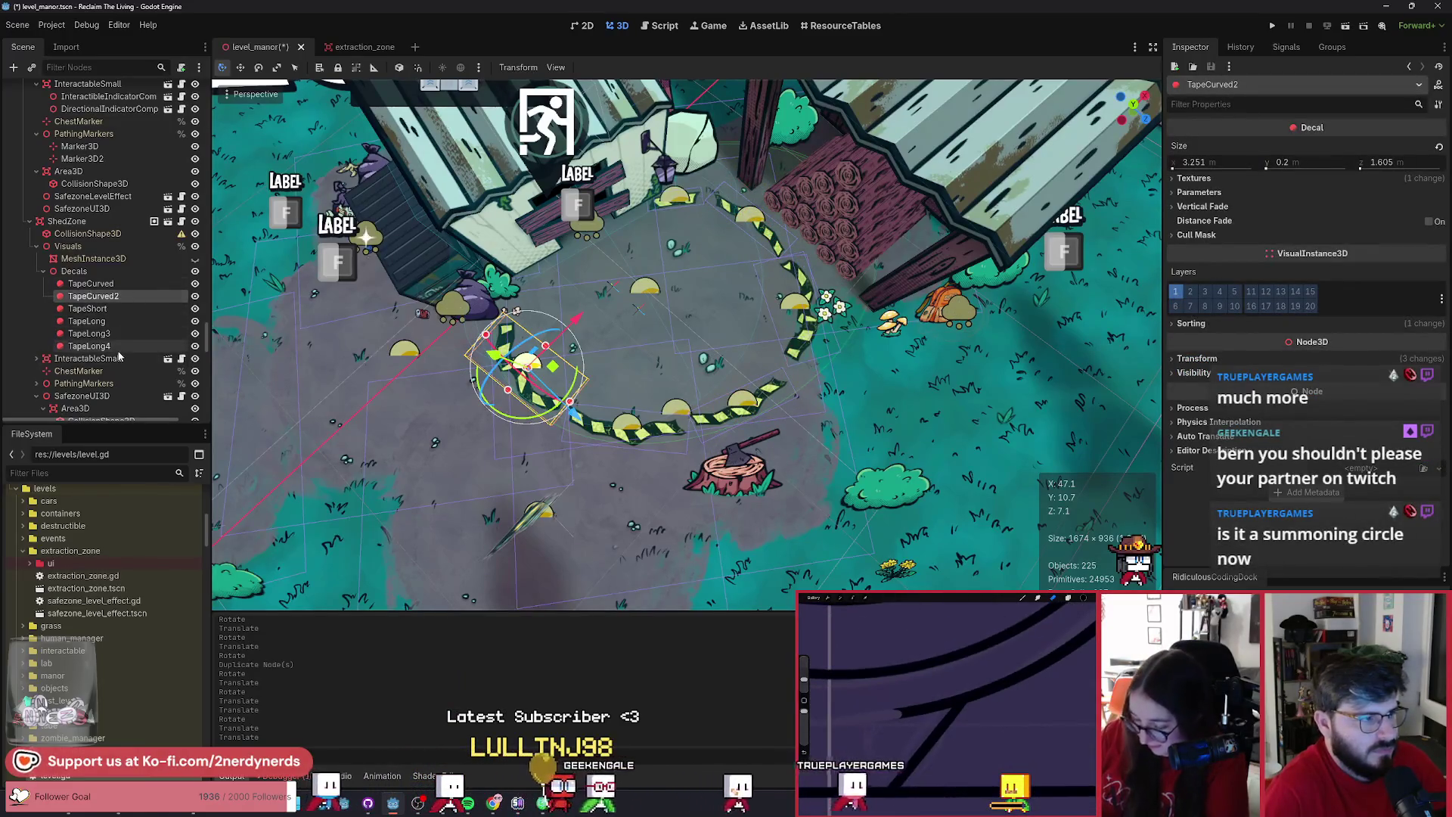
{"action": "left_click", "coordinate": [111, 285]}
{"action": "left_click_drag", "start_coordinate": [824, 309], "coordinate": [827, 323]}
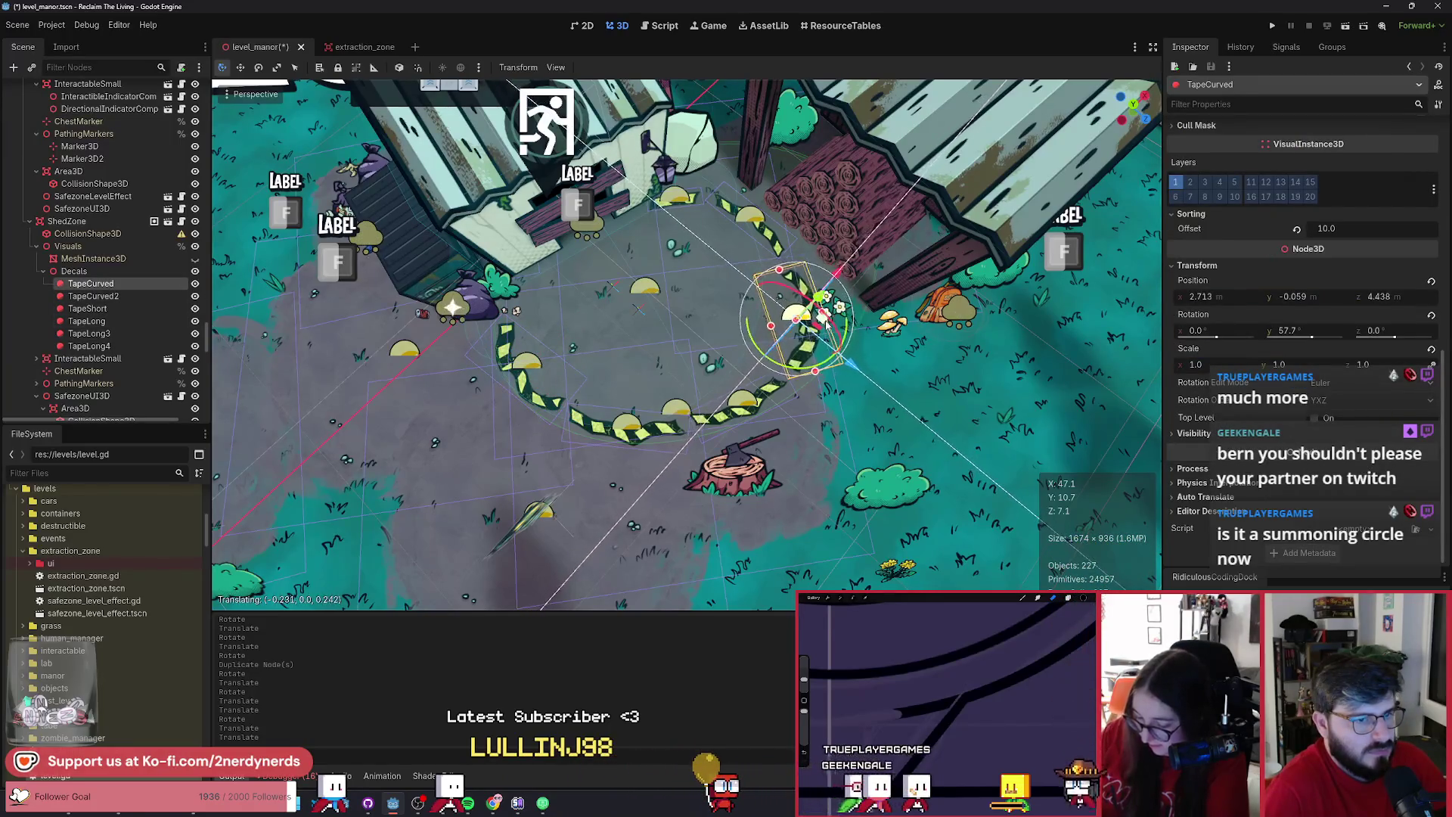
- Deselect, orbit around the shed, and select the shed zone's mesh
{"action": "left_click", "coordinate": [809, 370]}
{"action": "left_click_drag", "start_coordinate": [631, 370], "coordinate": [632, 370]}
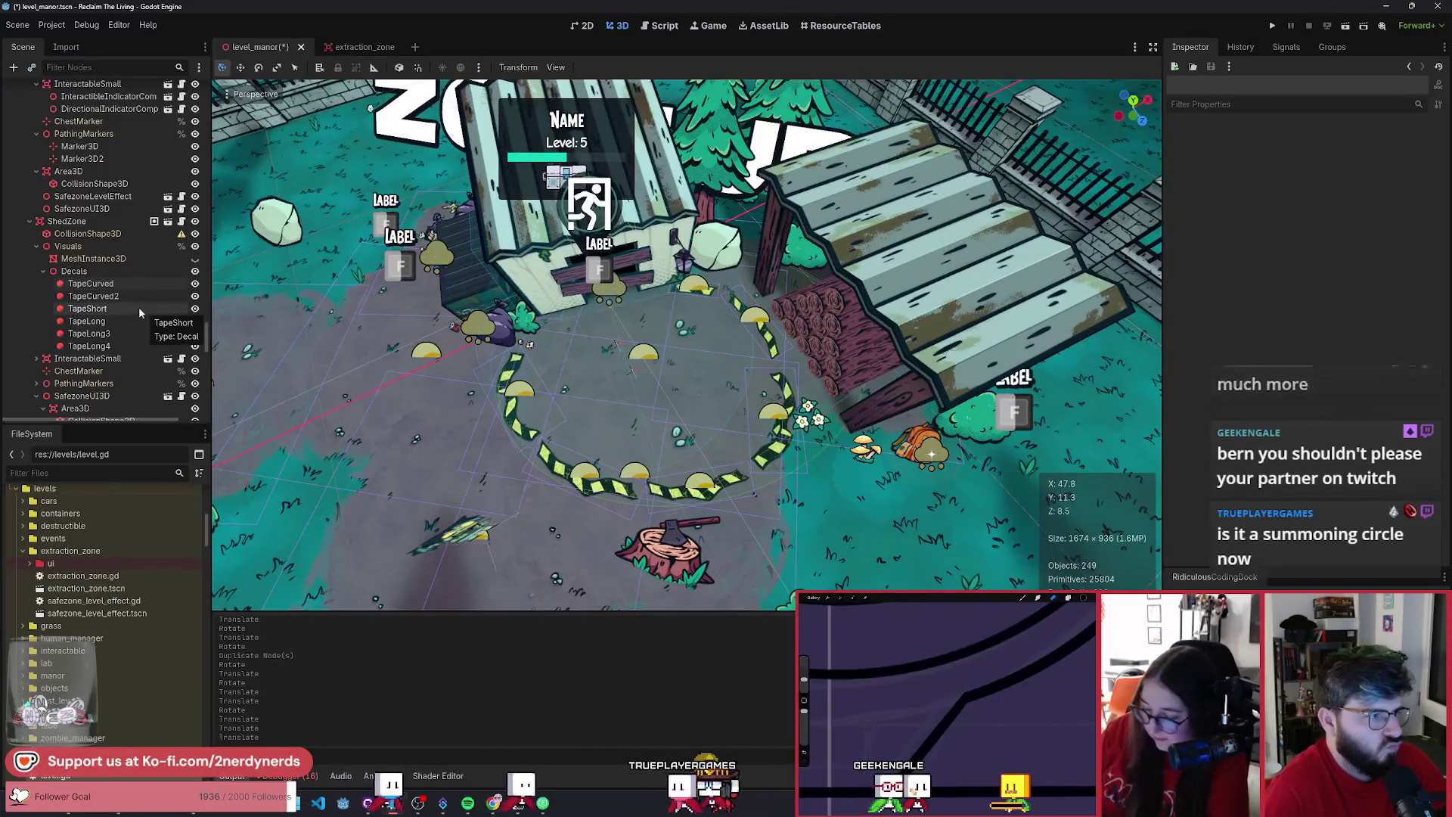
{"action": "left_click", "coordinate": [93, 258]}
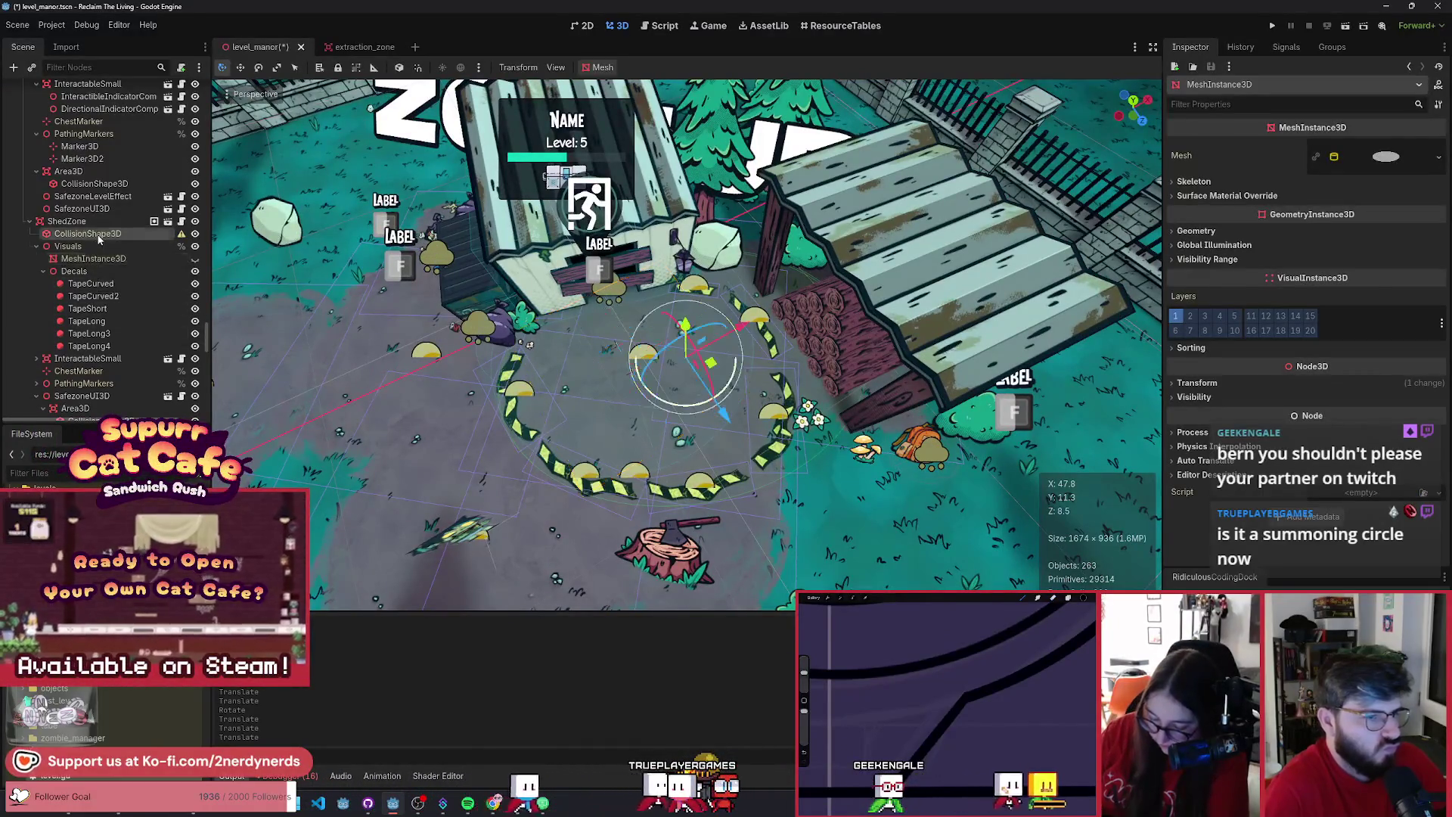
- Shrink the ShedZone collision cylinder, centre it at about x 0.741, z 1.317, and save the level
{"action": "left_click", "coordinate": [87, 234]}
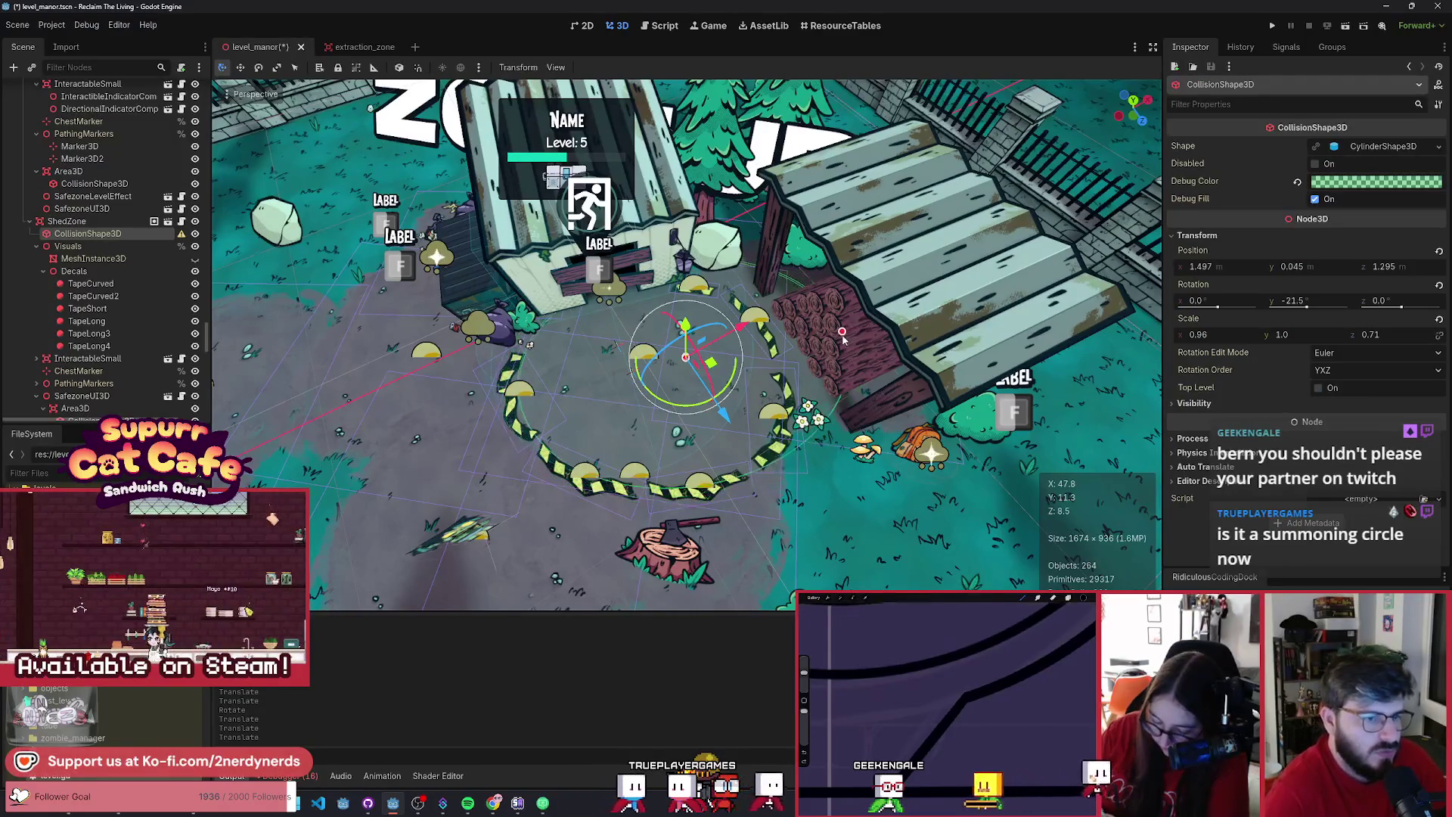
{"action": "left_click_drag", "start_coordinate": [845, 333], "coordinate": [800, 351]}
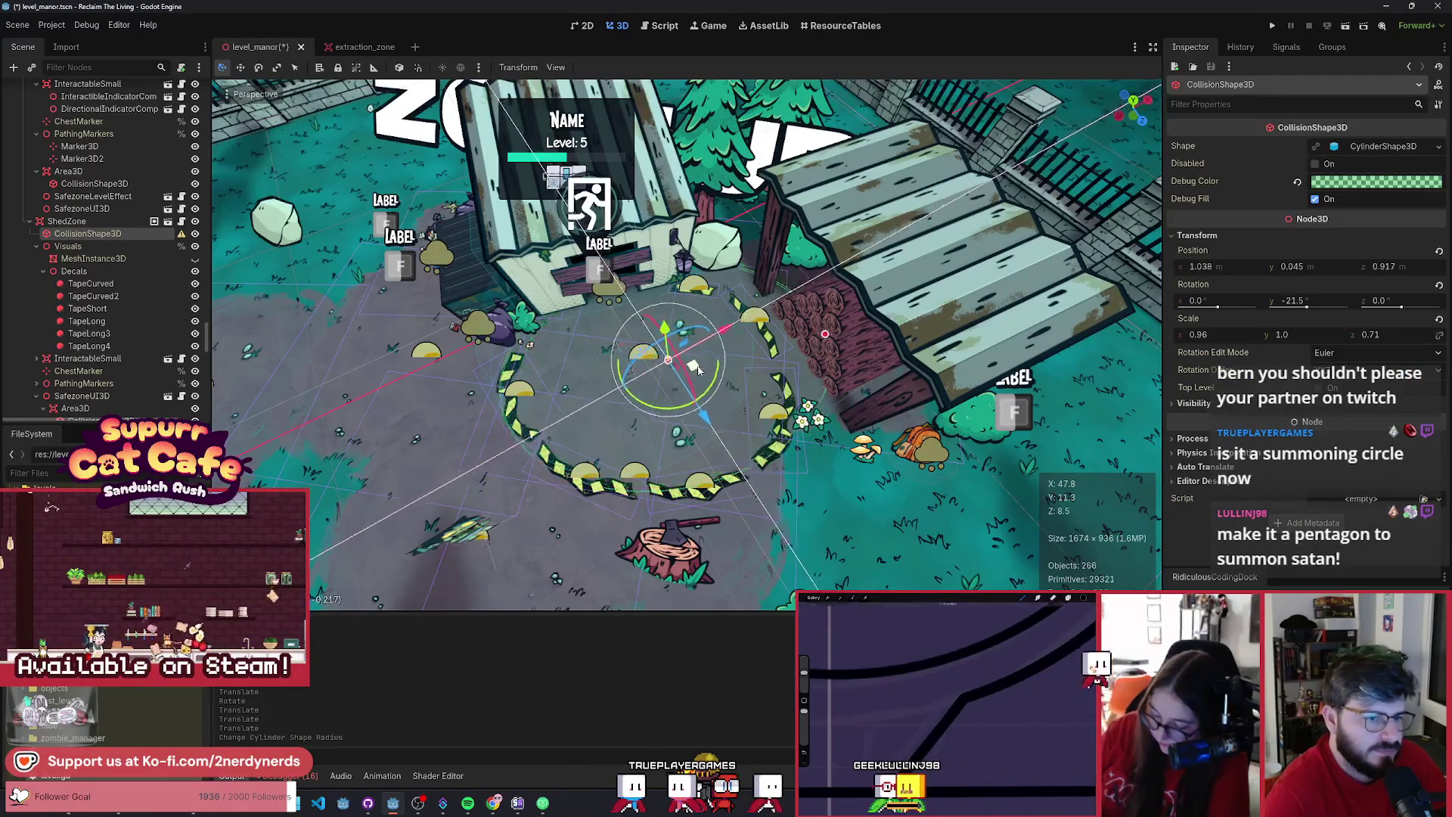
{"action": "left_click_drag", "start_coordinate": [713, 366], "coordinate": [695, 380]}
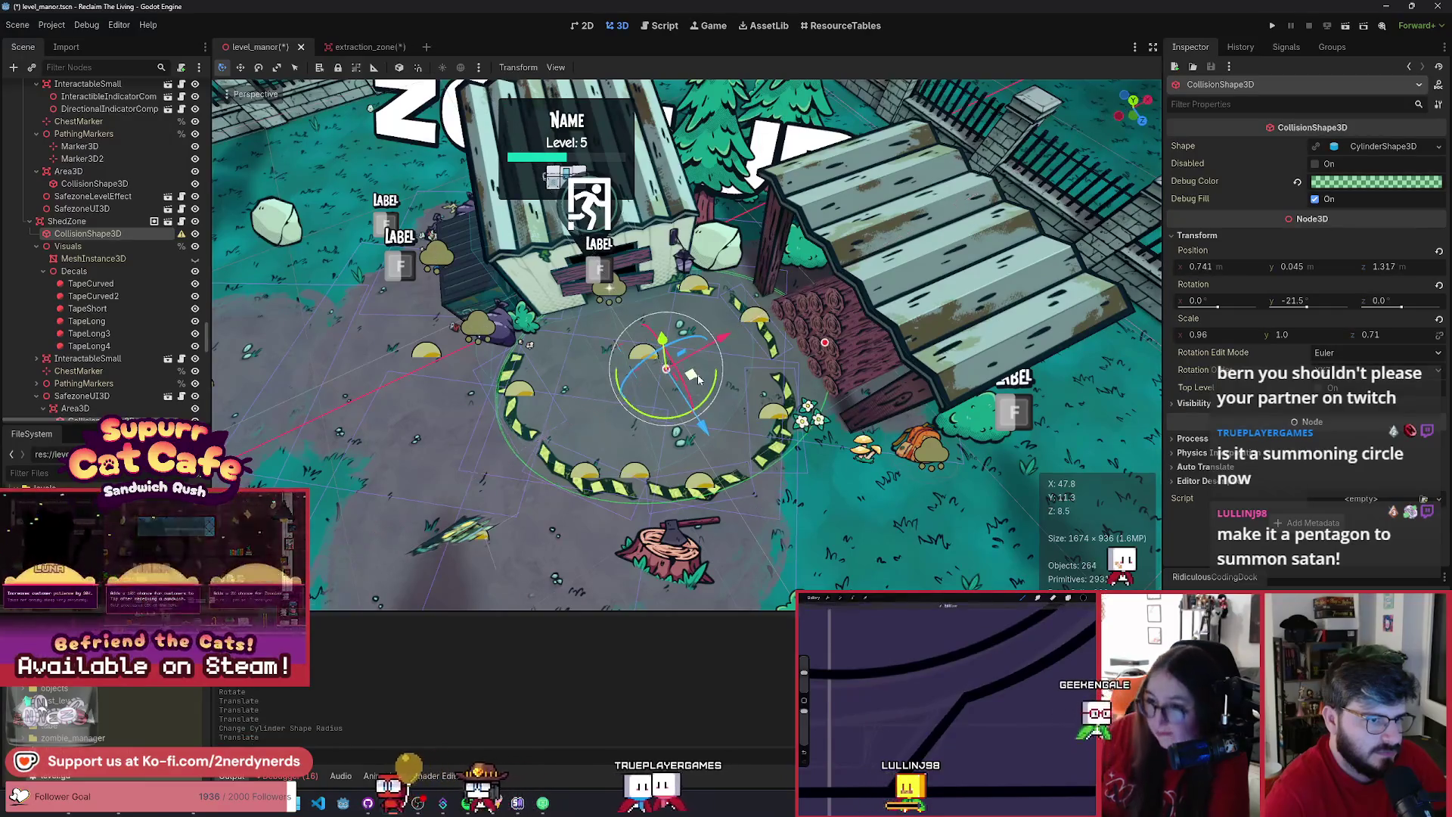
{"action": "key", "text": "ctrl+s"}
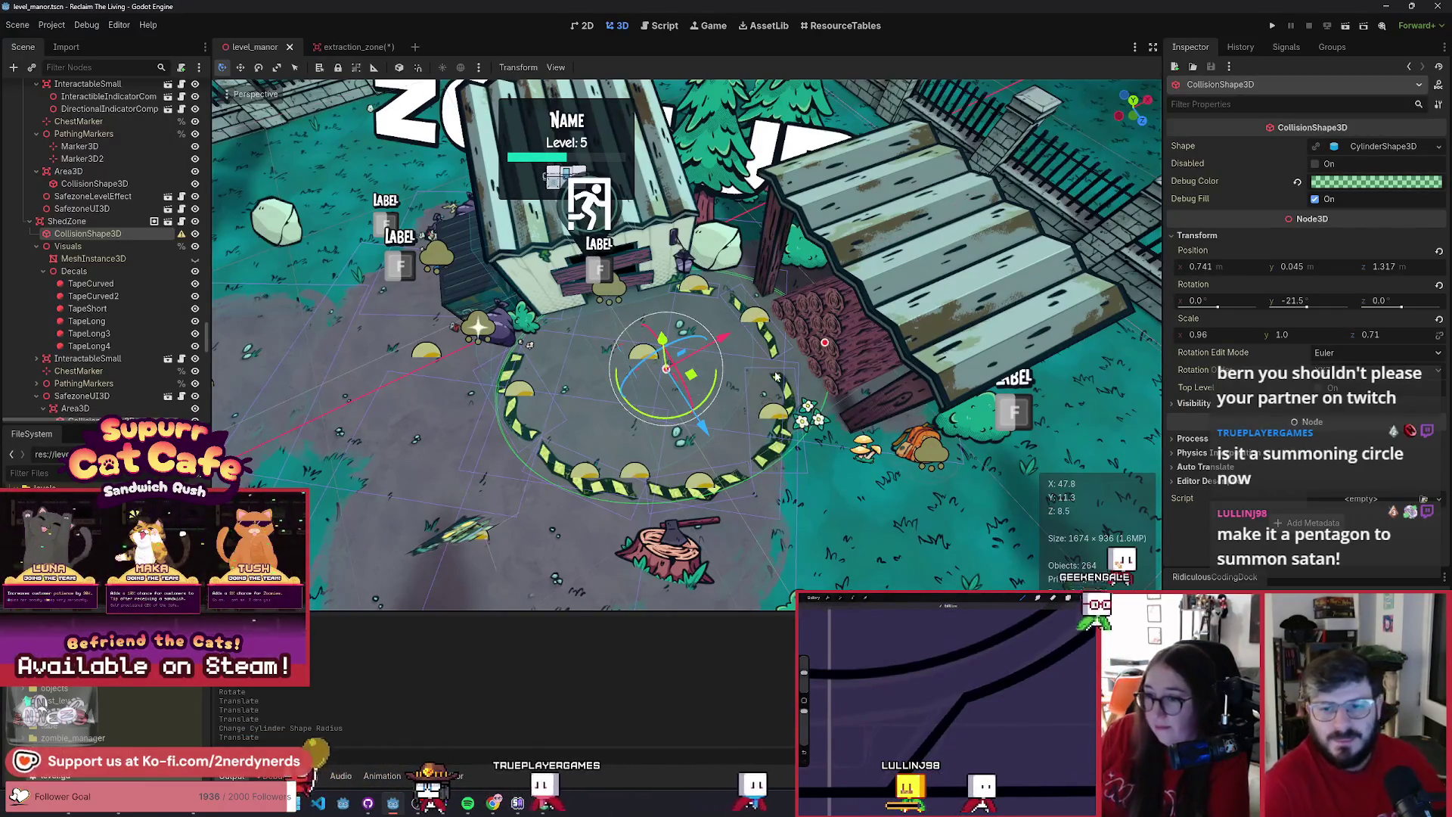
{"action": "left_click", "coordinate": [775, 374]}
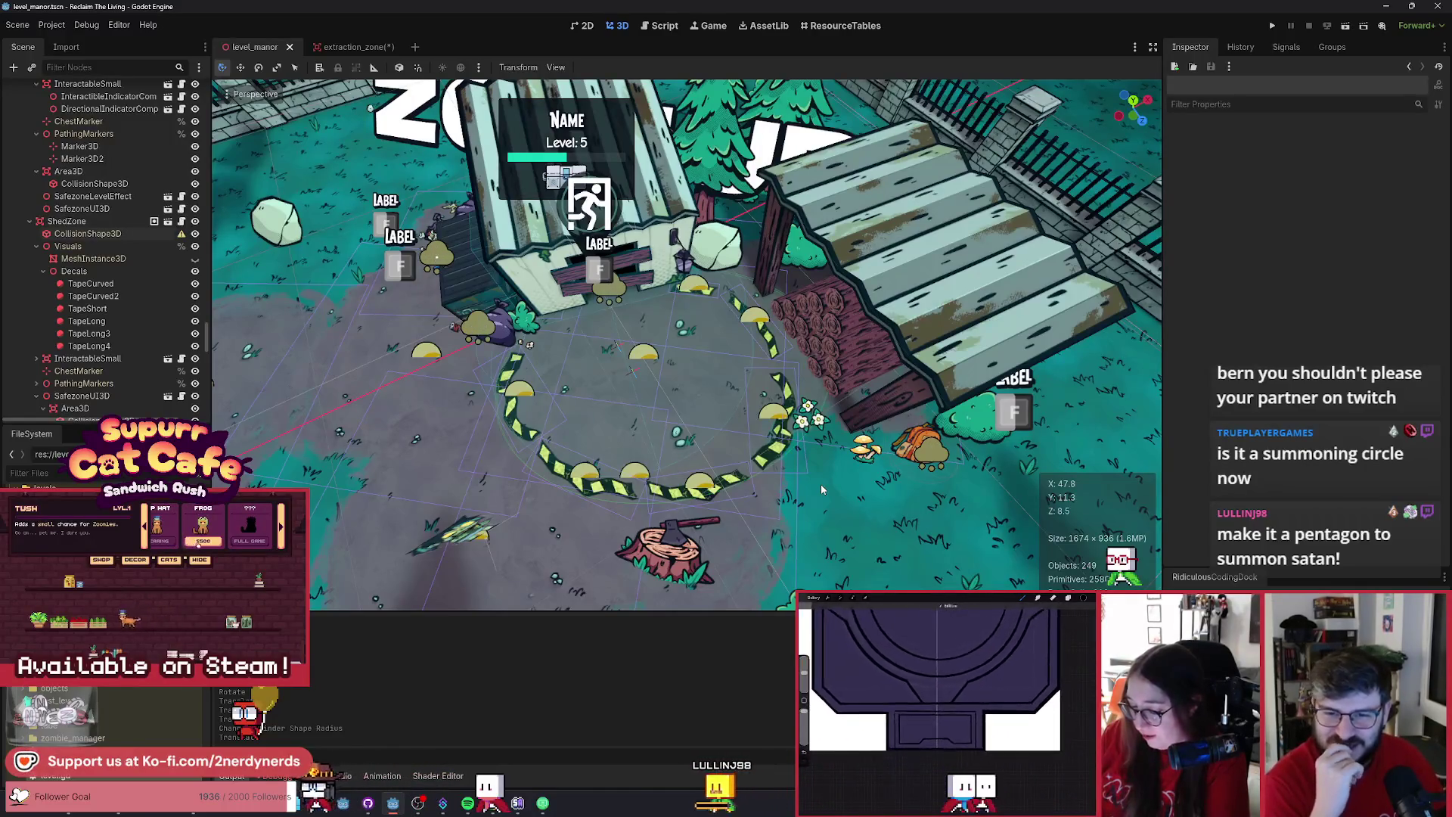
{"action": "scroll", "coordinate": [822, 489], "scroll_direction": "down", "scroll_amount": 2}
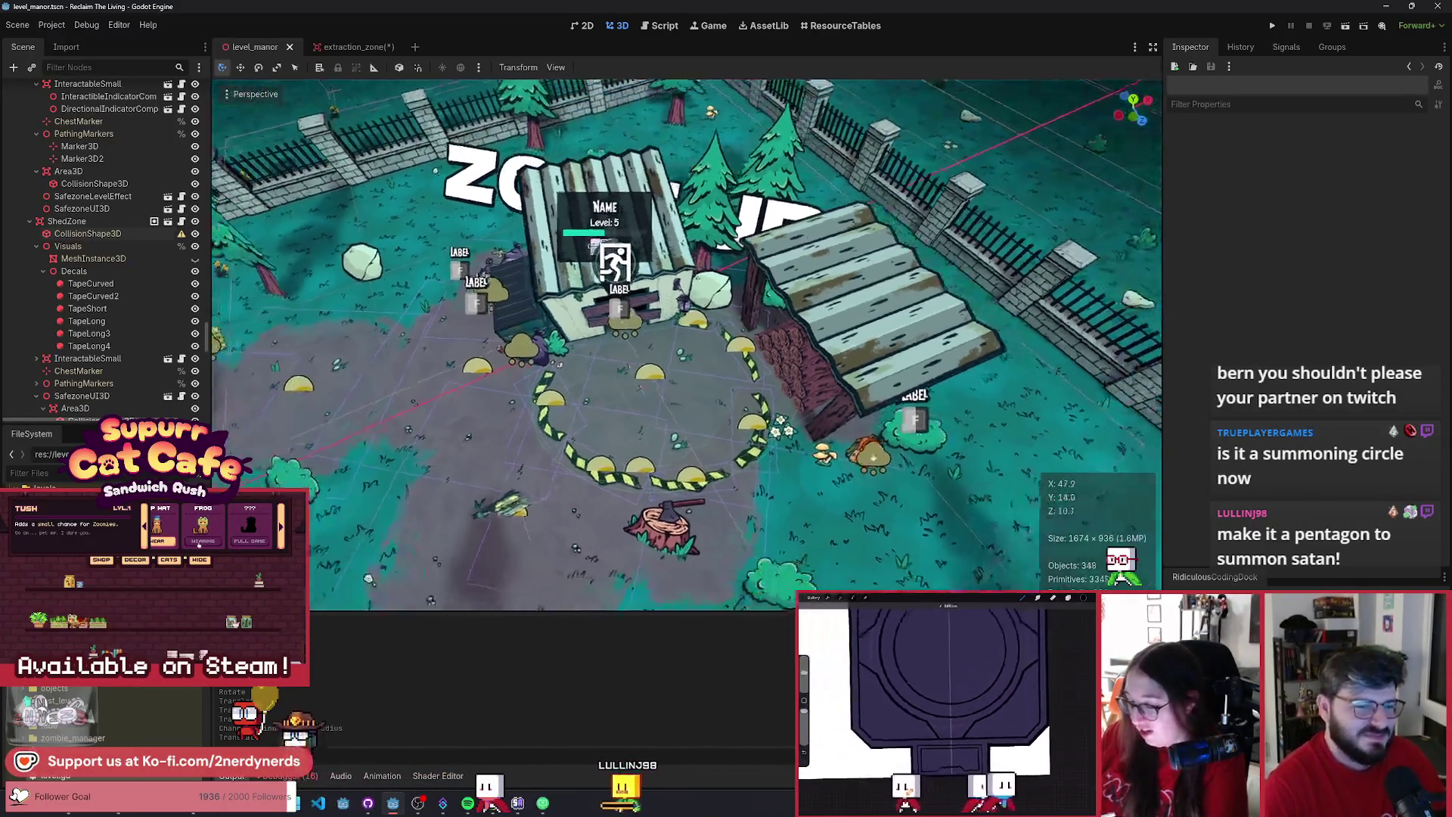
{"action": "key", "text": "f"}
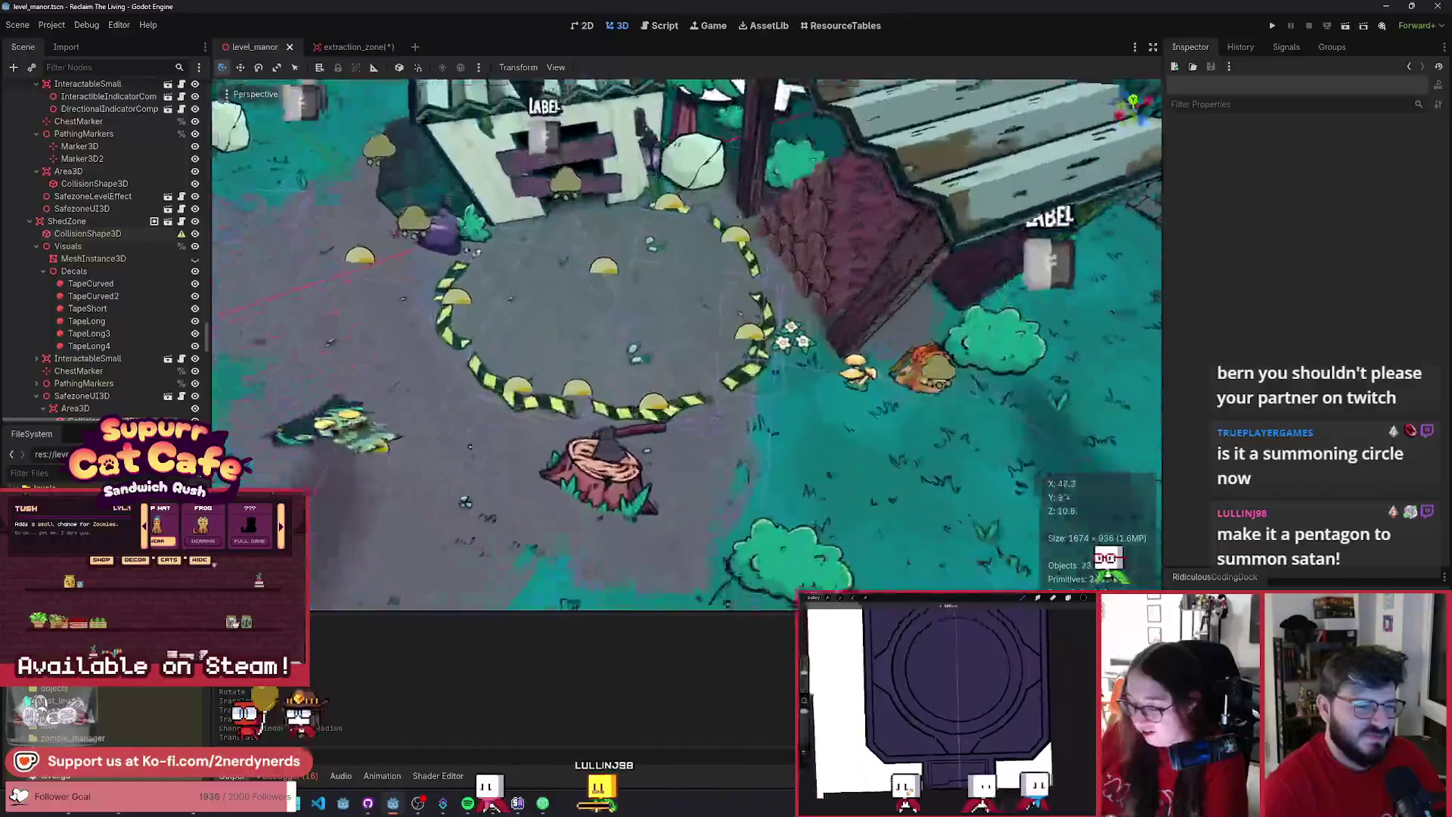
{"action": "scroll", "coordinate": [687, 344], "scroll_direction": "down", "scroll_amount": 2}
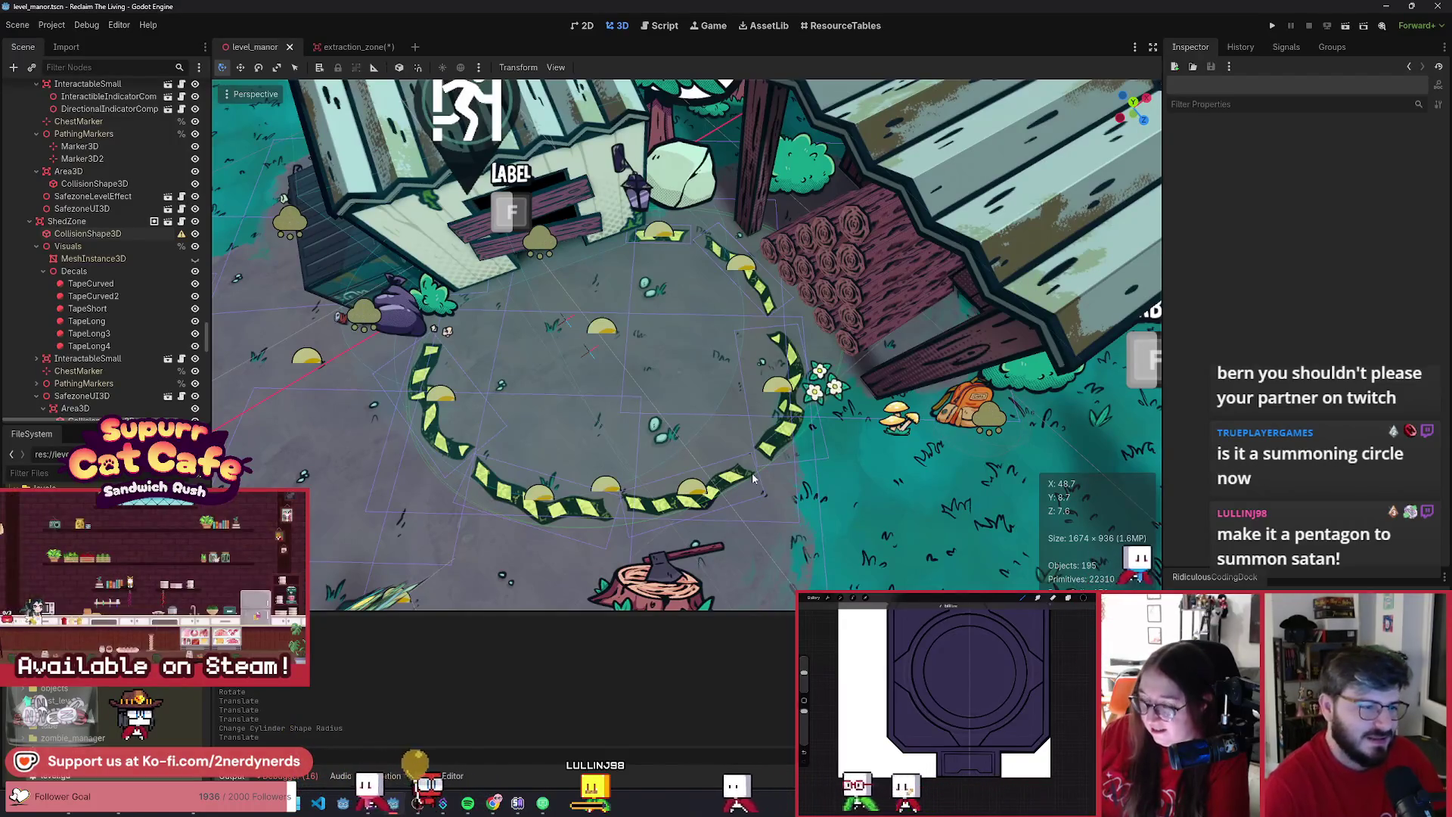
{"action": "scroll", "coordinate": [584, 594], "scroll_direction": "down", "scroll_amount": 2}
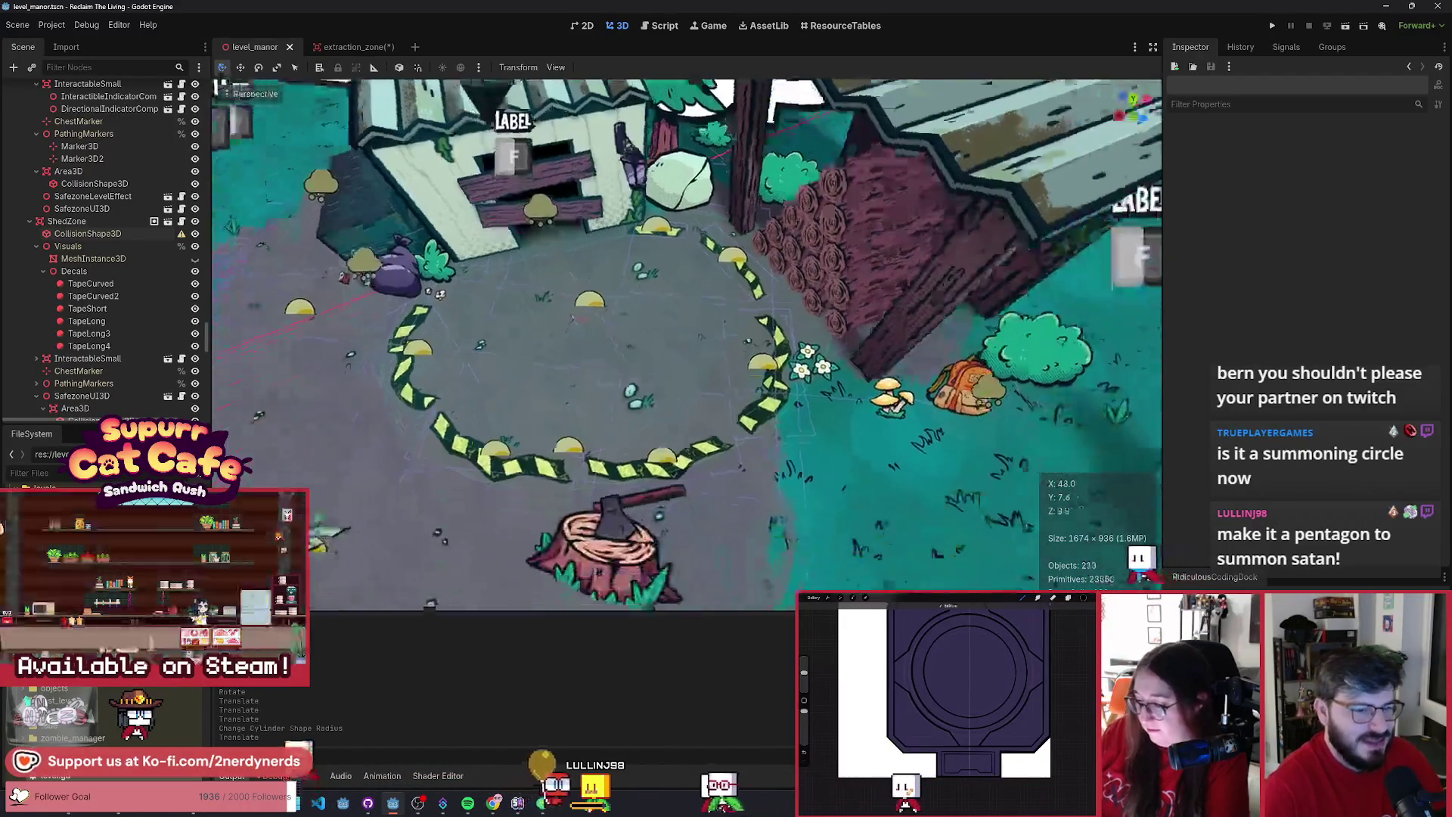
{"action": "scroll", "coordinate": [585, 594], "scroll_direction": "up", "scroll_amount": 4}
{"action": "scroll", "coordinate": [686, 340], "scroll_direction": "down", "scroll_amount": 3}
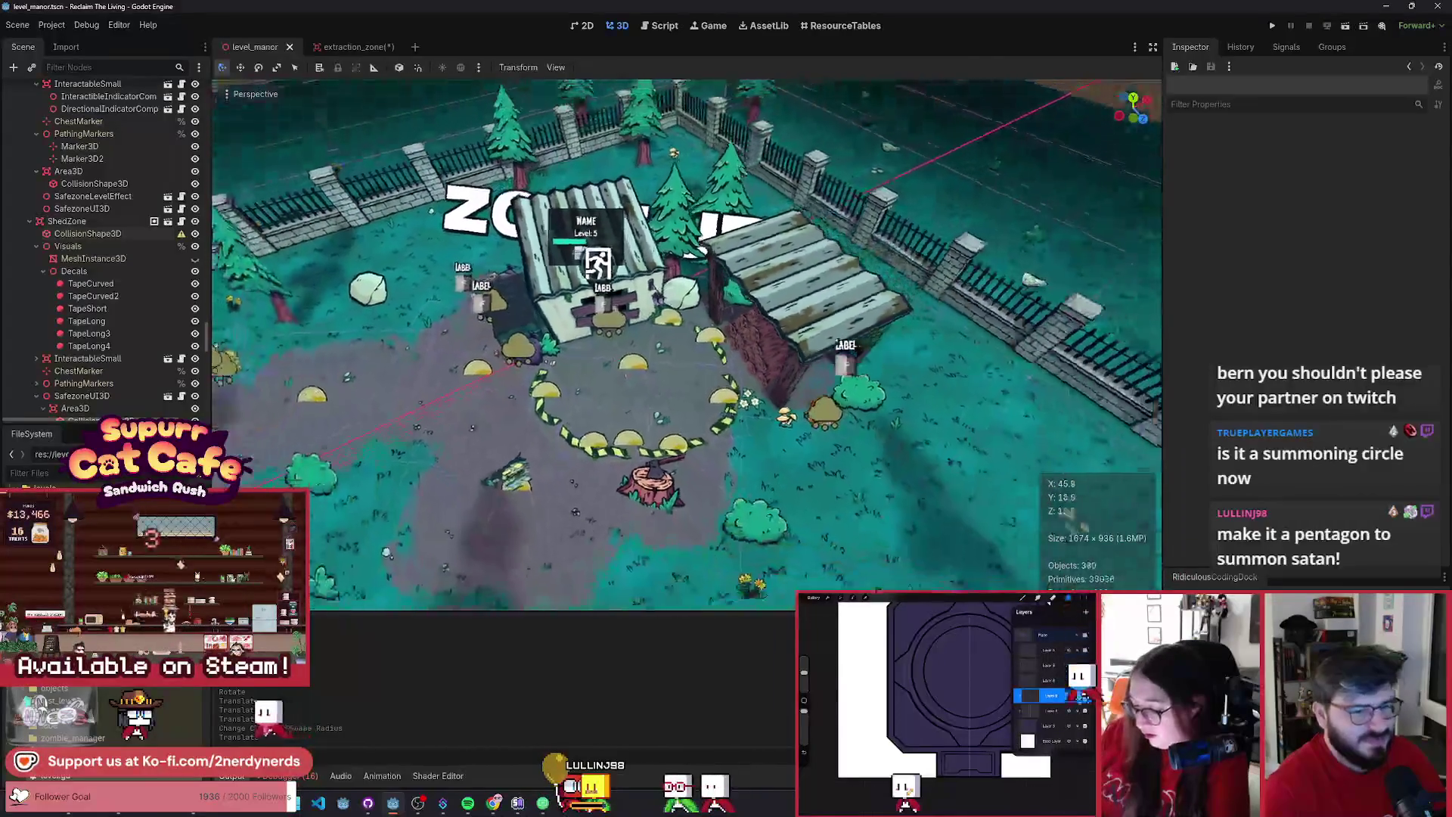
{"action": "scroll", "coordinate": [686, 341], "scroll_direction": "up", "scroll_amount": 3}
{"action": "scroll", "coordinate": [686, 340], "scroll_direction": "up", "scroll_amount": 3}
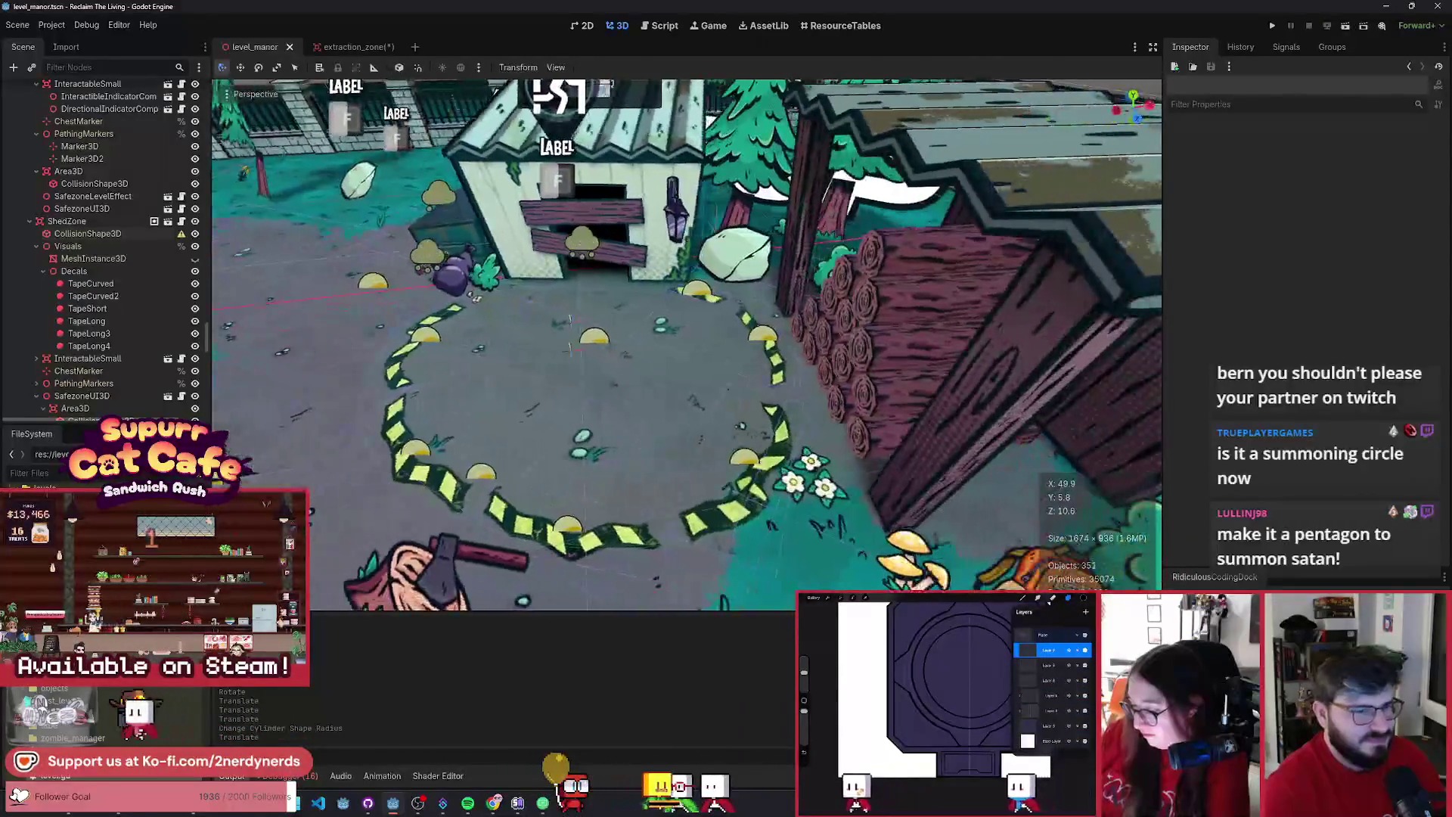
{"action": "scroll", "coordinate": [686, 341], "scroll_direction": "down", "scroll_amount": 3}
{"action": "scroll", "coordinate": [685, 340], "scroll_direction": "down", "scroll_amount": 3}
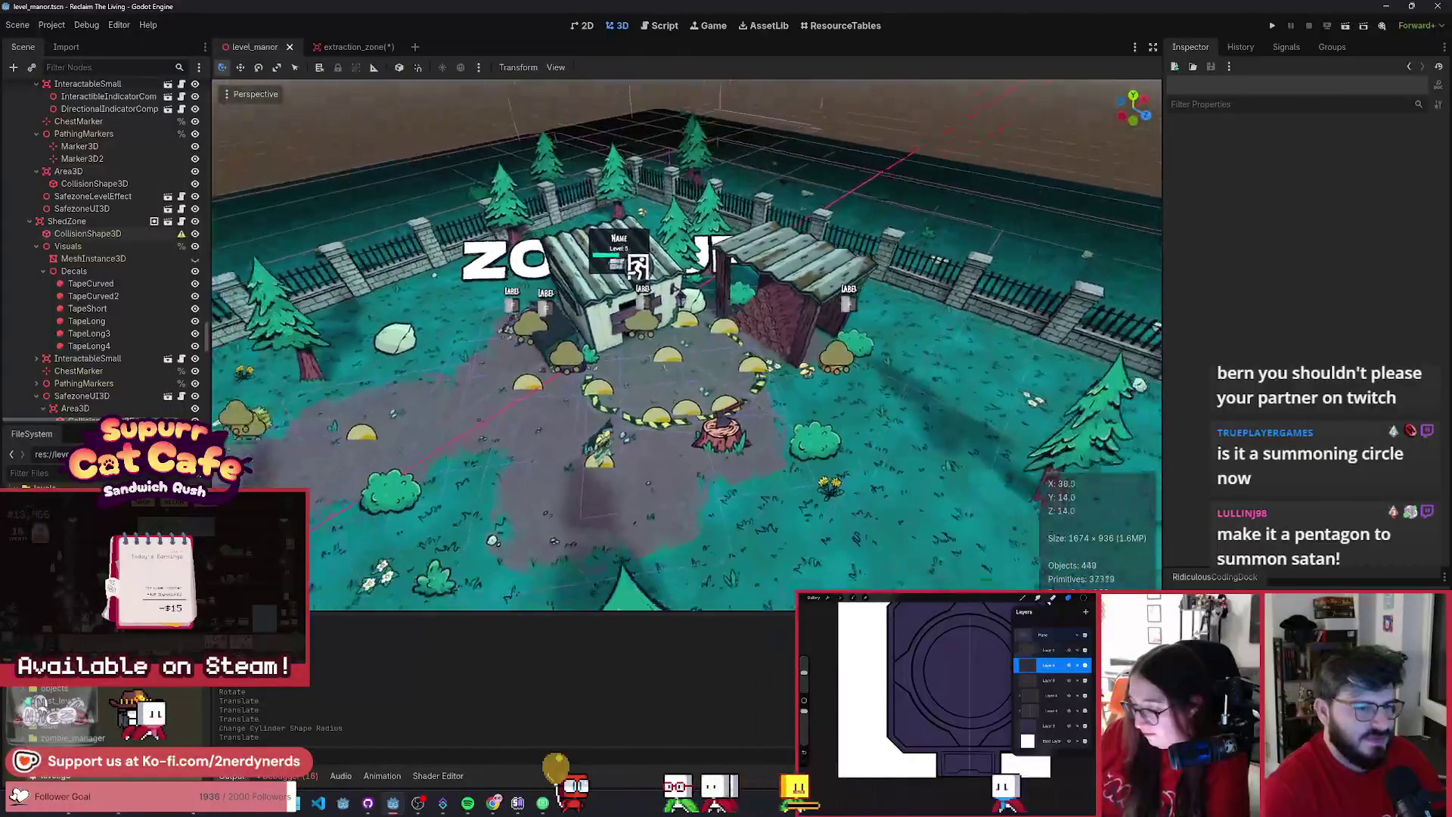
{"action": "scroll", "coordinate": [686, 340], "scroll_direction": "up", "scroll_amount": 4}
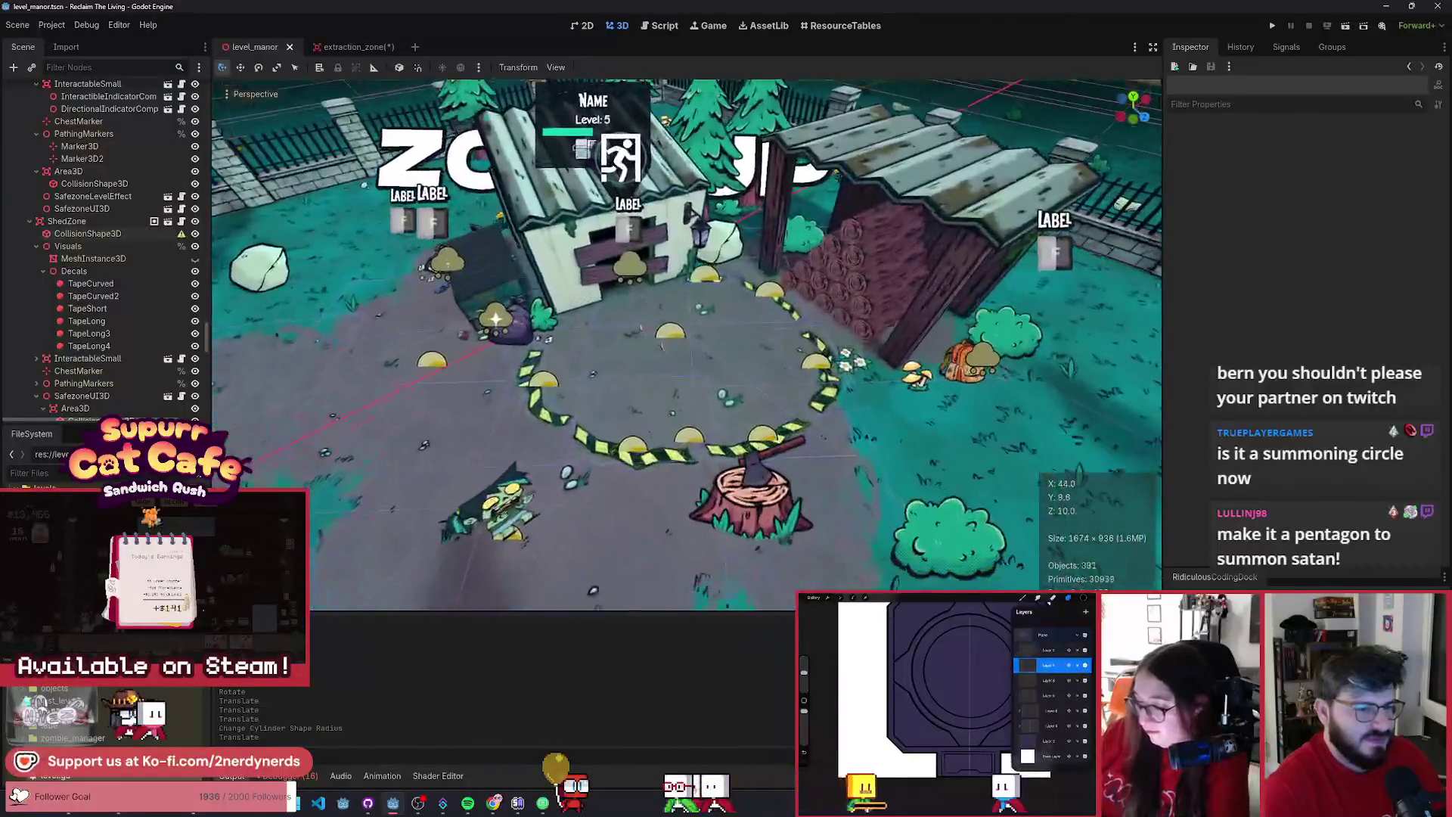
{"action": "left_click", "coordinate": [1349, 29]}
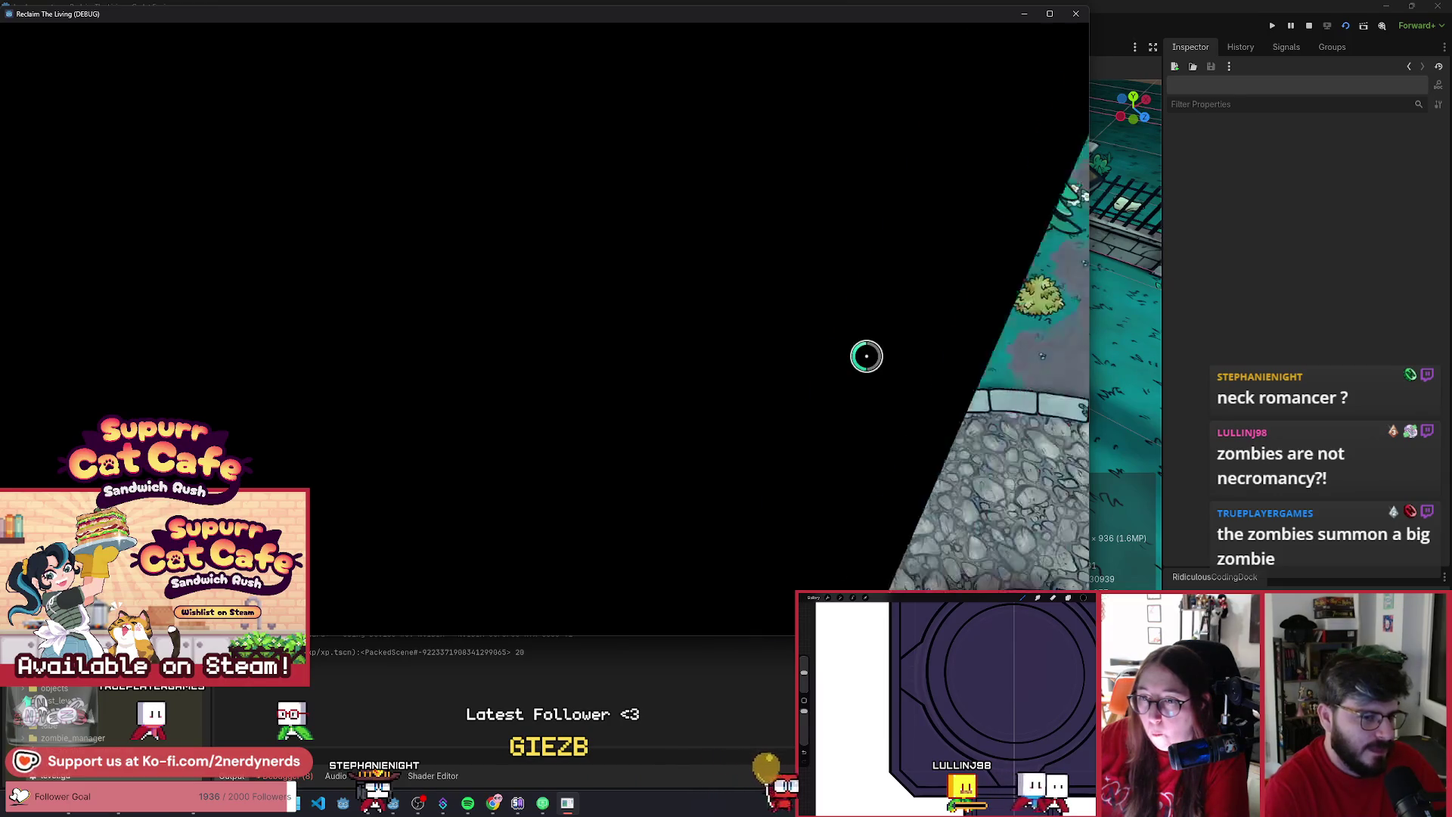
- Walk the player right and north to the taped shed, clearing all zombies on the way
{"action": "key", "text": "d"}
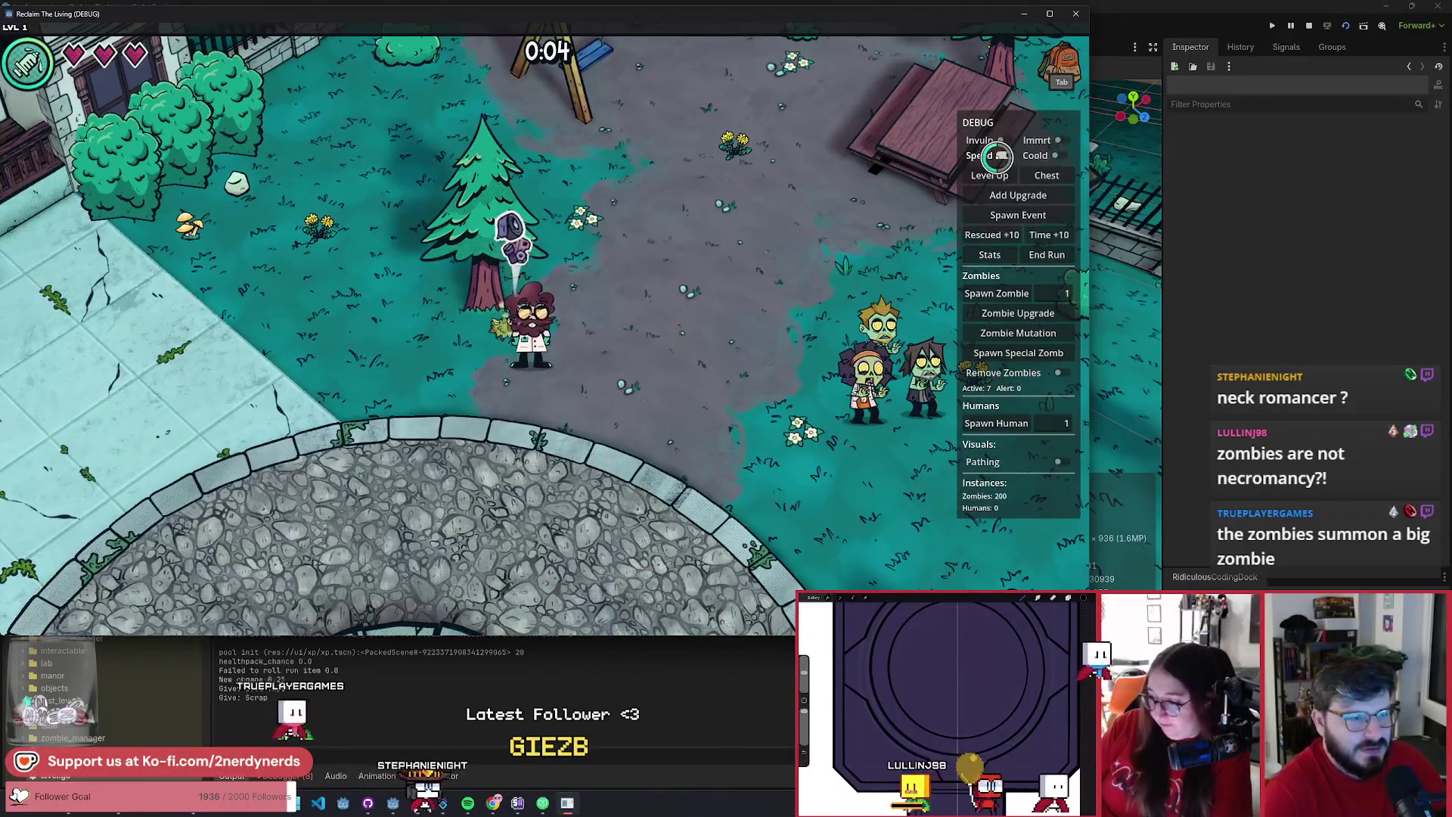
{"action": "key", "text": "w"}
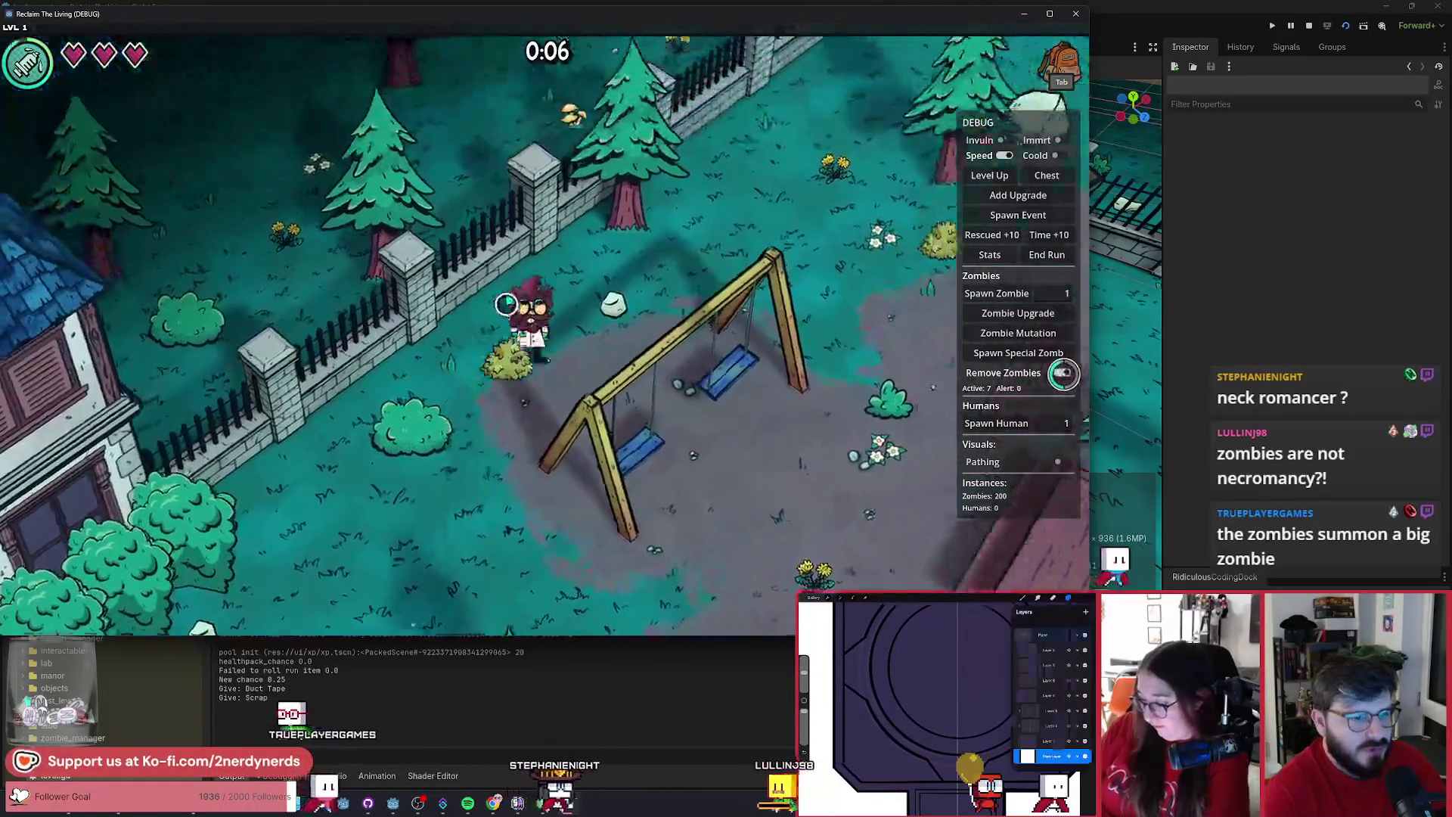
{"action": "left_click", "coordinate": [1062, 373]}
{"action": "key", "text": "d"}
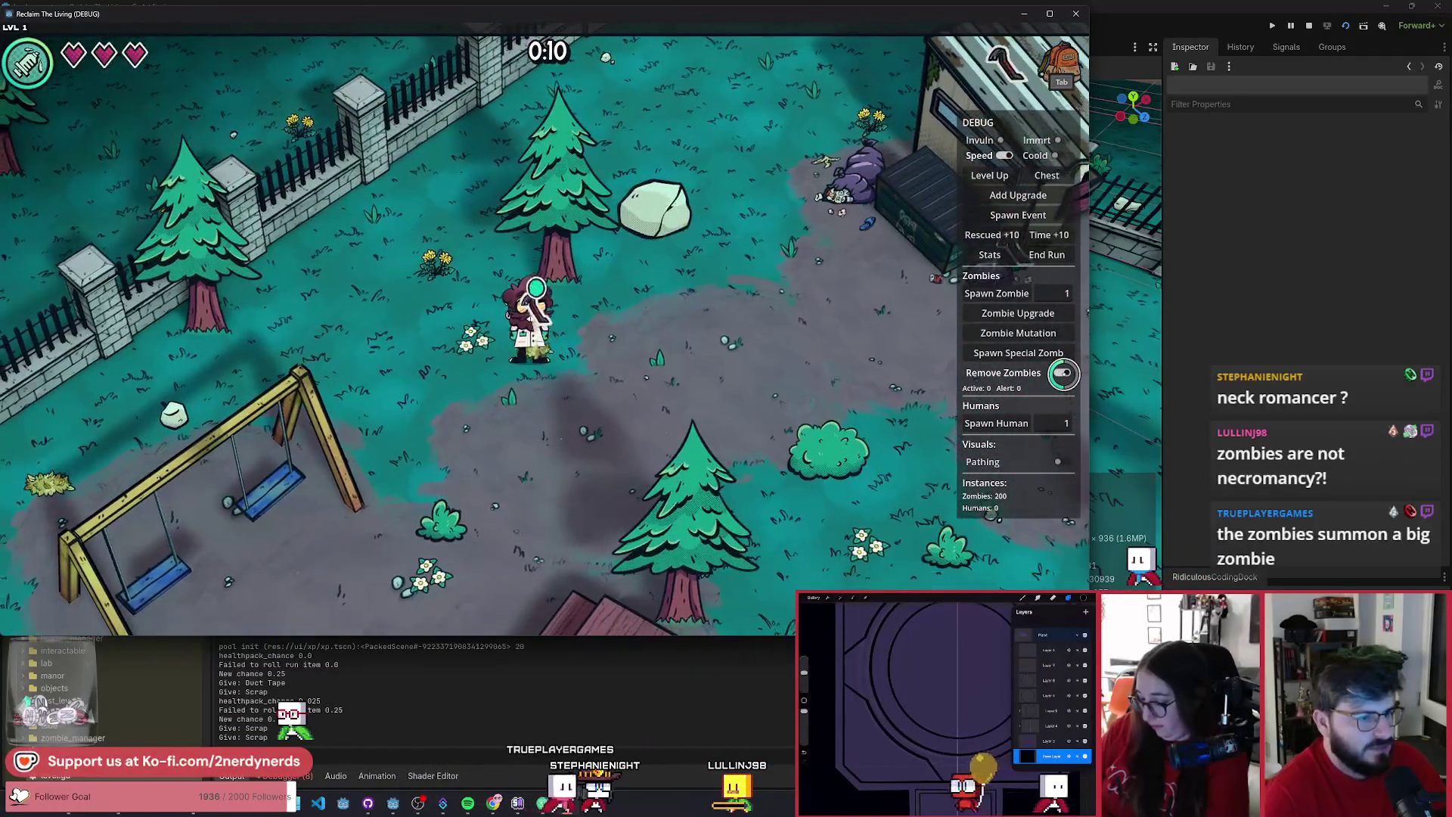
{"action": "key", "text": "d"}
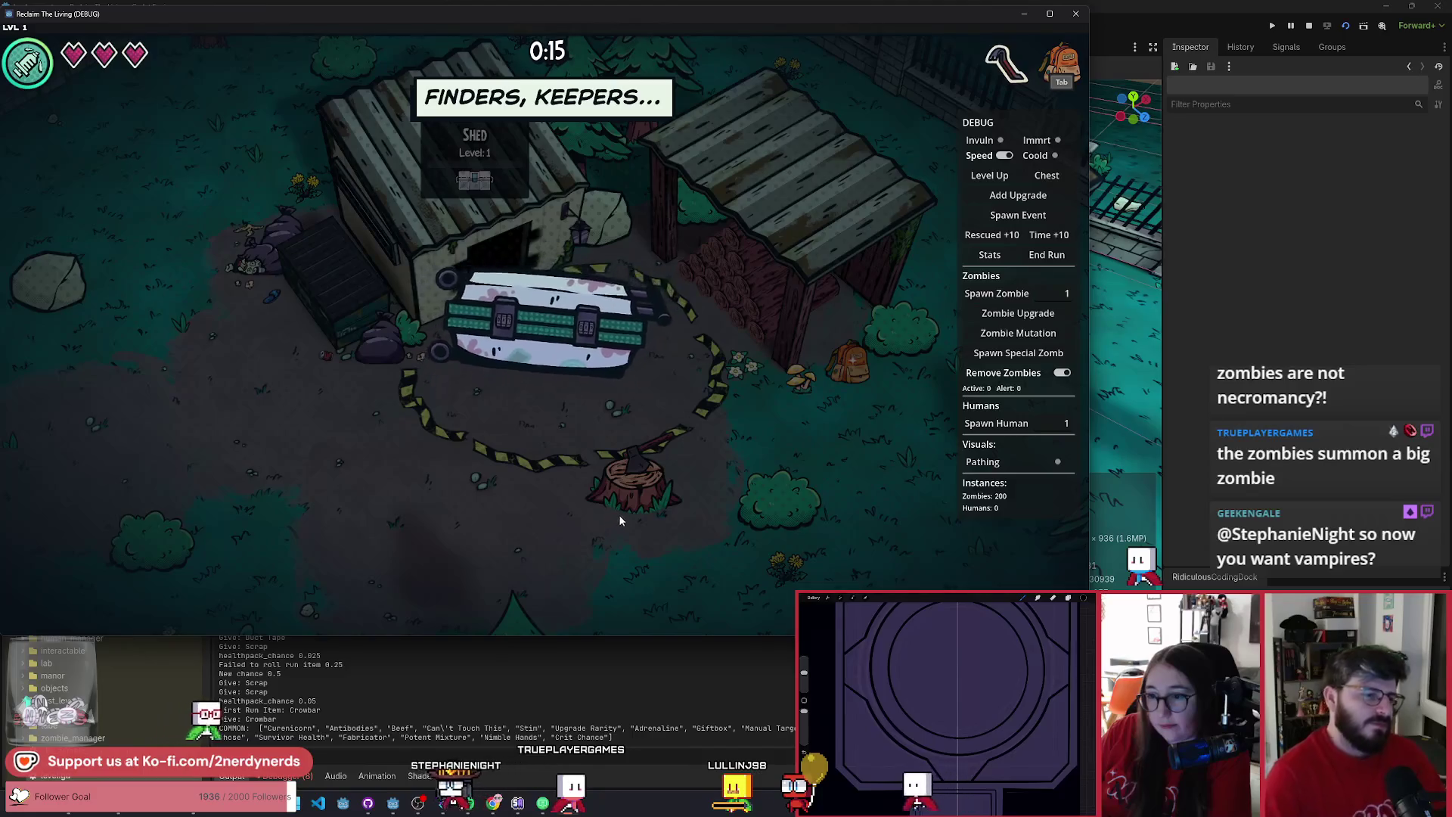
- Take the Upgrade Rarity reward and walk into the taped ring around the shed
{"action": "left_click", "coordinate": [543, 495]}
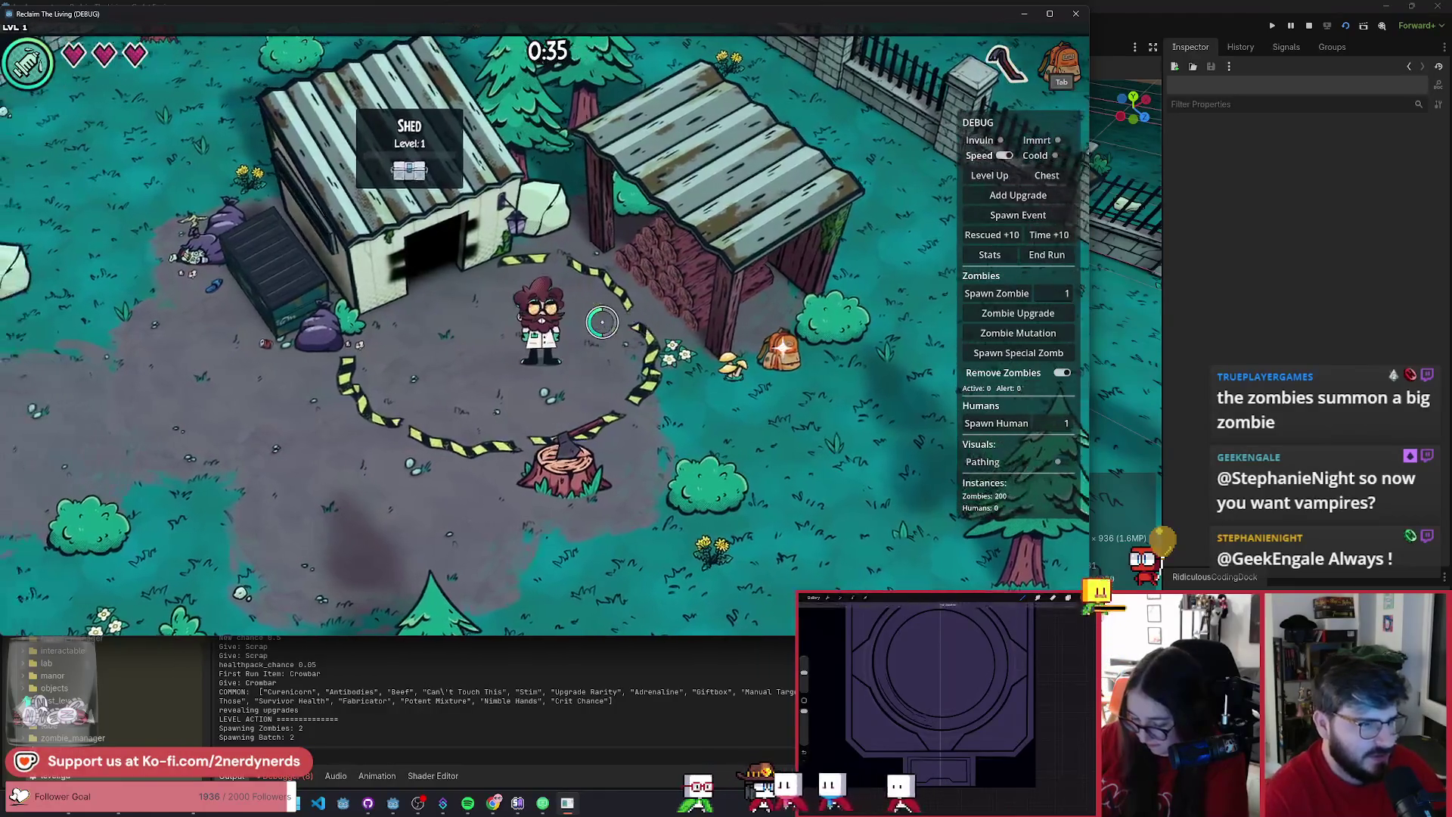
{"action": "key", "text": "a"}
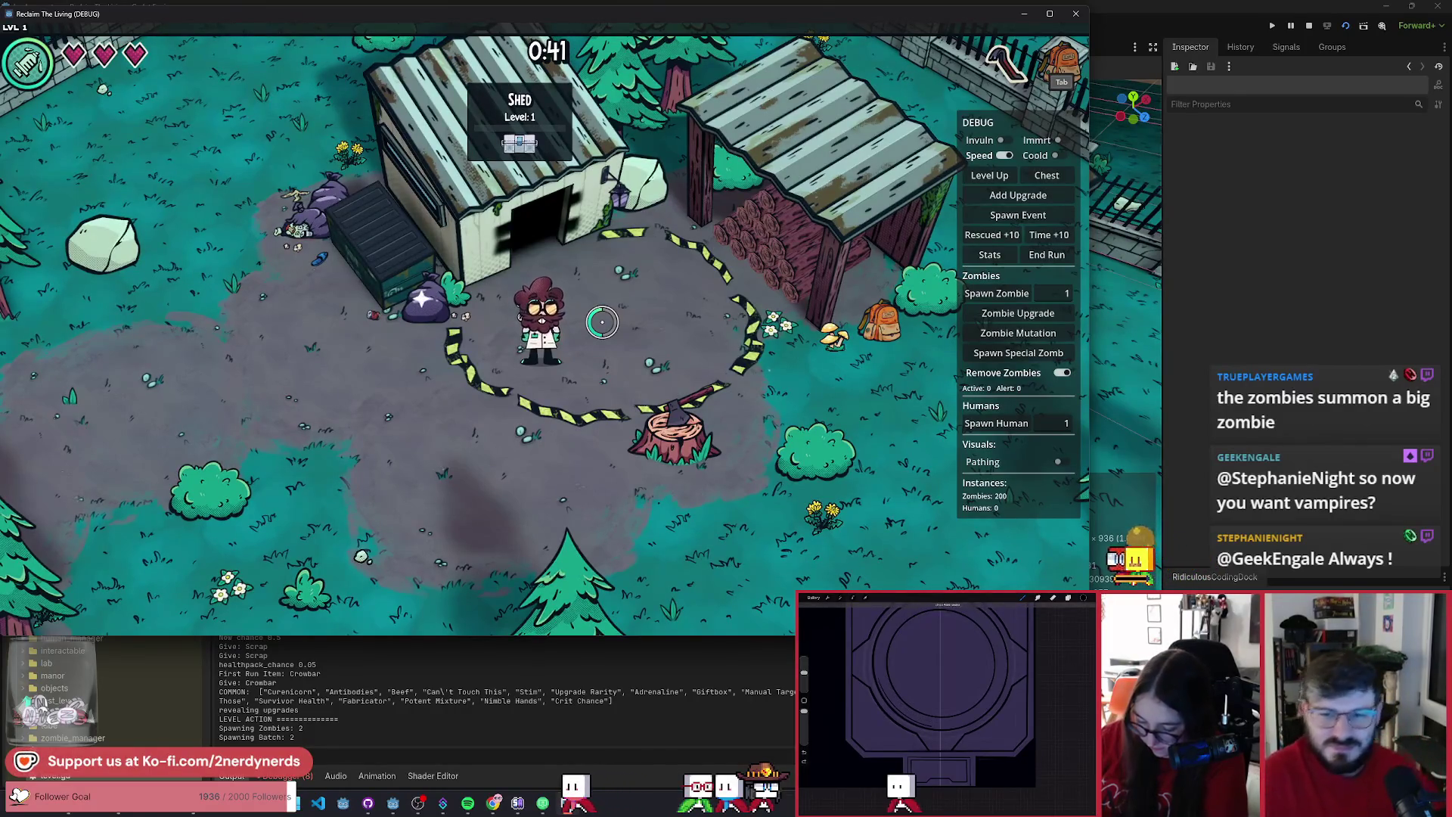
{"action": "key", "text": "w"}
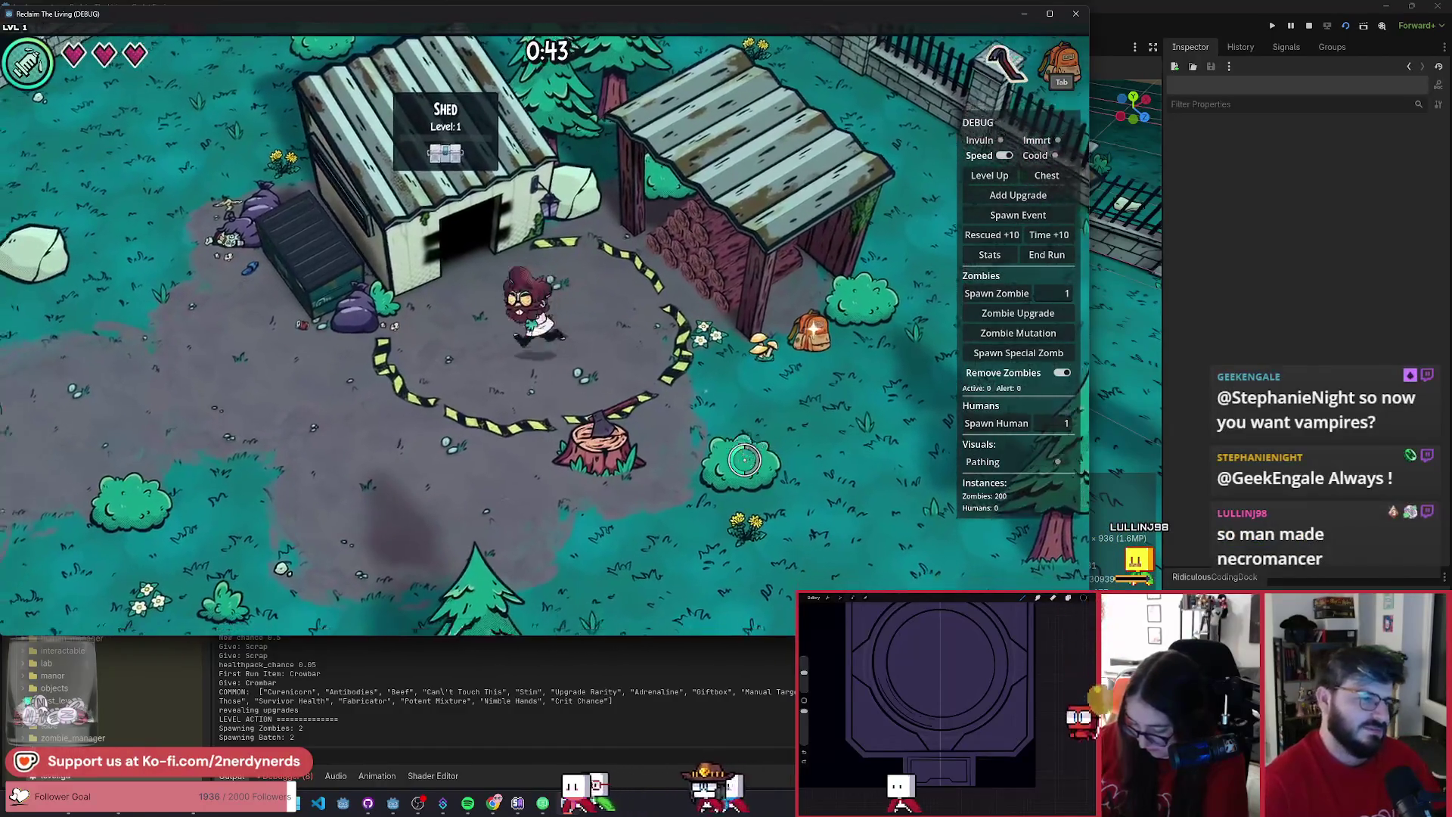
{"action": "key", "text": "a"}
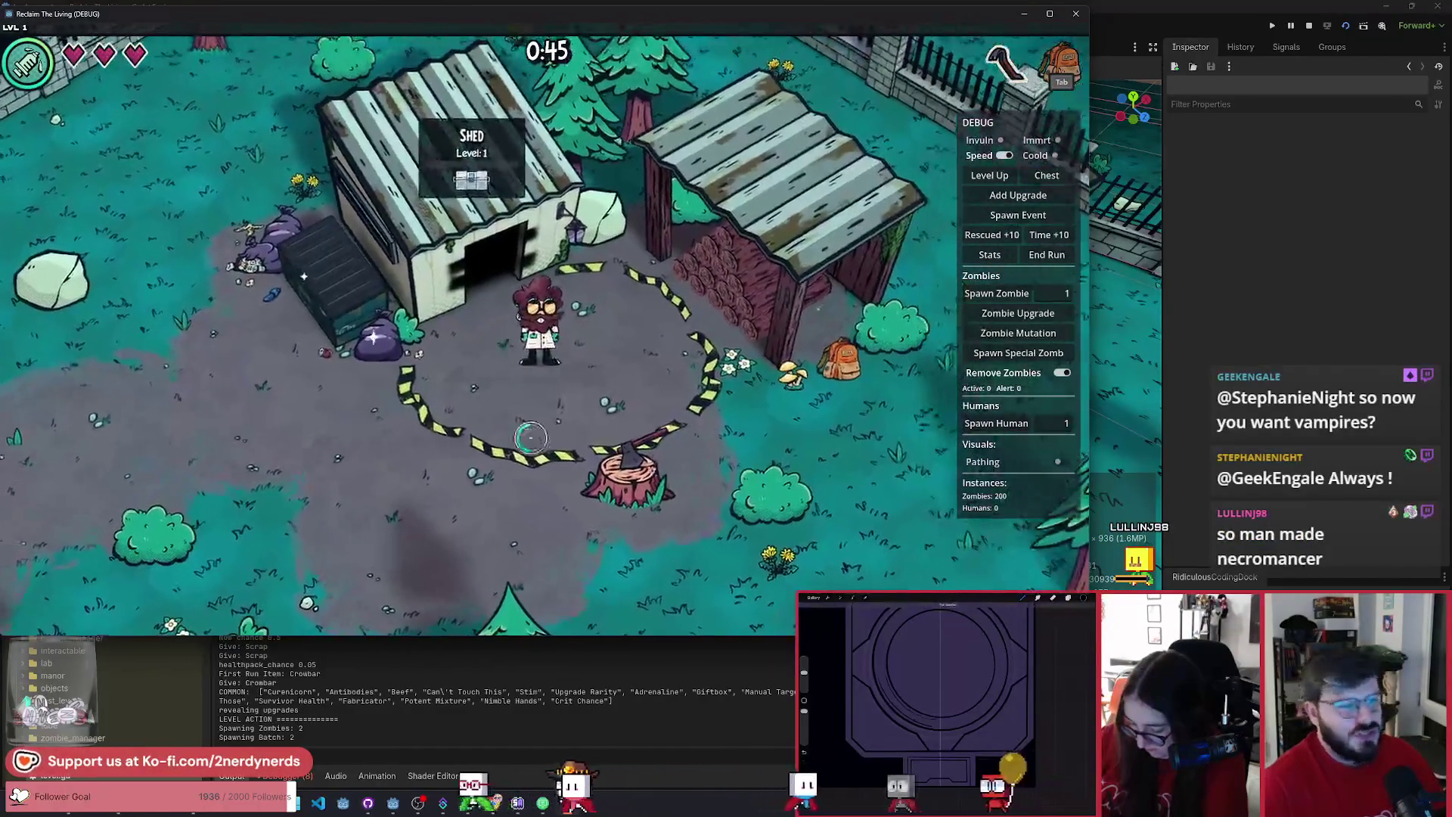
- Walk back and forth across and out of the ring, then stop the debug run
{"action": "key", "text": "d"}
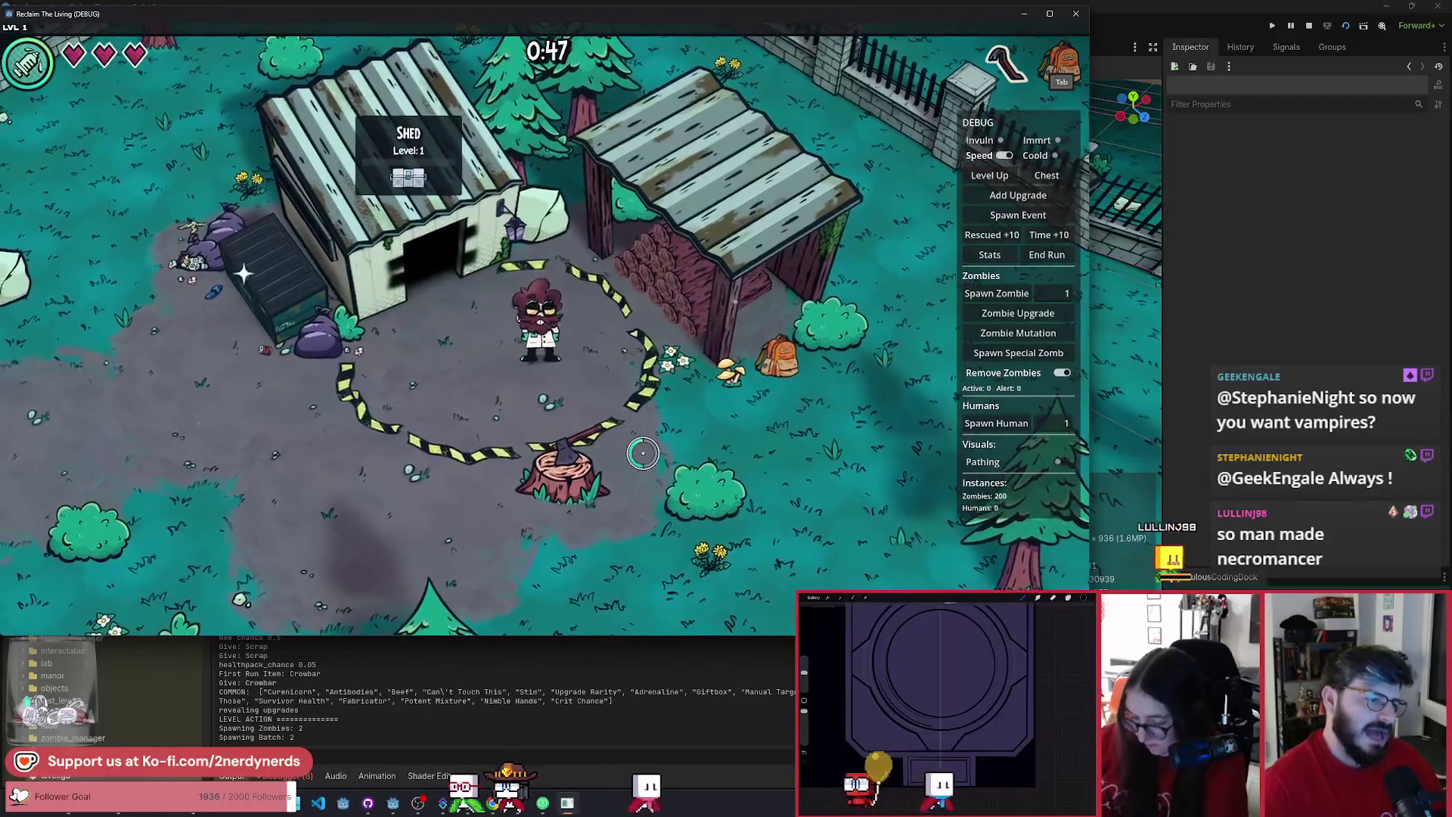
{"action": "key", "text": "a"}
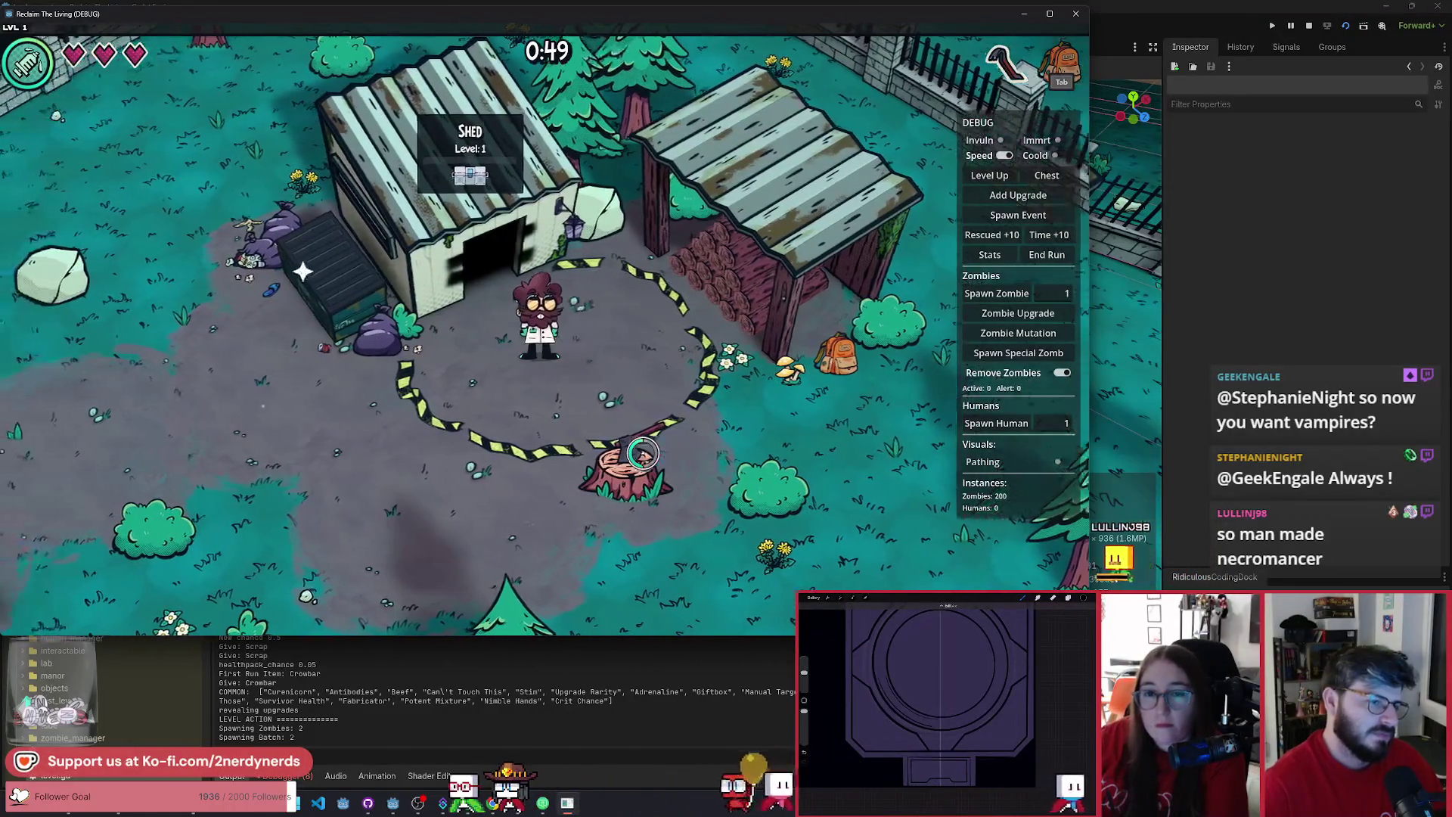
{"action": "key", "text": "s"}
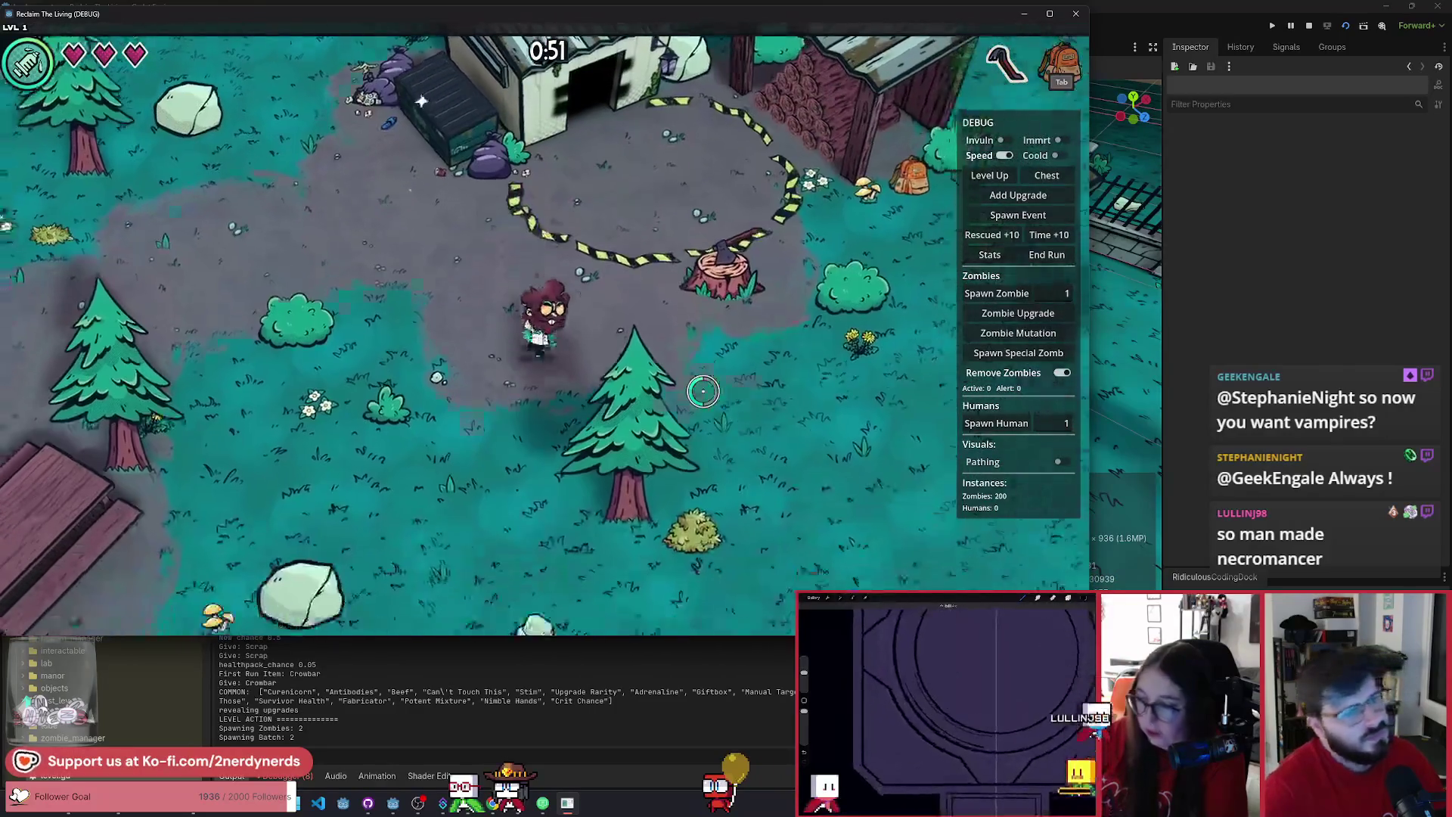
{"action": "key", "text": "w"}
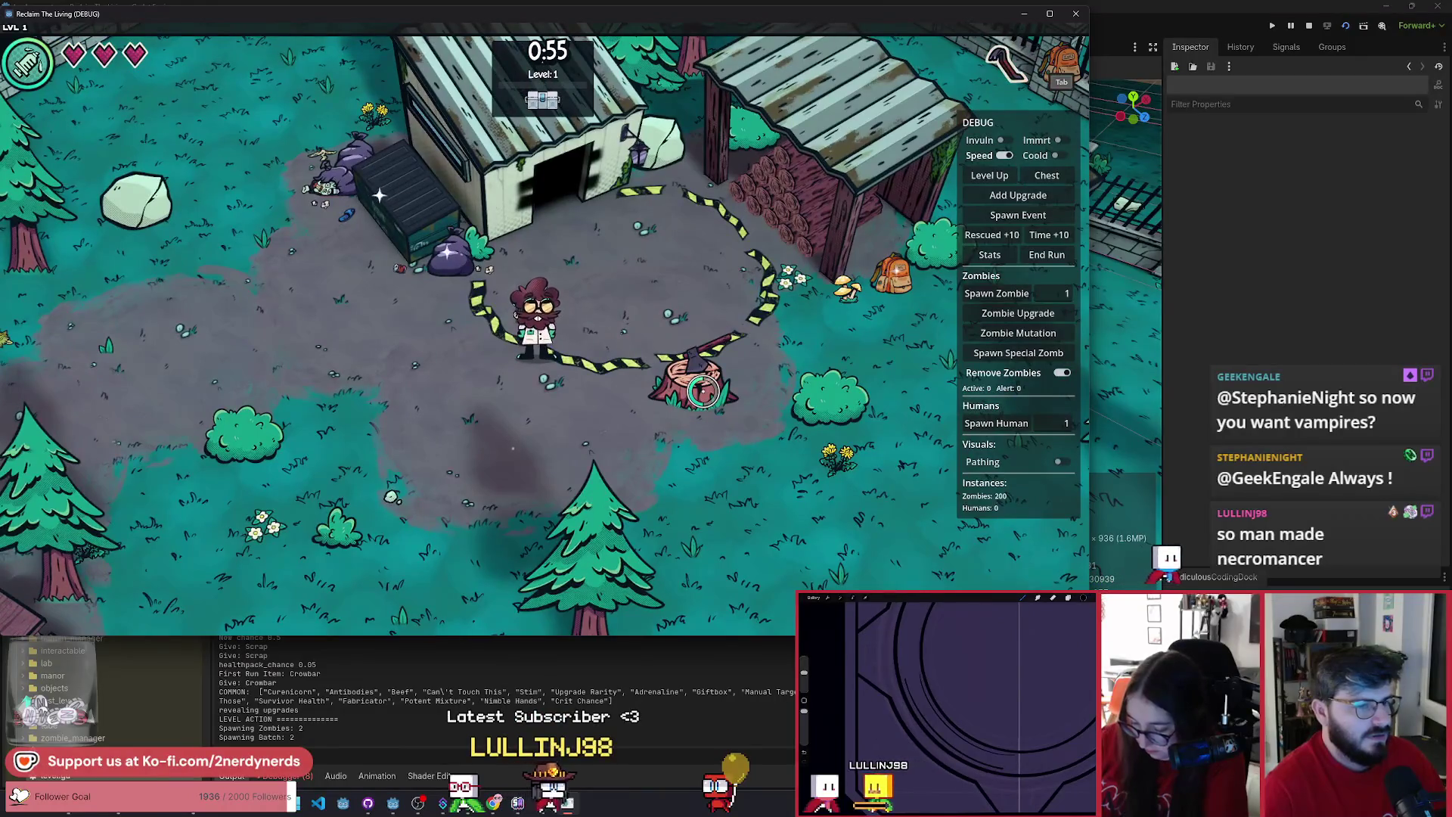
{"action": "left_click", "coordinate": [1309, 26]}
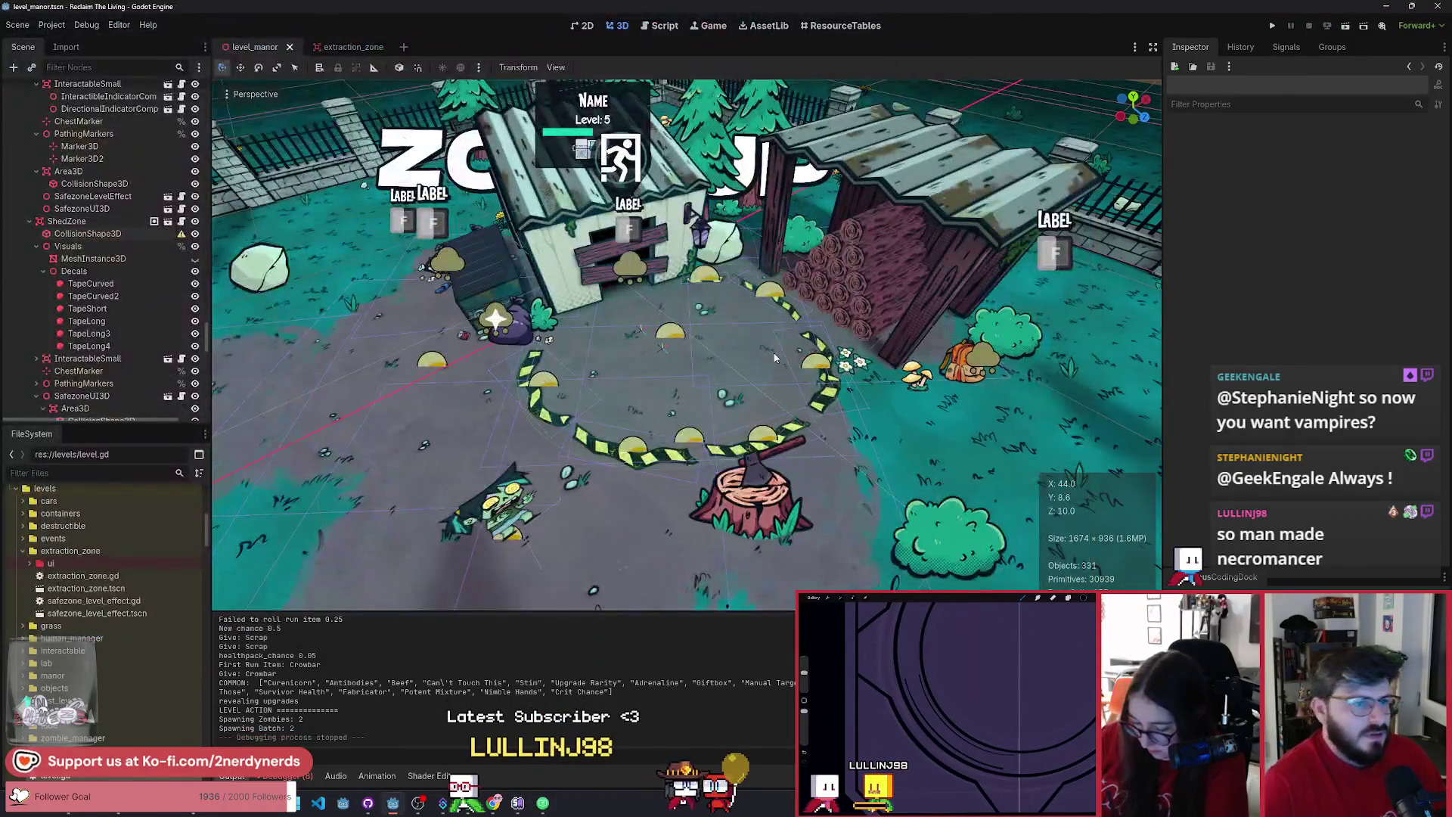
- Fly the editor camera from the shed zone to the manor entrance and select the Manor
{"action": "right_click", "coordinate": [724, 348]}
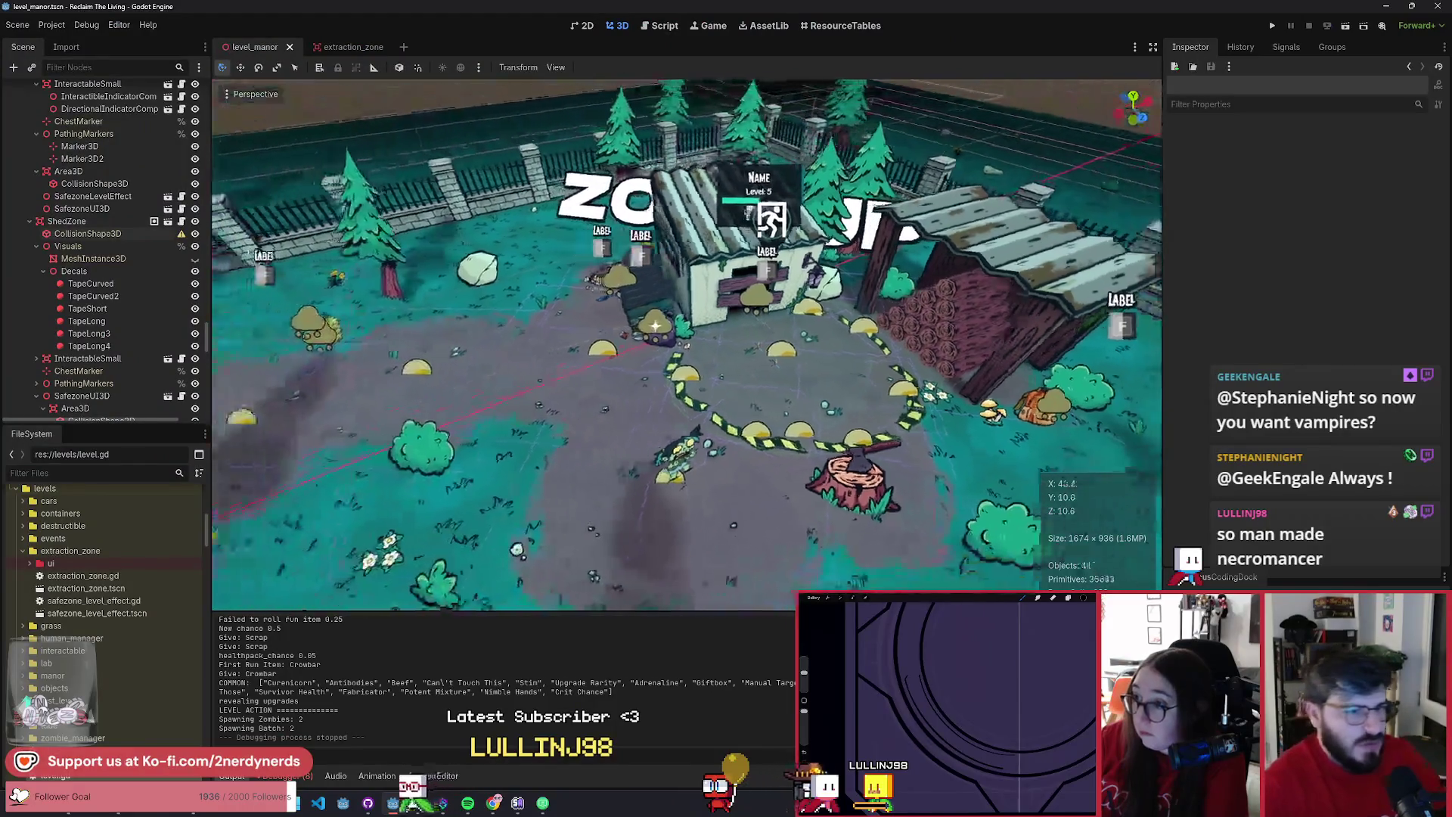
{"action": "left_click", "coordinate": [91, 283]}
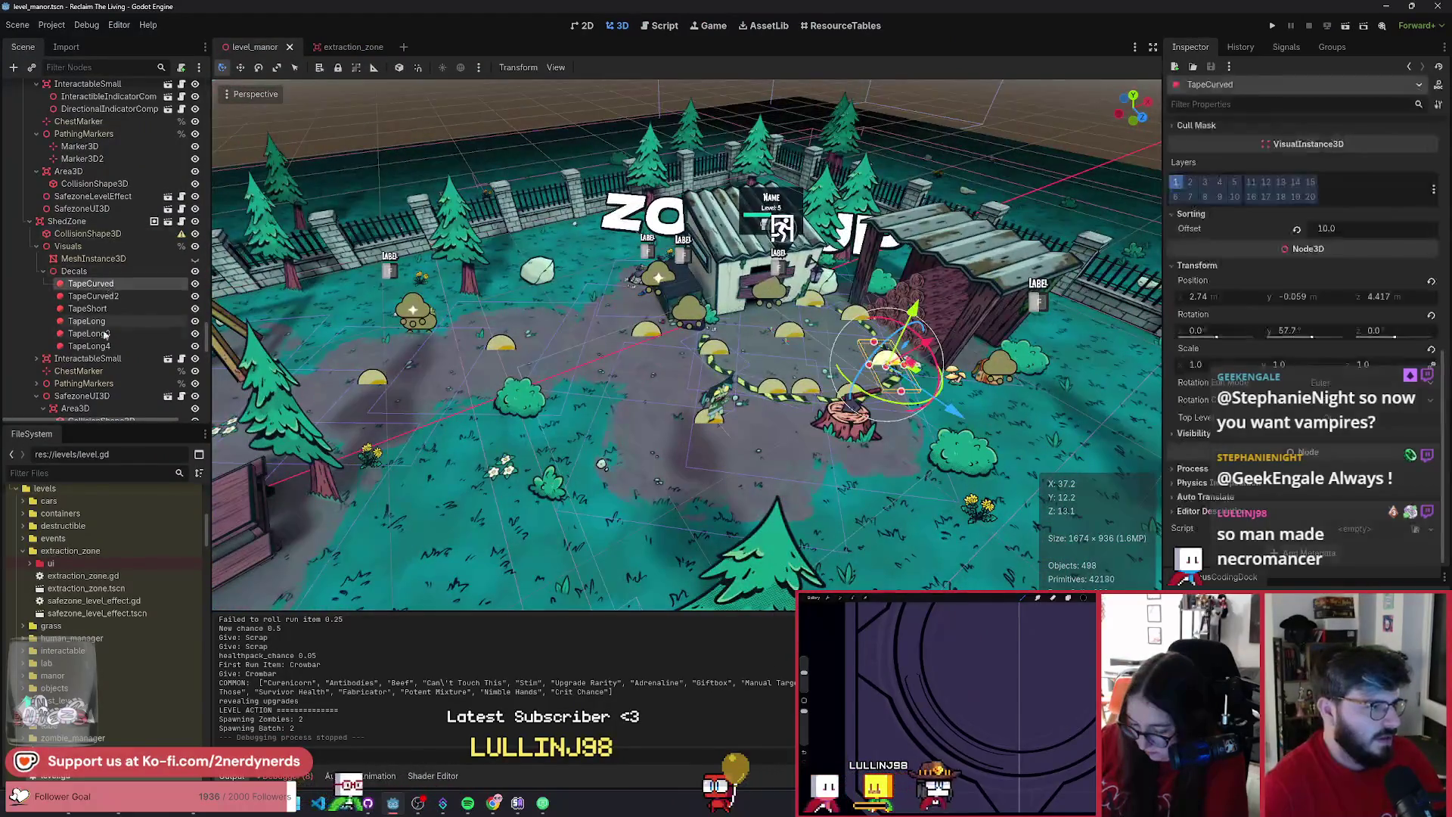
{"action": "left_click", "coordinate": [81, 271]}
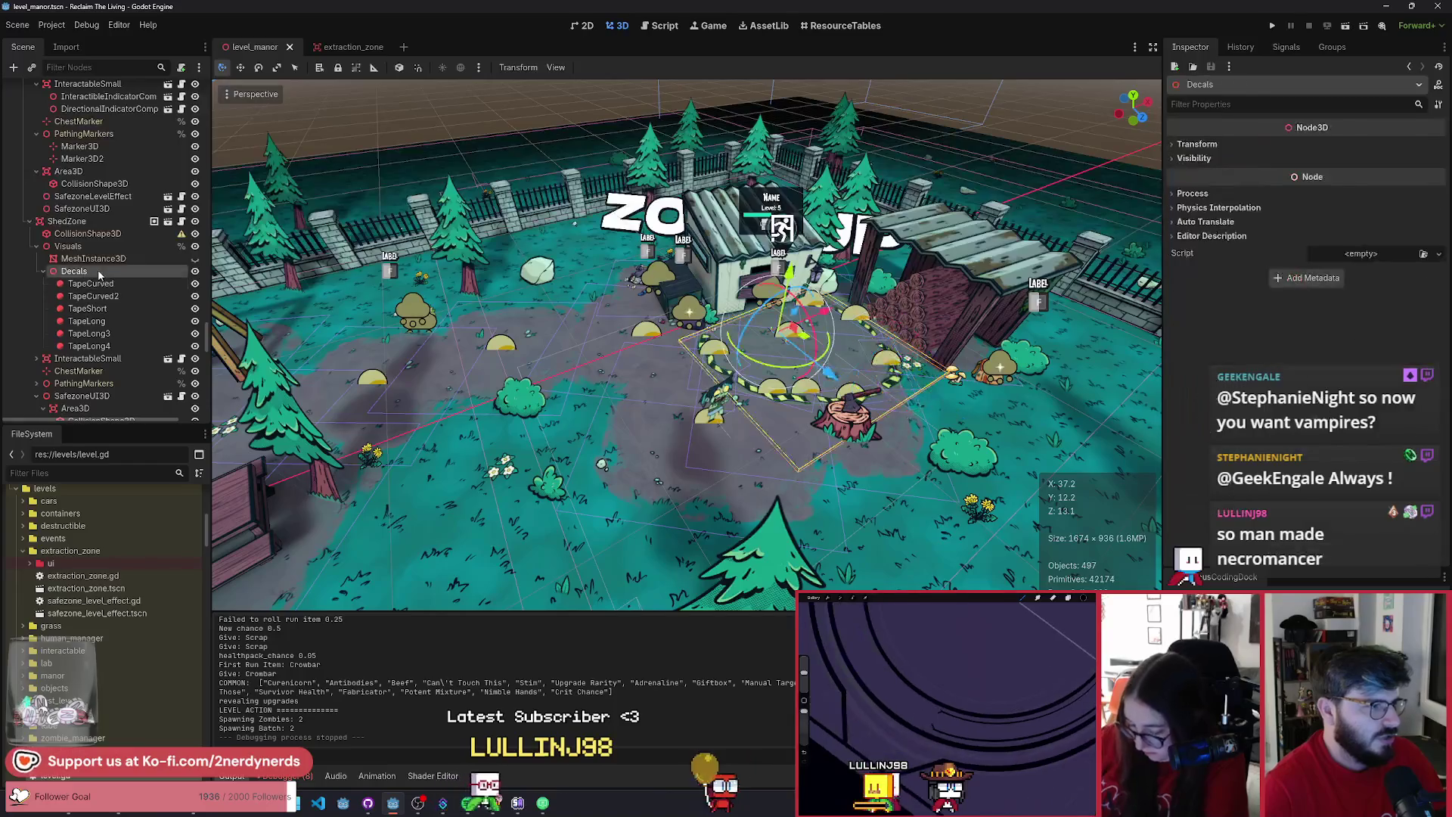
{"action": "right_click", "coordinate": [272, 308]}
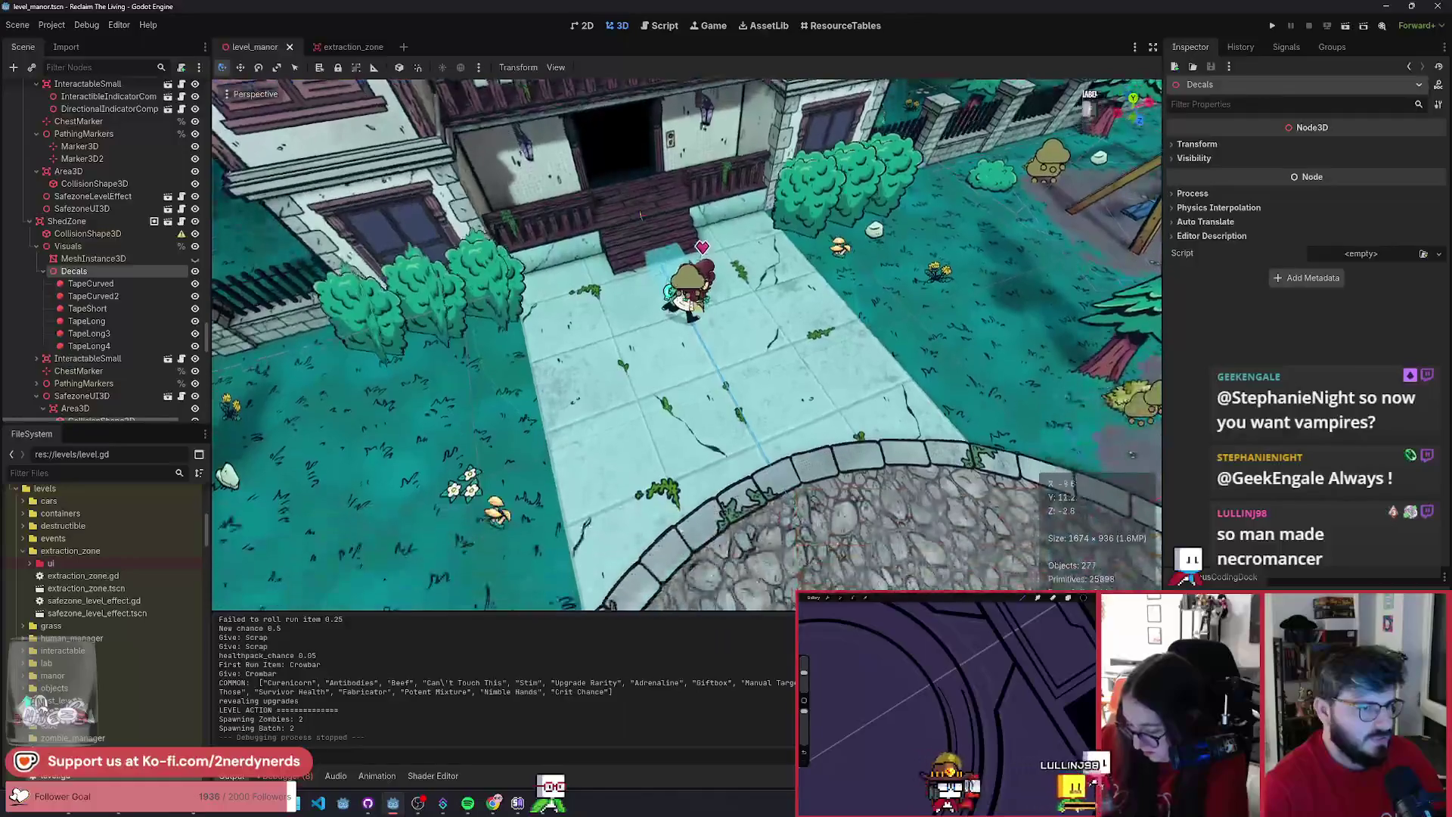
{"action": "left_click", "coordinate": [622, 212]}
{"action": "scroll", "coordinate": [128, 193], "scroll_direction": "up", "scroll_amount": 2}
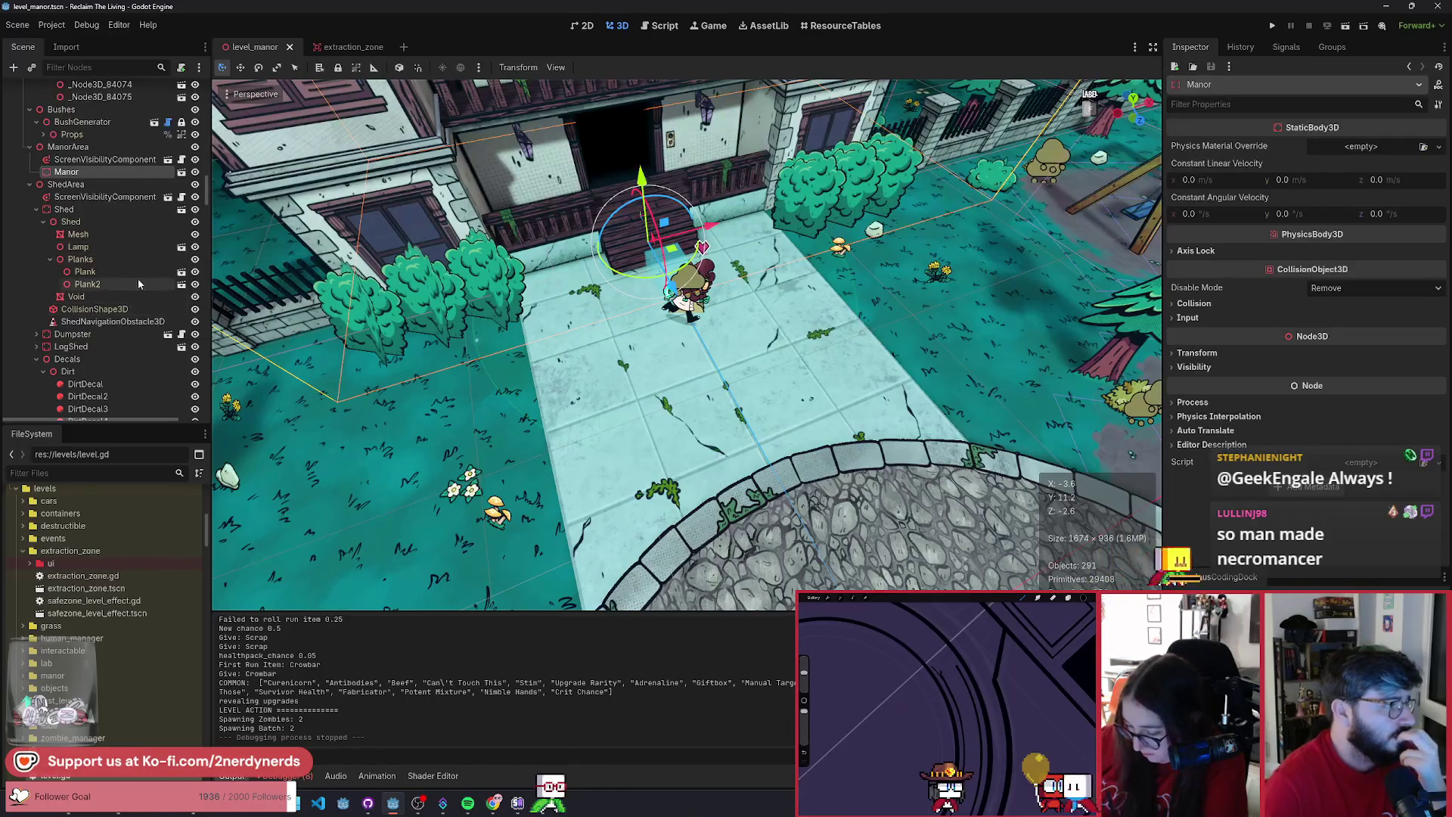
{"action": "scroll", "coordinate": [129, 274], "scroll_direction": "up", "scroll_amount": 1}
{"action": "scroll", "coordinate": [130, 279], "scroll_direction": "down", "scroll_amount": 3}
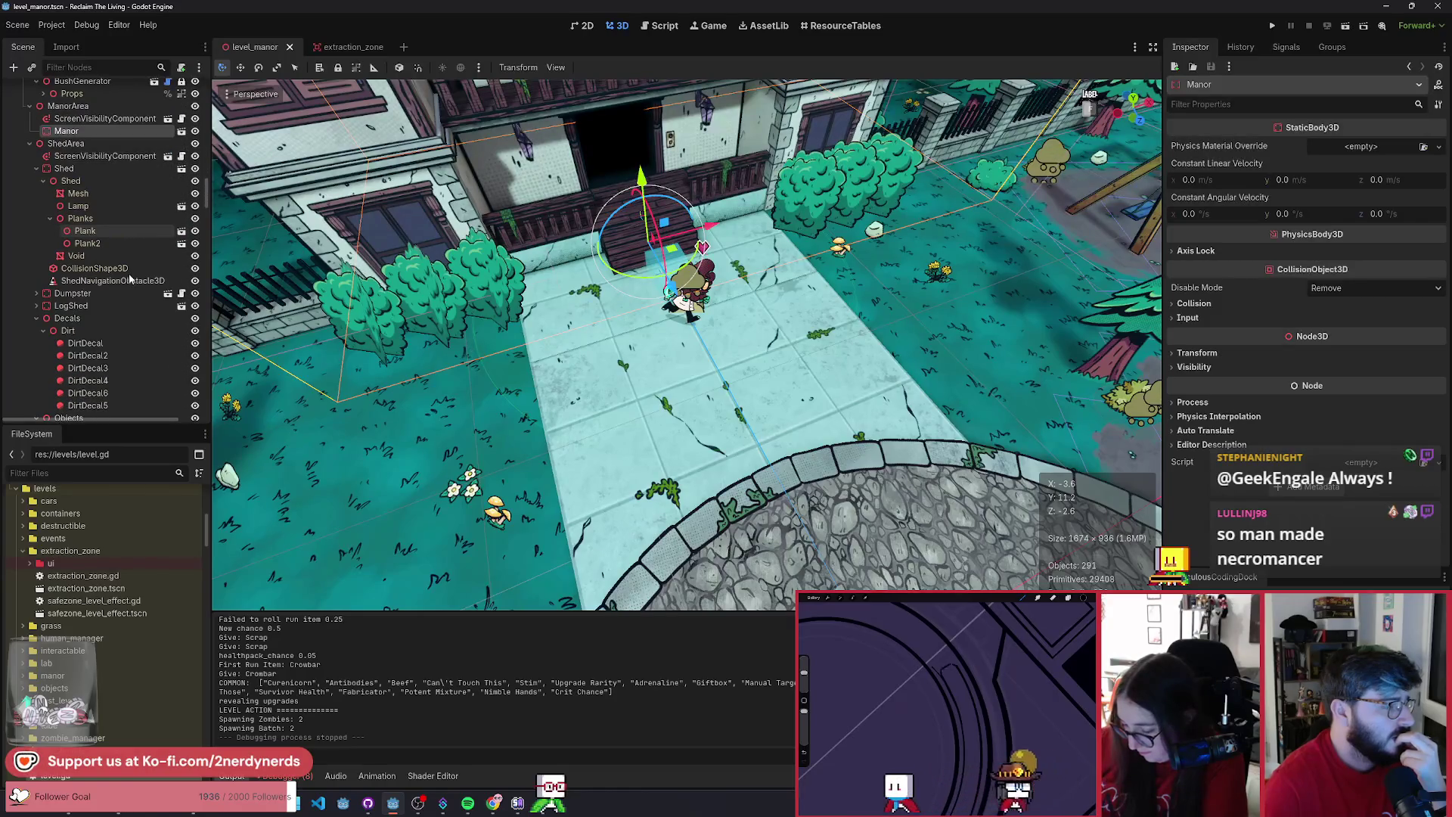
- Collapse the Decals branch and toggle ShedArea and ScreenVisibilityComponent visibility off and back on
{"action": "left_click", "coordinate": [37, 318]}
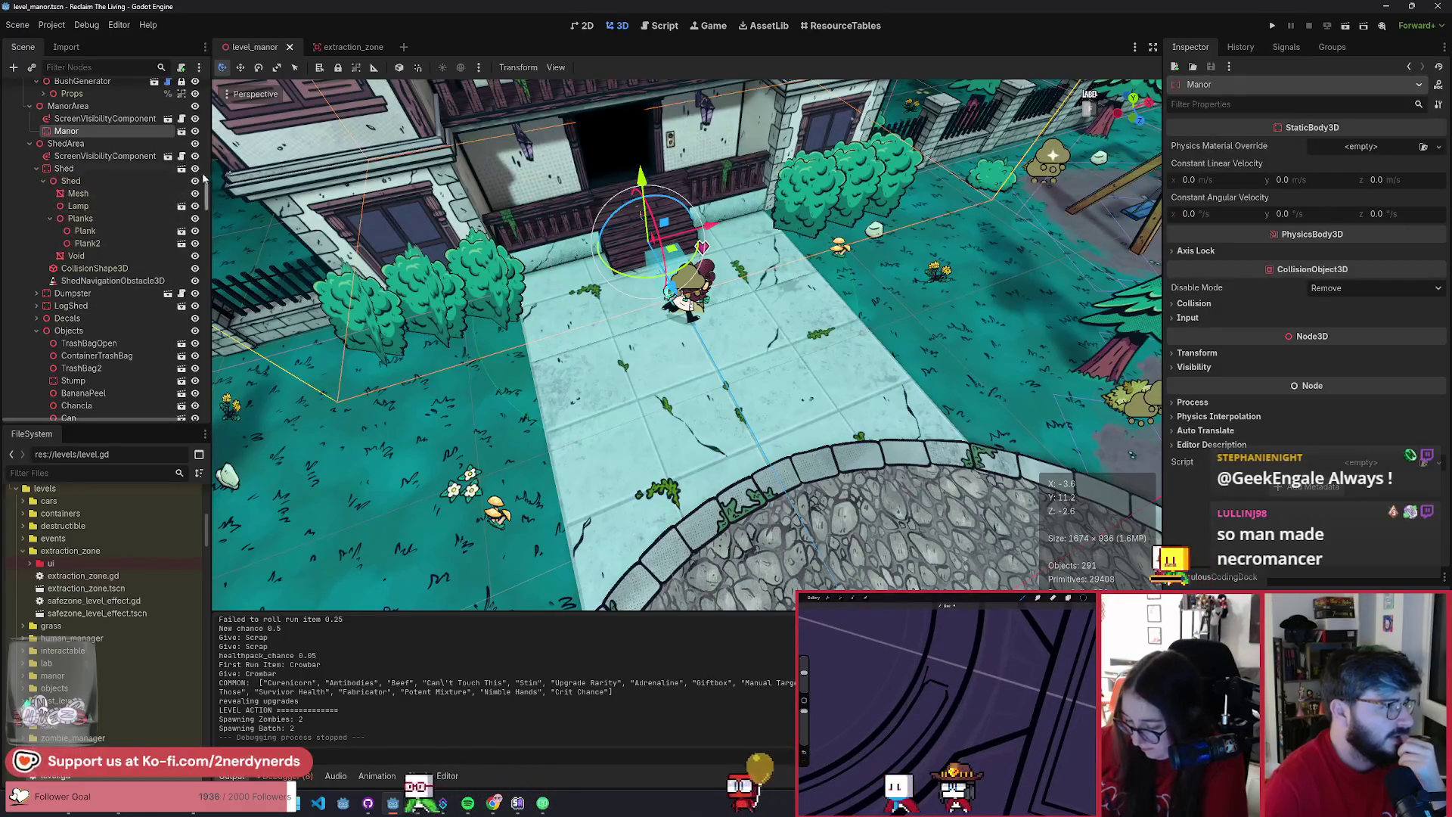
{"action": "left_click", "coordinate": [195, 144]}
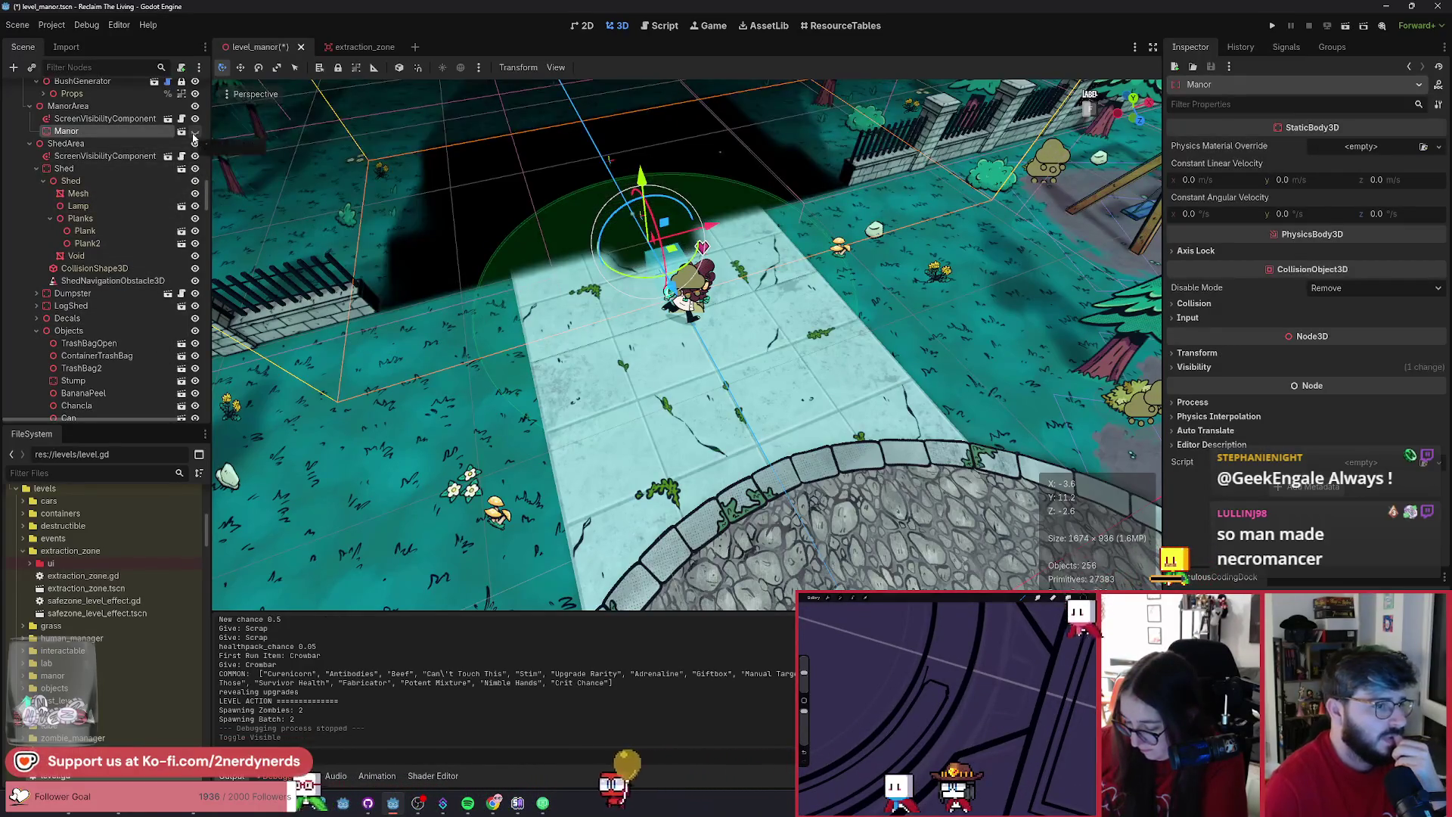
{"action": "left_click", "coordinate": [194, 144]}
{"action": "scroll", "coordinate": [153, 241], "scroll_direction": "up", "scroll_amount": 4}
{"action": "left_click", "coordinate": [195, 240]}
{"action": "left_click", "coordinate": [195, 241]}
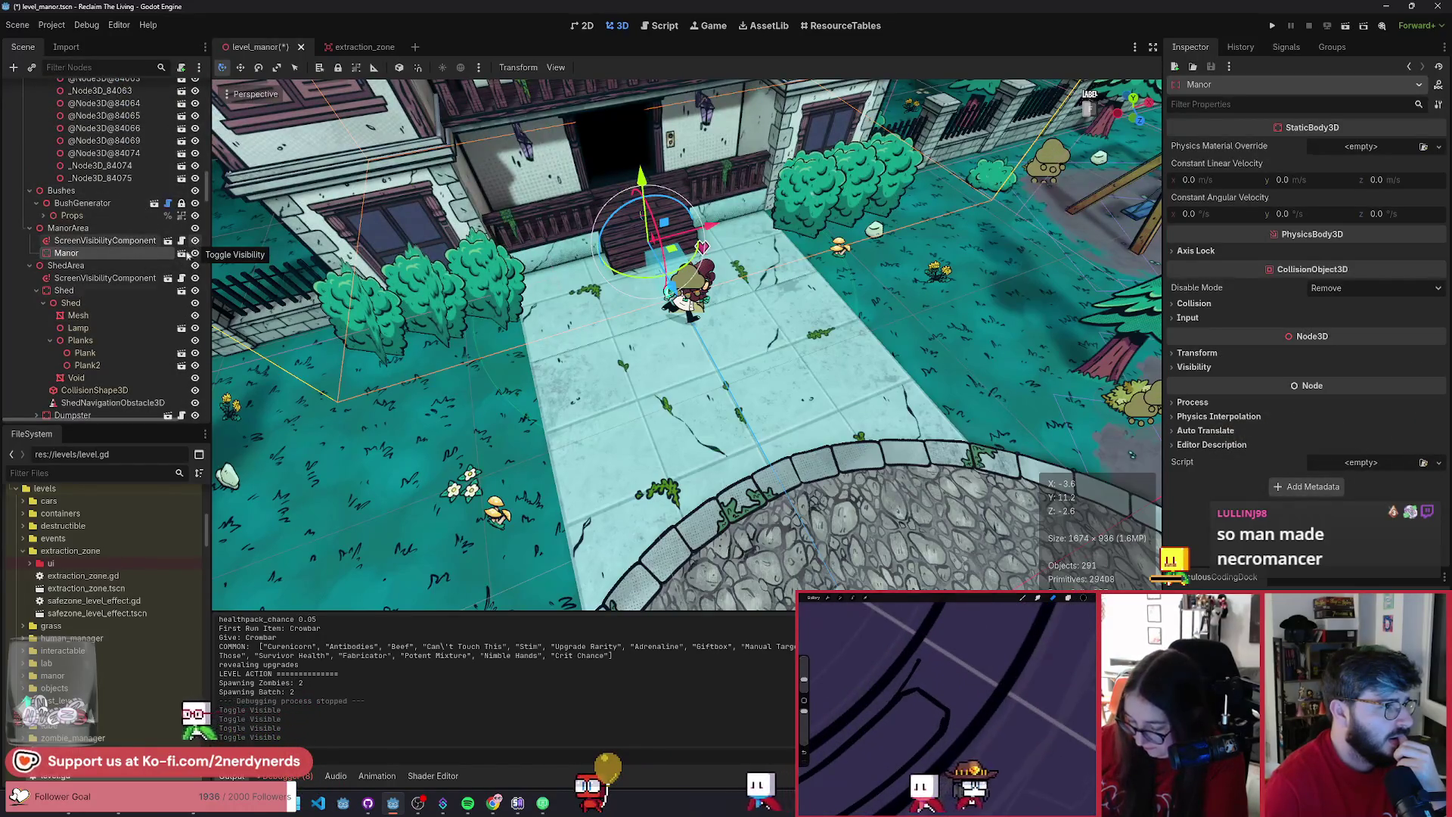
- Inspect SidewalkMesh2 and SidewalkMesh, whose plane measures 8.5 × 12.0 m
{"action": "left_click", "coordinate": [634, 343]}
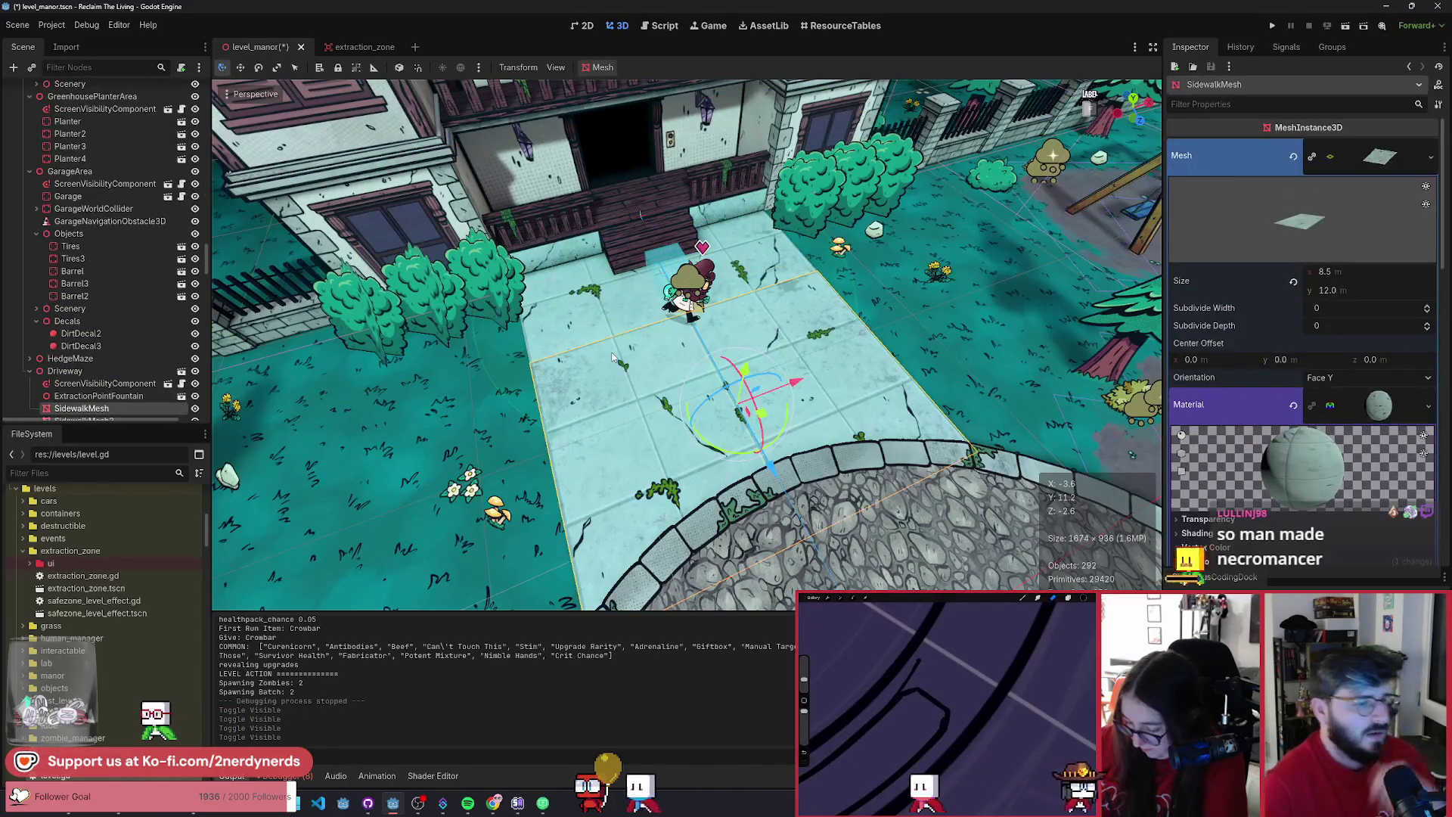
{"action": "left_click", "coordinate": [522, 378]}
{"action": "left_click", "coordinate": [638, 293]}
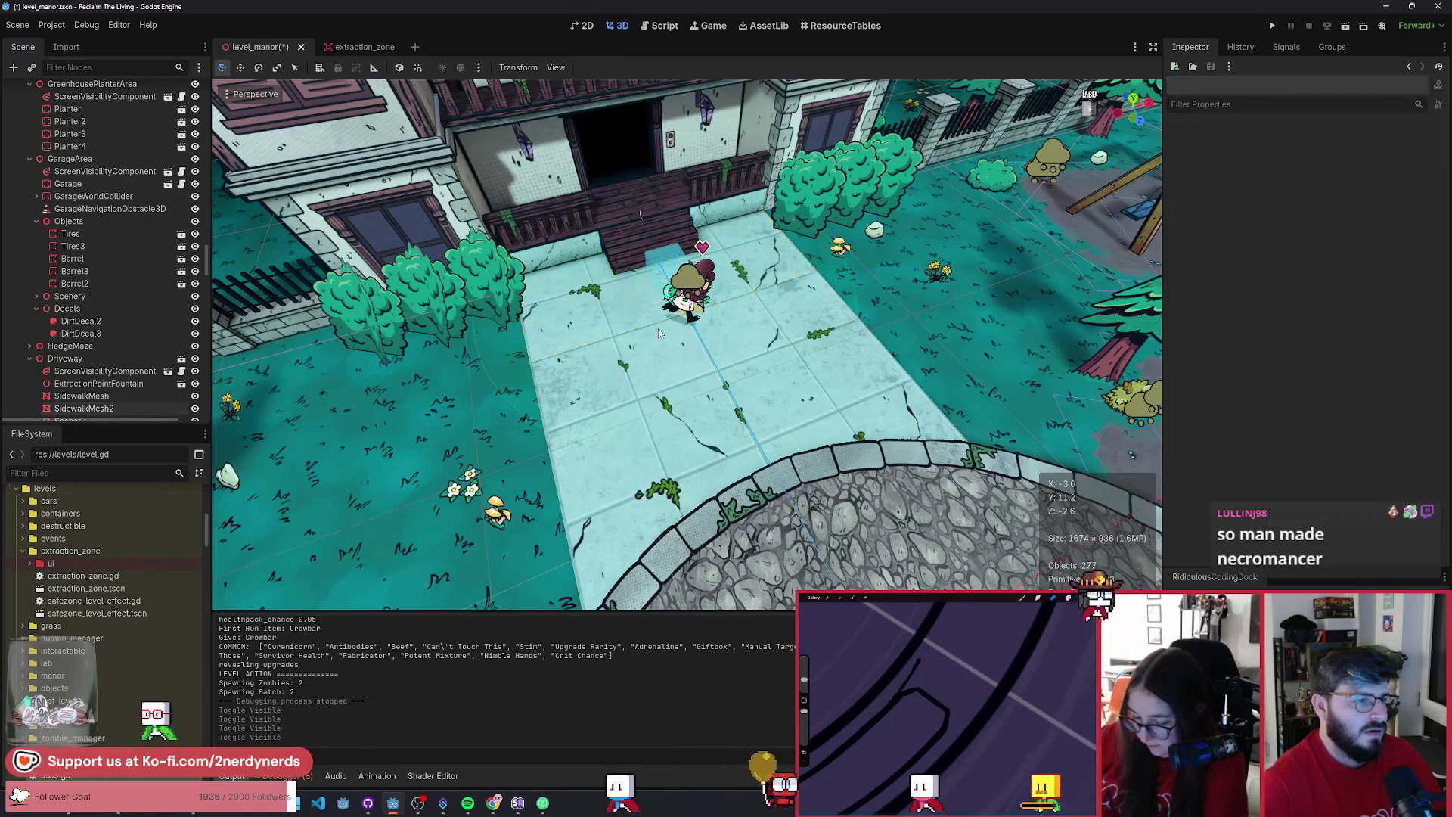
{"action": "left_click", "coordinate": [637, 342]}
{"action": "left_click", "coordinate": [636, 342]}
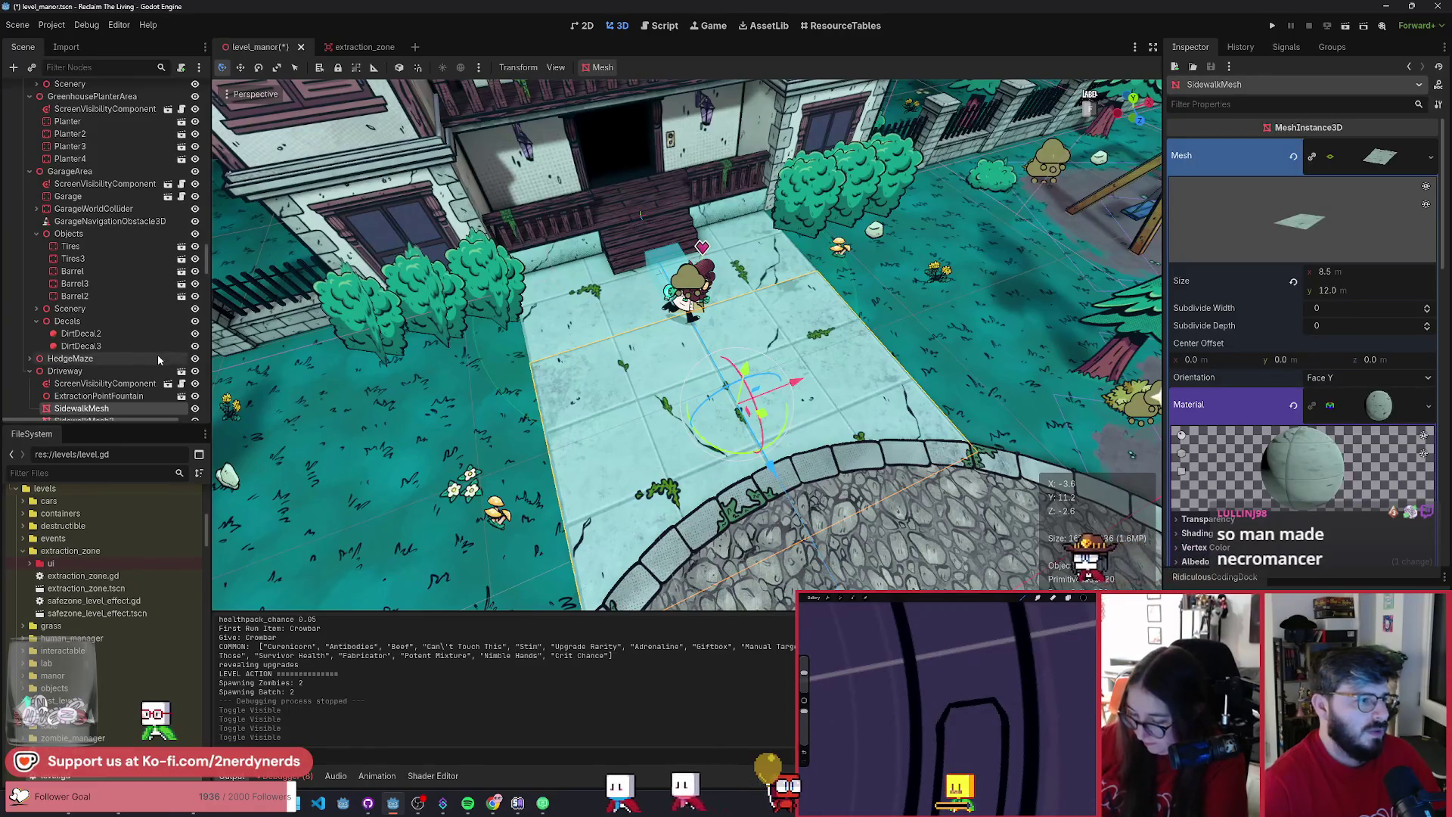
{"action": "scroll", "coordinate": [58, 354], "scroll_direction": "down", "scroll_amount": 3}
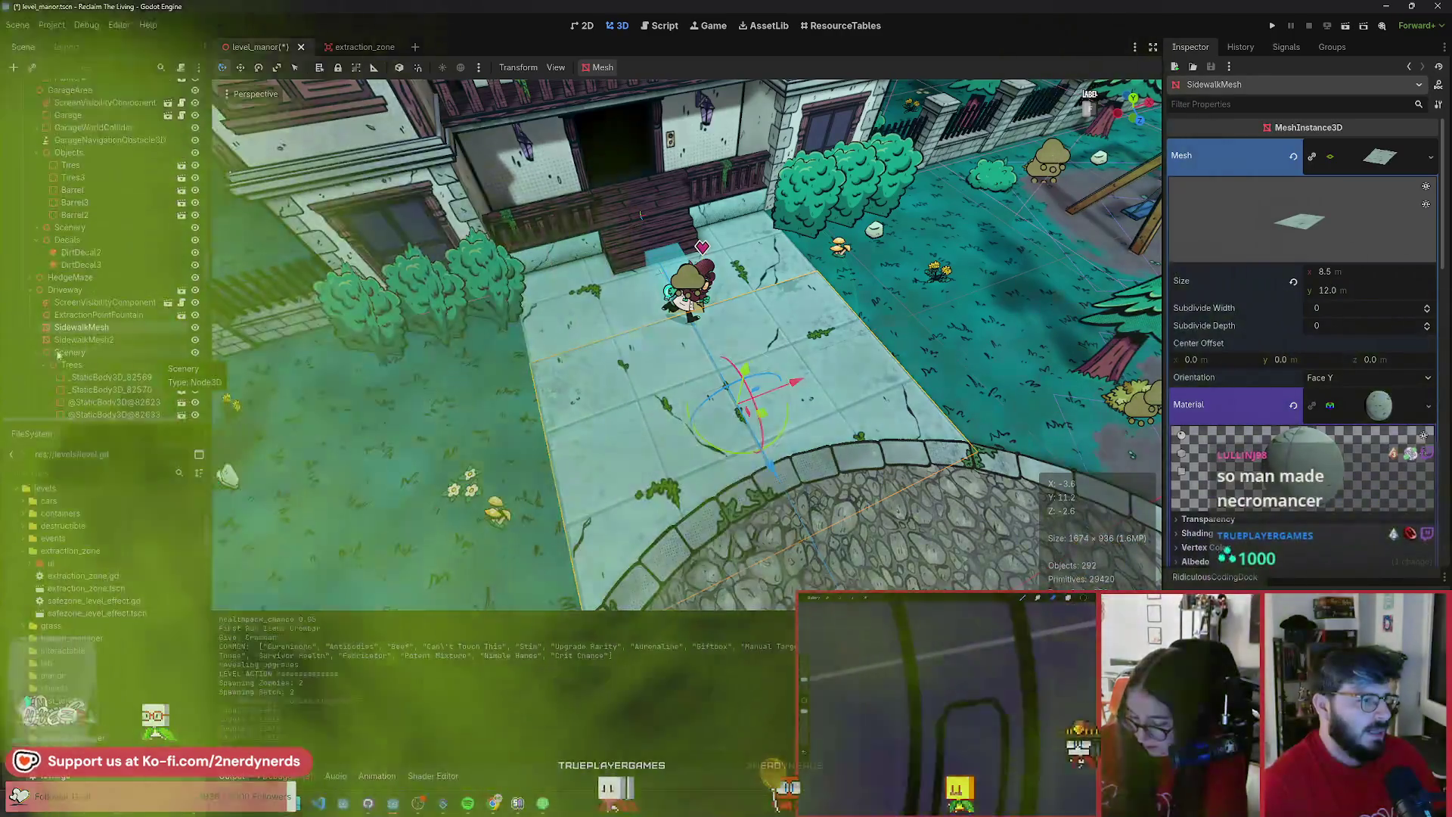
{"action": "left_click", "coordinate": [58, 354]}
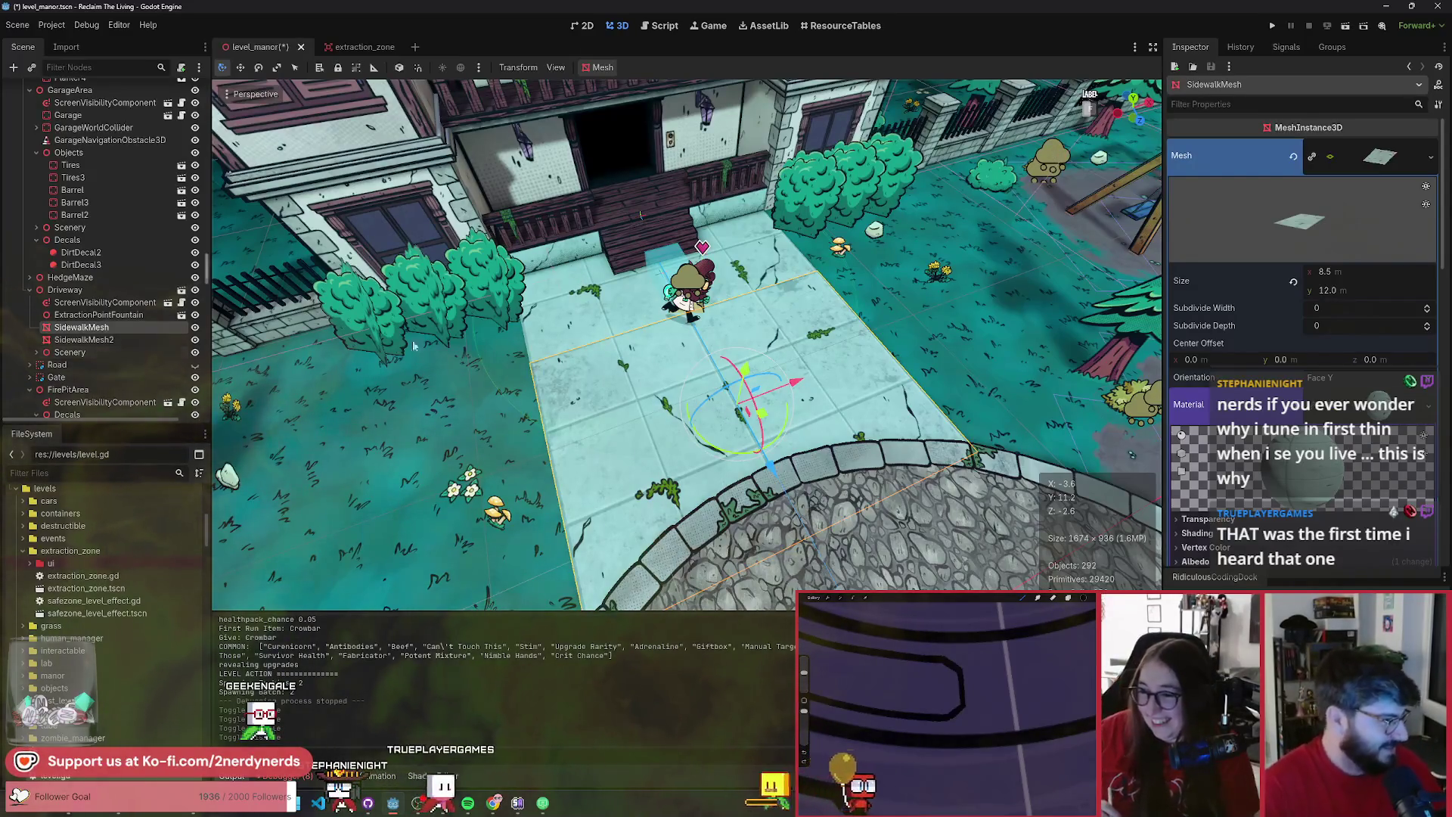
{"action": "left_click", "coordinate": [657, 338]}
{"action": "left_click", "coordinate": [656, 282]}
{"action": "left_click", "coordinate": [658, 266]}
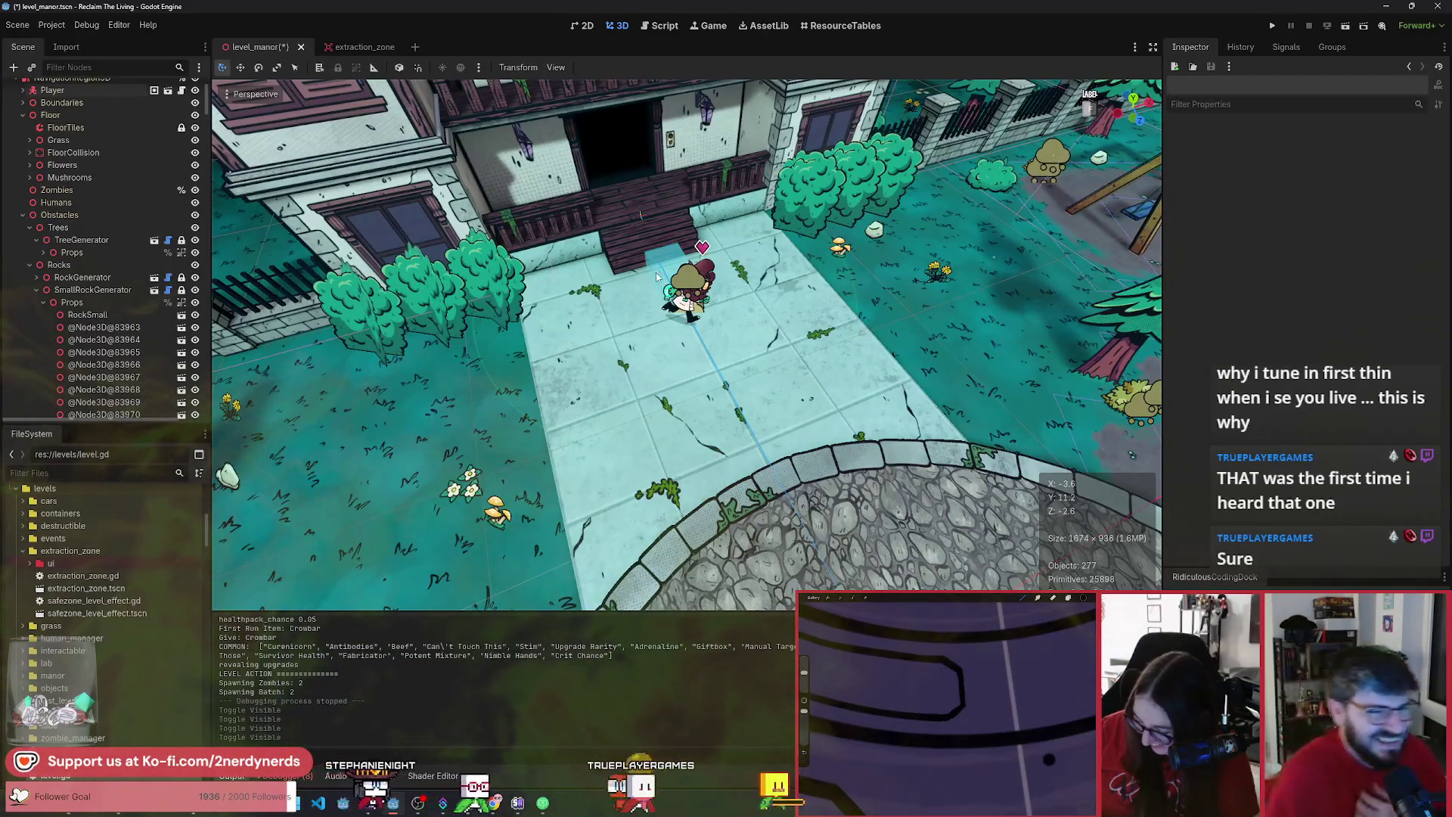
{"action": "left_click", "coordinate": [656, 273]}
{"action": "left_click", "coordinate": [644, 283]}
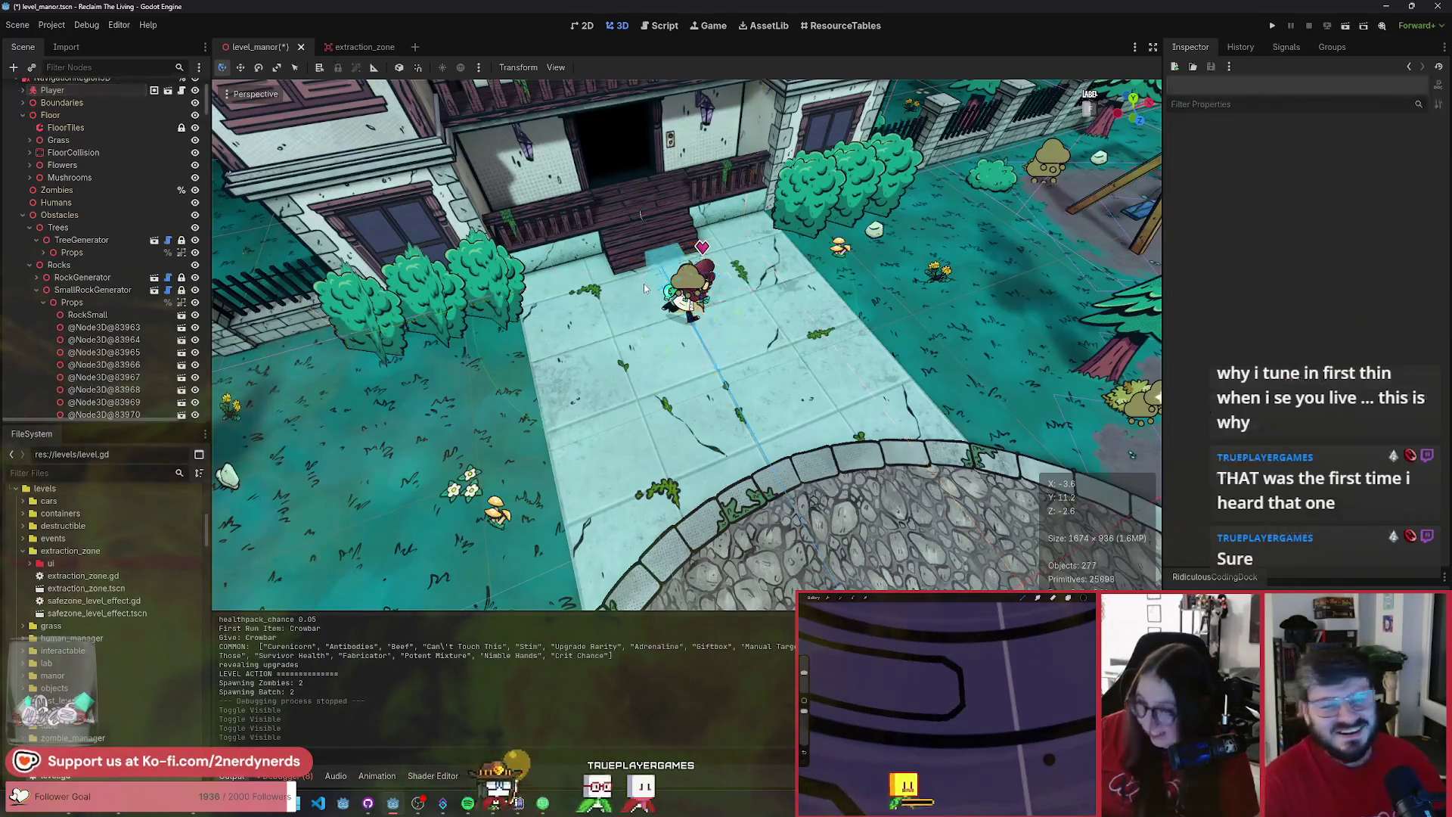
{"action": "left_click", "coordinate": [754, 386]}
{"action": "key", "text": "Escape"}
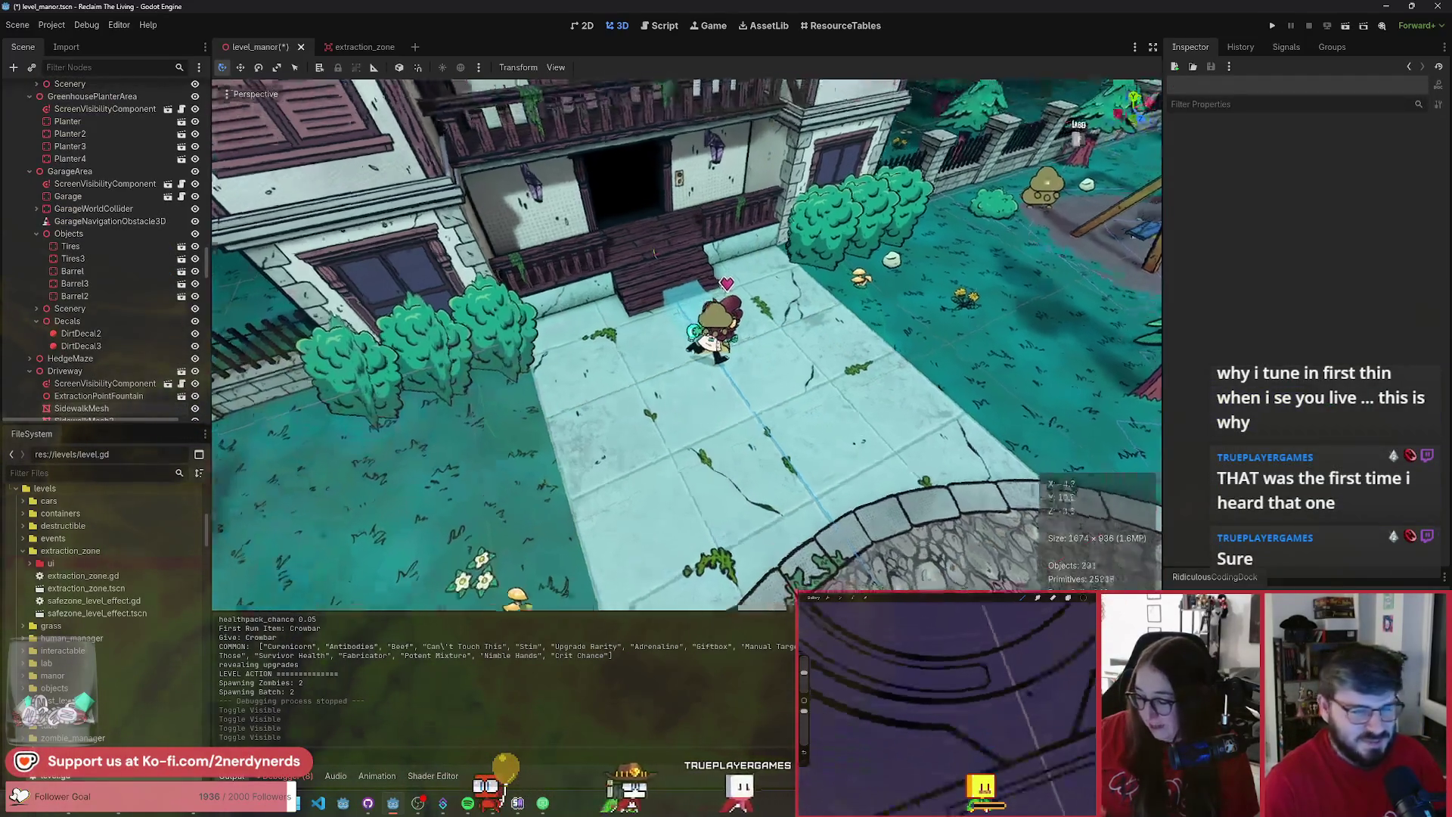
{"action": "scroll", "coordinate": [154, 348], "scroll_direction": "down", "scroll_amount": 3}
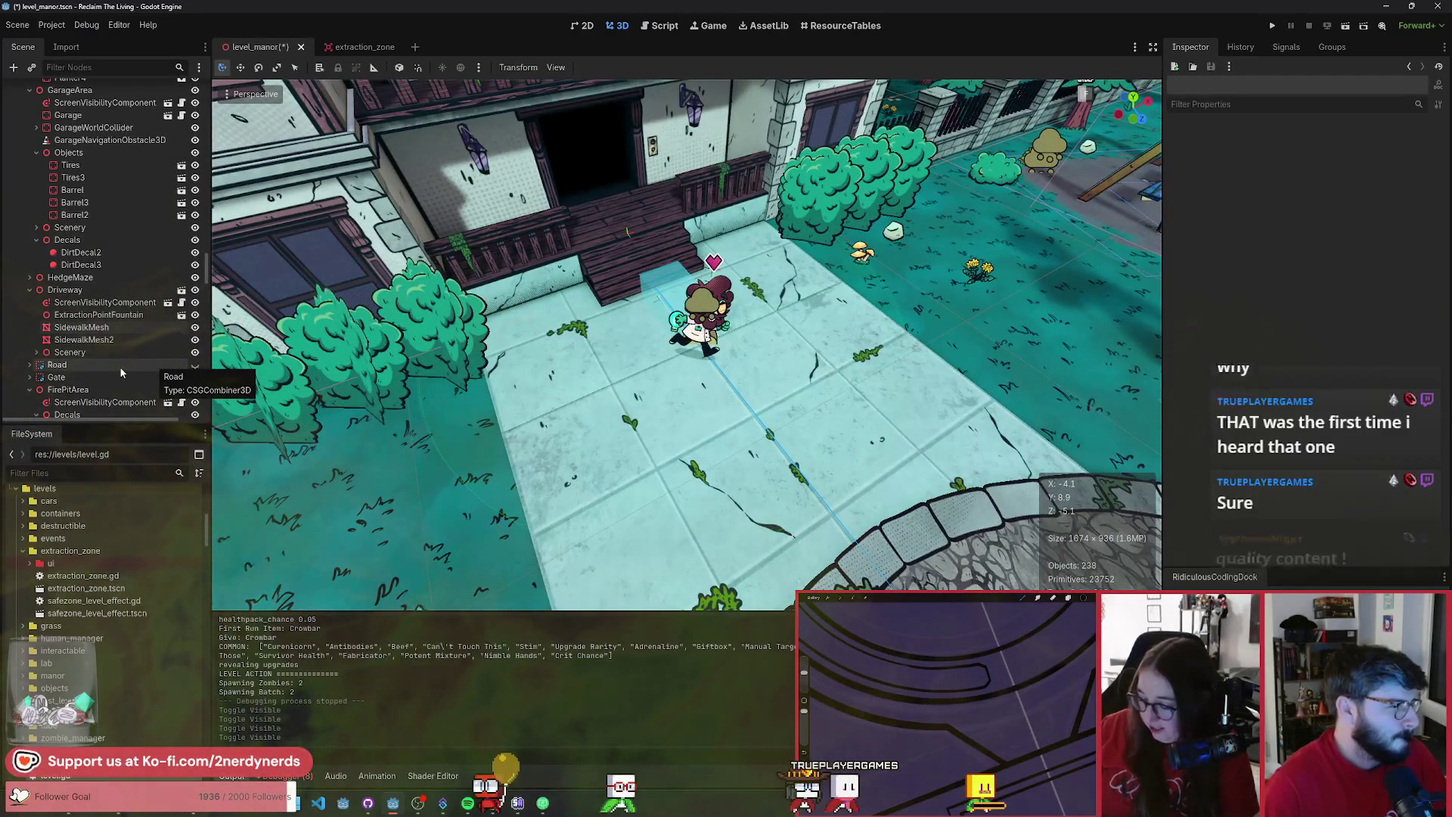
- Filter the Scene tree for 'ex' to locate ExtractionZones, then clear the filter
{"action": "left_click", "coordinate": [88, 68]}
{"action": "type", "text": "extraction"}
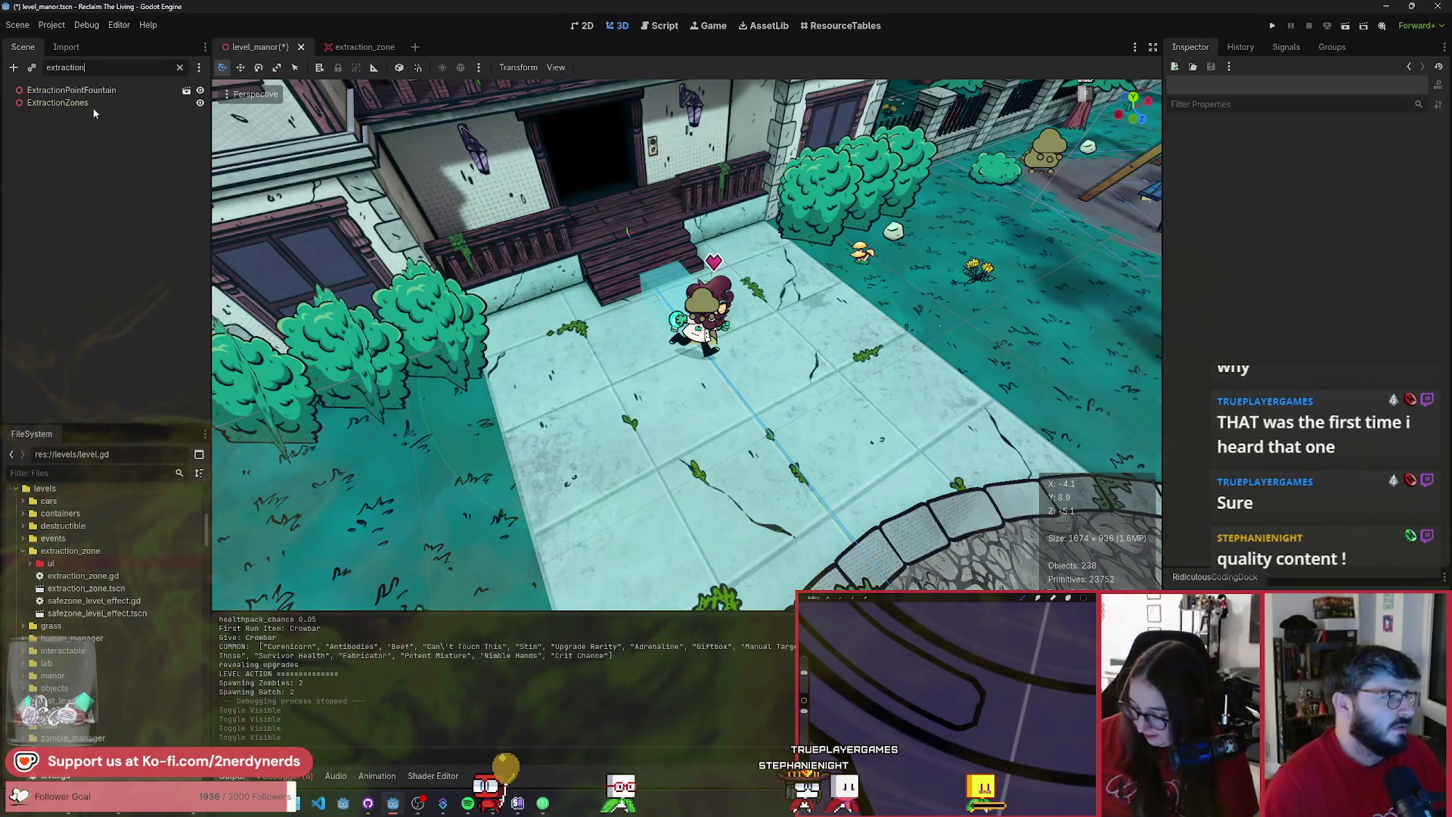
{"action": "left_click", "coordinate": [83, 103]}
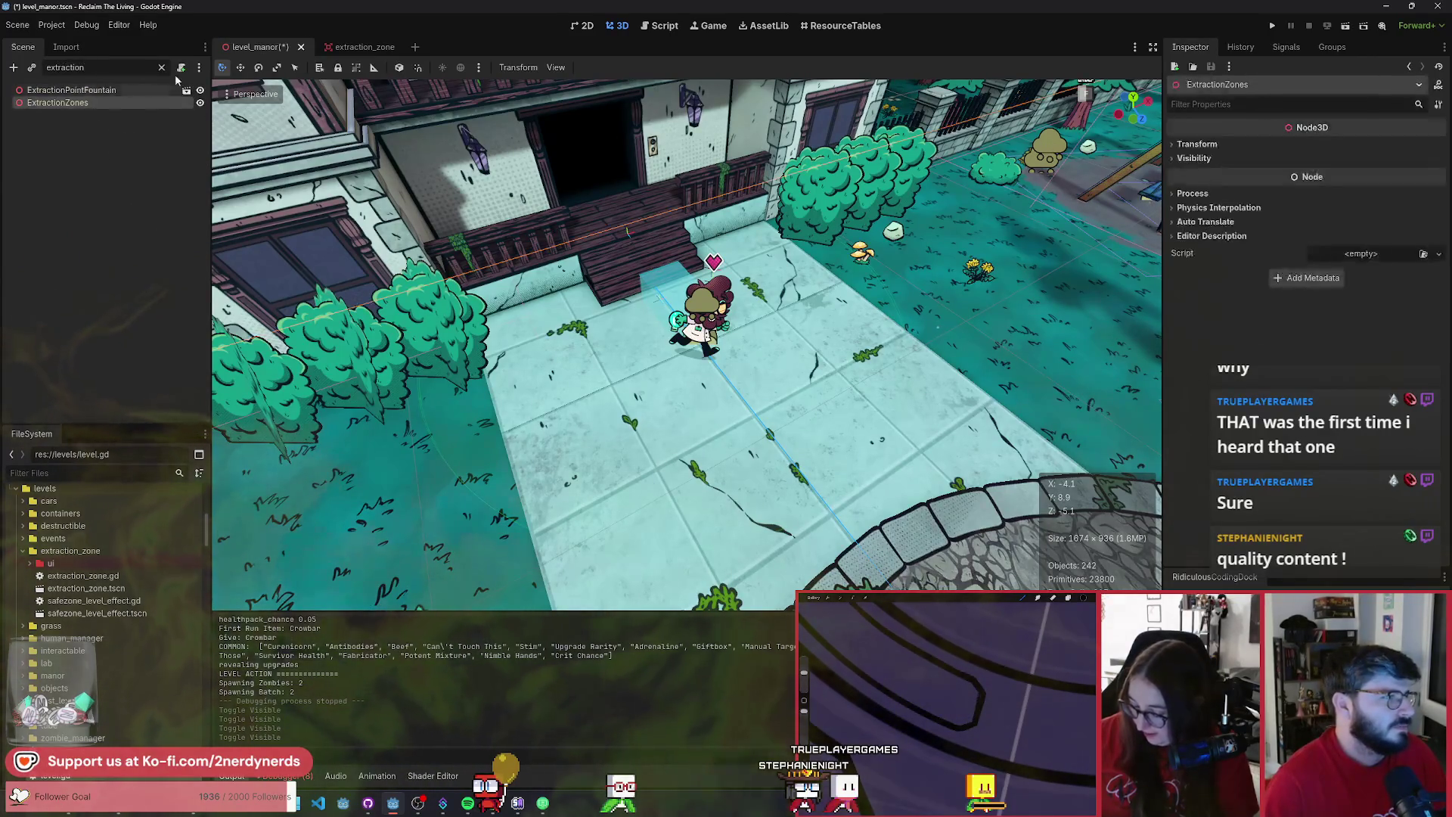
{"action": "left_click", "coordinate": [179, 68]}
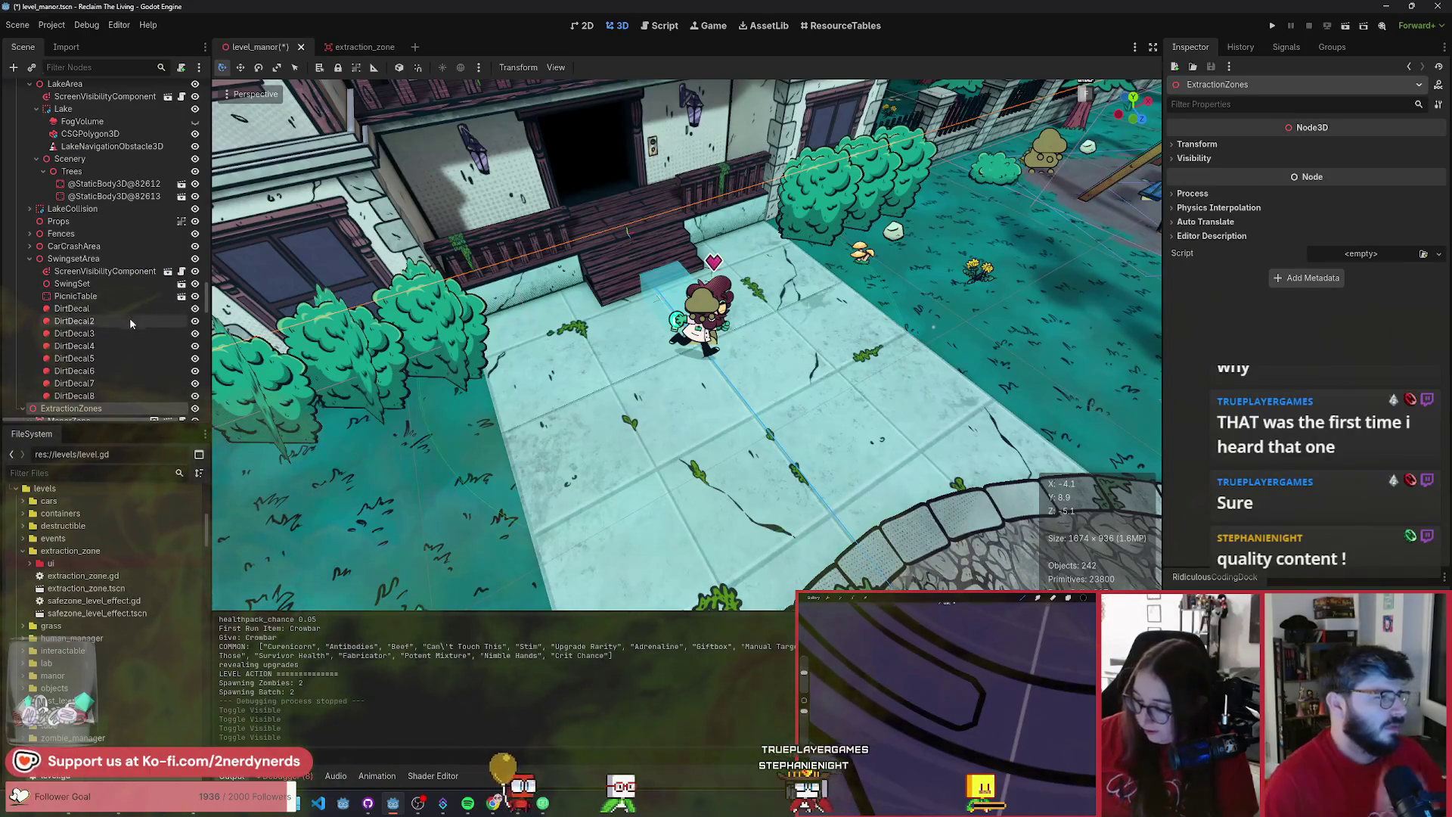
- Paste the copied tape Decals group under ManorZone's Visuals node
{"action": "scroll", "coordinate": [132, 333], "scroll_direction": "down", "scroll_amount": 5}
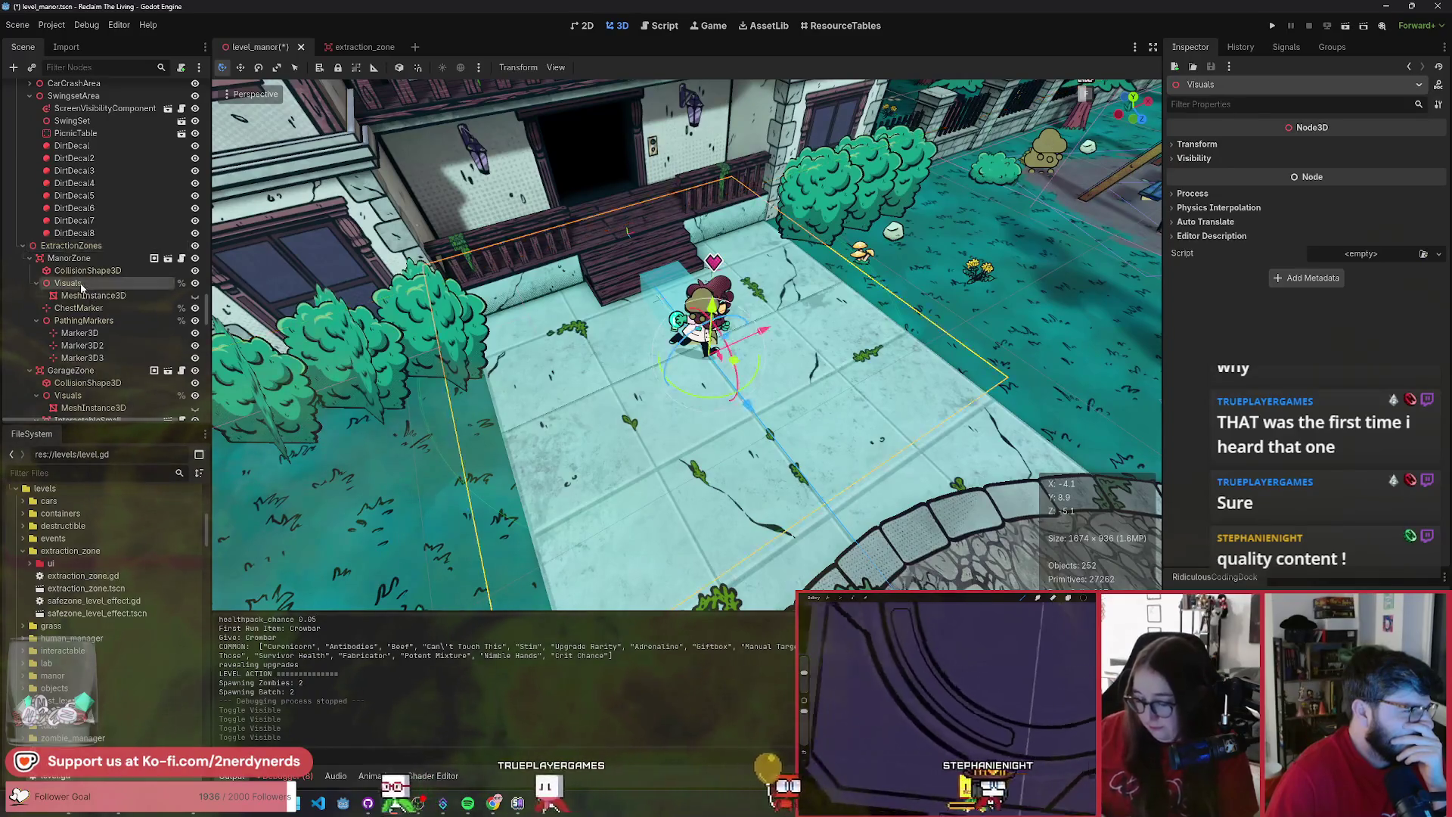
{"action": "right_click", "coordinate": [85, 287]}
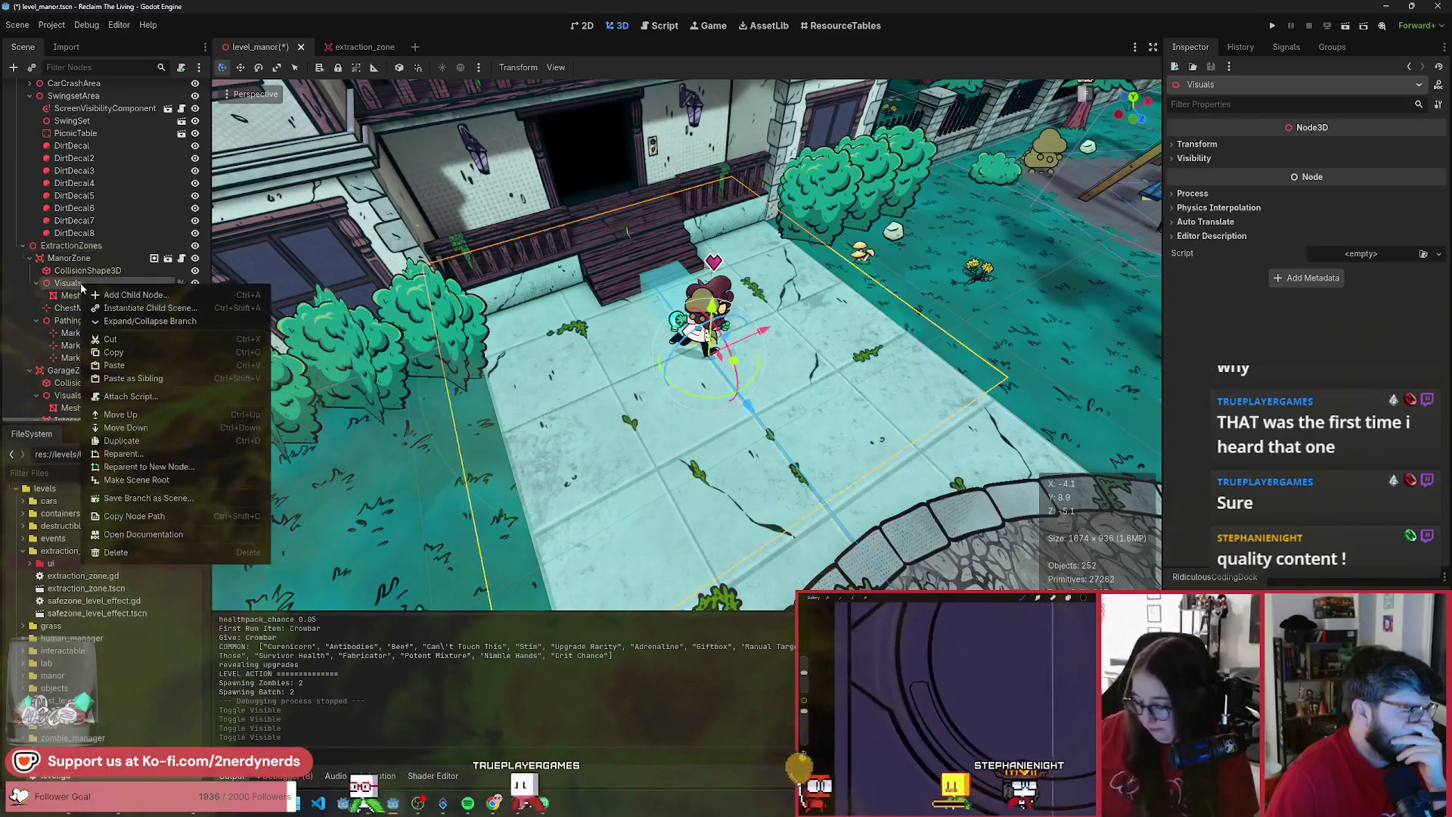
{"action": "left_click", "coordinate": [190, 364]}
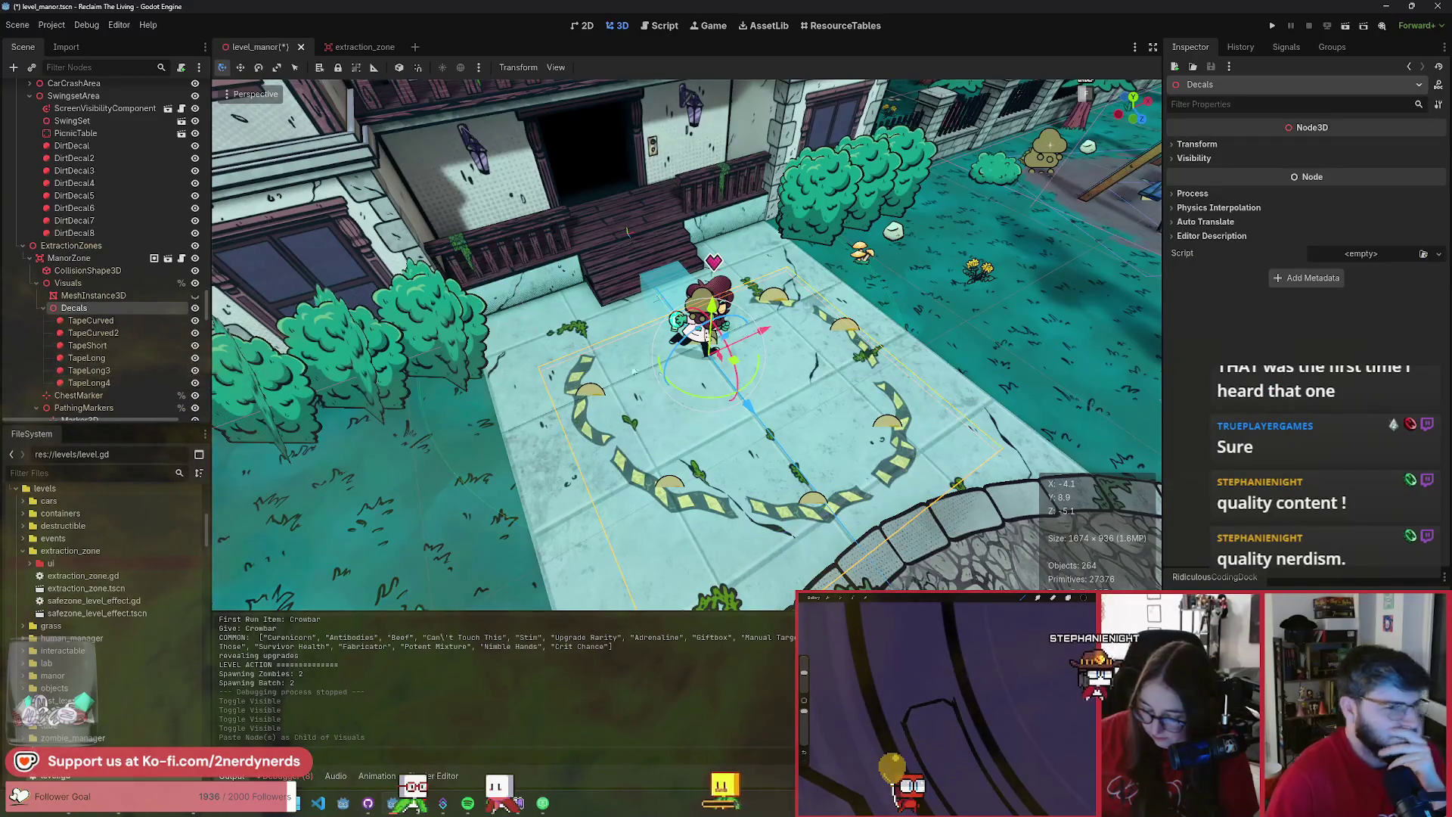
{"action": "scroll", "coordinate": [881, 401], "scroll_direction": "down", "scroll_amount": 5}
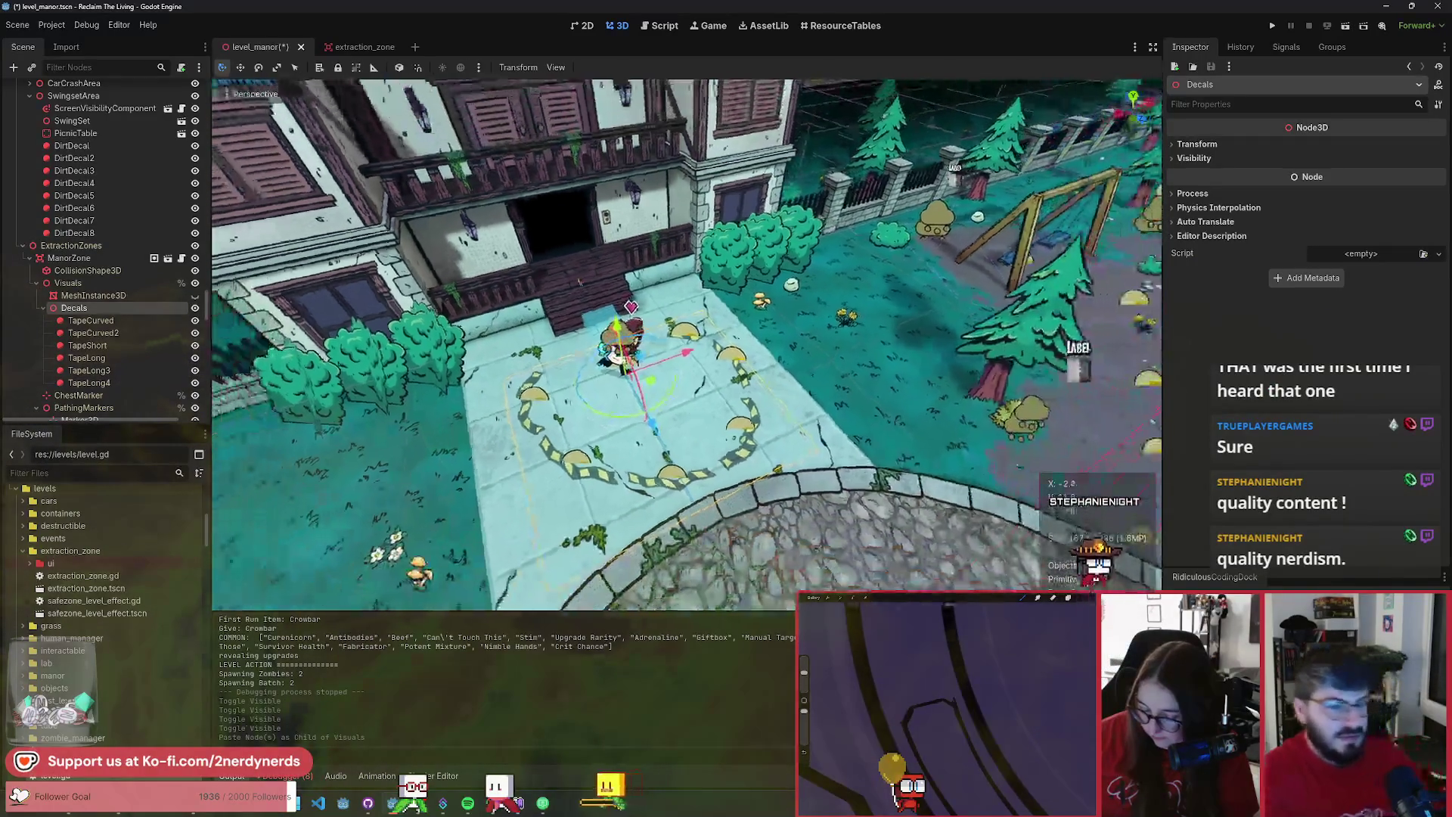
- Drag the pasted Decals group up and left onto the sidewalk before the manor steps
{"action": "scroll", "coordinate": [871, 361], "scroll_direction": "up", "scroll_amount": 6}
{"action": "mouse_move", "coordinate": [702, 362]}
{"action": "left_mouse_down"}
{"action": "mouse_move", "coordinate": [680, 340]}
{"action": "mouse_move", "coordinate": [496, 382]}
{"action": "mouse_move", "coordinate": [631, 361]}
{"action": "mouse_move", "coordinate": [694, 326]}
{"action": "mouse_move", "coordinate": [386, 341]}
{"action": "mouse_move", "coordinate": [641, 348]}
{"action": "mouse_move", "coordinate": [726, 325]}
{"action": "mouse_move", "coordinate": [661, 338]}
{"action": "mouse_move", "coordinate": [671, 331]}
{"action": "left_mouse_up"}
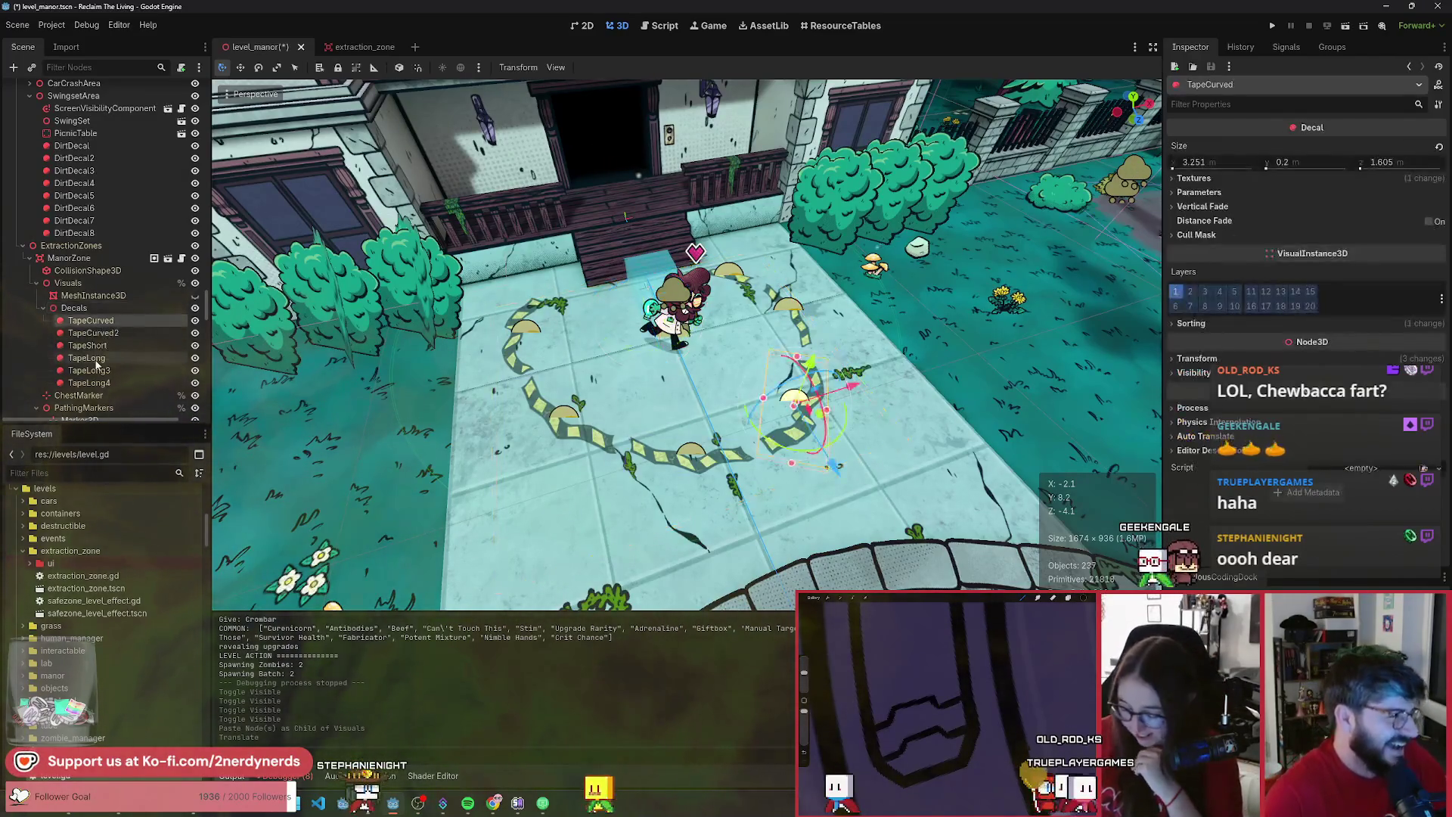
- Select the six tape decals from TapeCurved2 through TapeLong4 in the manor Decals group
{"action": "left_click", "coordinate": [106, 331]}
{"action": "left_click", "coordinate": [88, 382]}
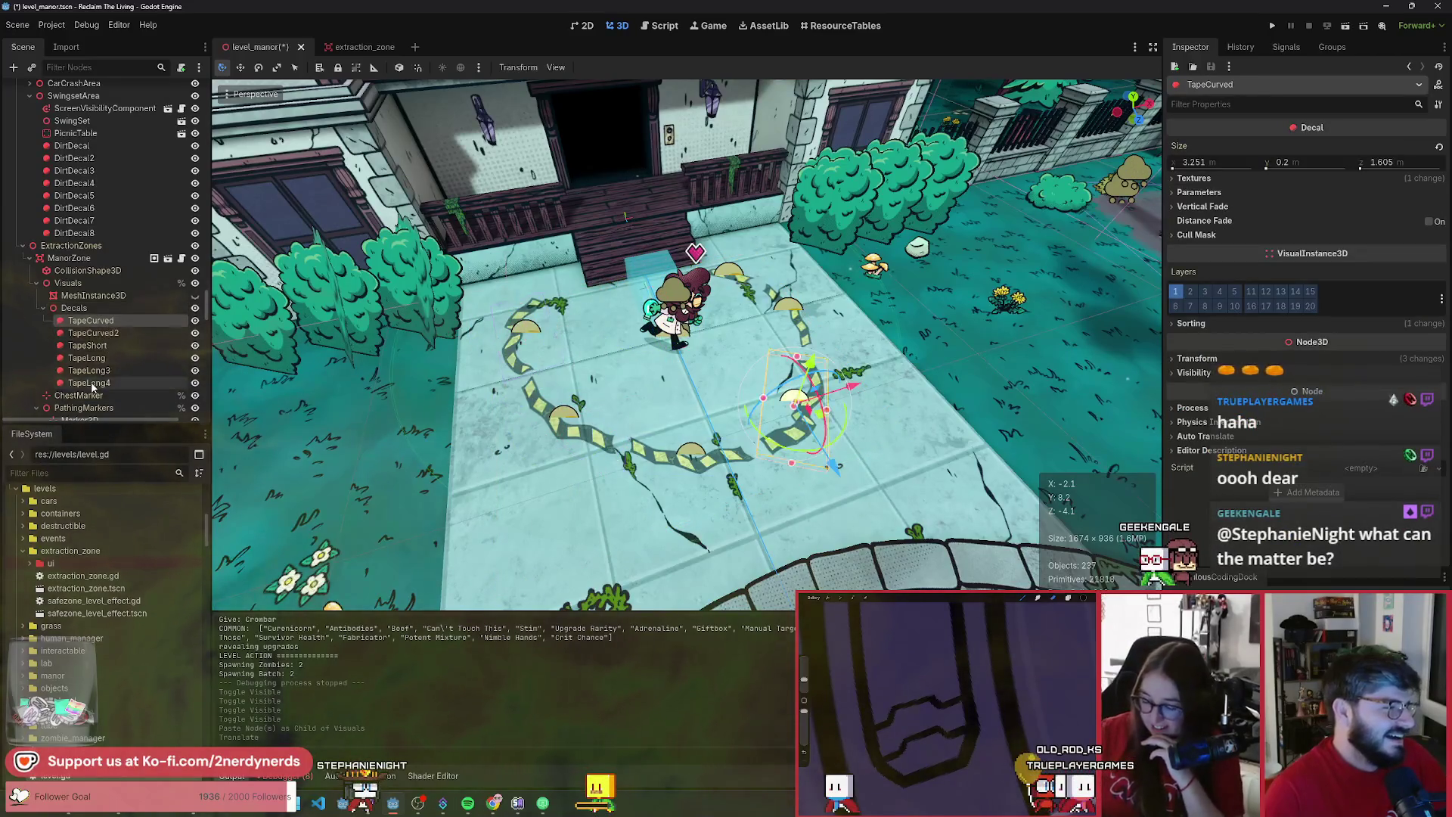
{"action": "left_click", "coordinate": [108, 320], "text": "shift"}
{"action": "right_click", "coordinate": [108, 320]}
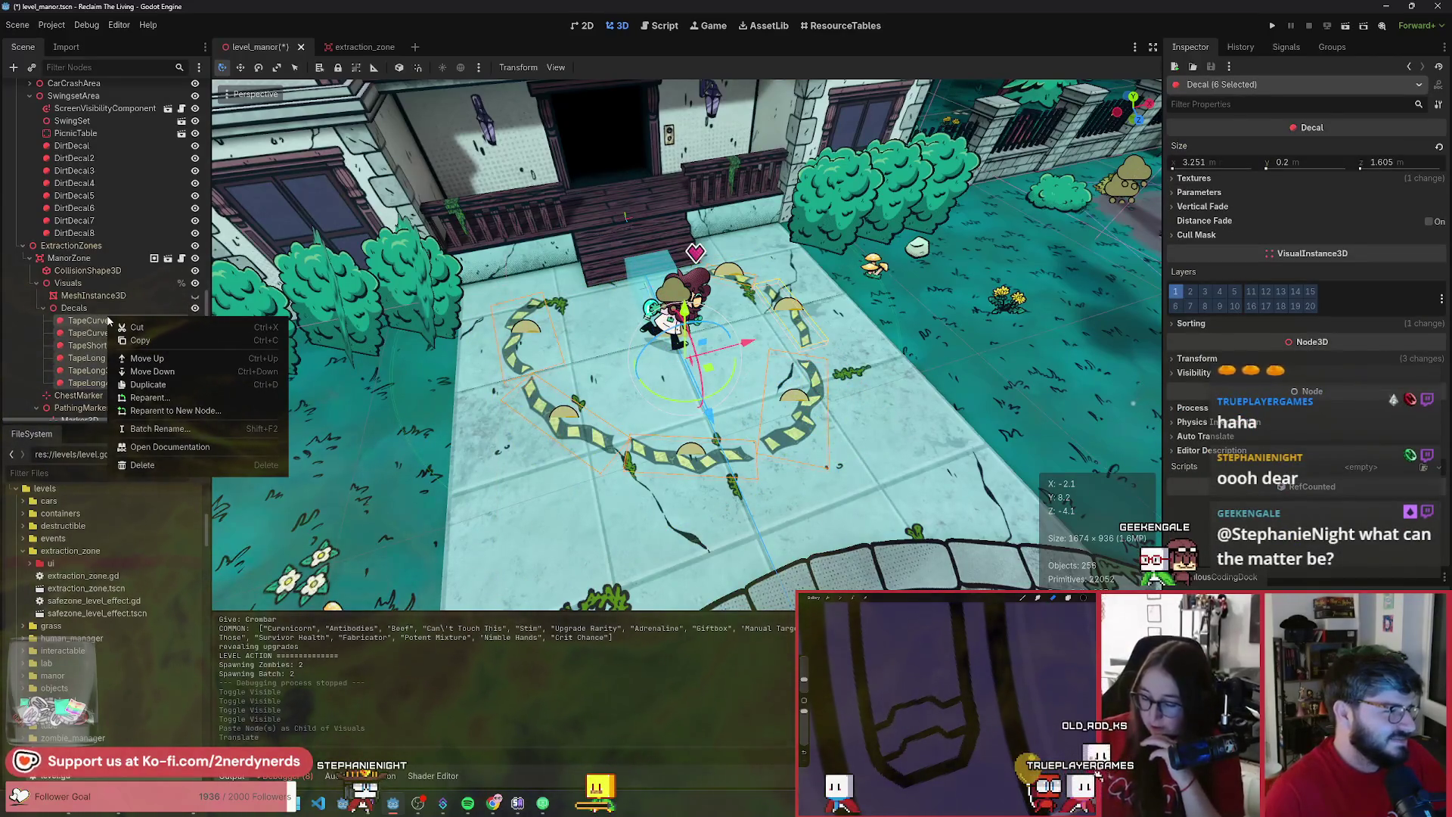
{"action": "key", "text": "Escape"}
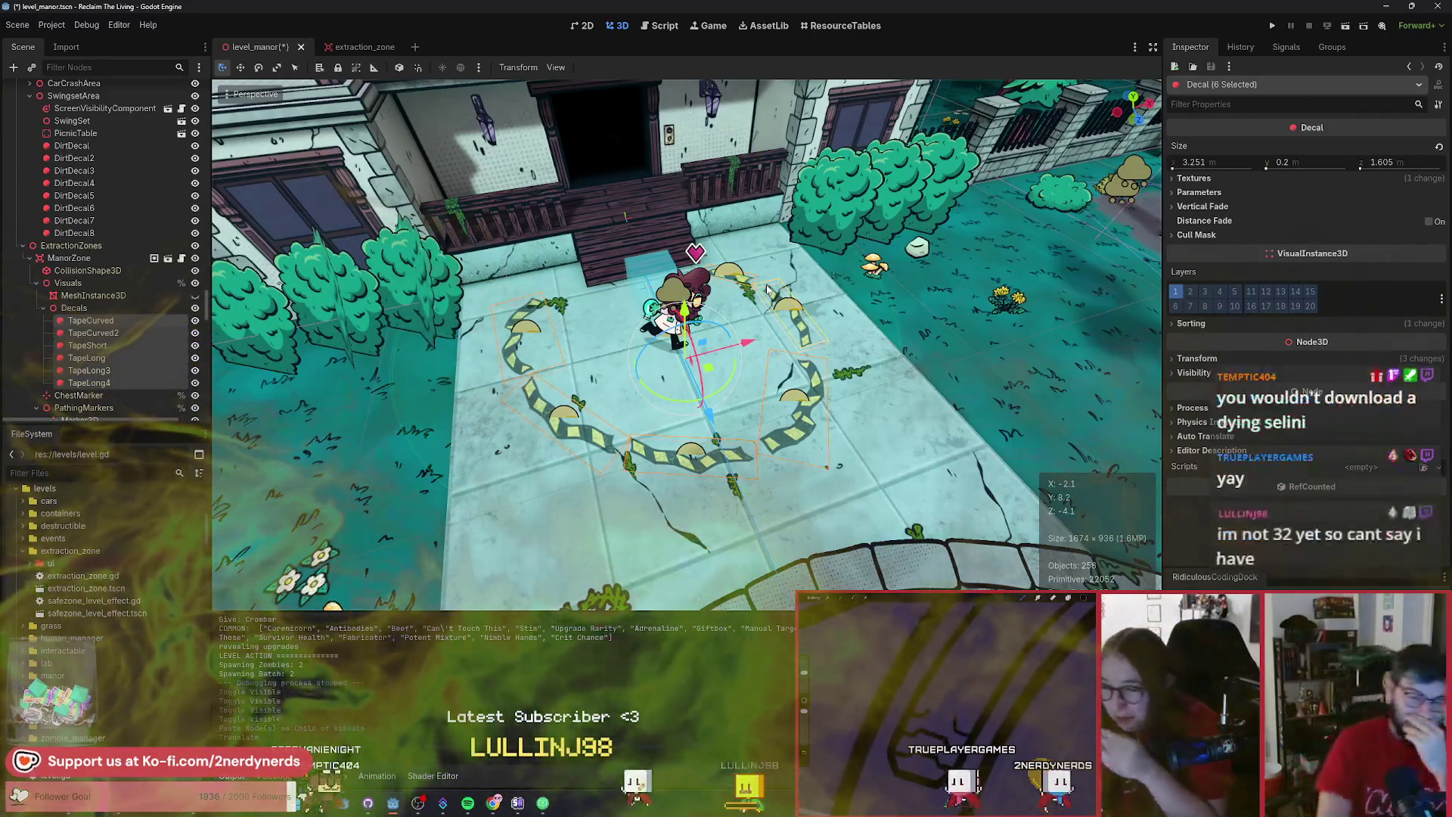
- Undo the pasted tape ring, leaving the manor entrance ground bare
{"action": "key", "text": "ctrl+z"}
{"action": "key", "text": "ctrl+z"}
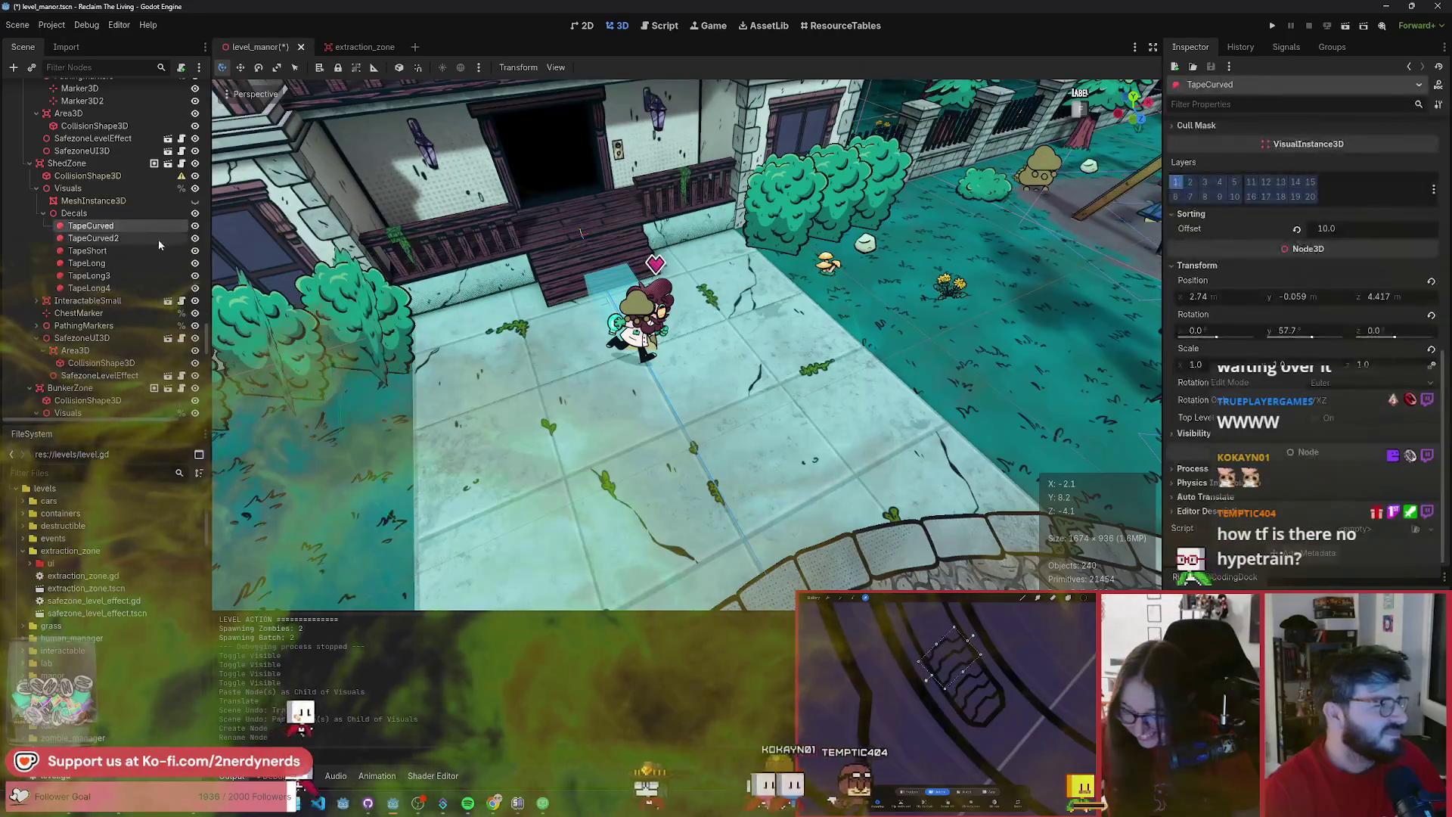
{"action": "scroll", "coordinate": [165, 326], "scroll_direction": "up", "scroll_amount": 5}
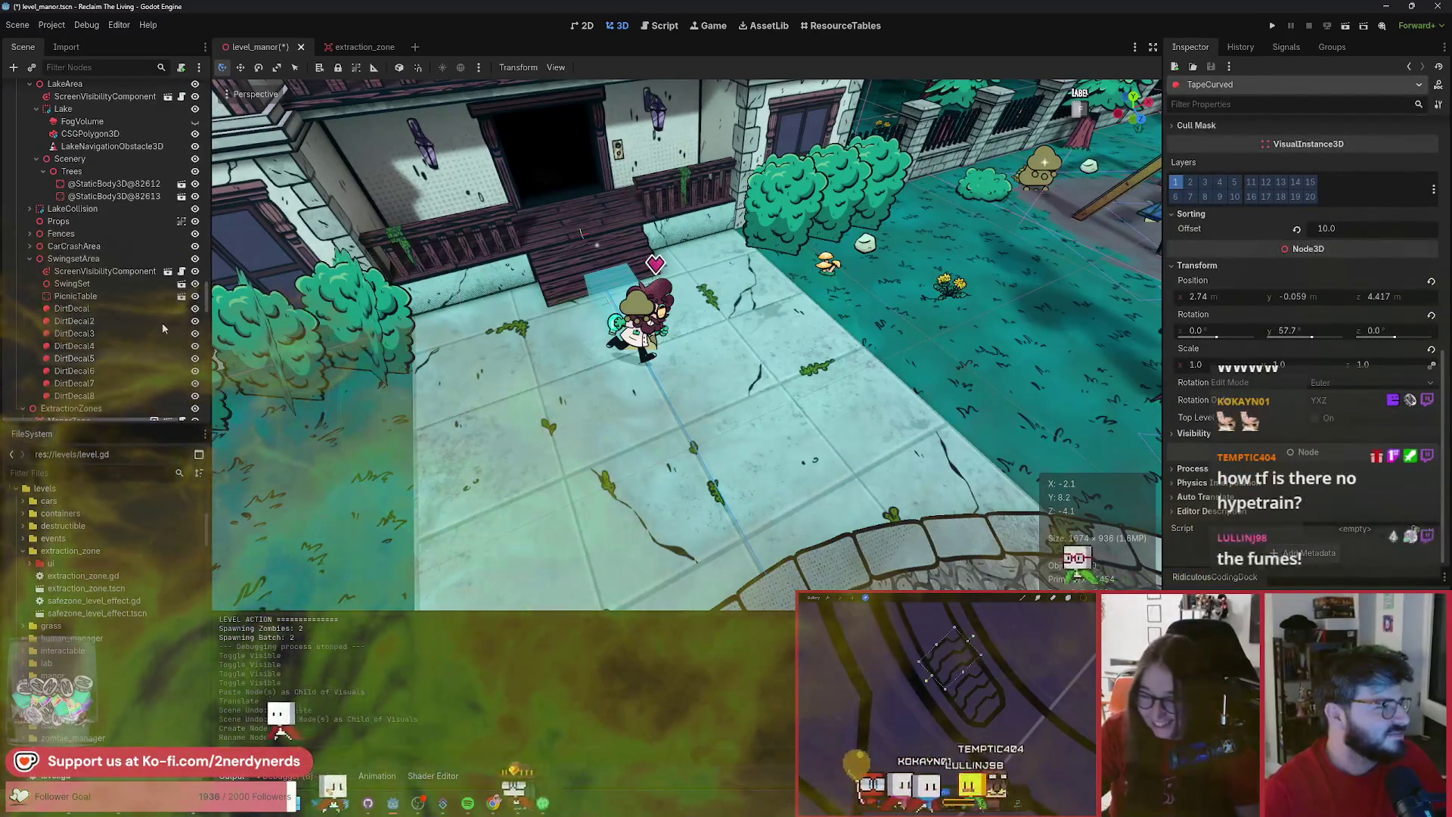
{"action": "scroll", "coordinate": [163, 327], "scroll_direction": "up", "scroll_amount": 5}
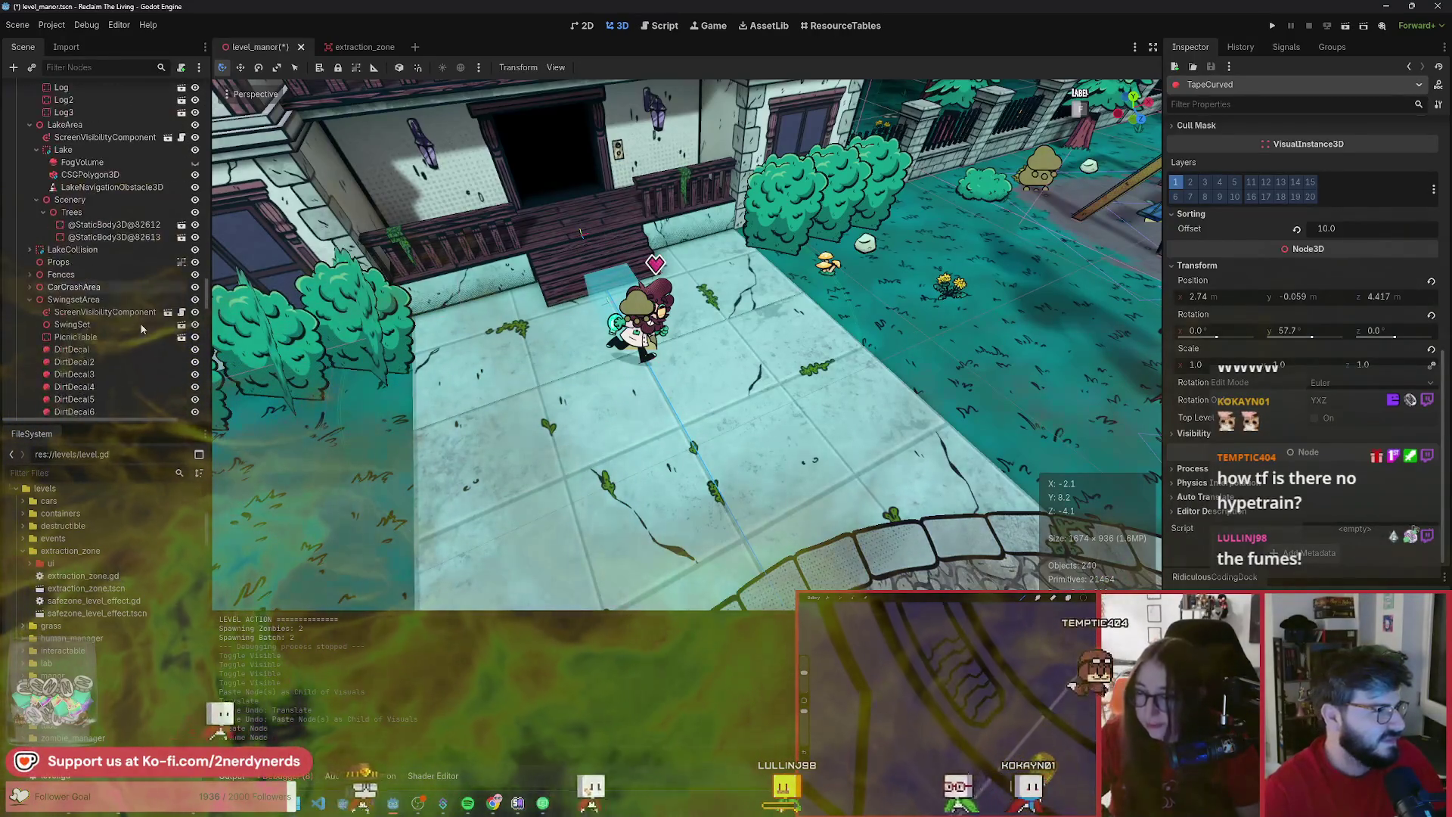
{"action": "scroll", "coordinate": [142, 328], "scroll_direction": "down", "scroll_amount": 10}
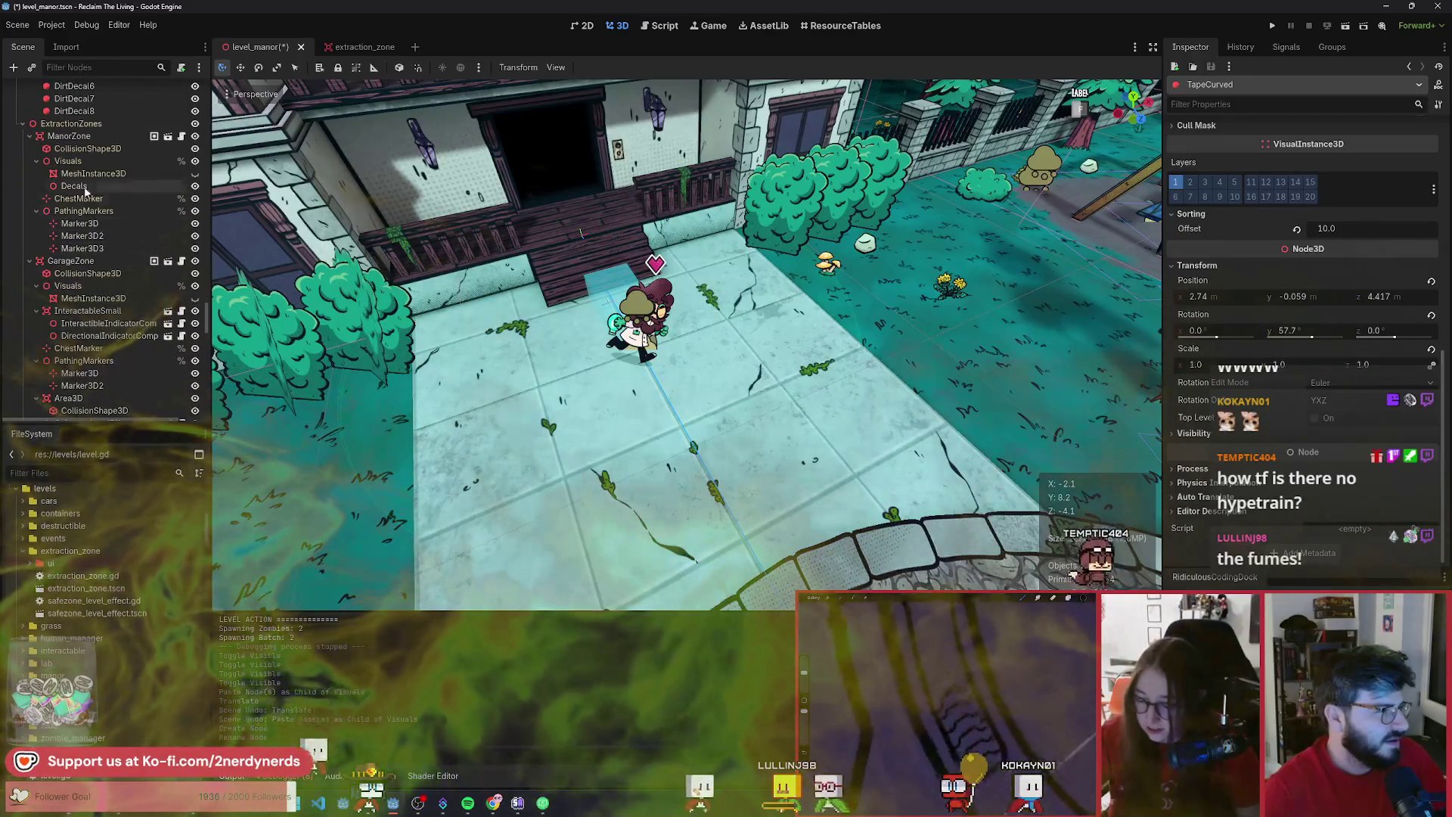
- Paste a TapeCurved decal into manor Decals, rotate it on the ground, and set sorting offset 40.0
{"action": "left_click", "coordinate": [75, 186]}
{"action": "key", "text": "ctrl+v"}
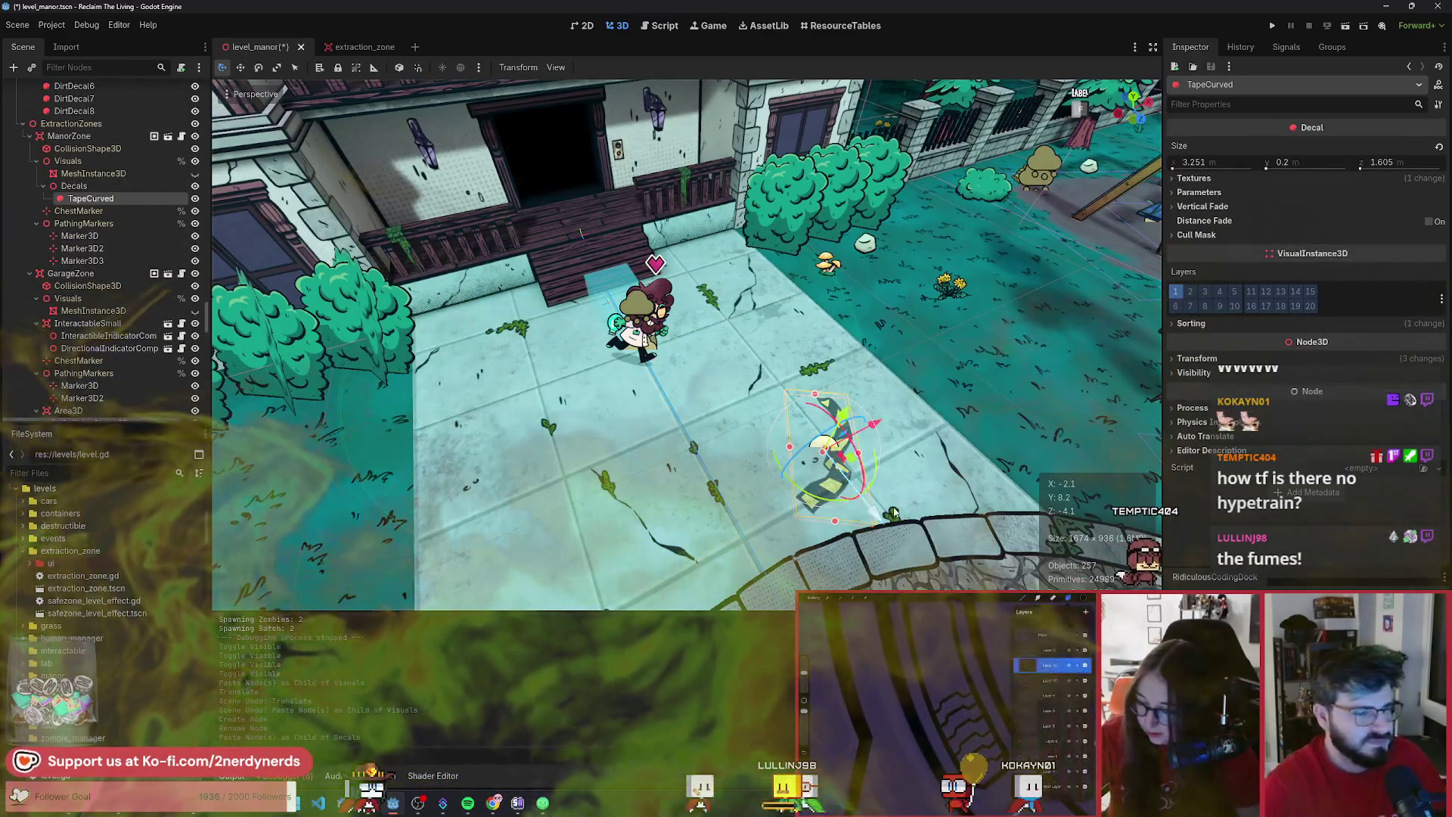
{"action": "mouse_move", "coordinate": [843, 508]}
{"action": "left_mouse_down"}
{"action": "mouse_move", "coordinate": [824, 451]}
{"action": "mouse_move", "coordinate": [605, 409]}
{"action": "mouse_move", "coordinate": [409, 431]}
{"action": "mouse_move", "coordinate": [446, 452]}
{"action": "left_mouse_up"}
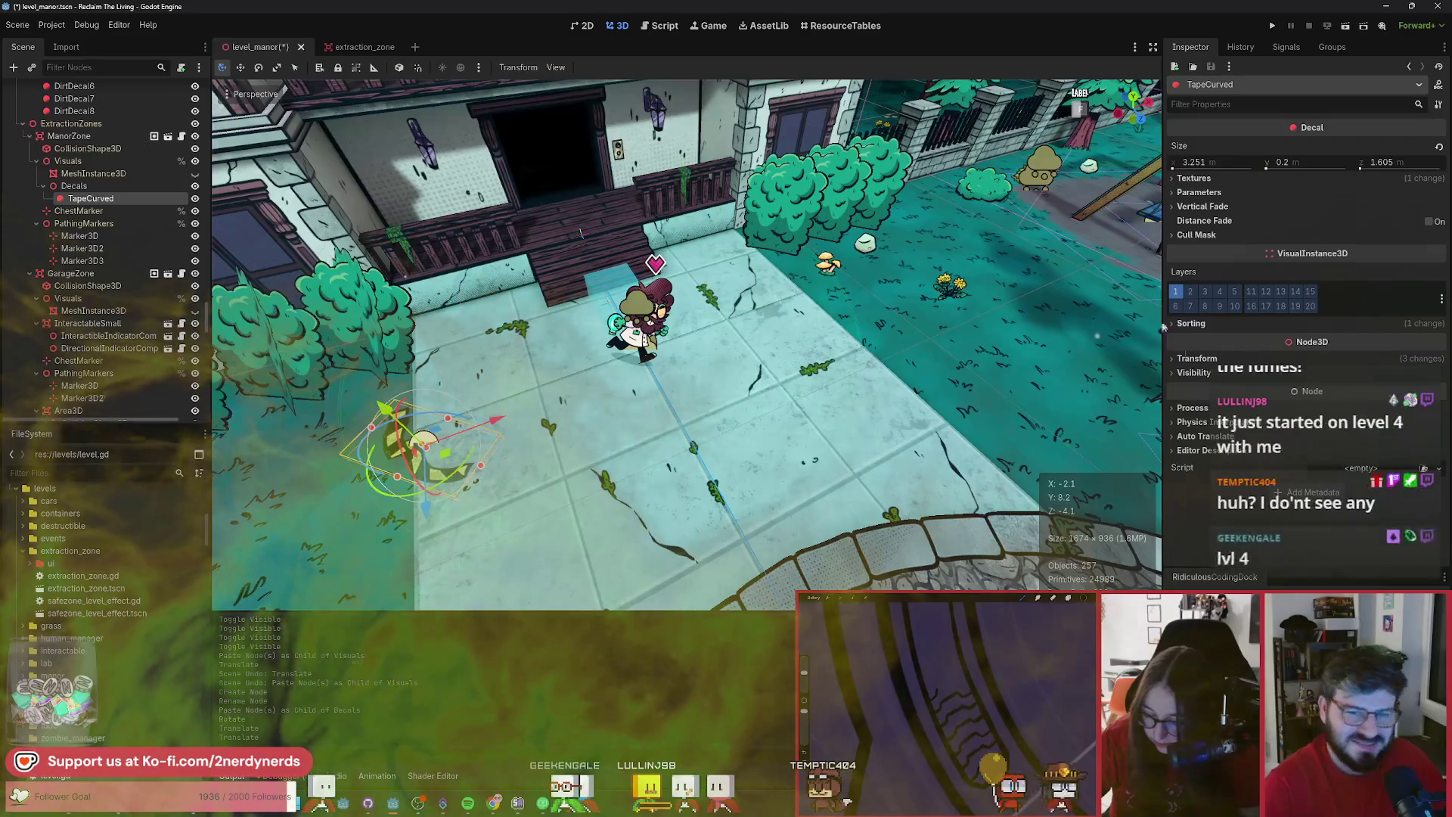
{"action": "left_click", "coordinate": [1191, 323]}
{"action": "left_click", "coordinate": [1334, 338]}
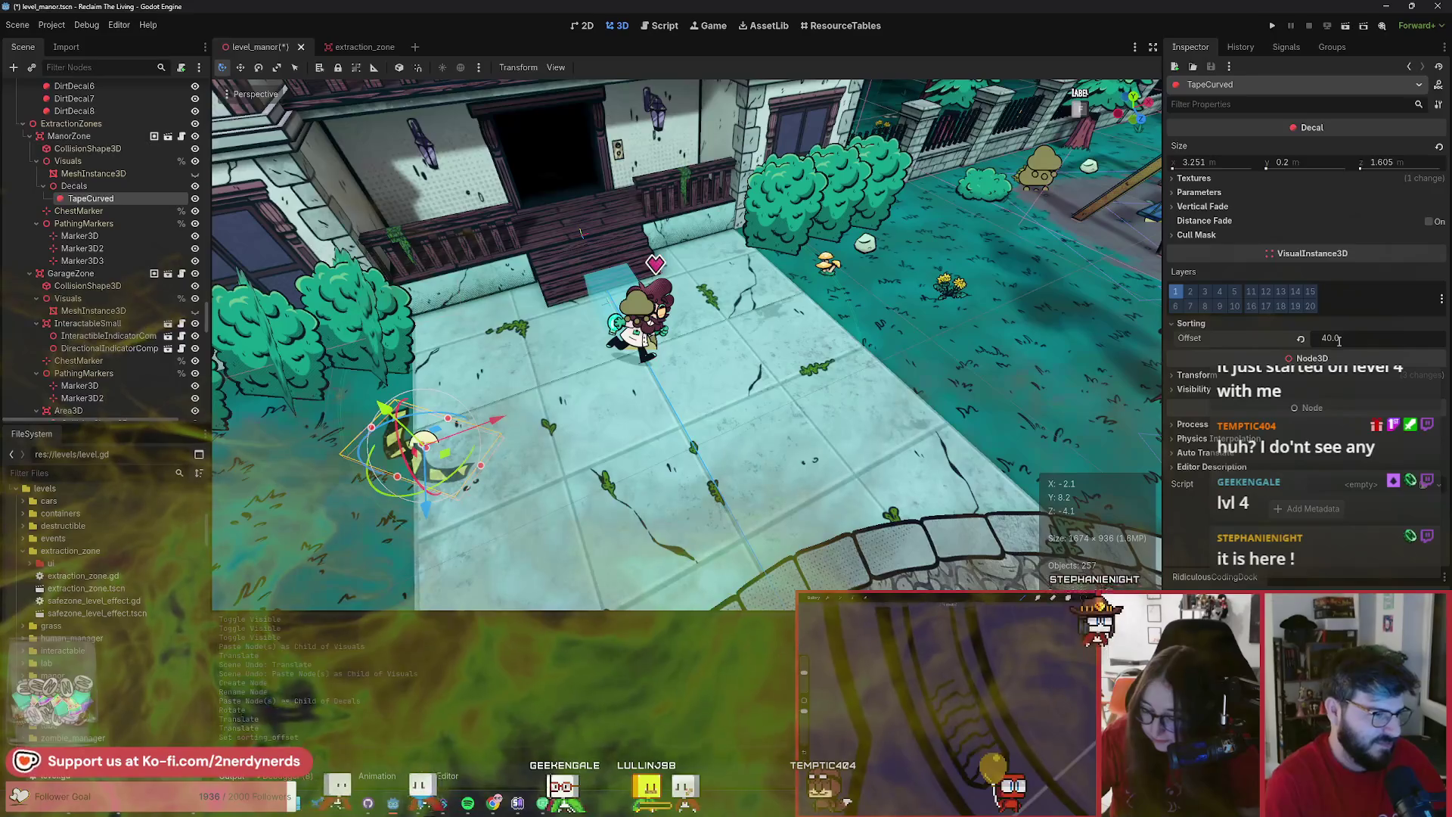
{"action": "key", "text": "f"}
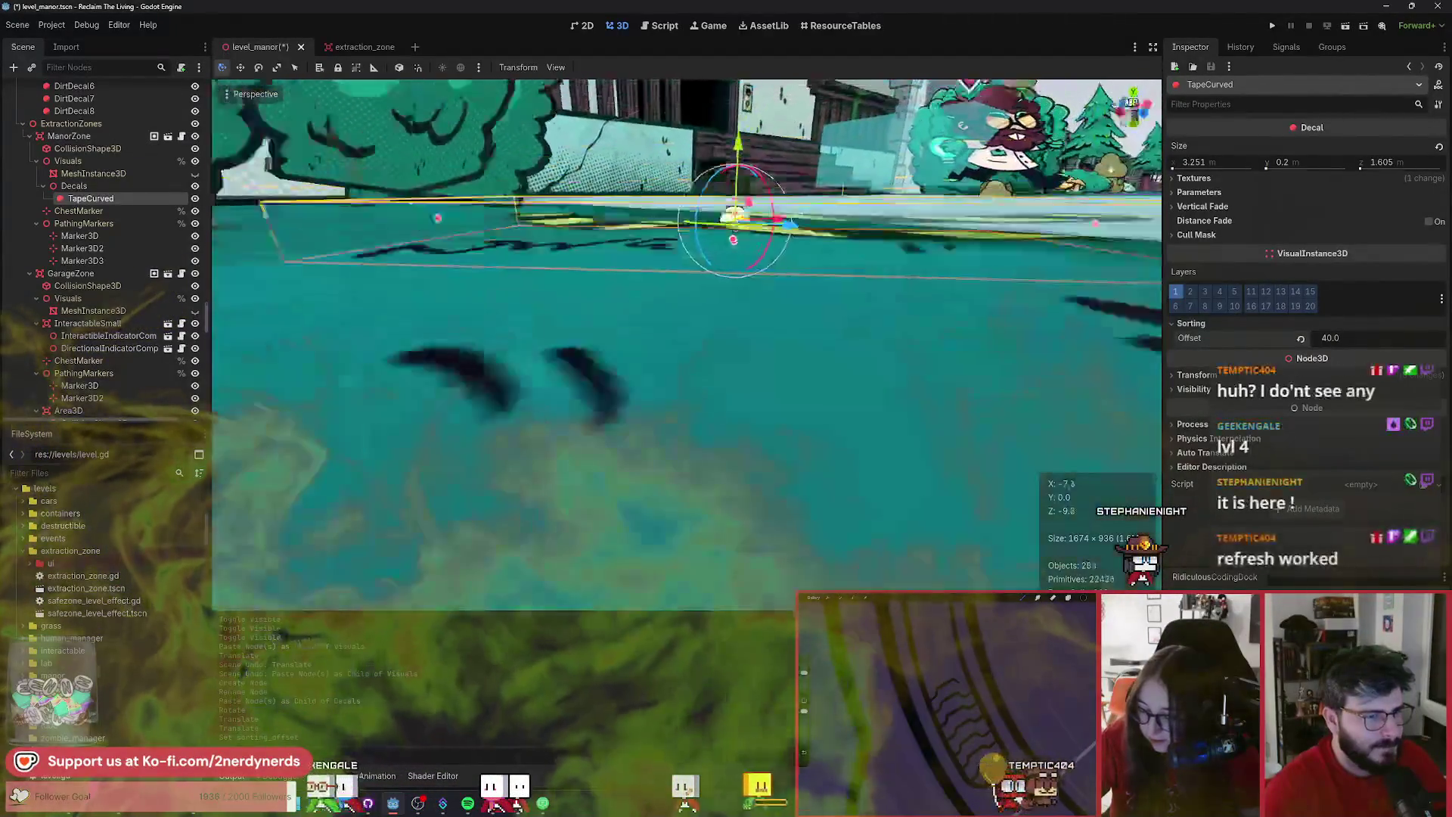
- Raise the TapeCurved decal slightly and set its box height to 0.3 m (3.251 × 0.3 × 1.605)
{"action": "mouse_move", "coordinate": [581, 250]}
{"action": "left_mouse_down"}
{"action": "mouse_move", "coordinate": [579, 221]}
{"action": "mouse_move", "coordinate": [579, 249]}
{"action": "mouse_move", "coordinate": [577, 237]}
{"action": "left_mouse_up"}
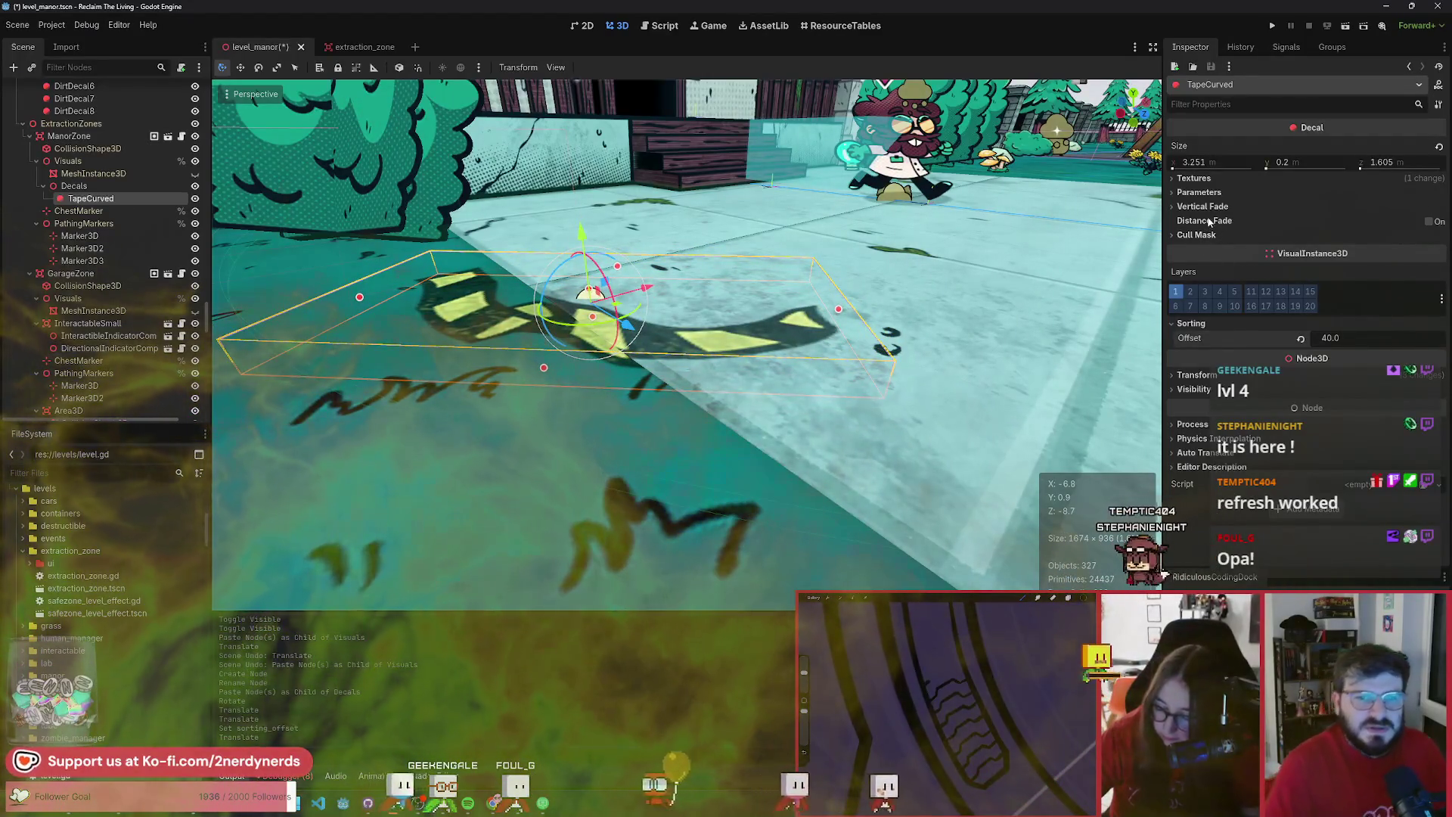
{"action": "left_click", "coordinate": [1195, 194]}
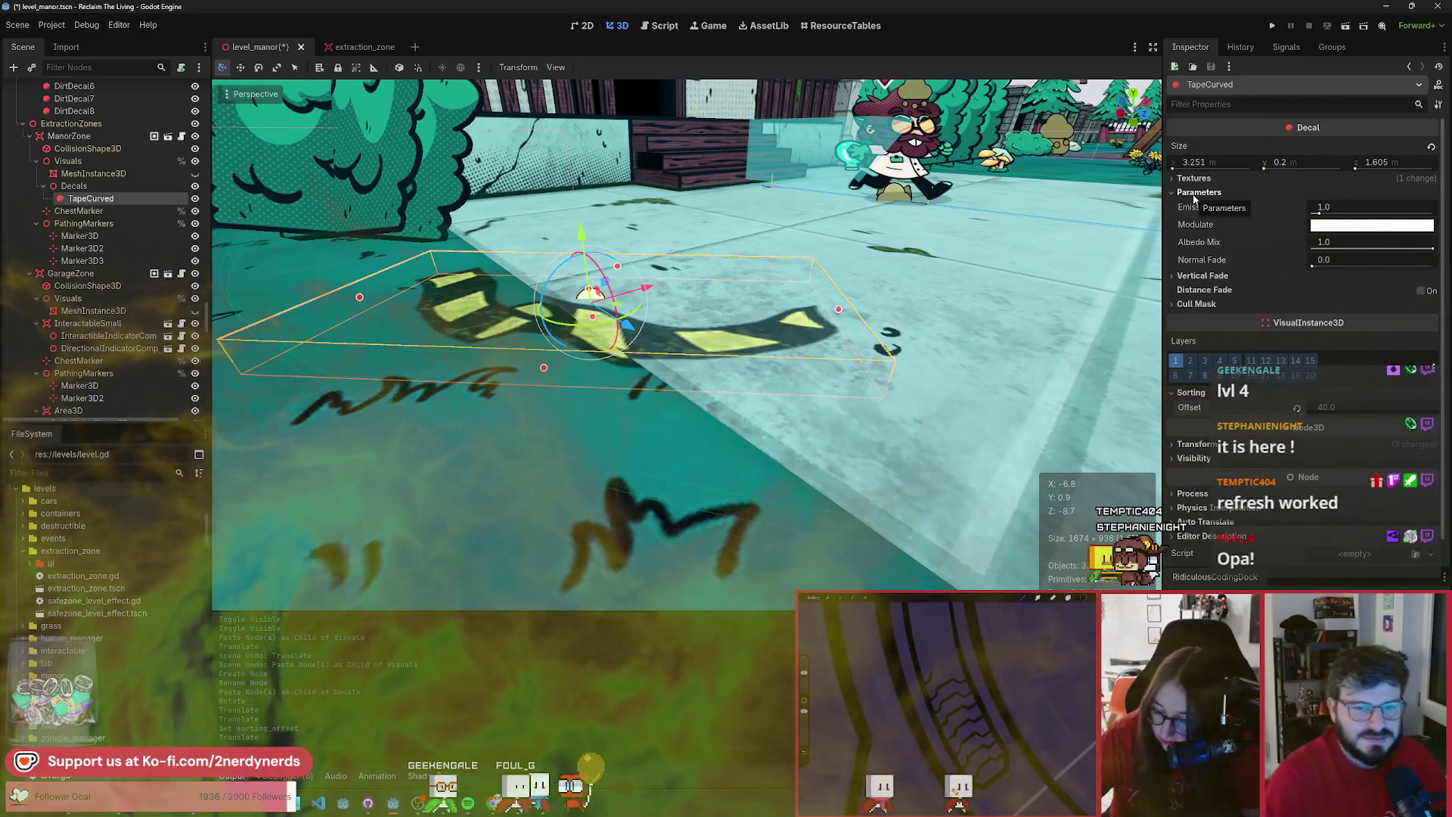
{"action": "left_click", "coordinate": [1196, 195]}
{"action": "left_click", "coordinate": [1320, 162]}
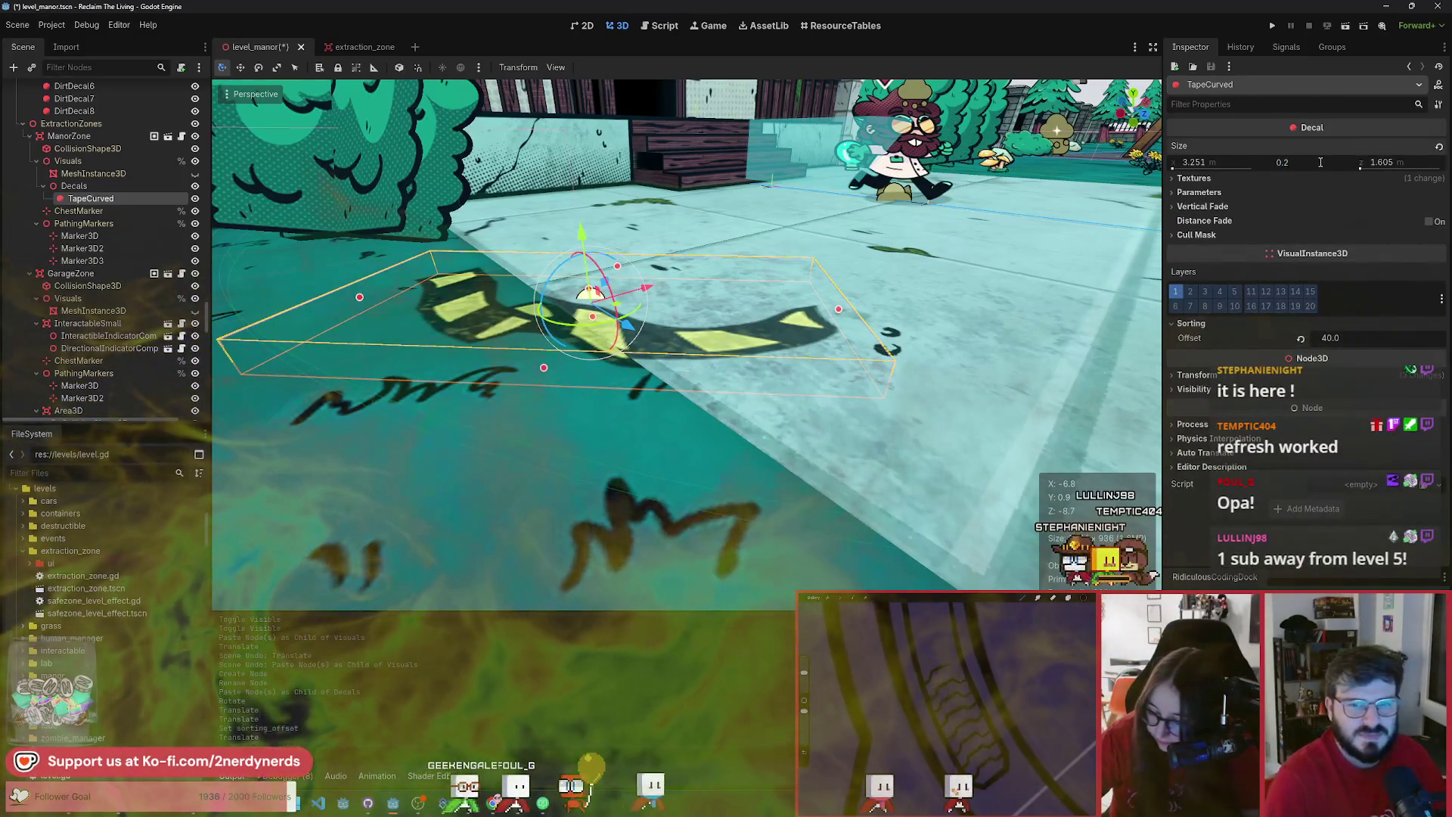
{"action": "type", "text": "0.3"}
{"action": "key", "text": "Return"}
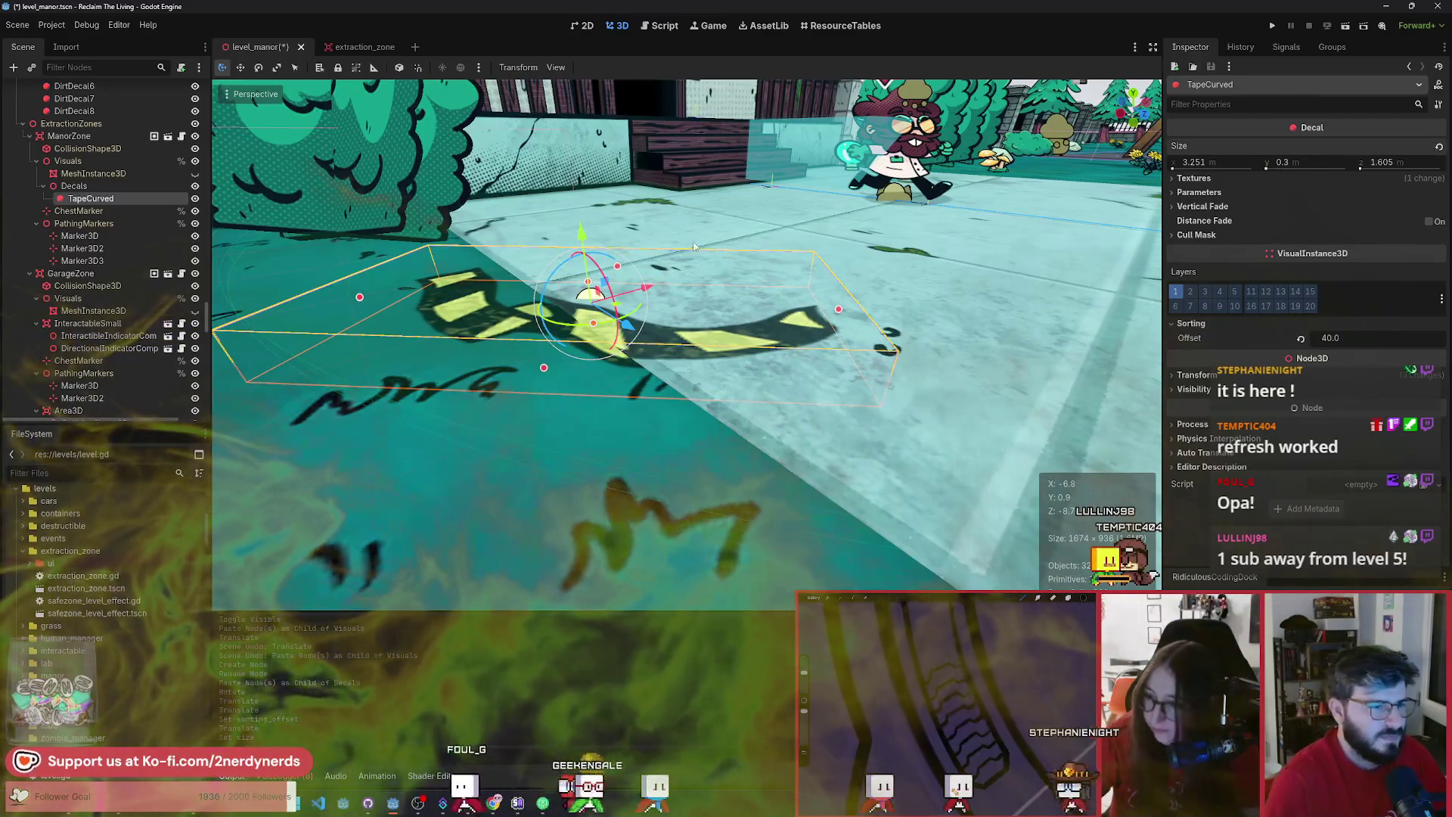
{"action": "left_click_drag", "start_coordinate": [579, 235], "coordinate": [567, 230]}
{"action": "left_click", "coordinate": [655, 451]}
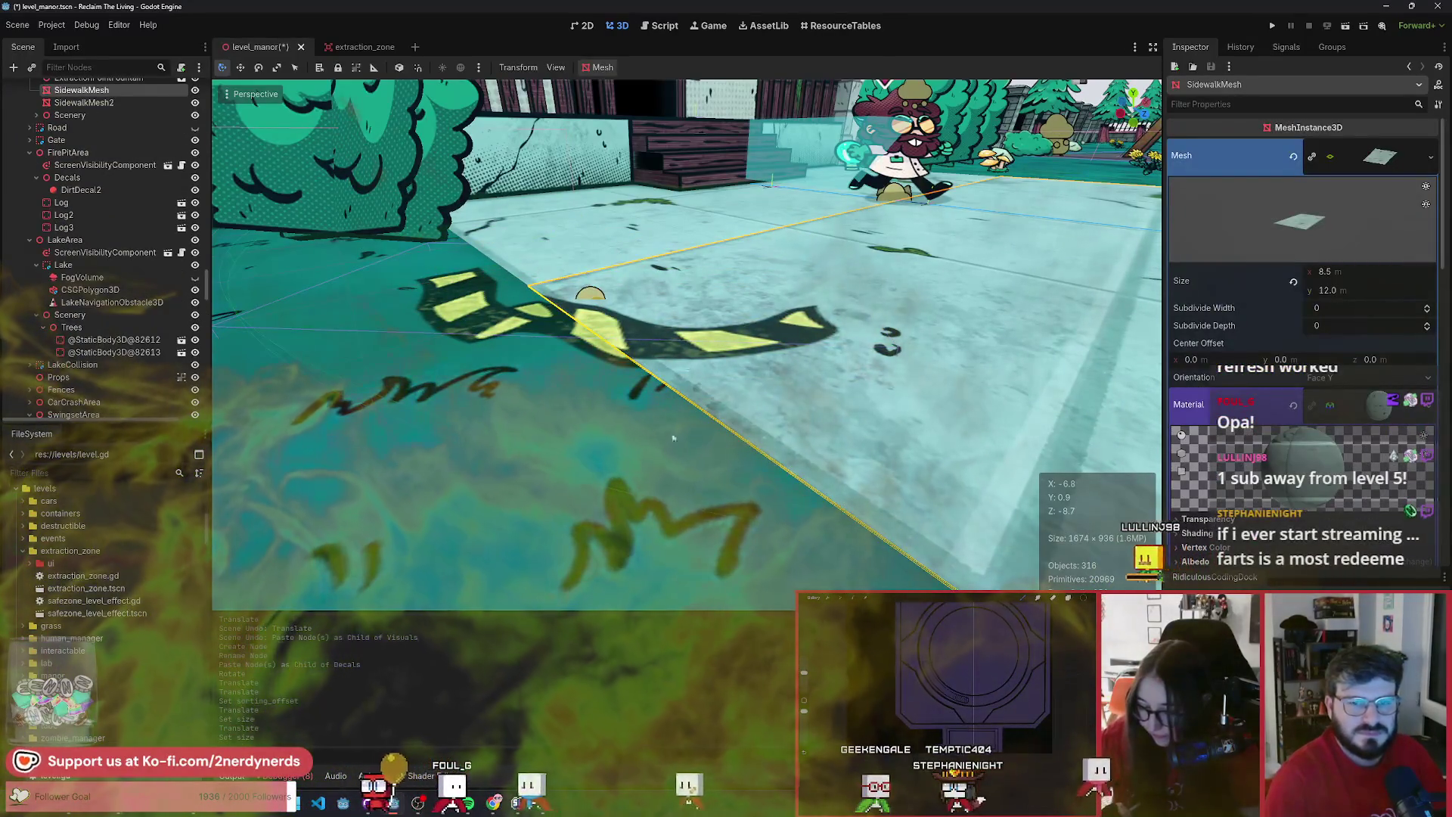
{"action": "left_click", "coordinate": [545, 335]}
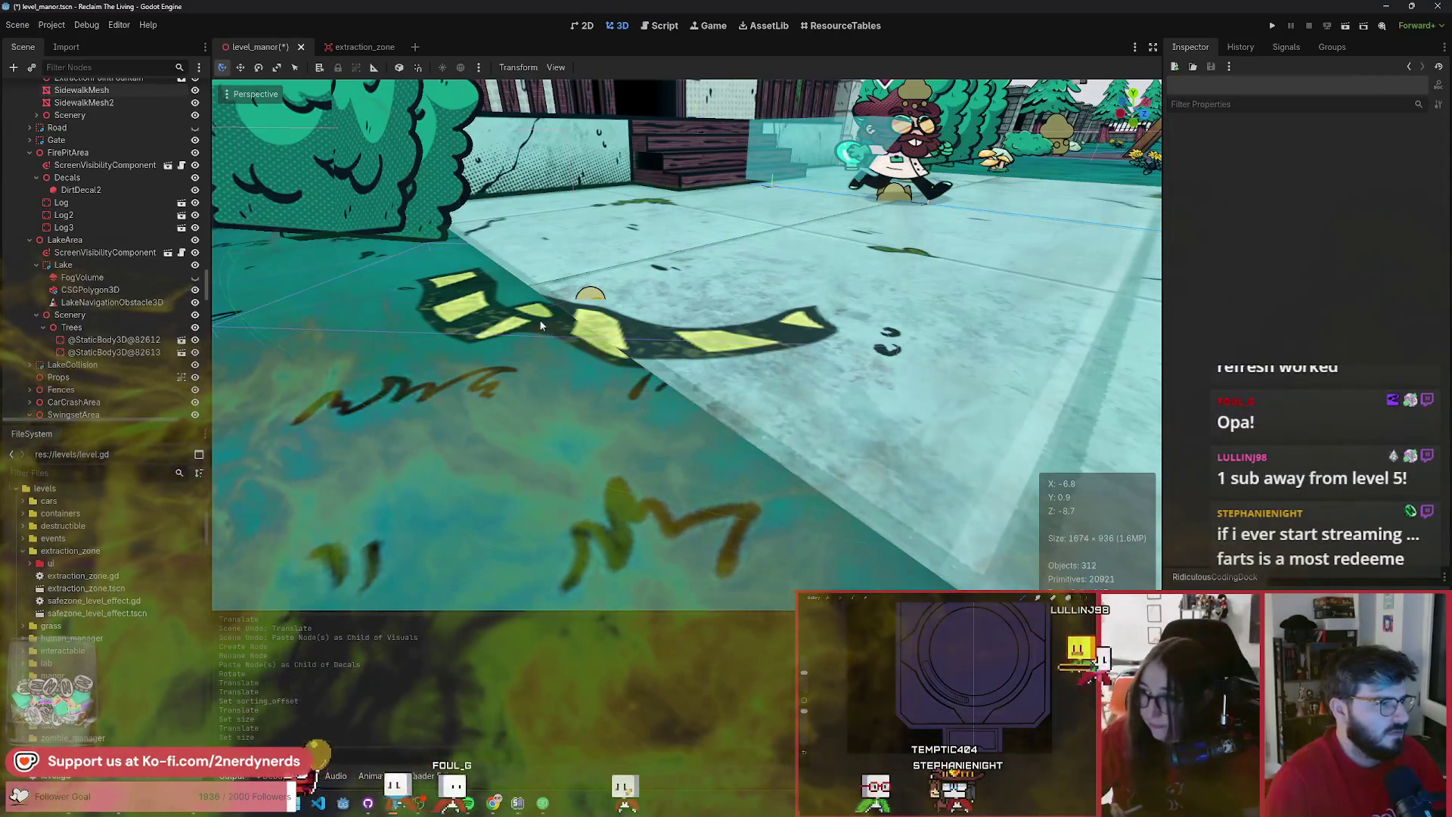
{"action": "scroll", "coordinate": [132, 362], "scroll_direction": "up", "scroll_amount": 10}
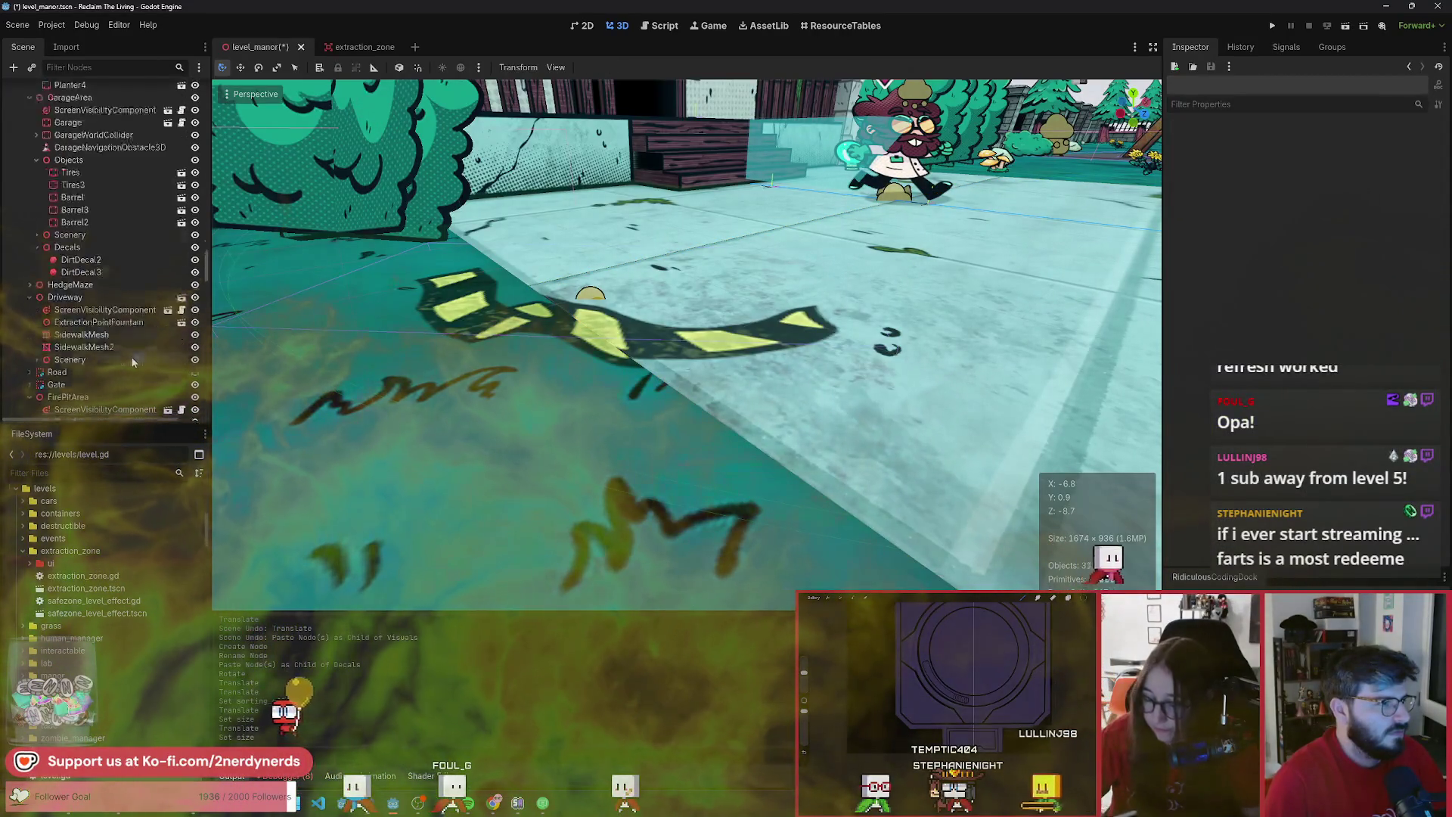
{"action": "type", "text": "extraction"}
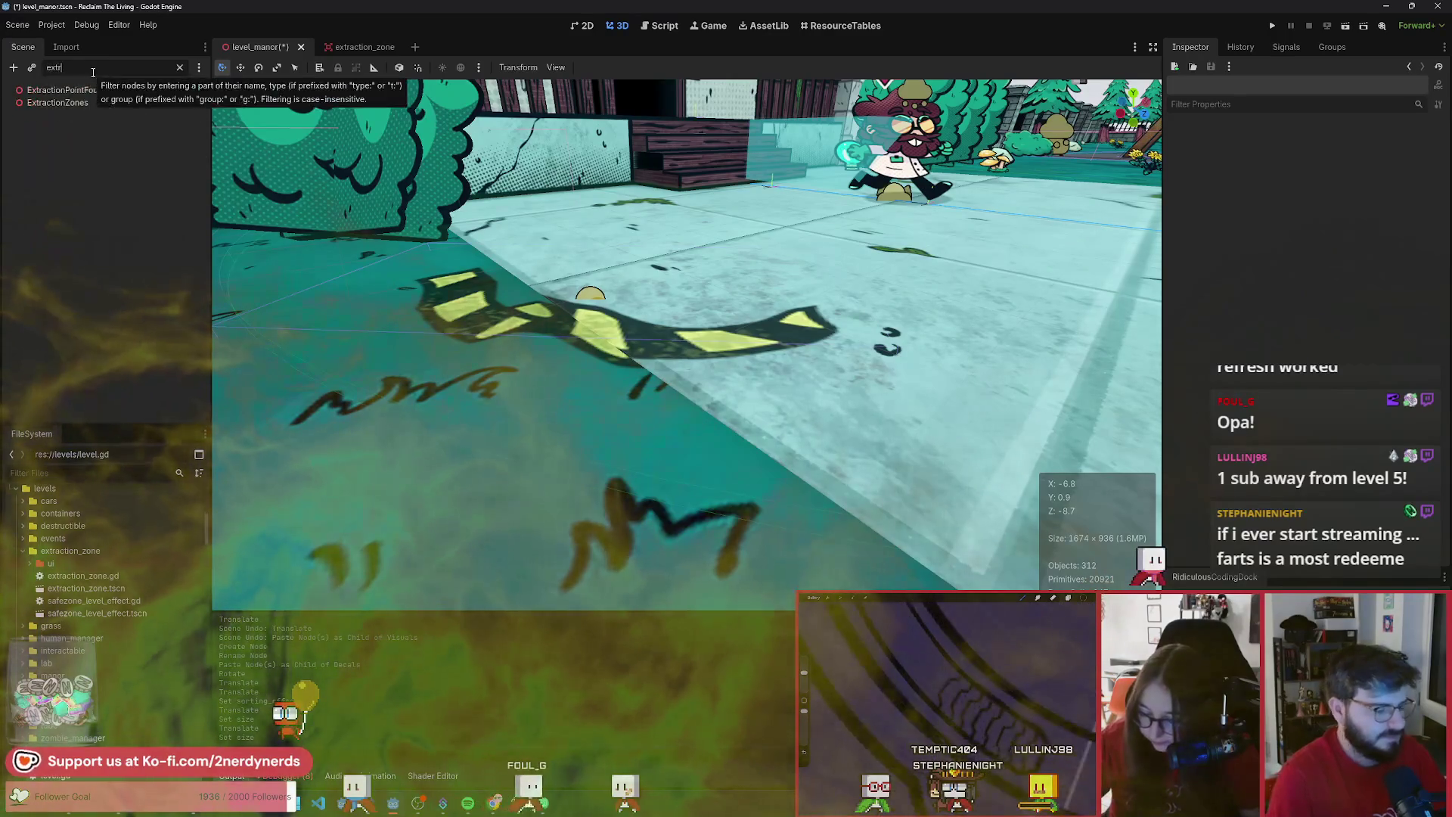
{"action": "left_click", "coordinate": [90, 103]}
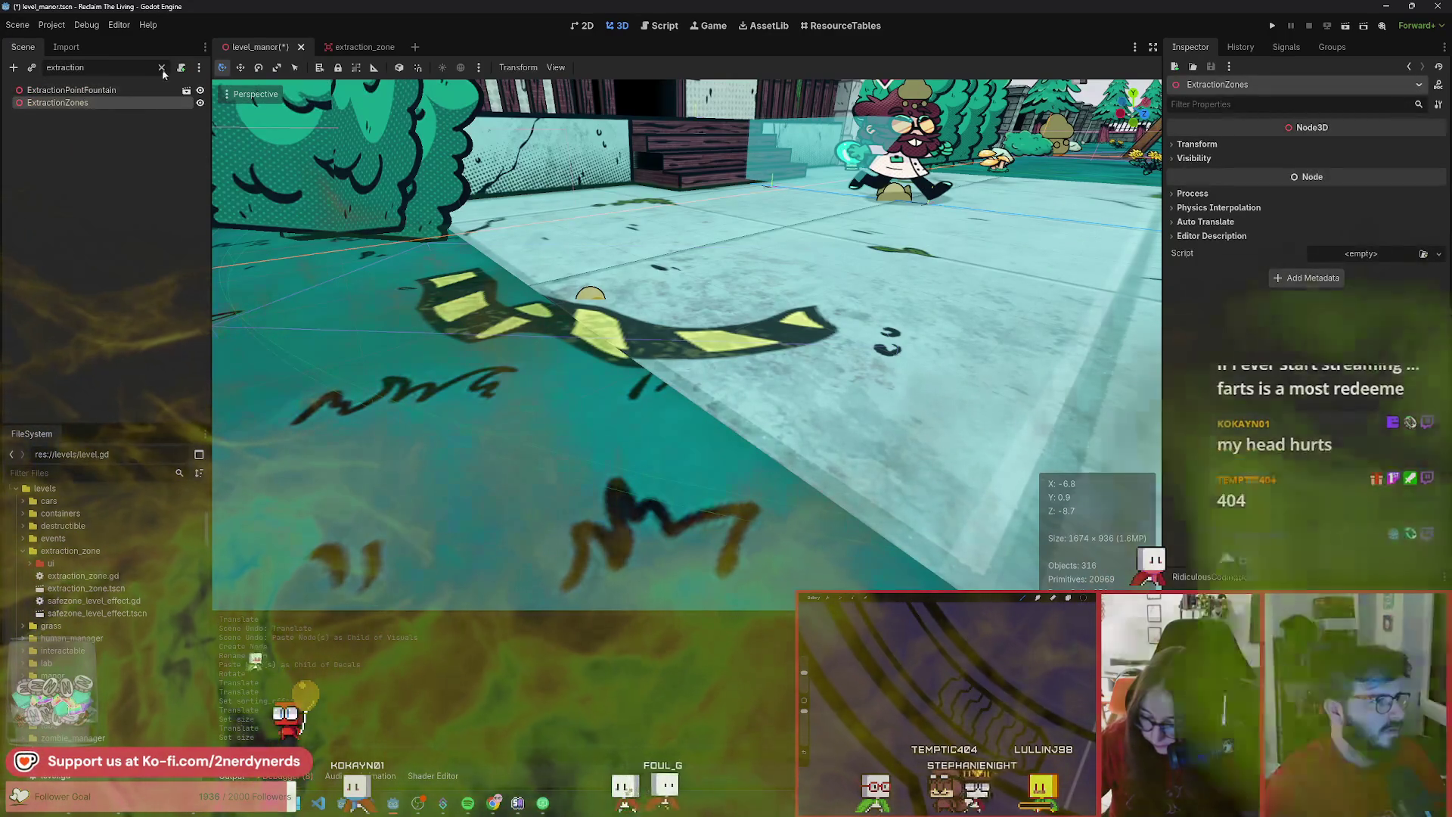
{"action": "left_click", "coordinate": [161, 67]}
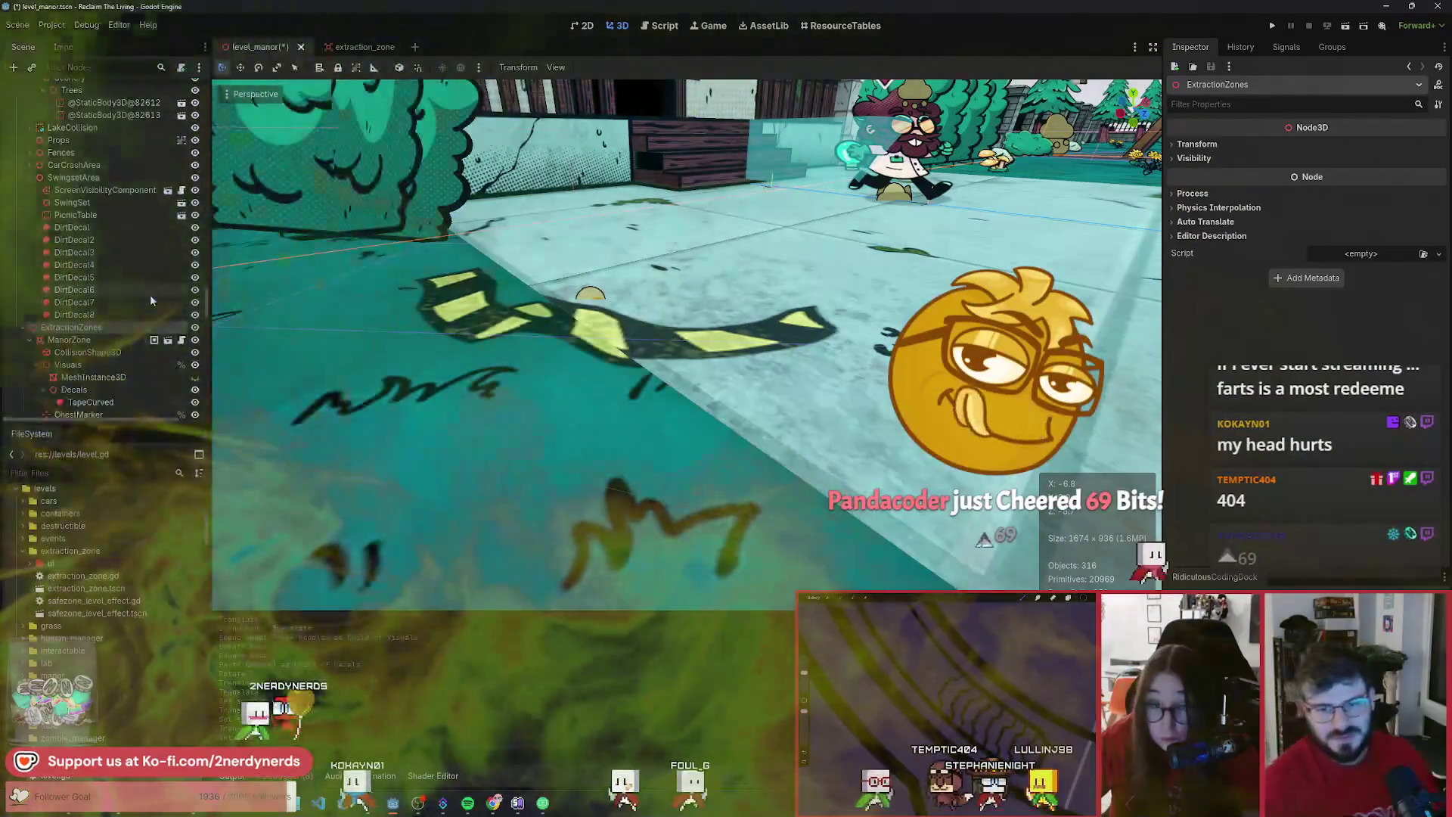
{"action": "scroll", "coordinate": [150, 293], "scroll_direction": "down", "scroll_amount": 3}
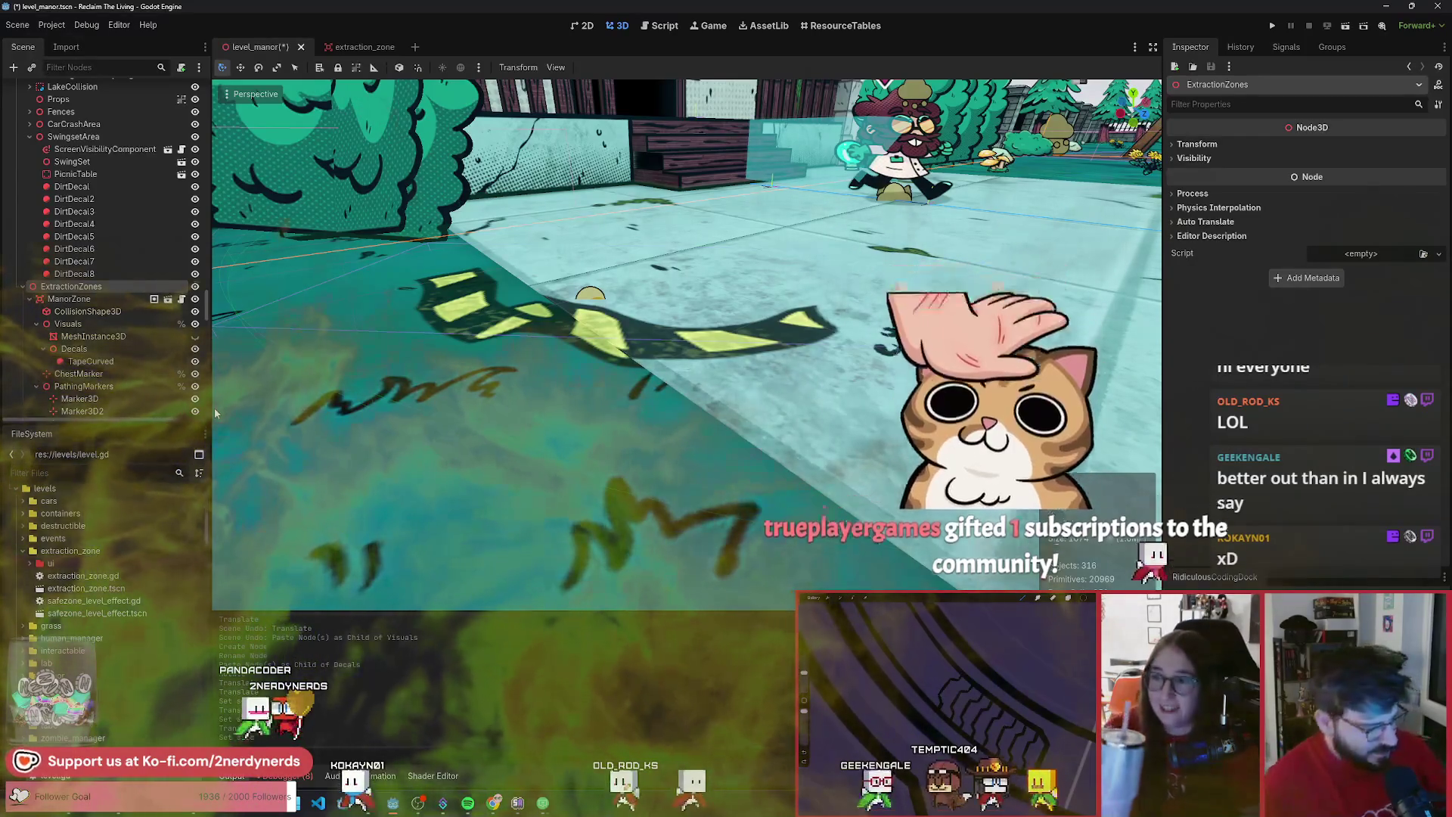
{"action": "scroll", "coordinate": [134, 386], "scroll_direction": "down", "scroll_amount": 5}
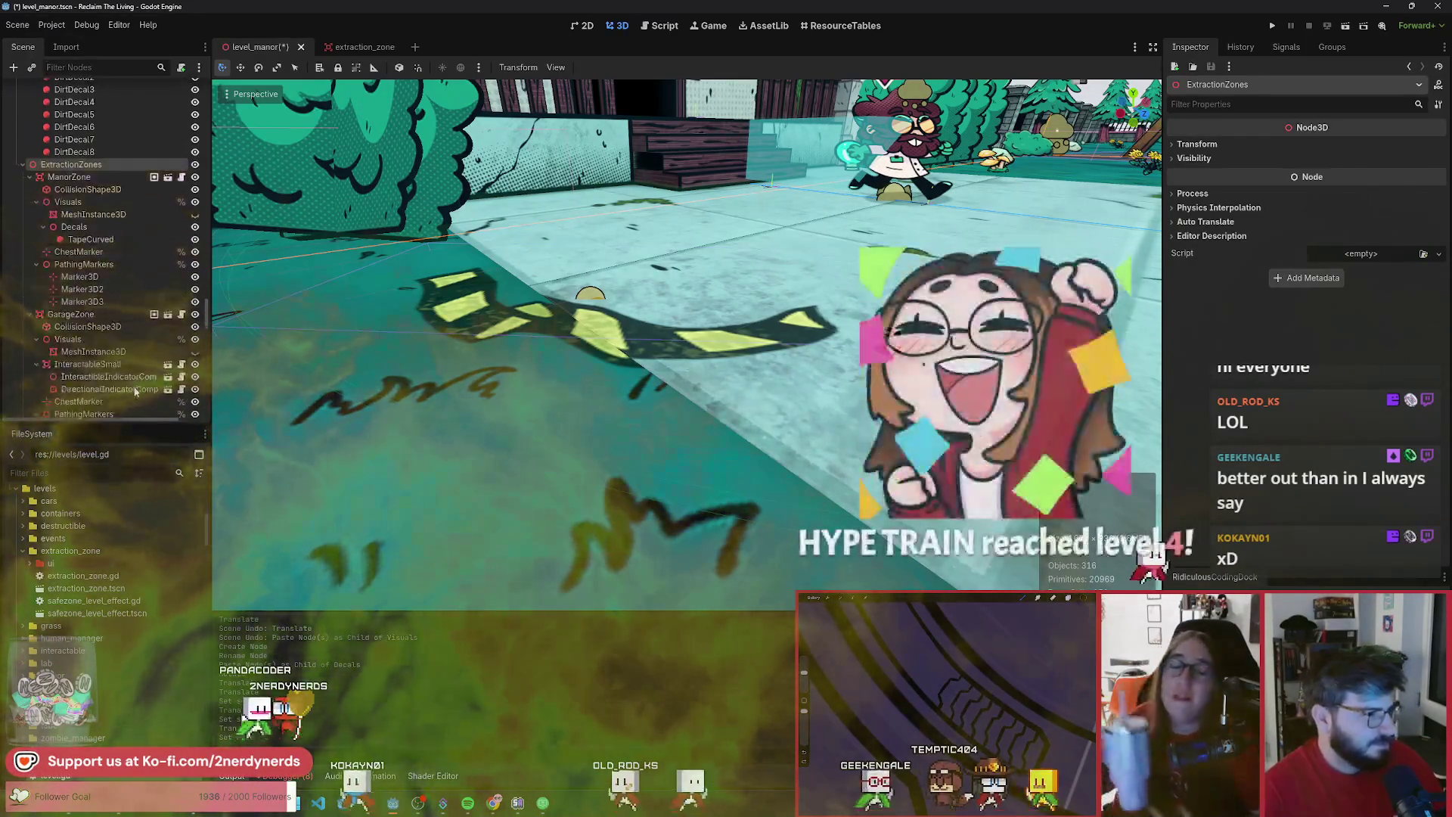
- Set the manor TapeCurved decal's Size Y to 0.4 in the Inspector
{"action": "left_click", "coordinate": [91, 239]}
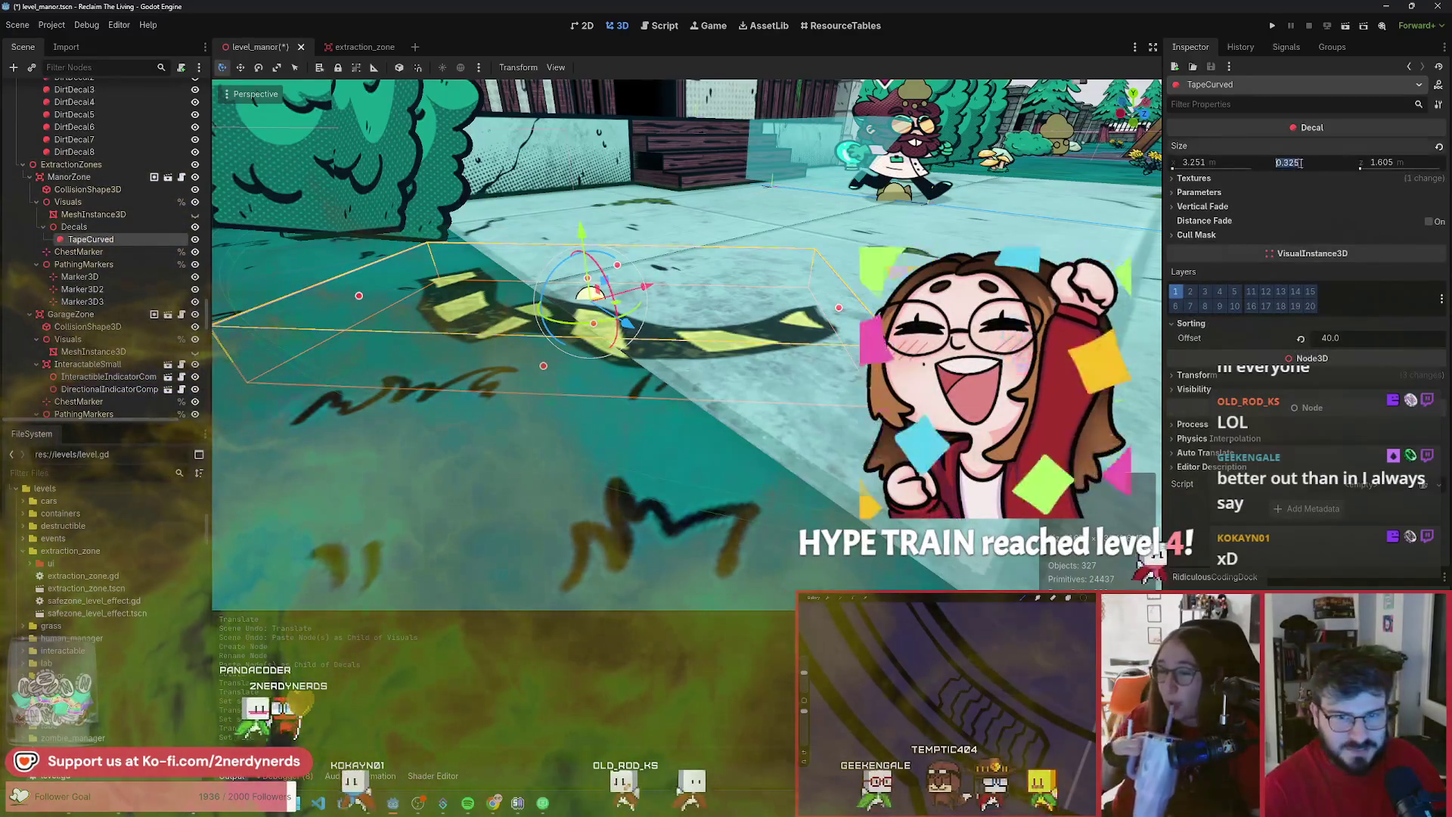
{"action": "type", "text": "0.4"}
{"action": "key", "text": "Return"}
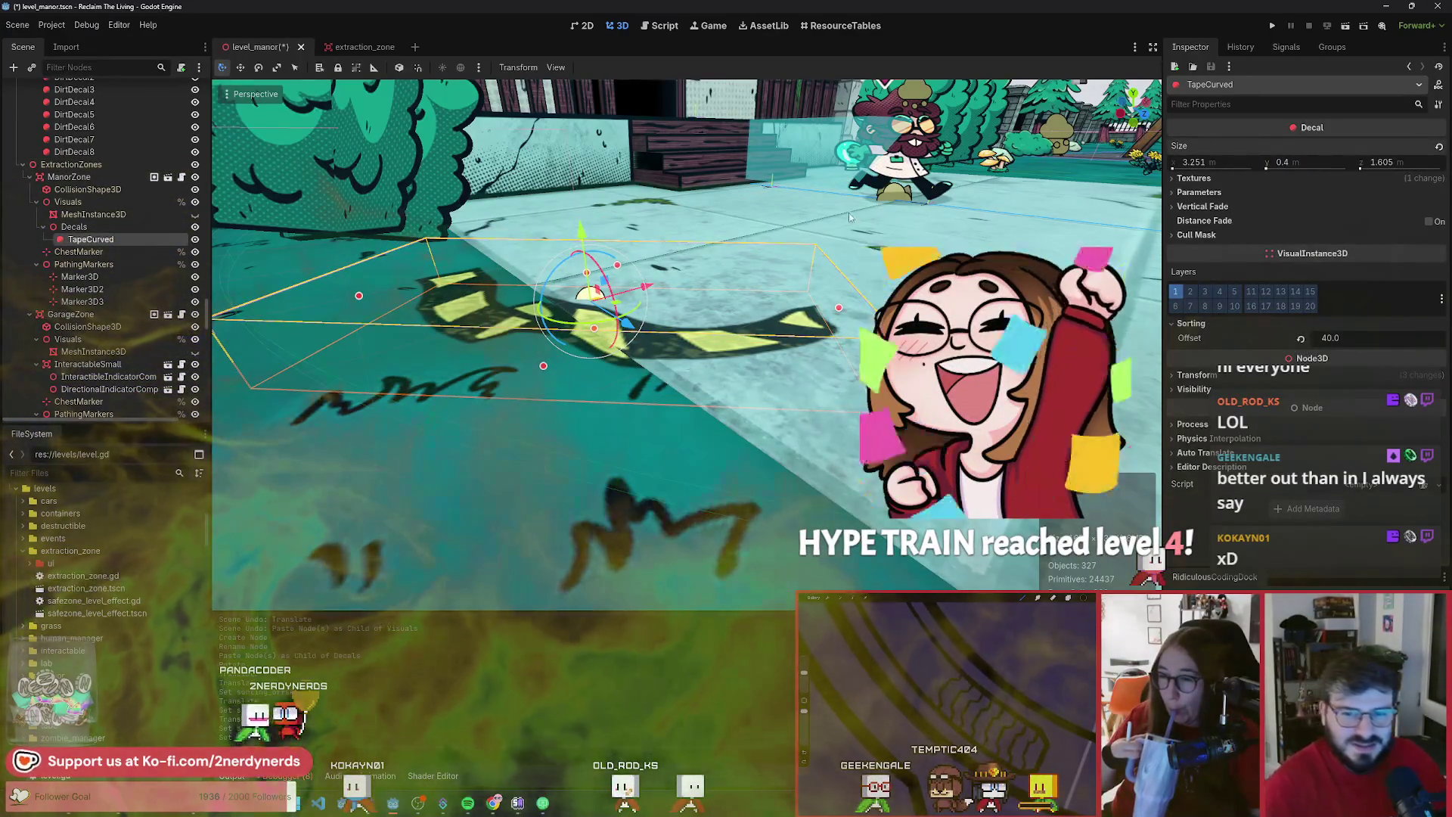
- Move and rotate TapeCurved to lie beside the hedges at the walkway's left edge
{"action": "left_click_drag", "start_coordinate": [586, 239], "coordinate": [581, 239]}
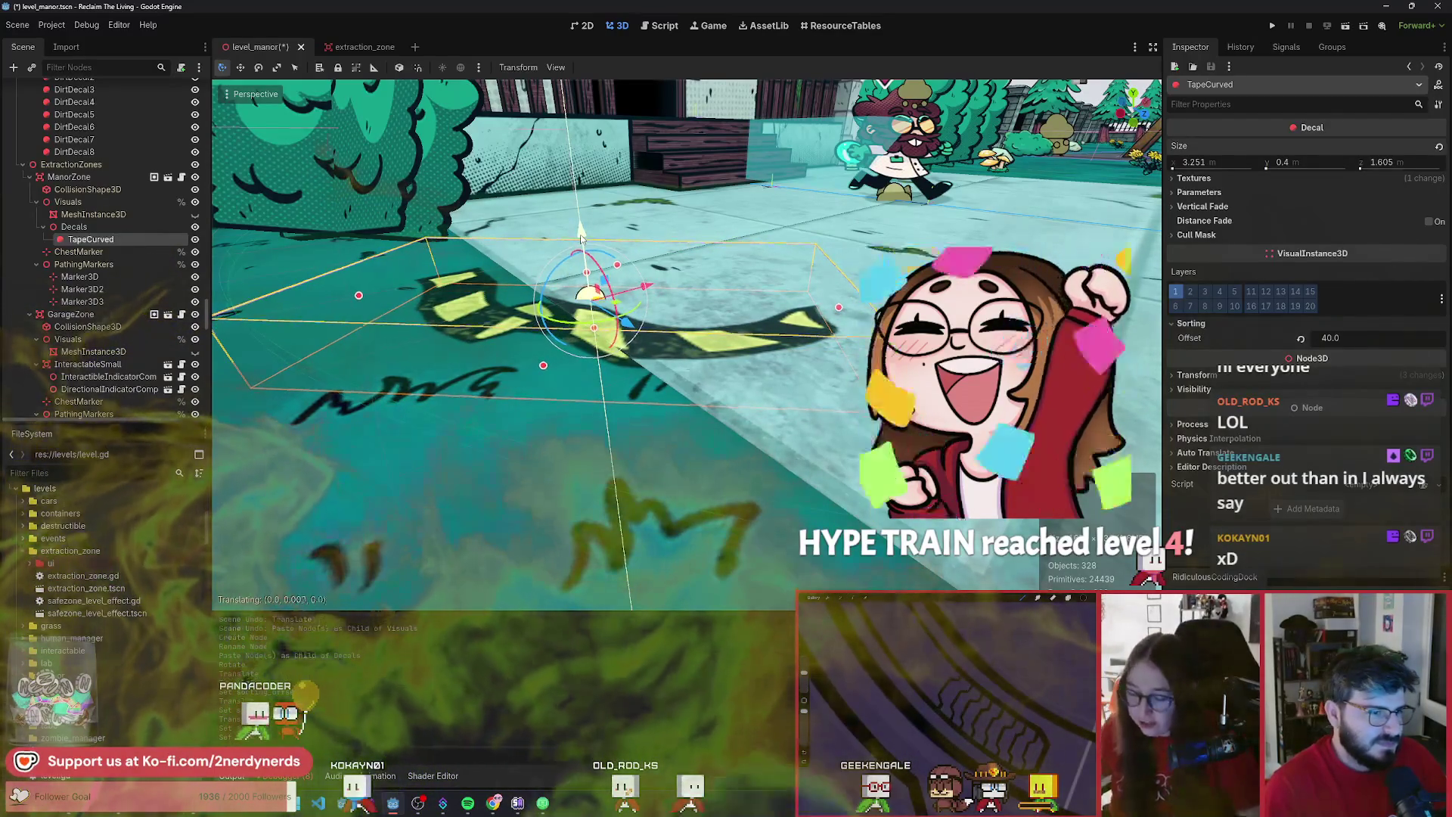
{"action": "scroll", "coordinate": [581, 239], "scroll_direction": "up", "scroll_amount": 5}
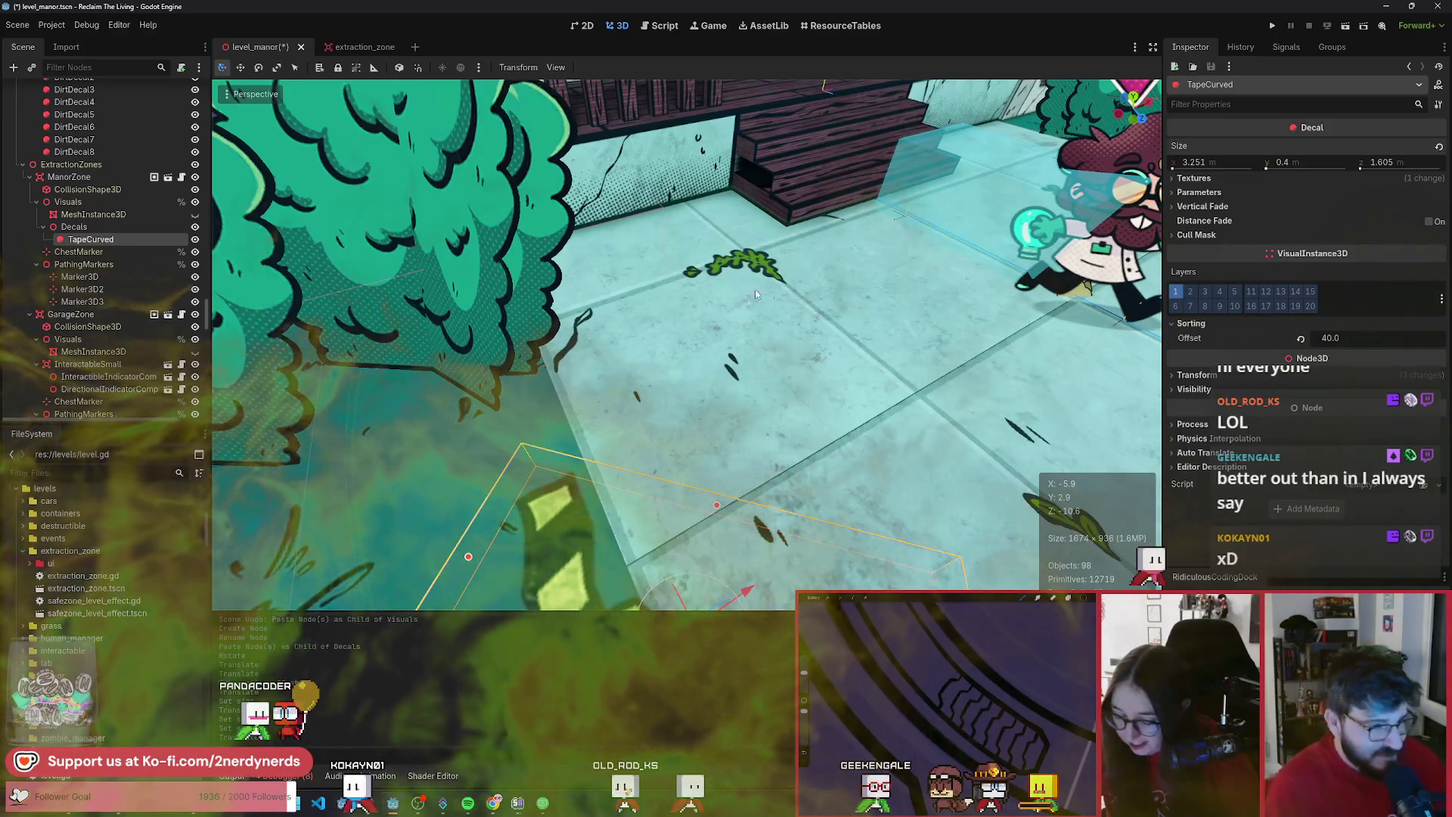
{"action": "scroll", "coordinate": [759, 287], "scroll_direction": "down", "scroll_amount": 5}
{"action": "scroll", "coordinate": [620, 360], "scroll_direction": "down", "scroll_amount": 3}
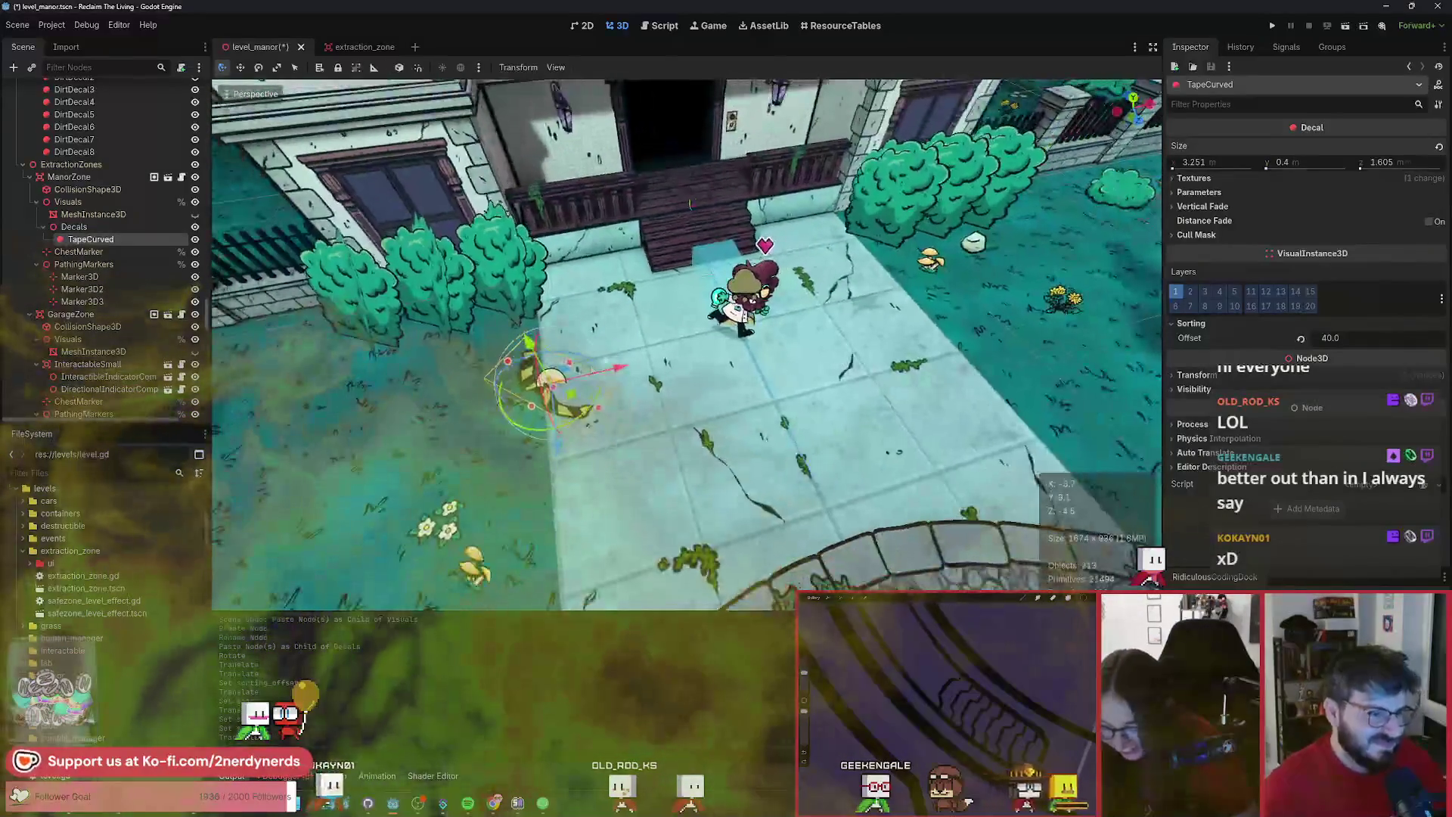
{"action": "mouse_move", "coordinate": [572, 399]}
{"action": "left_mouse_down"}
{"action": "mouse_move", "coordinate": [531, 393]}
{"action": "mouse_move", "coordinate": [533, 378]}
{"action": "mouse_move", "coordinate": [532, 392]}
{"action": "left_mouse_up"}
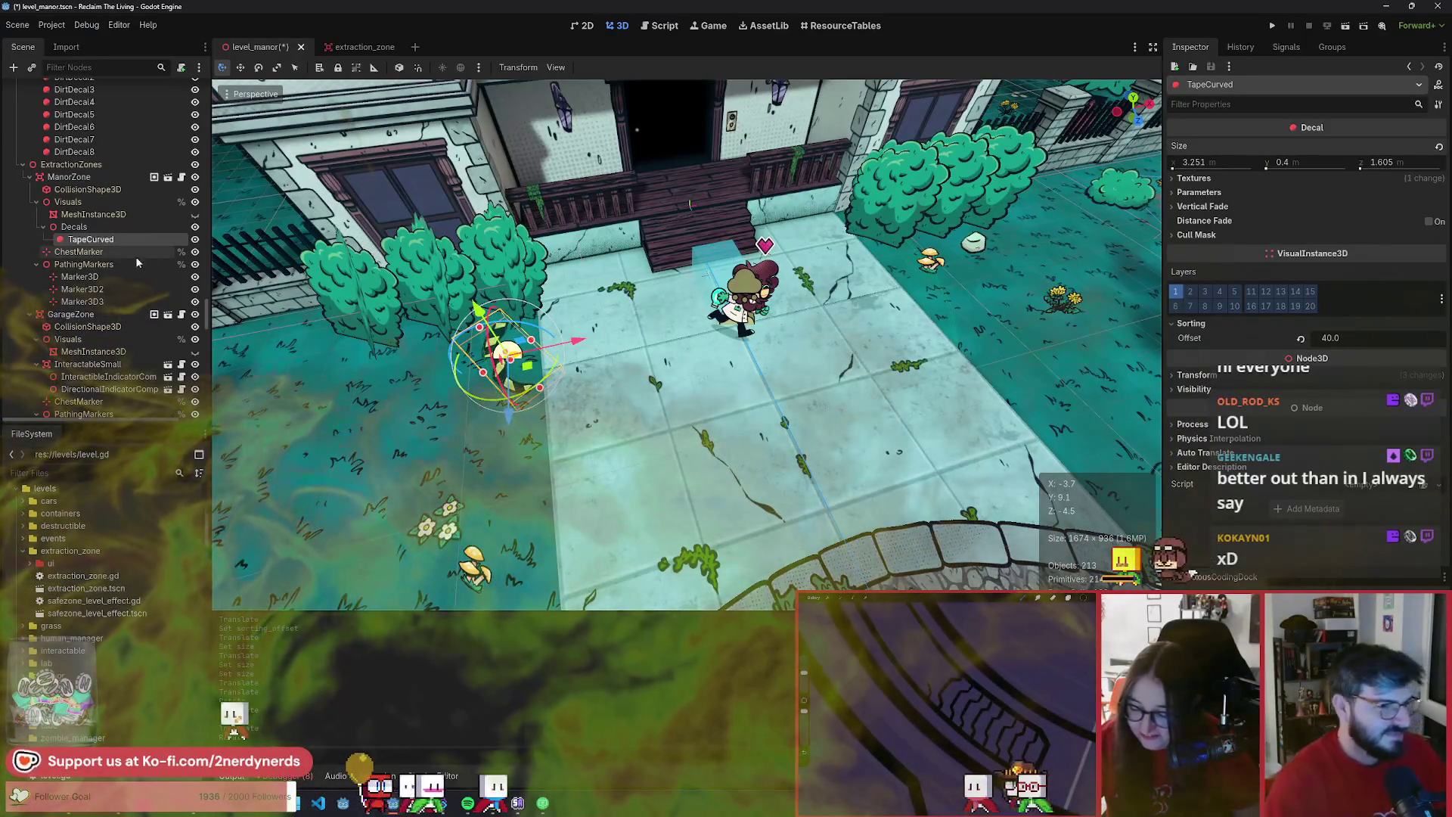
{"action": "scroll", "coordinate": [142, 306], "scroll_direction": "down", "scroll_amount": 5}
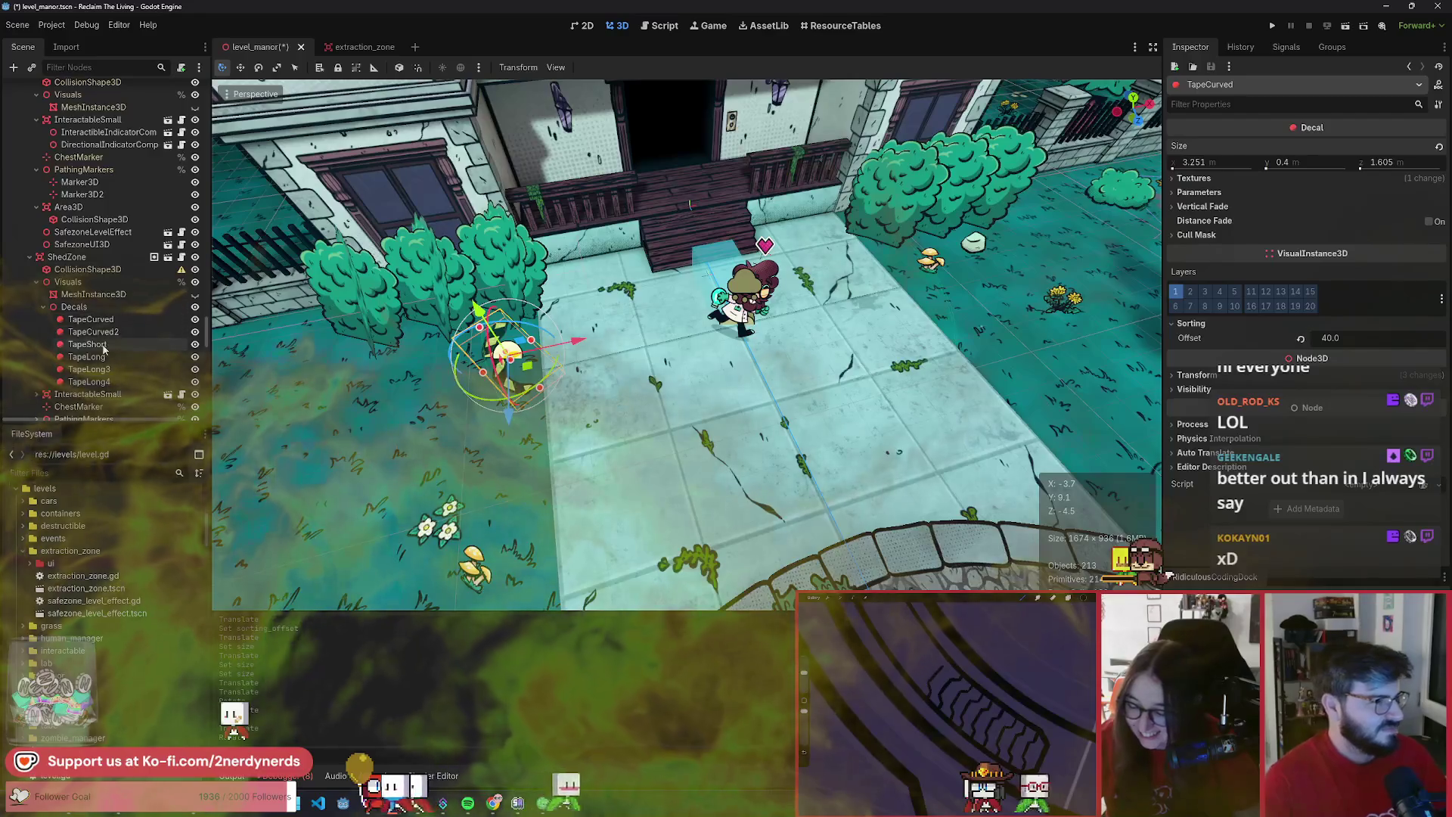
{"action": "left_click", "coordinate": [113, 358]}
{"action": "scroll", "coordinate": [160, 281], "scroll_direction": "up", "scroll_amount": 5}
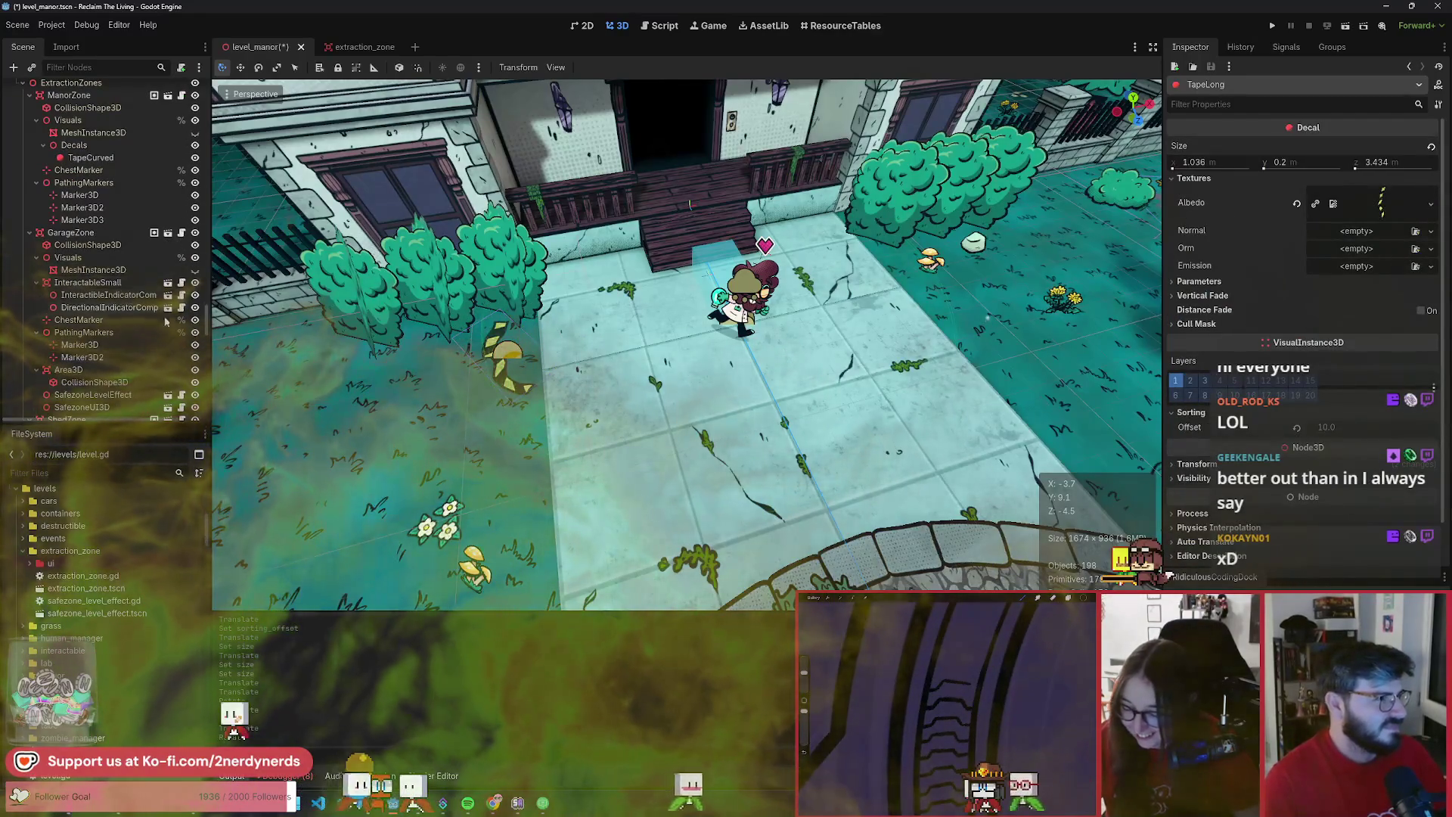
- Reparent TapeLong under ManorZone > Decals and slide it beside the curved tape on the path edge
{"action": "left_click_drag", "start_coordinate": [74, 148], "coordinate": [74, 146]}
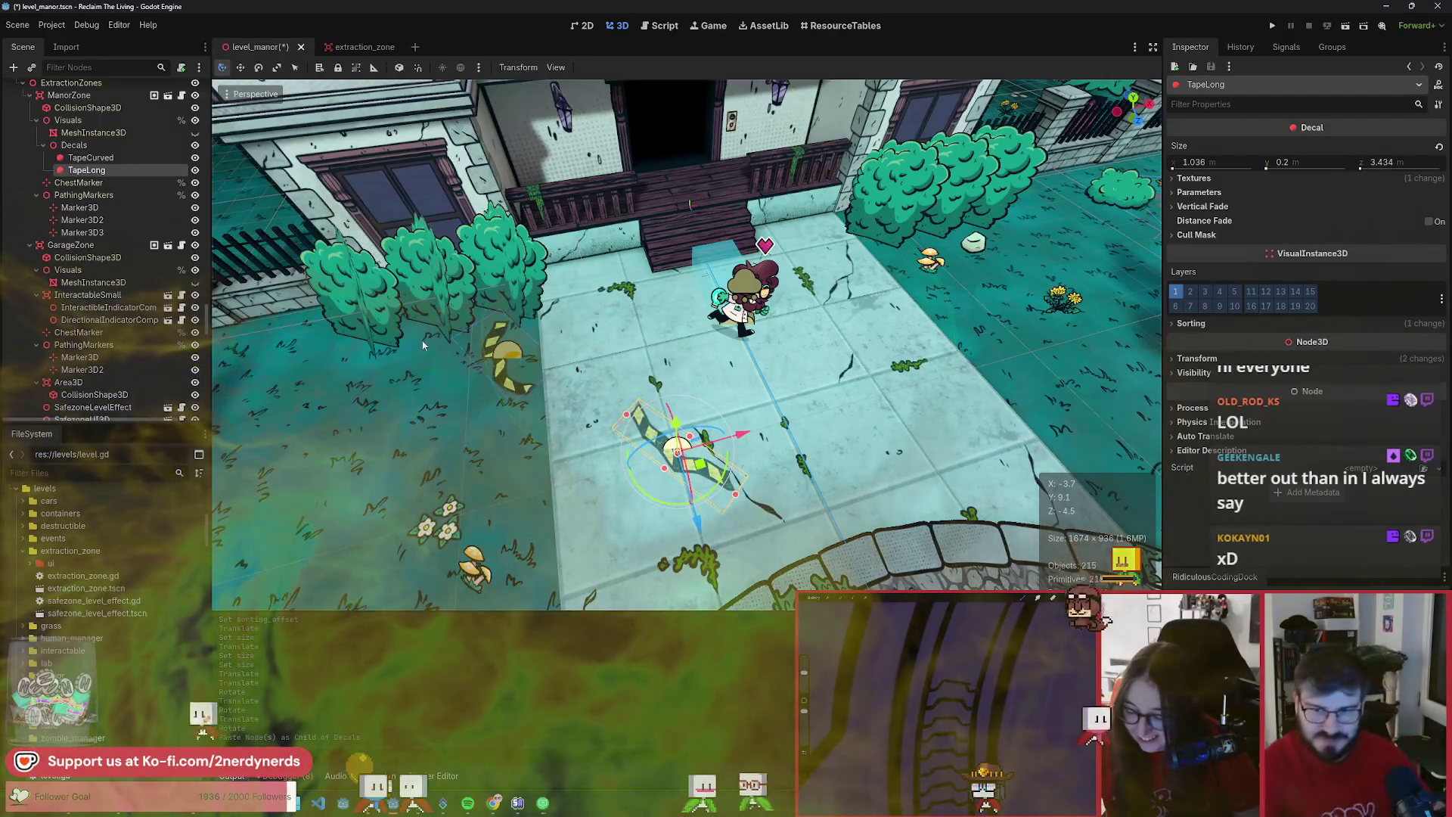
{"action": "left_click_drag", "start_coordinate": [706, 468], "coordinate": [588, 454]}
{"action": "key", "text": "w"}
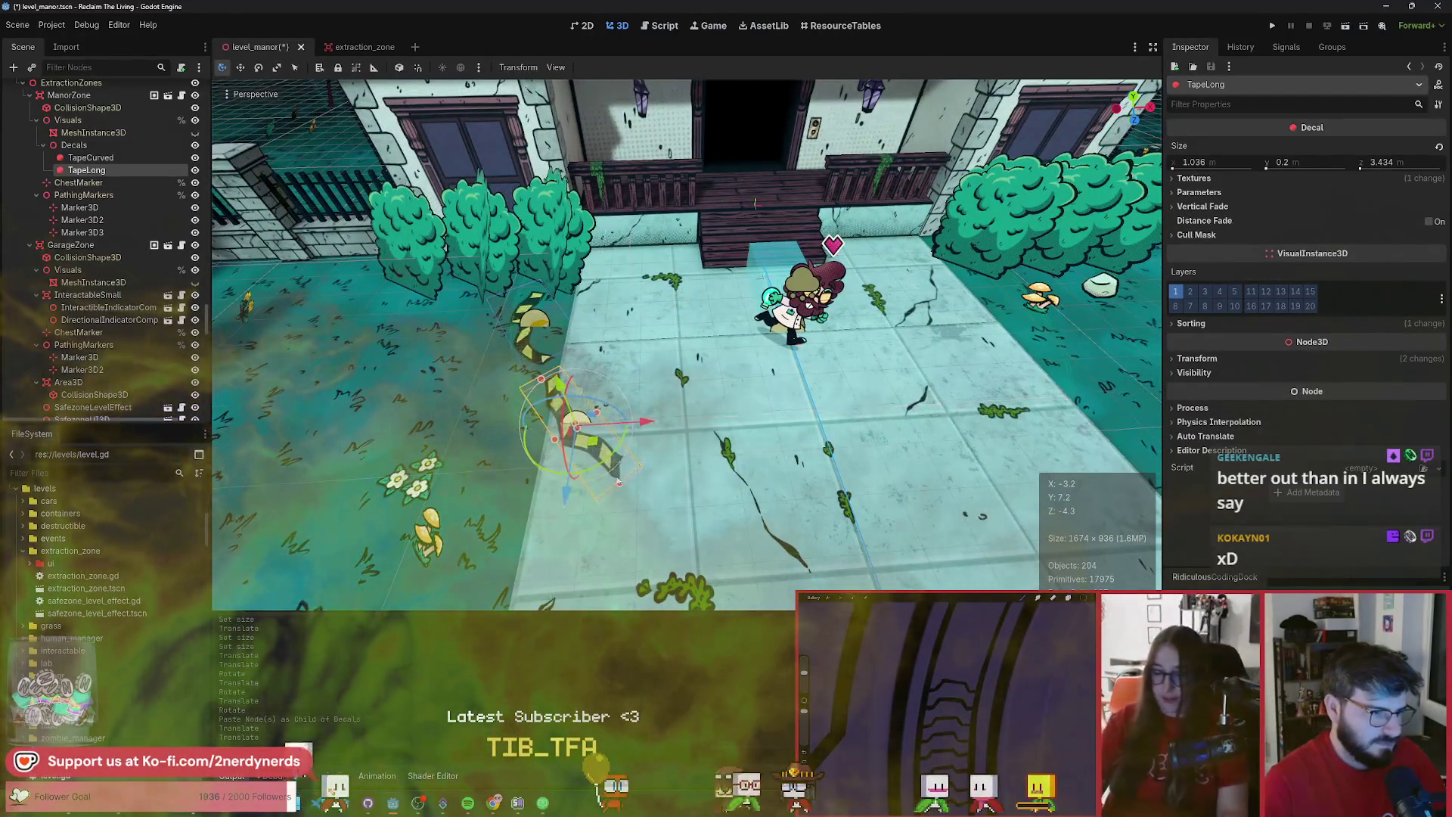
{"action": "left_click_drag", "start_coordinate": [599, 449], "coordinate": [605, 462]}
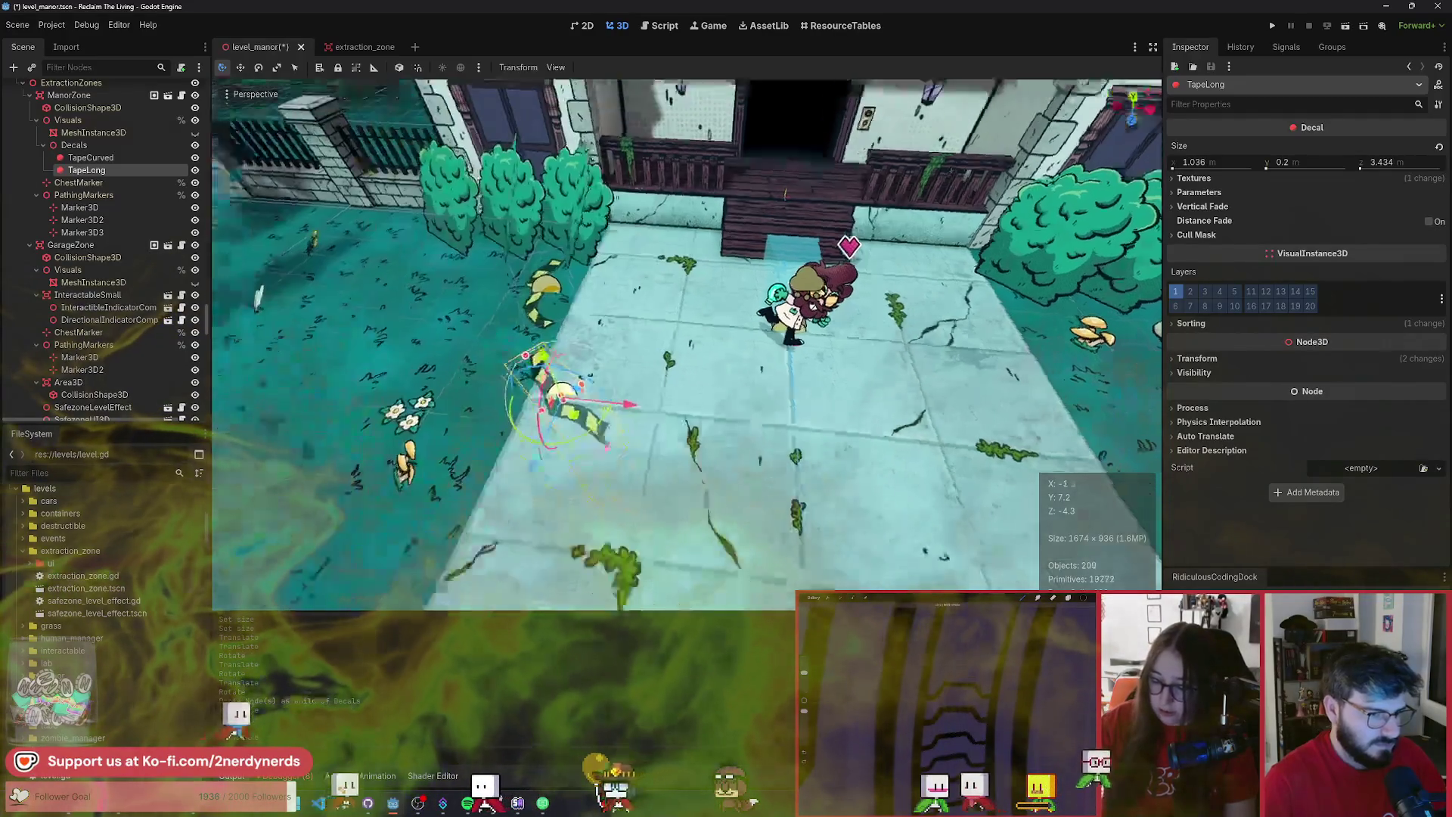
- Duplicate TapeLong as TapeLong2 and place it across the walkway near the stone wall
{"action": "key", "text": "w"}
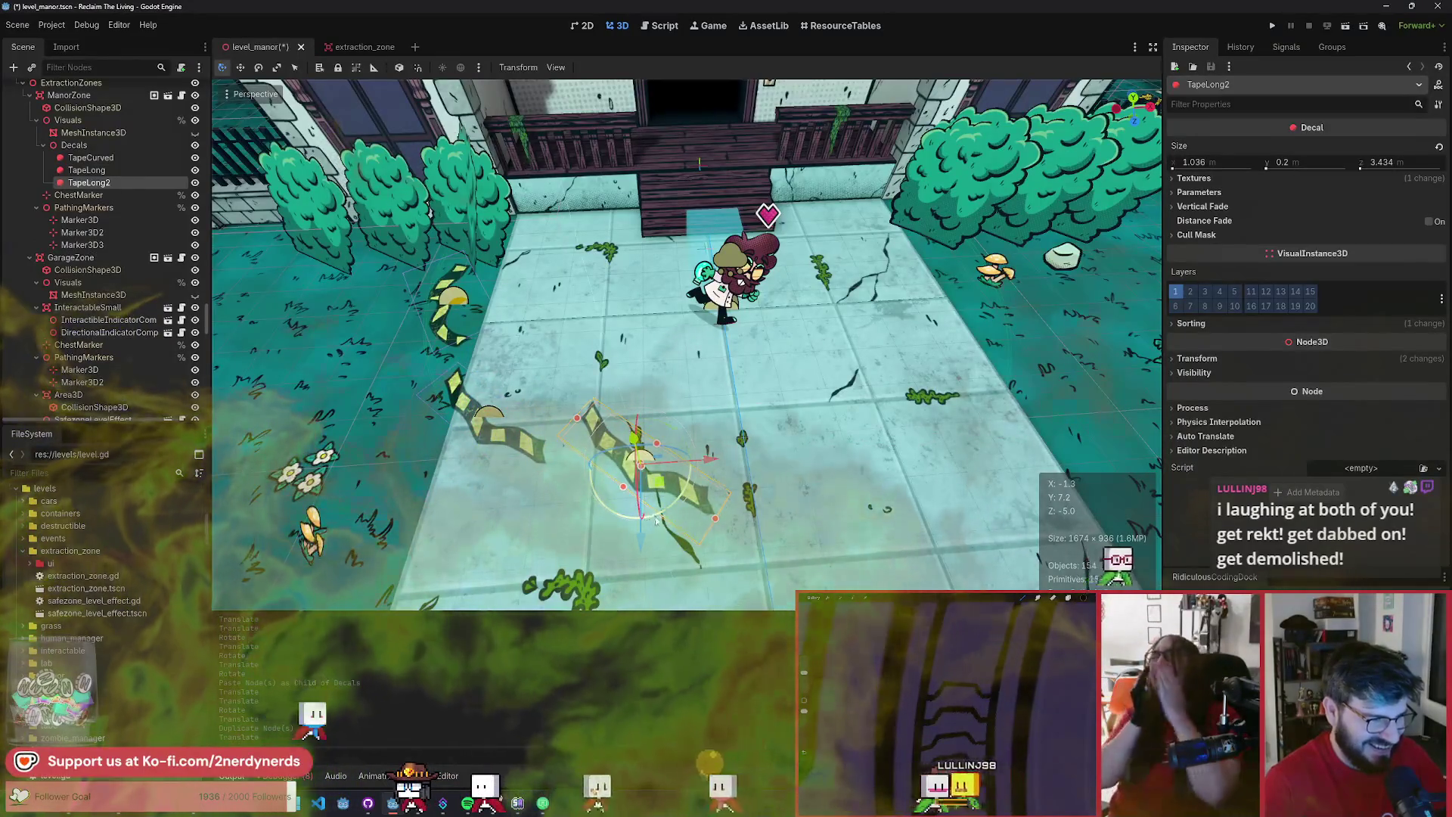
{"action": "key", "text": "g"}
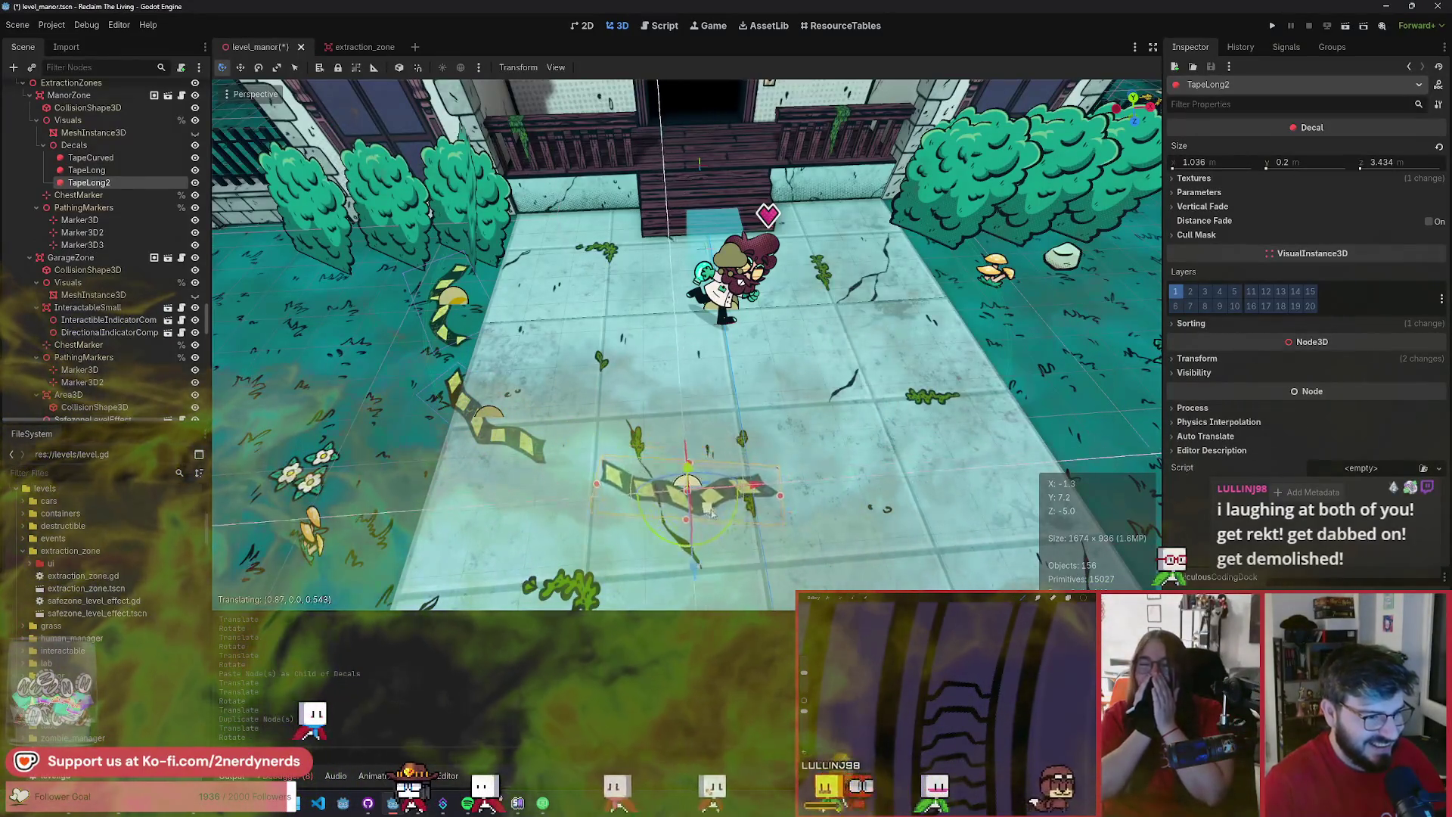
{"action": "key", "text": "g"}
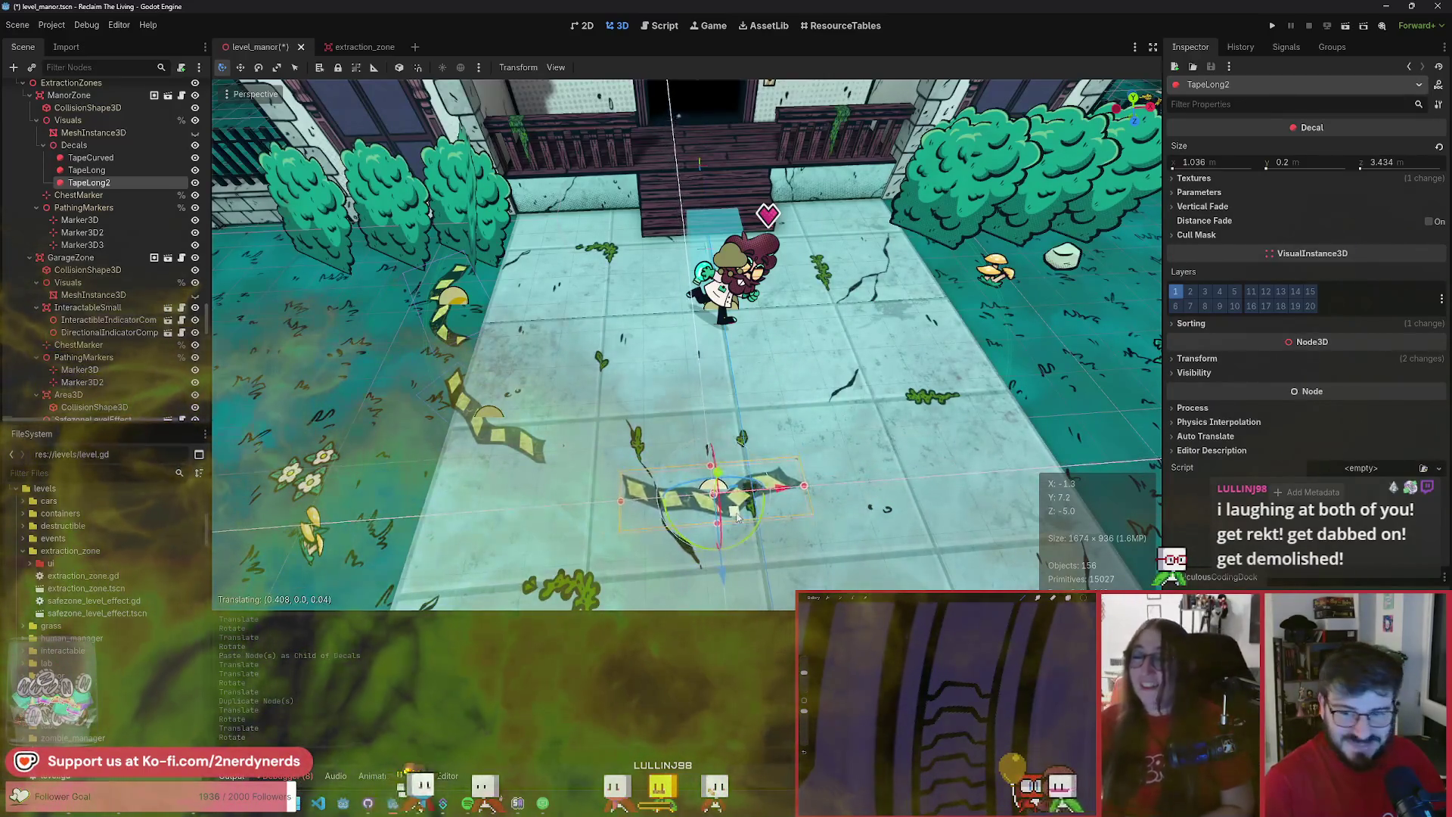
{"action": "left_click", "coordinate": [738, 516]}
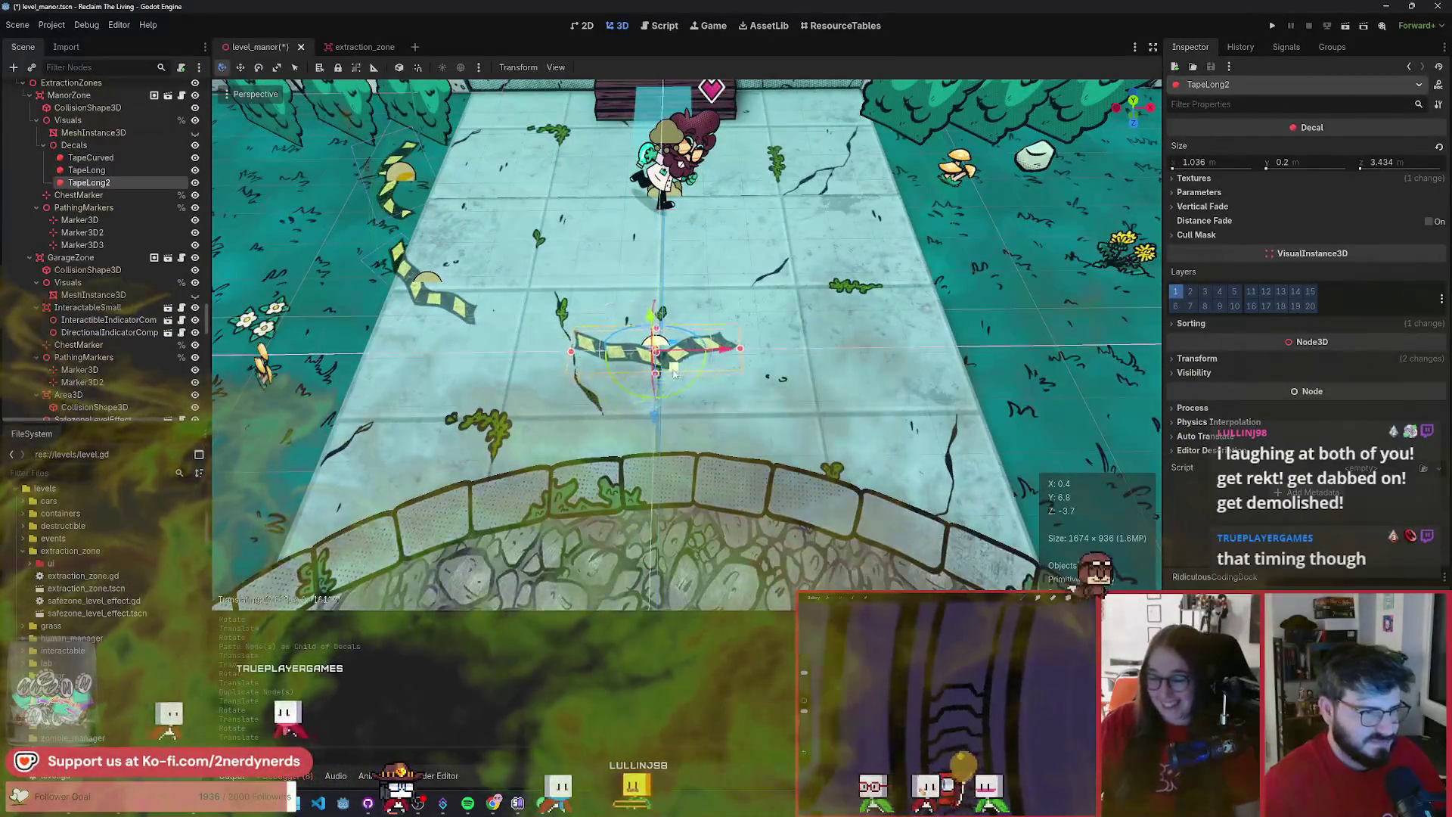
{"action": "left_click", "coordinate": [1195, 178]}
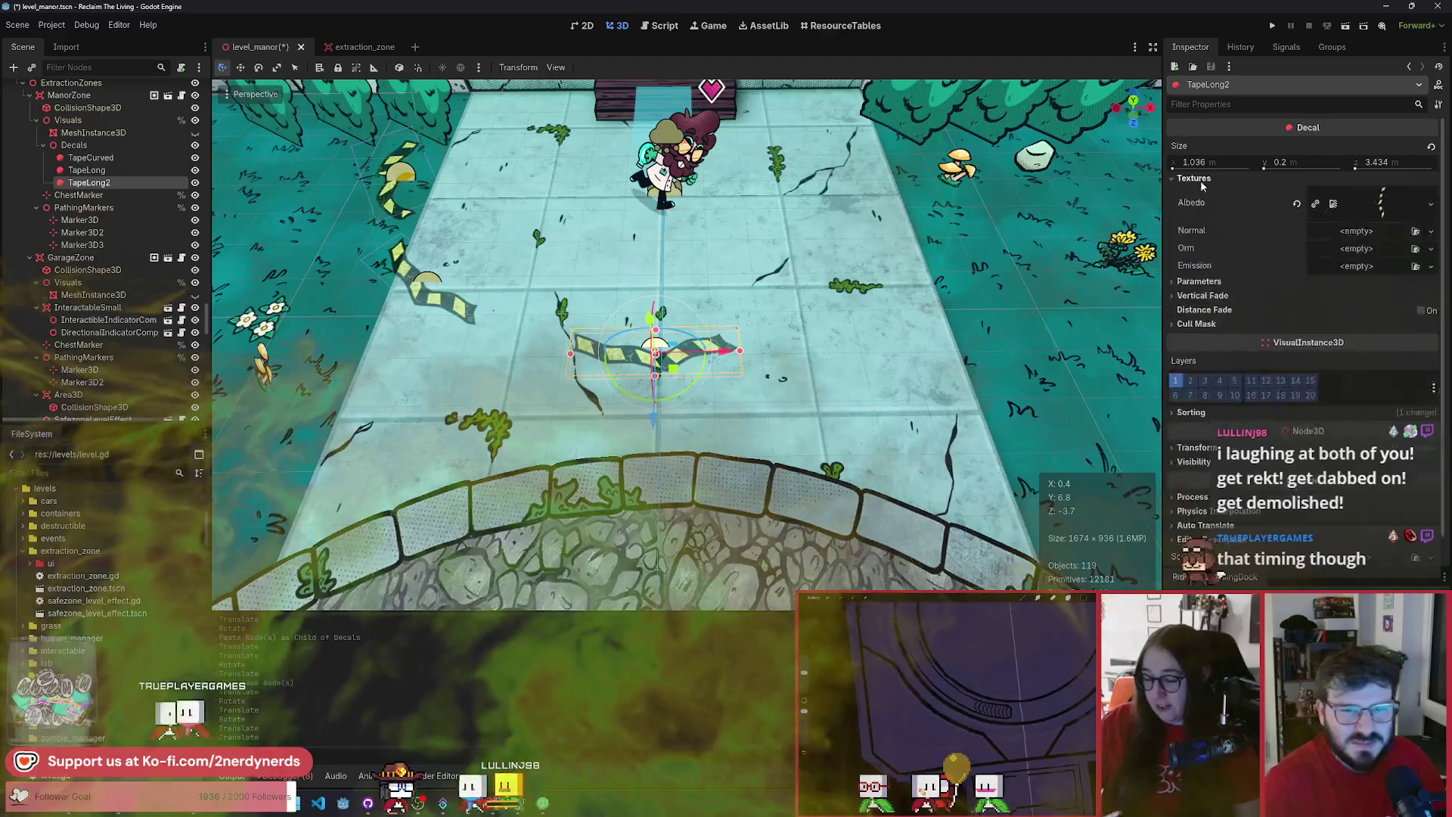
- Set TapeLong2's Vertical Fade Upper Fade to 0
{"action": "left_click", "coordinate": [1198, 281]}
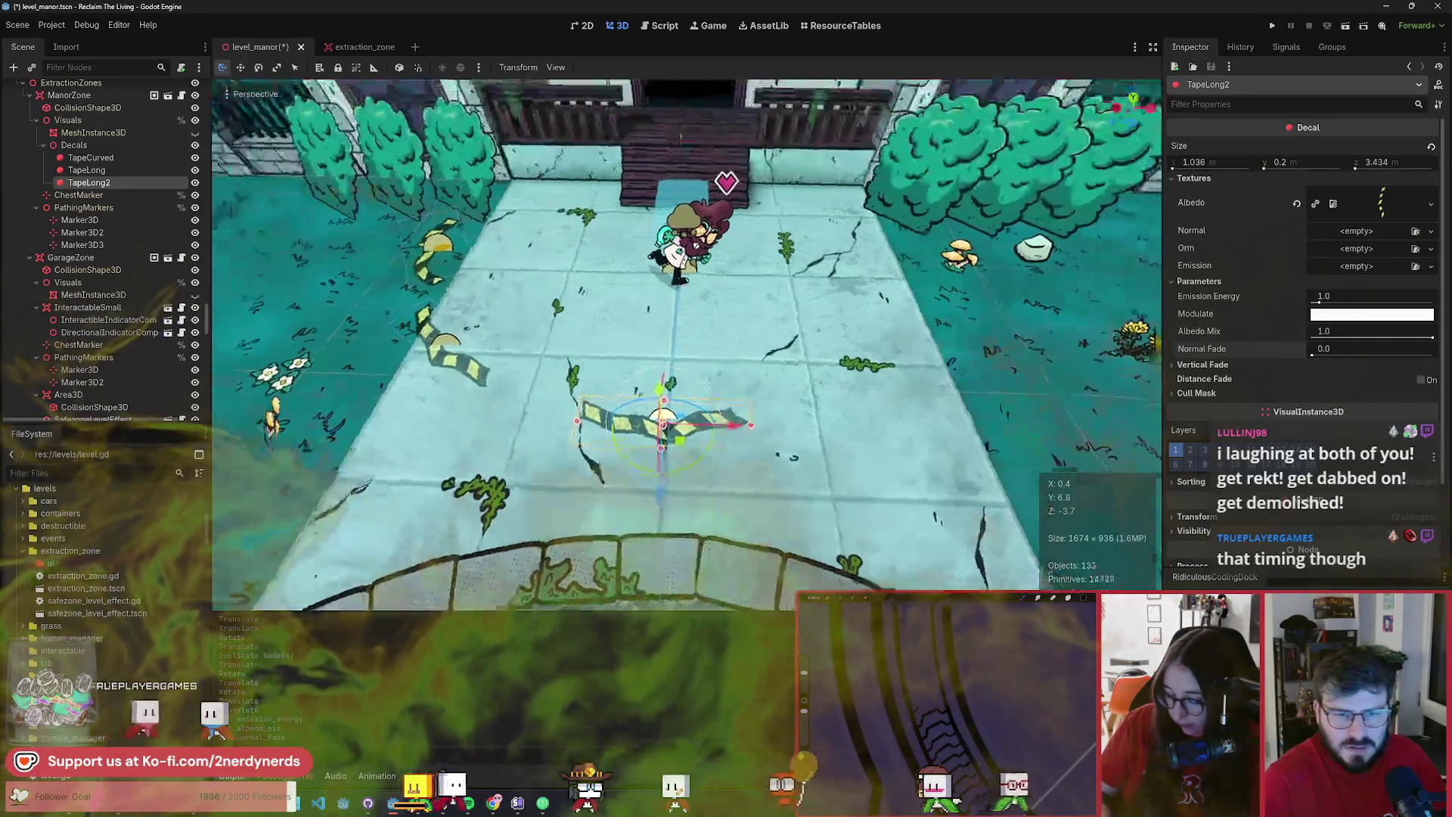
{"action": "left_click", "coordinate": [1202, 364]}
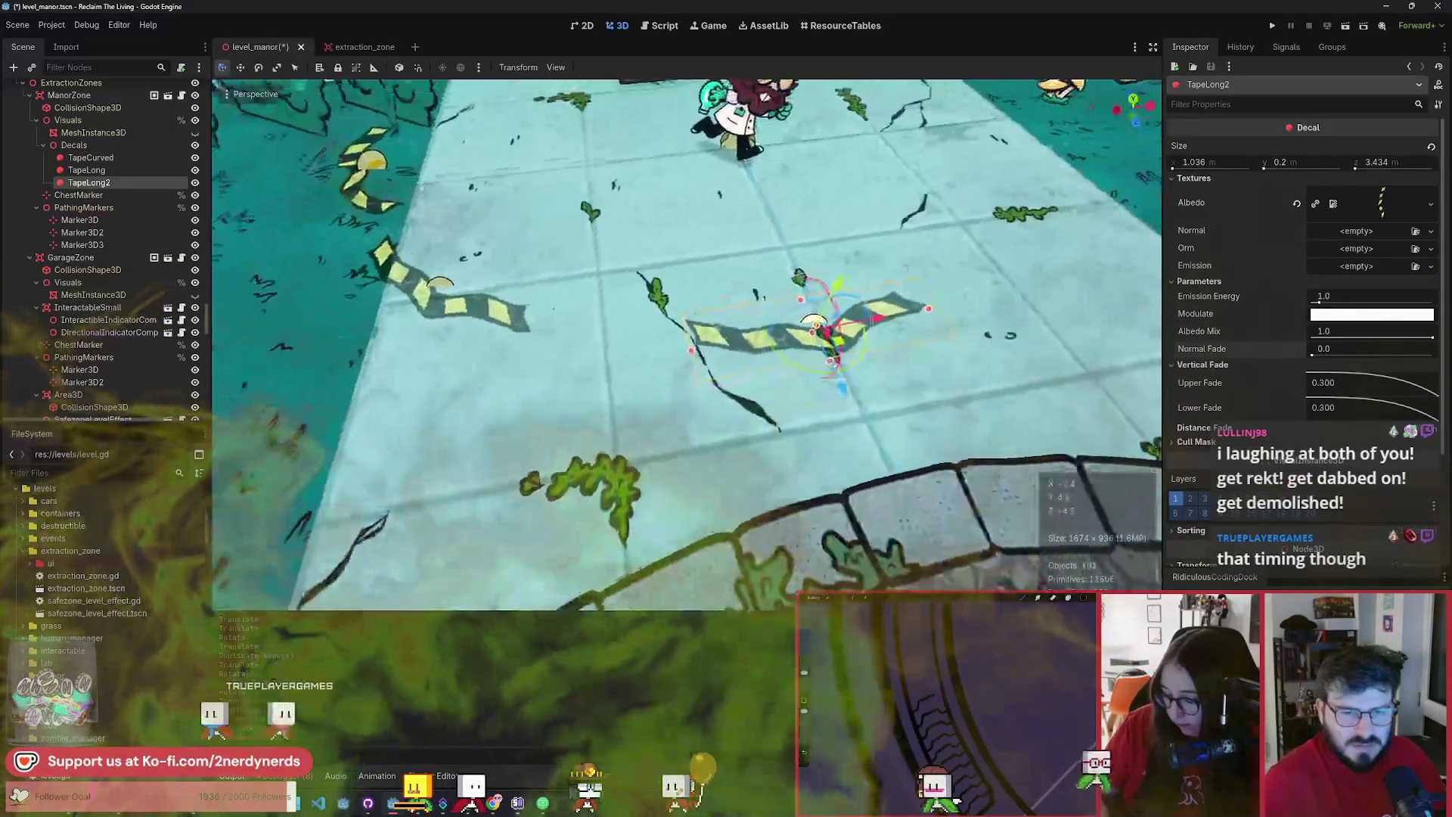
{"action": "left_click_drag", "start_coordinate": [1361, 383], "coordinate": [1308, 383]}
{"action": "type", "text": "3.45"}
{"action": "key", "text": "Return"}
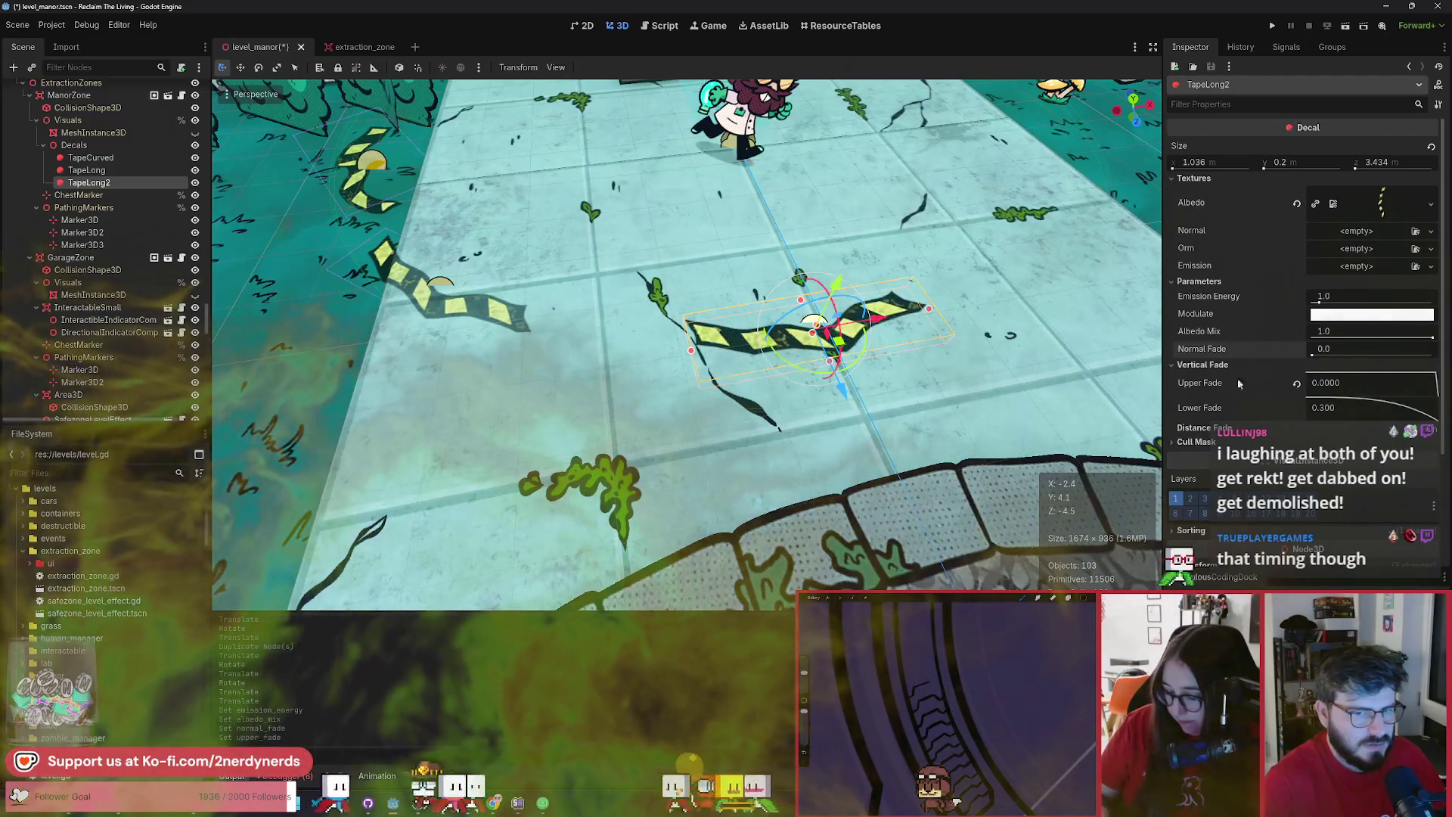
- Select TapeCurved and TapeLong together and expand their Vertical Fade settings
{"action": "left_click", "coordinate": [102, 170]}
{"action": "left_click", "coordinate": [110, 159], "text": "shift"}
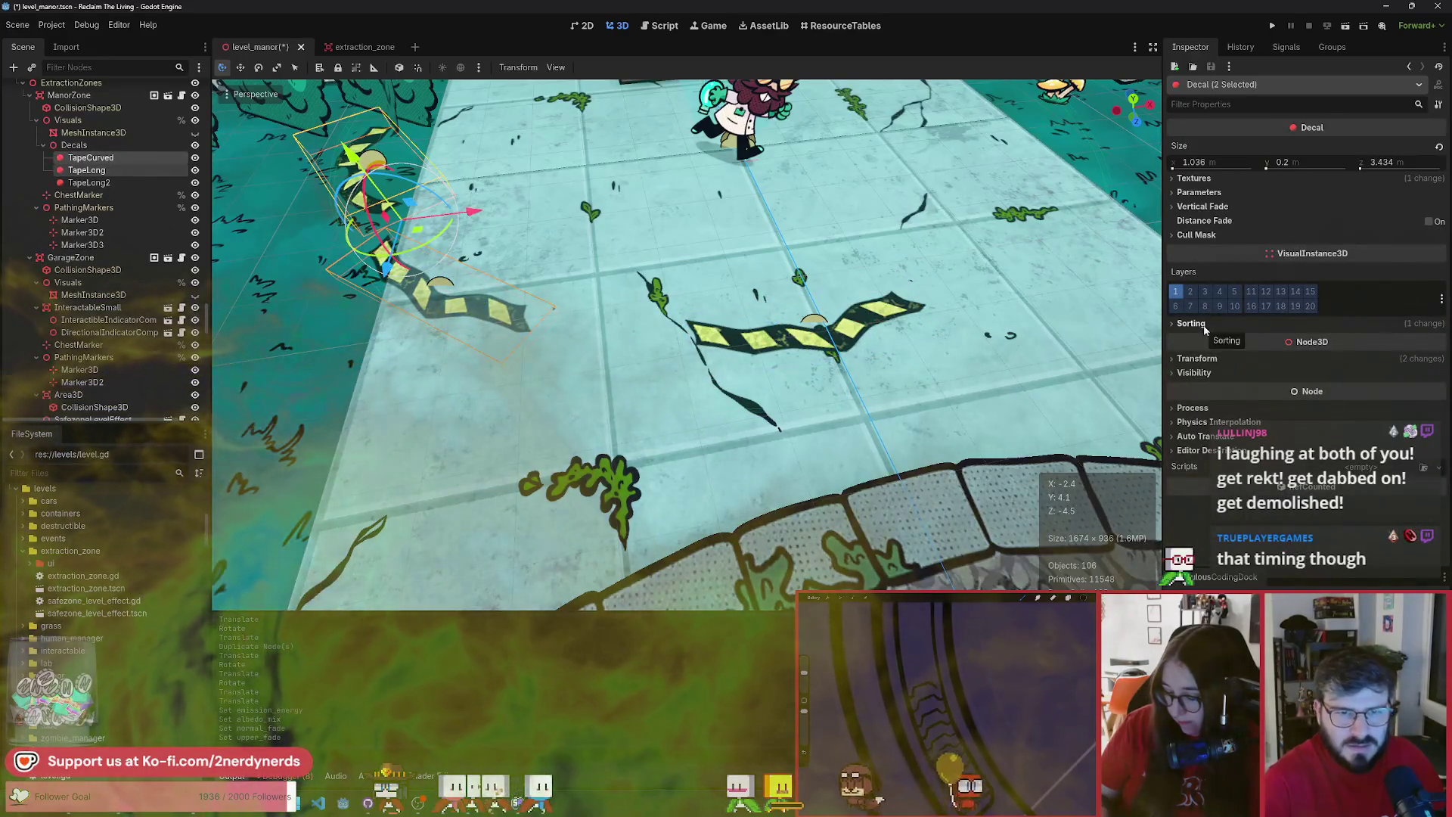
{"action": "left_click", "coordinate": [1202, 206]}
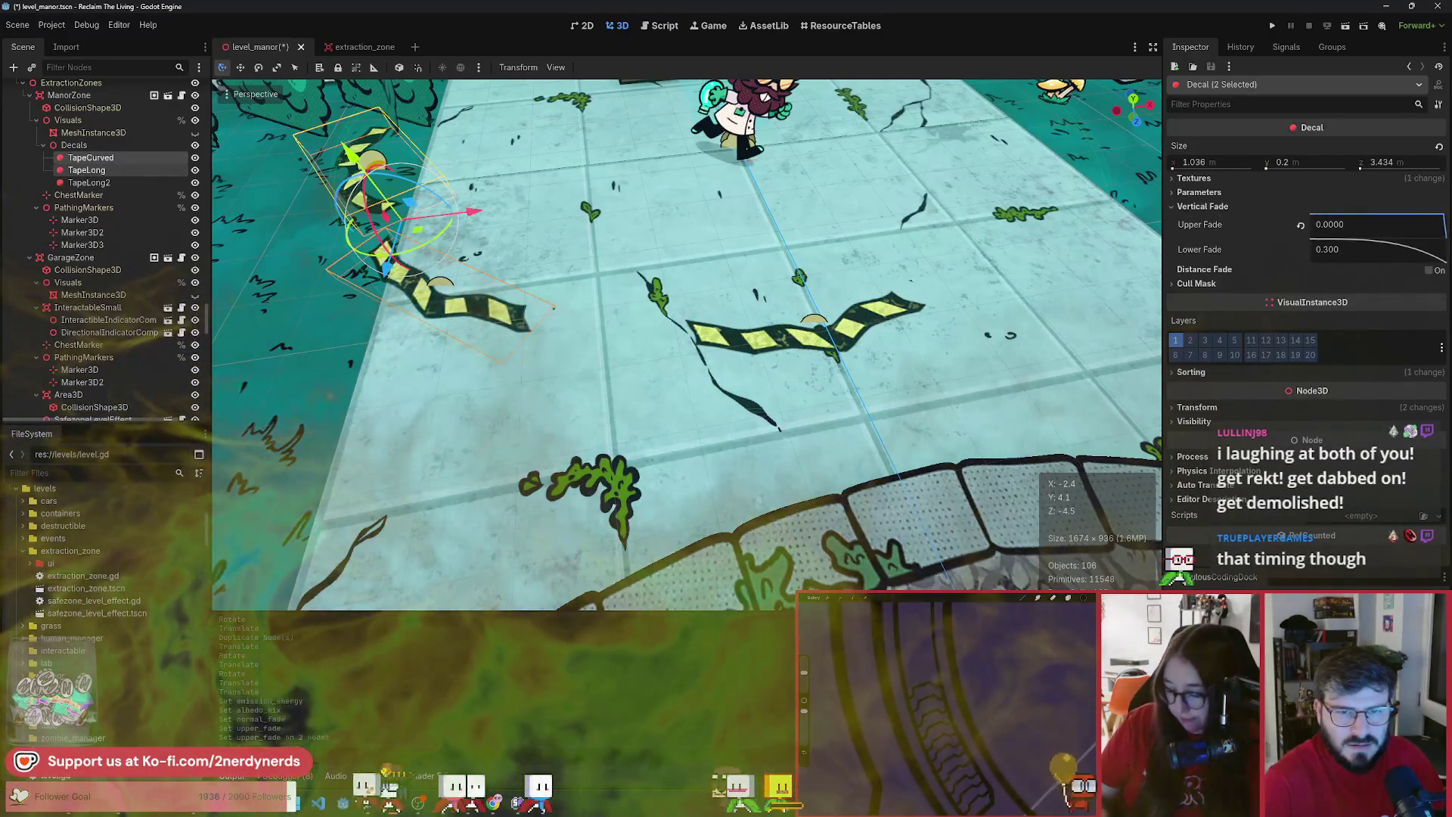
{"action": "scroll", "coordinate": [700, 338], "scroll_direction": "down", "scroll_amount": 5}
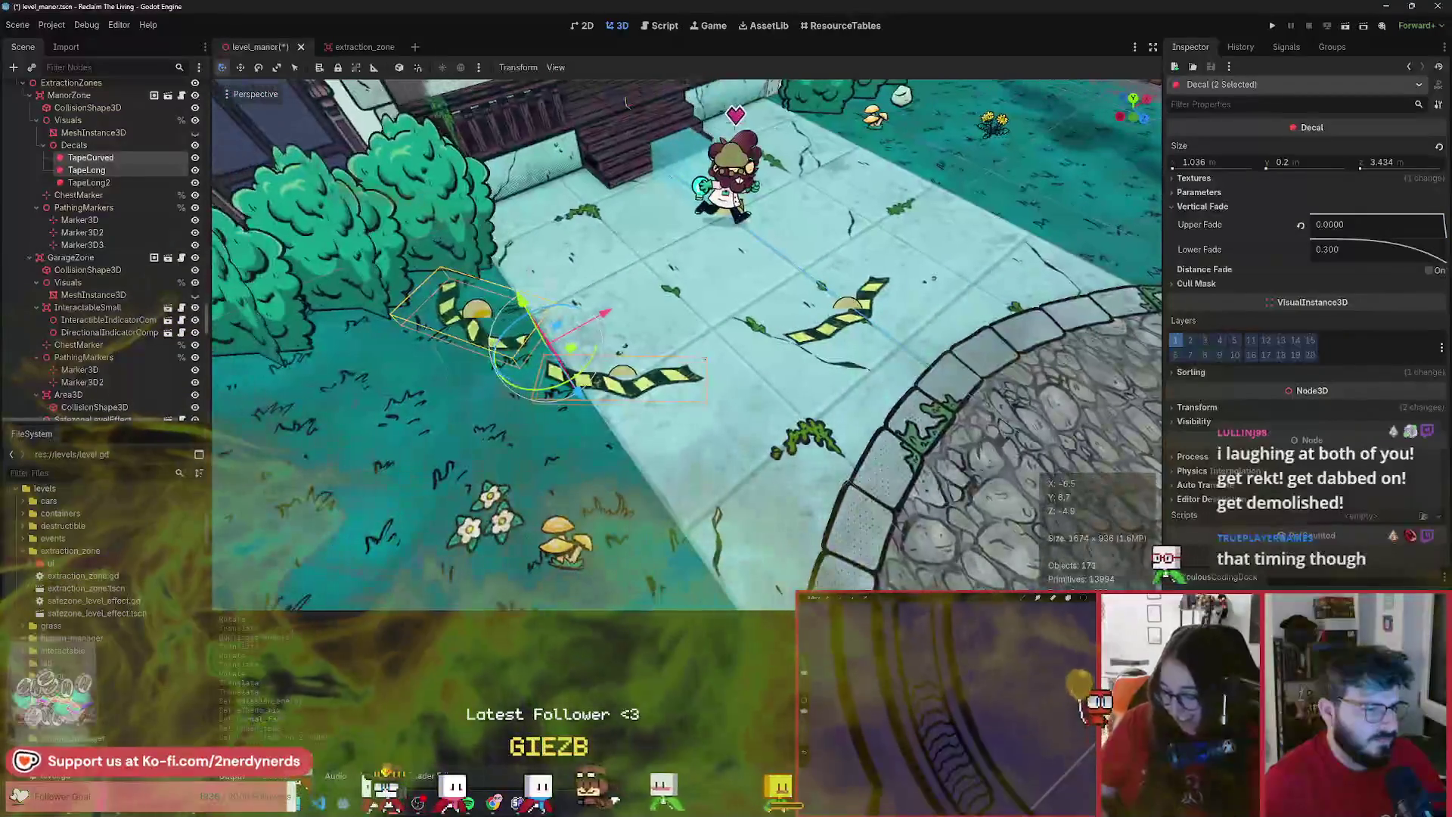
{"action": "left_click", "coordinate": [699, 338]}
{"action": "scroll", "coordinate": [703, 342], "scroll_direction": "up", "scroll_amount": 4}
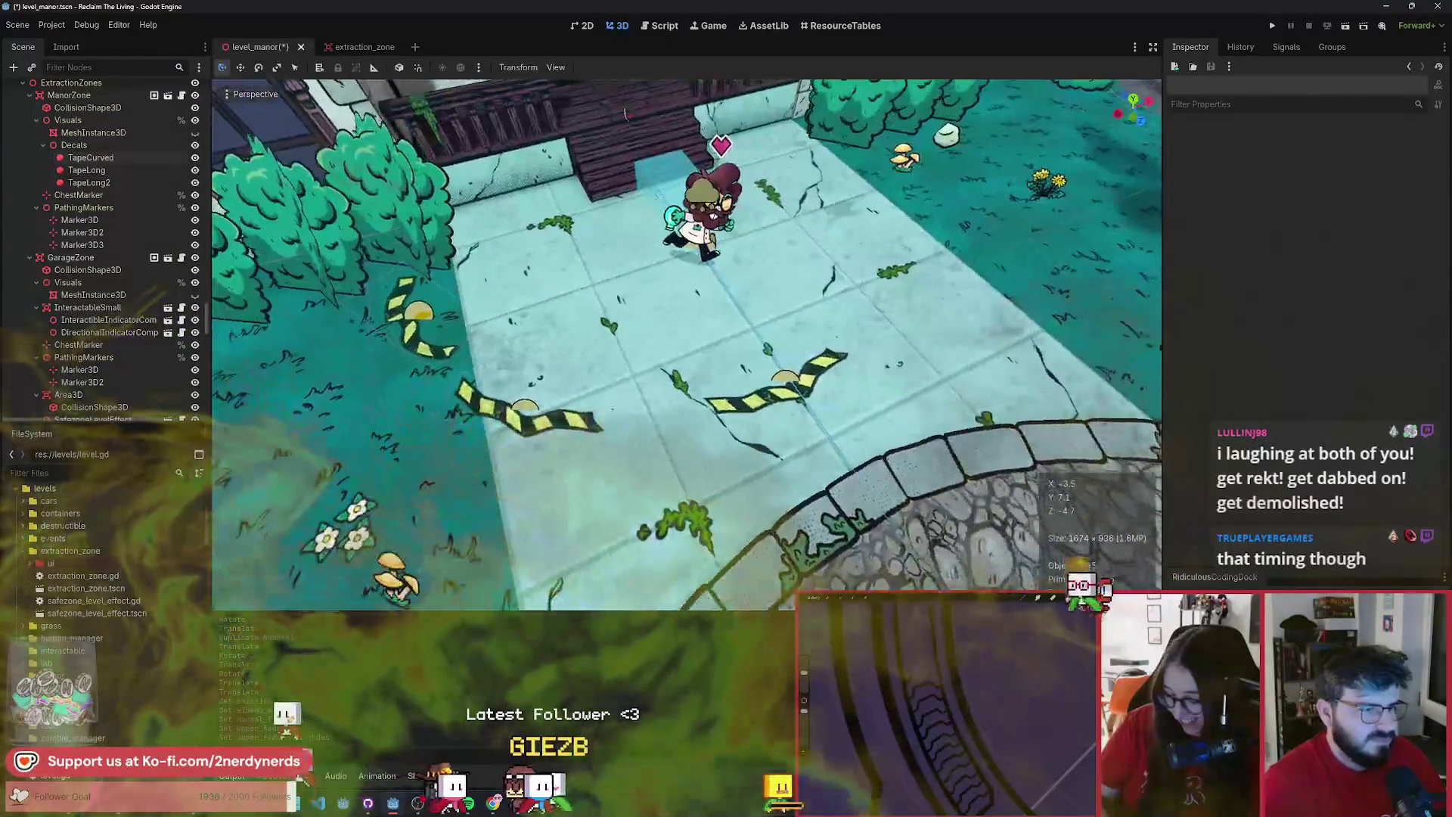
- Focus the view on TapeLong2 and zoom in on the tape decals near the character
{"action": "left_click", "coordinate": [88, 183]}
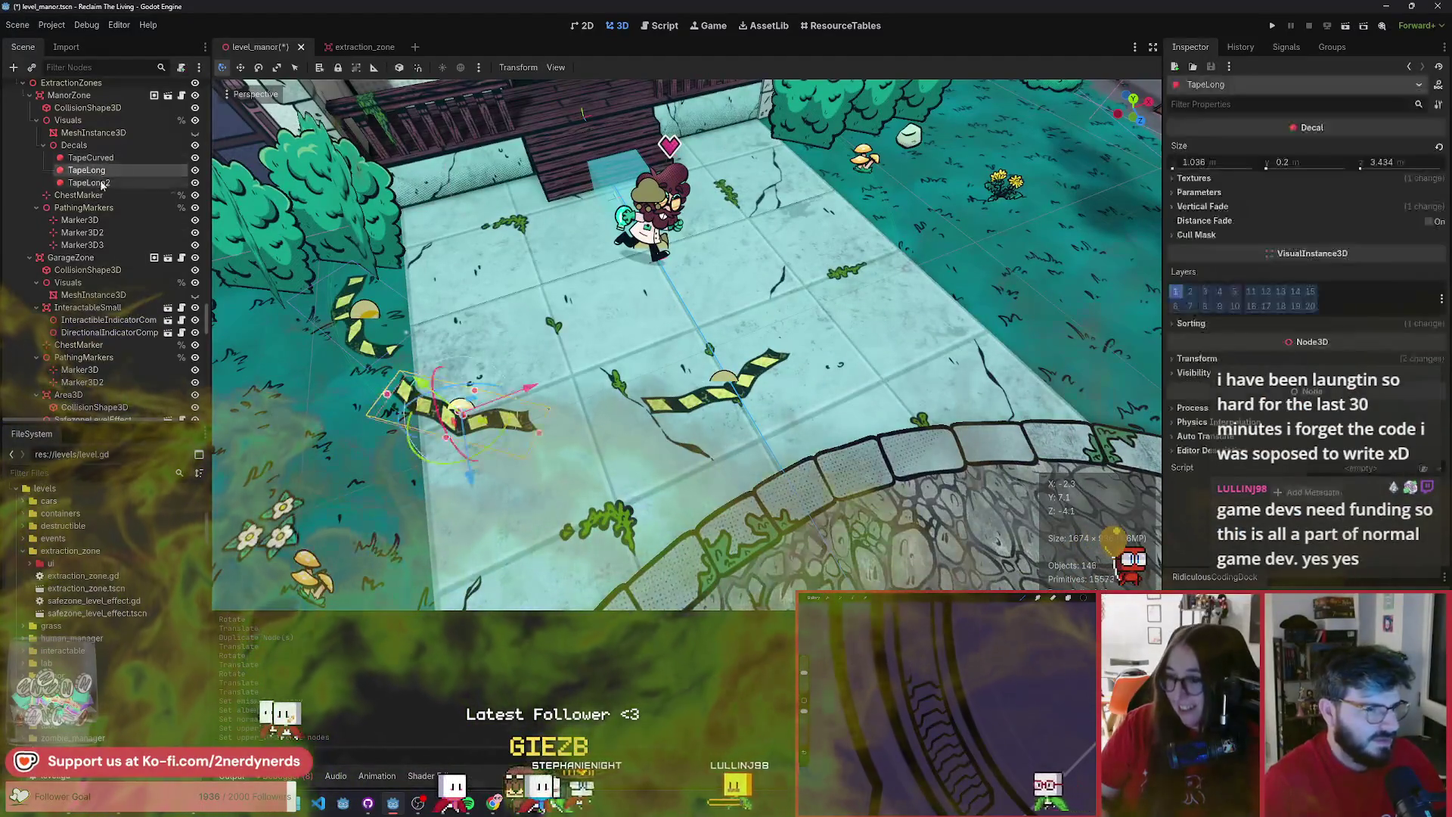
{"action": "key", "text": "f"}
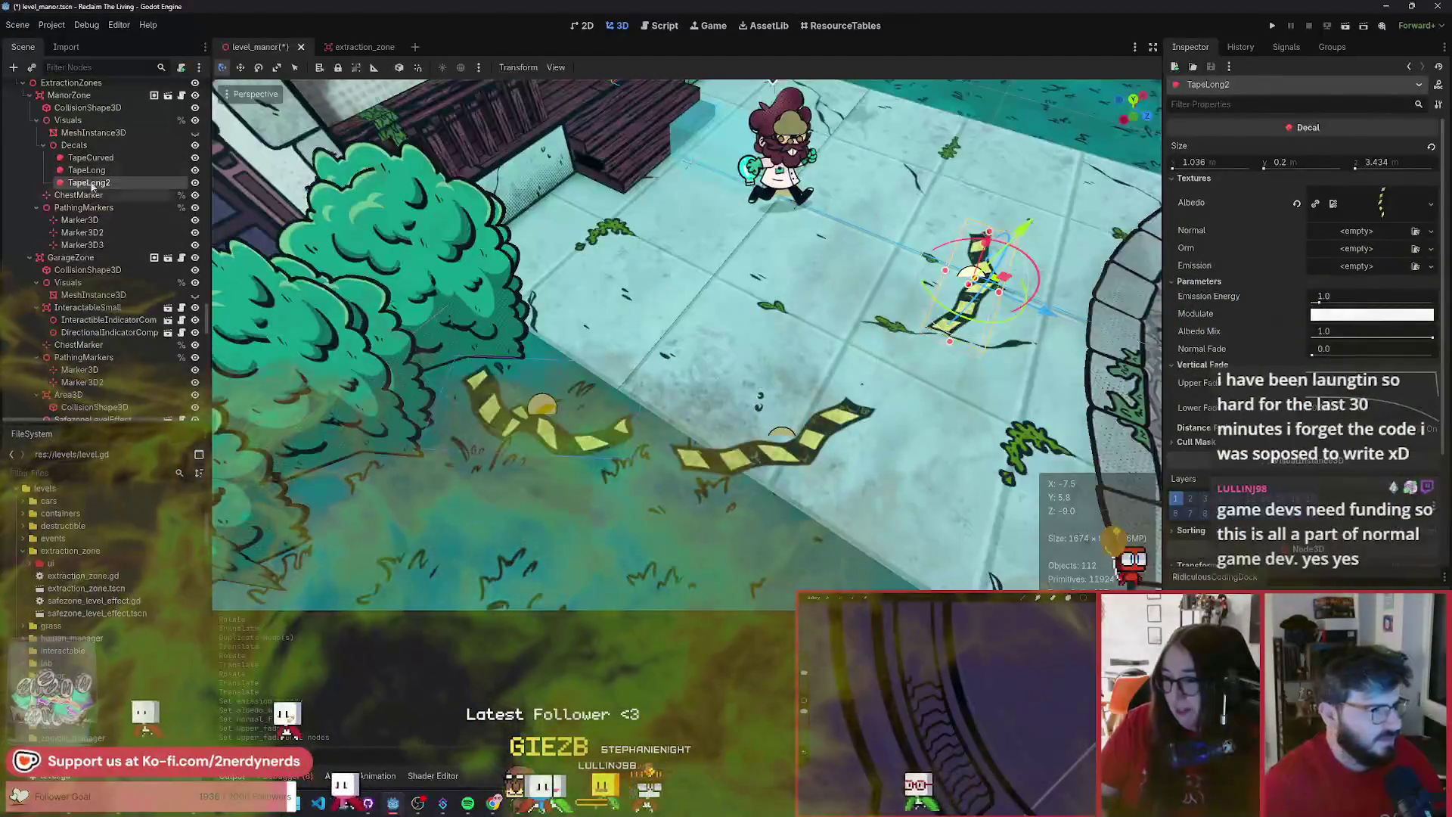
{"action": "left_click", "coordinate": [98, 161]}
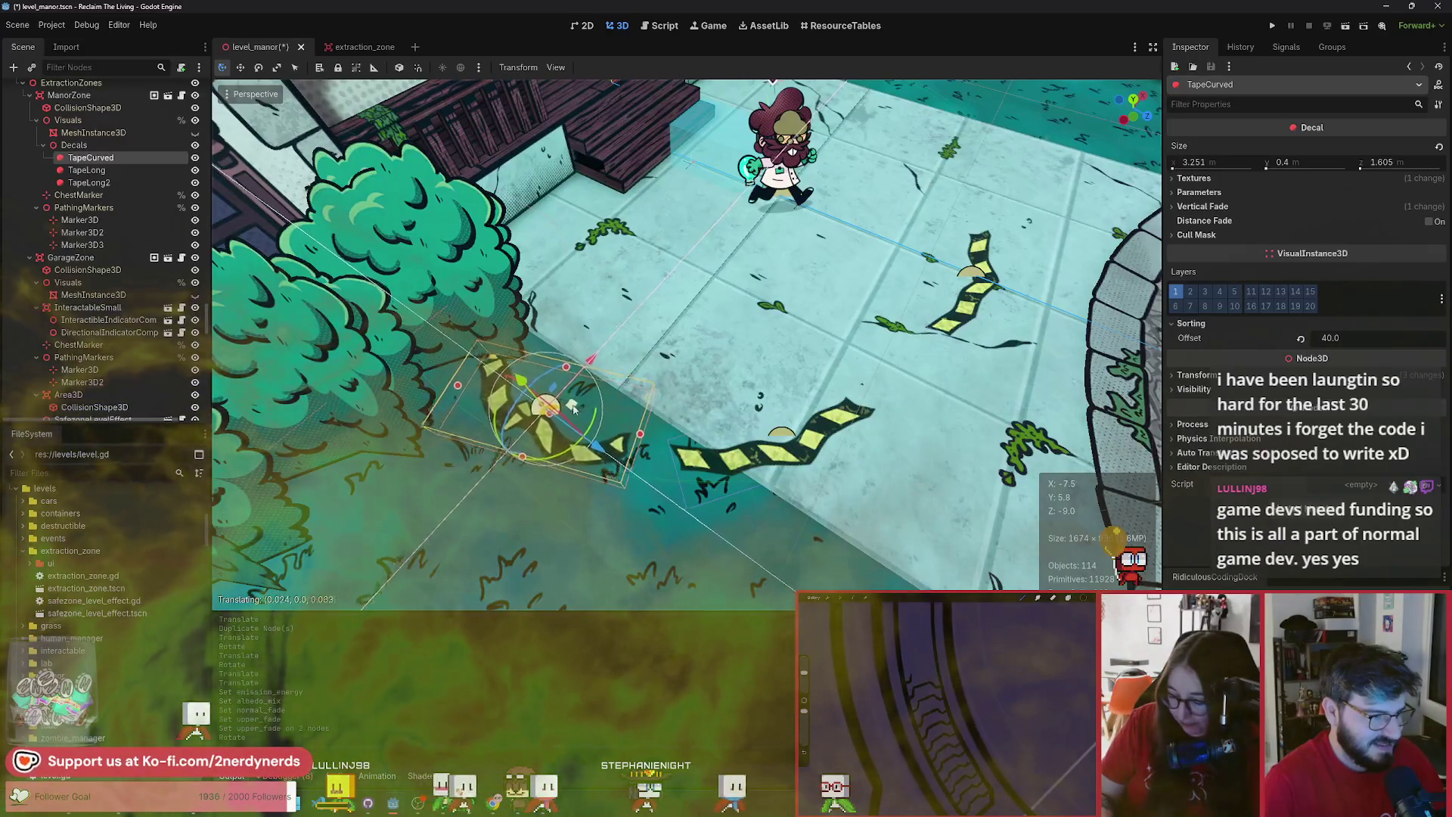
{"action": "left_click_drag", "start_coordinate": [594, 413], "coordinate": [626, 474]}
{"action": "left_click", "coordinate": [556, 490]}
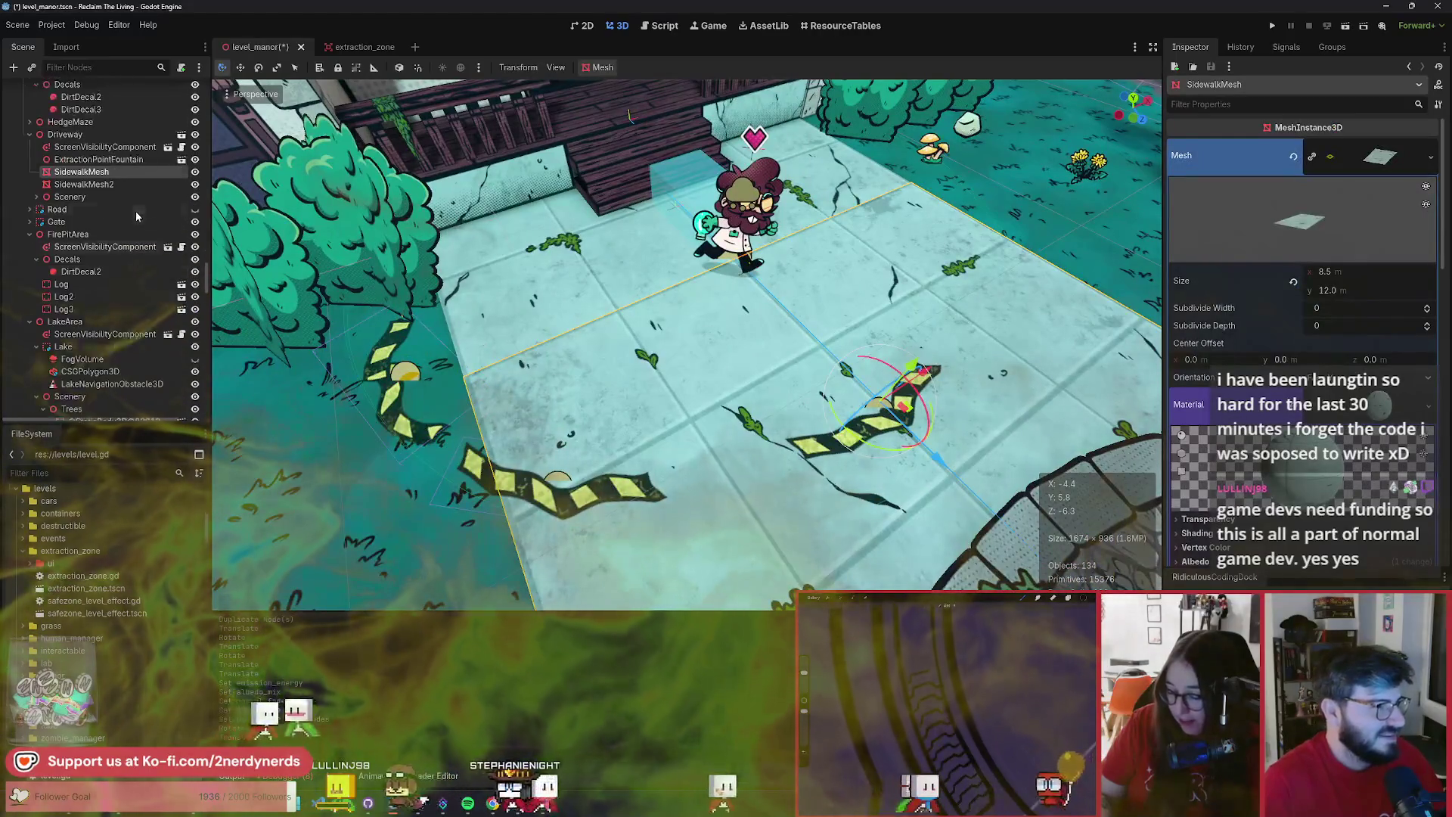
{"action": "left_click", "coordinate": [399, 421]}
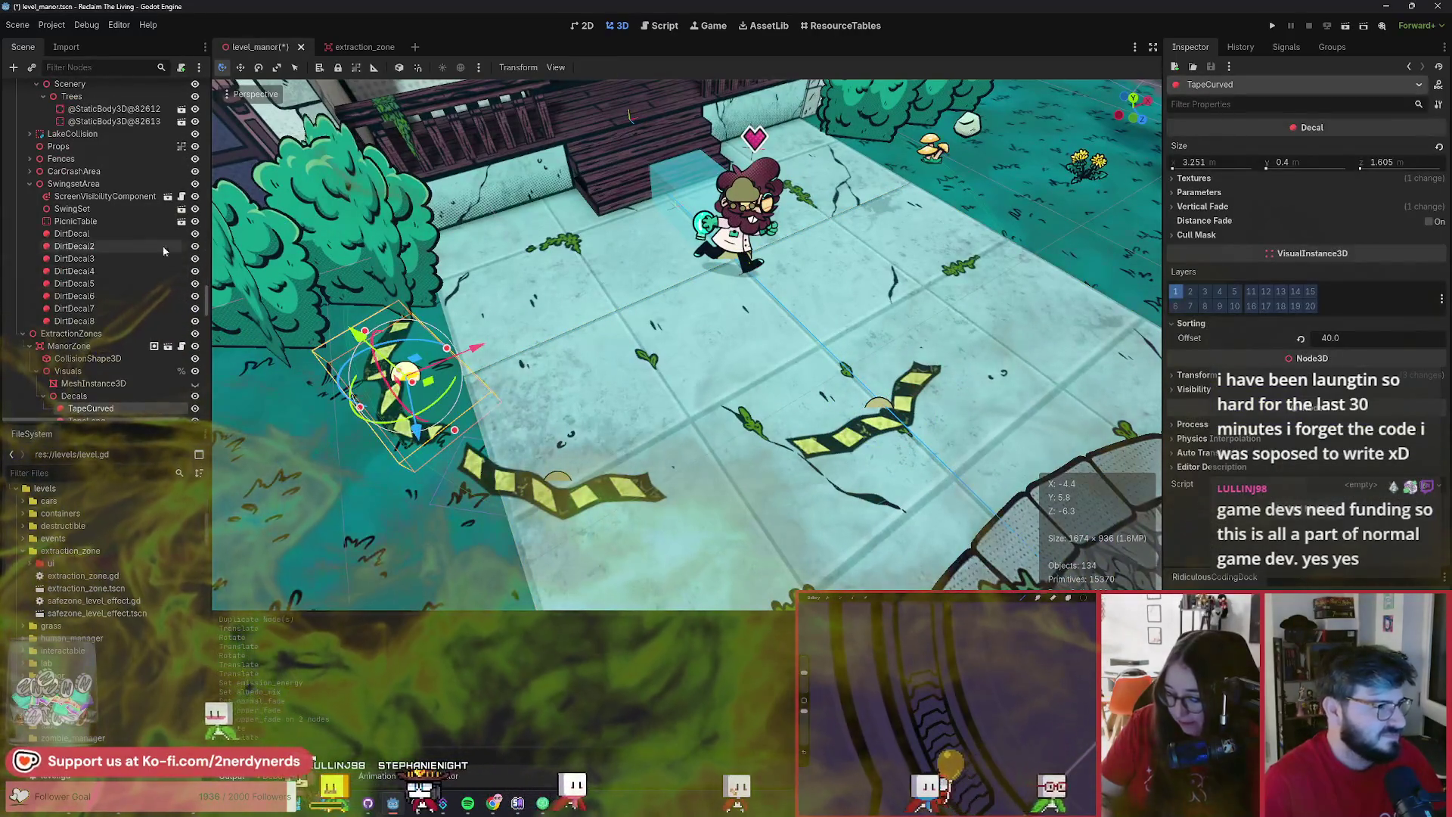
- Shift TapeLong and TapeLong2 to new spots along the manor ground's edge
{"action": "left_click", "coordinate": [115, 301]}
{"action": "left_click_drag", "start_coordinate": [586, 488], "coordinate": [609, 508]}
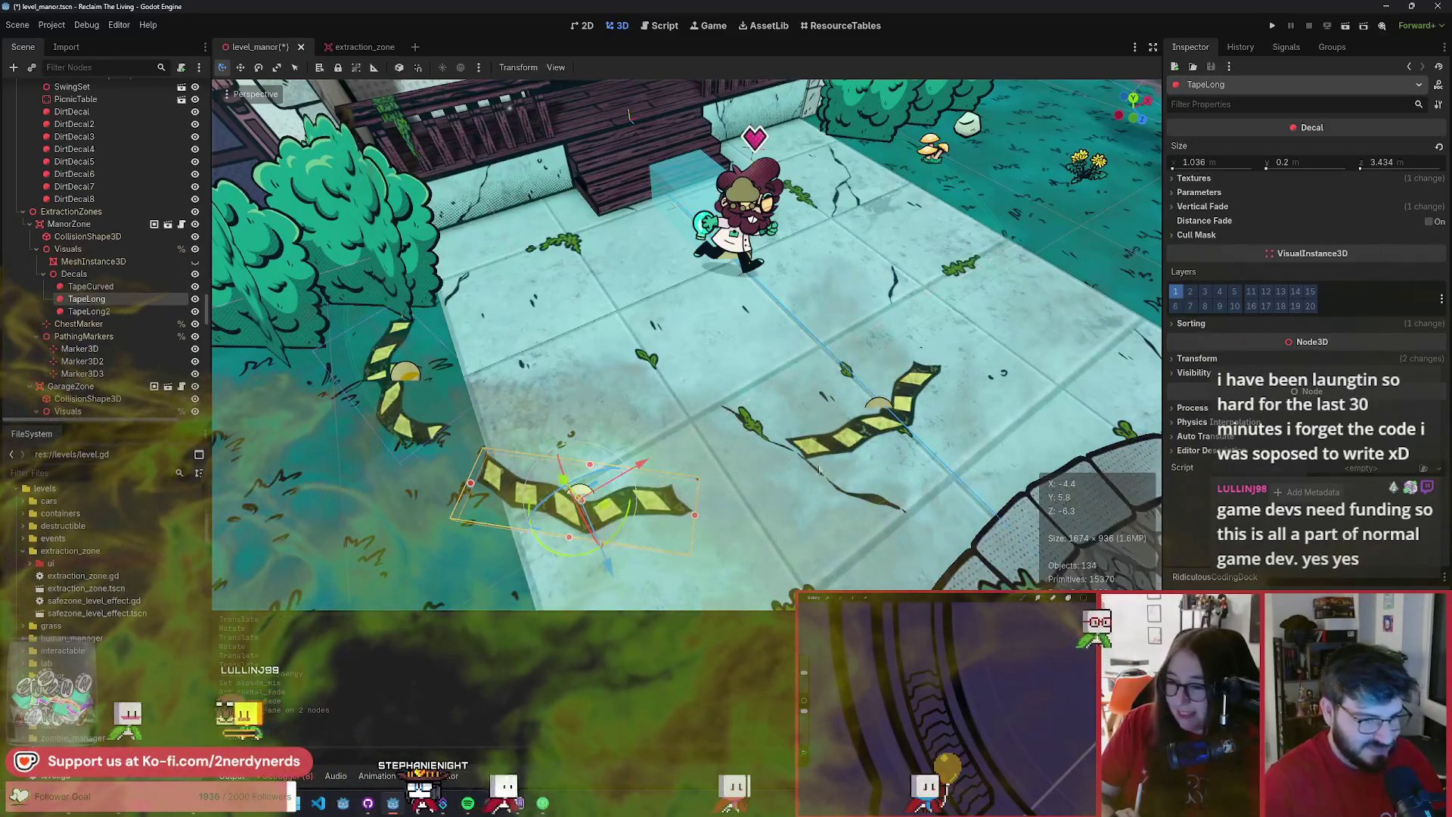
{"action": "scroll", "coordinate": [608, 508], "scroll_direction": "up", "scroll_amount": 3}
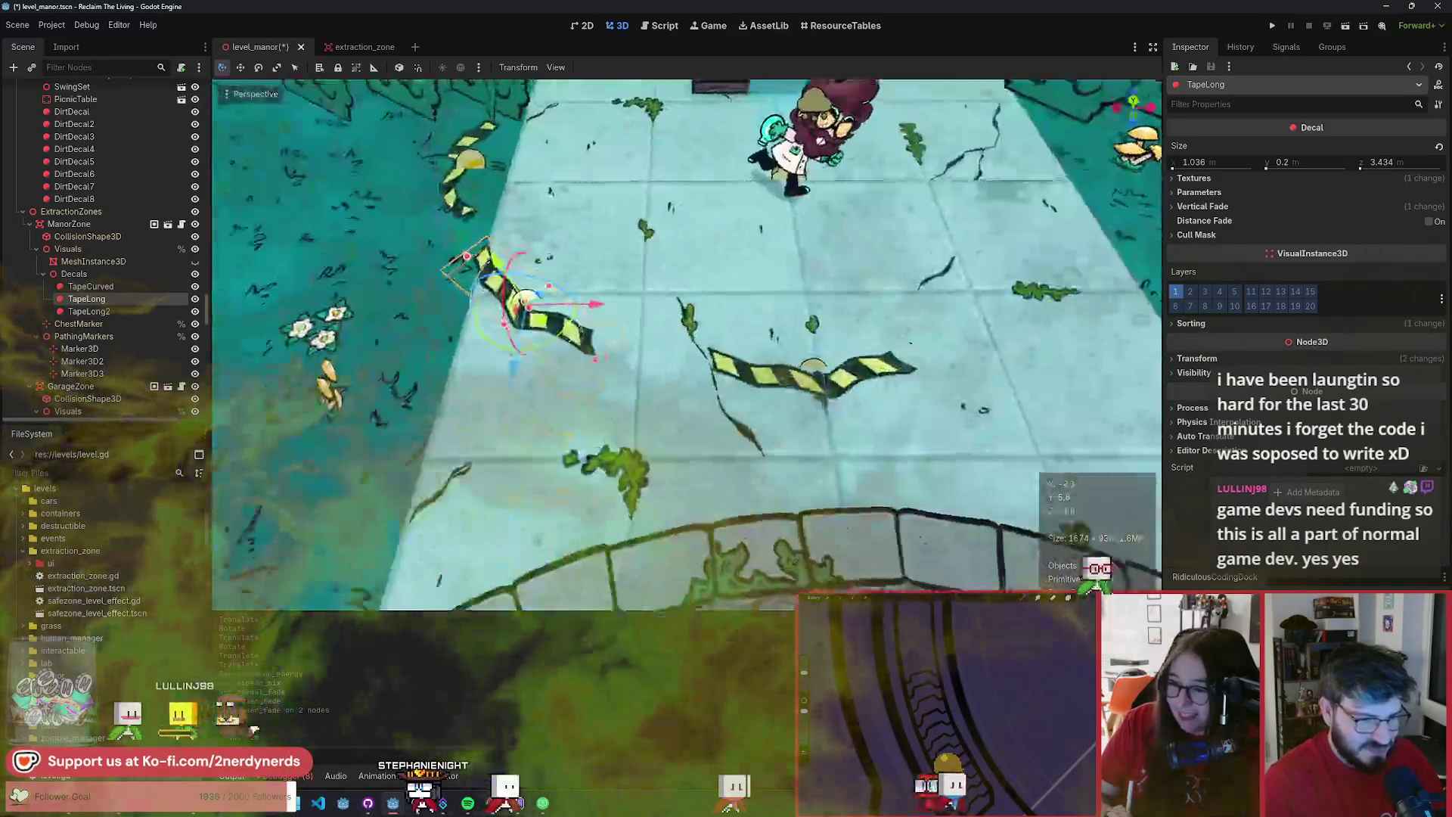
{"action": "scroll", "coordinate": [805, 456], "scroll_direction": "up", "scroll_amount": 2}
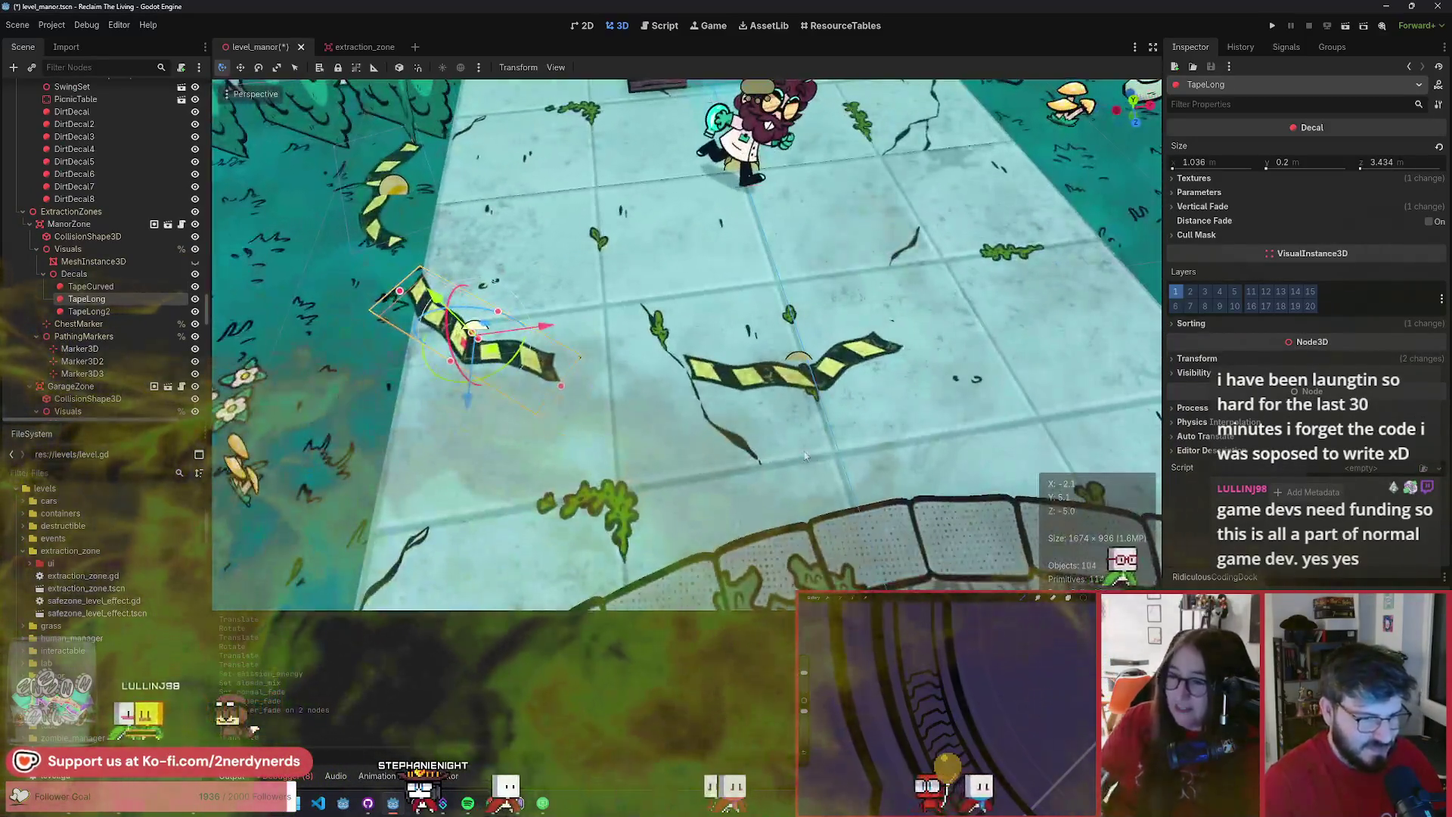
{"action": "left_click", "coordinate": [121, 311]}
{"action": "left_click_drag", "start_coordinate": [824, 386], "coordinate": [836, 430]}
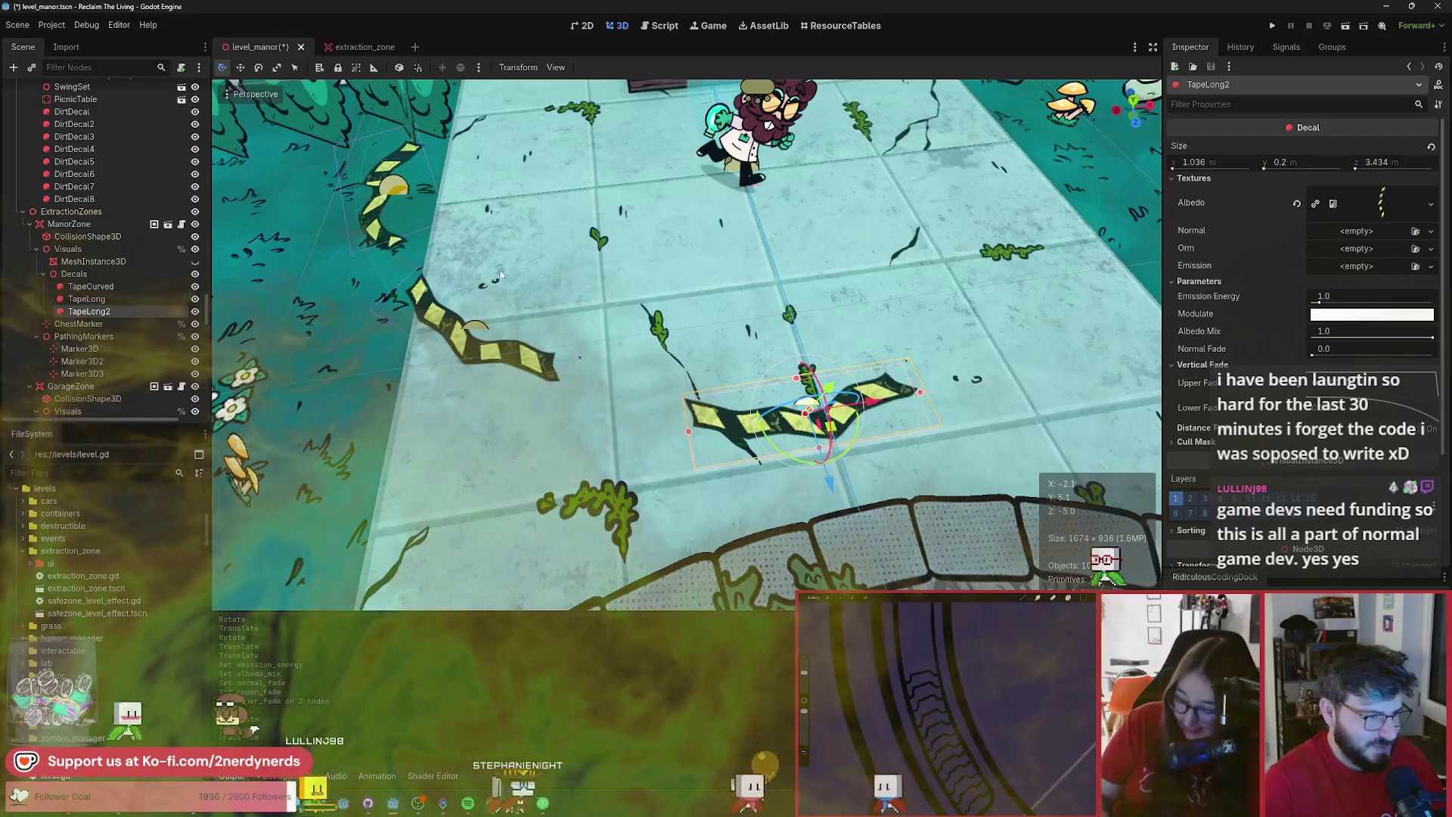
{"action": "left_click", "coordinate": [87, 299]}
{"action": "left_click_drag", "start_coordinate": [626, 456], "coordinate": [659, 451]}
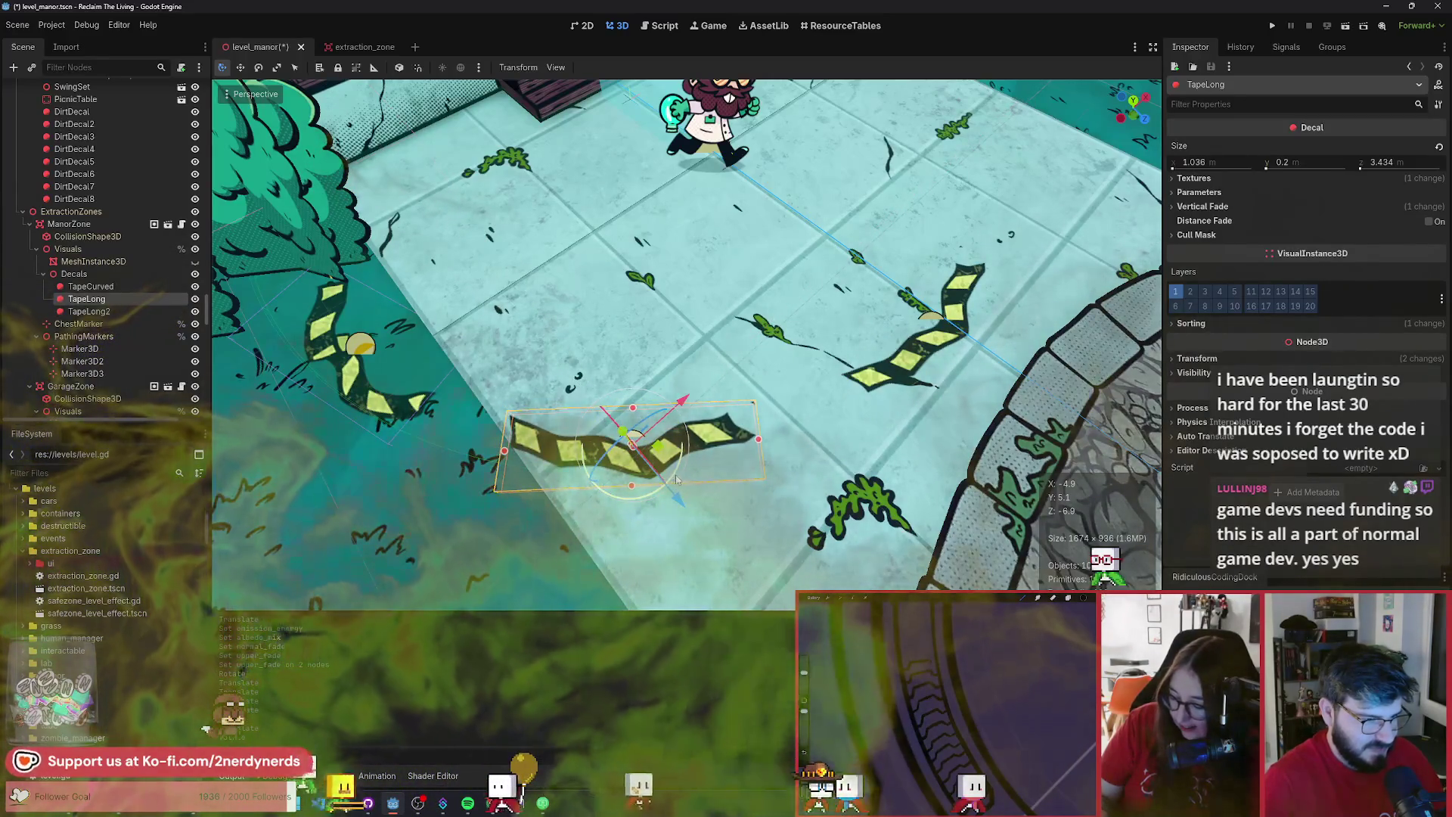
{"action": "left_click_drag", "start_coordinate": [677, 477], "coordinate": [125, 316]}
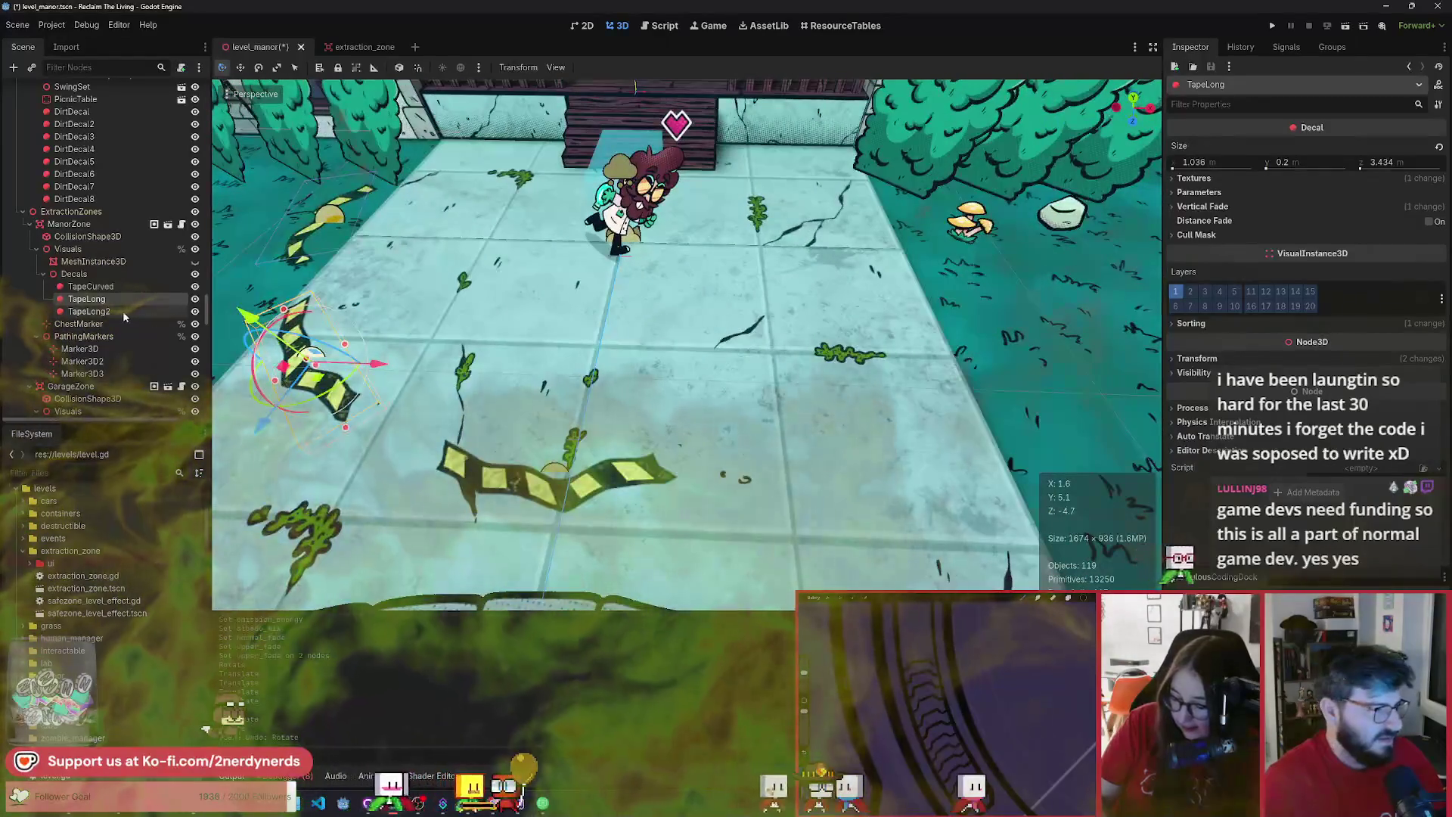
- Duplicate TapeLong2 as TapeLong3, then move and rotate it along the zone edge
{"action": "left_click", "coordinate": [122, 312]}
{"action": "key", "text": "ctrl+d"}
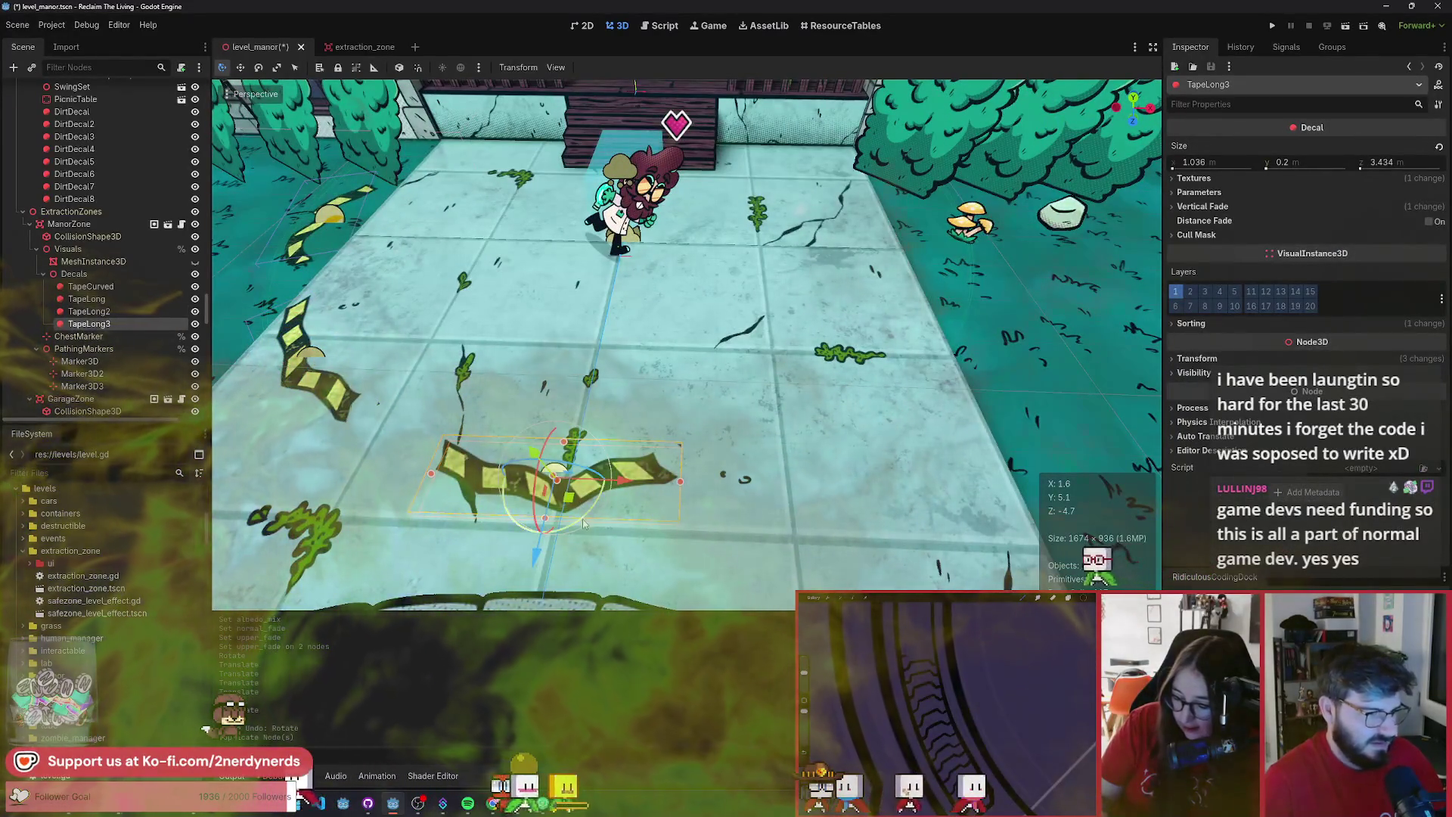
{"action": "left_click_drag", "start_coordinate": [583, 522], "coordinate": [804, 401]}
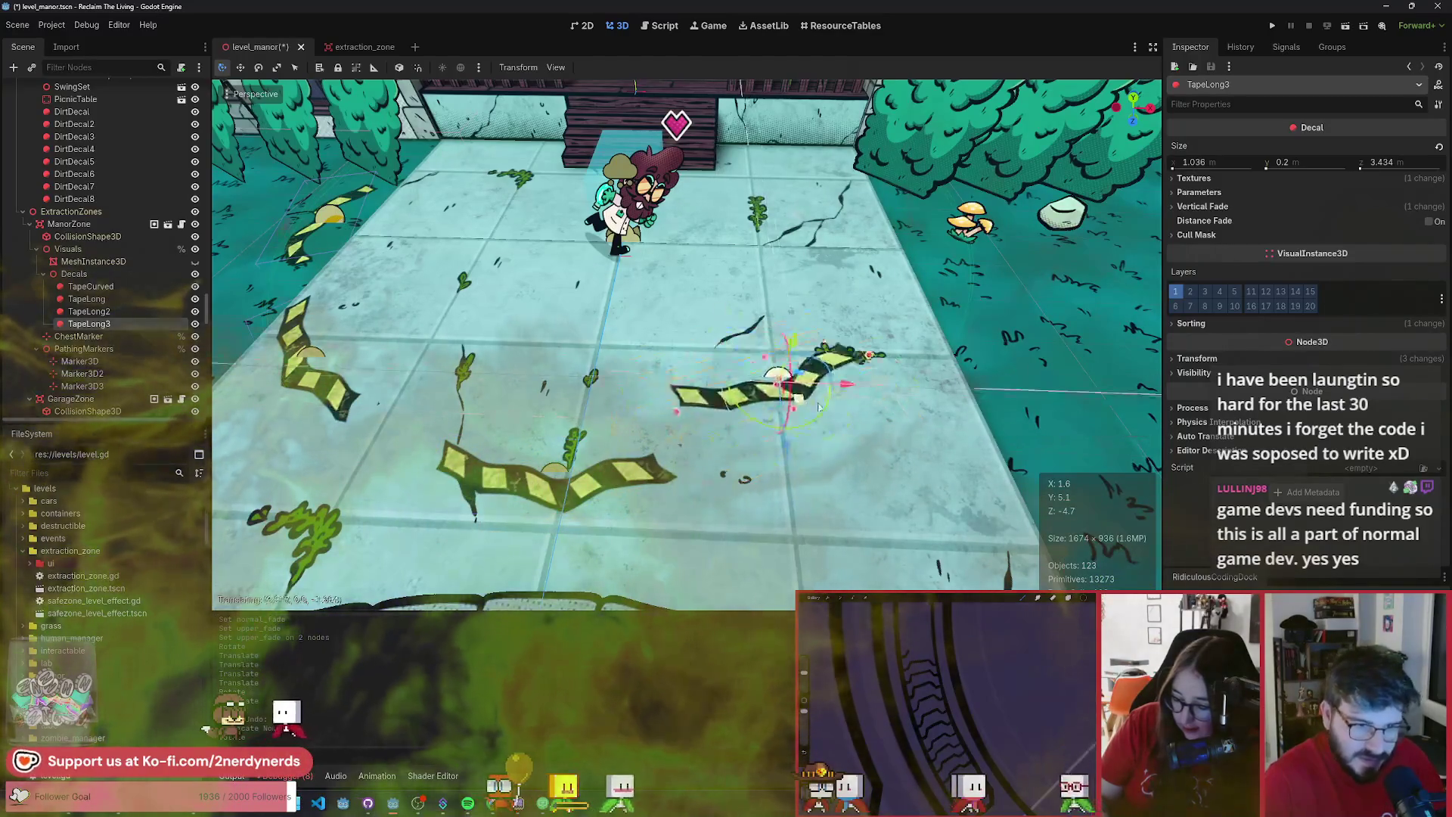
{"action": "left_click_drag", "start_coordinate": [879, 457], "coordinate": [878, 426]}
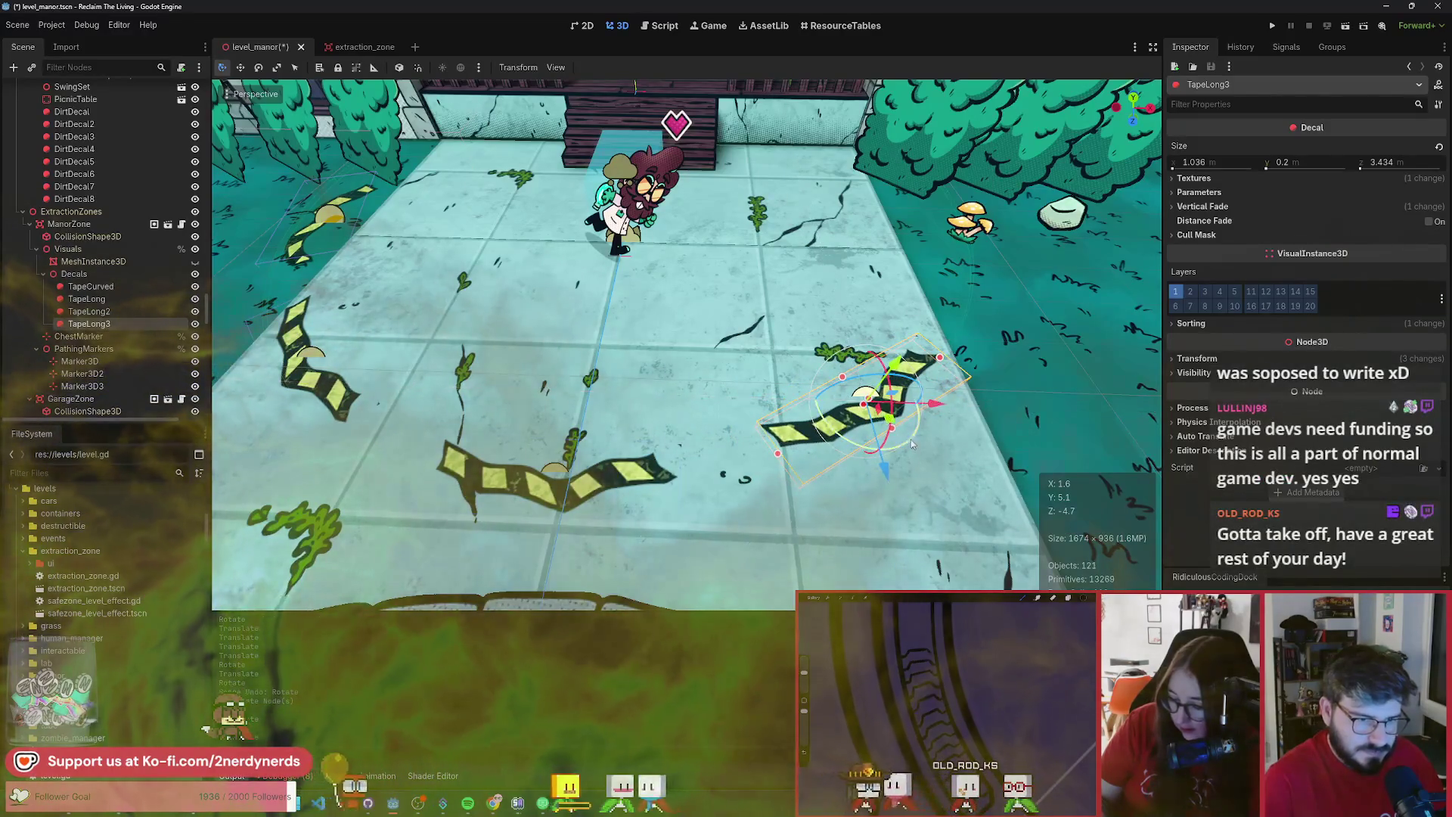
- Duplicate TapeLong3 as TapeLong4 and move it toward the bushes
{"action": "key", "text": "ctrl+d"}
{"action": "left_click_drag", "start_coordinate": [976, 386], "coordinate": [844, 449]}
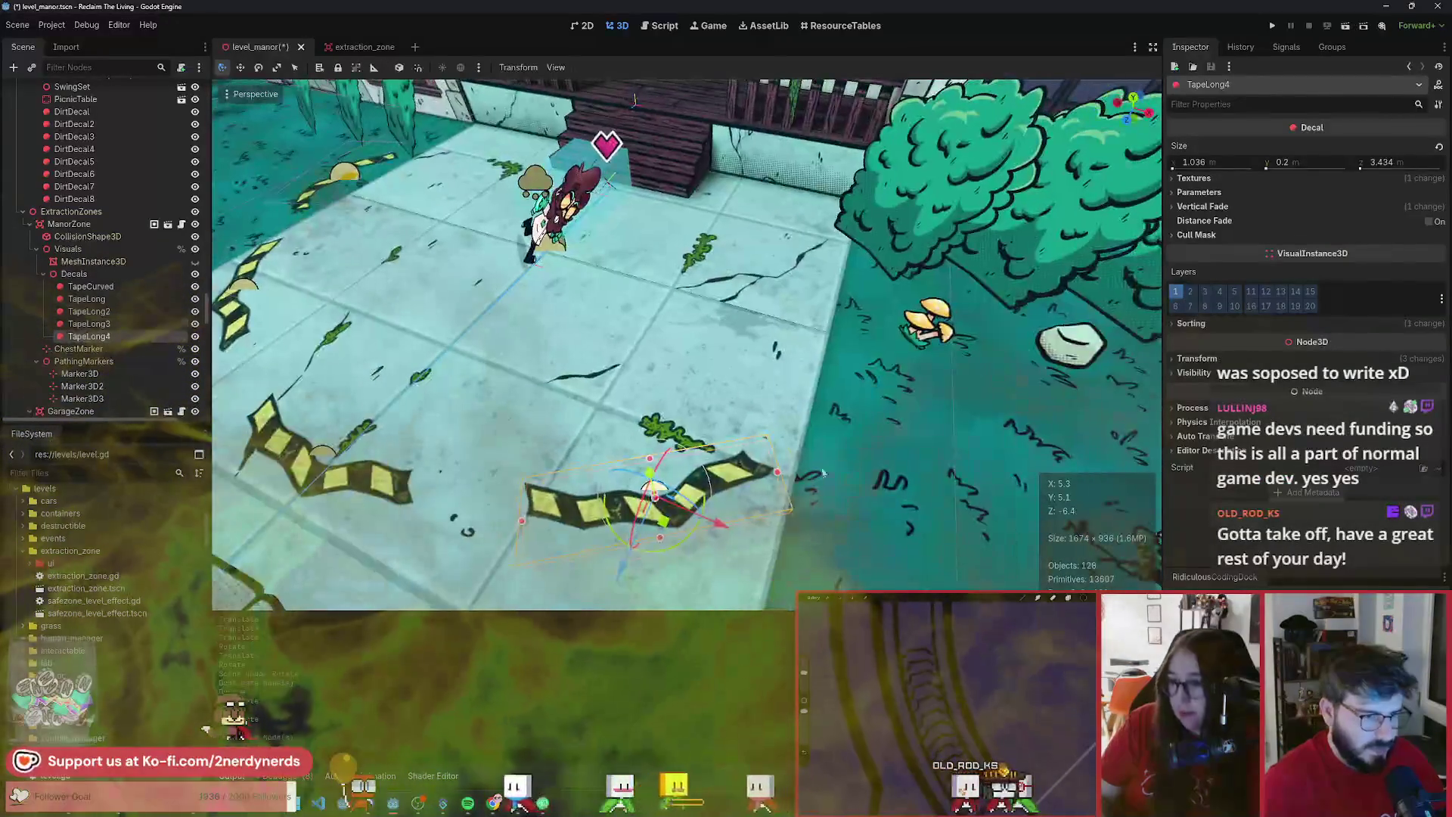
{"action": "mouse_move", "coordinate": [665, 533]}
{"action": "left_mouse_down"}
{"action": "mouse_move", "coordinate": [890, 412]}
{"action": "mouse_move", "coordinate": [943, 412]}
{"action": "left_mouse_up"}
{"action": "scroll", "coordinate": [923, 438], "scroll_direction": "up", "scroll_amount": 3}
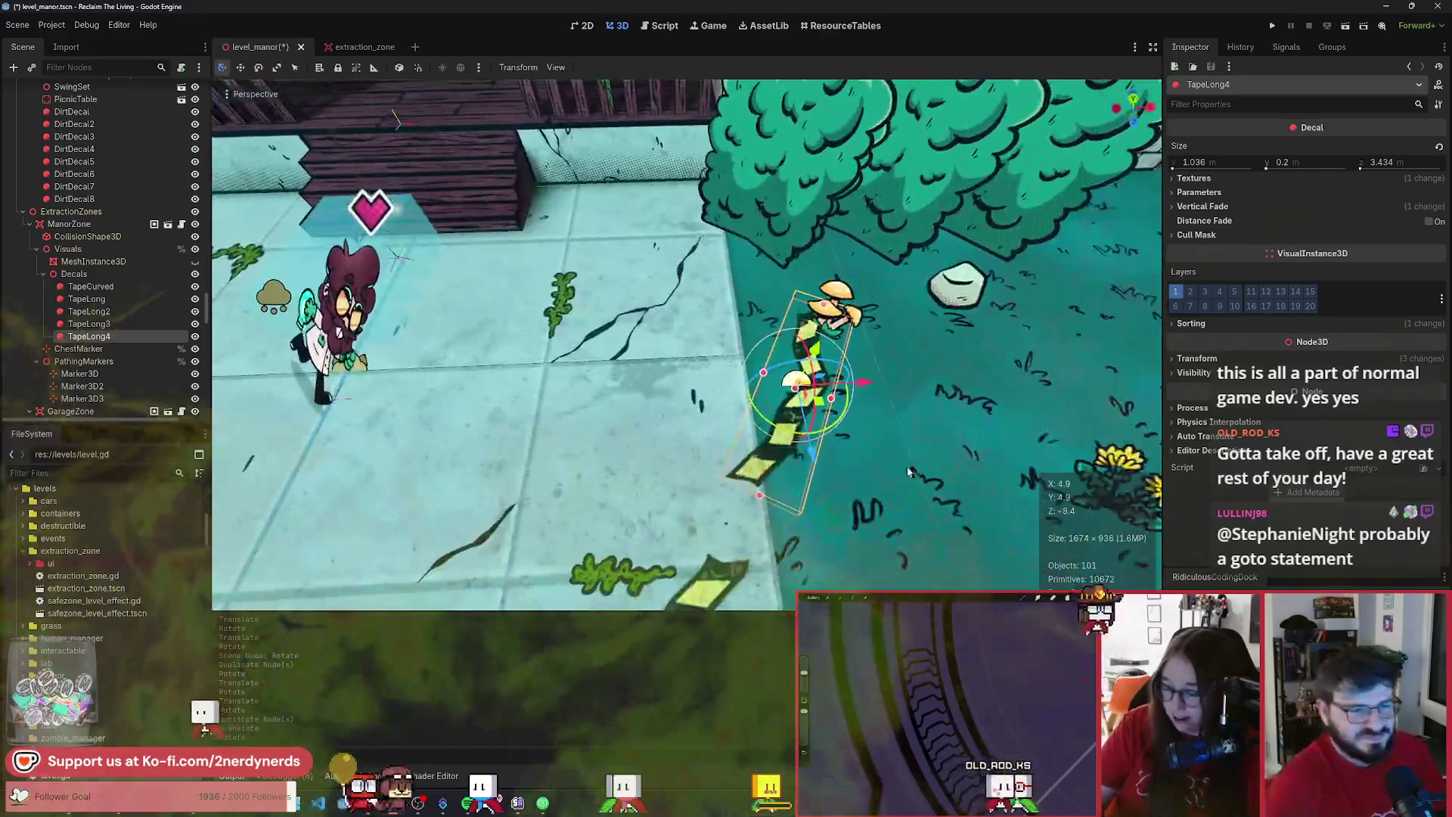
{"action": "left_click_drag", "start_coordinate": [909, 471], "coordinate": [628, 393]}
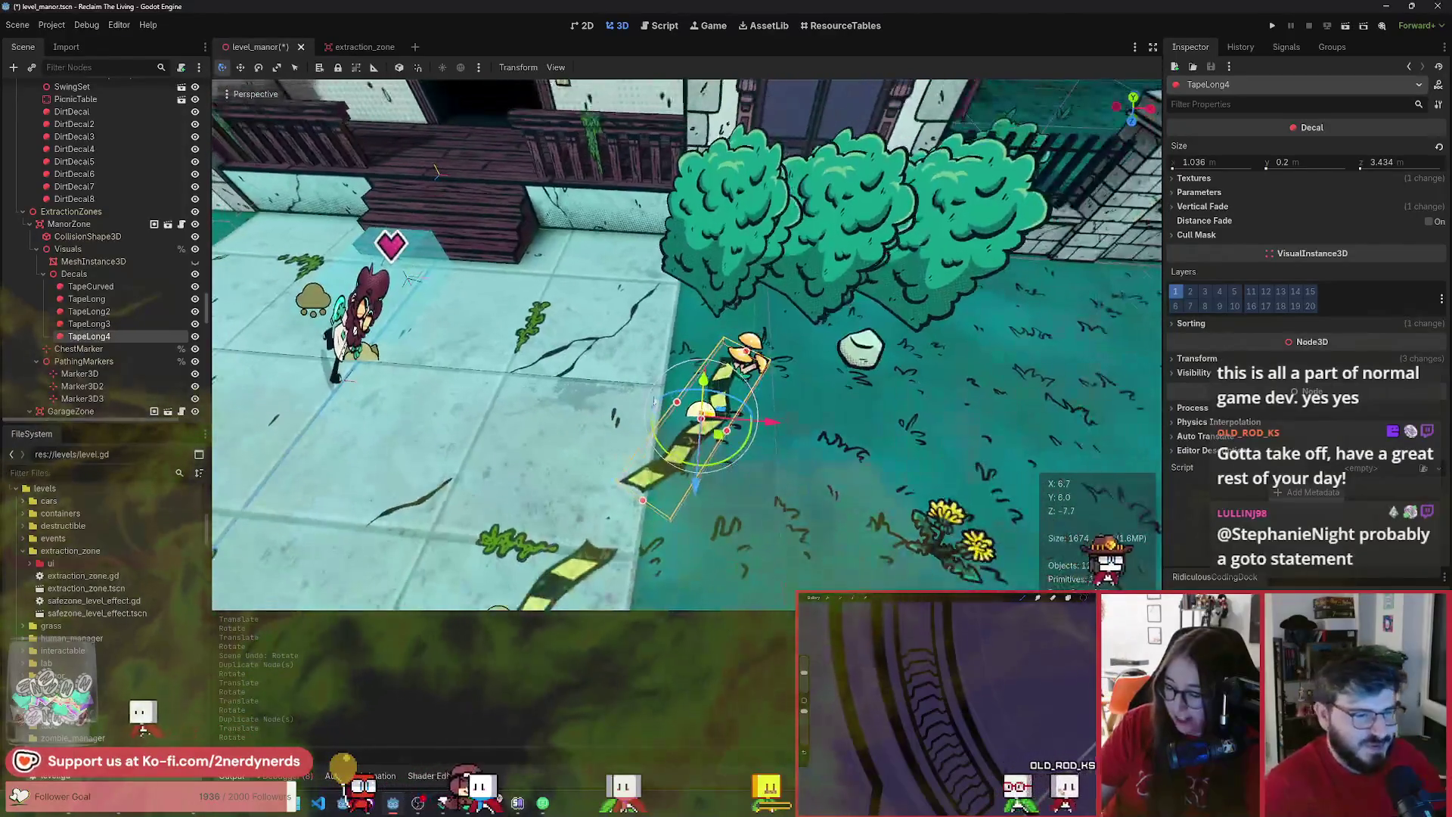
- Duplicate the curved tape as TapeCurved2, rotate it, and place it beside the bushes
{"action": "left_click", "coordinate": [720, 442]}
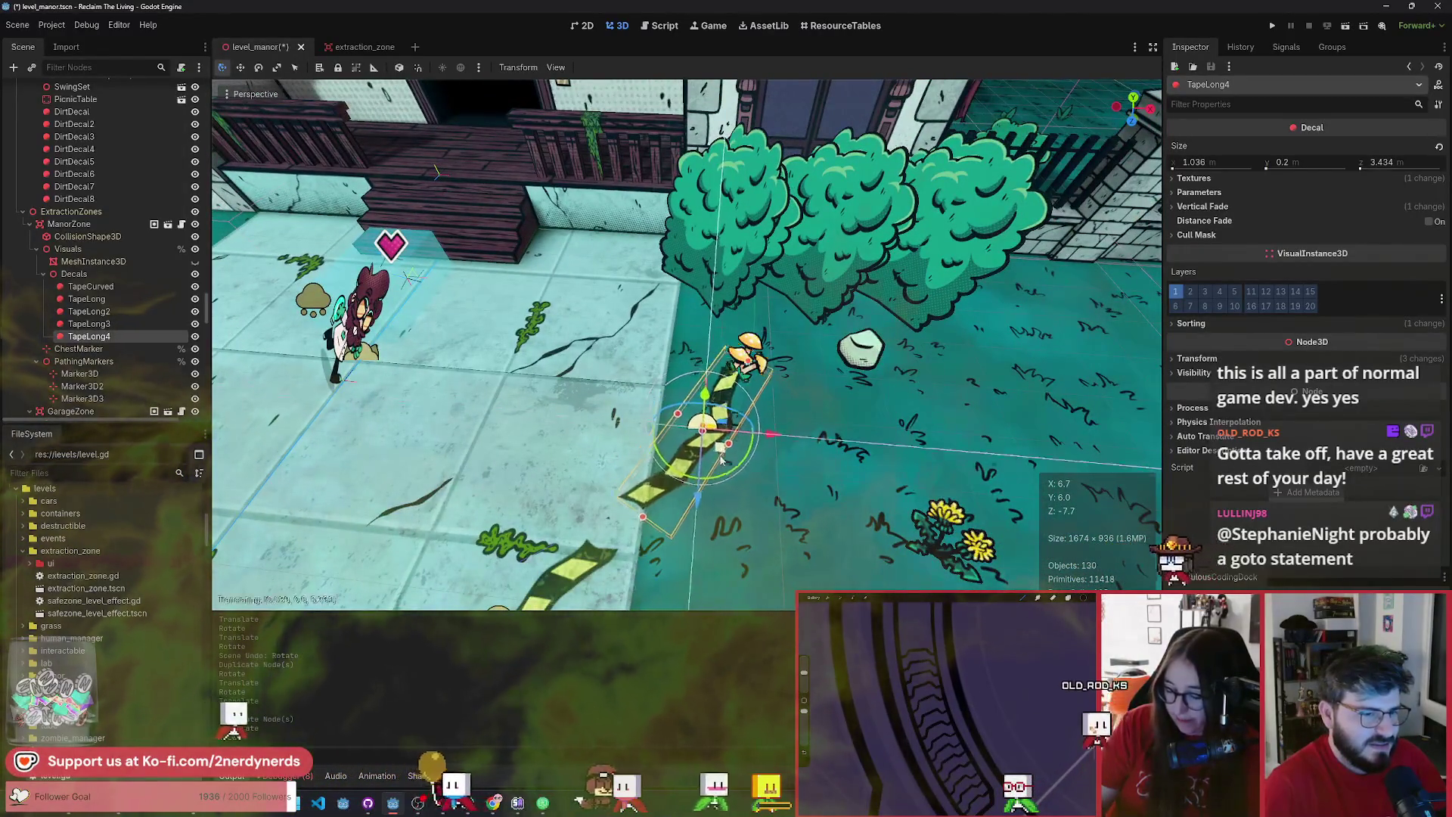
{"action": "key", "text": "ctrl+d"}
{"action": "scroll", "coordinate": [801, 414], "scroll_direction": "down", "scroll_amount": 3}
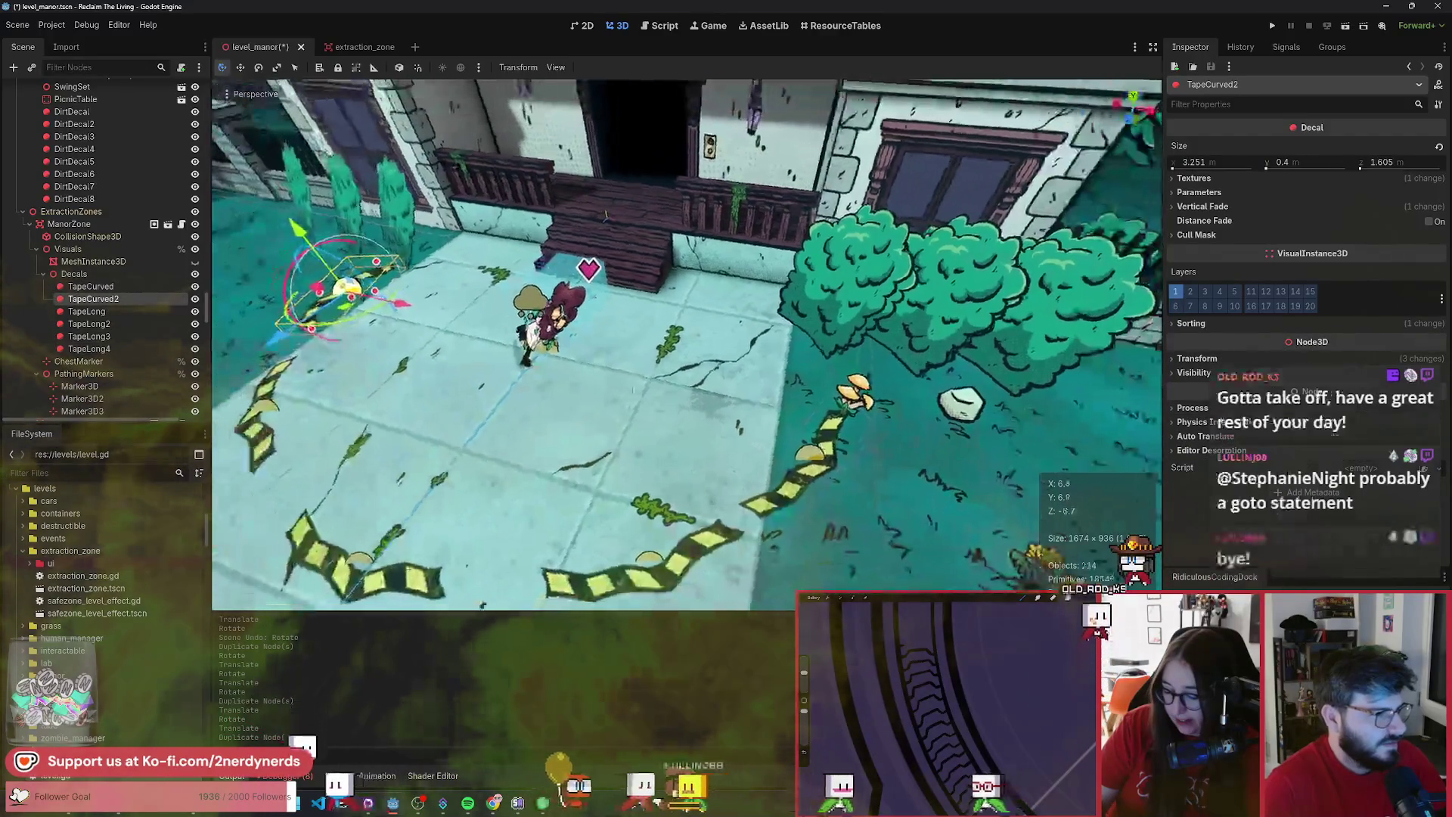
{"action": "left_click_drag", "start_coordinate": [794, 400], "coordinate": [801, 413]}
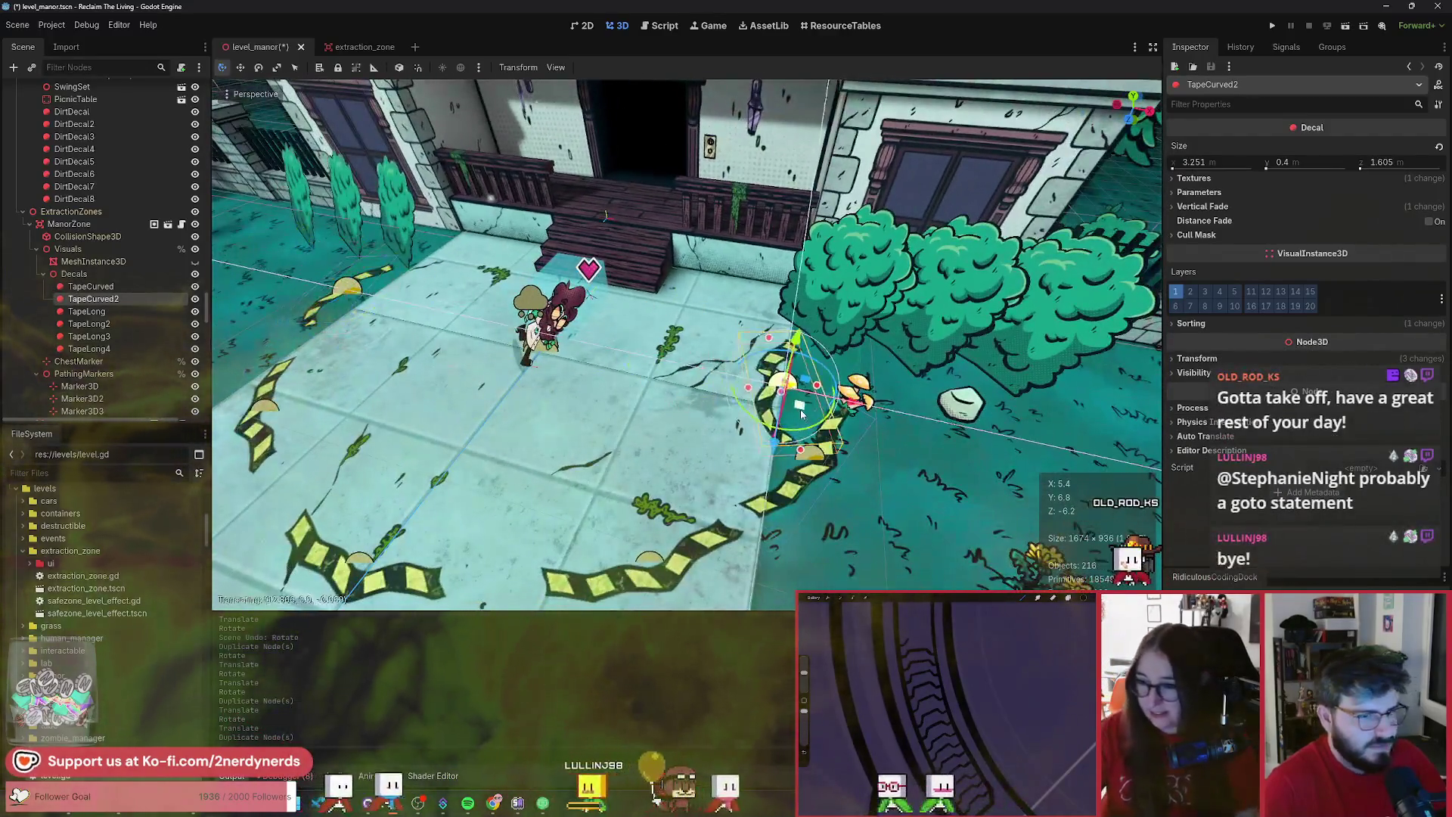
{"action": "left_click", "coordinate": [802, 414]}
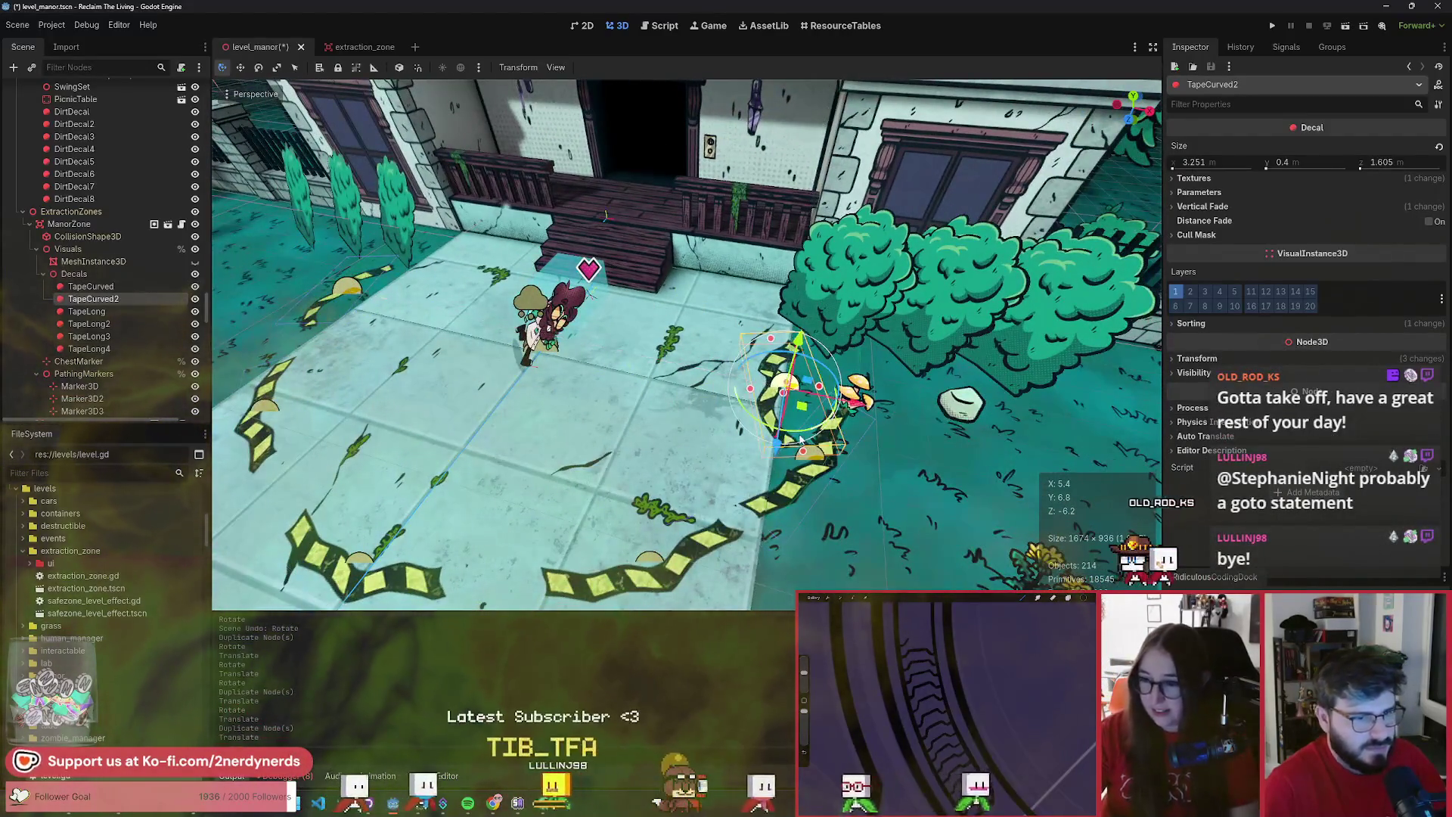
{"action": "key", "text": "r"}
{"action": "left_click", "coordinate": [747, 260]}
{"action": "mouse_move", "coordinate": [806, 412]}
{"action": "left_mouse_down"}
{"action": "mouse_move", "coordinate": [856, 426]}
{"action": "mouse_move", "coordinate": [837, 433]}
{"action": "left_mouse_up"}
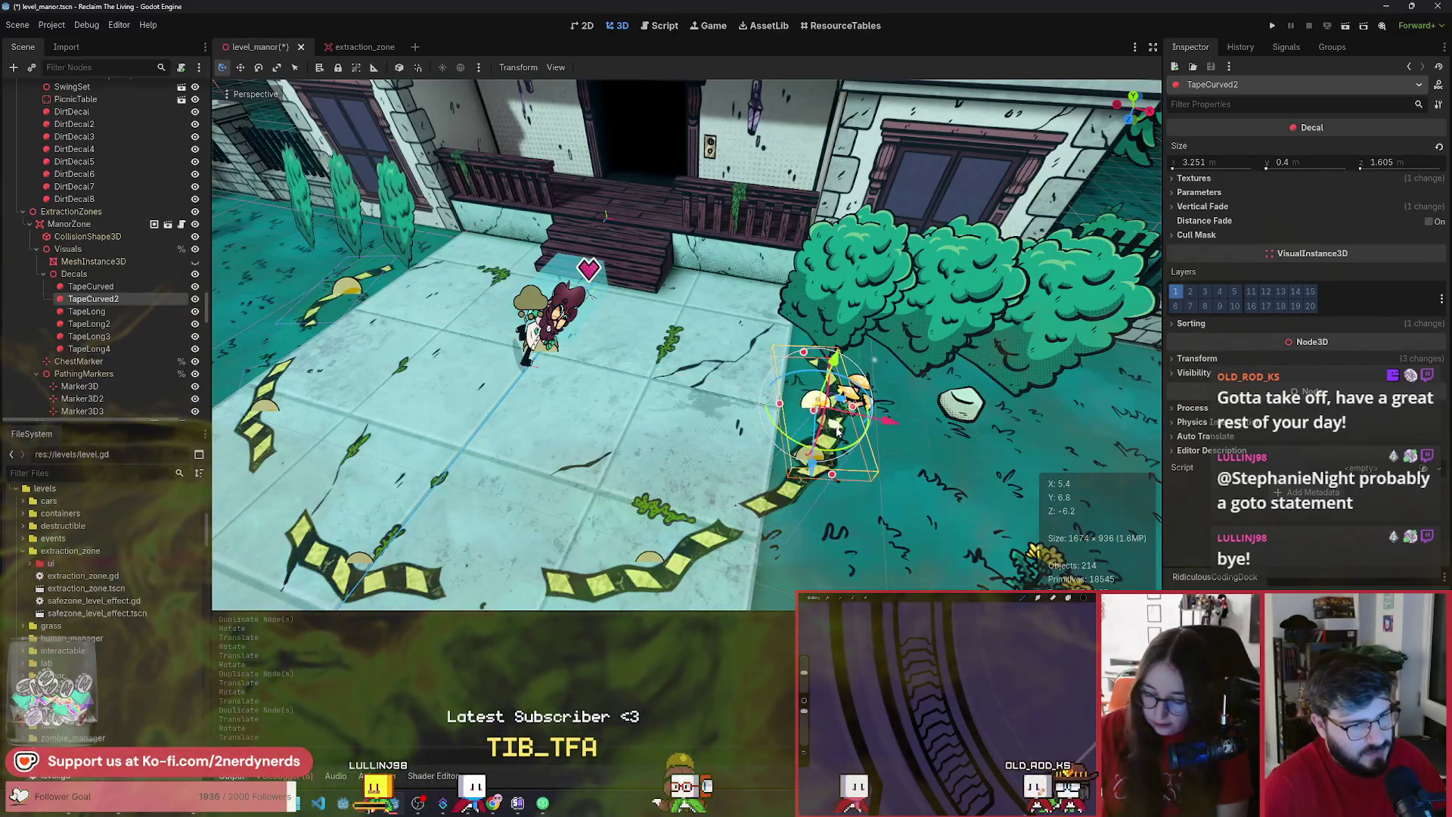
{"action": "key", "text": "w"}
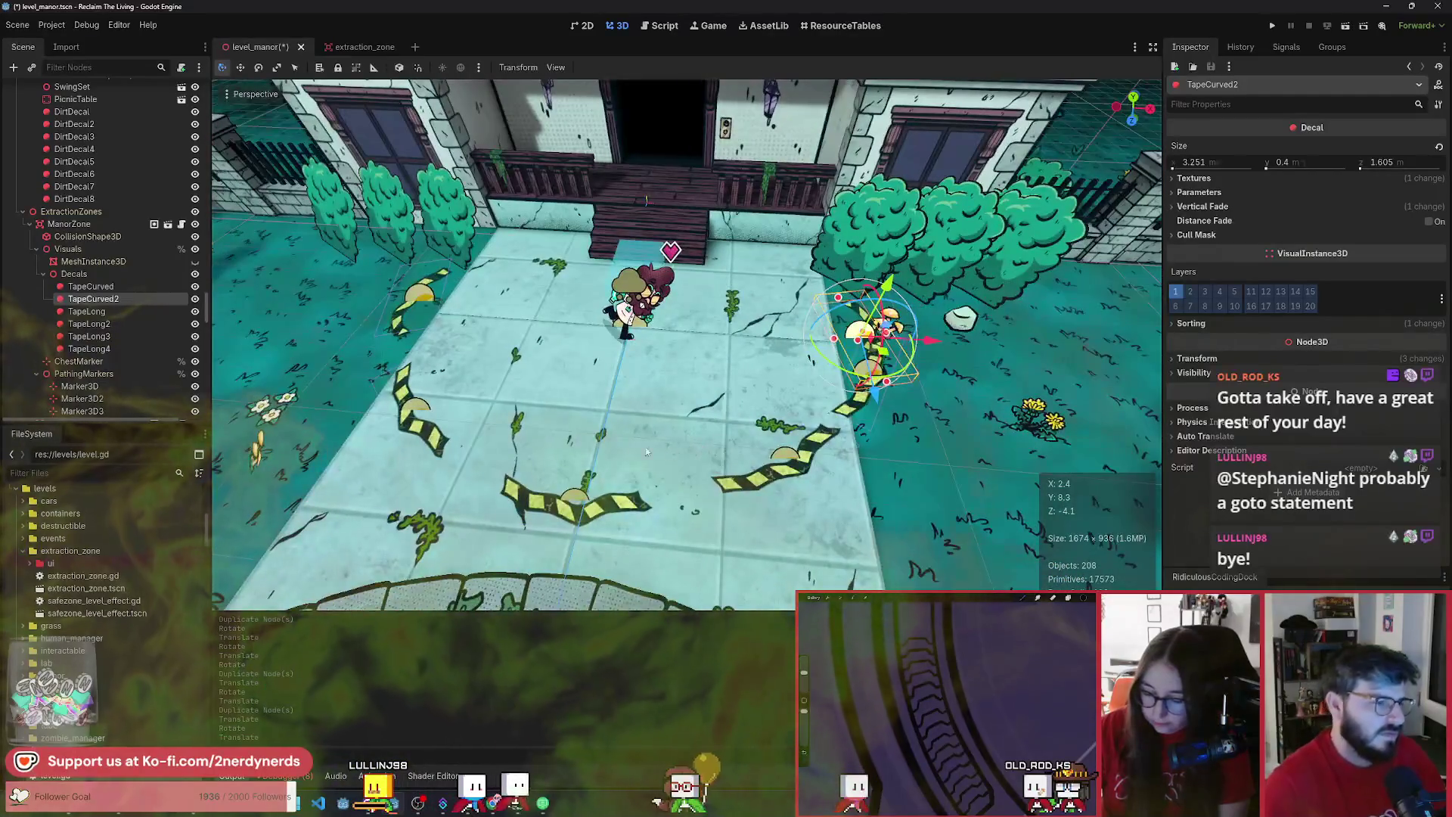
- Move TapeLong2 up and left on the floor
{"action": "left_click", "coordinate": [119, 334]}
{"action": "left_click", "coordinate": [124, 323]}
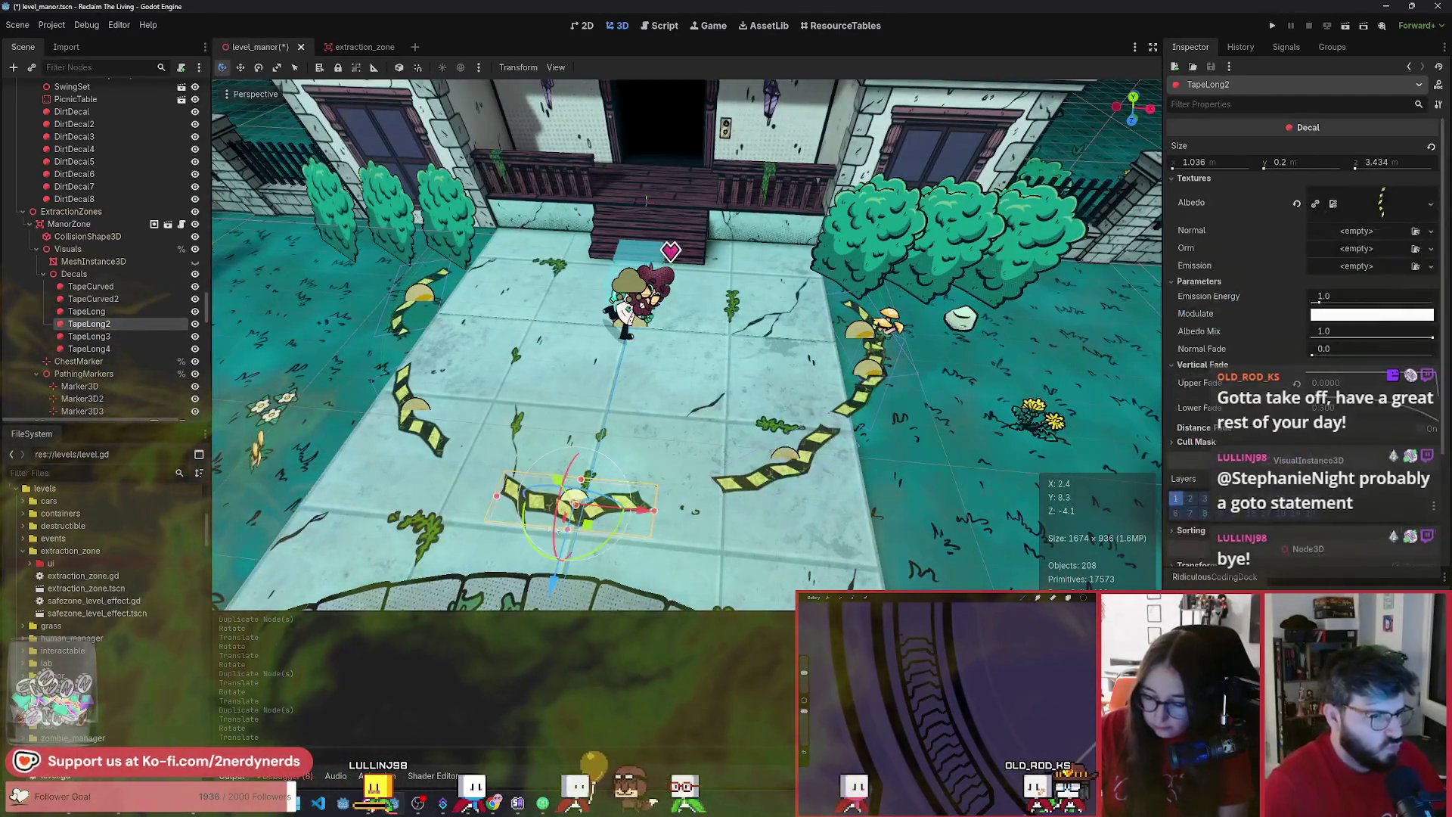
{"action": "mouse_move", "coordinate": [589, 530]}
{"action": "left_mouse_down"}
{"action": "mouse_move", "coordinate": [544, 503]}
{"action": "mouse_move", "coordinate": [551, 535]}
{"action": "left_mouse_up"}
{"action": "scroll", "coordinate": [130, 355], "scroll_direction": "down", "scroll_amount": 5}
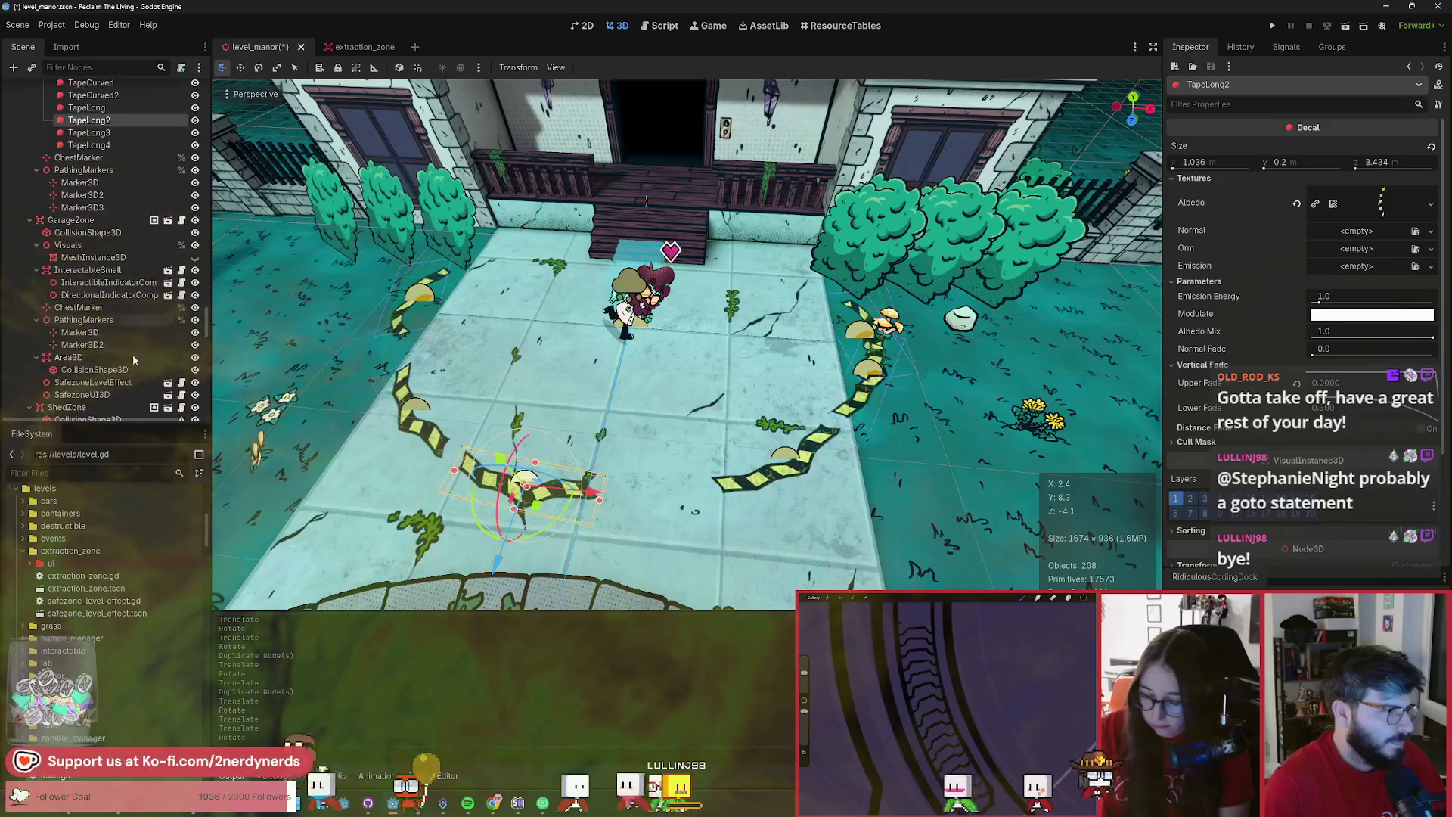
{"action": "scroll", "coordinate": [134, 346], "scroll_direction": "down", "scroll_amount": 3}
{"action": "left_click", "coordinate": [113, 355]}
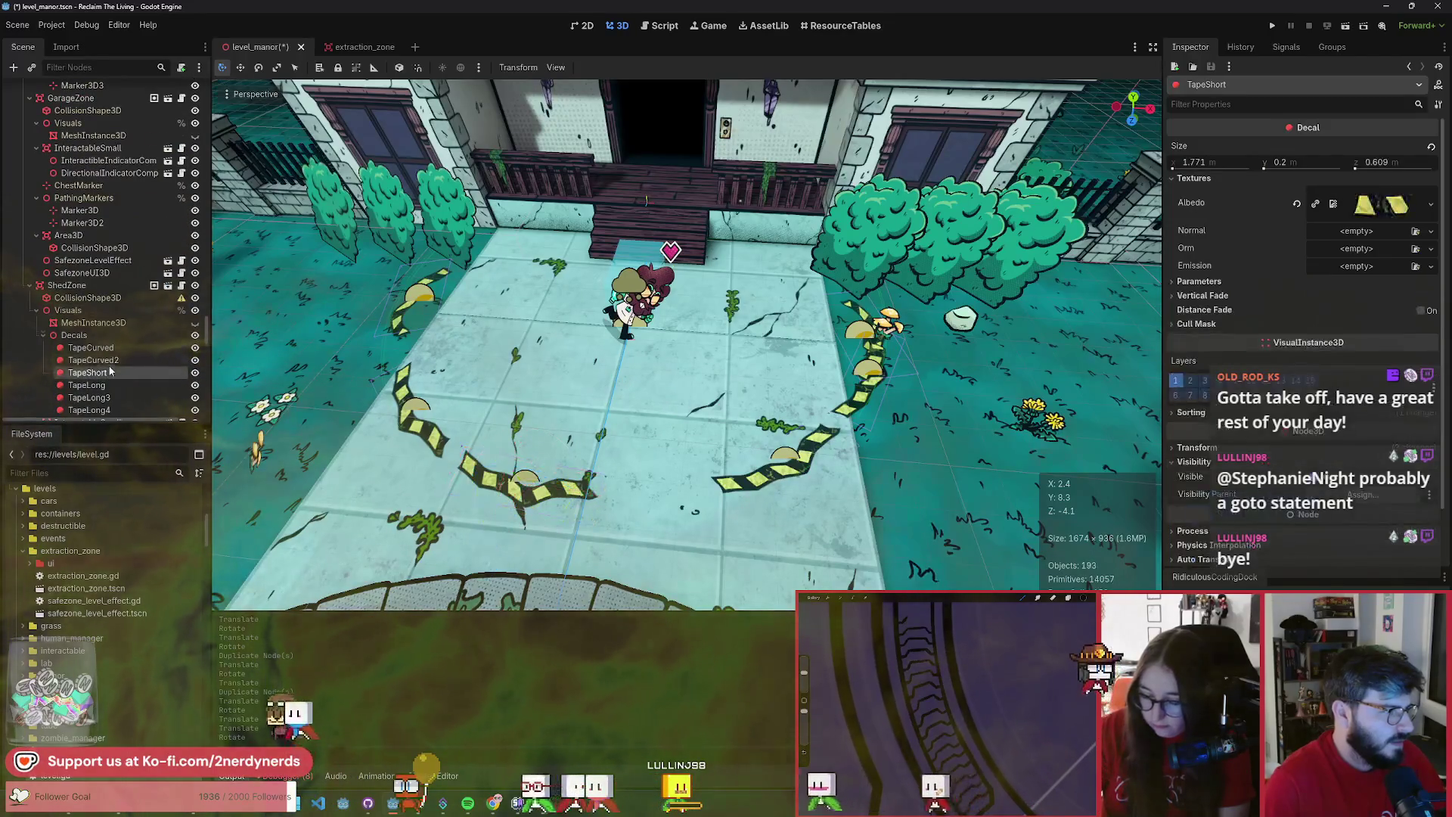
- Paste the shed's TapeShort into manor Decals and resize it to 1.771 × 0.2 × 0.609
{"action": "scroll", "coordinate": [119, 364], "scroll_direction": "up", "scroll_amount": 3}
{"action": "scroll", "coordinate": [119, 363], "scroll_direction": "up", "scroll_amount": 4}
{"action": "left_click", "coordinate": [75, 199]}
{"action": "key", "text": "ctrl+v"}
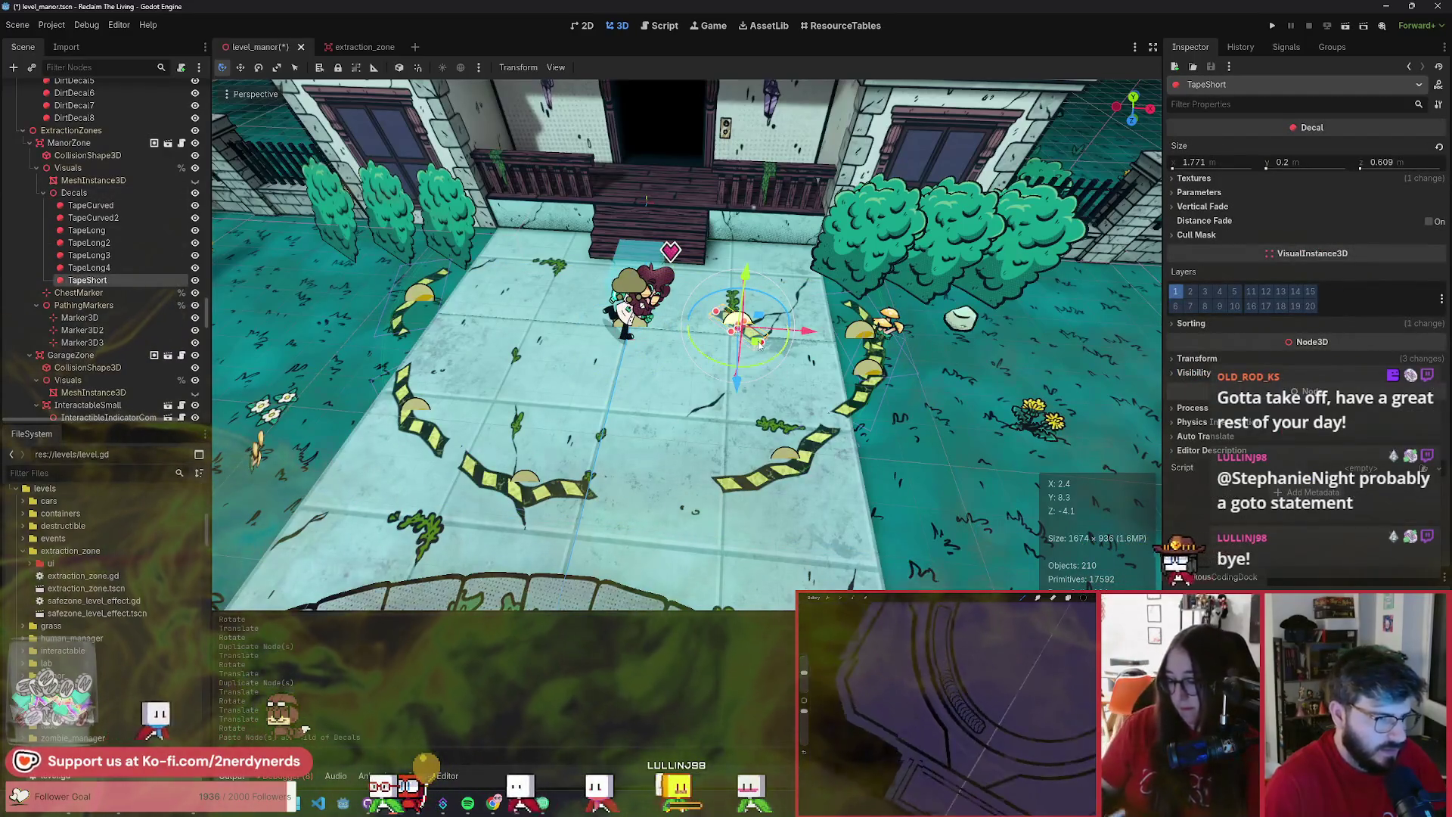
{"action": "mouse_move", "coordinate": [759, 344]}
{"action": "left_mouse_down"}
{"action": "mouse_move", "coordinate": [673, 502]}
{"action": "mouse_move", "coordinate": [734, 516]}
{"action": "left_mouse_up"}
- Set TapeShort's Upper Fade to 0.0001, rotate it about 178°, and delete TapeLong4
{"action": "left_click", "coordinate": [1202, 205]}
{"action": "left_click_drag", "start_coordinate": [1384, 224], "coordinate": [1419, 223]}
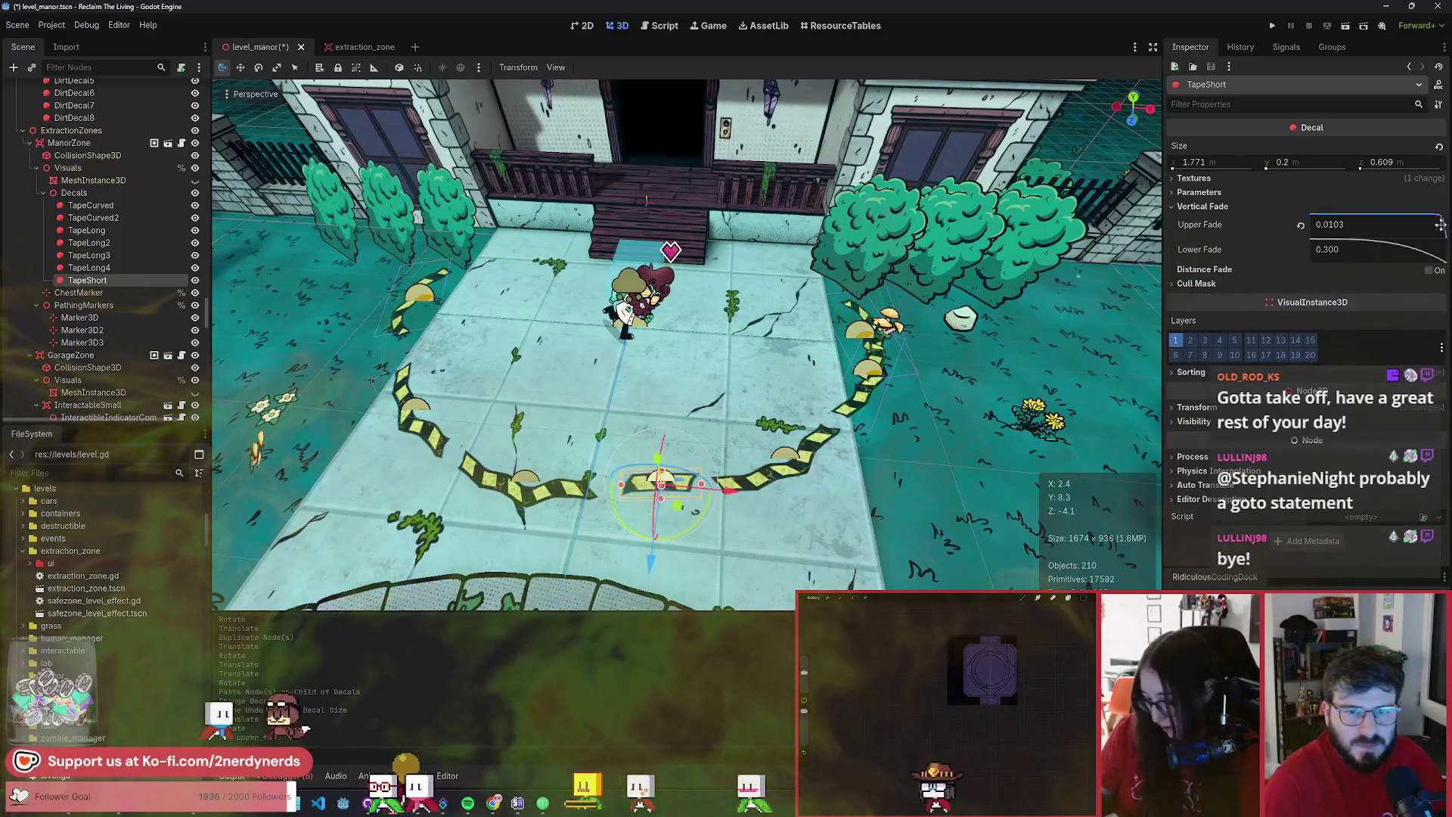
{"action": "mouse_move", "coordinate": [679, 527]}
{"action": "left_mouse_down"}
{"action": "mouse_move", "coordinate": [740, 492]}
{"action": "mouse_move", "coordinate": [601, 352]}
{"action": "mouse_move", "coordinate": [627, 361]}
{"action": "left_mouse_up"}
{"action": "key", "text": "g"}
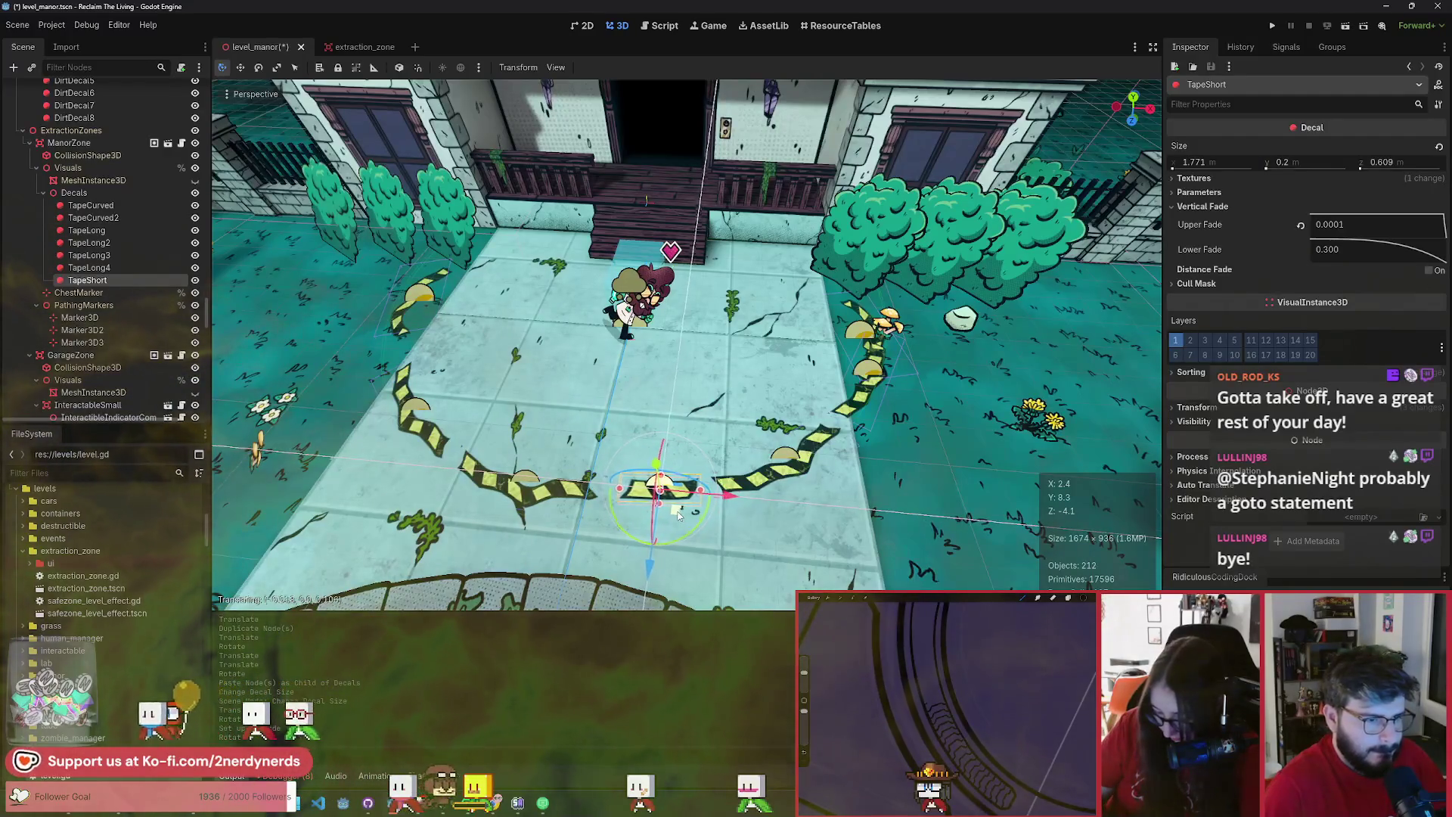
{"action": "left_click_drag", "start_coordinate": [685, 510], "coordinate": [243, 311]}
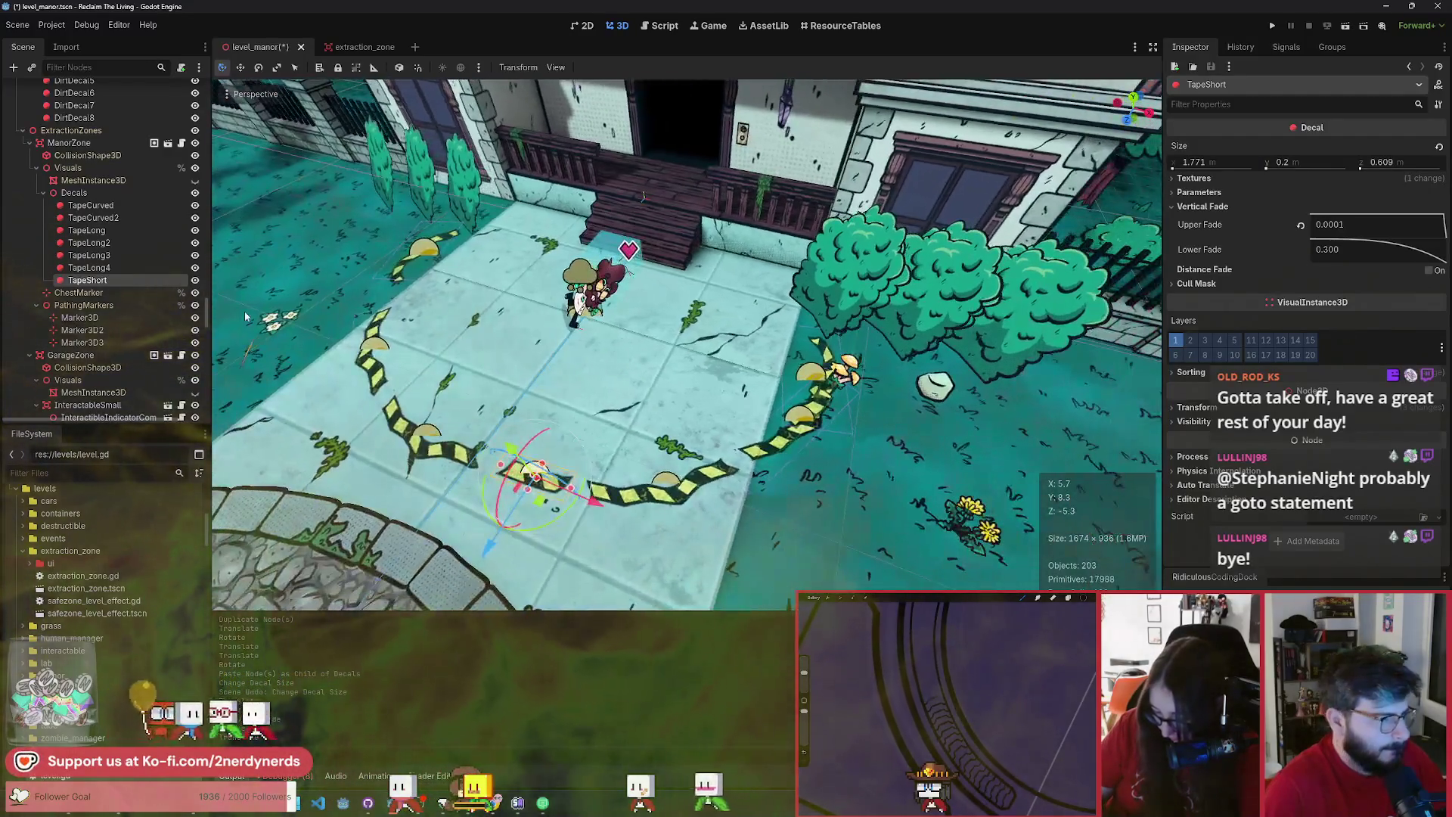
{"action": "left_click", "coordinate": [124, 266]}
{"action": "key", "text": "Delete"}
- Confirm TapeLong4's deletion and duplicate TapeShort as TapeShort2 near the bushes
{"action": "key", "text": "Return"}
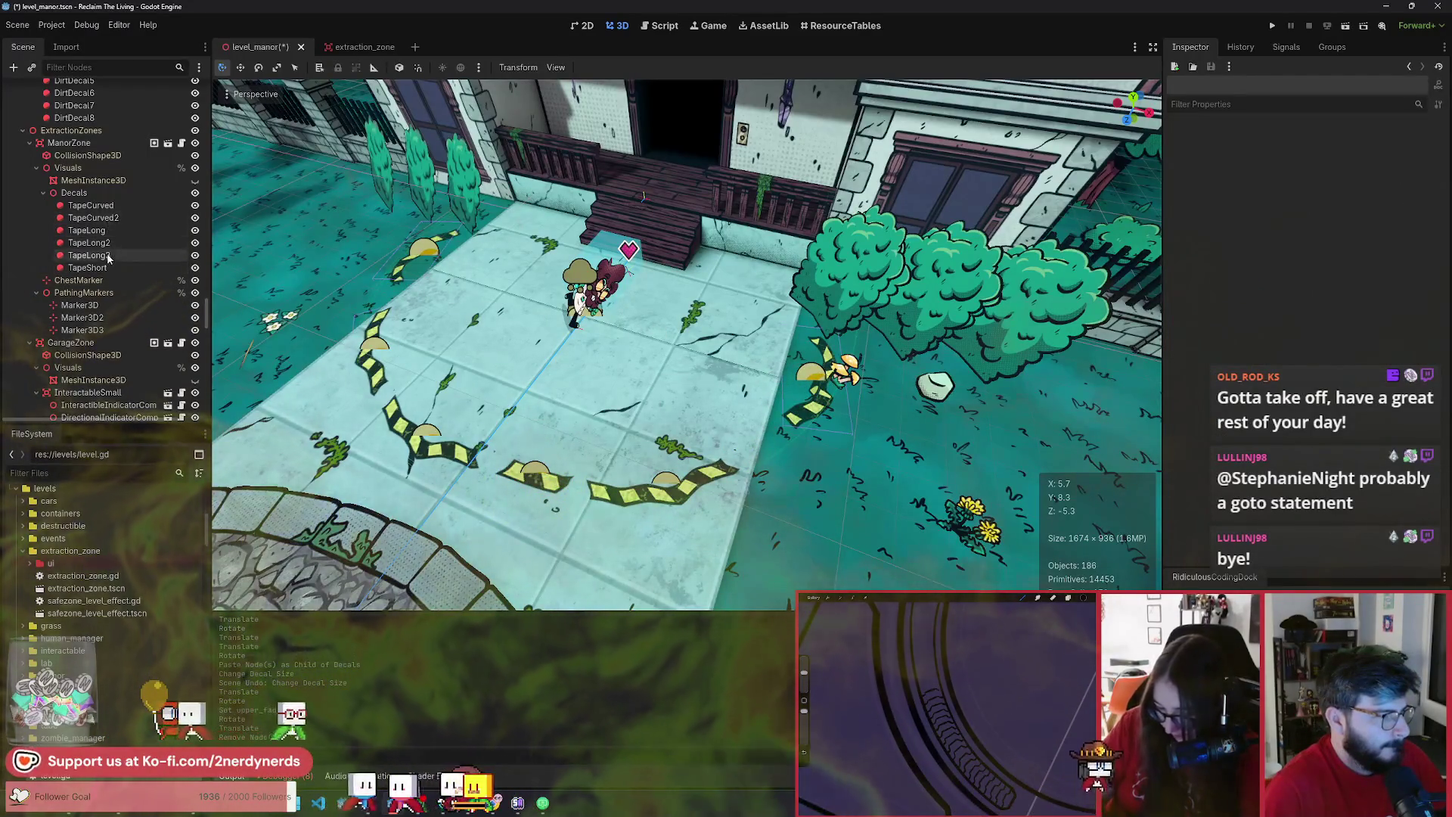
{"action": "left_click", "coordinate": [87, 268]}
{"action": "key", "text": "ctrl+d"}
{"action": "key", "text": "g"}
{"action": "left_click", "coordinate": [832, 476]}
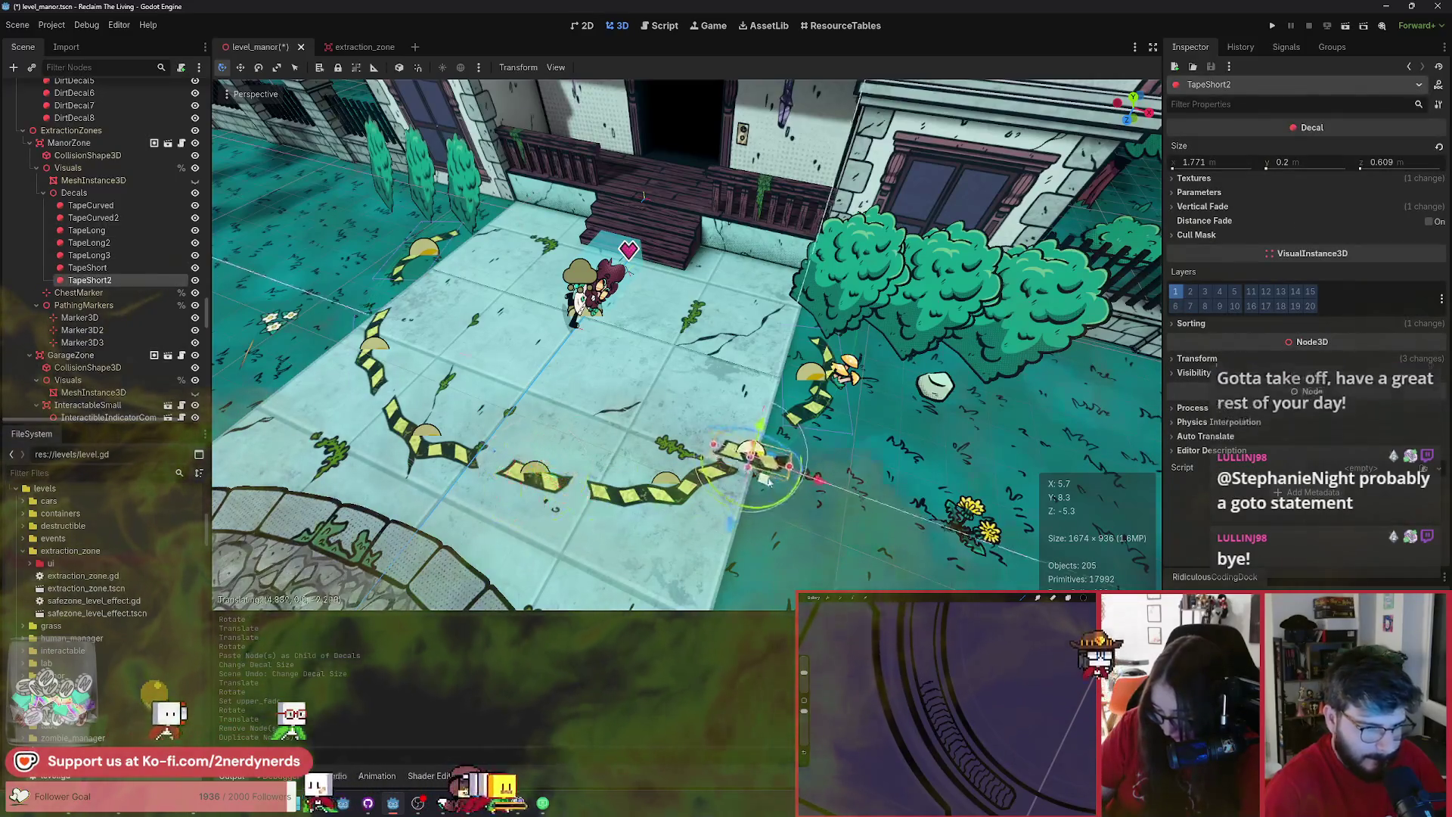
- Rotate and move TapeShort2 into line with the curved tape
{"action": "key", "text": "r"}
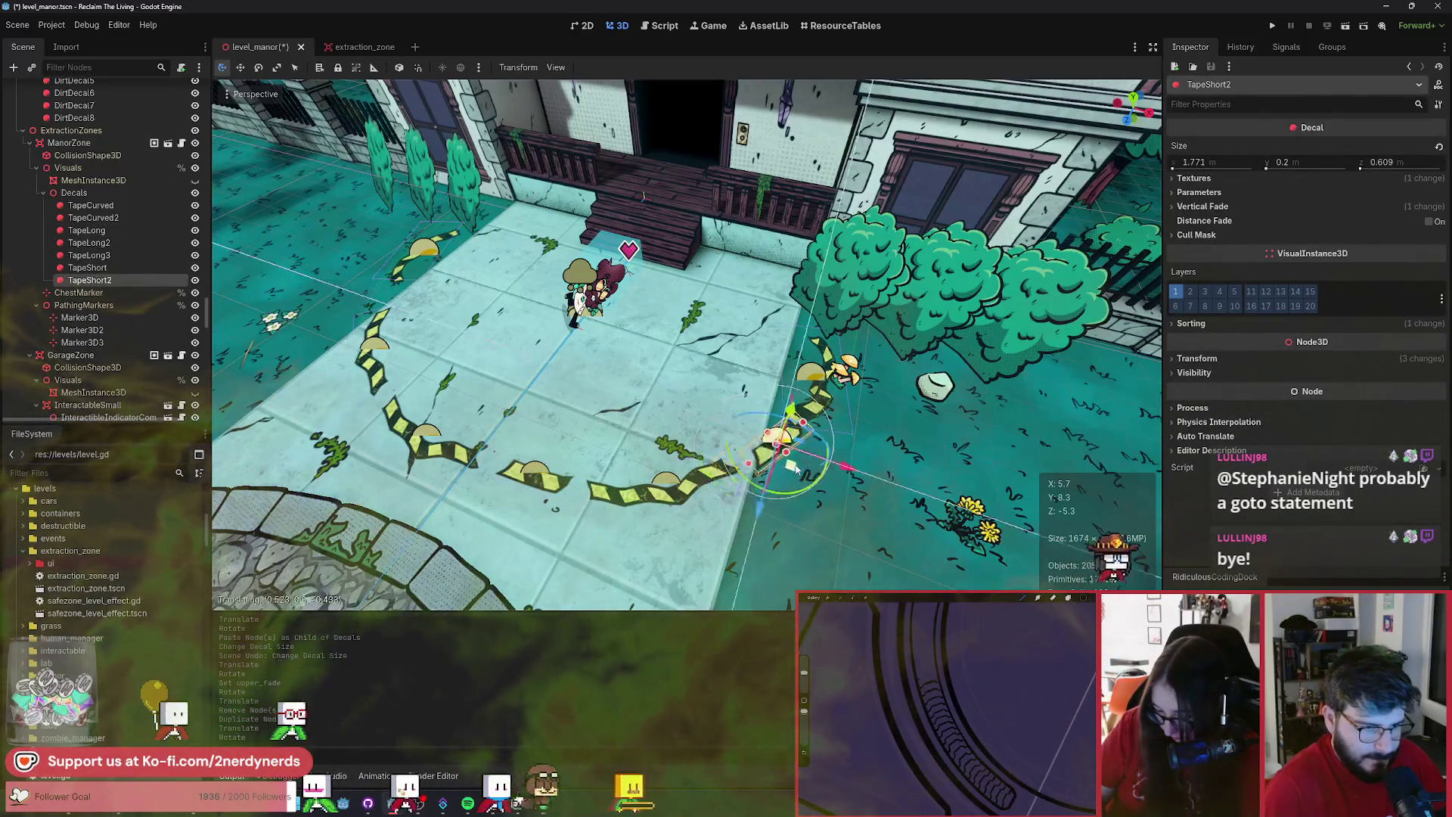
{"action": "left_click", "coordinate": [813, 487]}
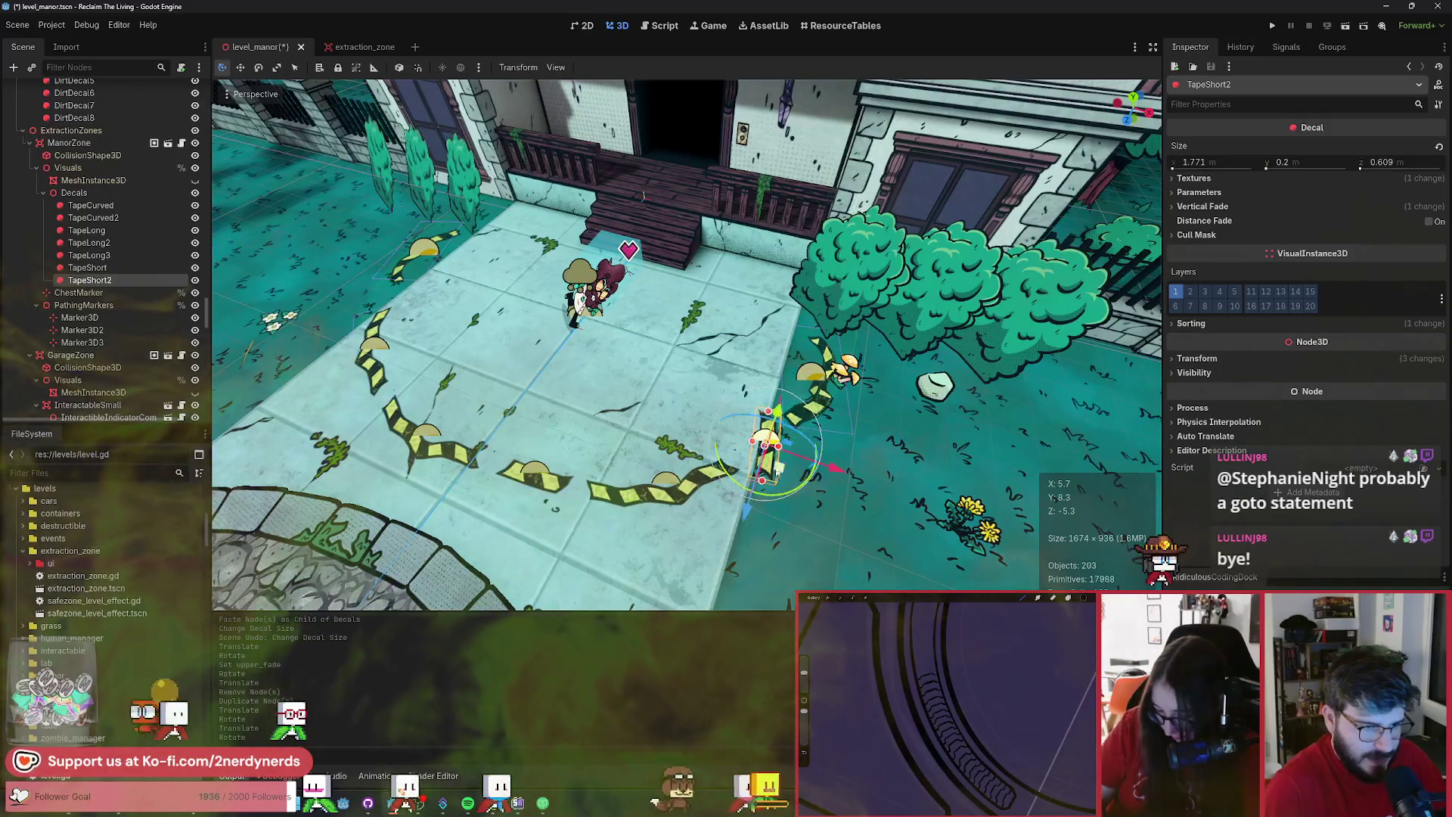
{"action": "key", "text": "g"}
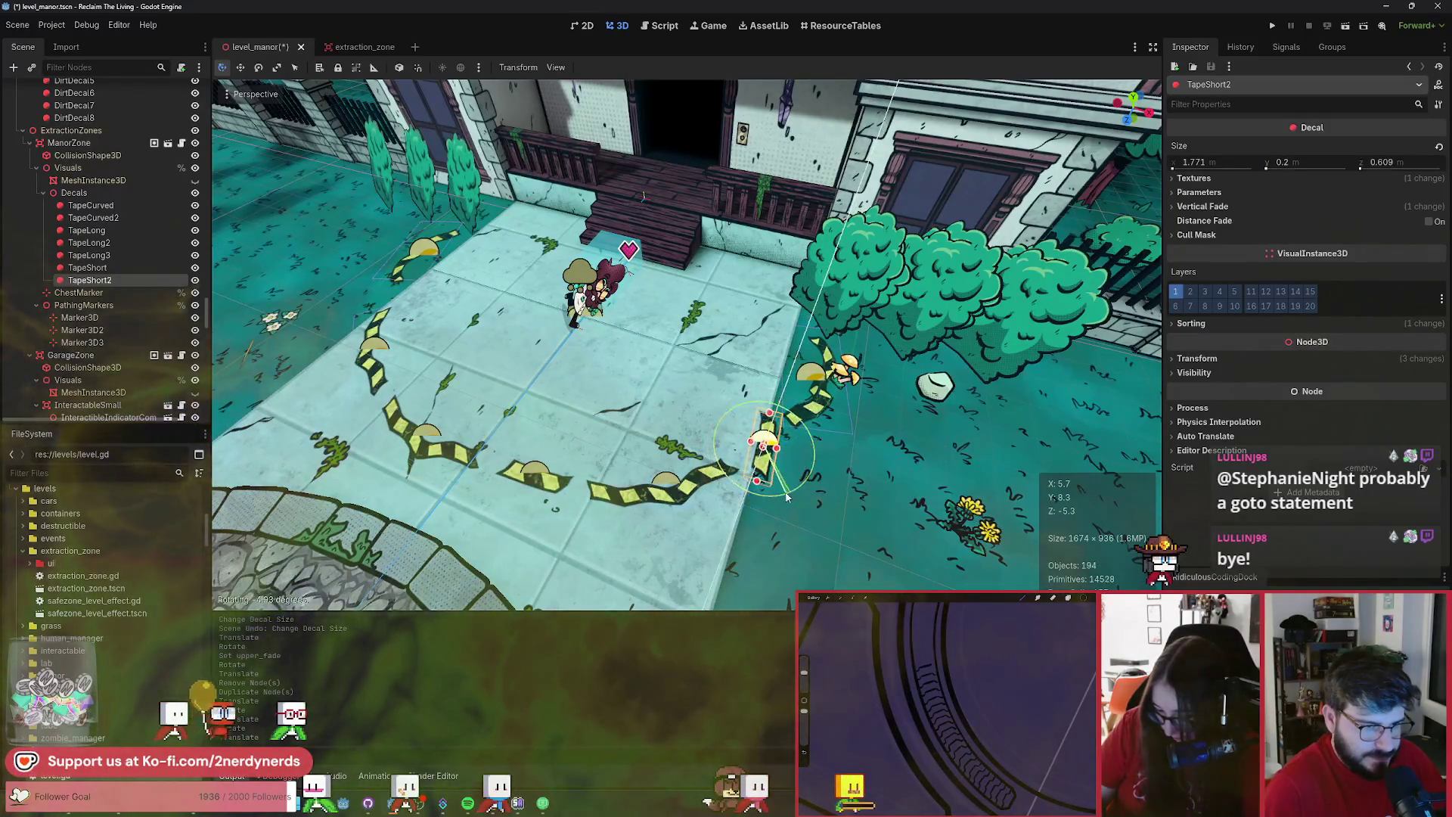
{"action": "left_click", "coordinate": [779, 474]}
{"action": "scroll", "coordinate": [778, 469], "scroll_direction": "up", "scroll_amount": 6}
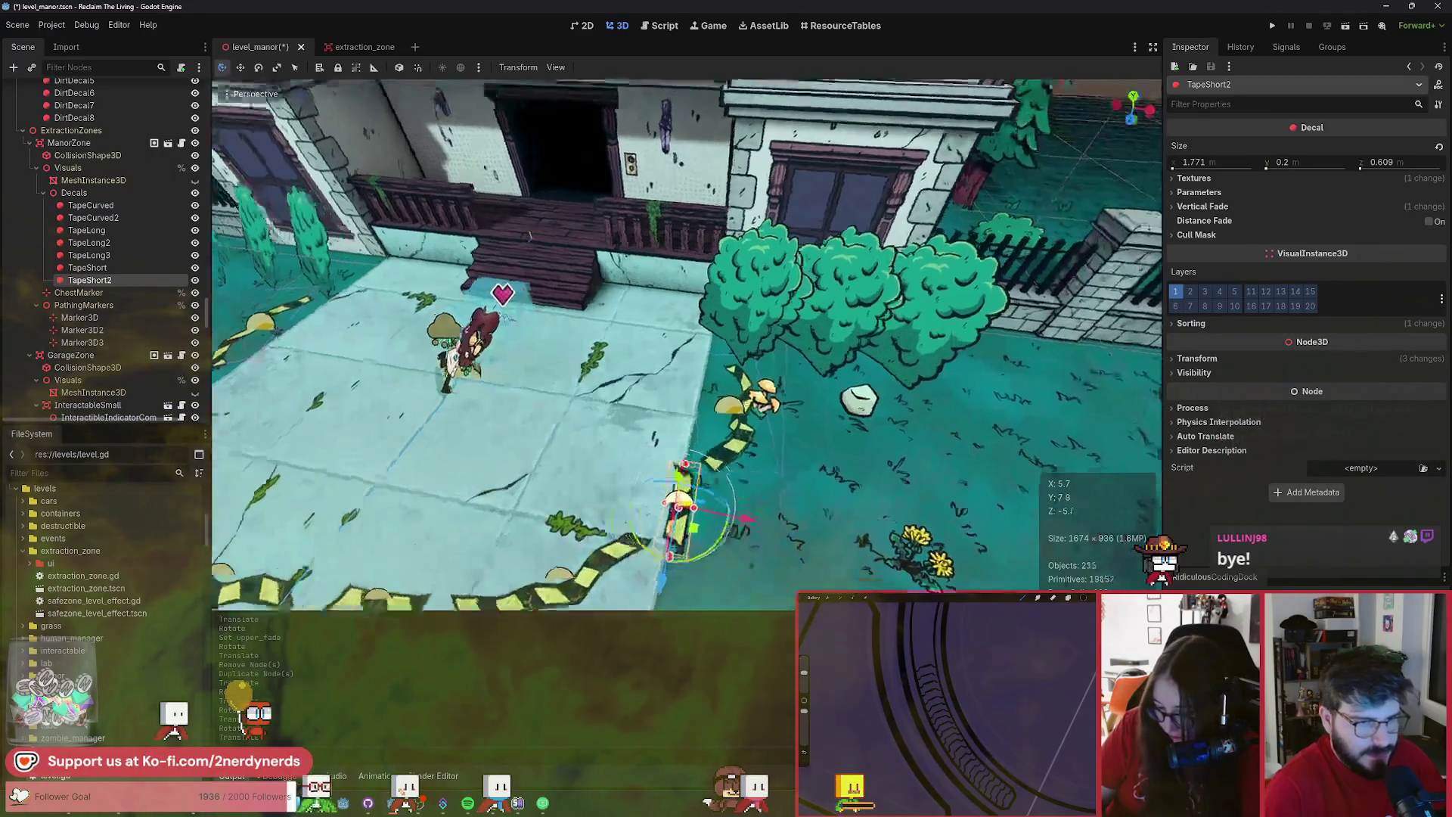
{"action": "left_click", "coordinate": [738, 417]}
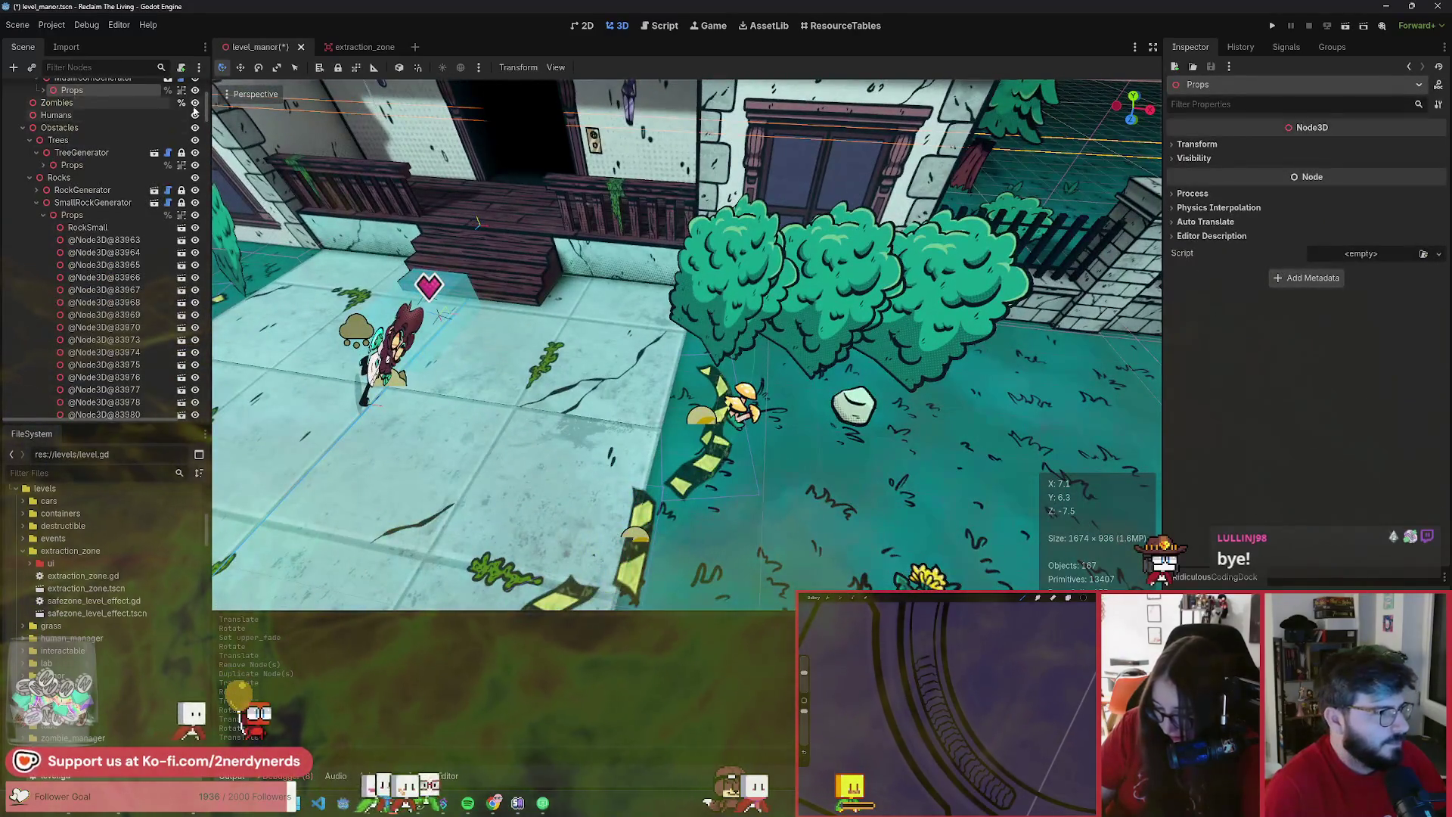
- Shift the mushroom prop toward the bushes and move TapeShort2 down-right to join the curve
{"action": "left_click", "coordinate": [739, 421]}
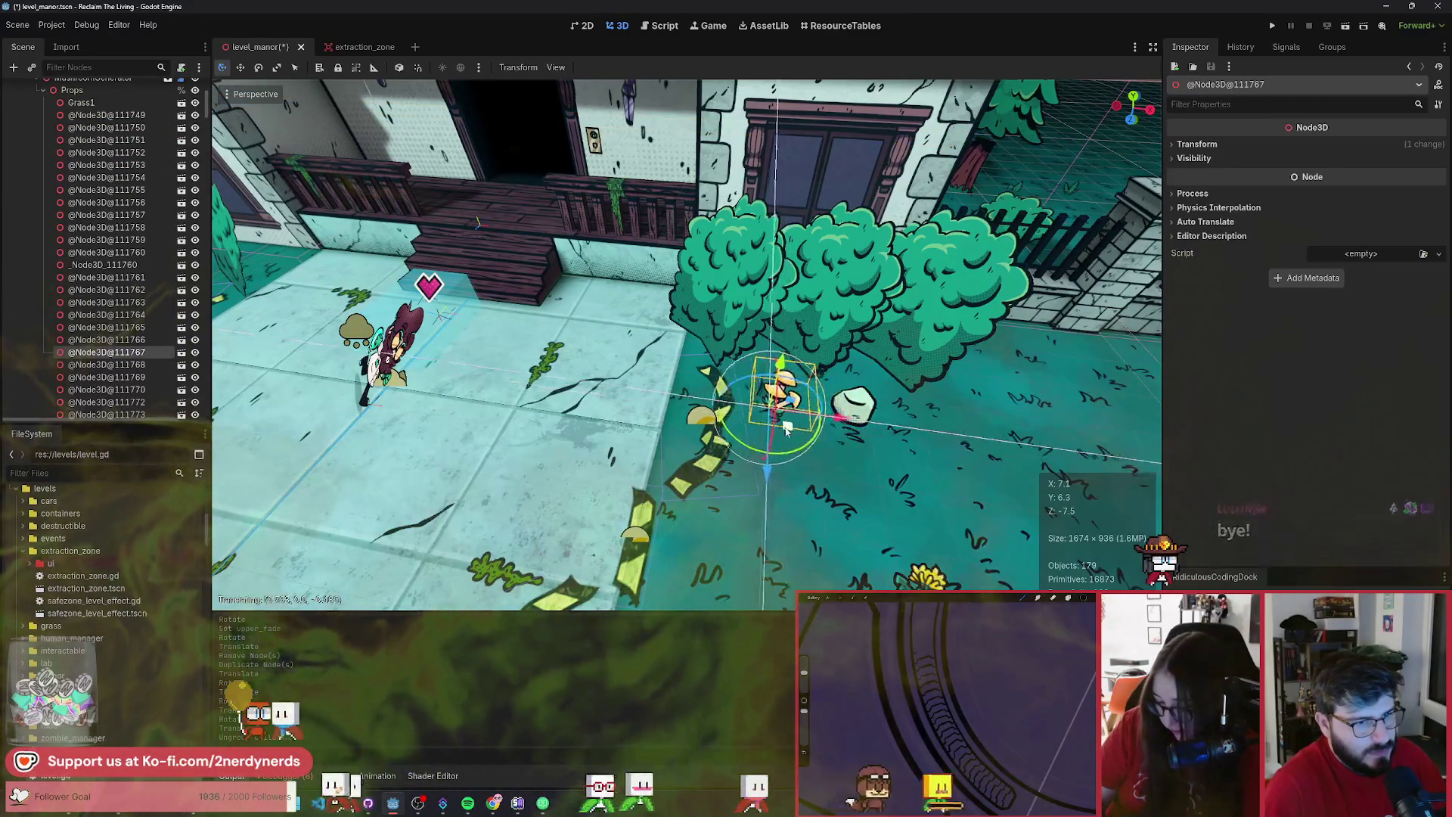
{"action": "left_click", "coordinate": [786, 429]}
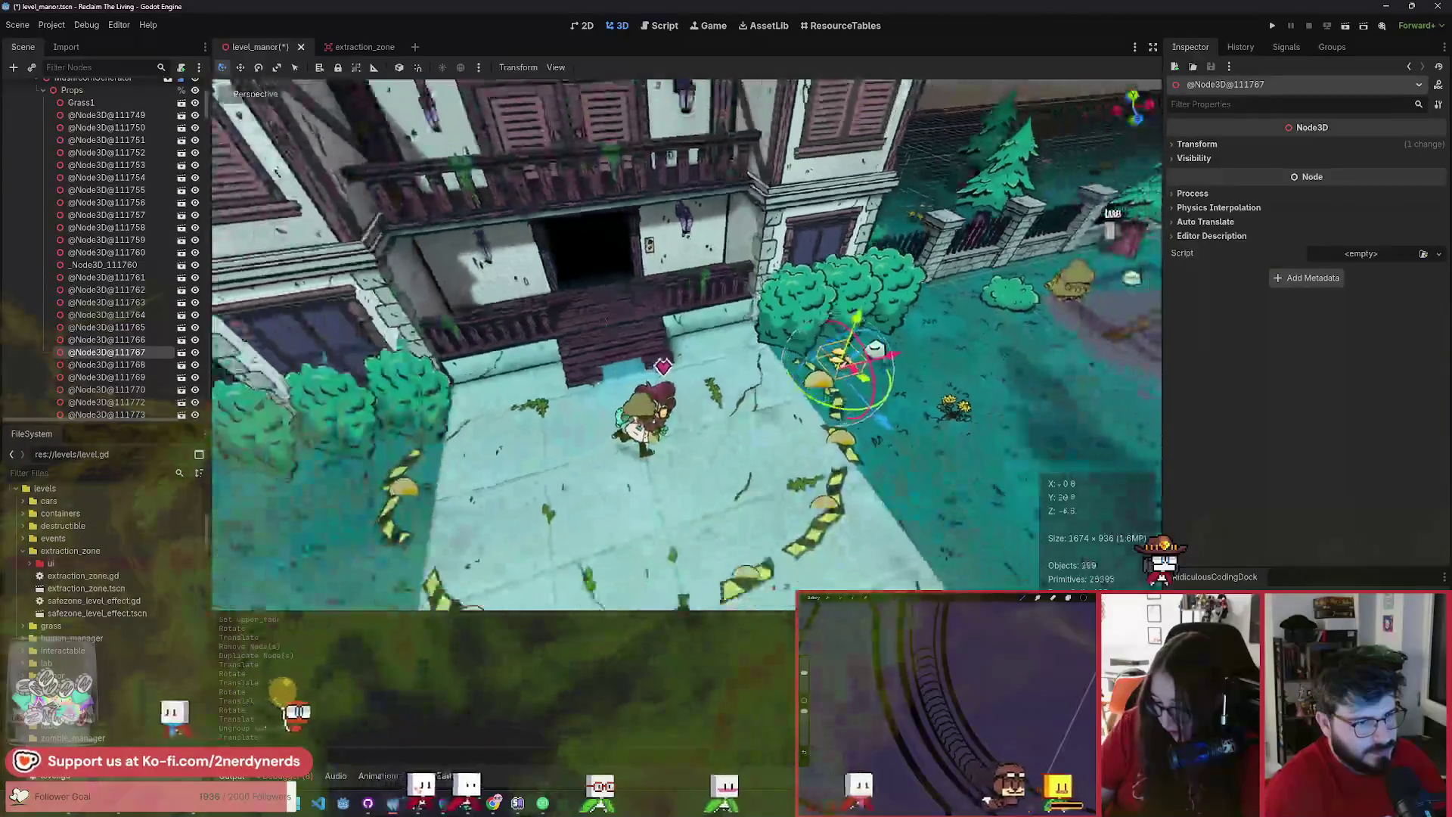
{"action": "scroll", "coordinate": [673, 471], "scroll_direction": "up", "scroll_amount": 5}
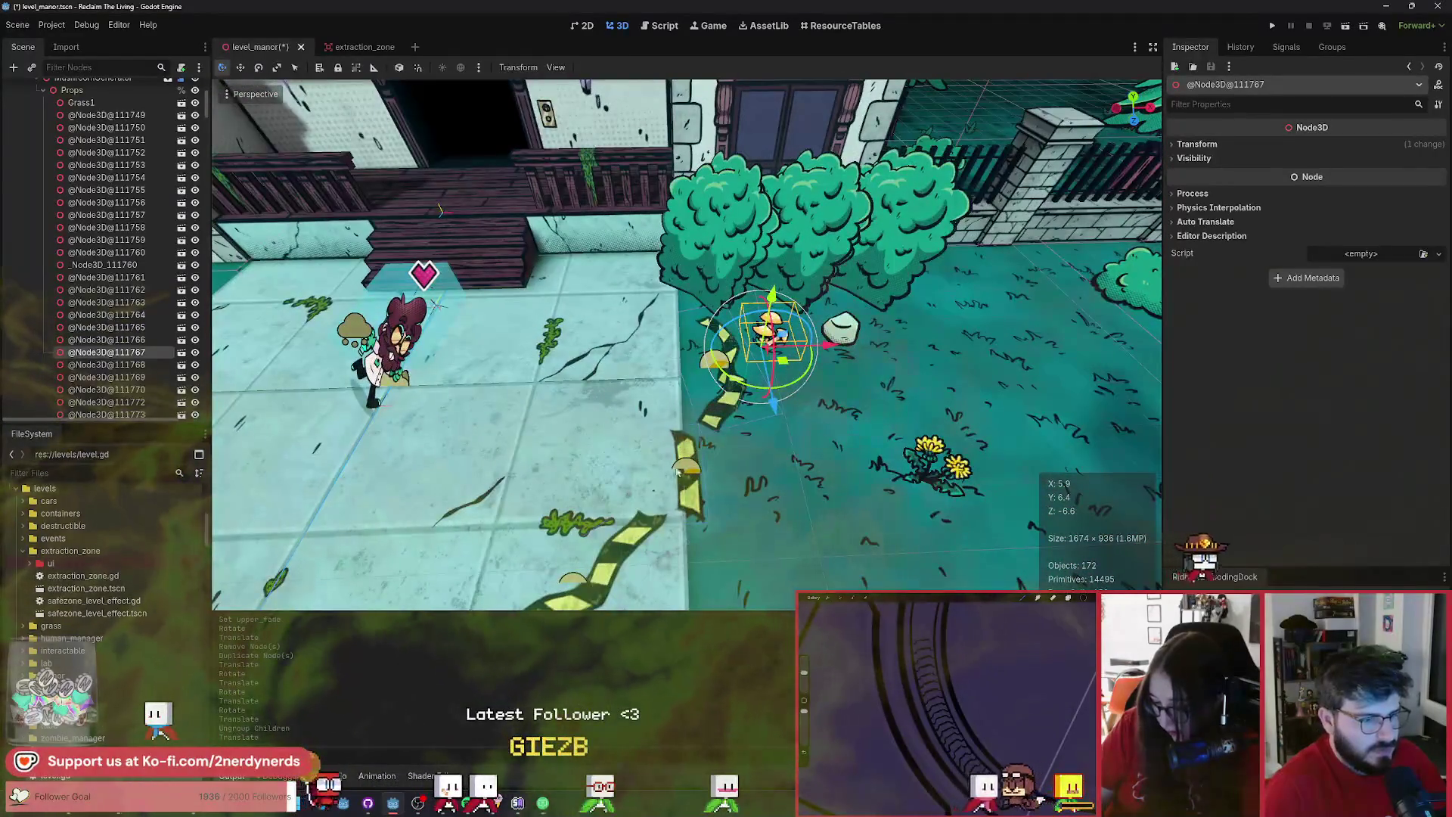
{"action": "left_click", "coordinate": [685, 472]}
{"action": "mouse_move", "coordinate": [710, 496]}
{"action": "left_mouse_down"}
{"action": "mouse_move", "coordinate": [726, 540]}
{"action": "mouse_move", "coordinate": [722, 507]}
{"action": "left_mouse_up"}
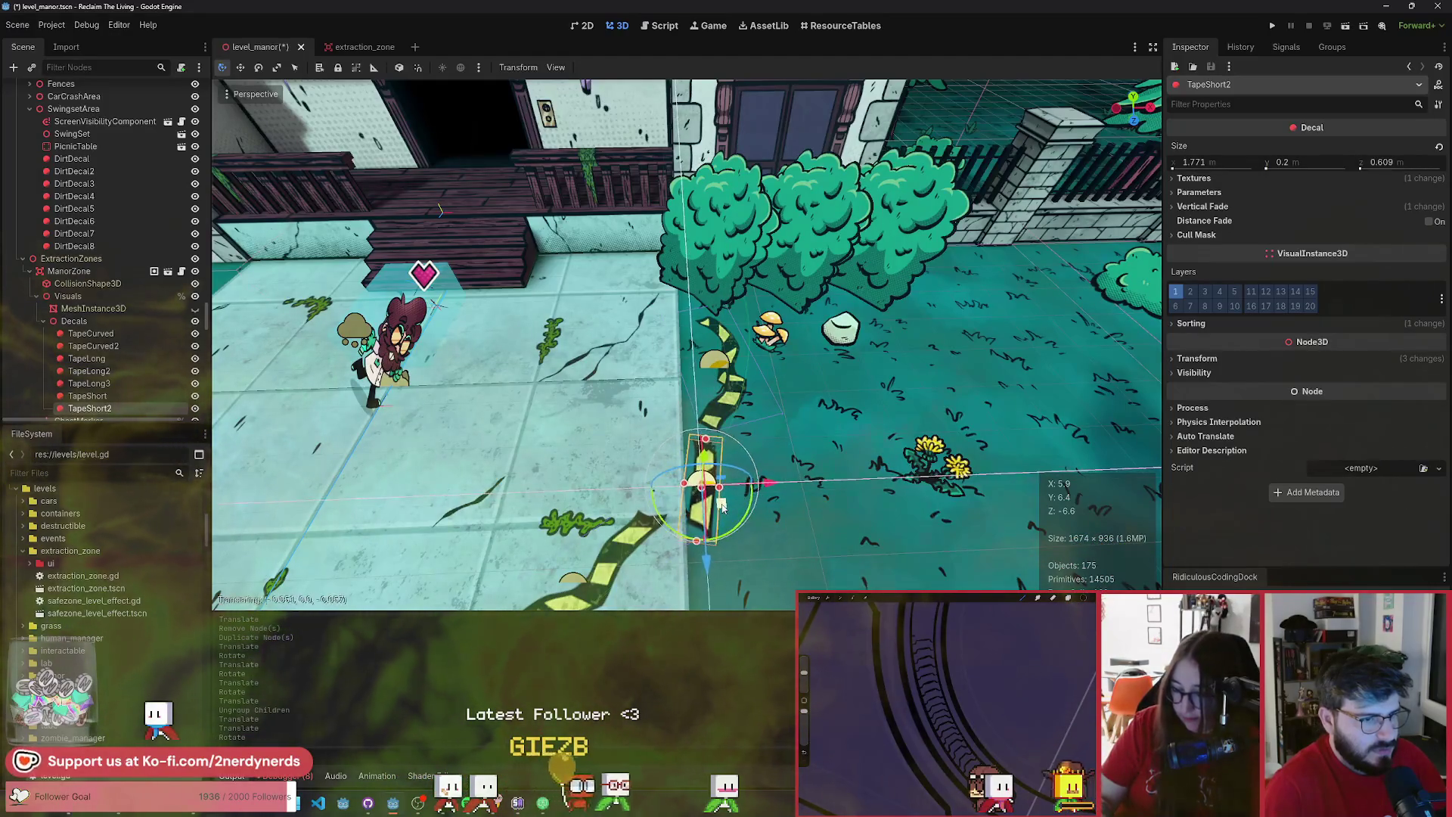
- Save the manor scene
{"action": "scroll", "coordinate": [722, 507], "scroll_direction": "down", "scroll_amount": 3}
{"action": "key", "text": "ctrl+s"}
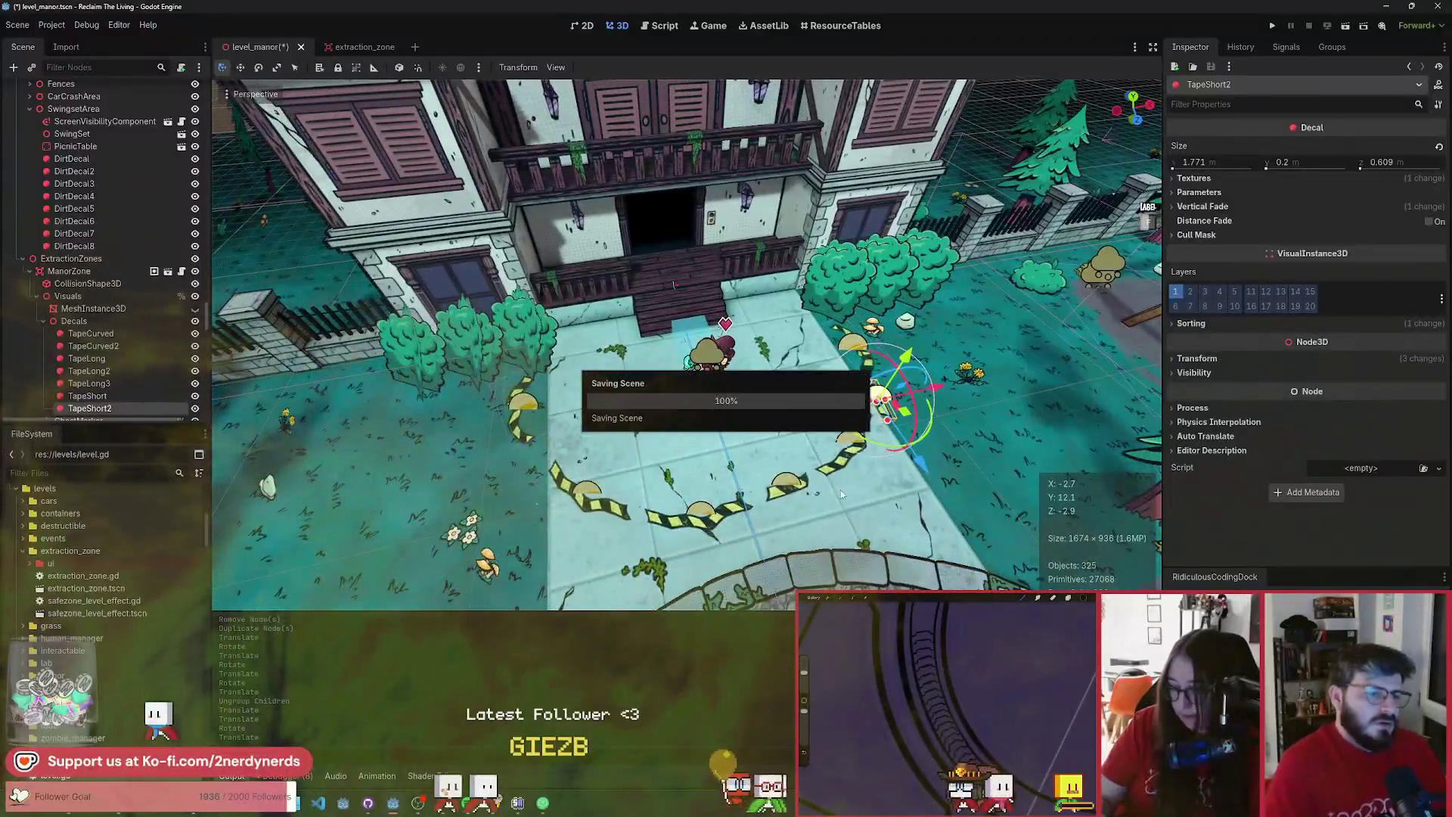
{"action": "scroll", "coordinate": [677, 486], "scroll_direction": "up", "scroll_amount": 5}
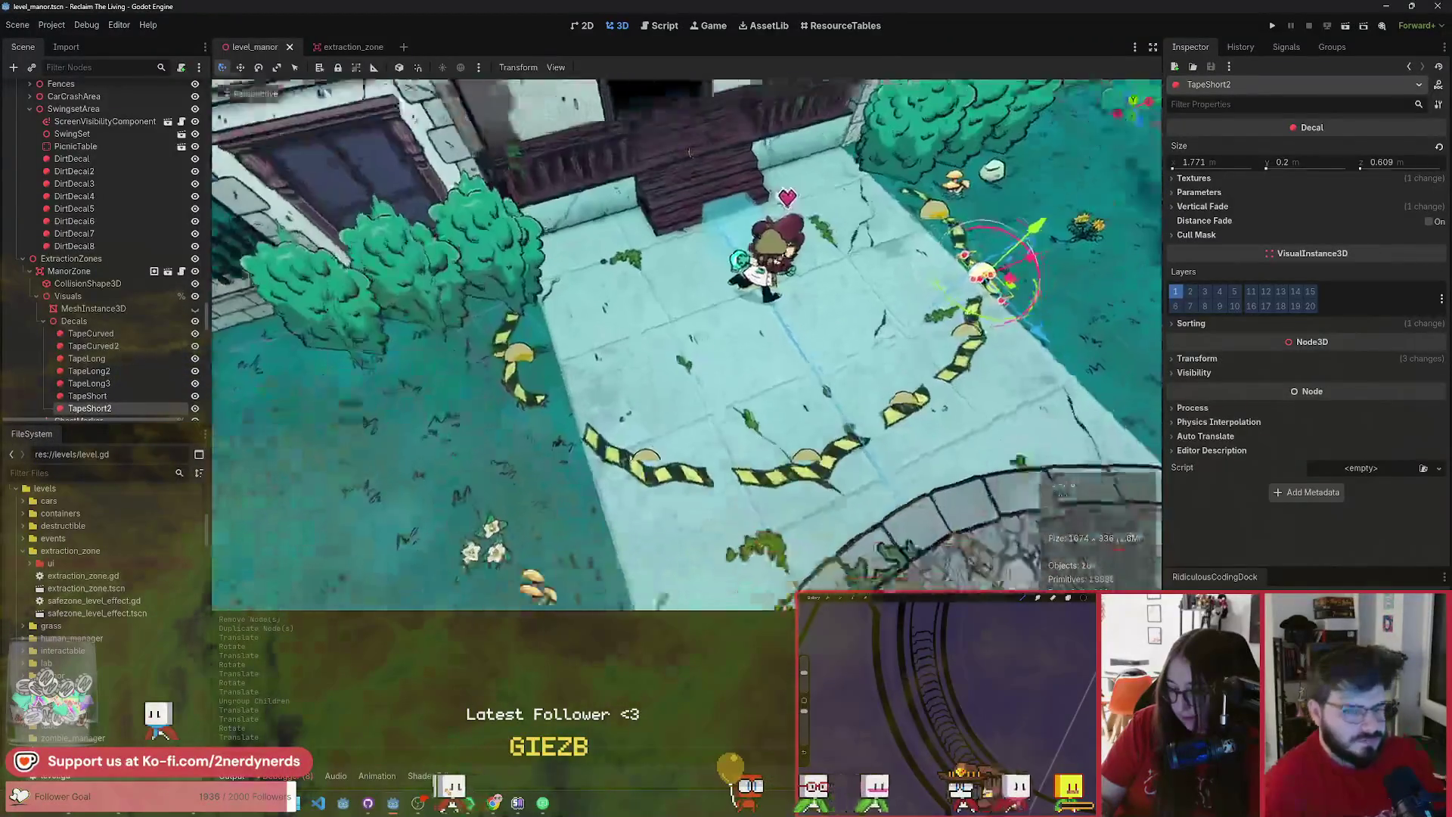
- Nudge the long tape piece at the lower left up and left, then deselect it
{"action": "left_click", "coordinate": [595, 435]}
{"action": "left_click", "coordinate": [553, 399]}
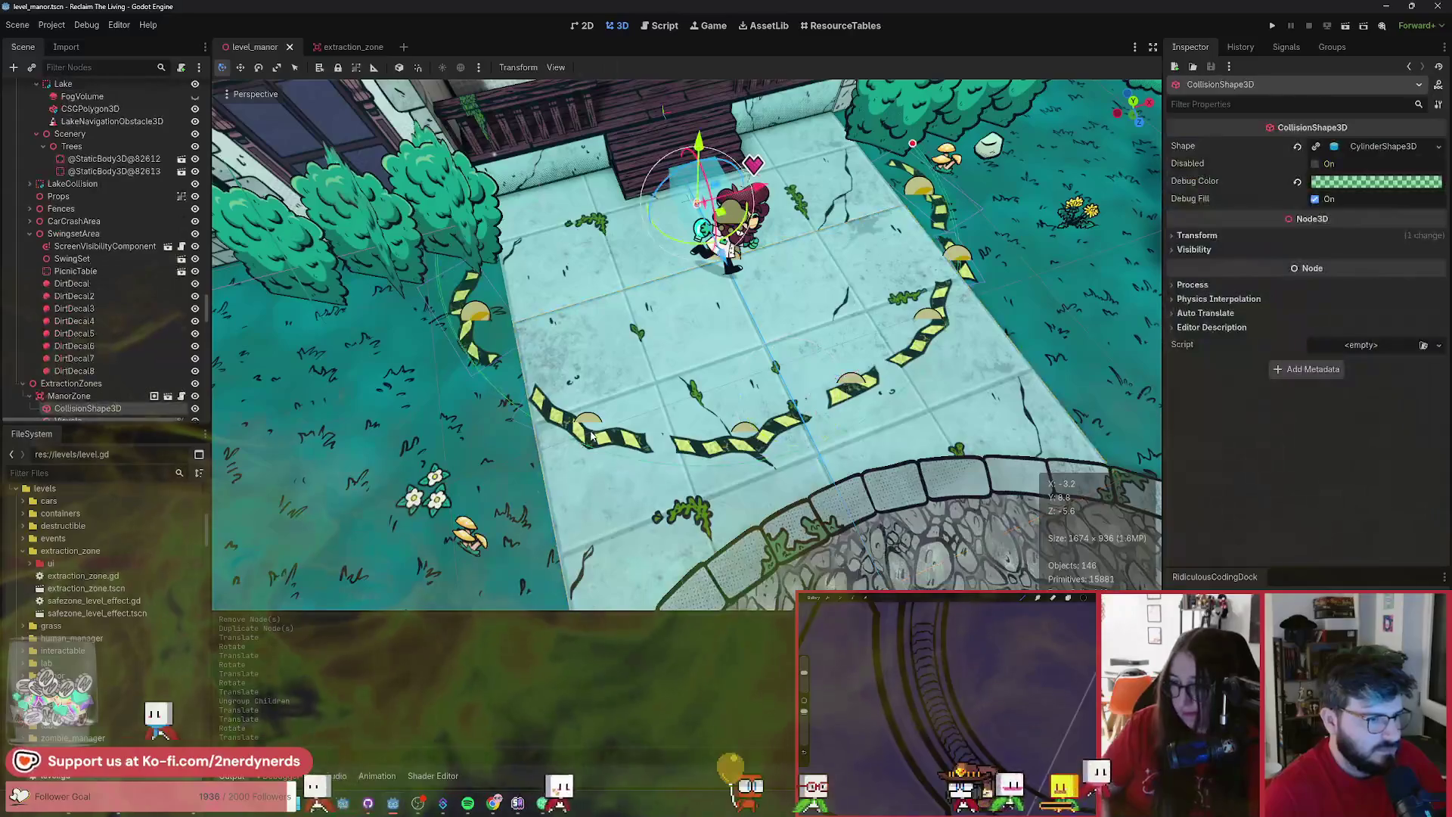
{"action": "left_click", "coordinate": [510, 363]}
{"action": "left_click", "coordinate": [468, 327]}
{"action": "left_click", "coordinate": [468, 327]}
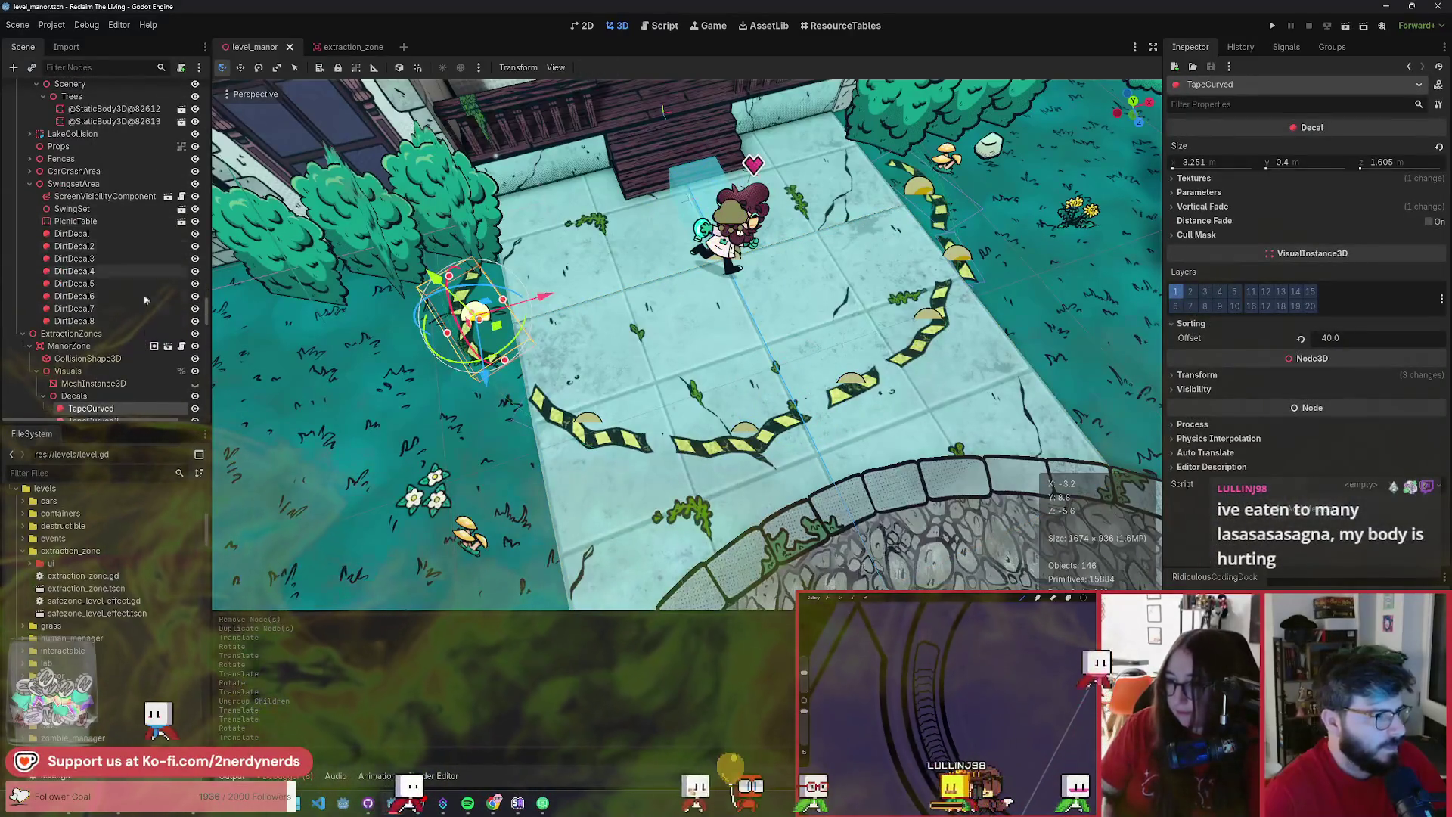
{"action": "scroll", "coordinate": [142, 279], "scroll_direction": "down", "scroll_amount": 4}
{"action": "left_click", "coordinate": [598, 435]}
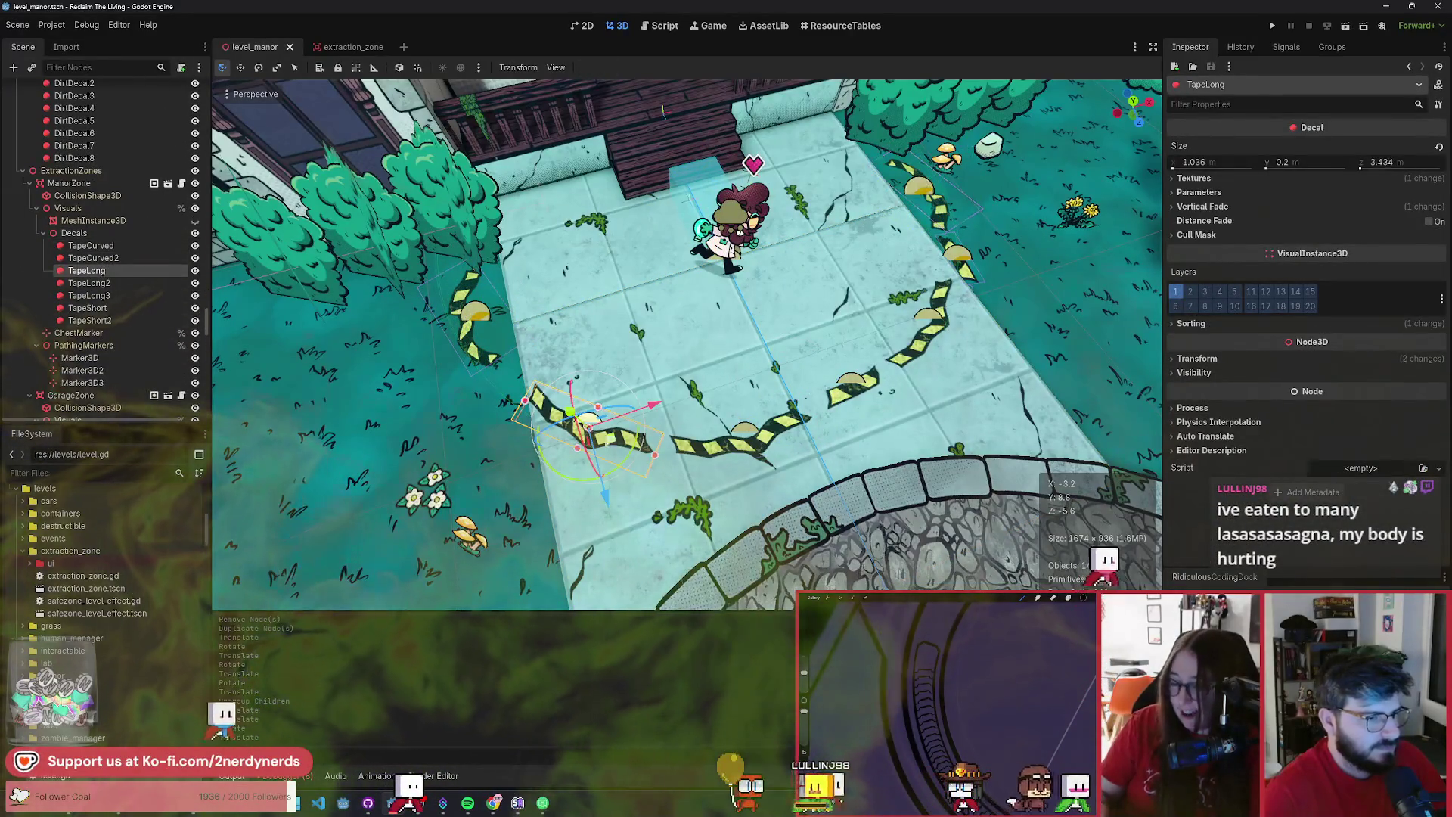
{"action": "left_click_drag", "start_coordinate": [608, 439], "coordinate": [596, 433]}
{"action": "left_click", "coordinate": [776, 343]}
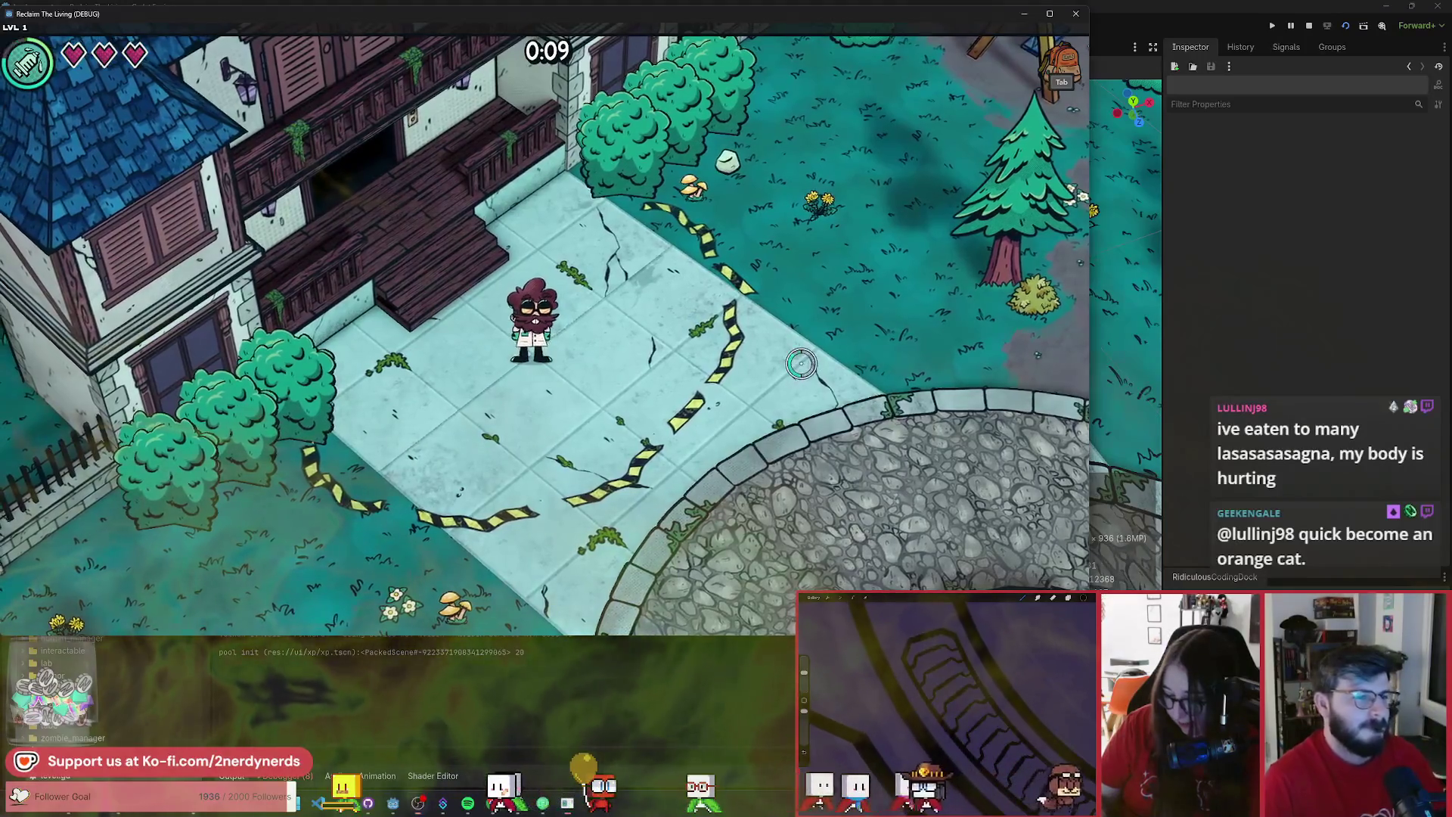
- Walk the character around the taped courtyard and spawn 100 humans from the debug panel
{"action": "key", "text": "s"}
{"action": "key", "text": "w"}
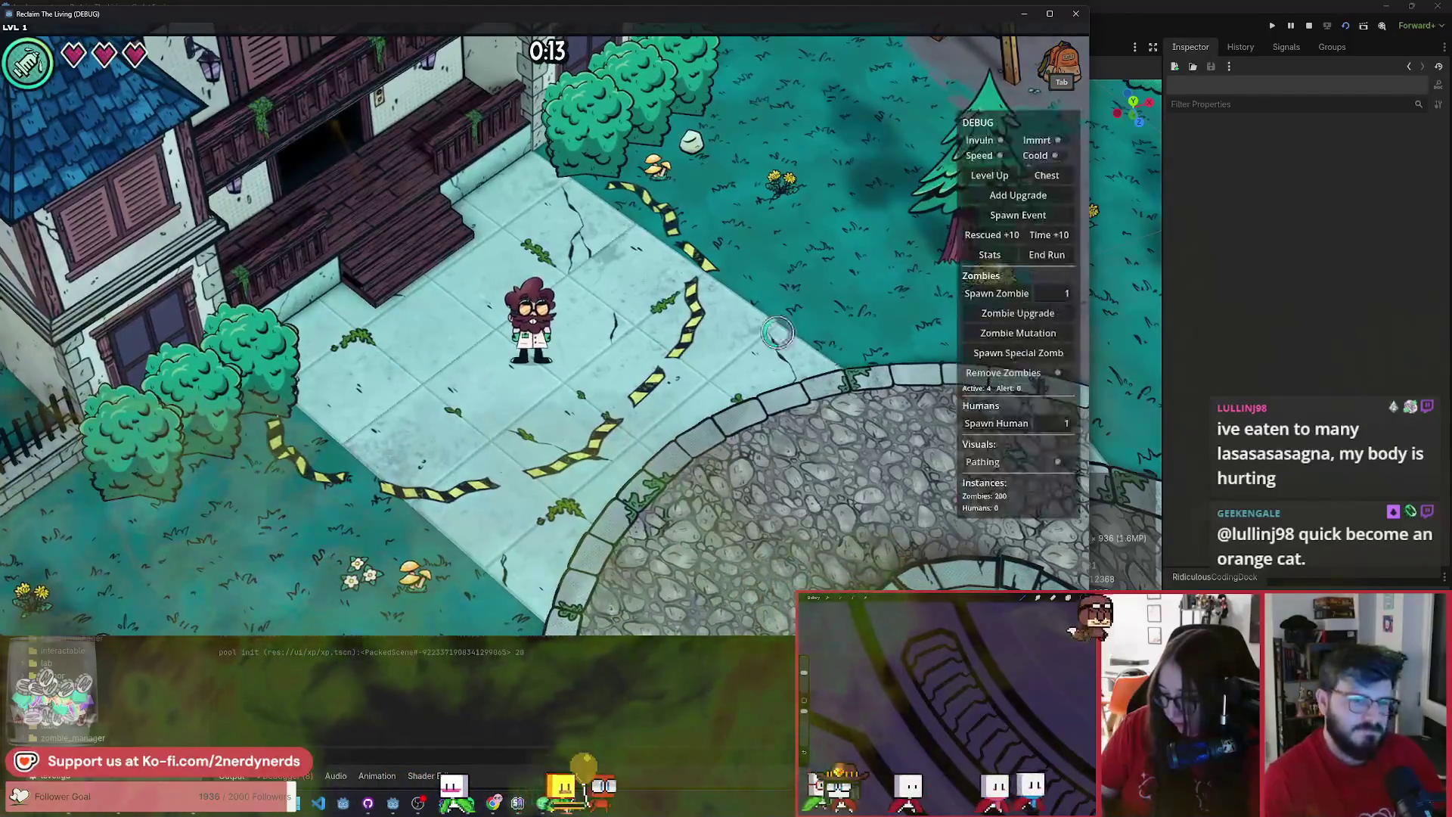
{"action": "key", "text": "a"}
{"action": "type", "text": "00"}
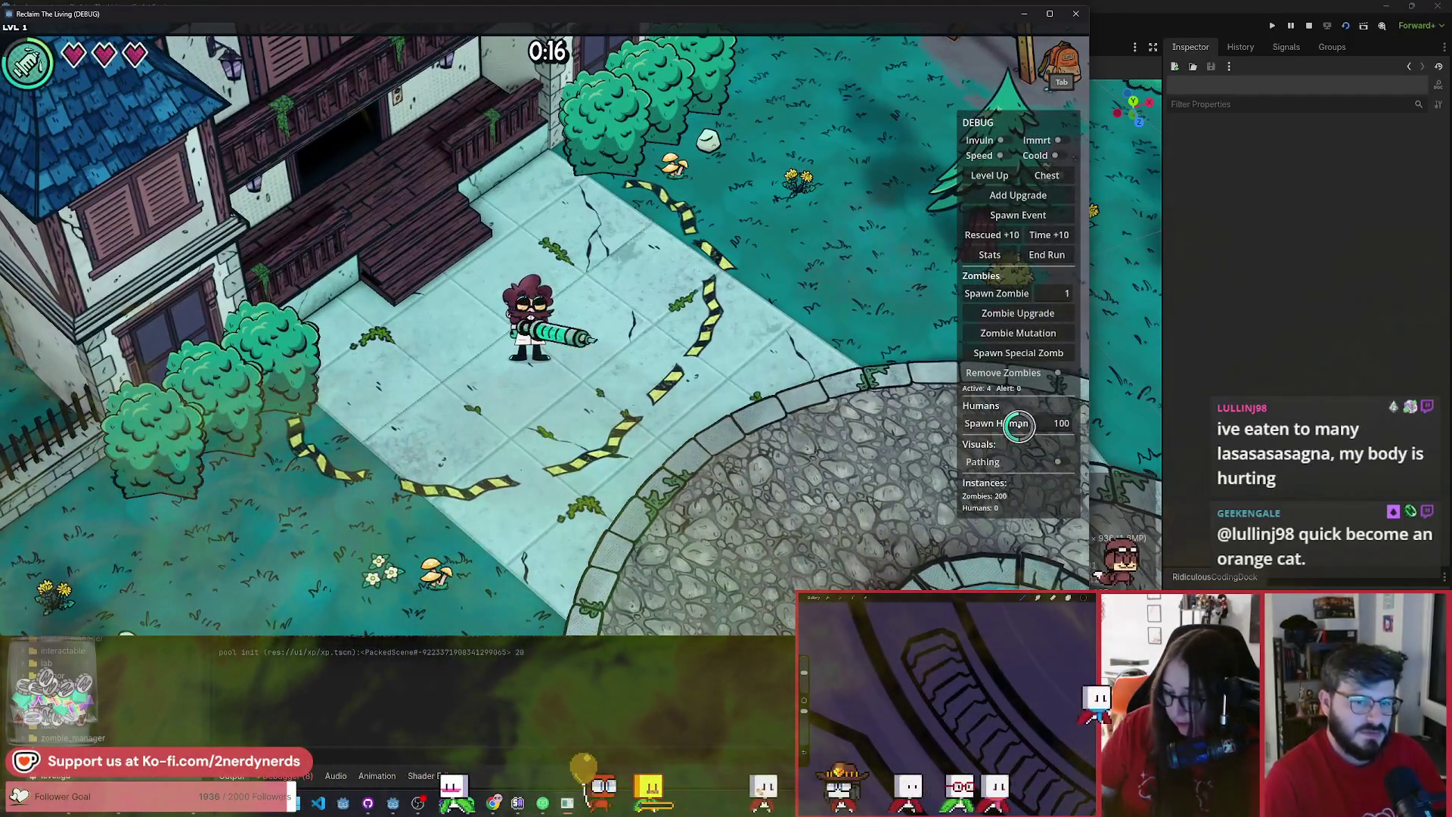
{"action": "left_click", "coordinate": [1018, 423]}
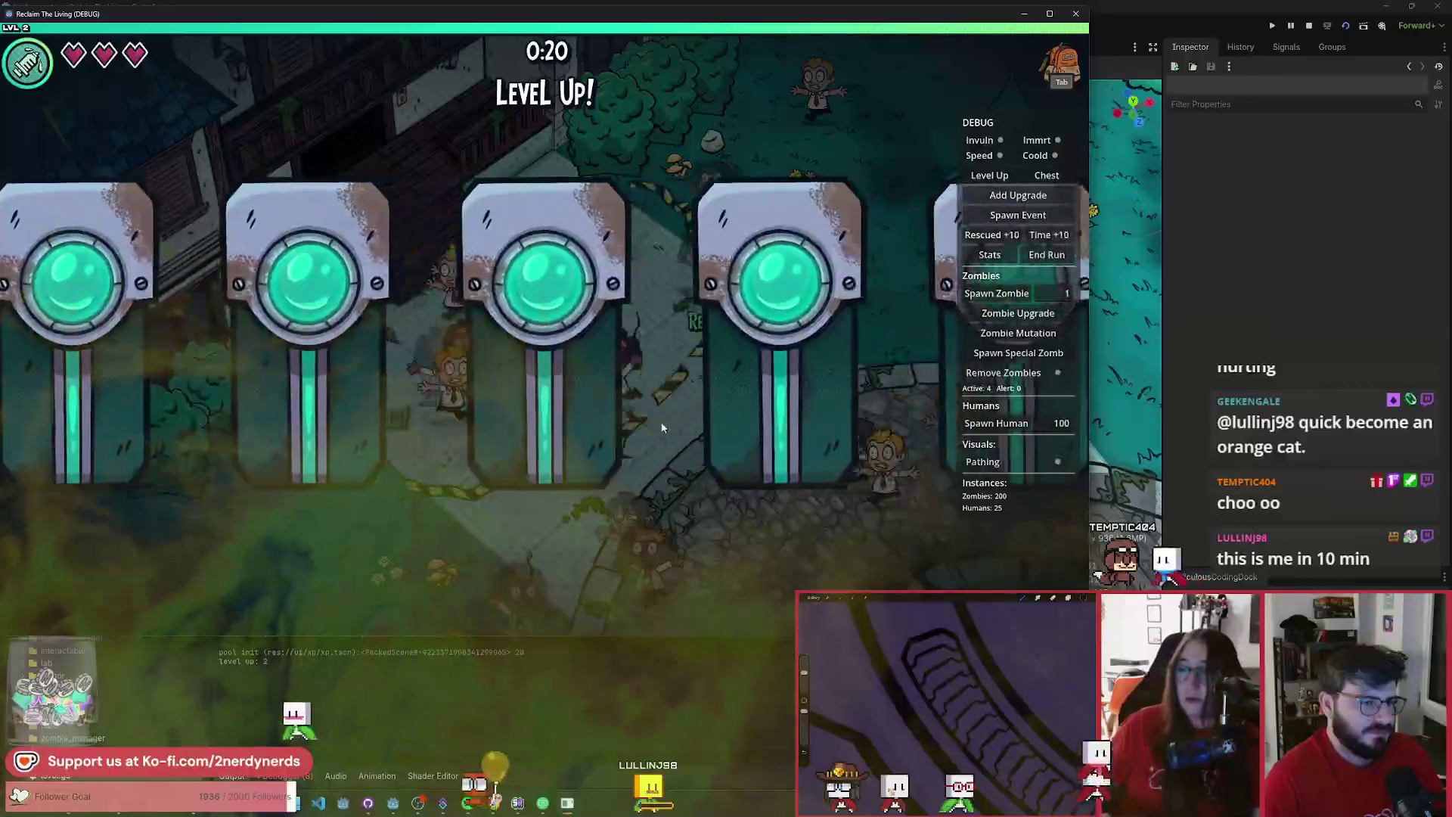
- Pick the Roll, cure applicator, Counter Attack and Tactical Roll upgrades across successive level-ups
{"action": "left_click", "coordinate": [605, 439]}
{"action": "left_click", "coordinate": [568, 497]}
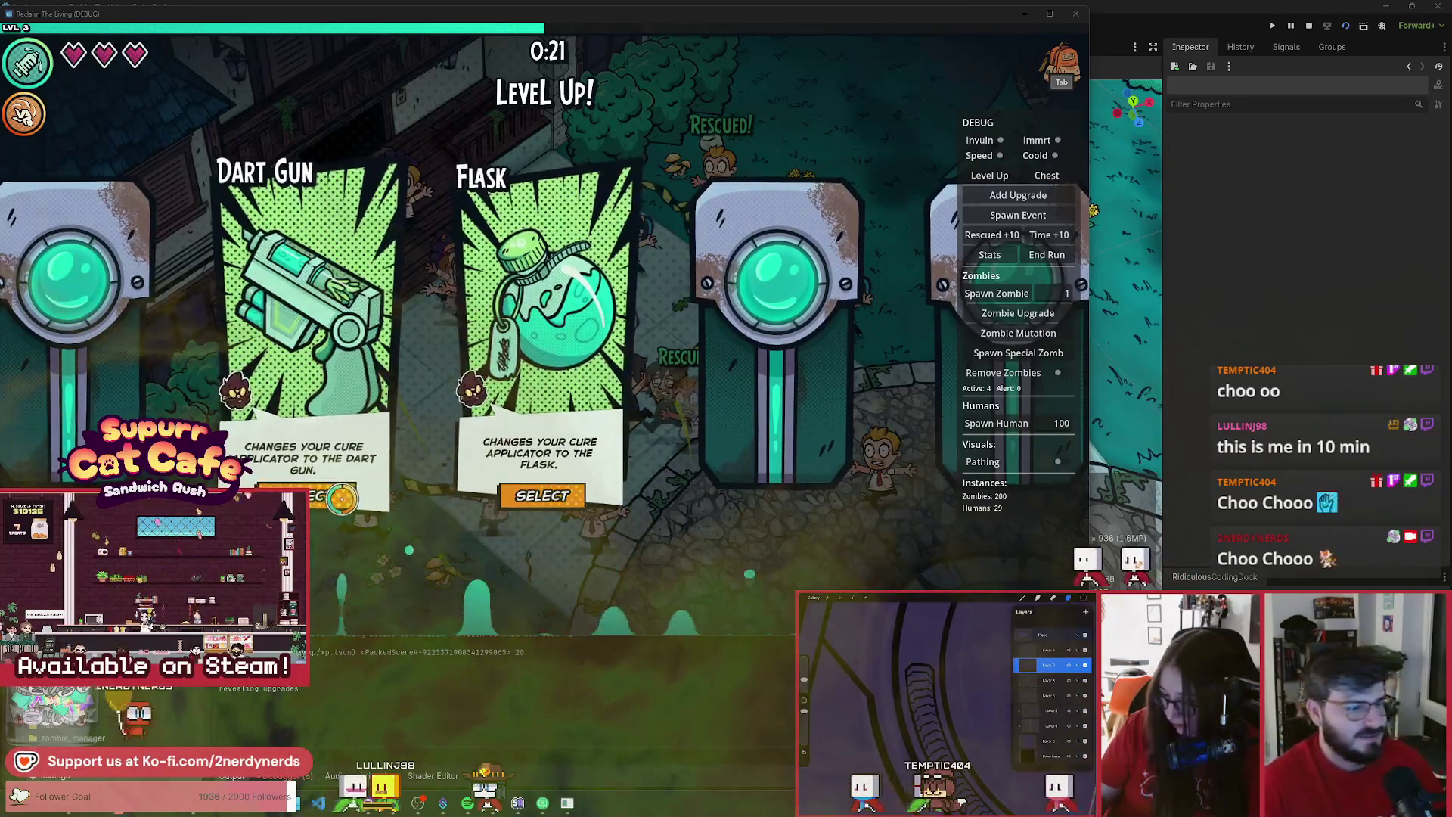
{"action": "left_click", "coordinate": [340, 497]}
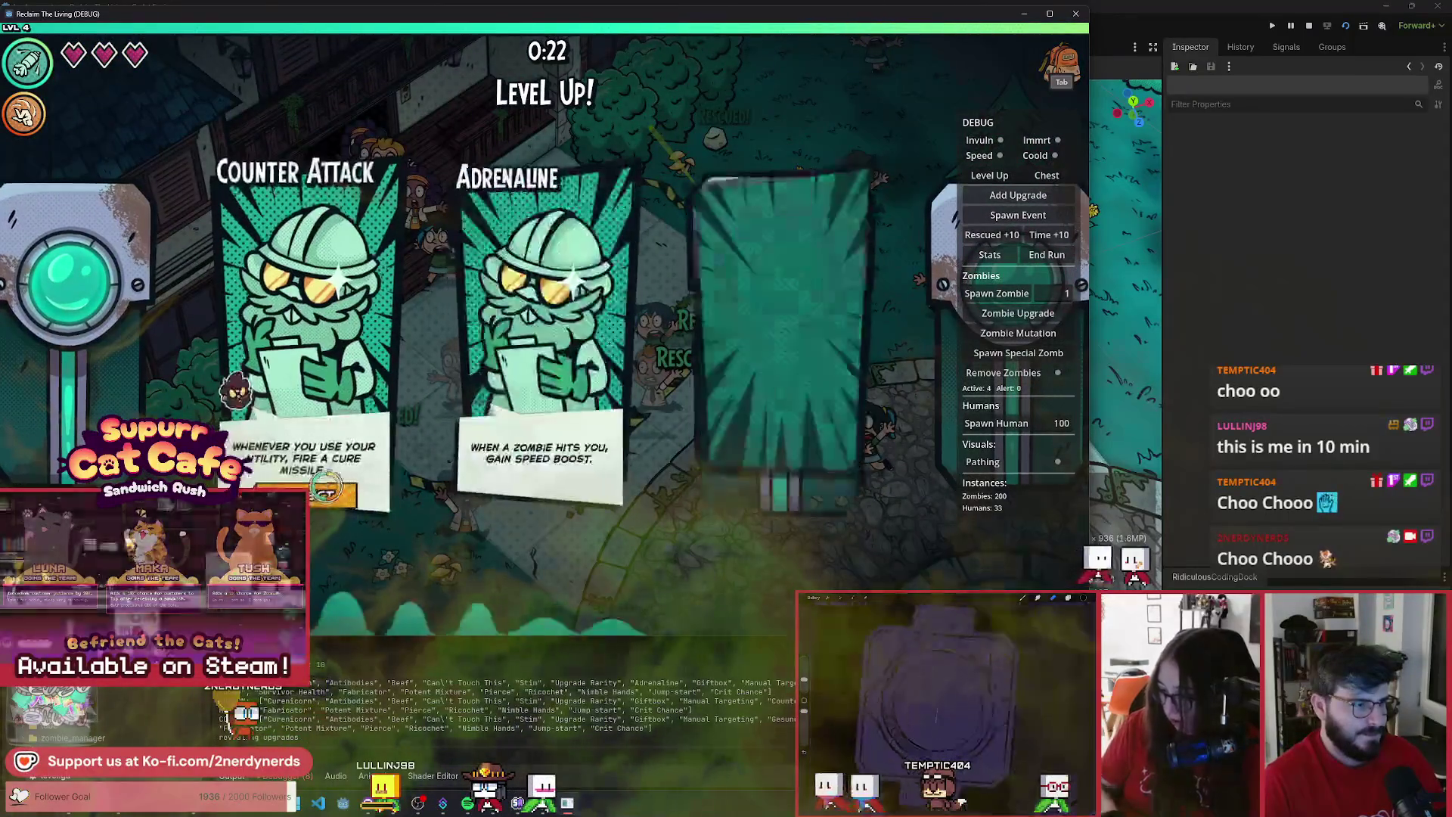
{"action": "left_click", "coordinate": [325, 488]}
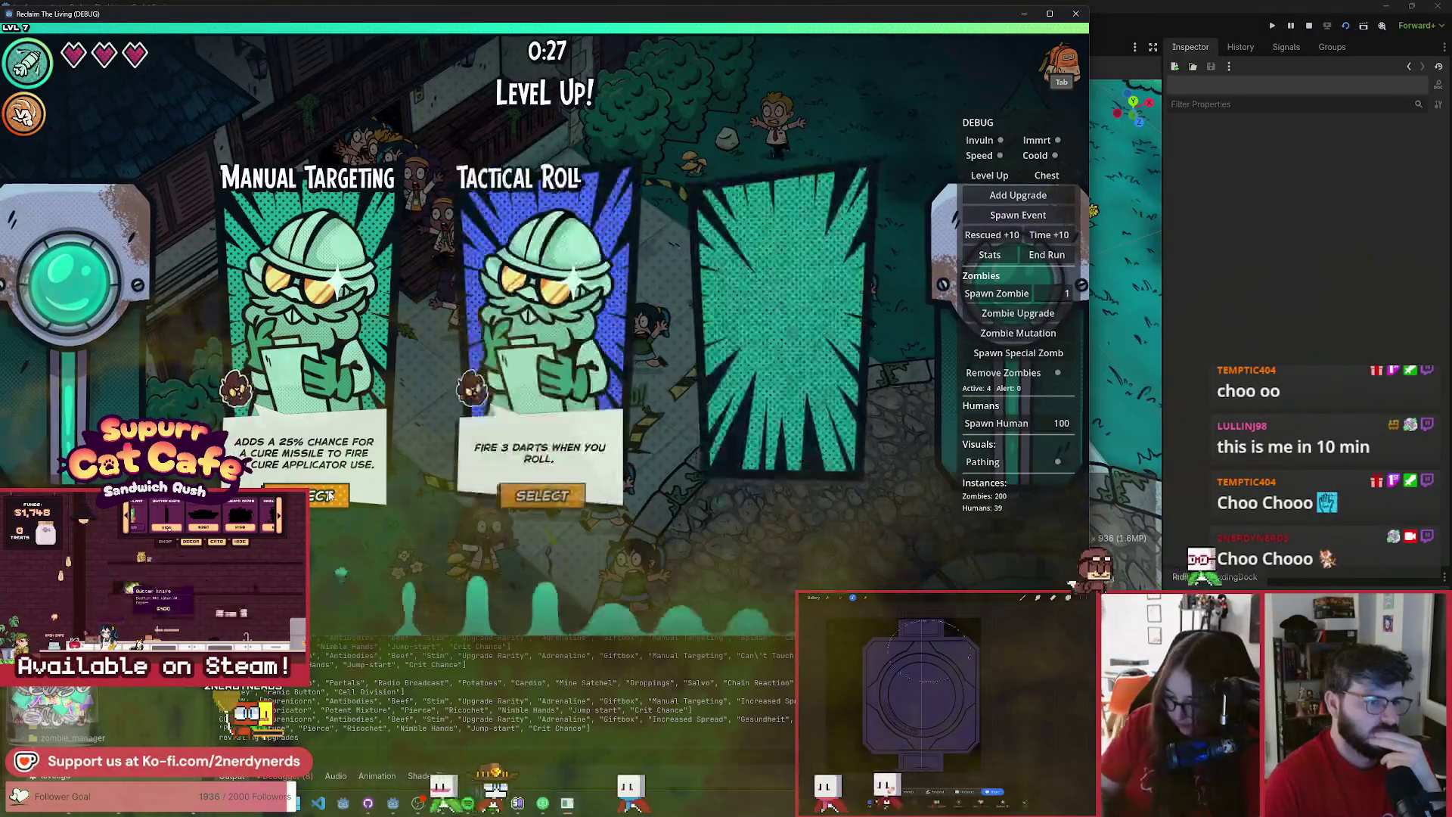
{"action": "left_click", "coordinate": [527, 499]}
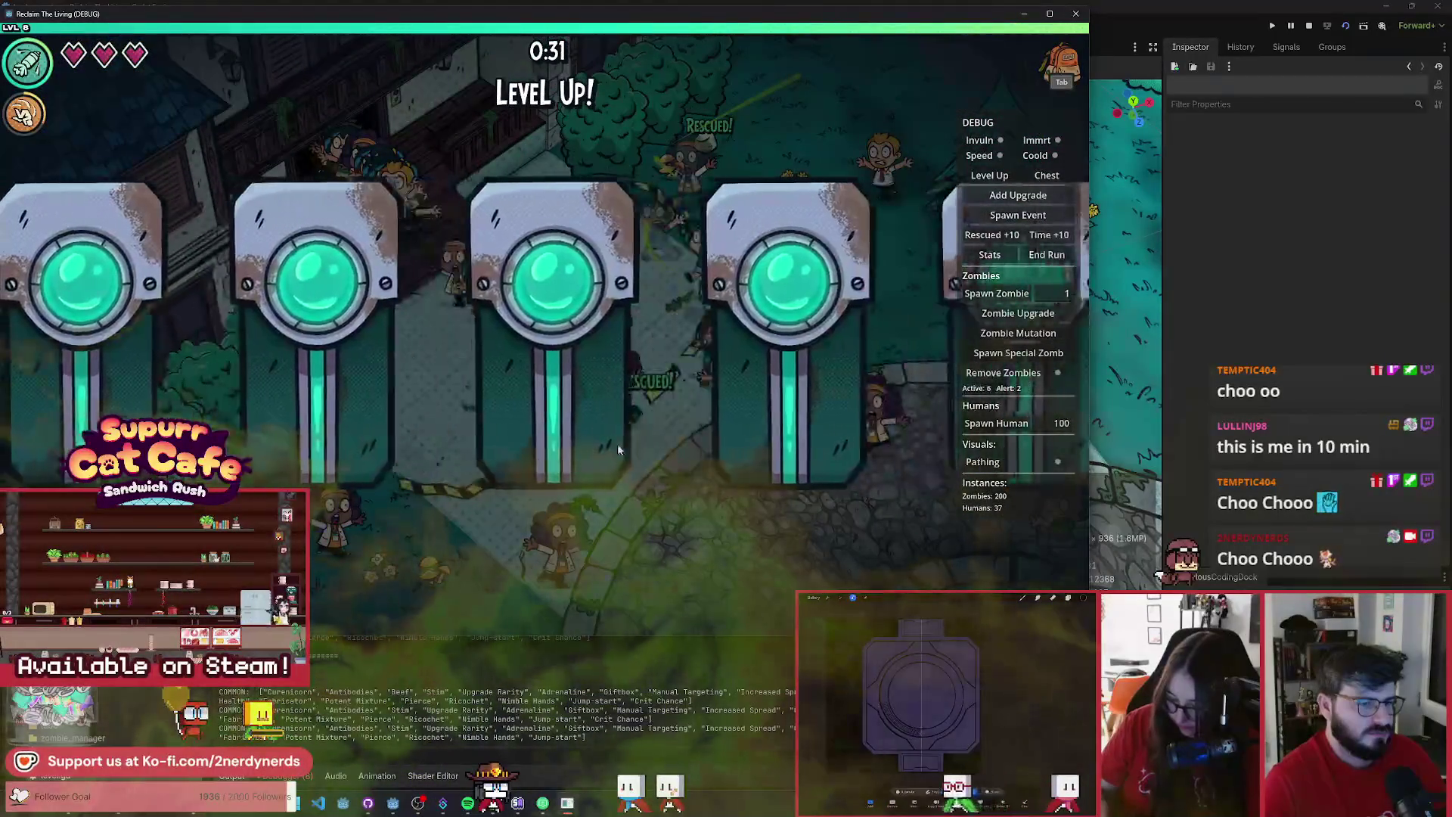
- Take Beef and The Chosen One, remove all zombies via debug panel, then take Mine Satchel and Gesundheit
{"action": "left_click", "coordinate": [543, 499]}
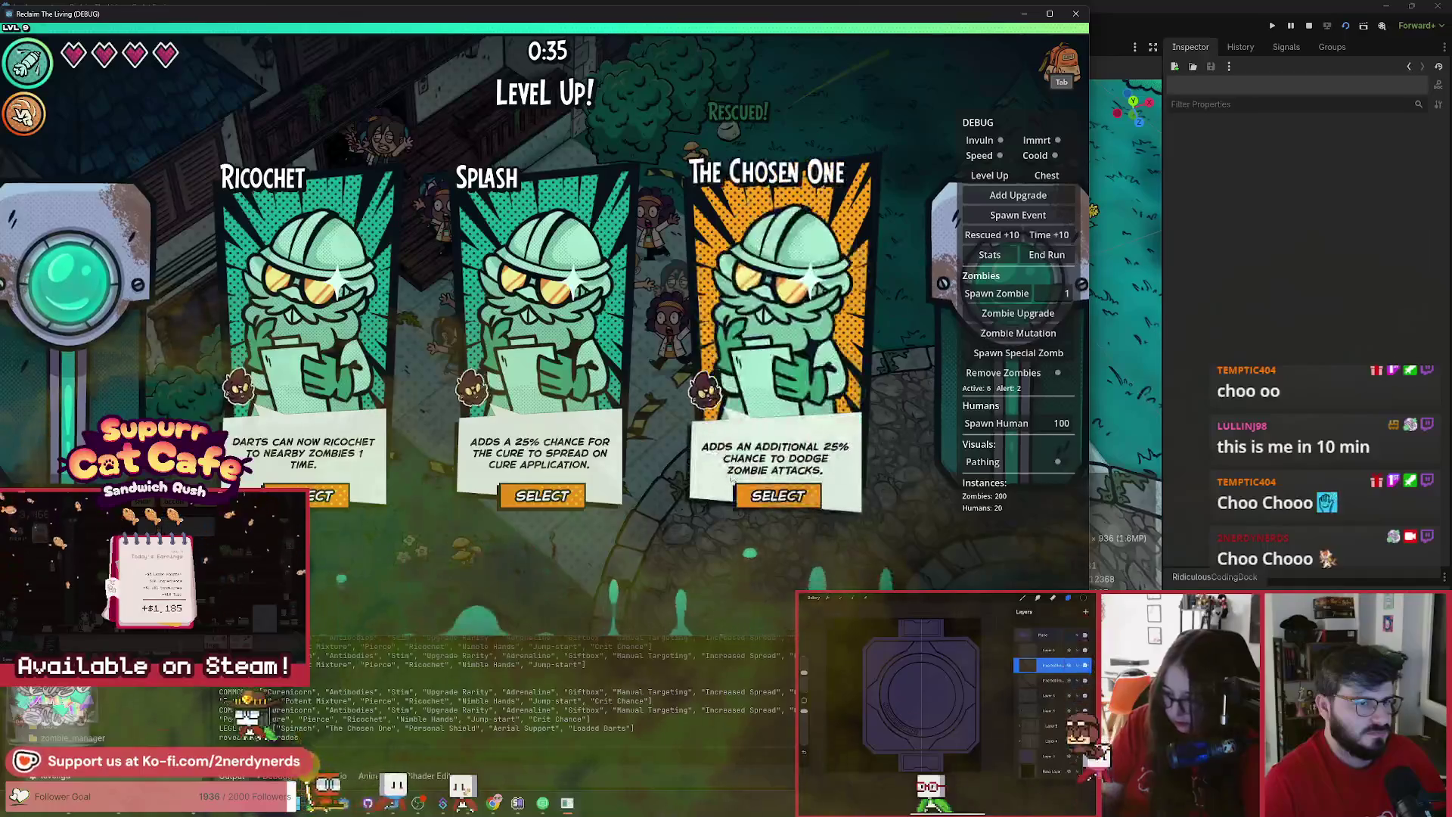
{"action": "left_click", "coordinate": [773, 495]}
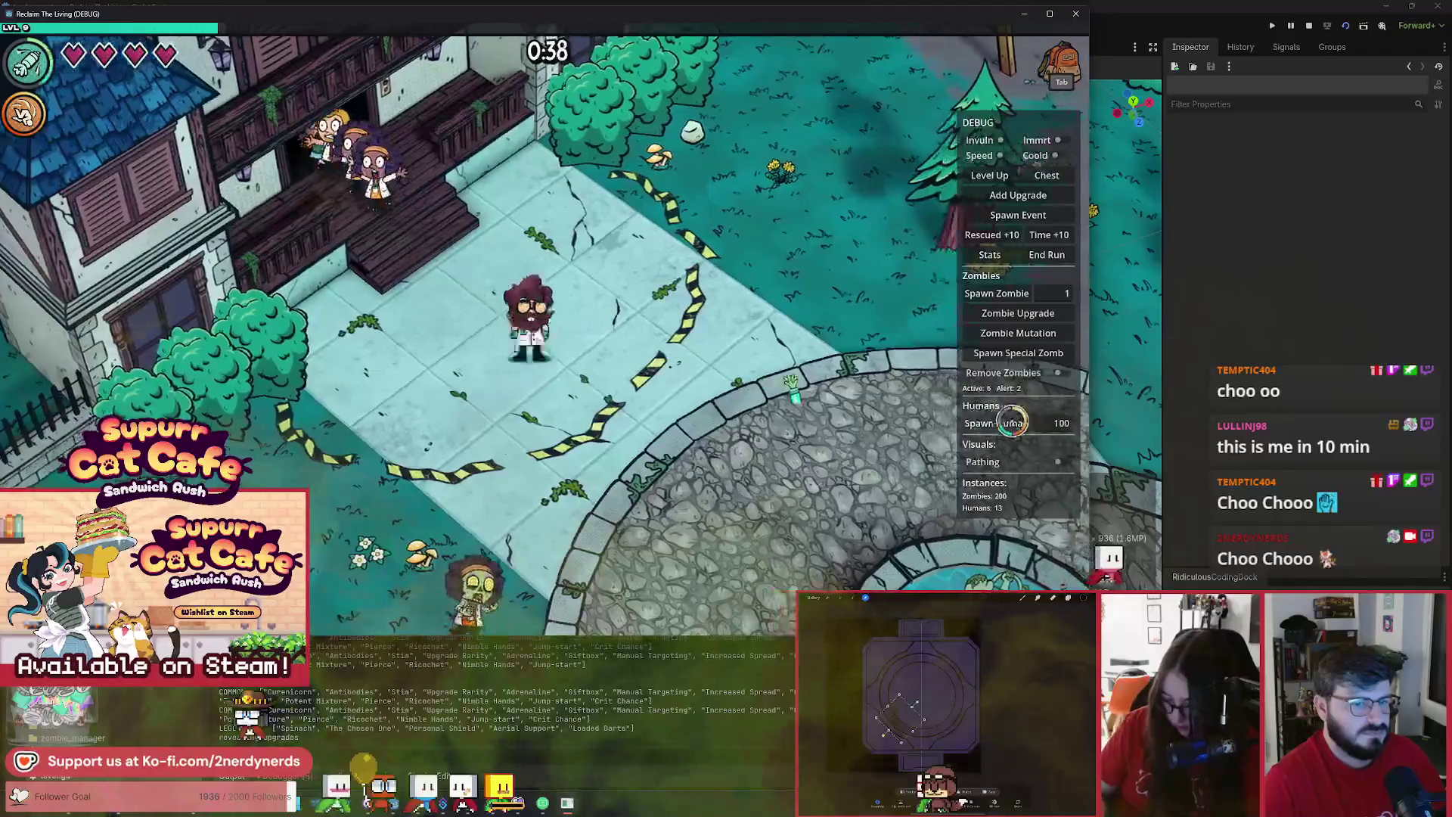
{"action": "left_click", "coordinate": [1060, 372]}
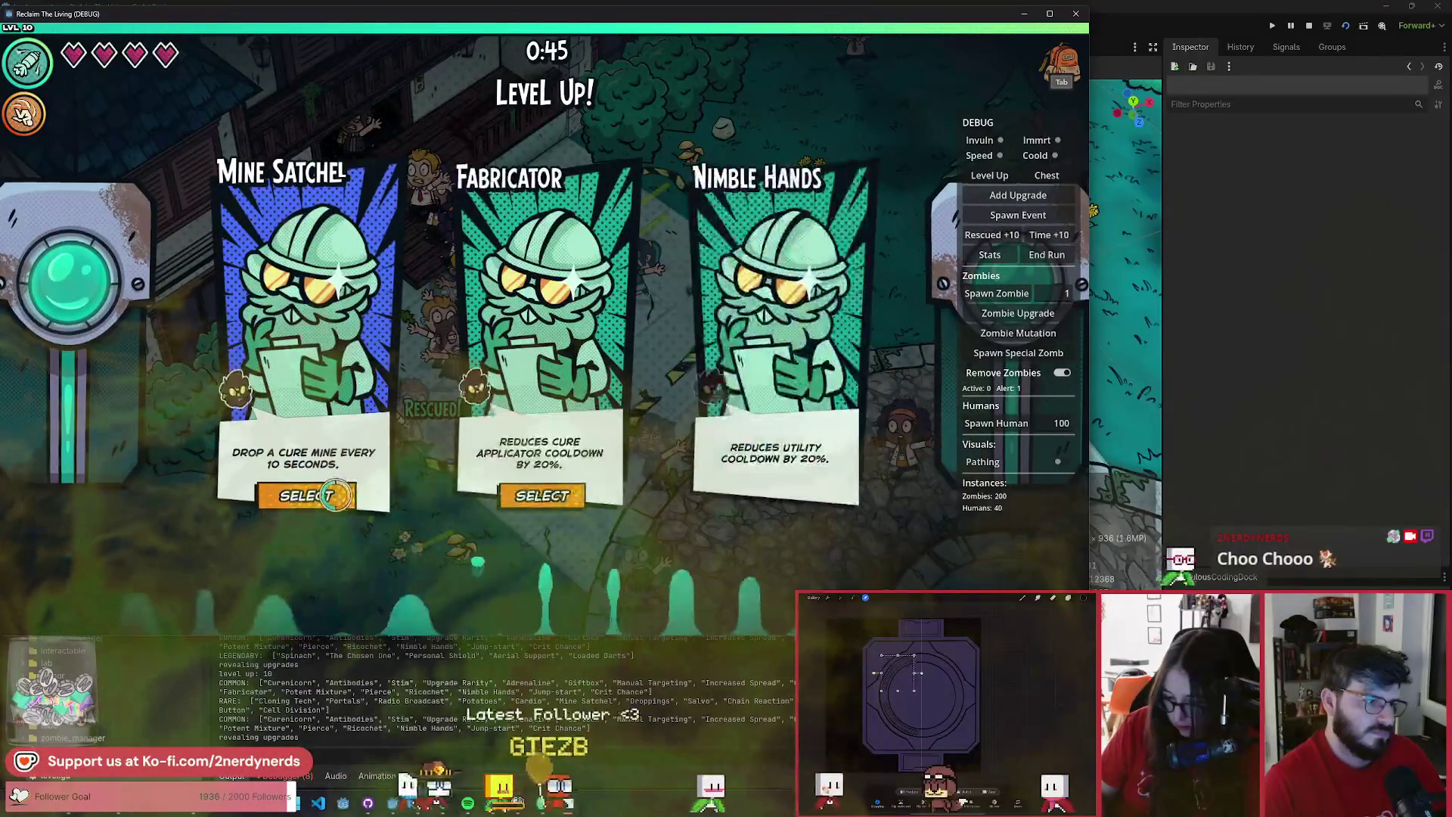
{"action": "left_click", "coordinate": [335, 495]}
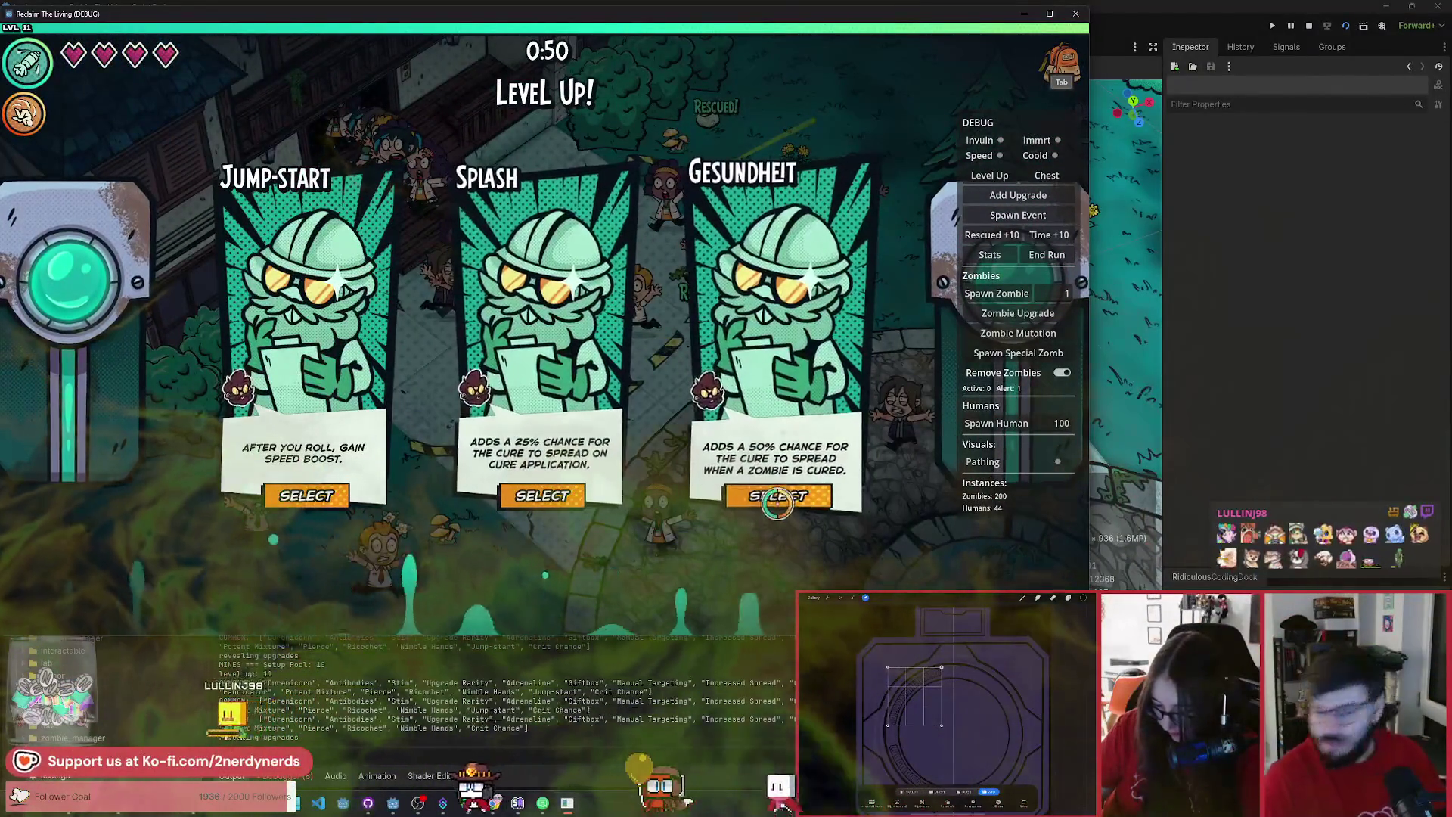
{"action": "left_click", "coordinate": [776, 502]}
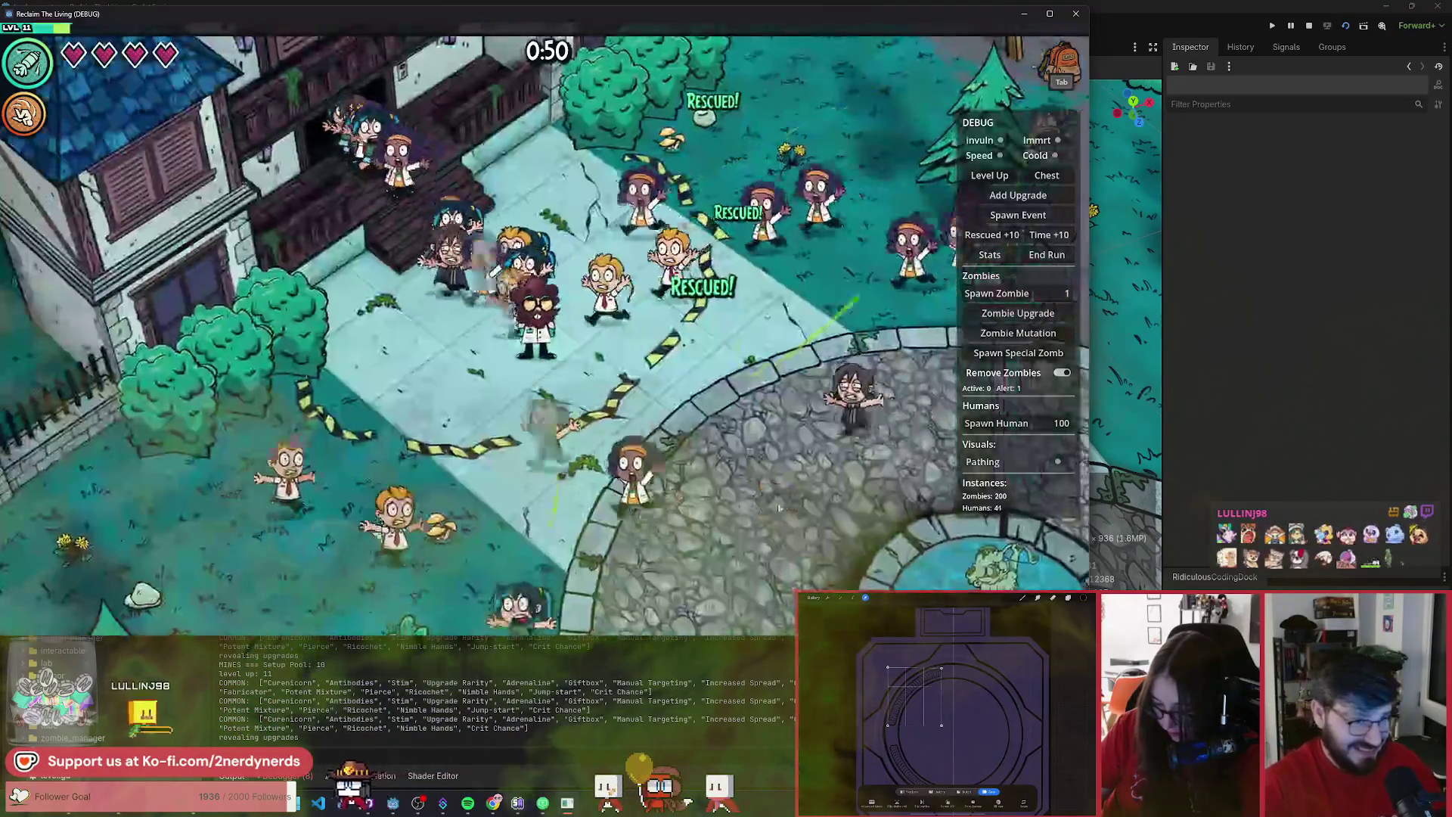
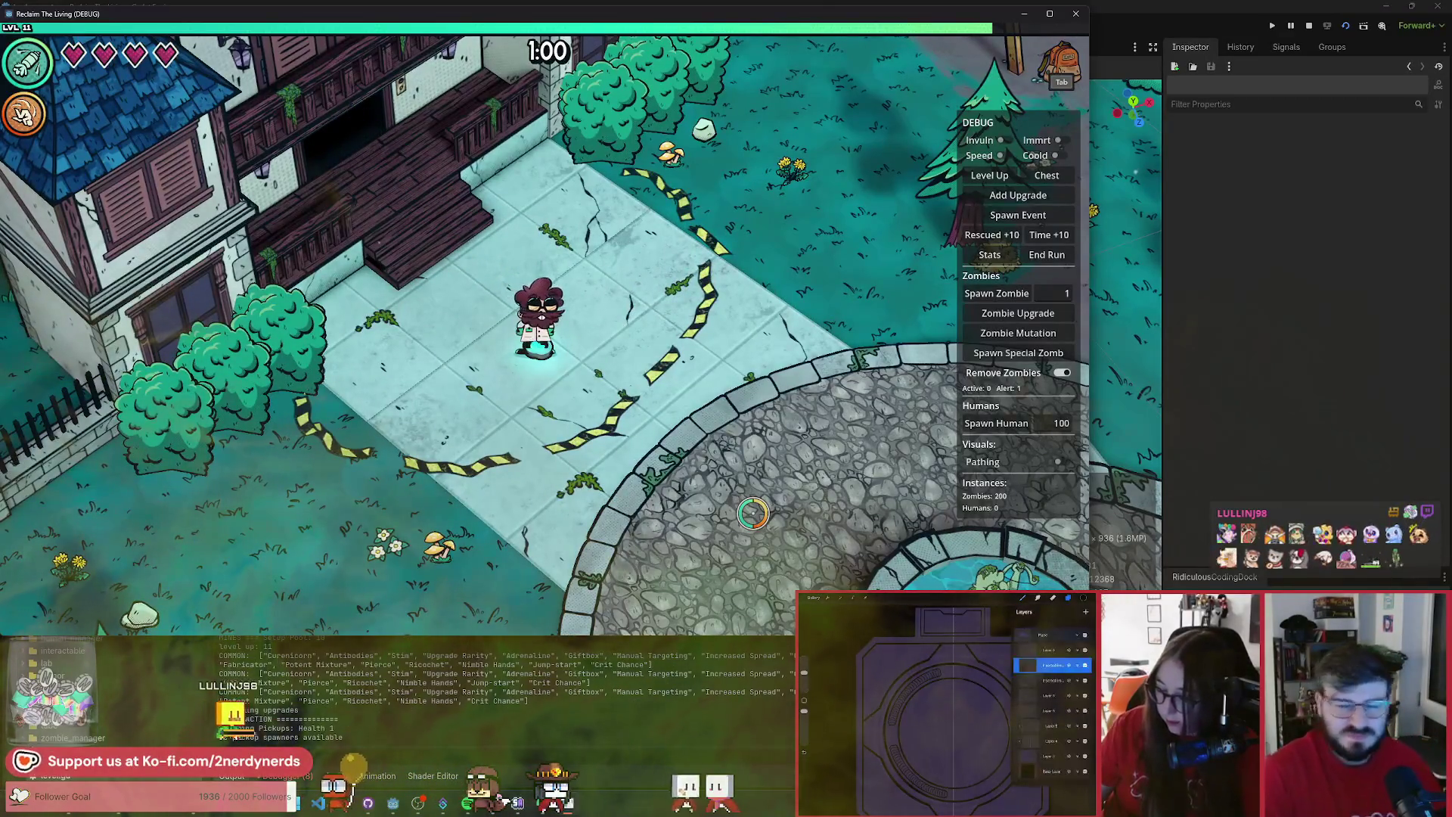
- Walk the character around the manor courtyard past the tape strips, then stop the game
{"action": "key", "text": "s"}
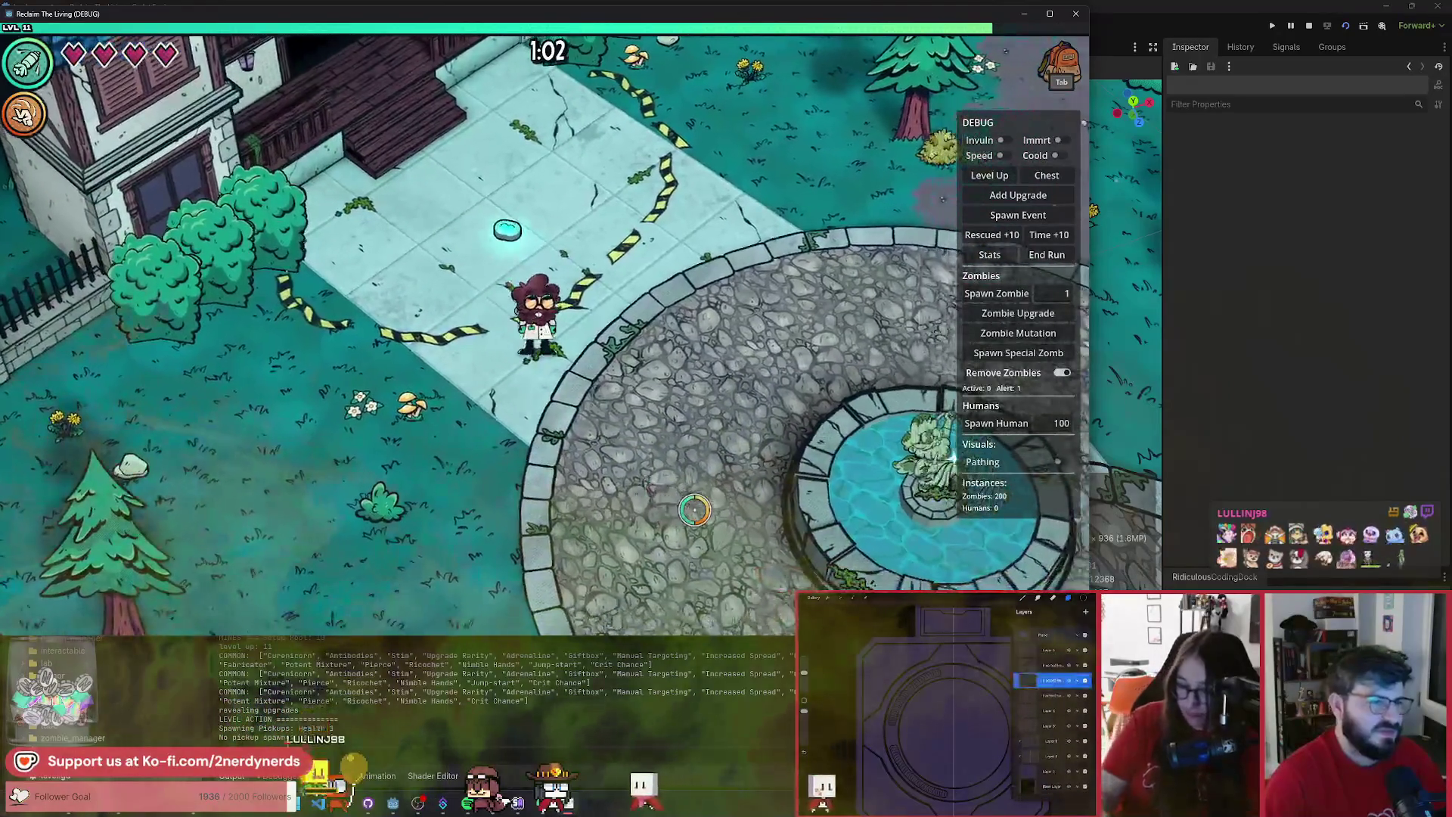
{"action": "key", "text": "w+d"}
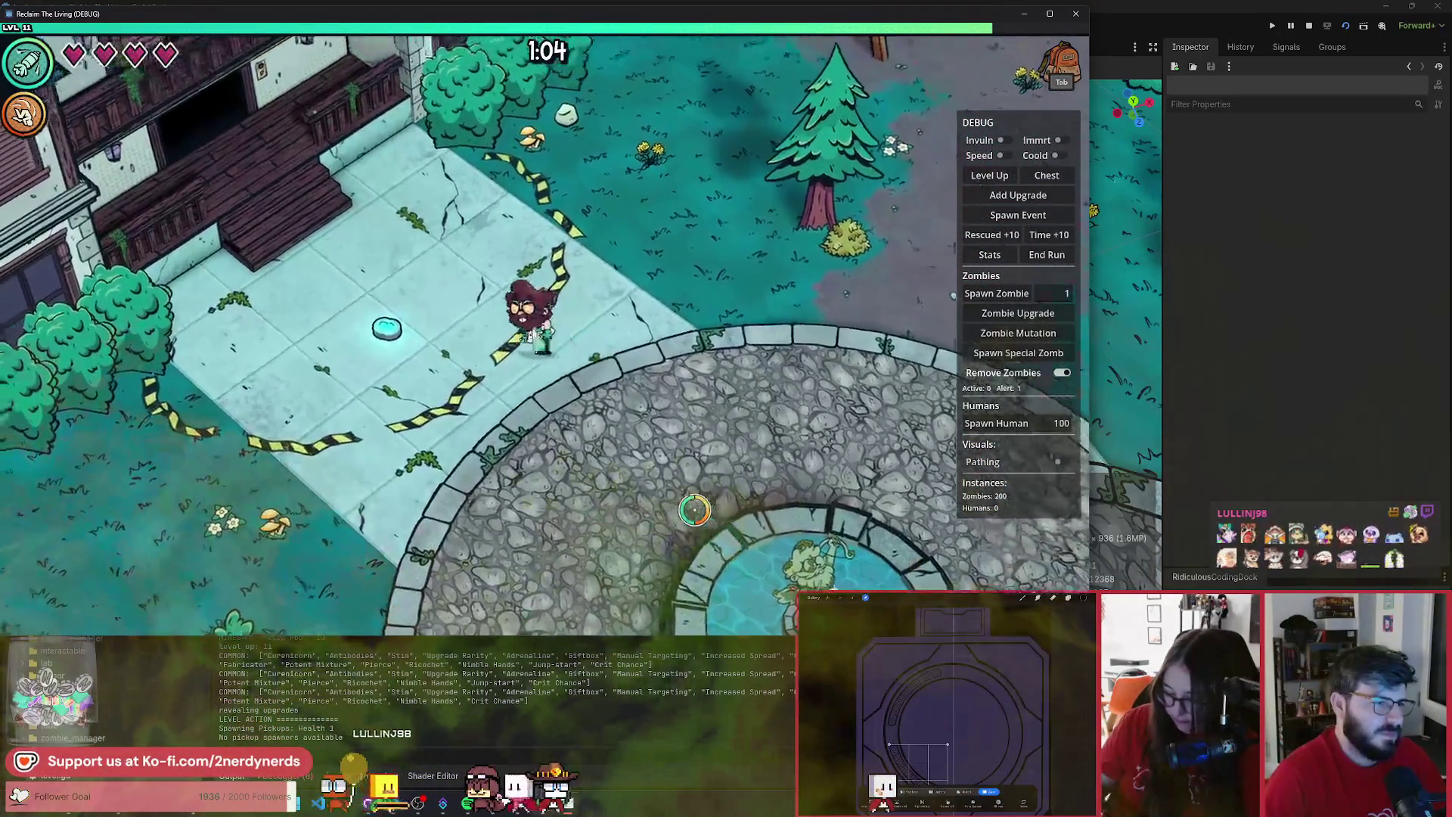
{"action": "key", "text": "s+a"}
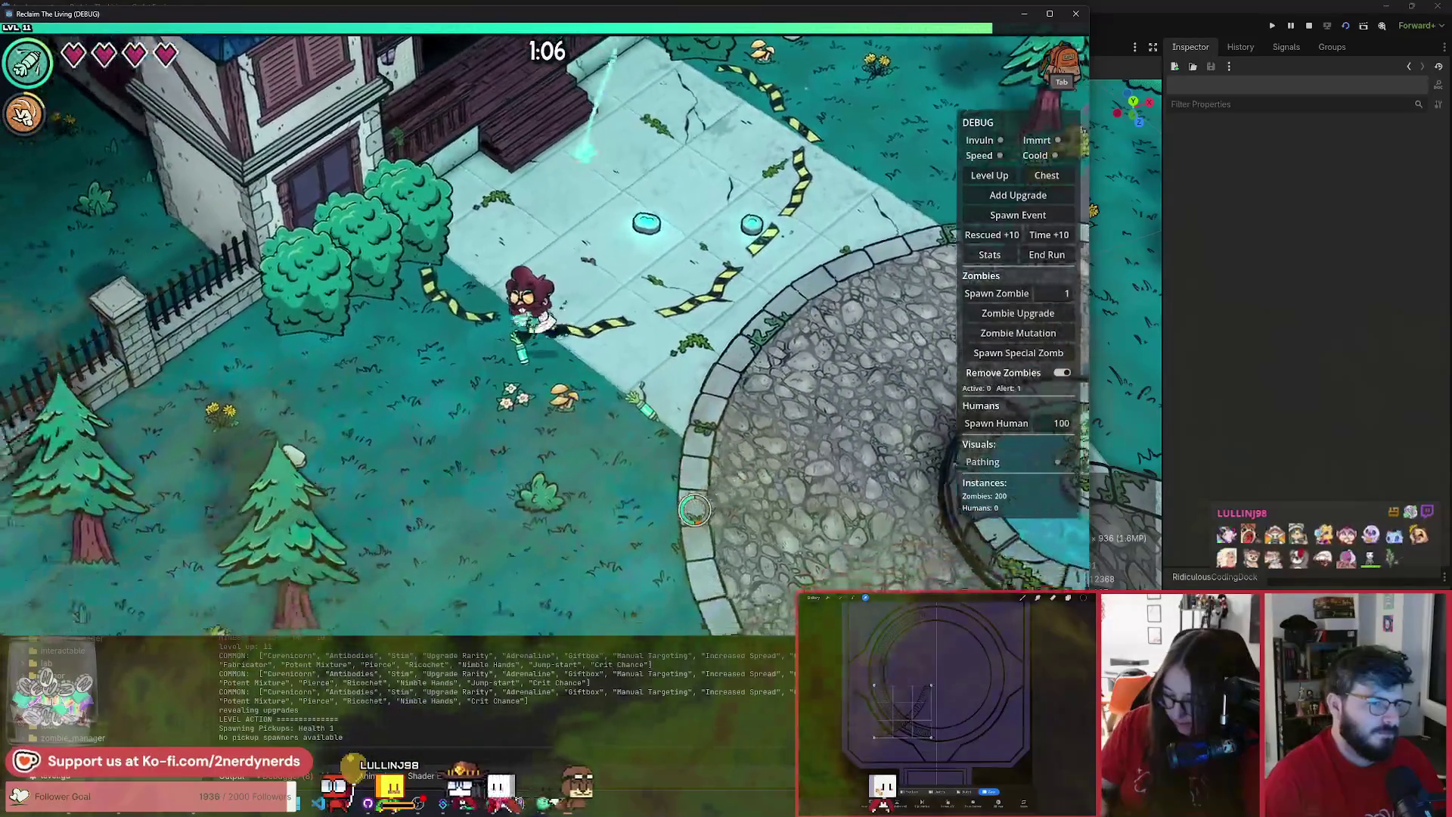
{"action": "key", "text": "d"}
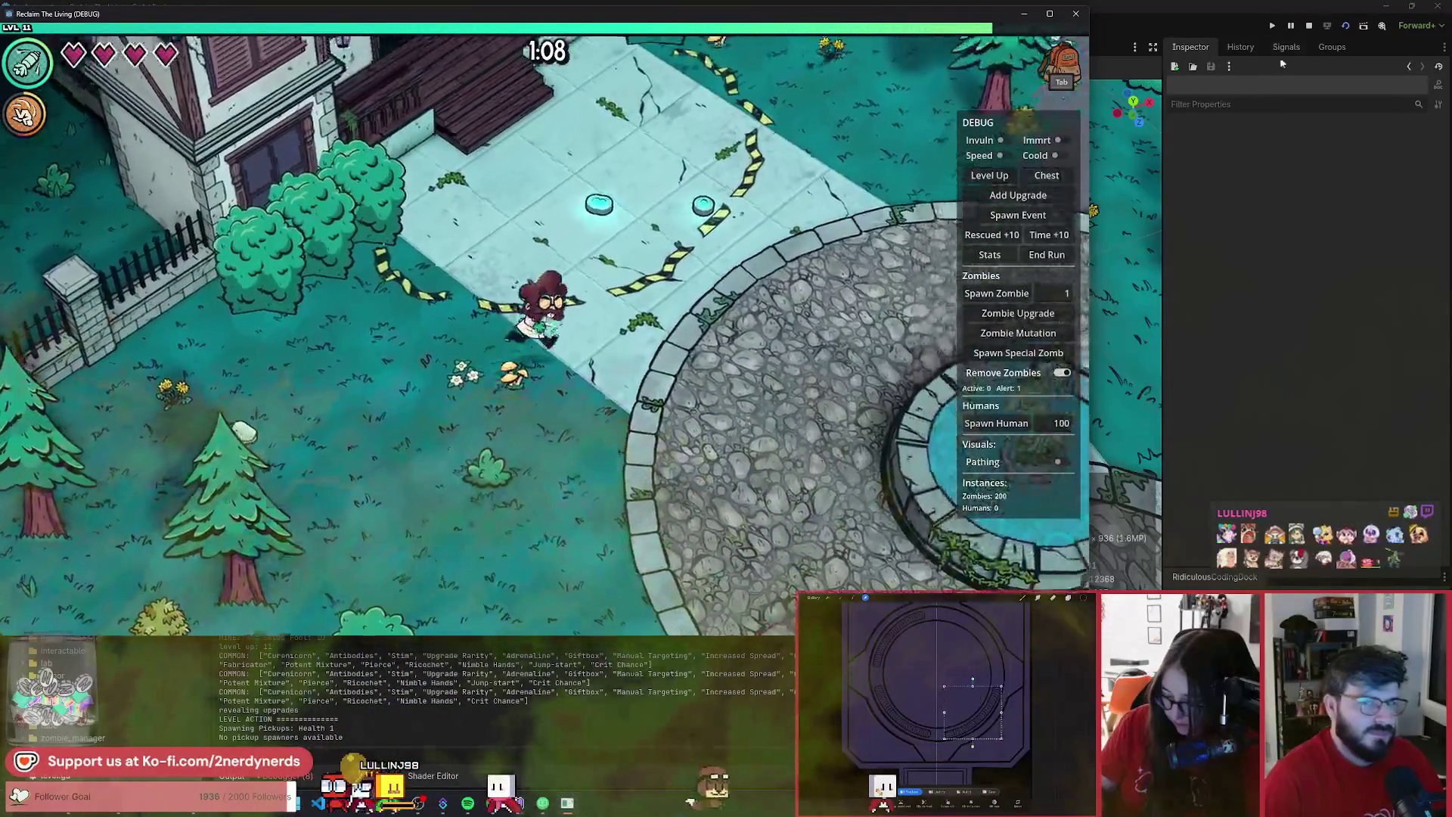
{"action": "key", "text": "F8"}
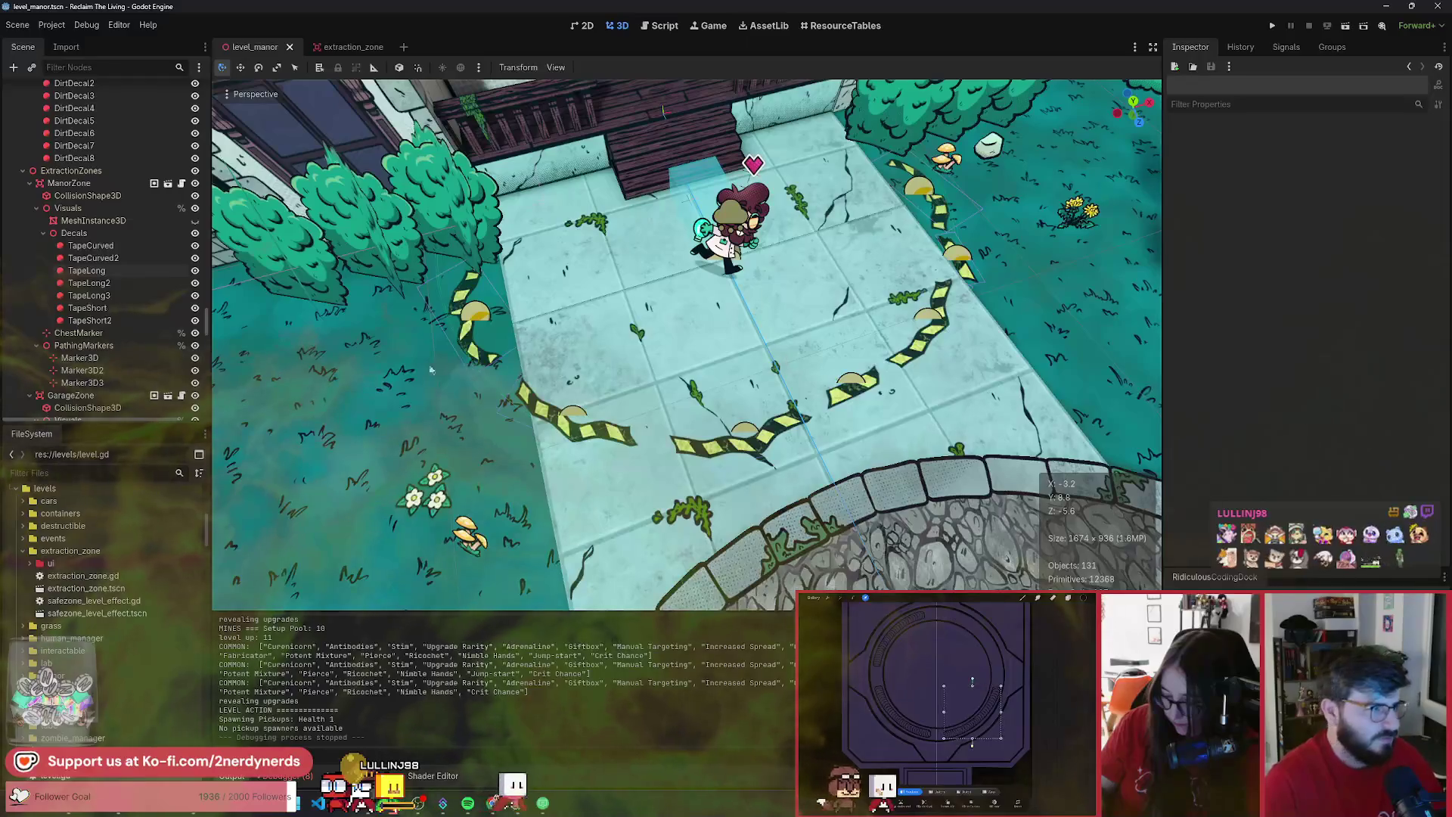
- Select the seven ManorZone caution-tape decals and fly the view over to the garage zone
{"action": "left_click", "coordinate": [91, 246]}
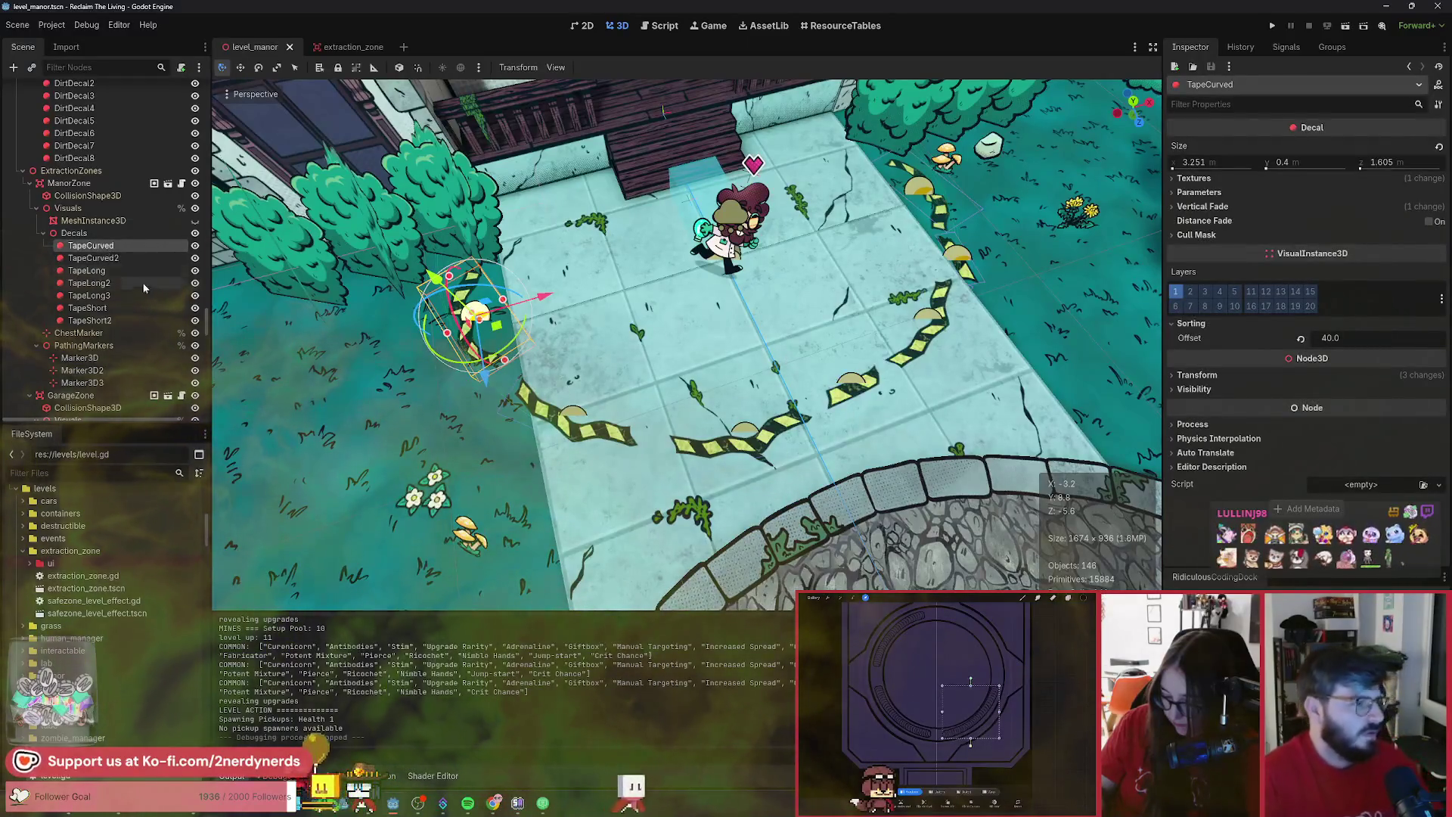
{"action": "left_click", "coordinate": [99, 321], "text": "shift"}
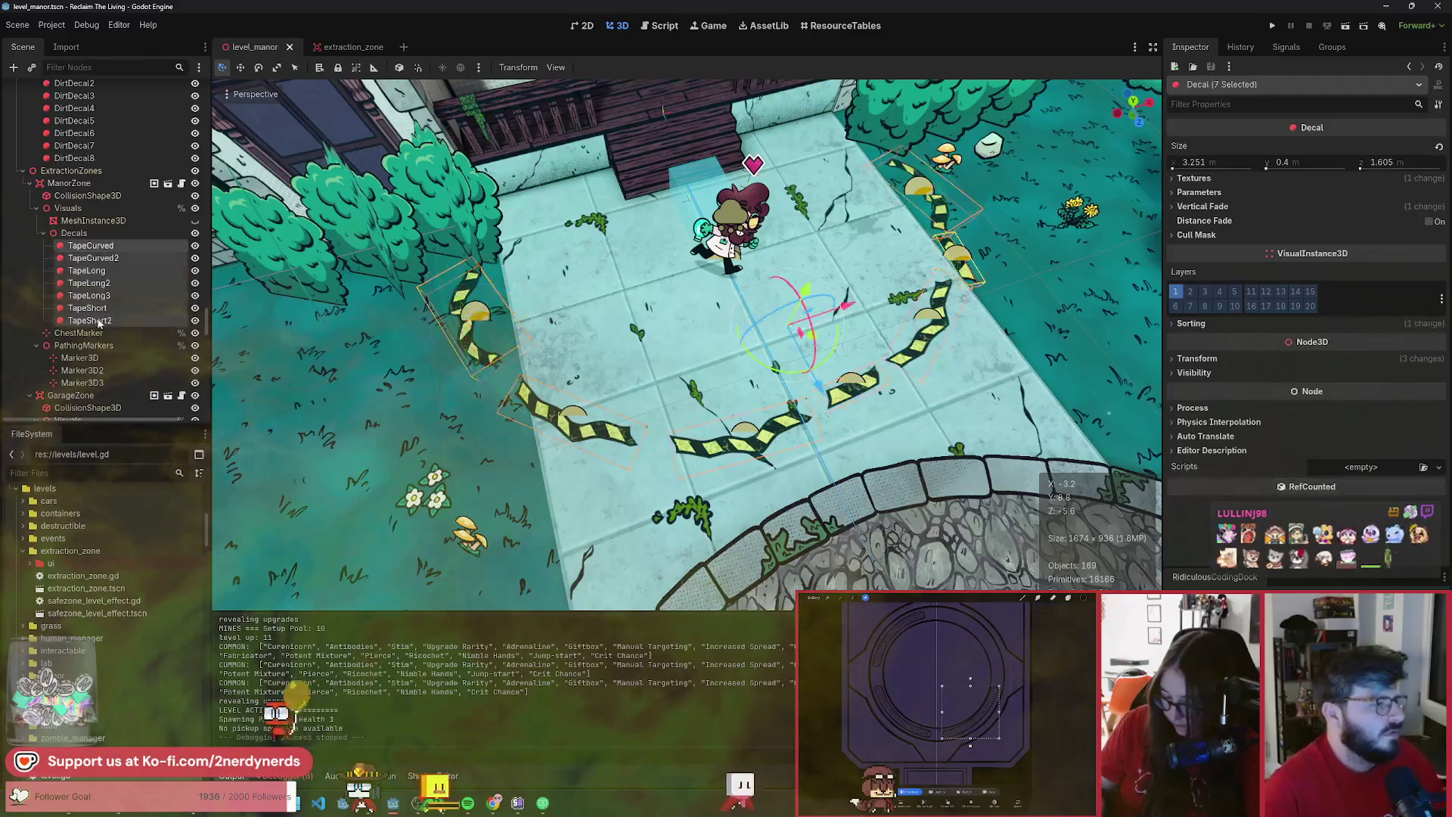
{"action": "key", "text": "s"}
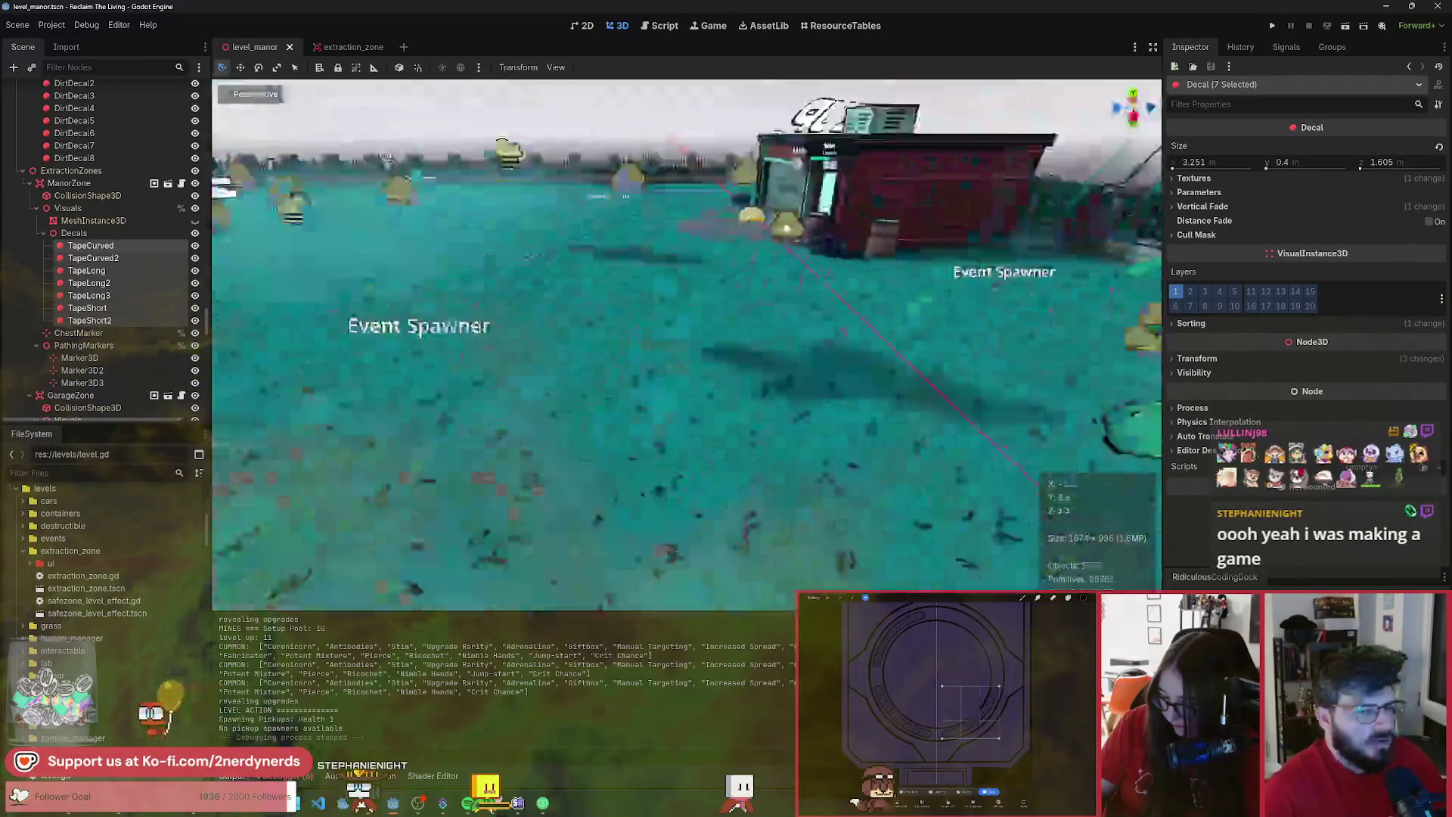
{"action": "scroll", "coordinate": [155, 308], "scroll_direction": "down", "scroll_amount": 8}
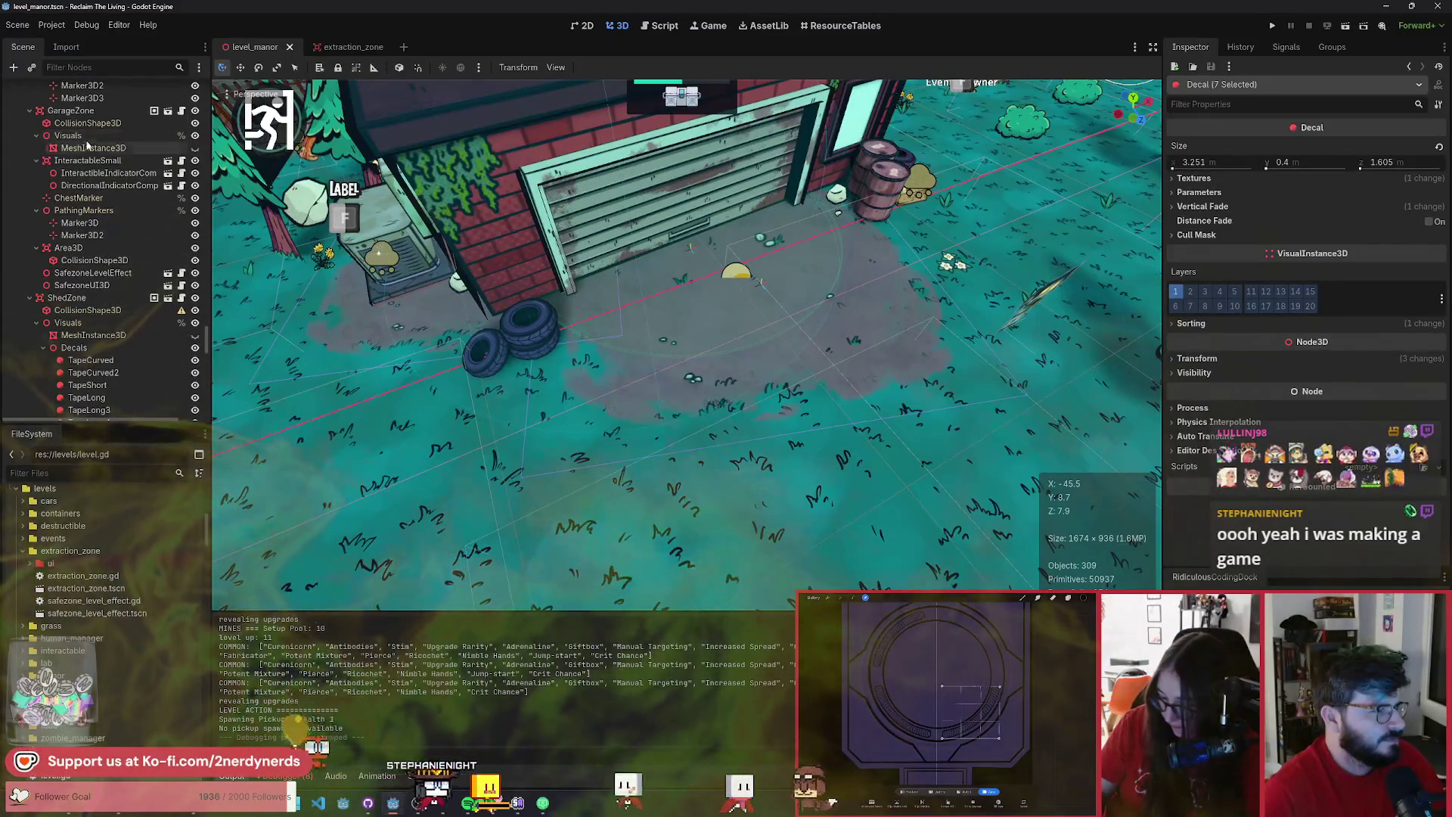
- Add a Node3D named Decals under GarageZone/Visuals and paste the tapes in front of the garage door
{"action": "left_click", "coordinate": [84, 136]}
{"action": "key", "text": "ctrl+a"}
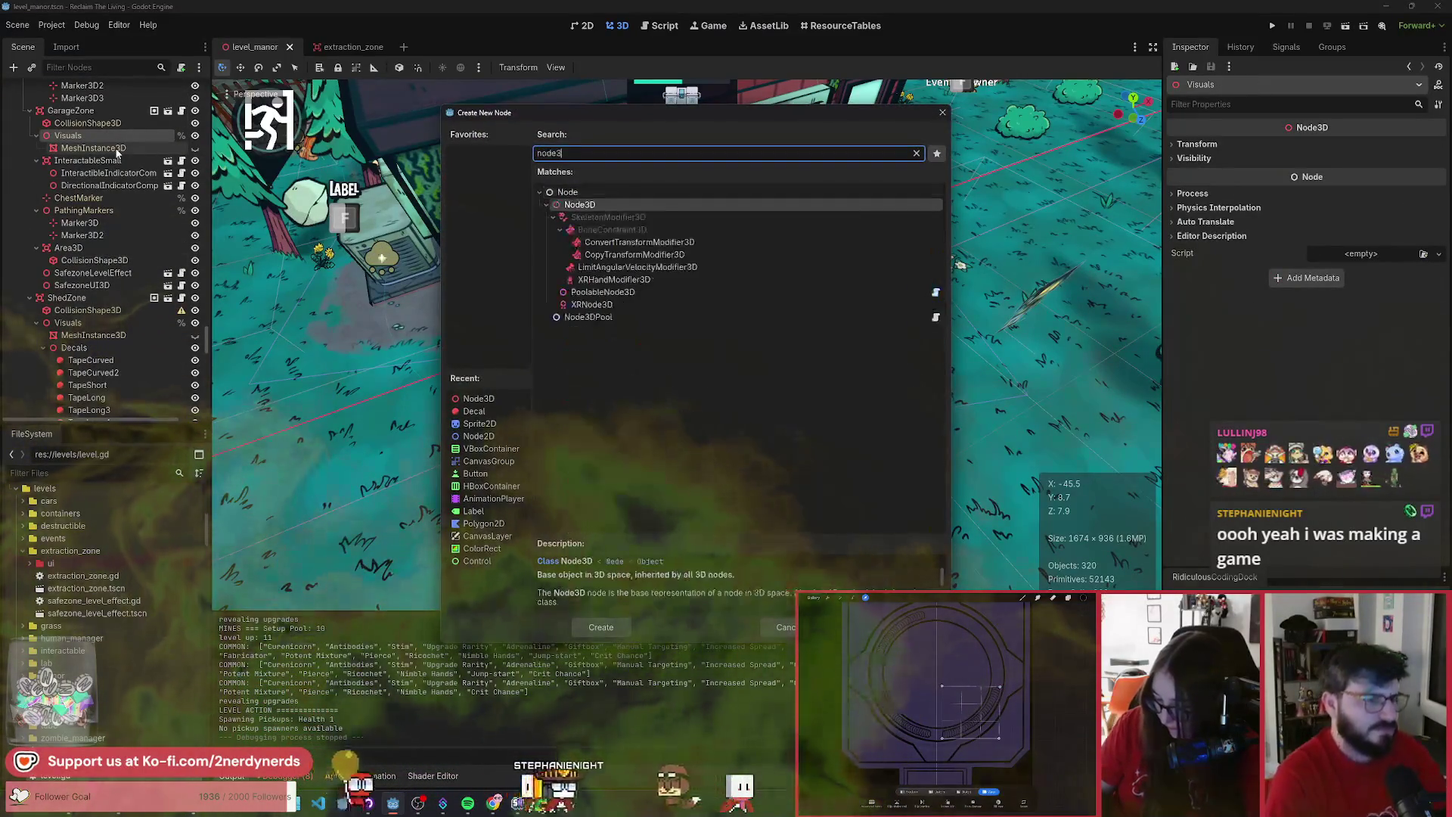
{"action": "key", "text": "Return"}
{"action": "double_click", "coordinate": [88, 160]}
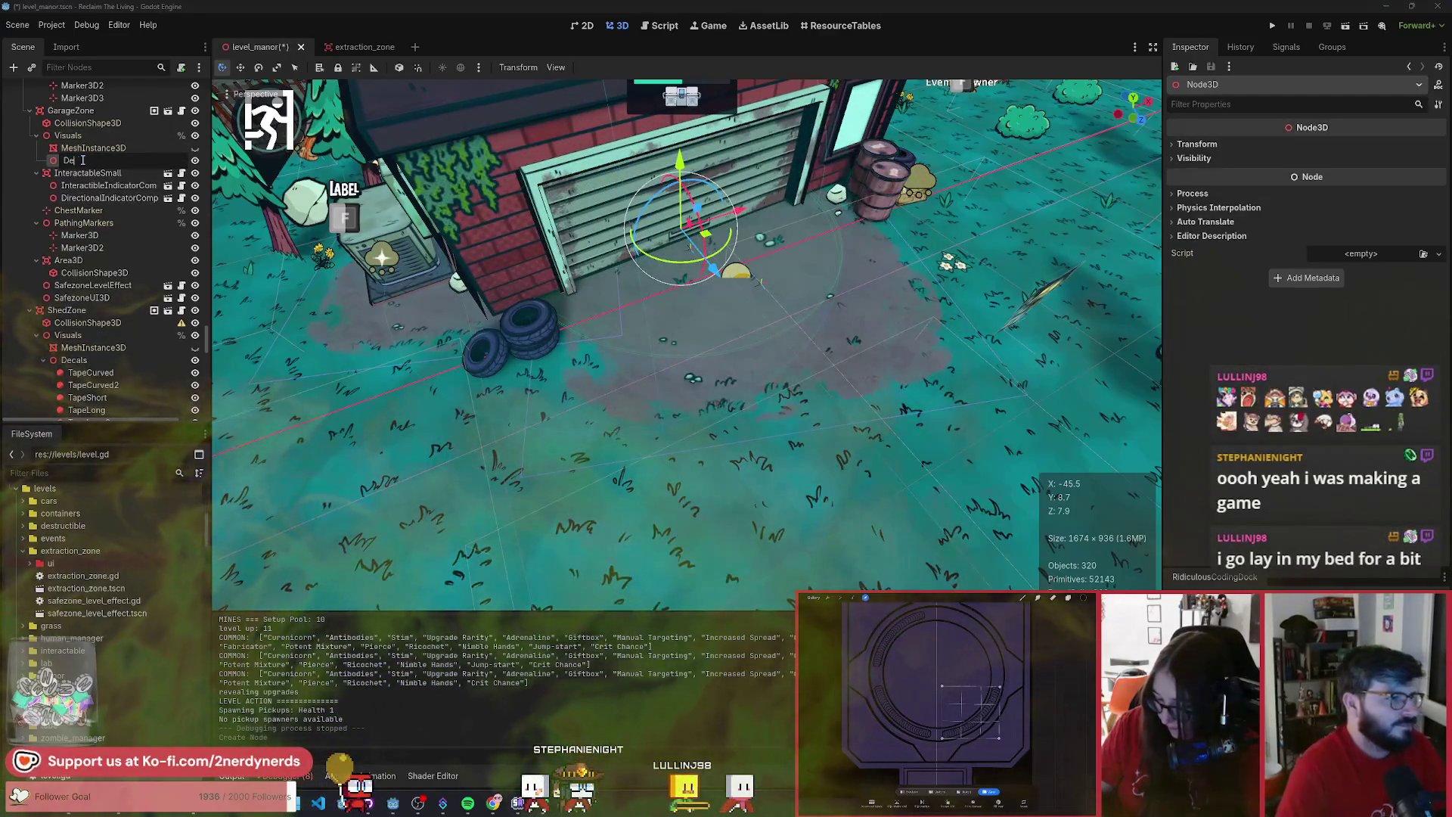
{"action": "type", "text": "Decals"}
{"action": "key", "text": "Return"}
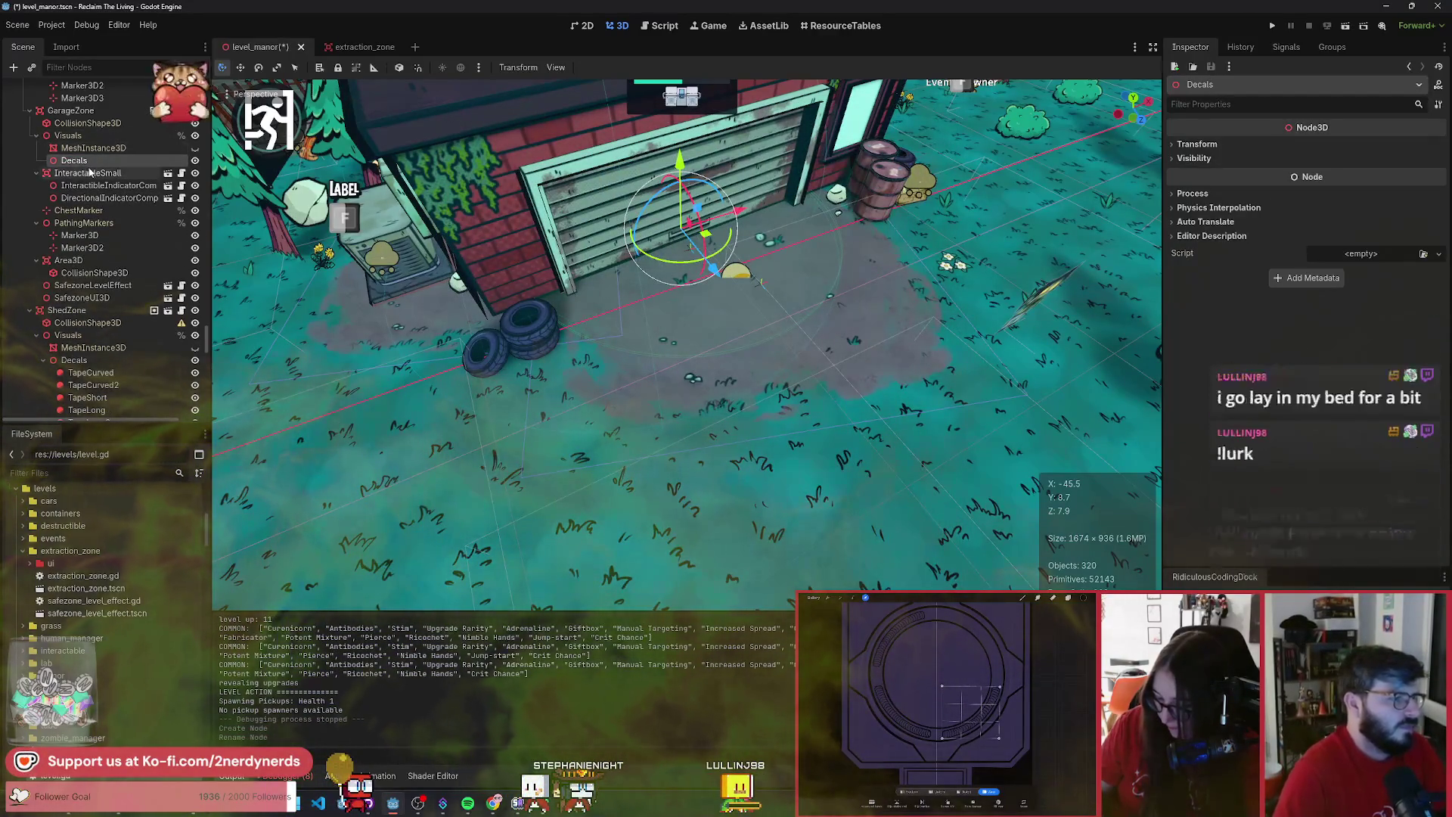
{"action": "key", "text": "ctrl+v"}
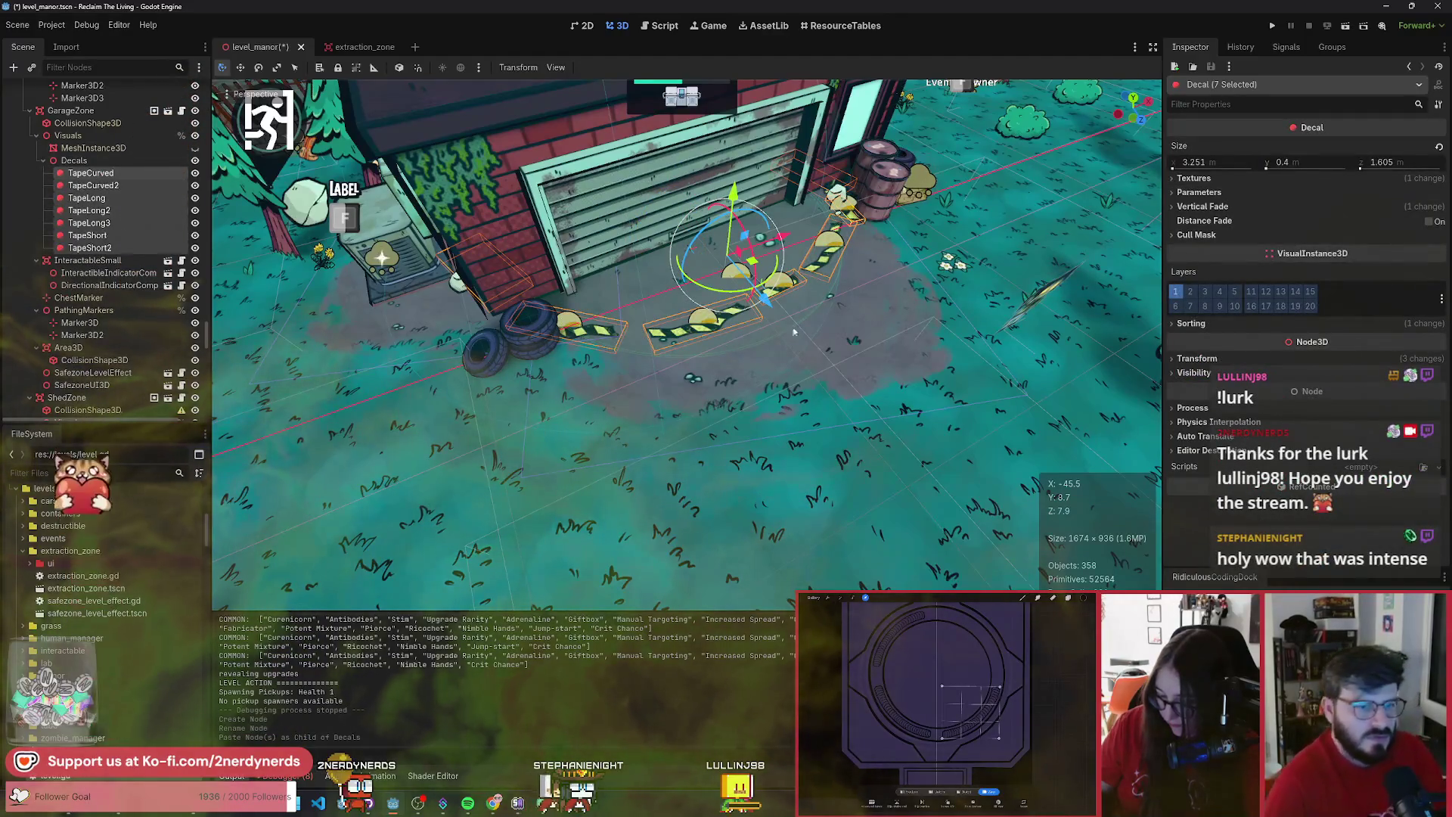
{"action": "mouse_move", "coordinate": [758, 276]}
{"action": "left_mouse_down"}
{"action": "mouse_move", "coordinate": [756, 302]}
{"action": "mouse_move", "coordinate": [794, 333]}
{"action": "mouse_move", "coordinate": [812, 327]}
{"action": "mouse_move", "coordinate": [766, 317]}
{"action": "mouse_move", "coordinate": [882, 310]}
{"action": "left_mouse_up"}
- Nudge the tape arc right, place TapeCurved rotated beside the tires, then delete TapeLong
{"action": "scroll", "coordinate": [791, 312], "scroll_direction": "up", "scroll_amount": 3}
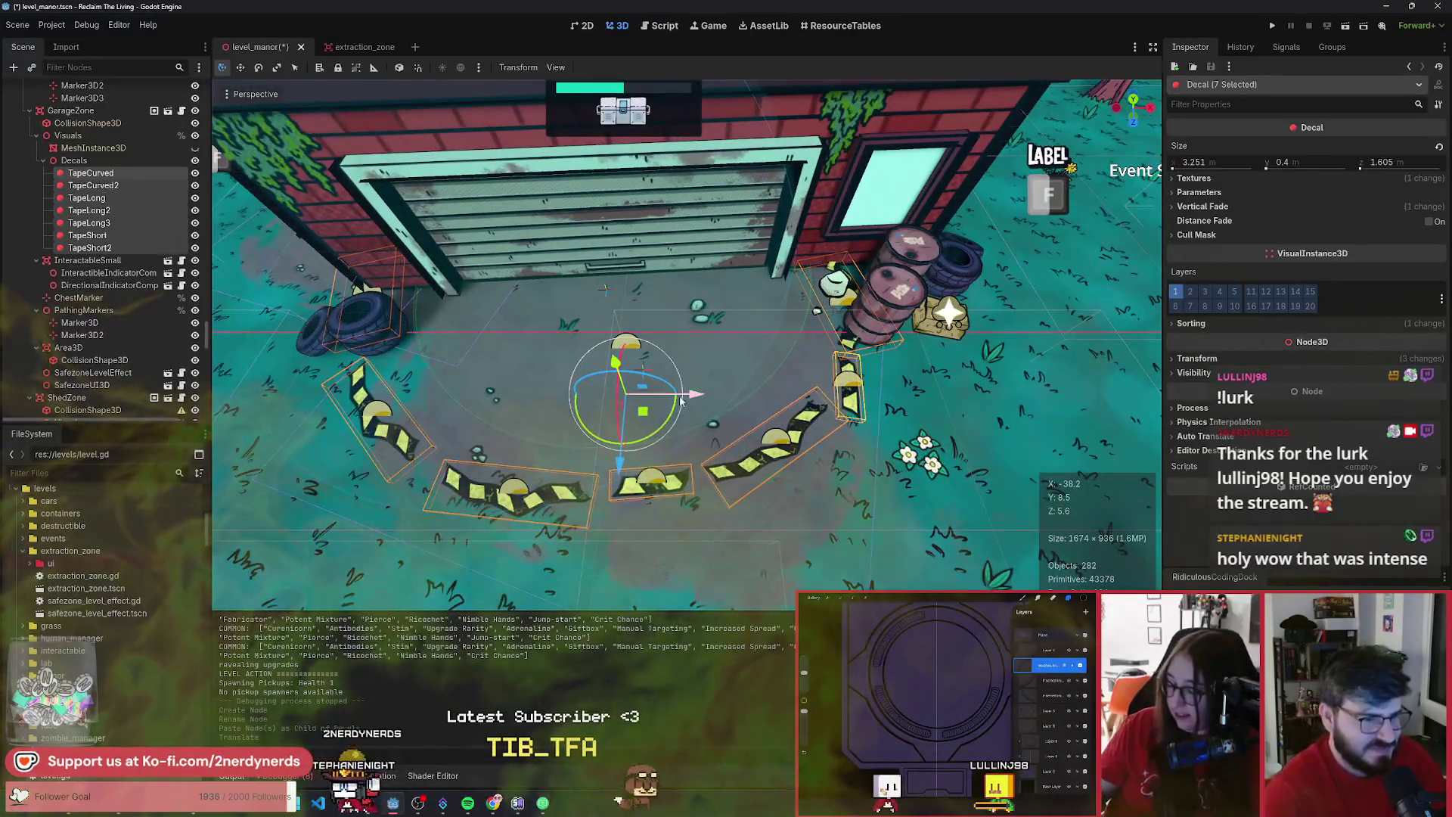
{"action": "mouse_move", "coordinate": [644, 411]}
{"action": "left_mouse_down"}
{"action": "mouse_move", "coordinate": [671, 433]}
{"action": "mouse_move", "coordinate": [664, 412]}
{"action": "left_mouse_up"}
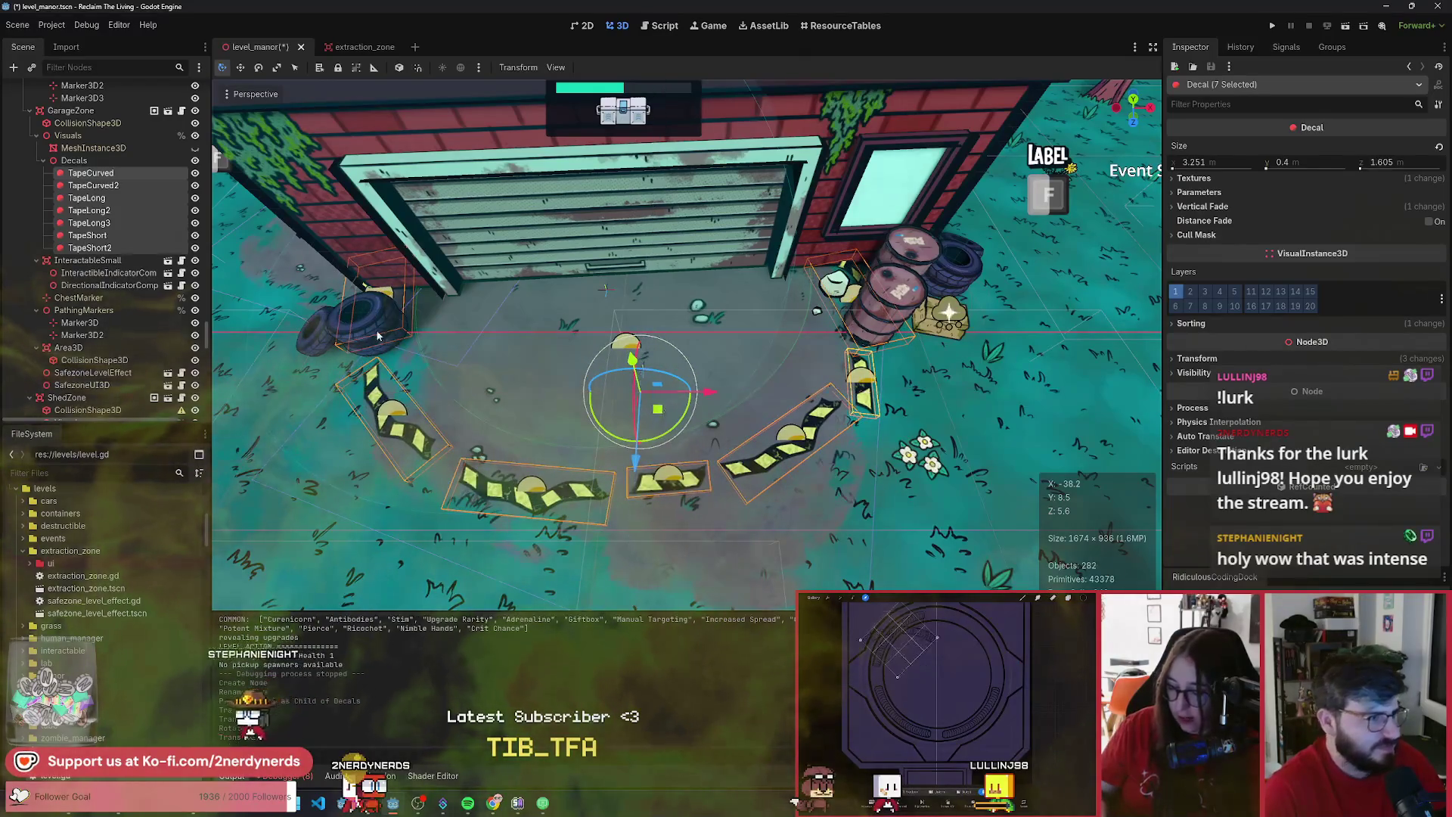
{"action": "left_click", "coordinate": [100, 174]}
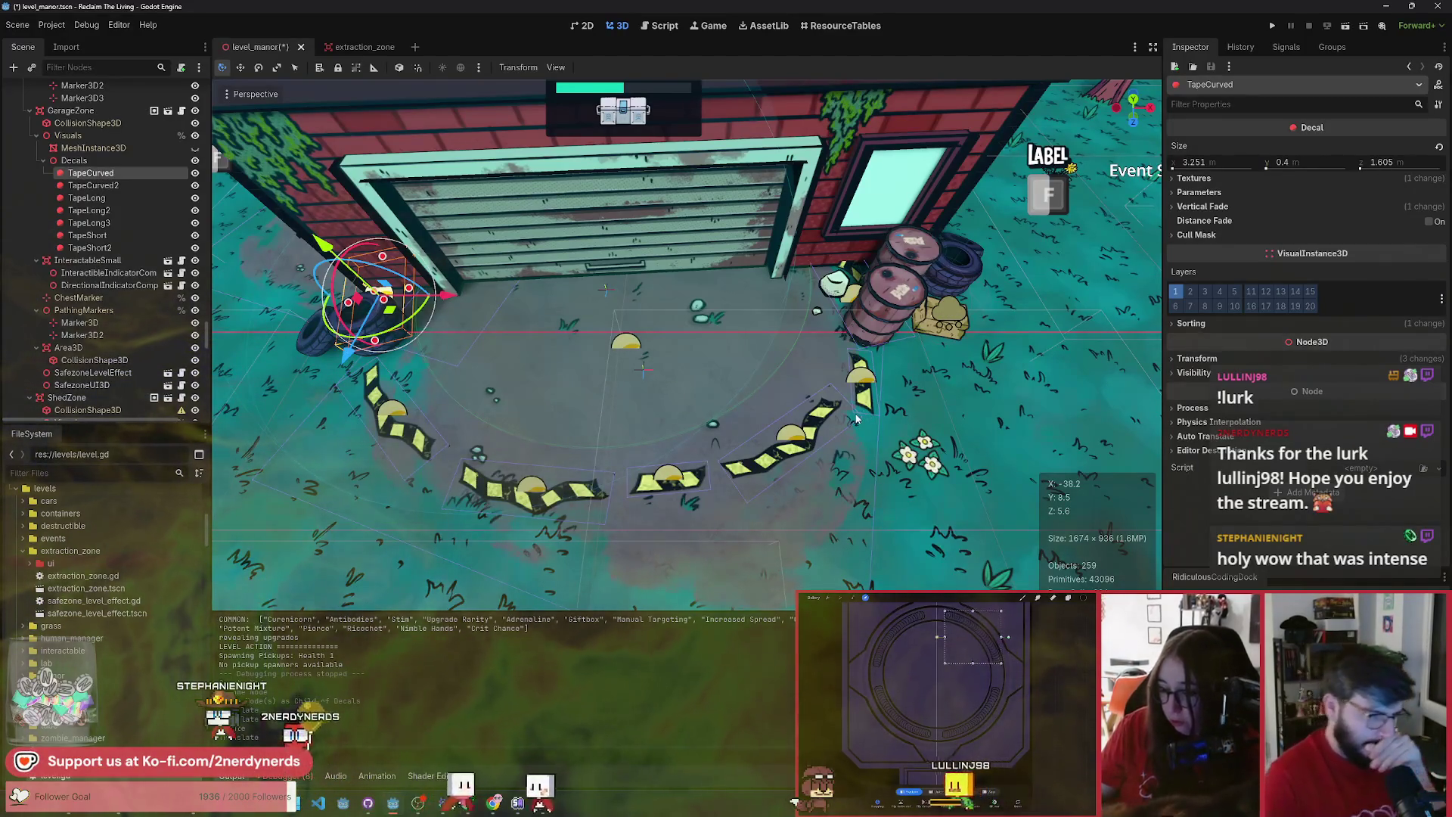
{"action": "left_click", "coordinate": [381, 411]}
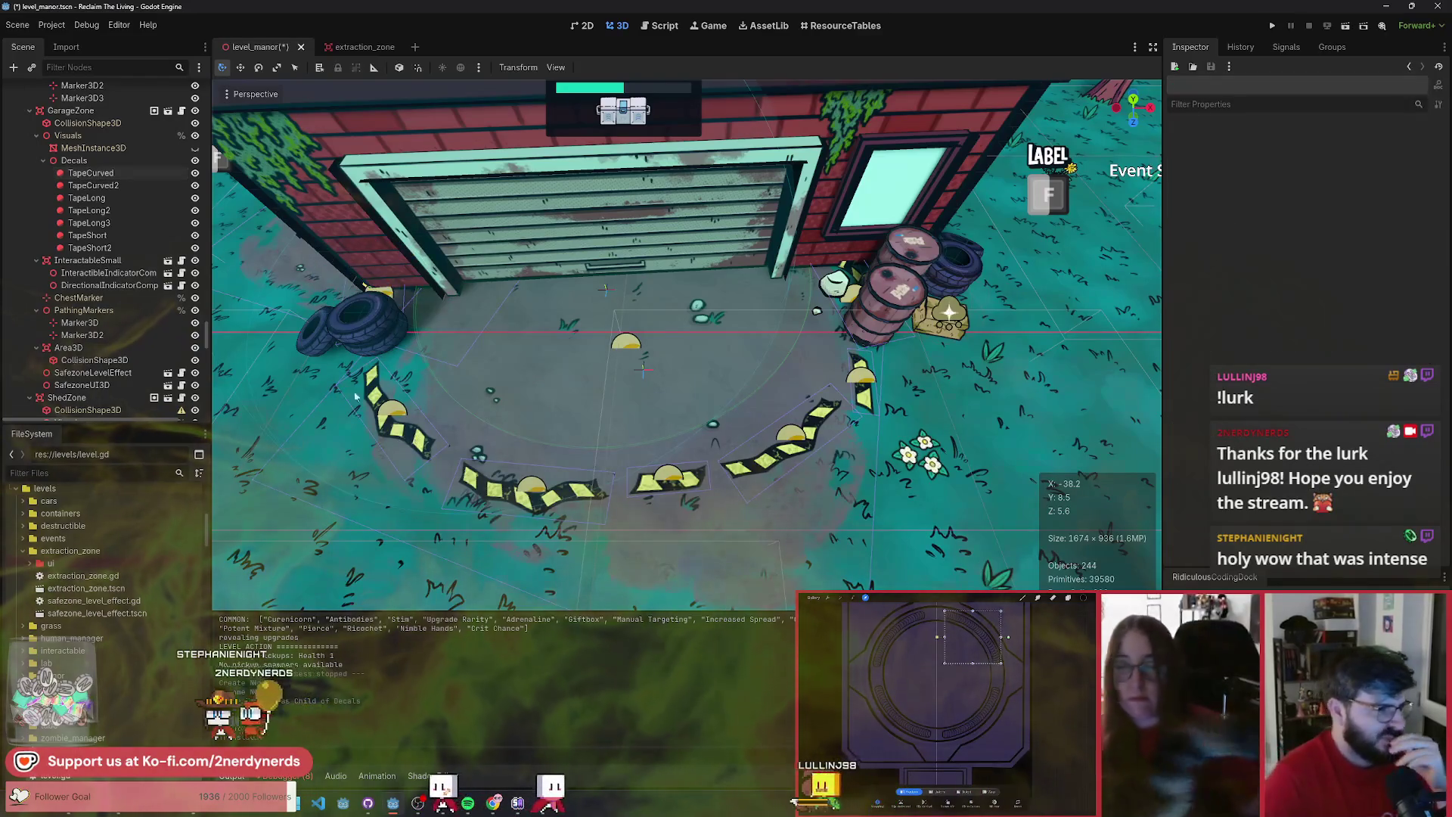
{"action": "left_click", "coordinate": [106, 176]}
{"action": "mouse_move", "coordinate": [372, 359]}
{"action": "left_mouse_down"}
{"action": "mouse_move", "coordinate": [382, 453]}
{"action": "mouse_move", "coordinate": [486, 449]}
{"action": "left_mouse_up"}
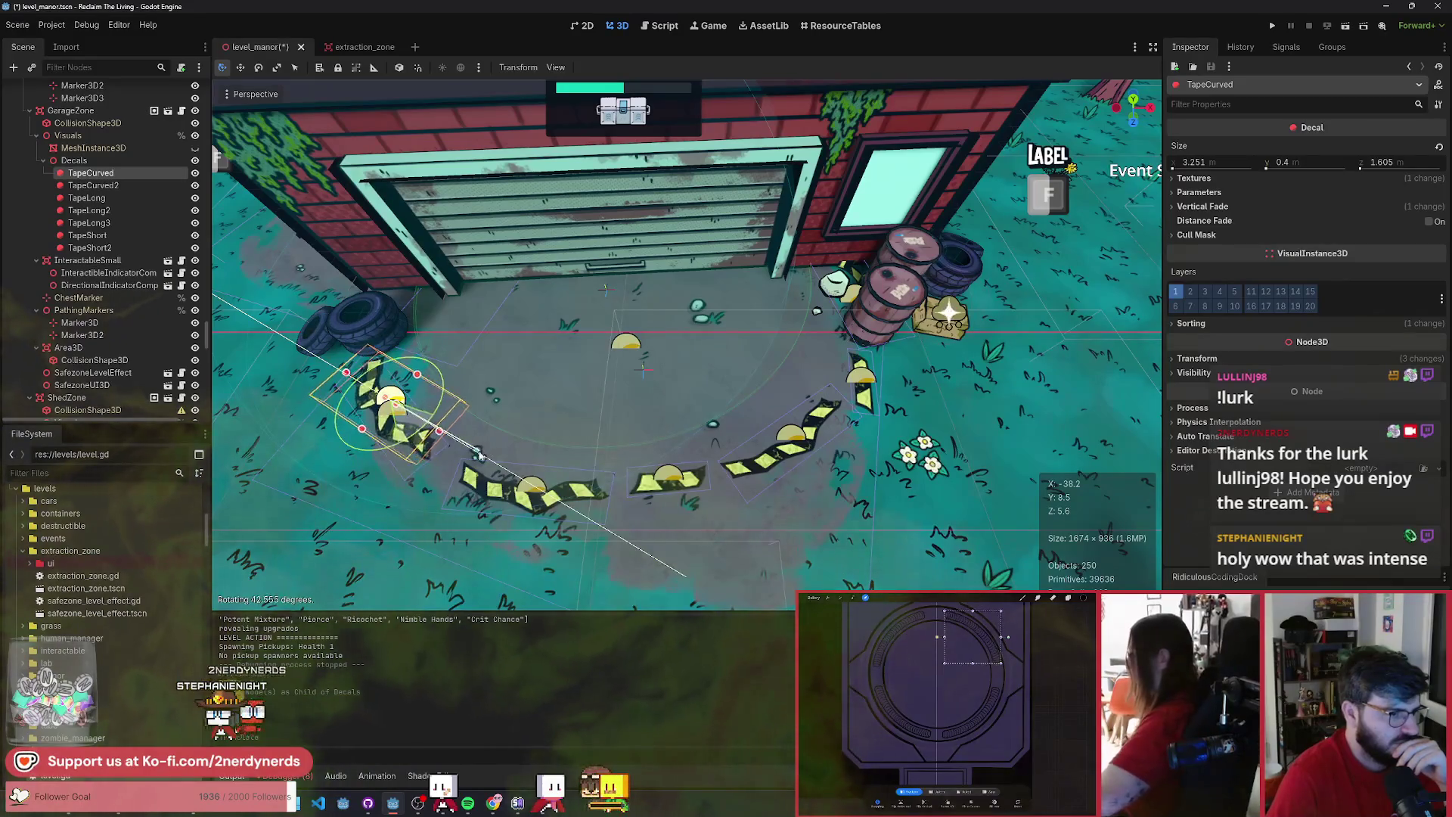
{"action": "left_click_drag", "start_coordinate": [403, 422], "coordinate": [430, 452]}
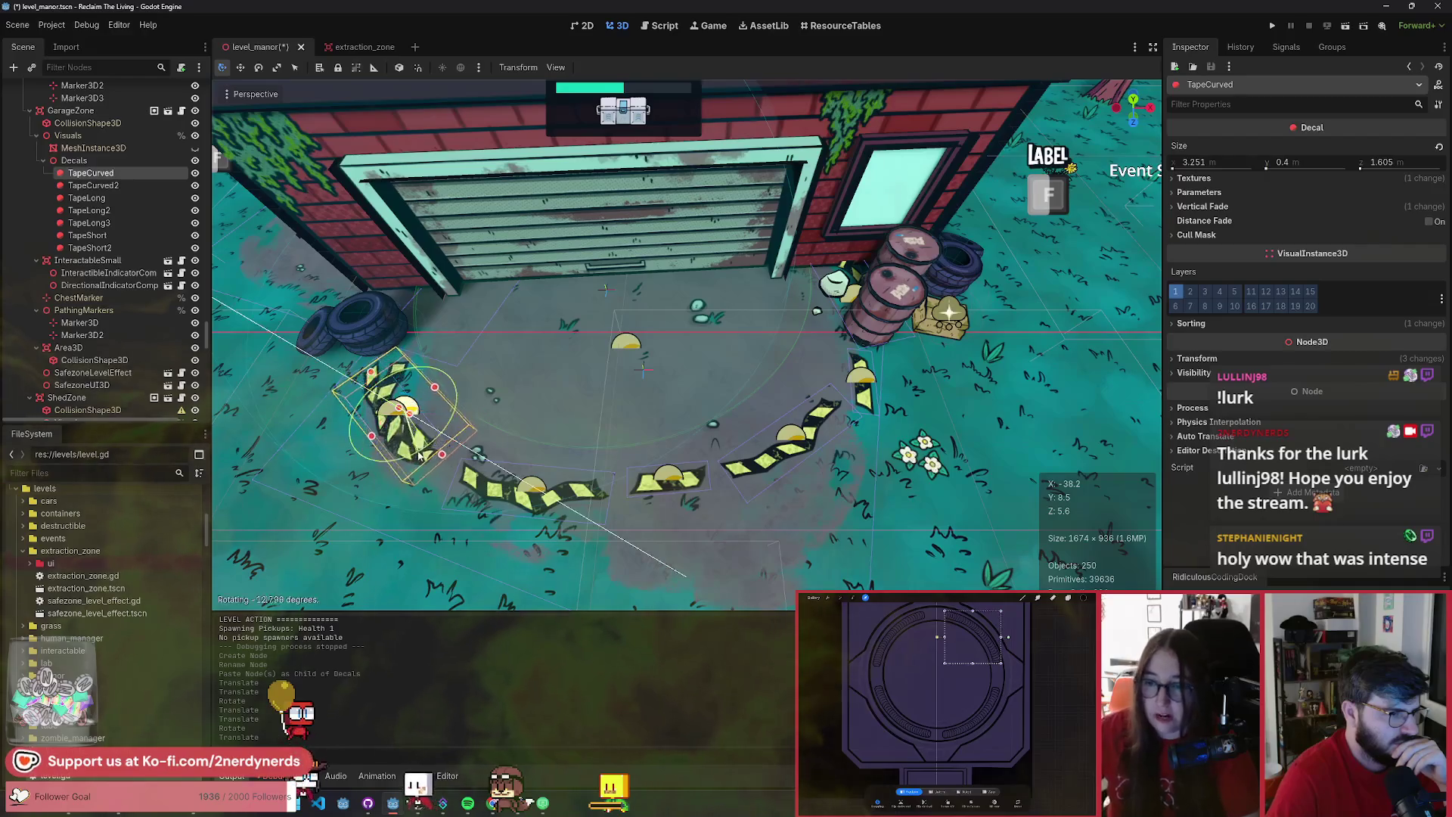
{"action": "key", "text": "r"}
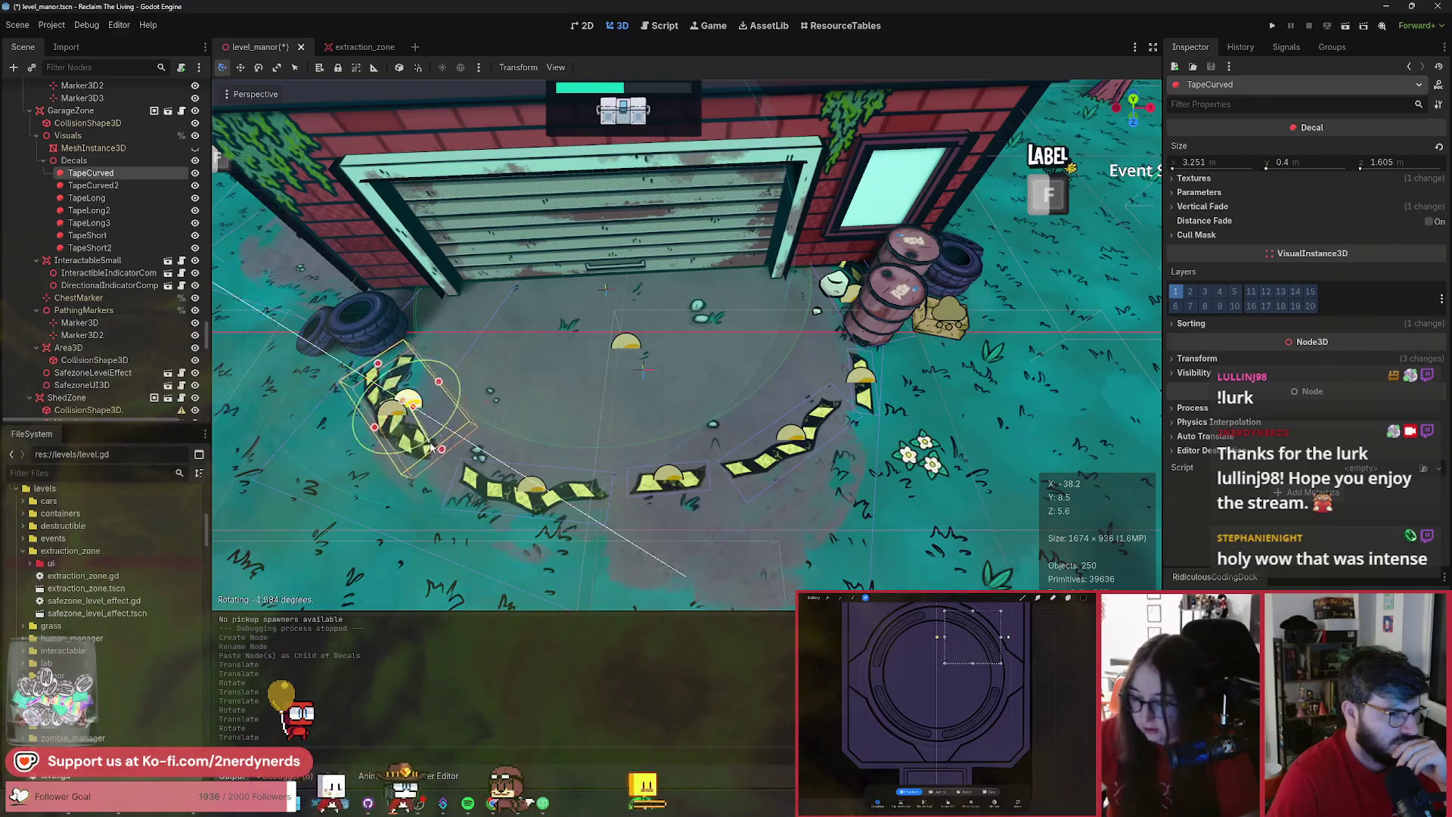
{"action": "key", "text": "g"}
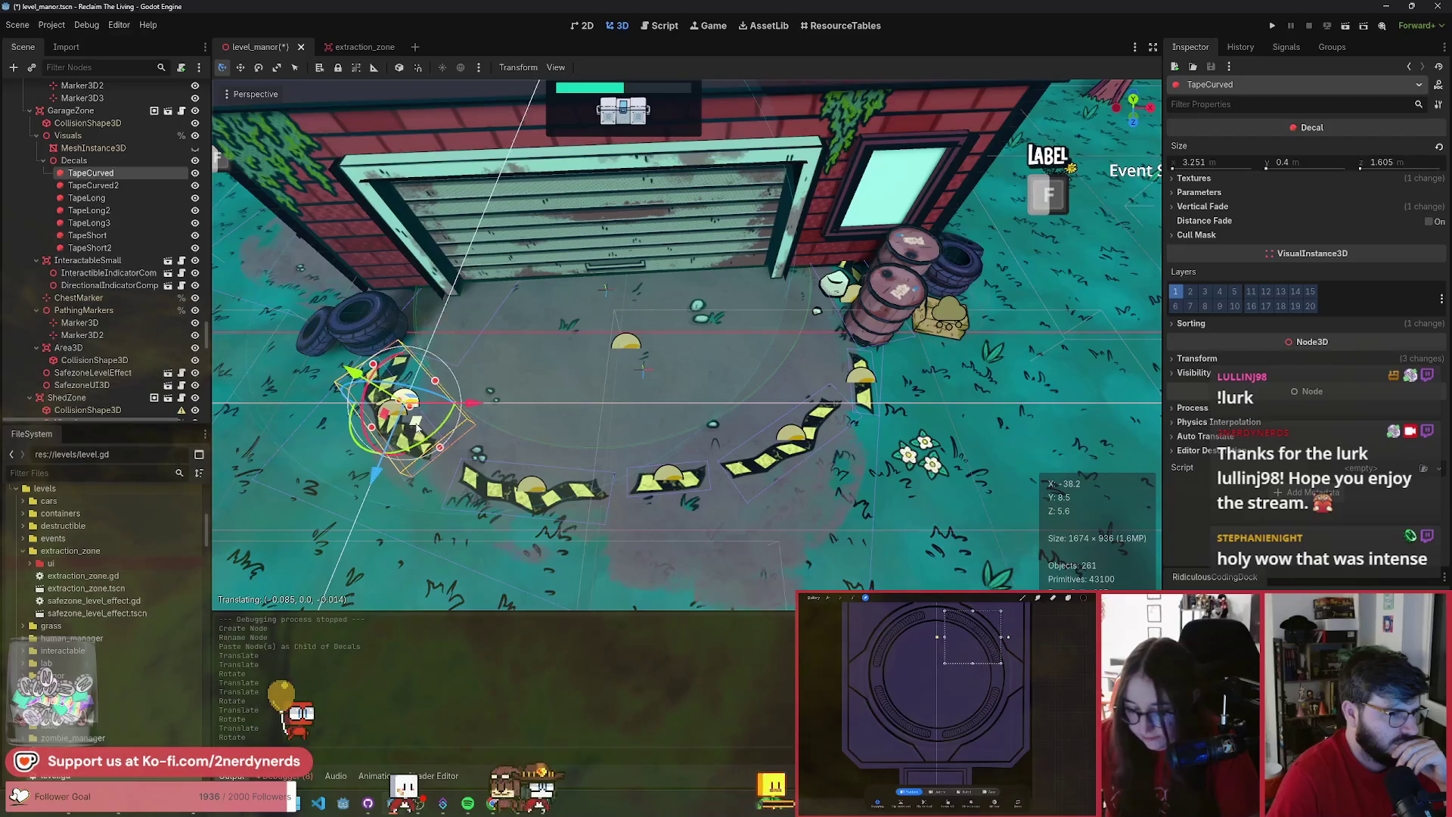
{"action": "left_click", "coordinate": [117, 198]}
{"action": "key", "text": "Delete"}
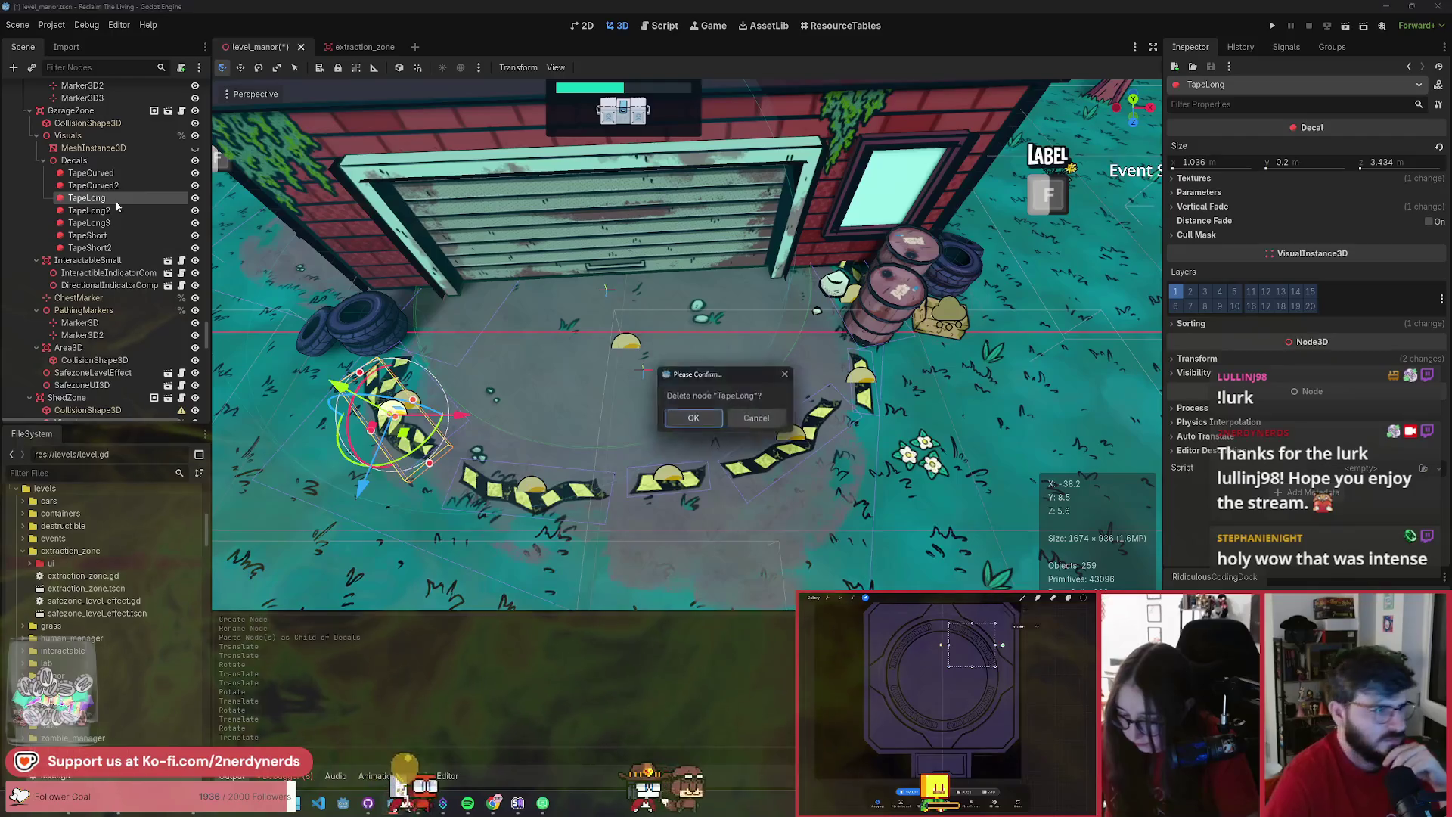
- Confirm removing TapeLong and delete TapeCurved2 from the garage tapes
{"action": "key", "text": "Return"}
{"action": "left_click", "coordinate": [114, 188]}
{"action": "key", "text": "Delete"}
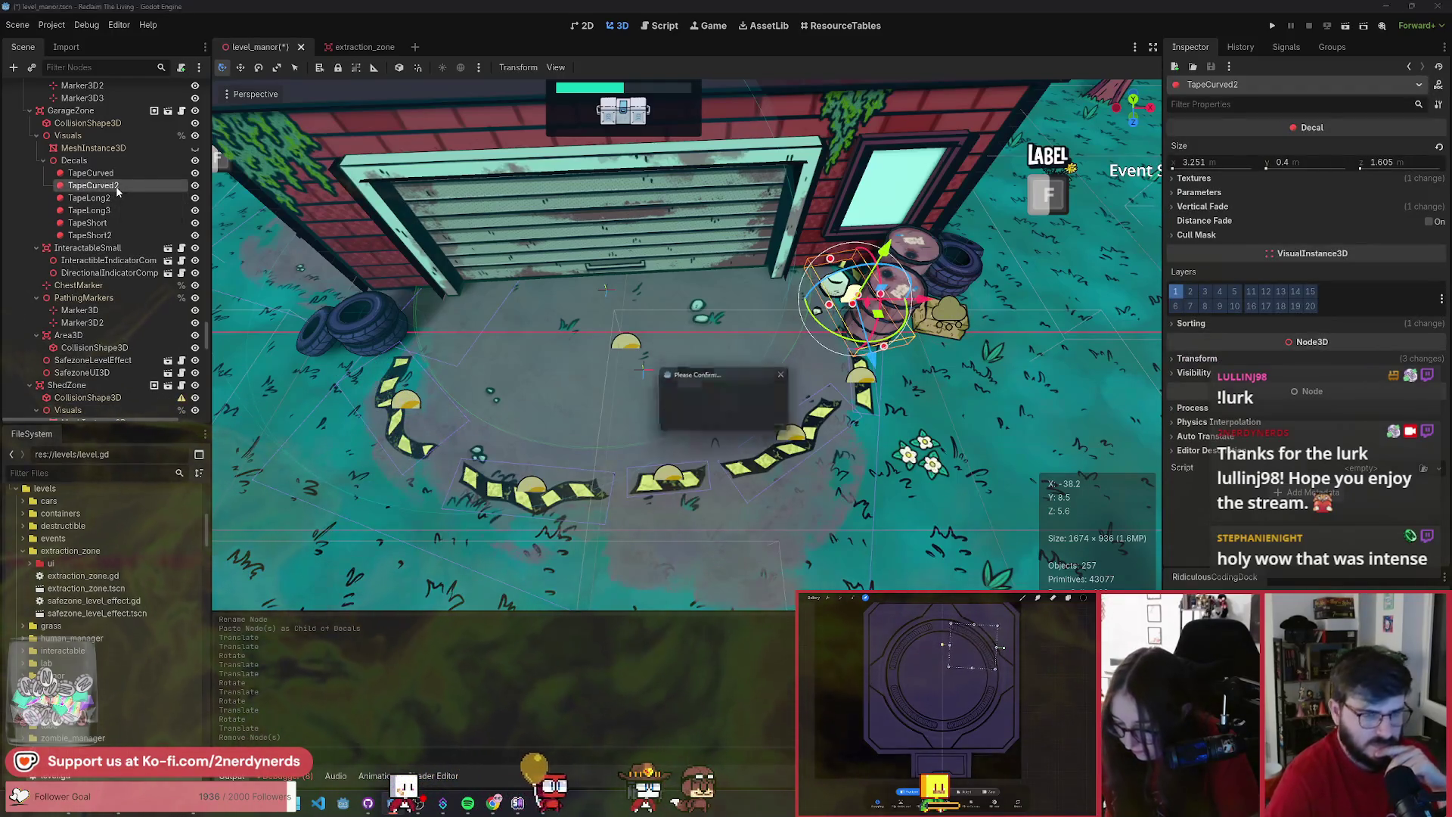
{"action": "key", "text": "Return"}
{"action": "scroll", "coordinate": [580, 394], "scroll_direction": "up", "scroll_amount": 3}
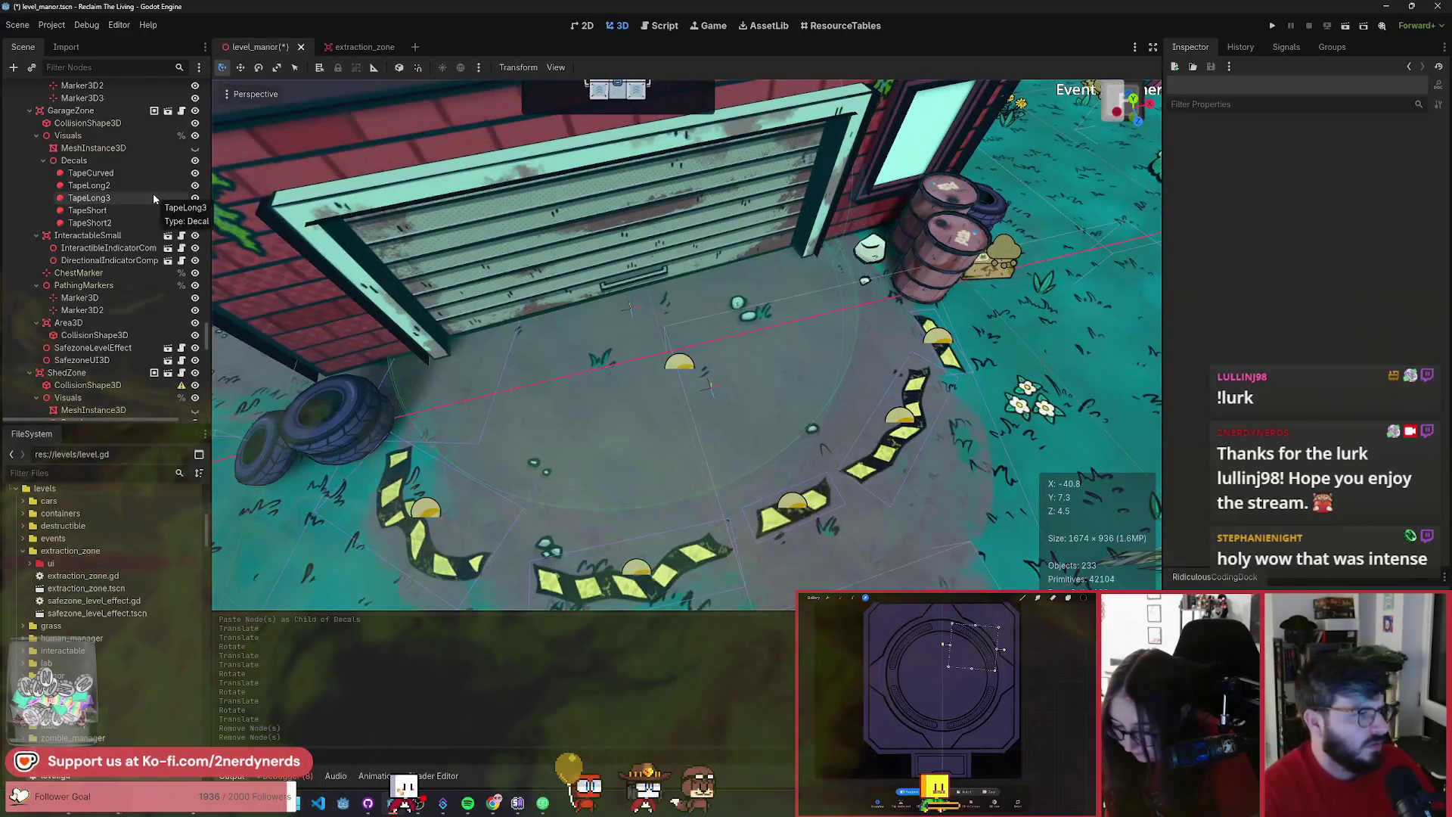
- Widen the GarageZone collision cylinder to match the tape ring and save the scene
{"action": "left_click", "coordinate": [99, 125]}
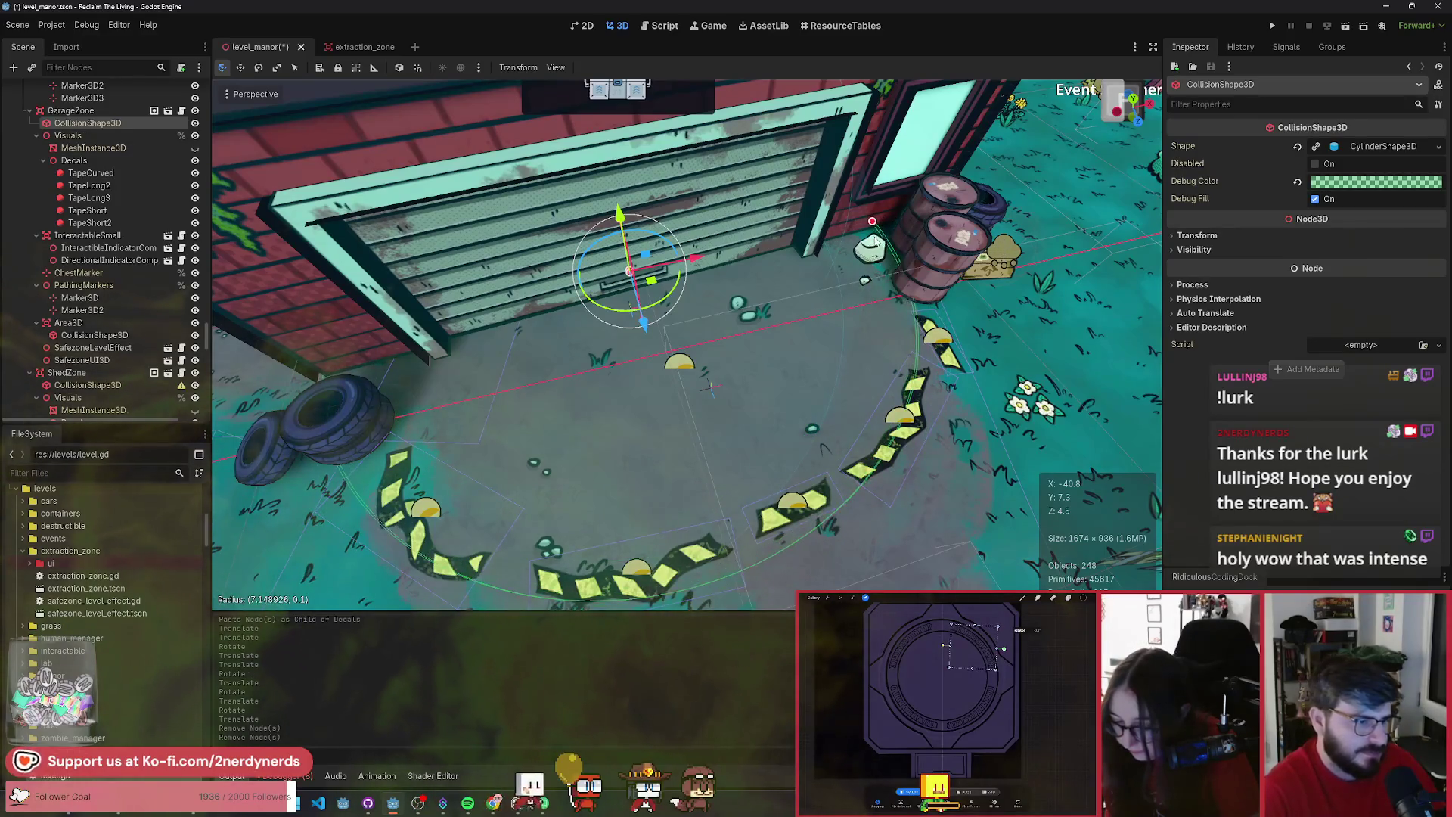
{"action": "left_click_drag", "start_coordinate": [667, 294], "coordinate": [671, 287]}
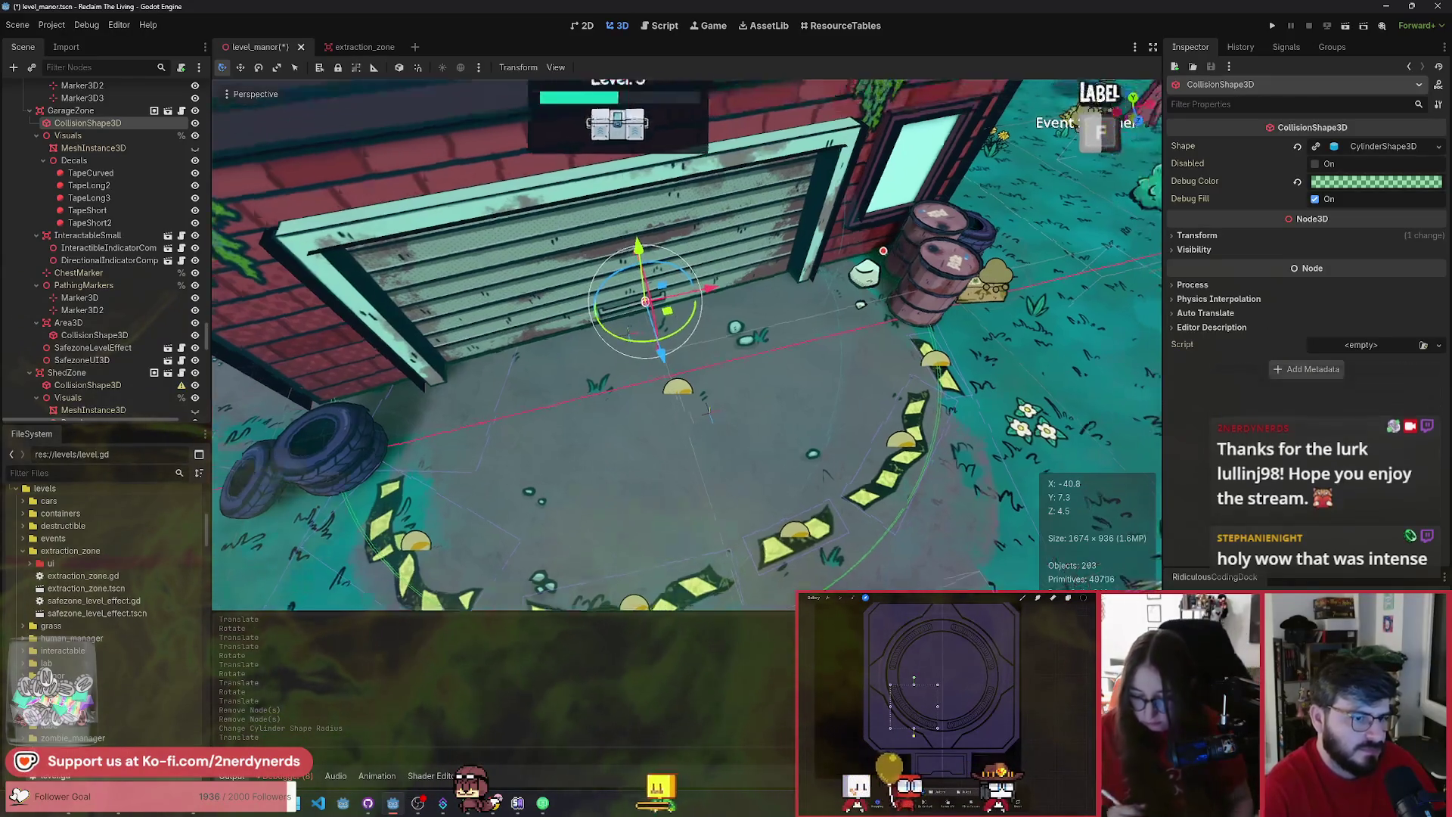
{"action": "scroll", "coordinate": [864, 361], "scroll_direction": "down", "scroll_amount": 4}
{"action": "key", "text": "ctrl+s"}
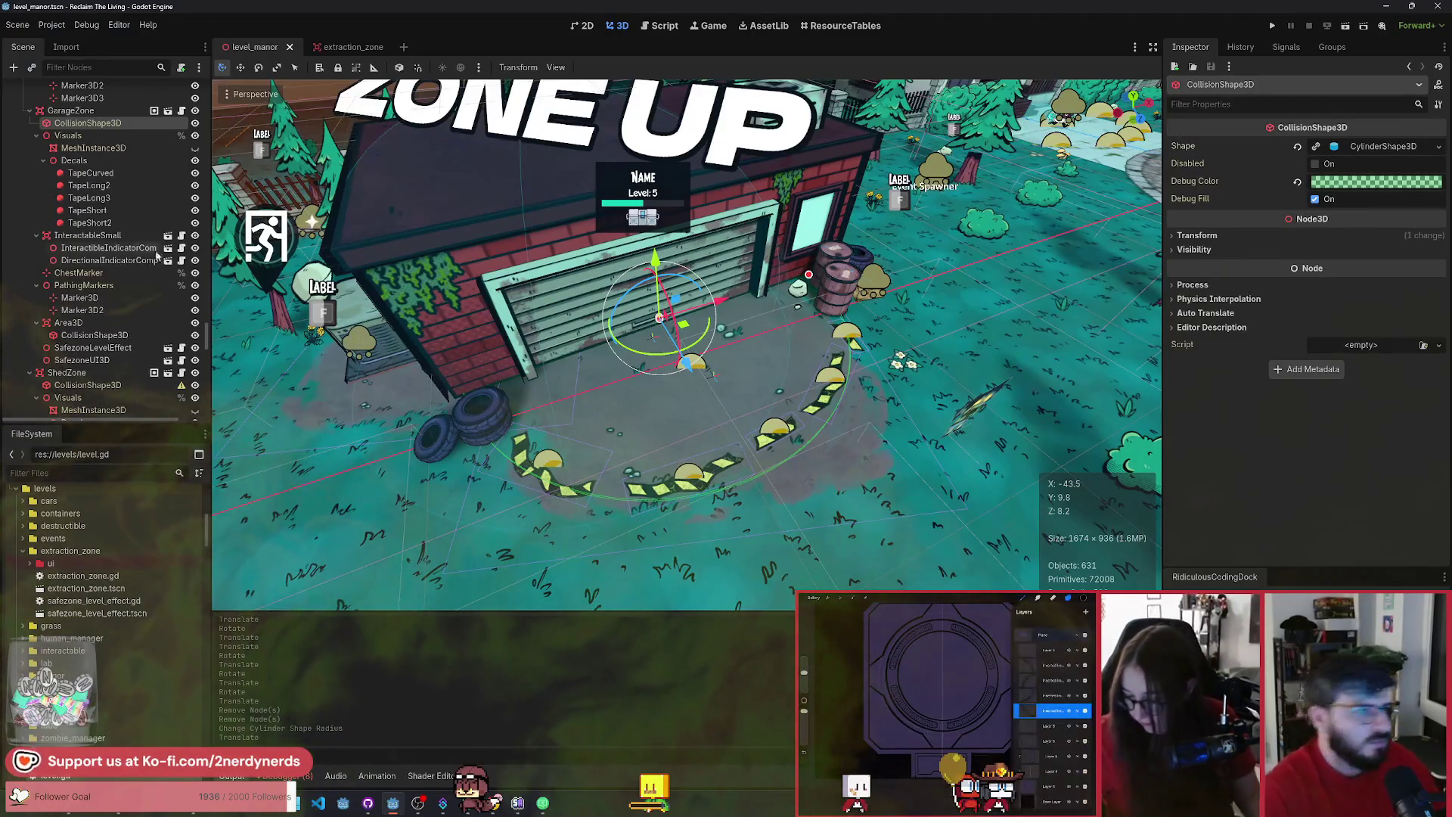
{"action": "left_click", "coordinate": [90, 173]}
- Select all five garage tape decals and scroll down to the greenhouse zone
{"action": "left_click", "coordinate": [114, 223], "text": "shift"}
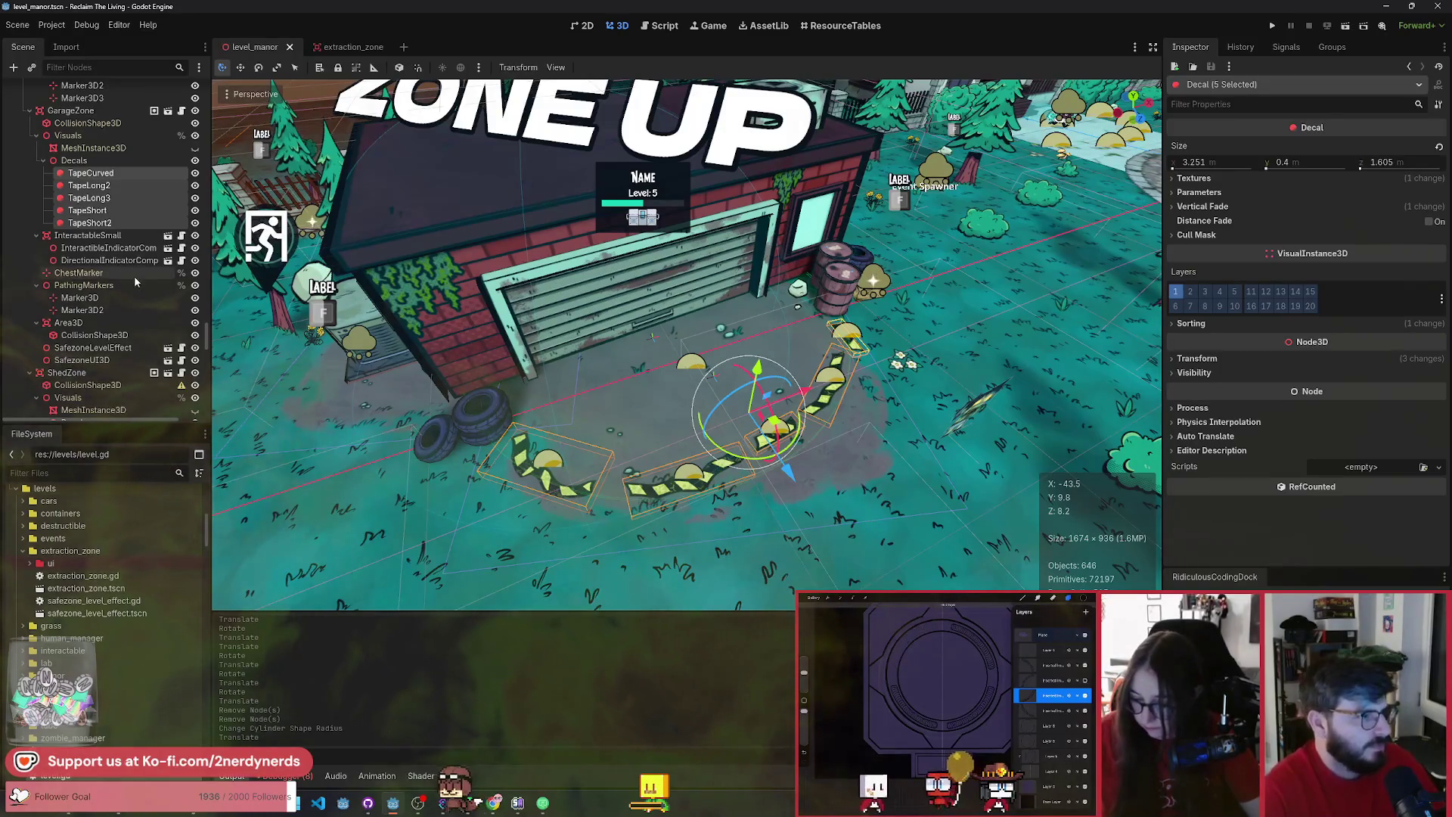
{"action": "scroll", "coordinate": [133, 315], "scroll_direction": "down", "scroll_amount": 4}
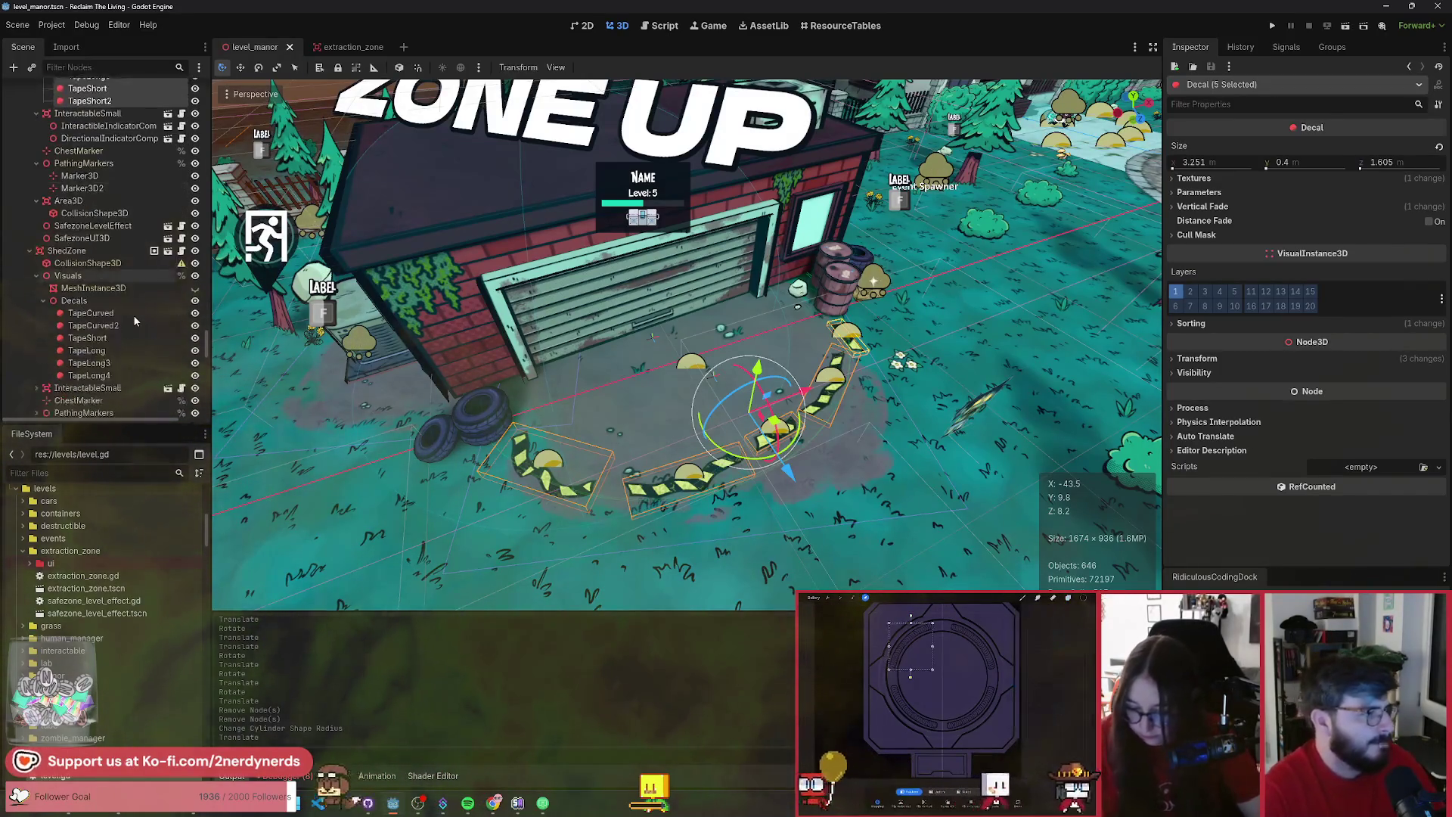
{"action": "scroll", "coordinate": [144, 330], "scroll_direction": "down", "scroll_amount": 4}
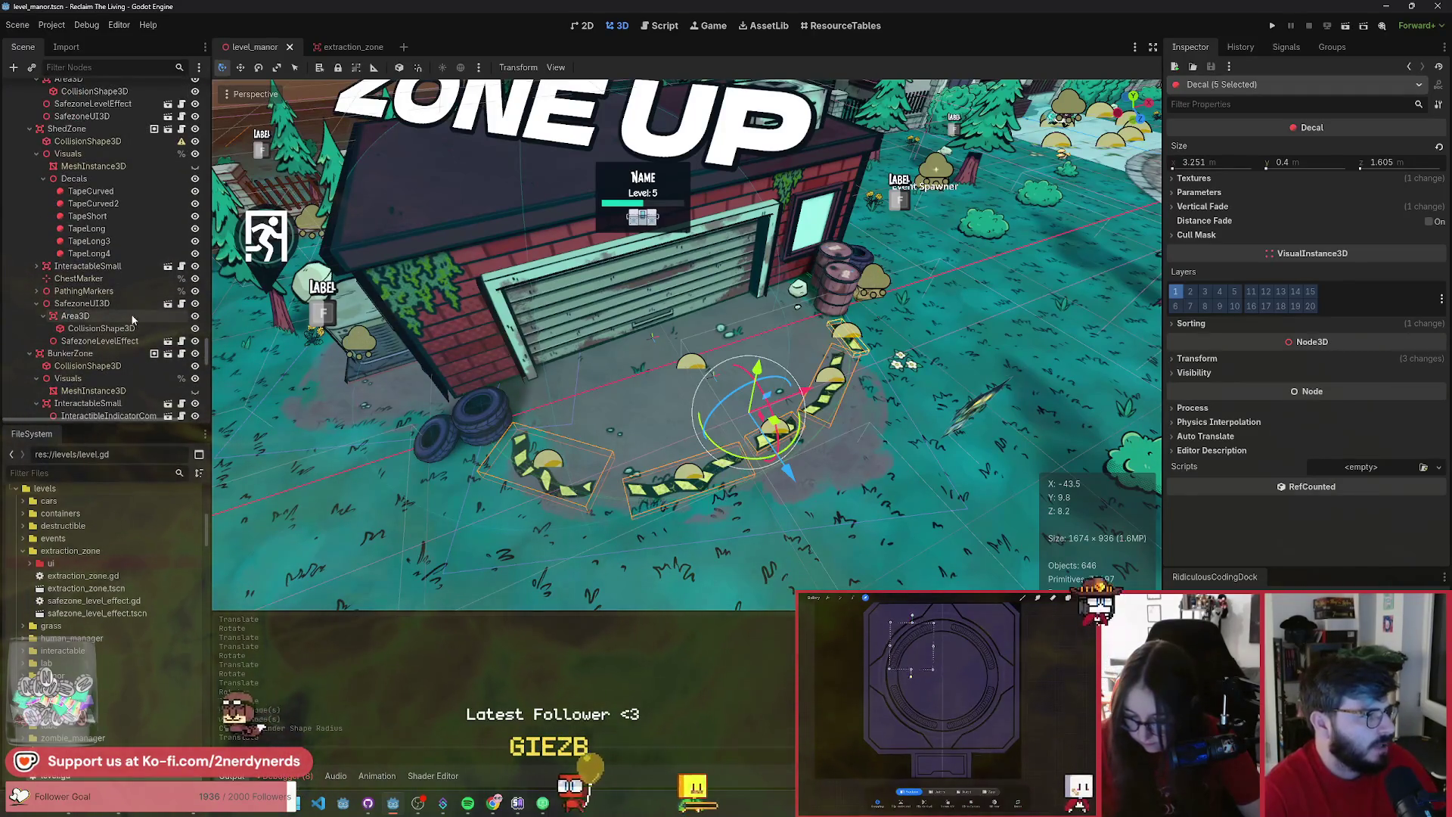
{"action": "scroll", "coordinate": [130, 321], "scroll_direction": "down", "scroll_amount": 4}
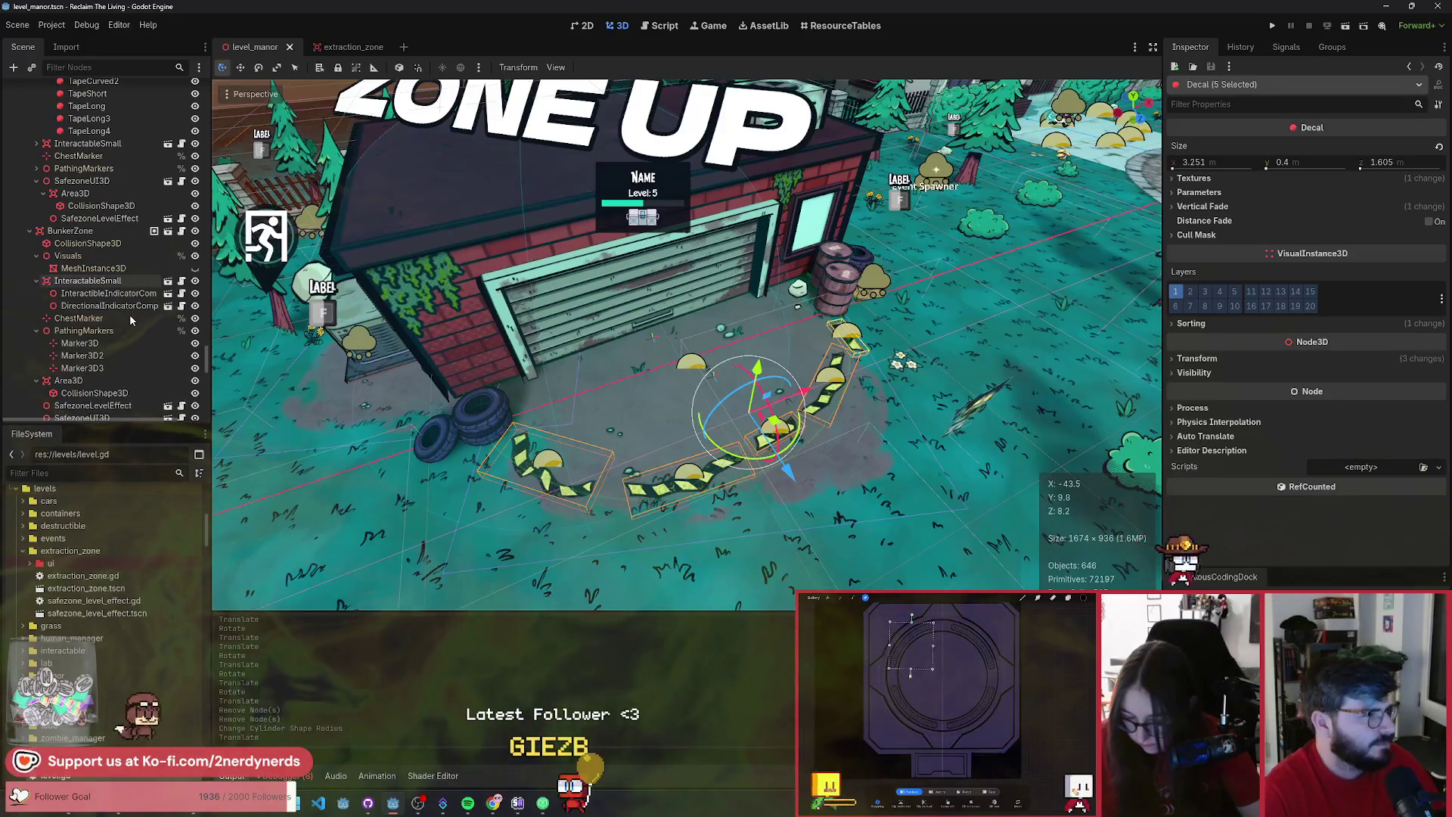
{"action": "scroll", "coordinate": [129, 311], "scroll_direction": "down", "scroll_amount": 6}
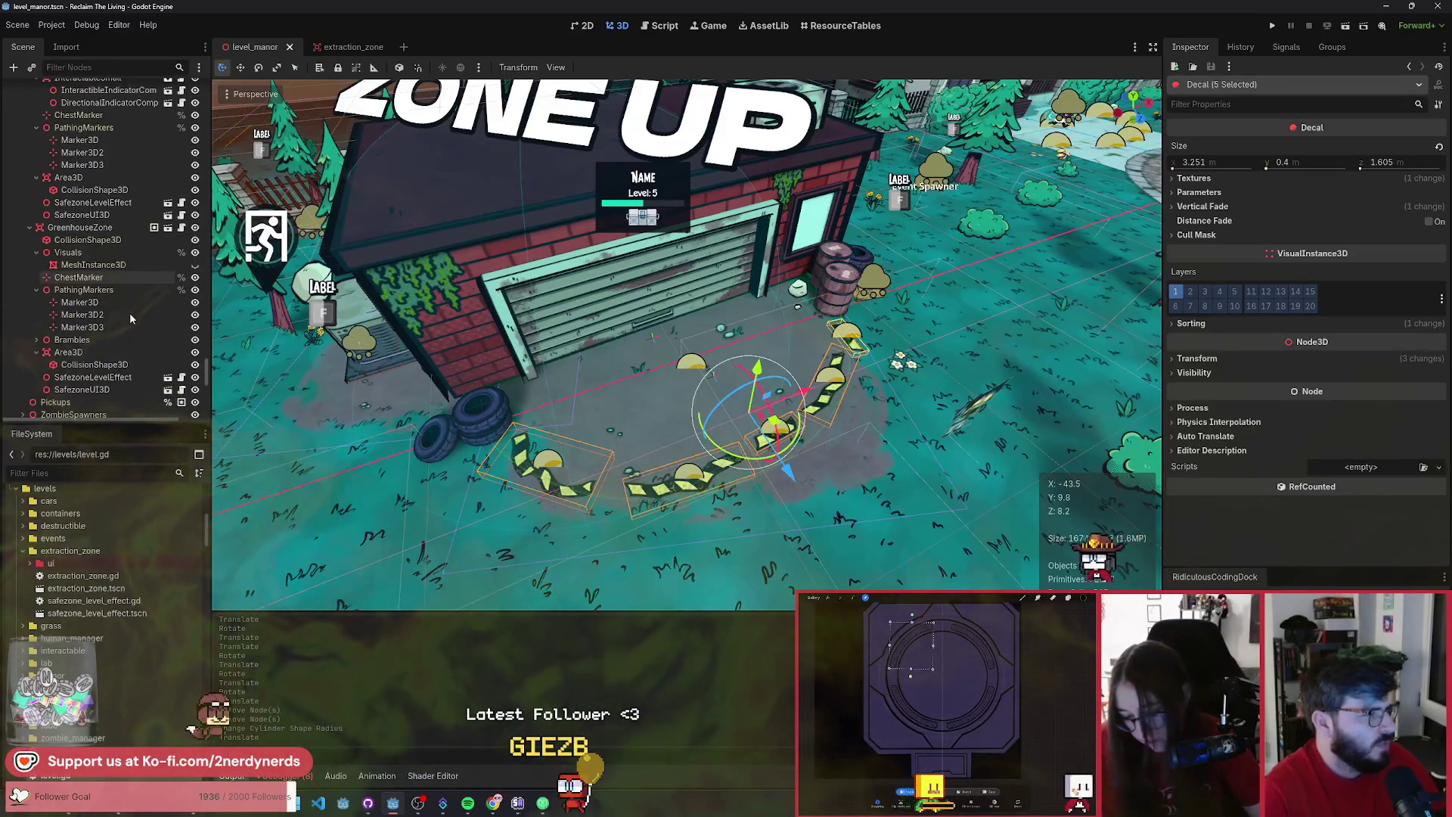
- Add a Node3D group under GreenhouseZone/Visuals and paste the five tape decals into it
{"action": "left_click", "coordinate": [76, 257]}
{"action": "key", "text": "ctrl+a"}
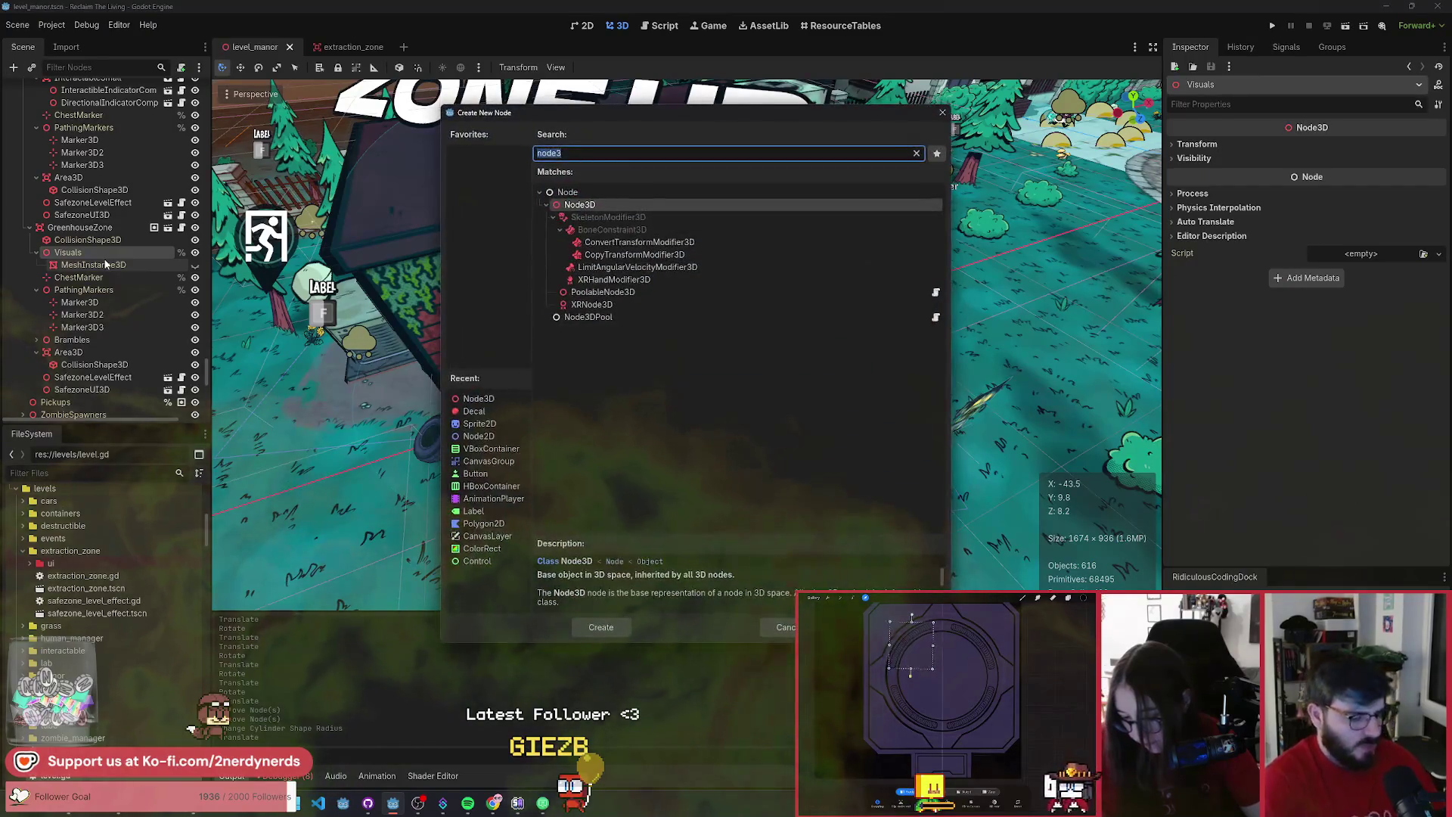
{"action": "type", "text": "node3d"}
{"action": "key", "text": "Return"}
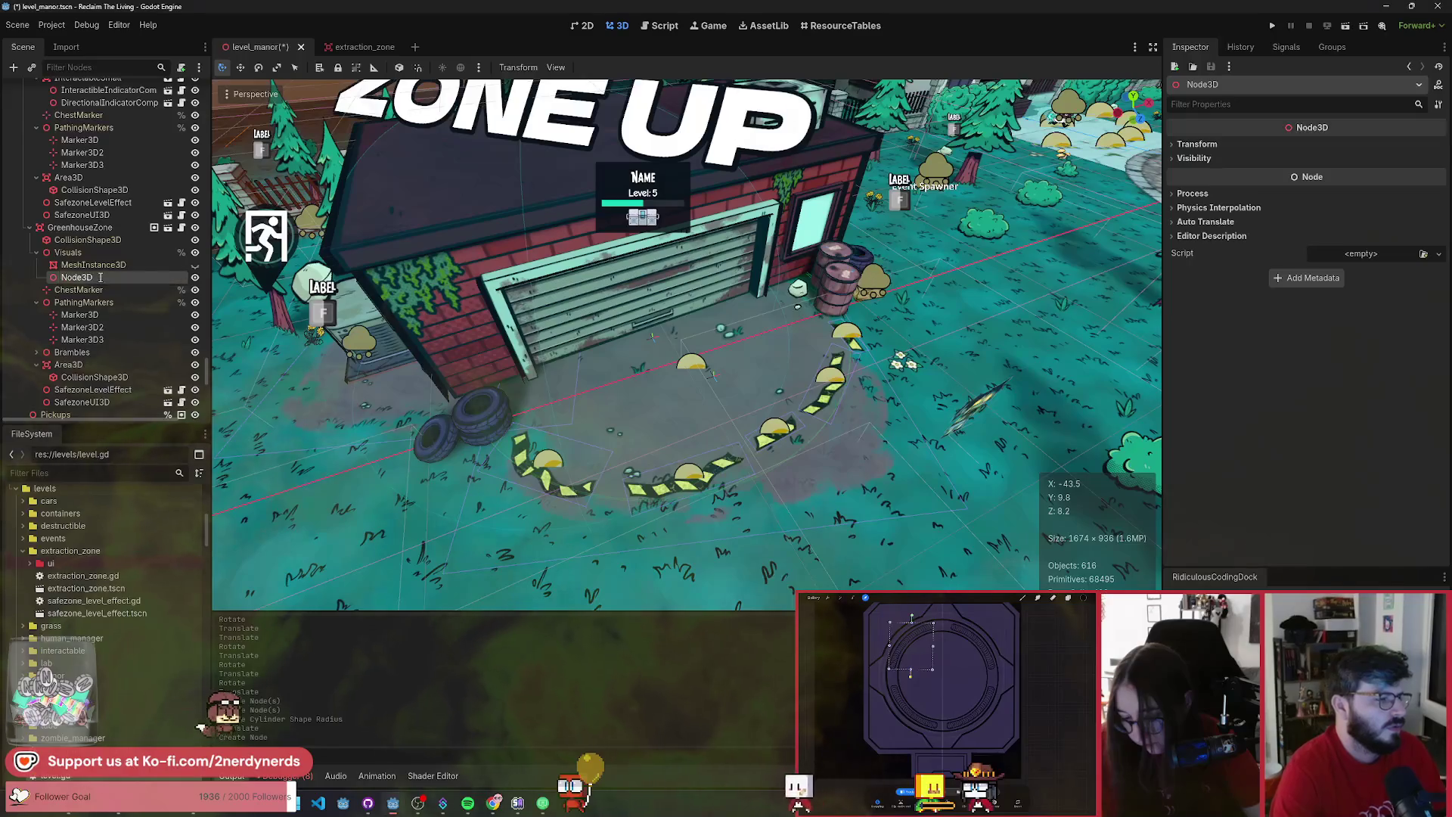
{"action": "key", "text": "ctrl+v"}
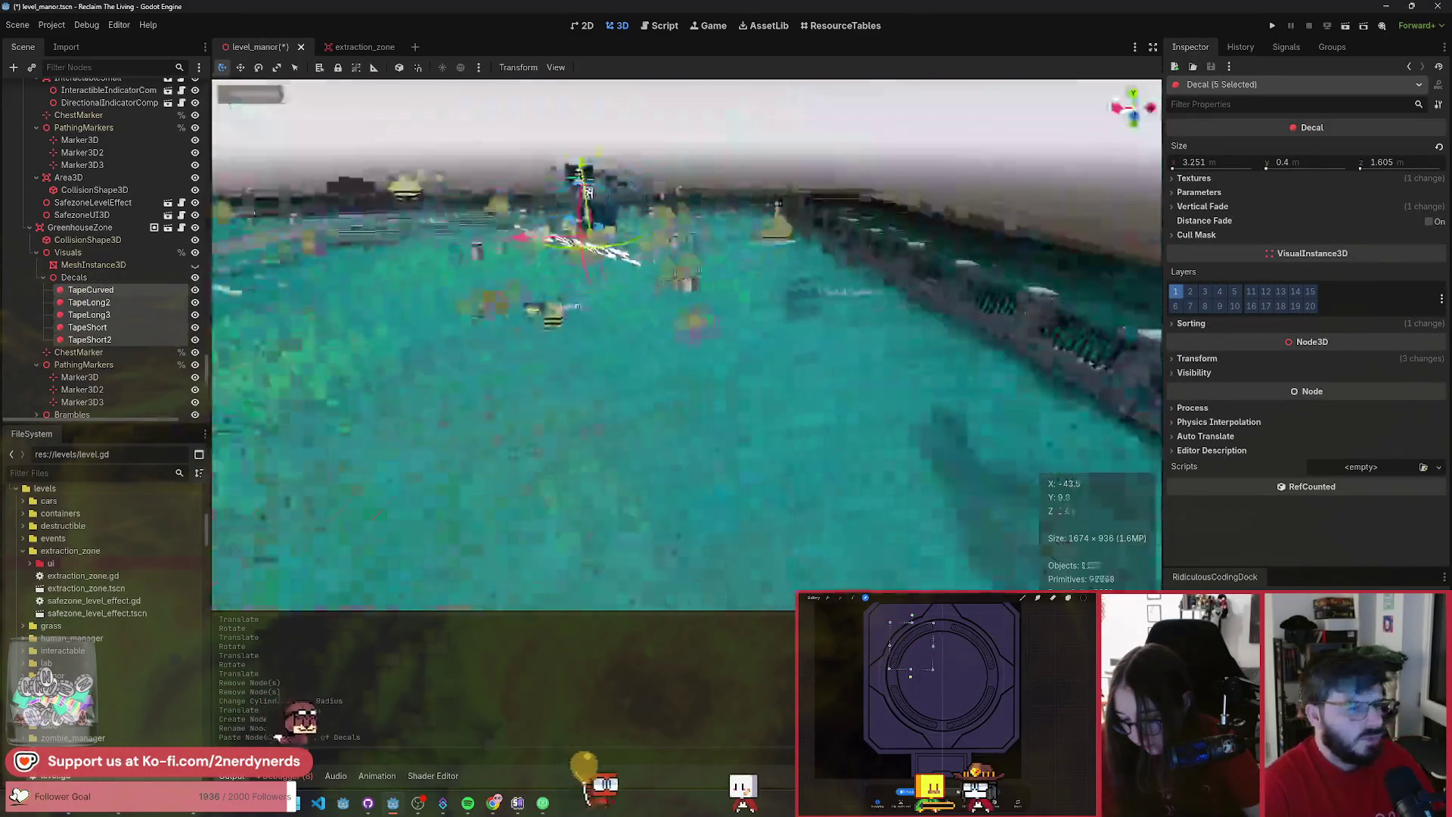
{"action": "scroll", "coordinate": [621, 288], "scroll_direction": "up", "scroll_amount": 5}
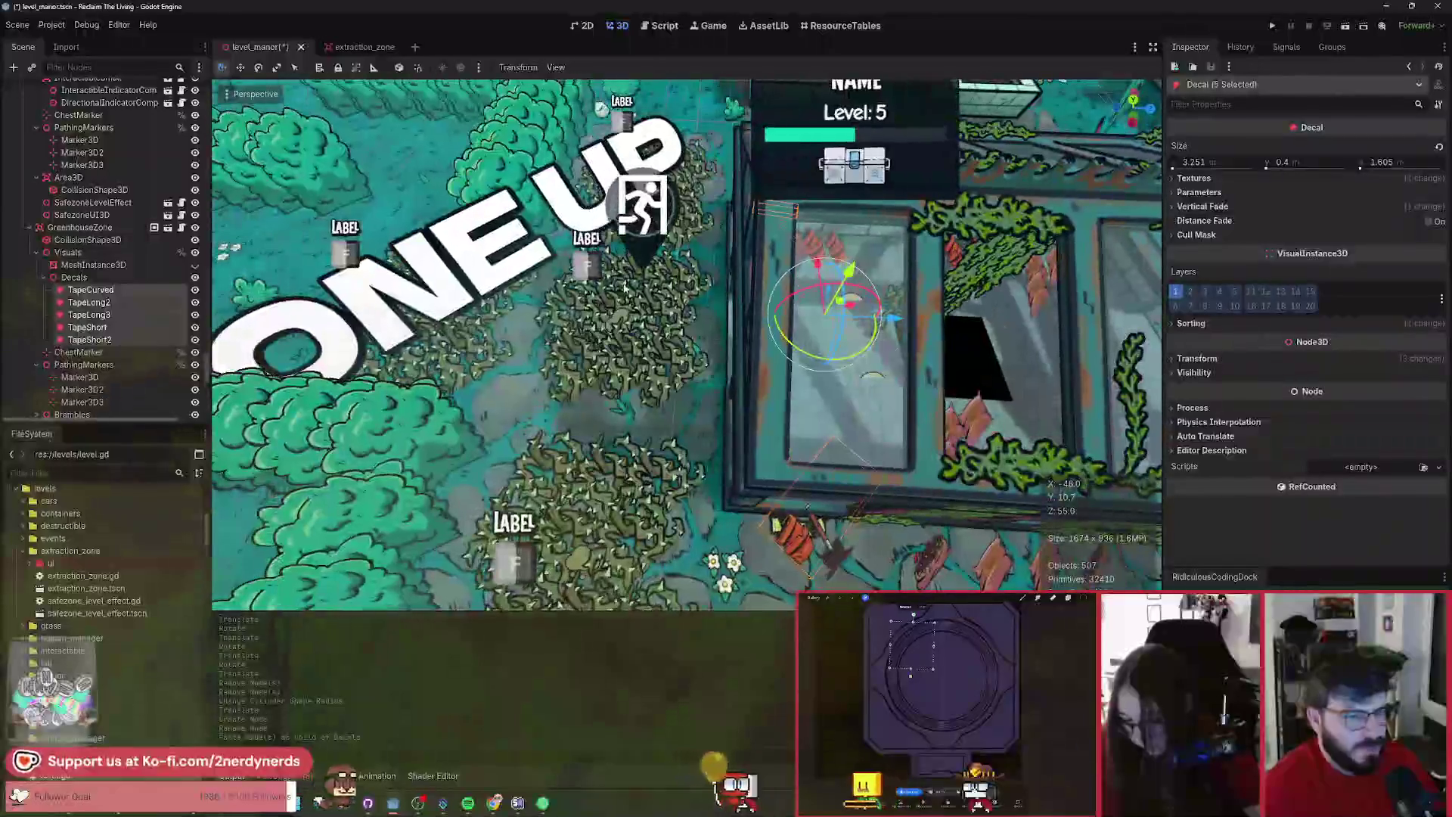
- Rotate the pasted tapes, hide the Brambles, and move the tapes onto the greenhouse paving
{"action": "mouse_move", "coordinate": [824, 362]}
{"action": "left_mouse_down"}
{"action": "mouse_move", "coordinate": [954, 83]}
{"action": "mouse_move", "coordinate": [849, 308]}
{"action": "mouse_move", "coordinate": [605, 329]}
{"action": "left_mouse_up"}
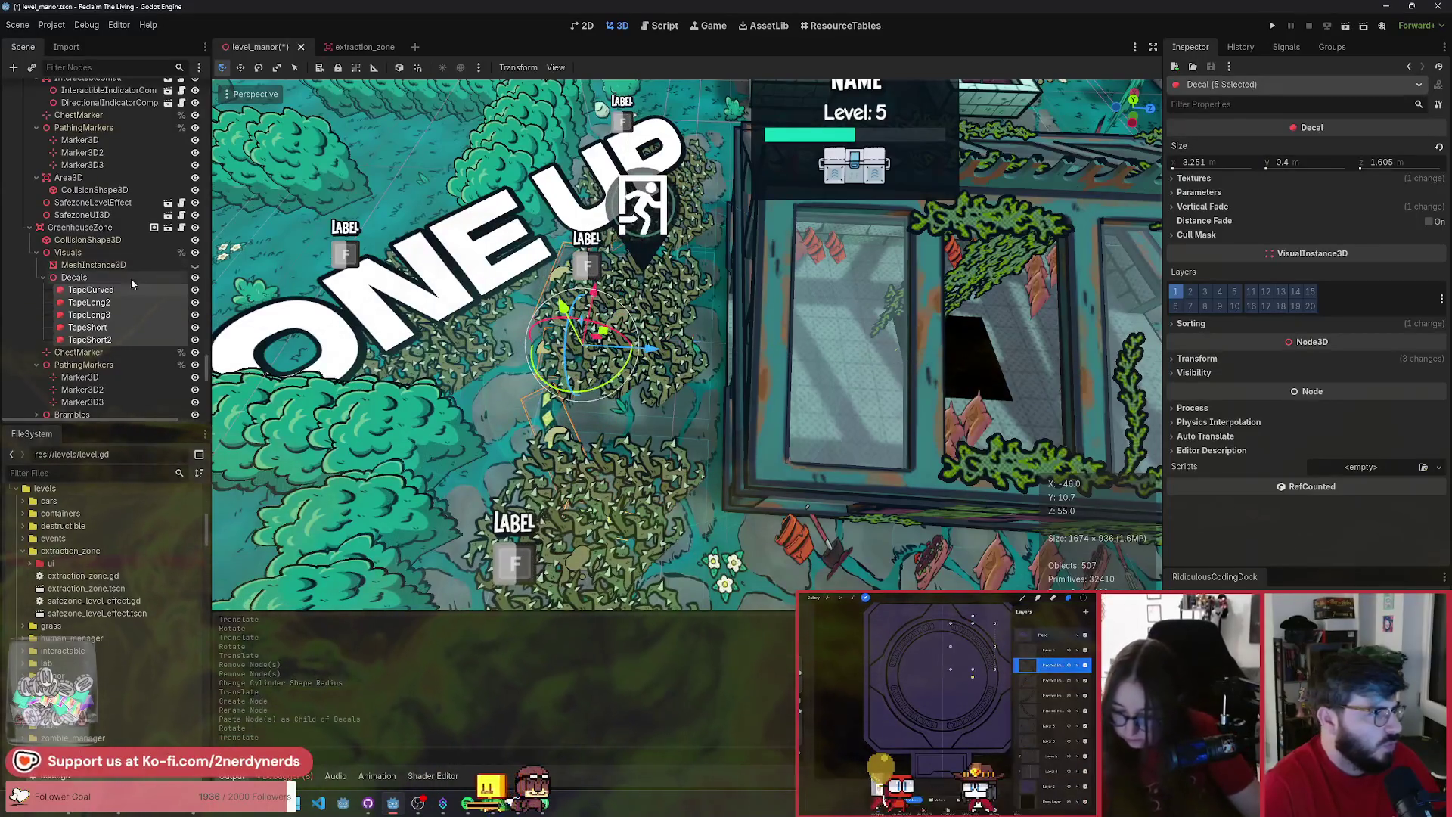
{"action": "scroll", "coordinate": [134, 285], "scroll_direction": "down", "scroll_amount": 3}
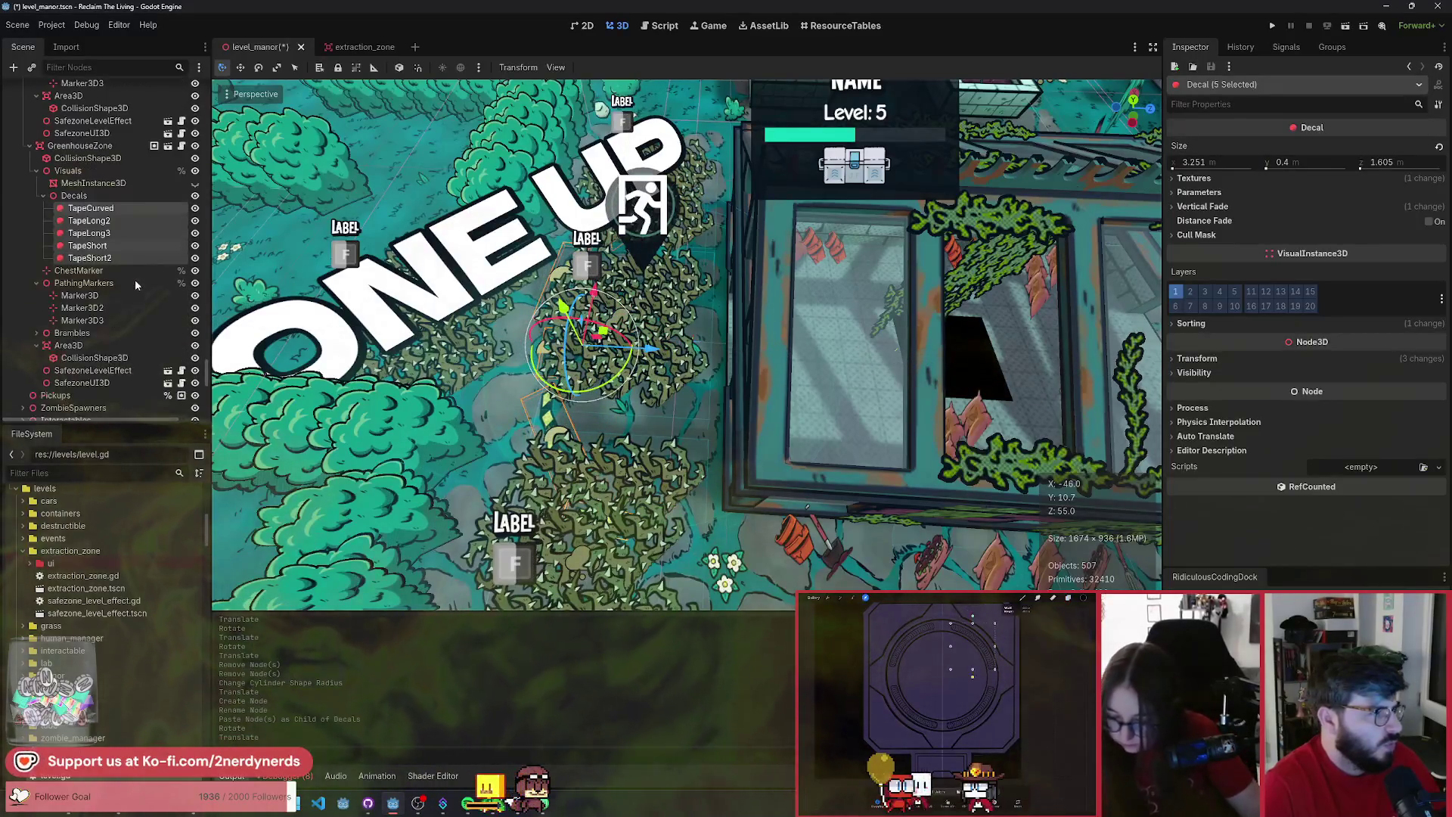
{"action": "left_click", "coordinate": [195, 334]}
{"action": "mouse_move", "coordinate": [650, 340]}
{"action": "left_mouse_down"}
{"action": "mouse_move", "coordinate": [598, 317]}
{"action": "mouse_move", "coordinate": [609, 314]}
{"action": "mouse_move", "coordinate": [495, 297]}
{"action": "left_mouse_up"}
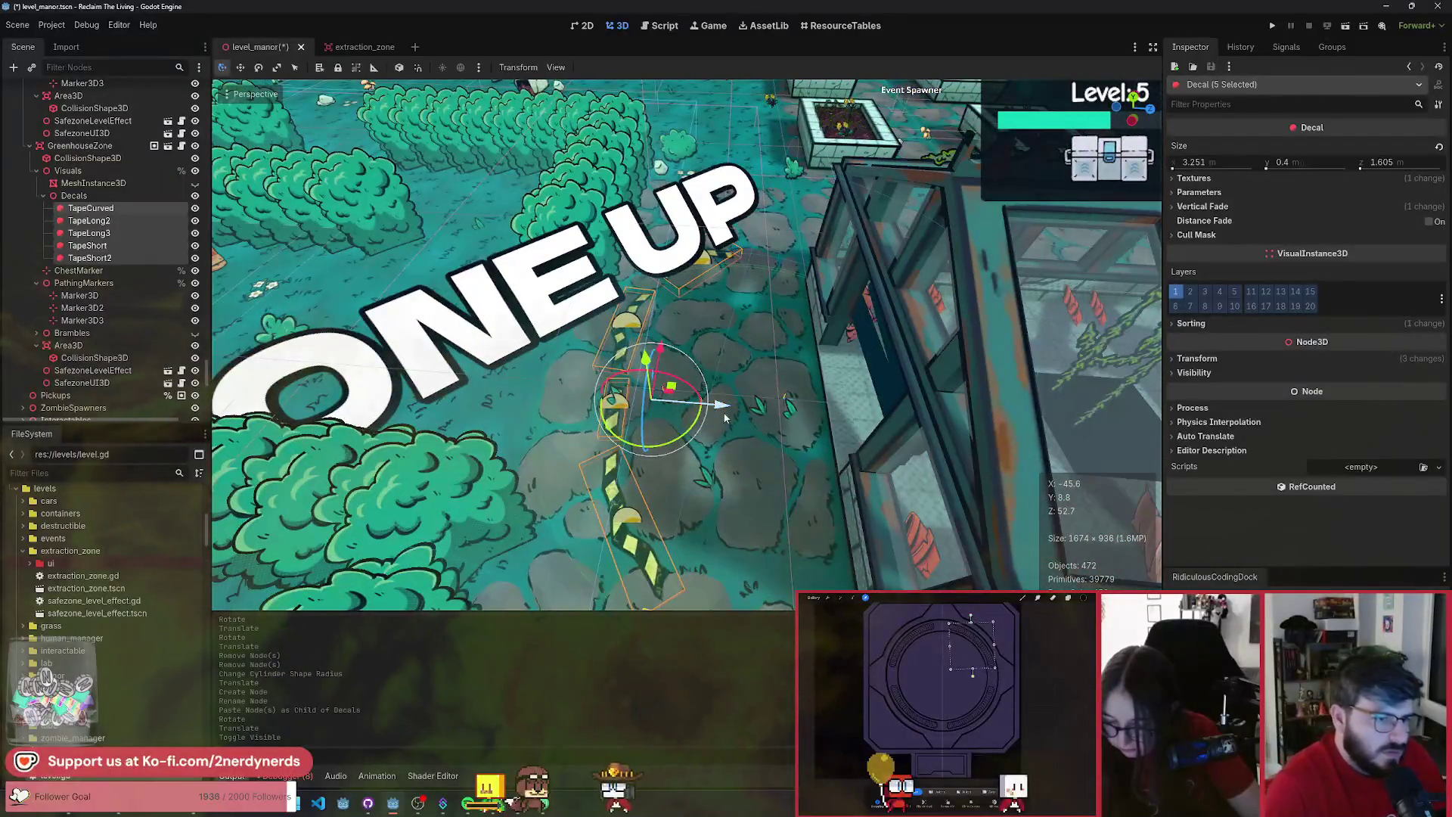
{"action": "left_click_drag", "start_coordinate": [627, 399], "coordinate": [627, 405]}
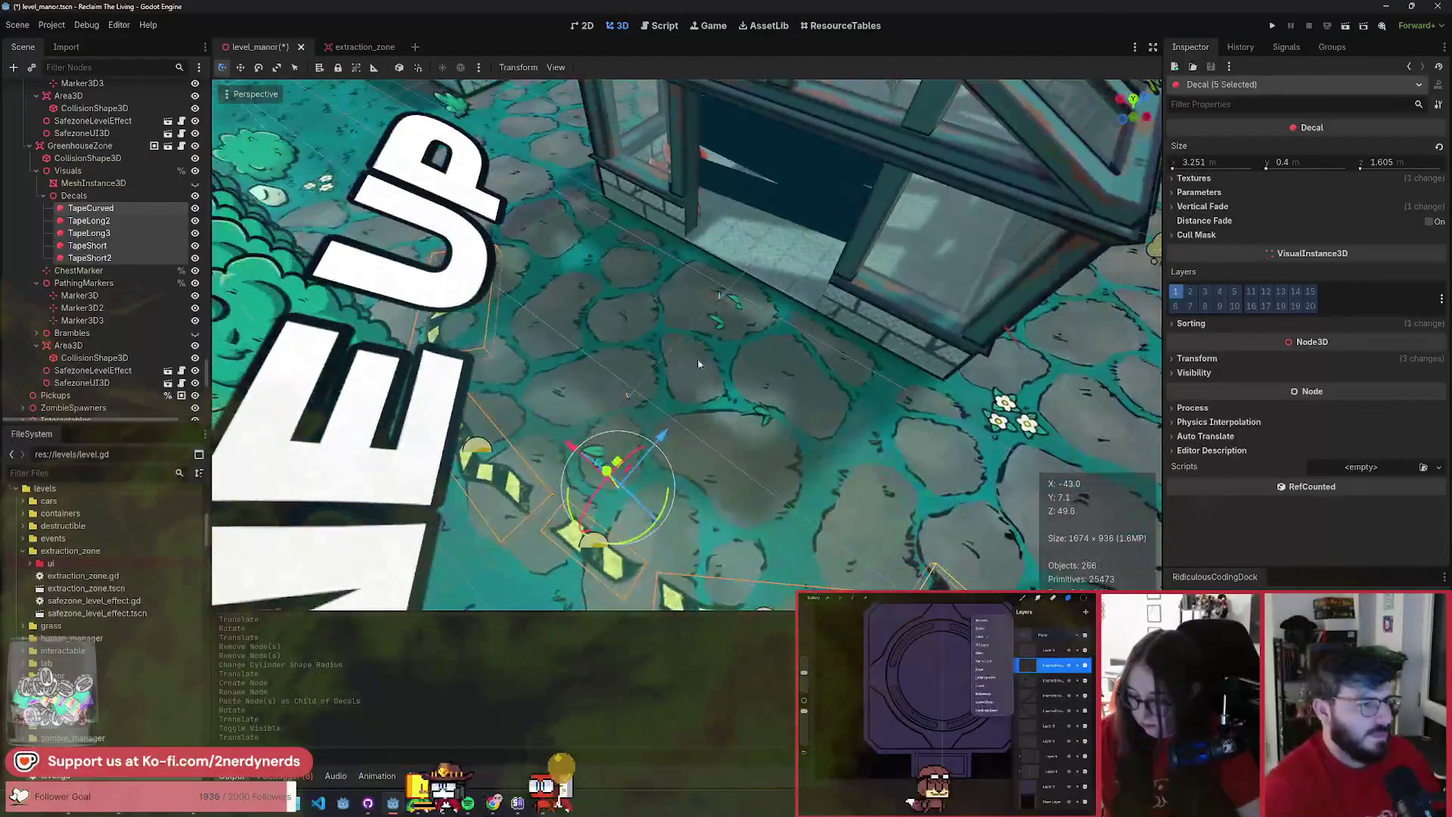
- Move TapeCurved closer to the greenhouse and rotate it slightly into place on the paving
{"action": "left_click", "coordinate": [125, 208]}
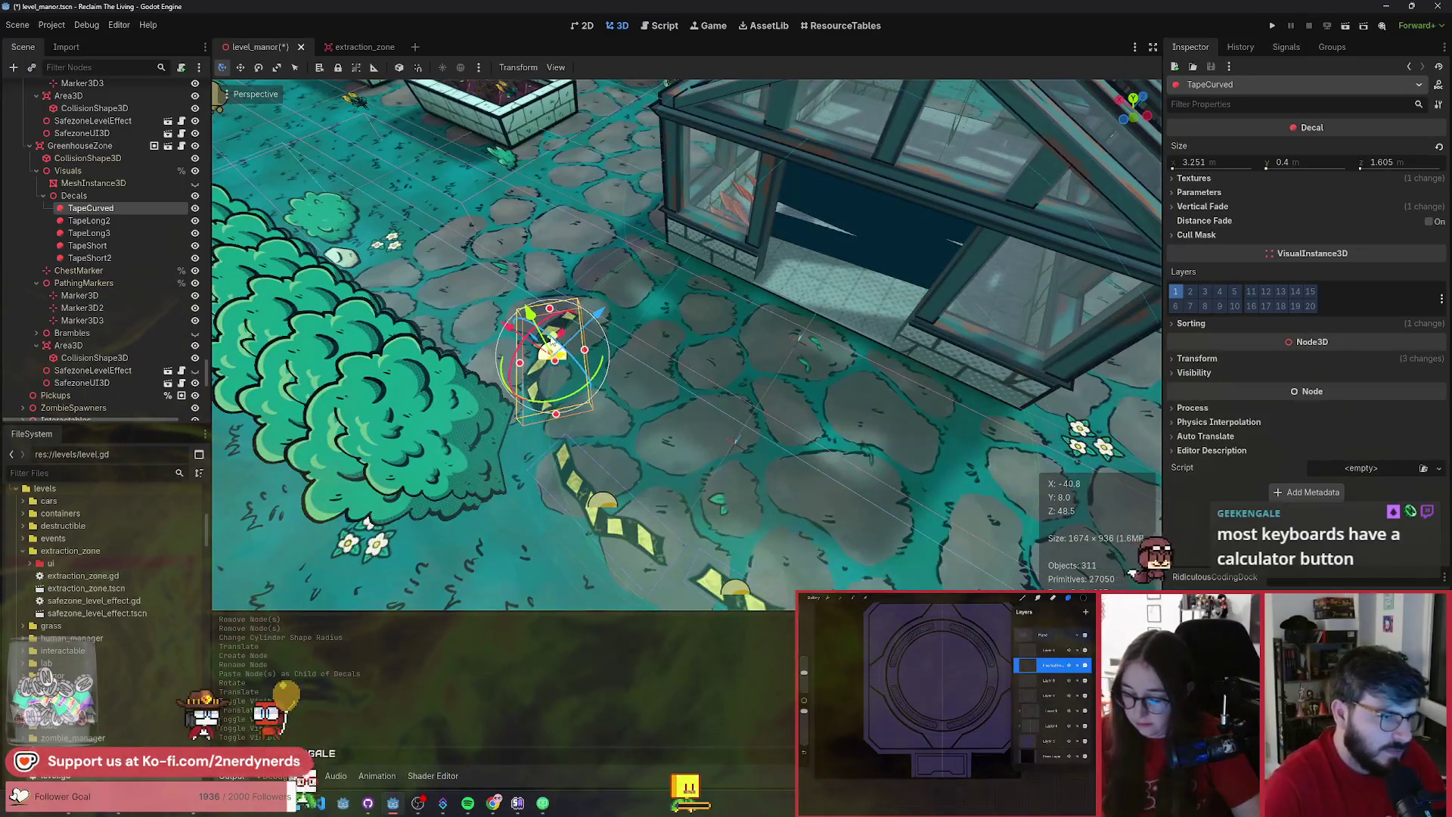
{"action": "mouse_move", "coordinate": [551, 341]}
{"action": "left_mouse_down"}
{"action": "mouse_move", "coordinate": [678, 329]}
{"action": "mouse_move", "coordinate": [665, 305]}
{"action": "left_mouse_up"}
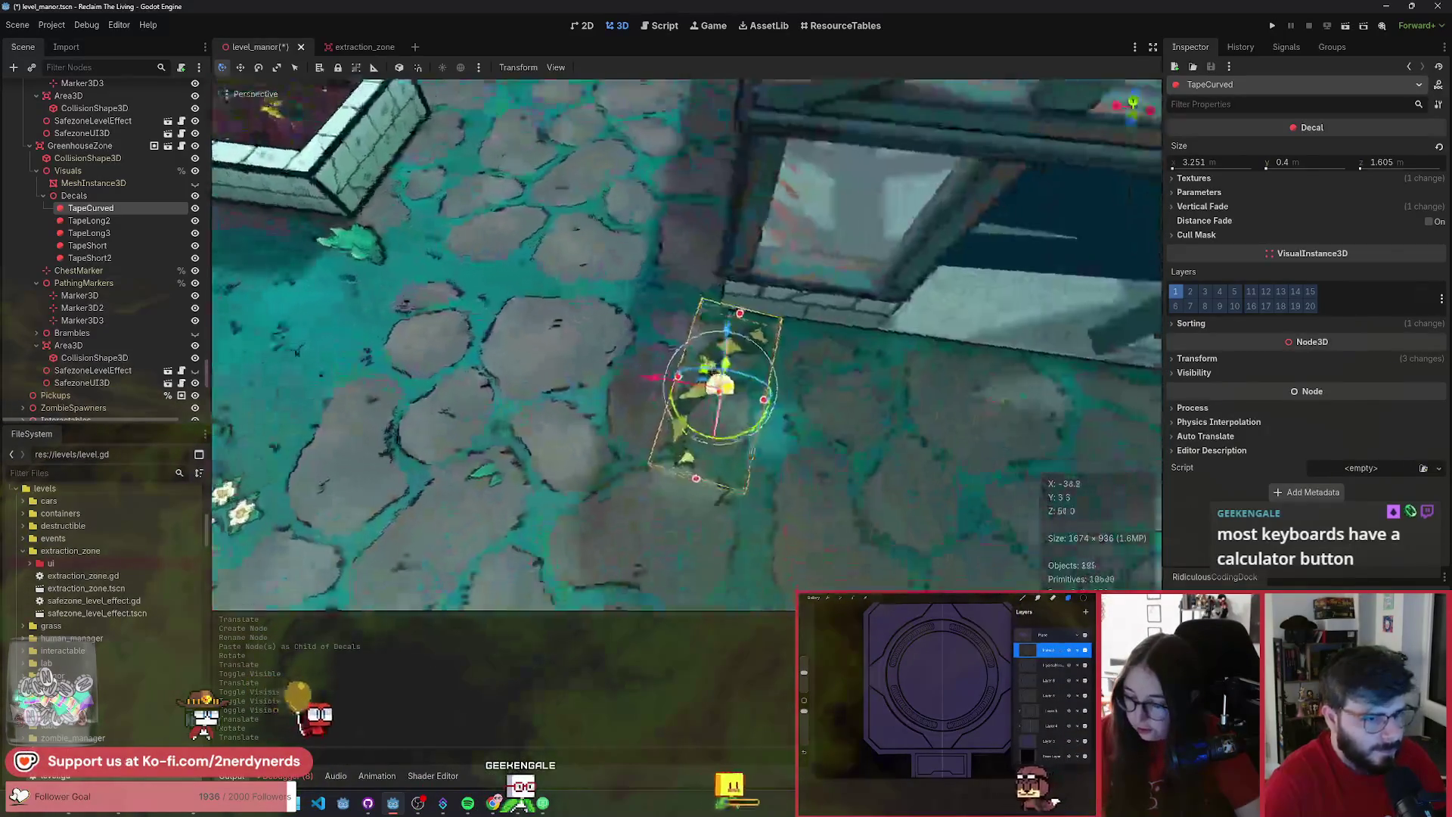
{"action": "left_click_drag", "start_coordinate": [648, 448], "coordinate": [659, 451]}
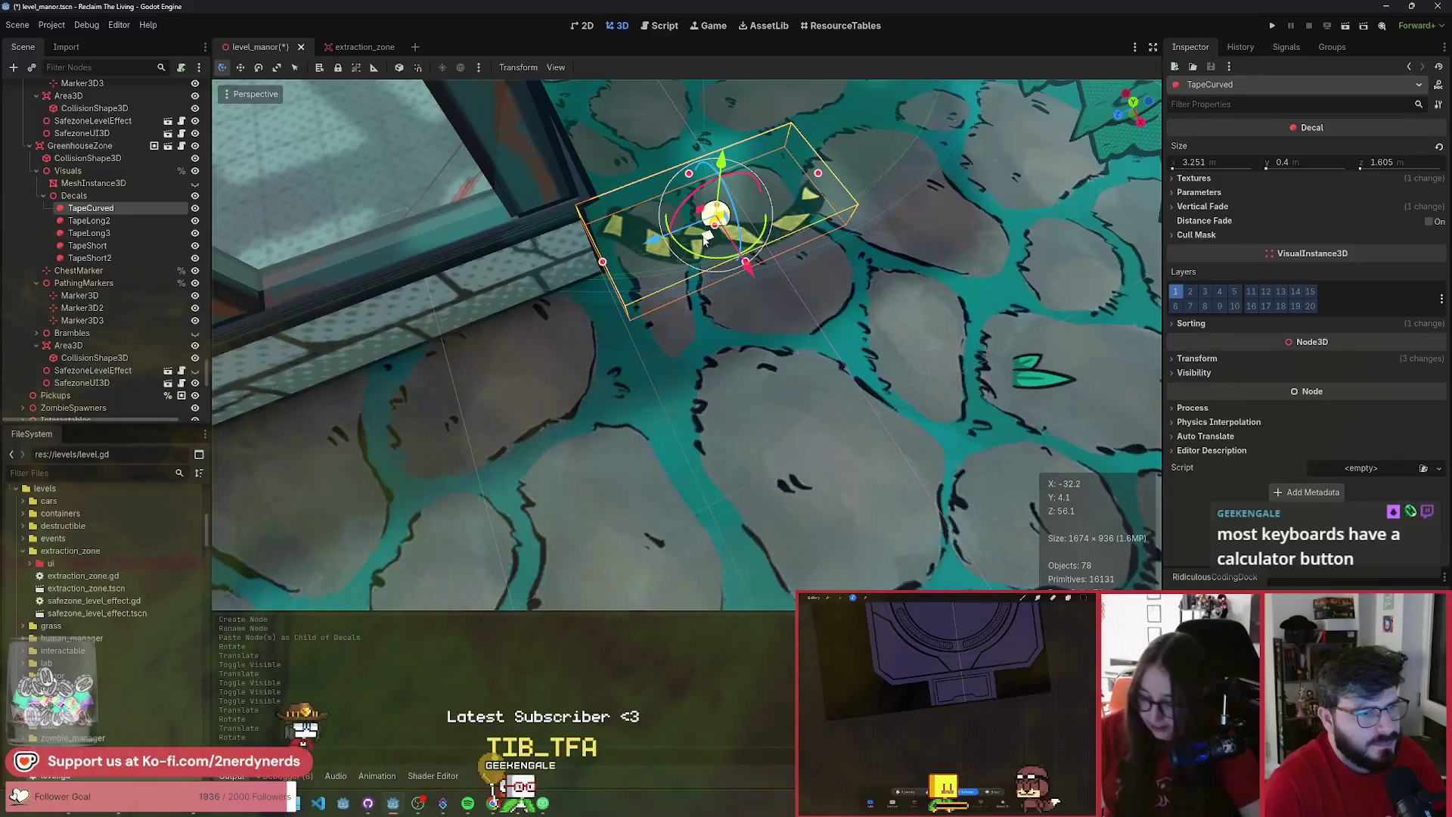
{"action": "mouse_move", "coordinate": [705, 239]}
{"action": "left_mouse_down"}
{"action": "mouse_move", "coordinate": [700, 227]}
{"action": "mouse_move", "coordinate": [719, 234]}
{"action": "left_mouse_up"}
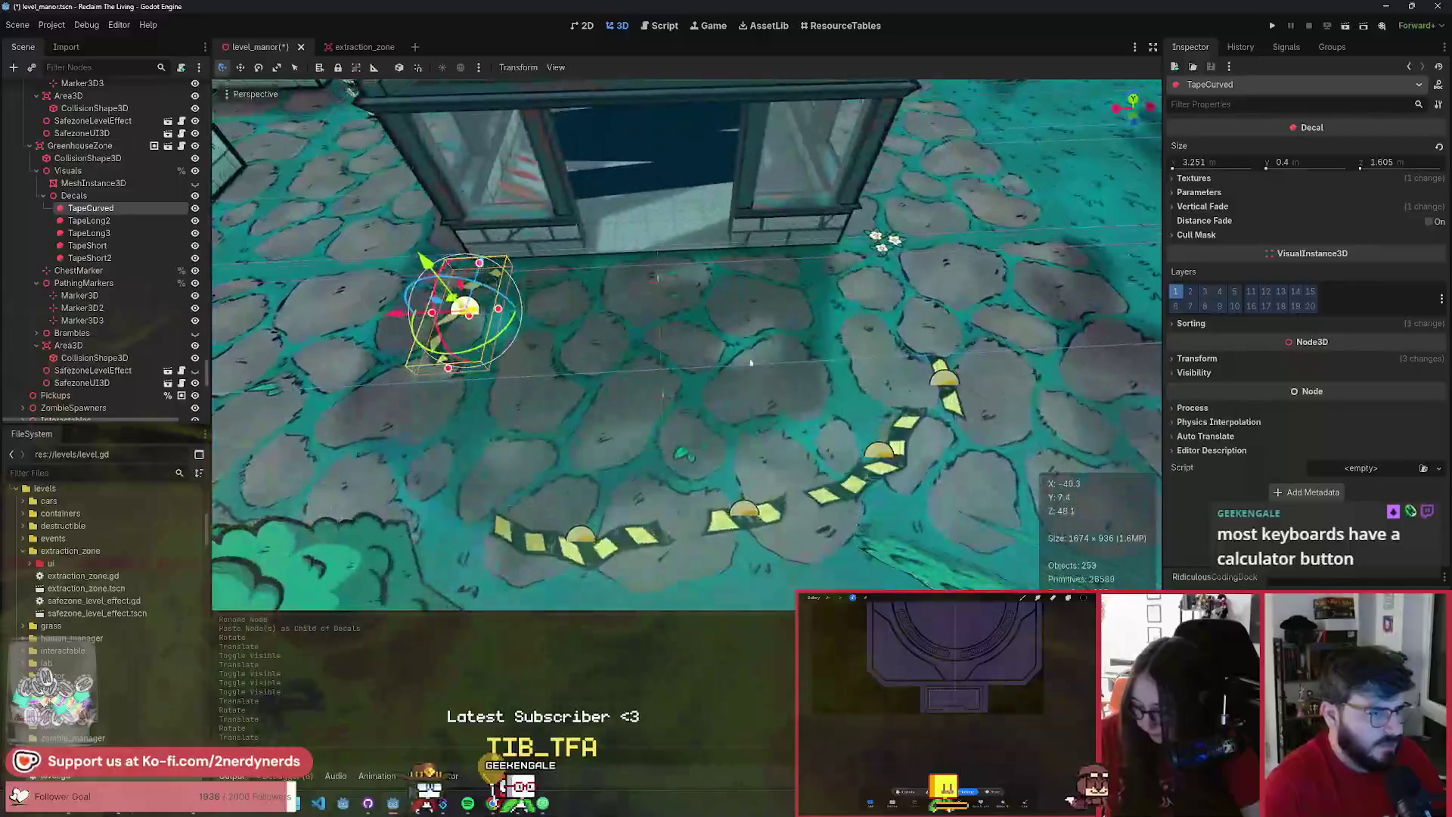
- Duplicate TapeCurved, rotate the TapeCurved2 copy, and turn TapeLong2 clockwise along the curve
{"action": "key", "text": "ctrl+d"}
{"action": "mouse_move", "coordinate": [474, 351]}
{"action": "left_mouse_down"}
{"action": "mouse_move", "coordinate": [452, 304]}
{"action": "mouse_move", "coordinate": [832, 333]}
{"action": "left_mouse_up"}
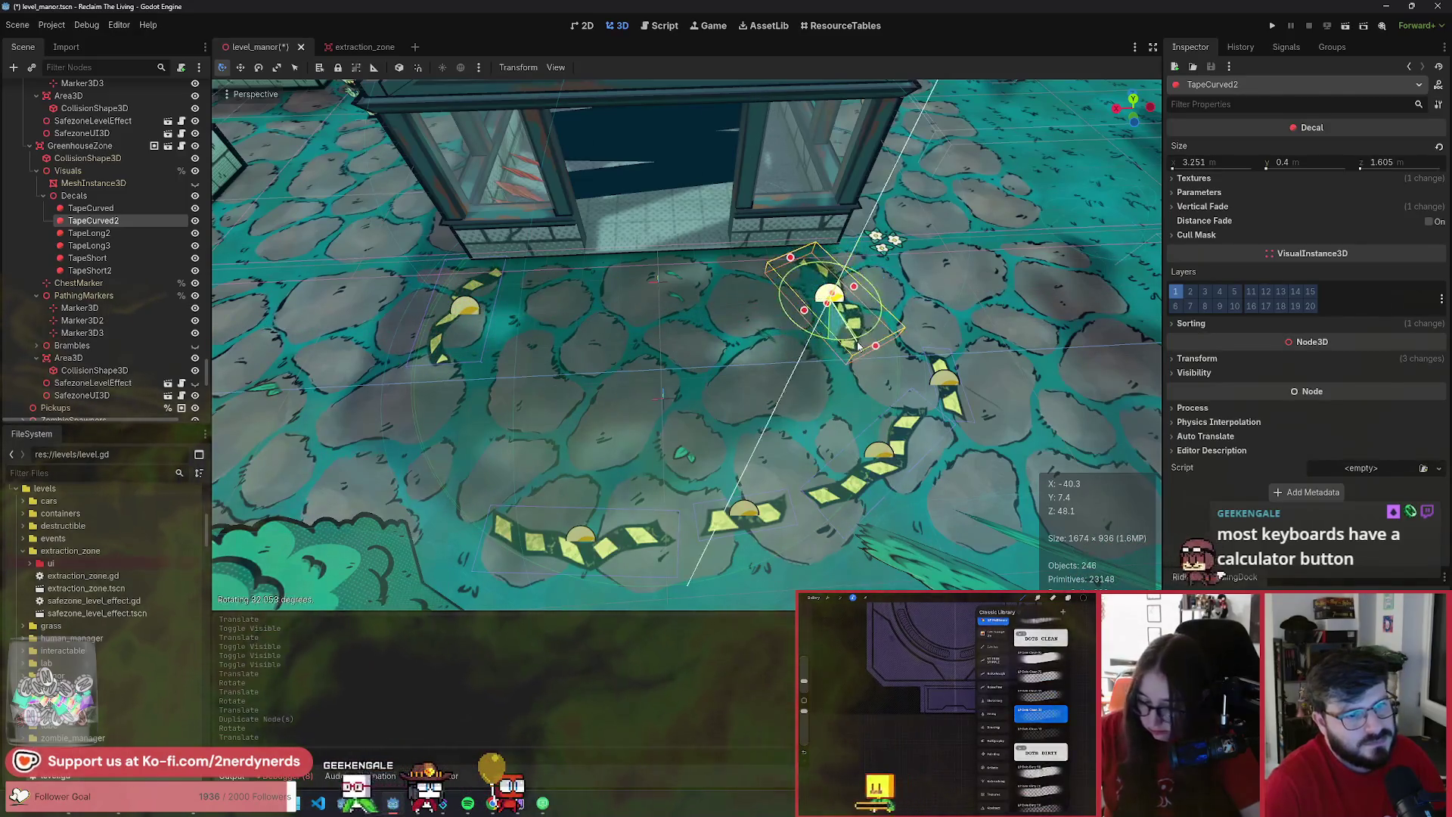
{"action": "scroll", "coordinate": [756, 348], "scroll_direction": "up", "scroll_amount": 5}
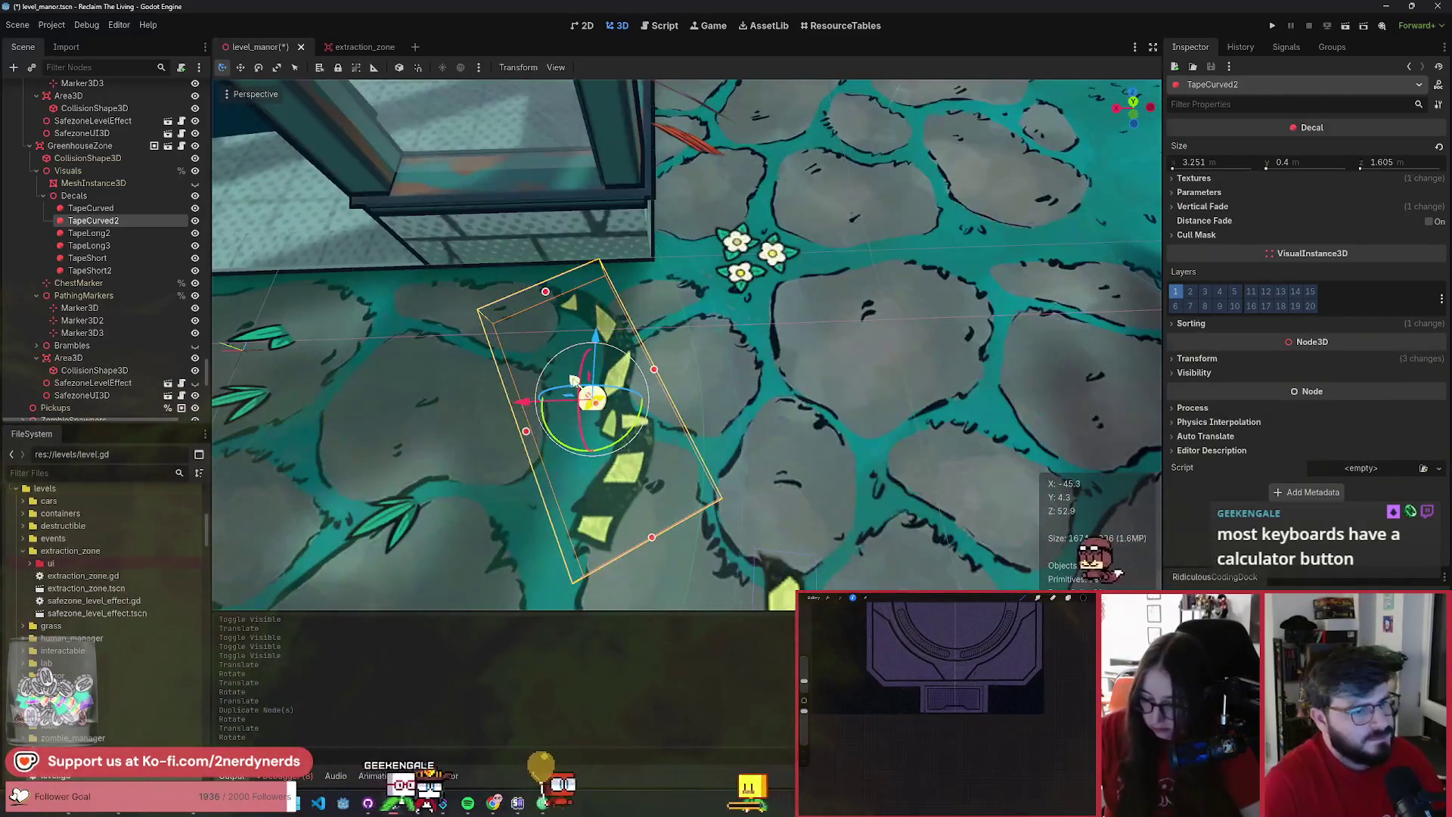
{"action": "mouse_move", "coordinate": [687, 447]}
{"action": "left_mouse_down"}
{"action": "mouse_move", "coordinate": [628, 417]}
{"action": "mouse_move", "coordinate": [609, 352]}
{"action": "mouse_move", "coordinate": [619, 341]}
{"action": "mouse_move", "coordinate": [668, 372]}
{"action": "mouse_move", "coordinate": [605, 347]}
{"action": "left_mouse_up"}
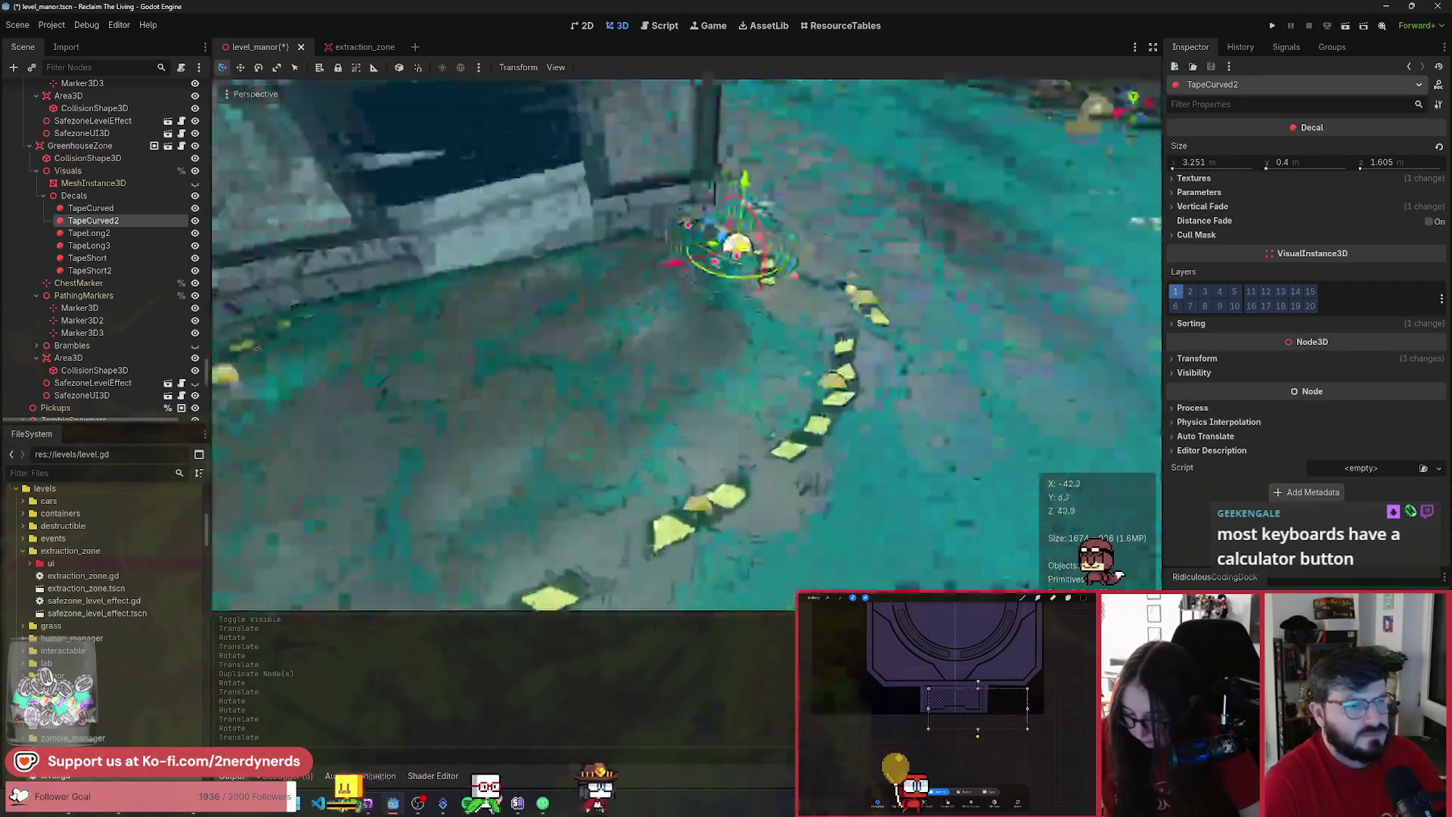
{"action": "left_click", "coordinate": [123, 234]}
{"action": "mouse_move", "coordinate": [597, 524]}
{"action": "left_mouse_down"}
{"action": "mouse_move", "coordinate": [584, 533]}
{"action": "mouse_move", "coordinate": [580, 480]}
{"action": "mouse_move", "coordinate": [496, 388]}
{"action": "mouse_move", "coordinate": [508, 355]}
{"action": "mouse_move", "coordinate": [525, 375]}
{"action": "mouse_move", "coordinate": [509, 355]}
{"action": "left_mouse_up"}
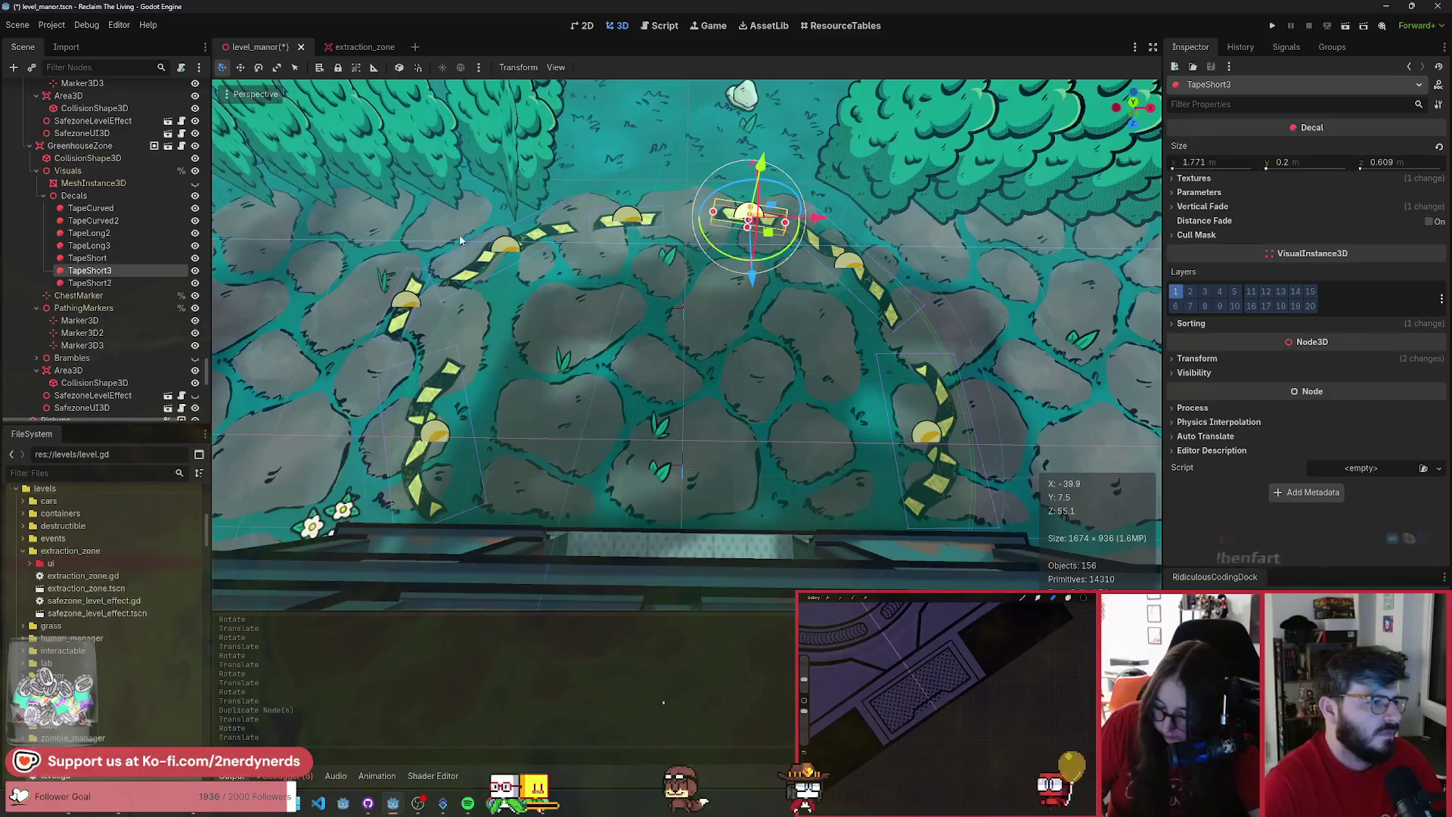
- Move TapeShort down on the paving and shift TapeLong3 up and to the right
{"action": "left_click", "coordinate": [85, 258]}
{"action": "mouse_move", "coordinate": [748, 220]}
{"action": "left_mouse_down"}
{"action": "mouse_move", "coordinate": [642, 275]}
{"action": "mouse_move", "coordinate": [669, 382]}
{"action": "left_mouse_up"}
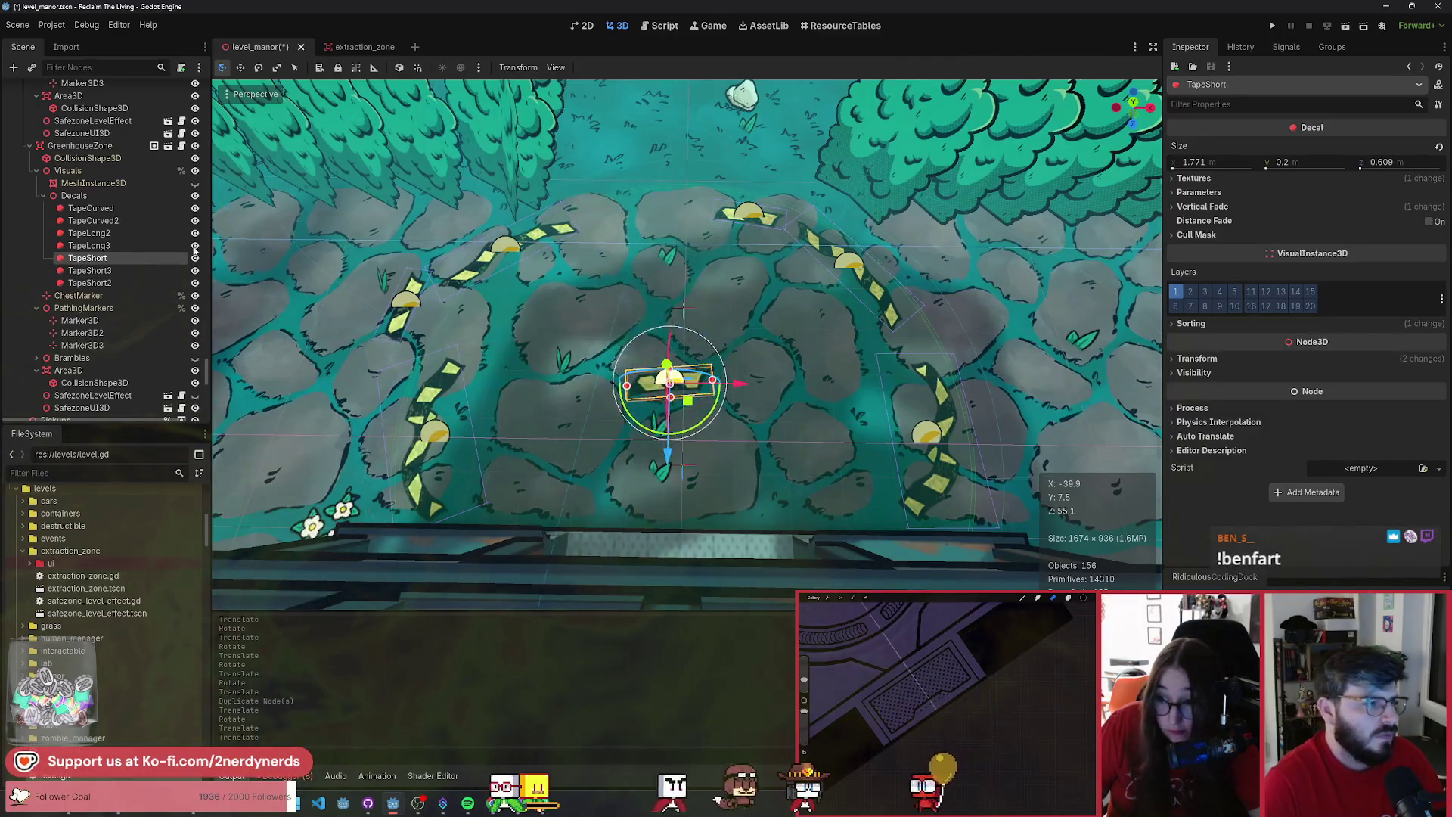
{"action": "left_click", "coordinate": [117, 246]}
{"action": "mouse_move", "coordinate": [528, 269]}
{"action": "left_mouse_down"}
{"action": "mouse_move", "coordinate": [639, 249]}
{"action": "mouse_move", "coordinate": [635, 278]}
{"action": "mouse_move", "coordinate": [643, 236]}
{"action": "left_mouse_up"}
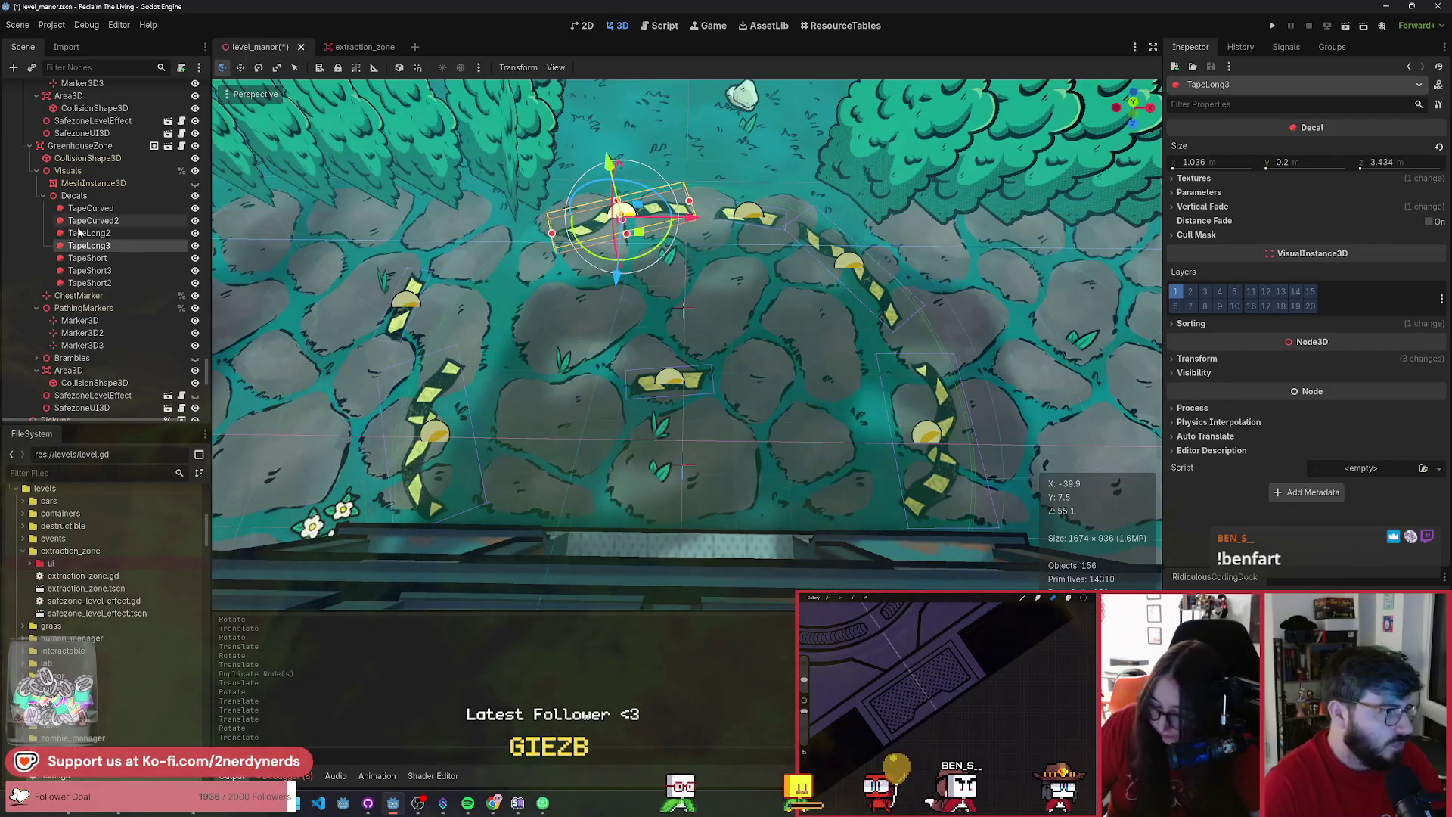
- Rotate TapeShort2 and shift it slightly up and left into the ring
{"action": "left_click", "coordinate": [88, 258]}
{"action": "left_click", "coordinate": [89, 270]}
{"action": "left_click", "coordinate": [89, 283]}
{"action": "key", "text": "g"}
{"action": "key", "text": "r"}
{"action": "left_click", "coordinate": [530, 320]}
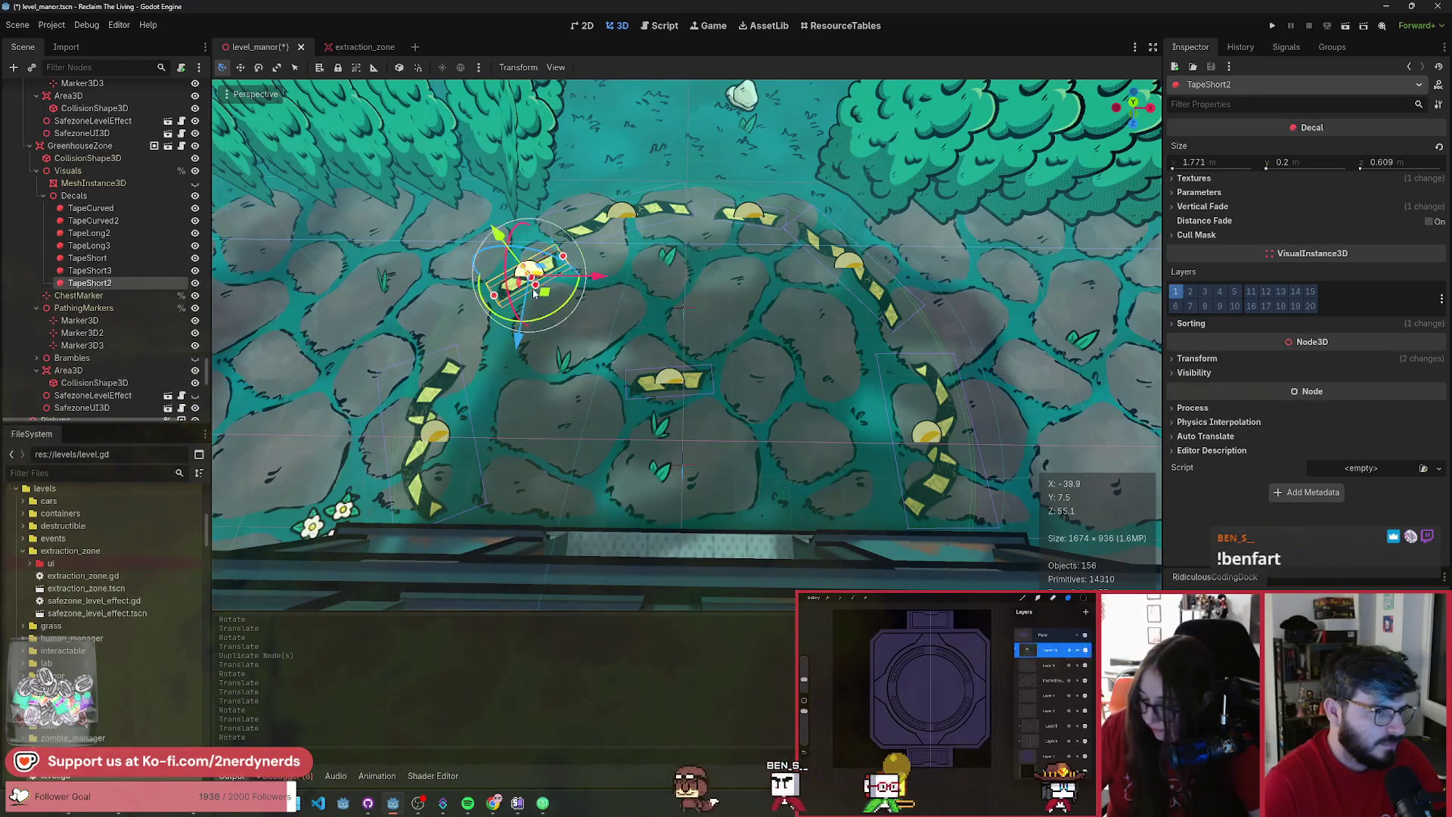
{"action": "left_click_drag", "start_coordinate": [545, 292], "coordinate": [537, 280]}
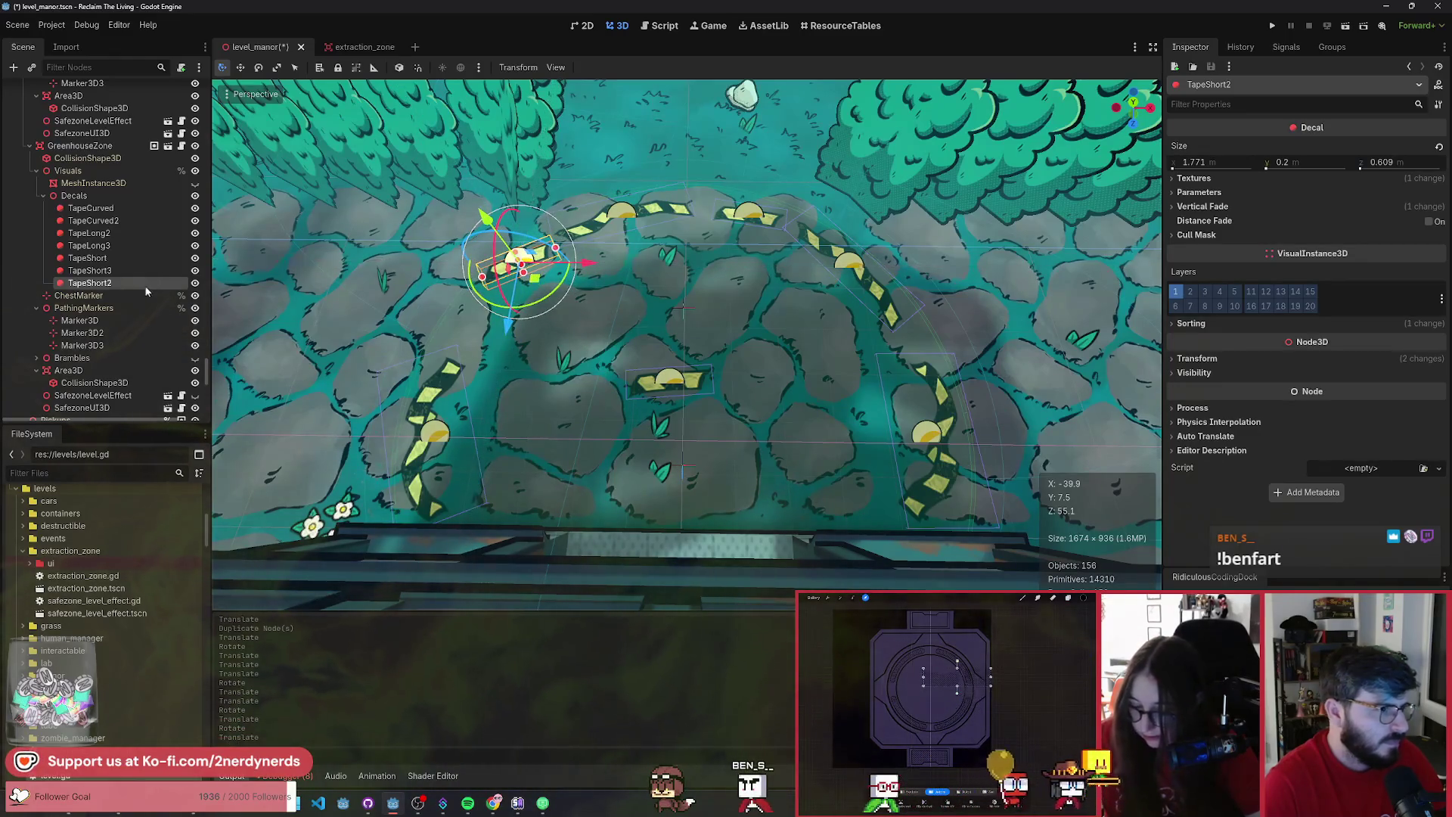
- Move TapeShort and rotate it near-vertical to close the ring's upper-left side
{"action": "left_click", "coordinate": [121, 269]}
{"action": "left_click", "coordinate": [113, 258]}
{"action": "key", "text": "g"}
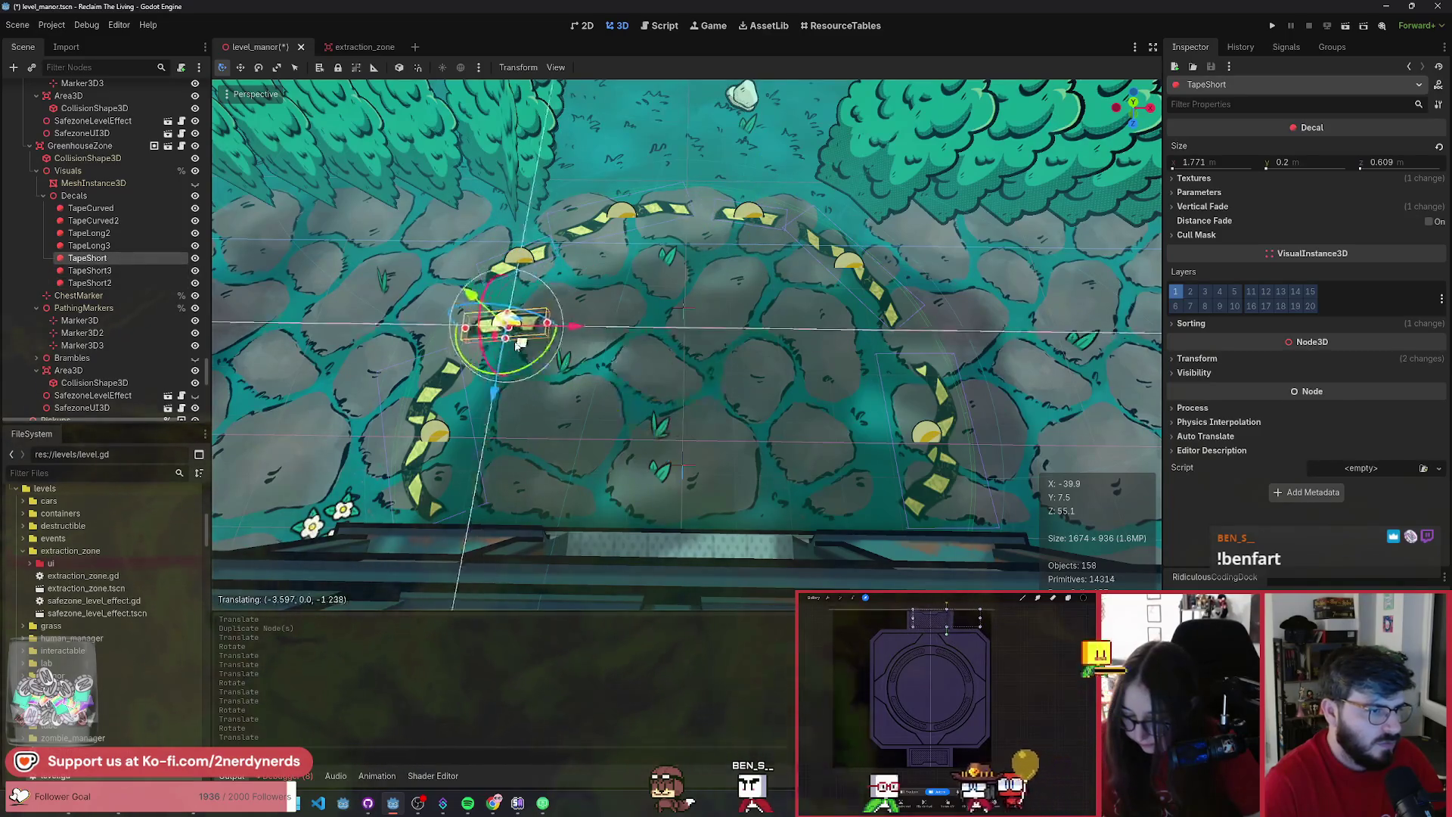
{"action": "left_click", "coordinate": [508, 342]}
{"action": "left_click", "coordinate": [534, 351]}
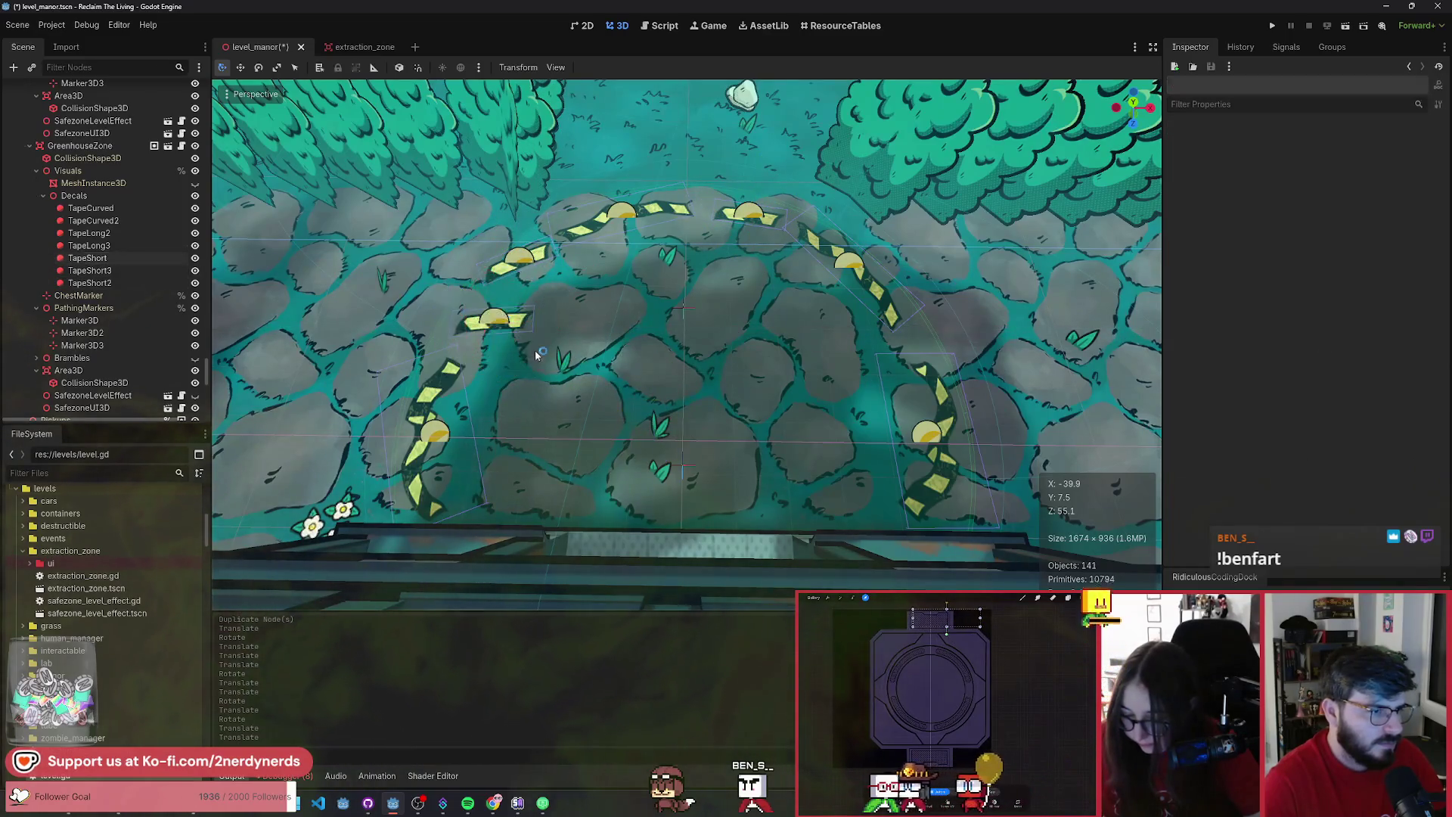
{"action": "left_click", "coordinate": [123, 260]}
{"action": "key", "text": "r"}
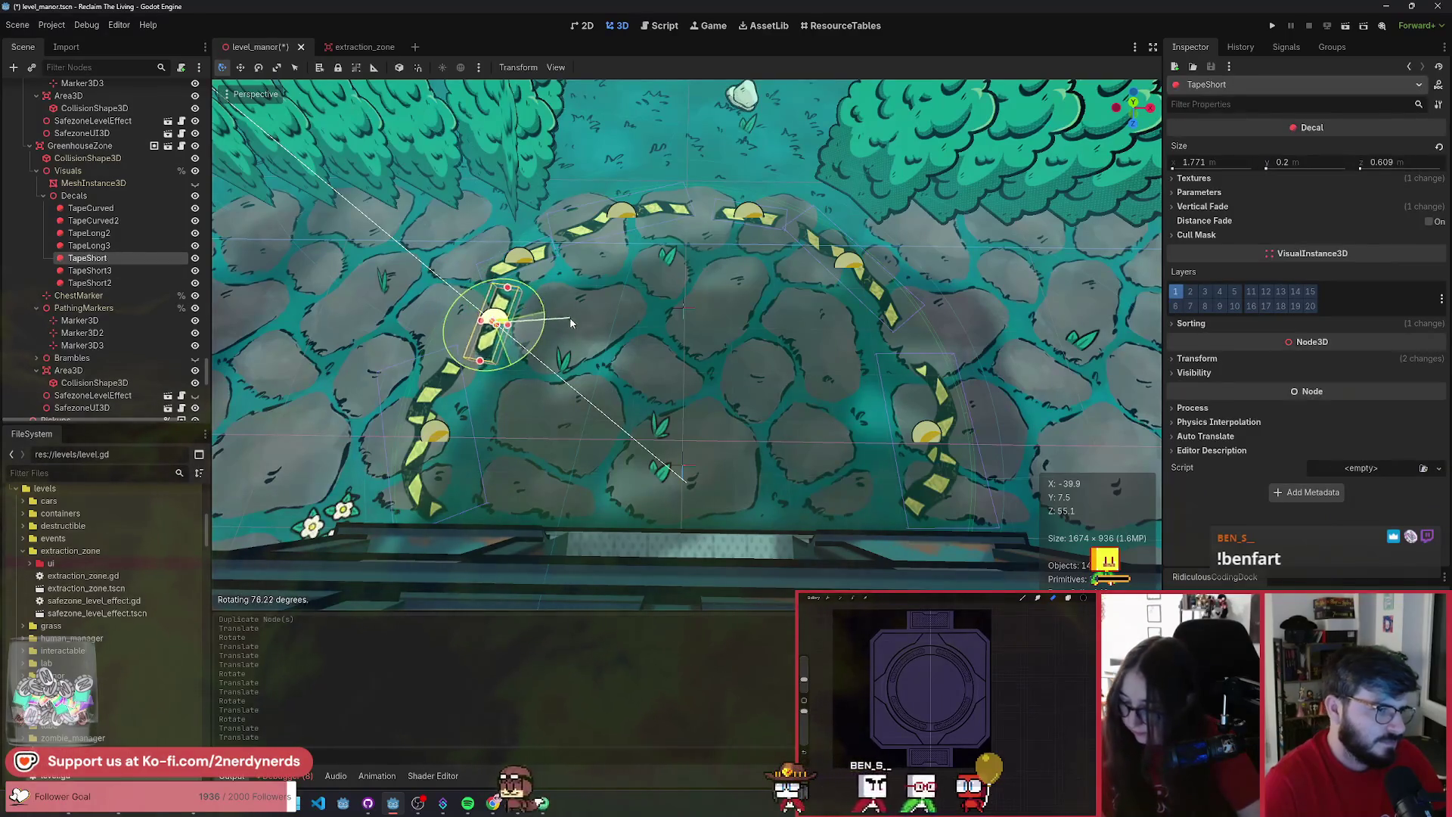
{"action": "left_click", "coordinate": [495, 337]}
{"action": "key", "text": "g"}
{"action": "left_click", "coordinate": [498, 342]}
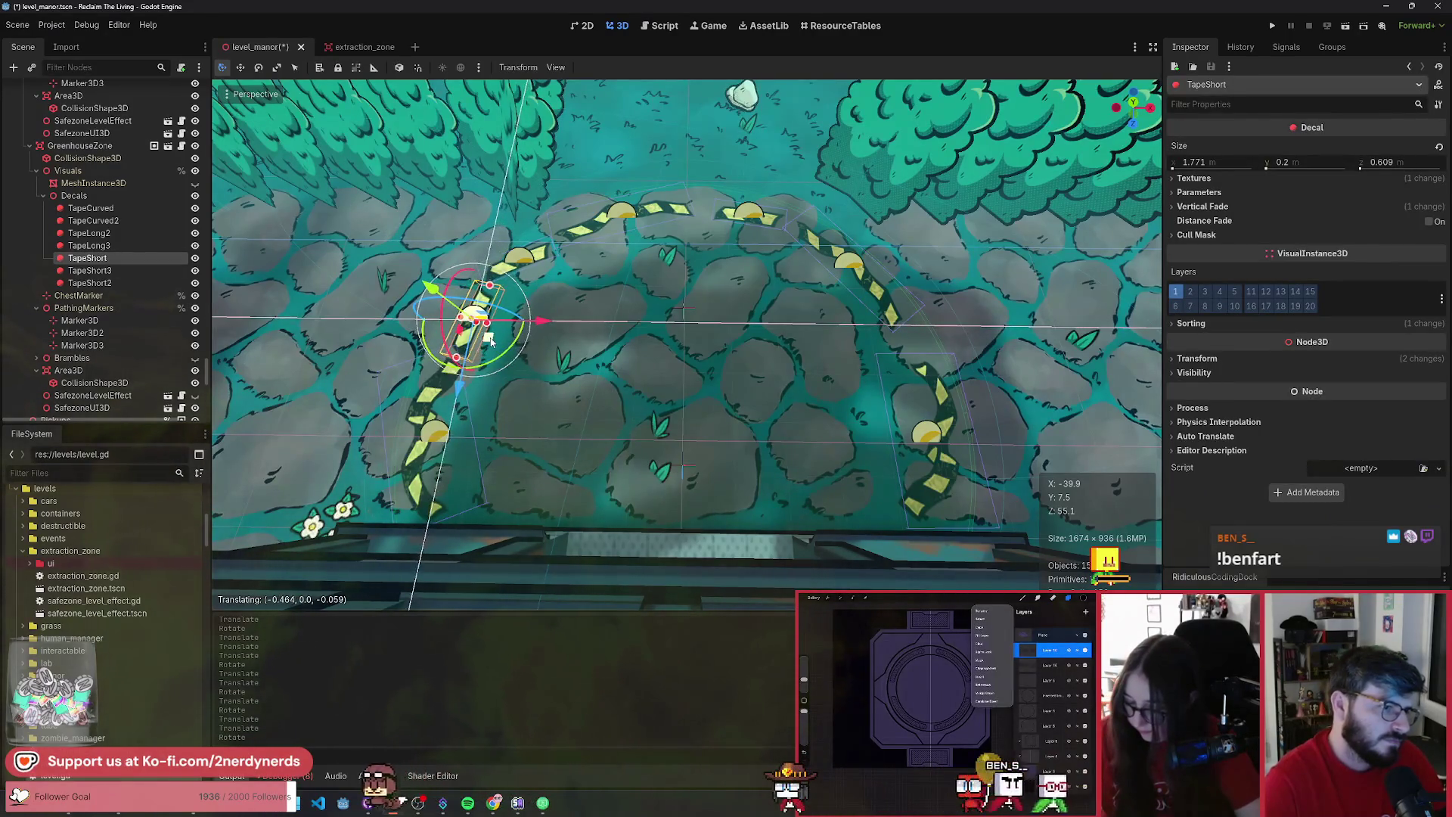
- Save the level_manor scene
{"action": "scroll", "coordinate": [672, 318], "scroll_direction": "down", "scroll_amount": 10}
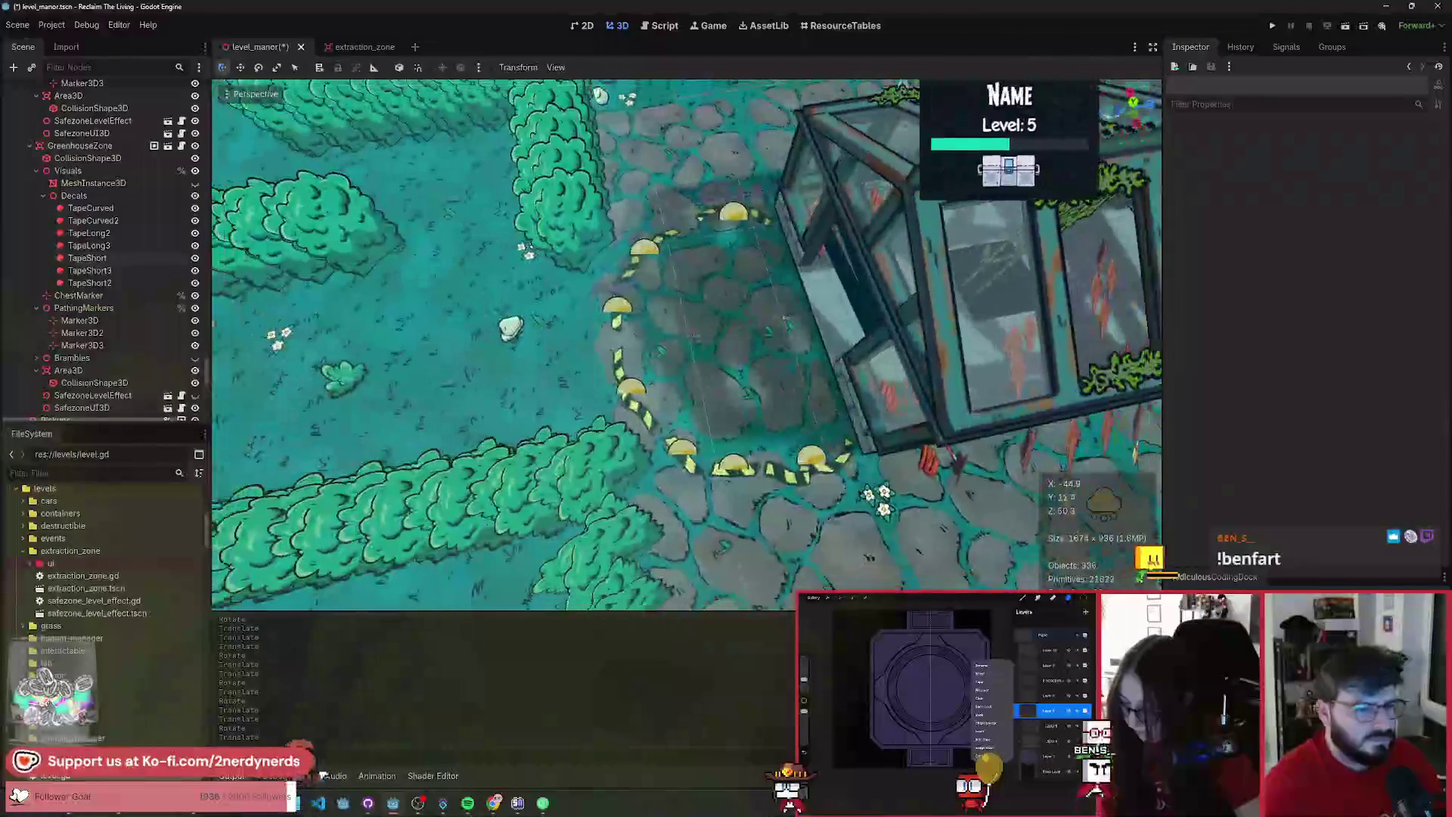
{"action": "scroll", "coordinate": [672, 318], "scroll_direction": "up", "scroll_amount": 8}
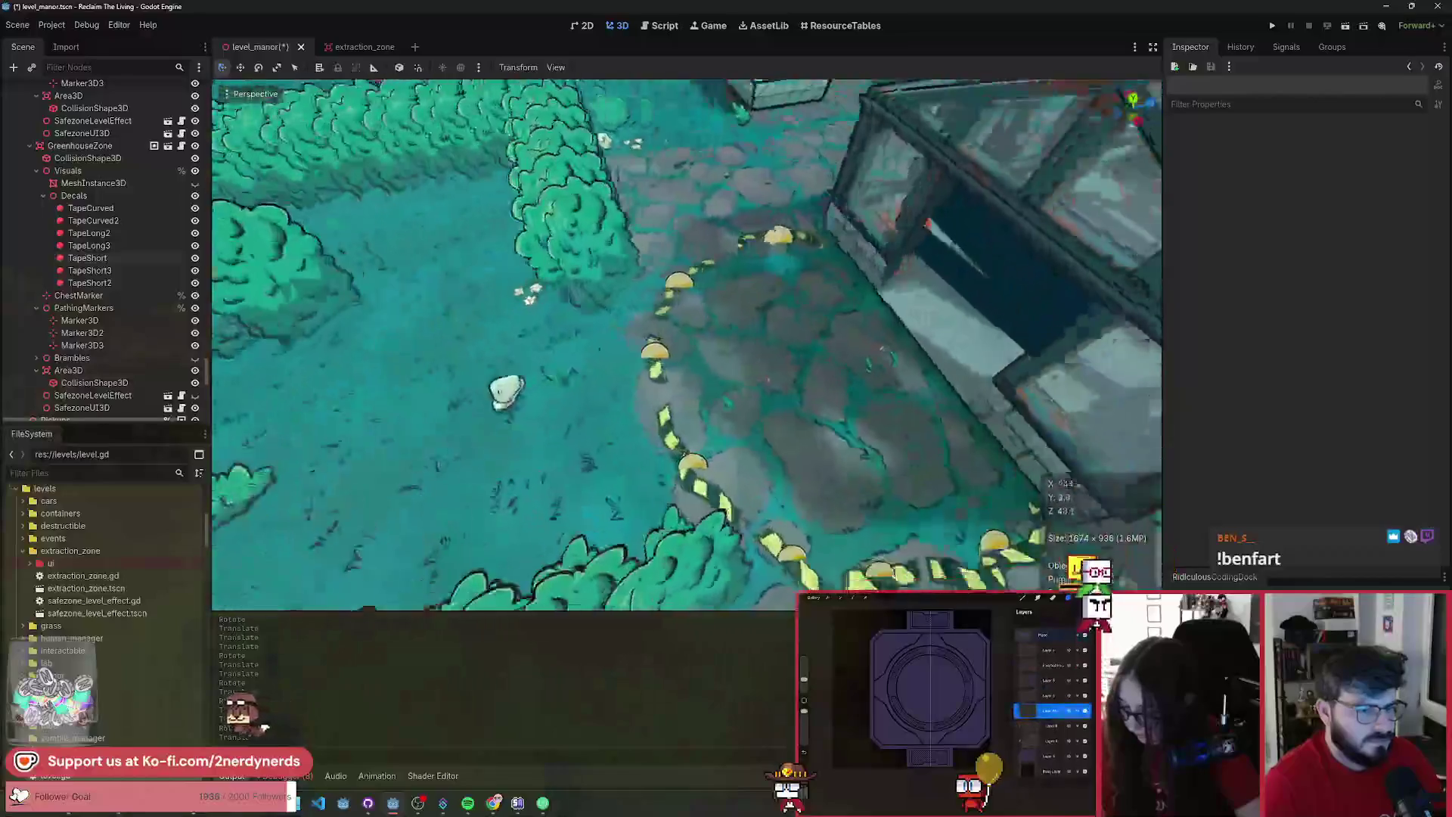
{"action": "scroll", "coordinate": [687, 344], "scroll_direction": "down", "scroll_amount": 6}
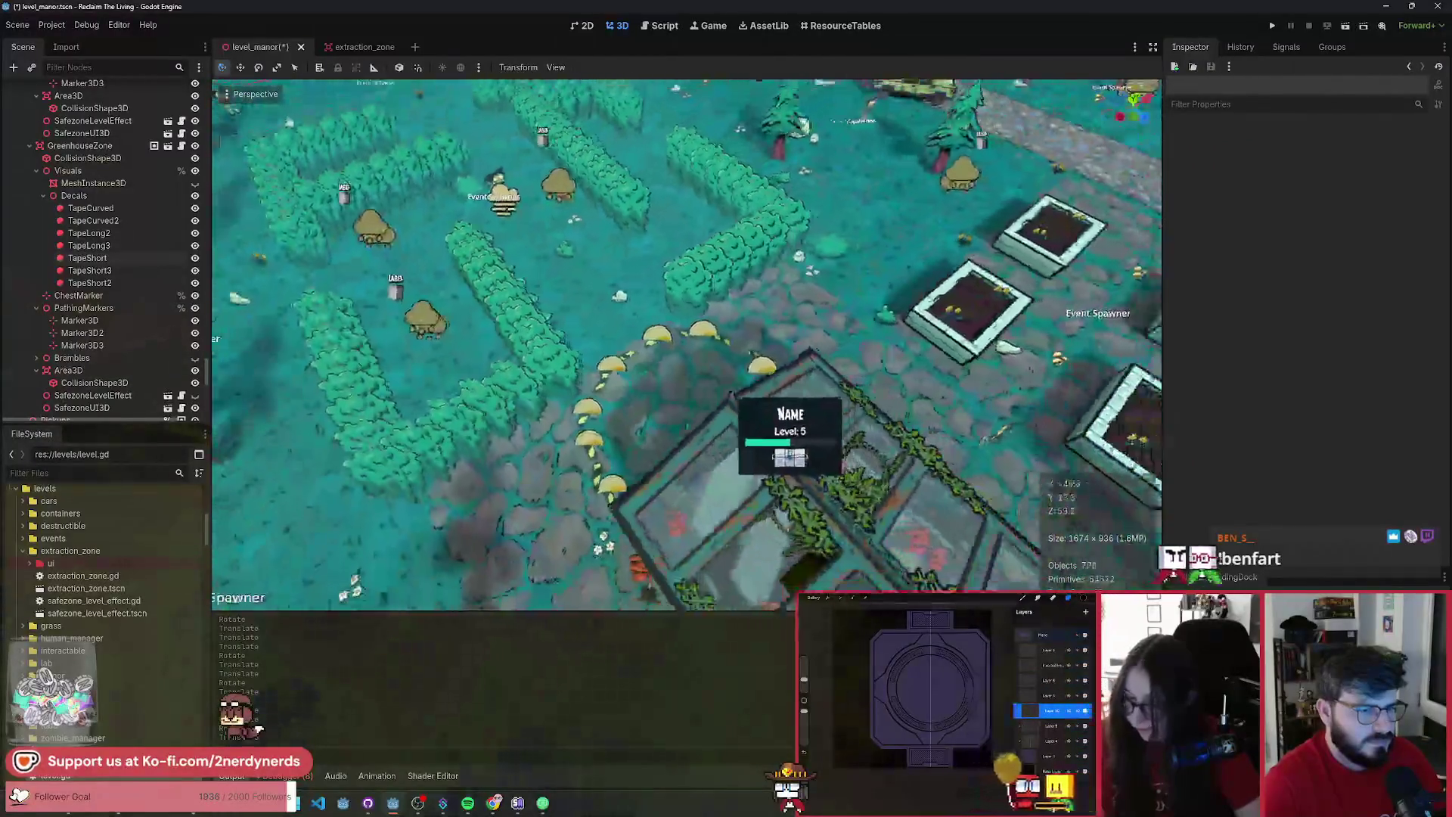
{"action": "scroll", "coordinate": [686, 344], "scroll_direction": "down", "scroll_amount": 4}
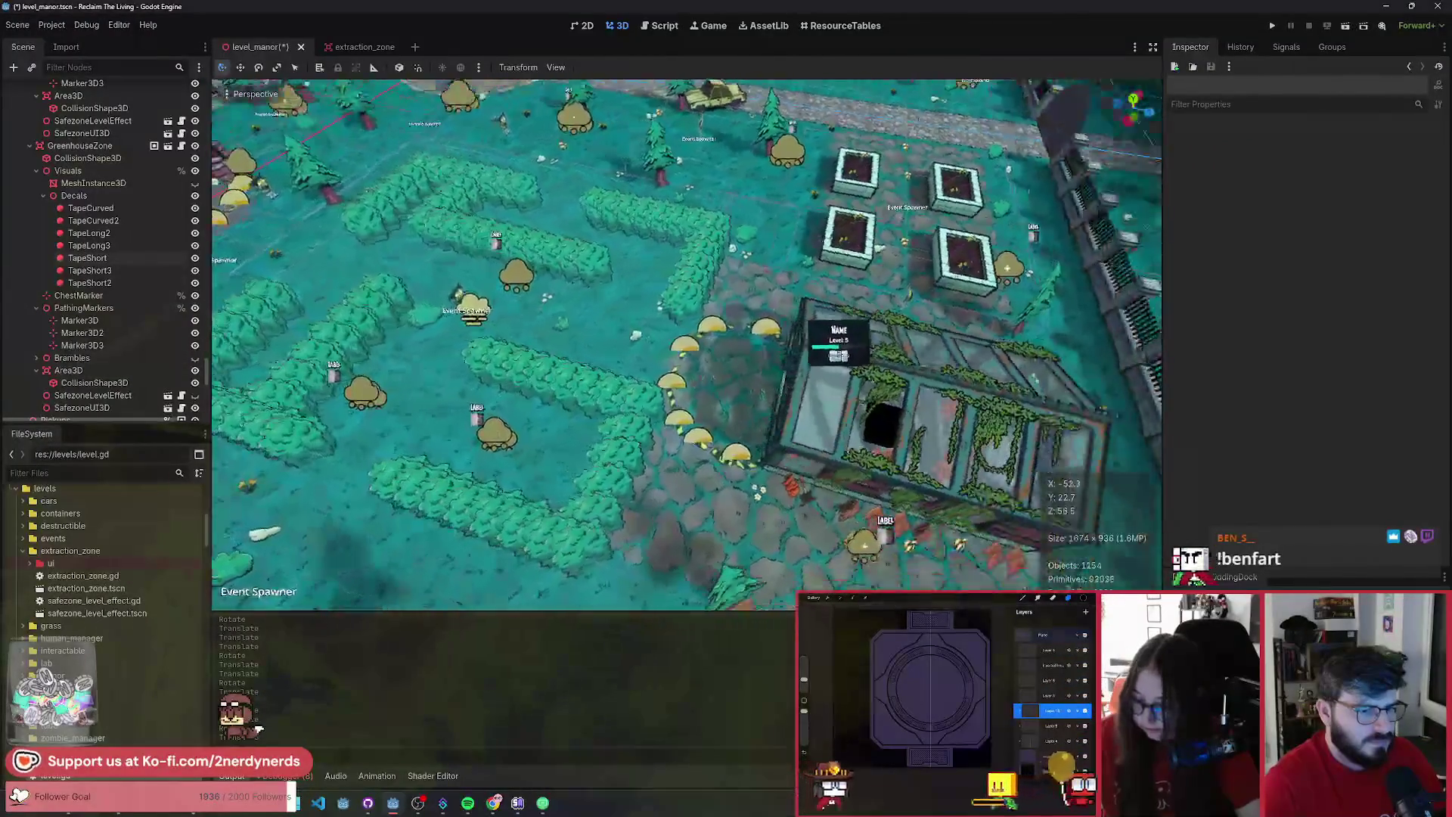
{"action": "key", "text": "ctrl+s"}
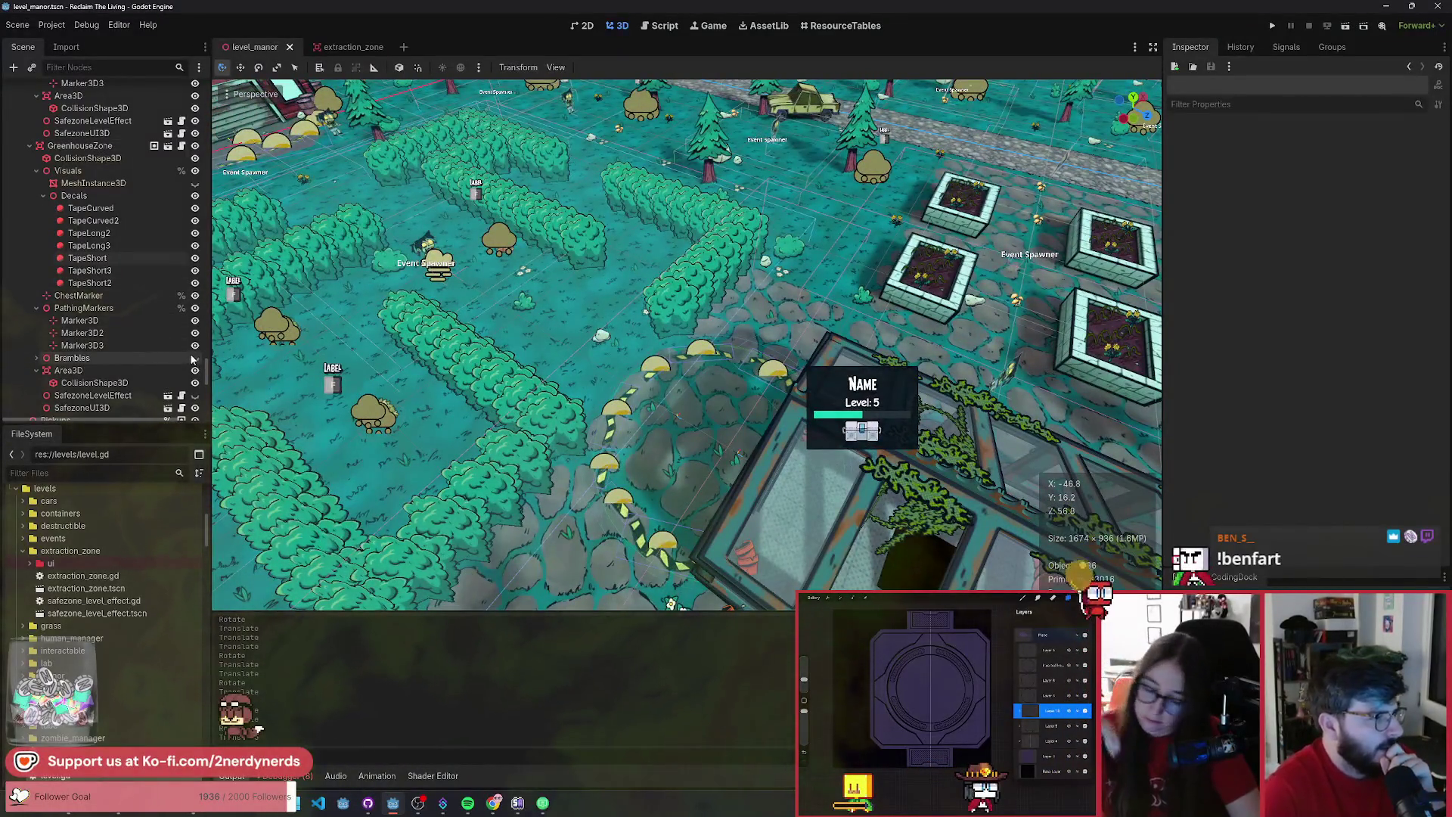
- Orbit over the greenhouse and select all seven greenhouse tape decals
{"action": "scroll", "coordinate": [192, 360], "scroll_direction": "down", "scroll_amount": 2}
{"action": "left_click_drag", "start_coordinate": [676, 401], "coordinate": [195, 316]}
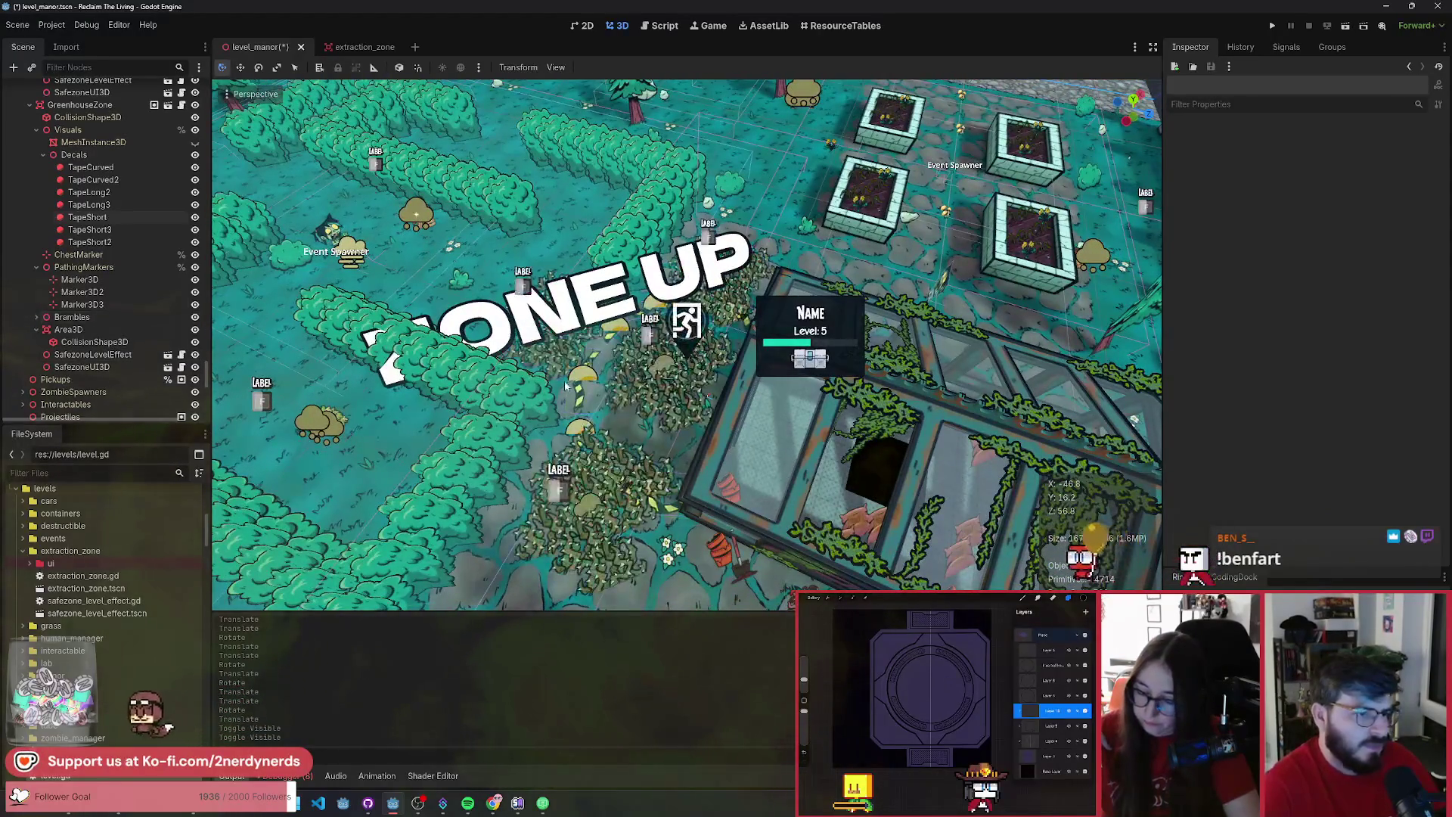
{"action": "mouse_move", "coordinate": [718, 404]}
{"action": "left_mouse_down"}
{"action": "mouse_move", "coordinate": [605, 363]}
{"action": "mouse_move", "coordinate": [291, 325]}
{"action": "left_mouse_up"}
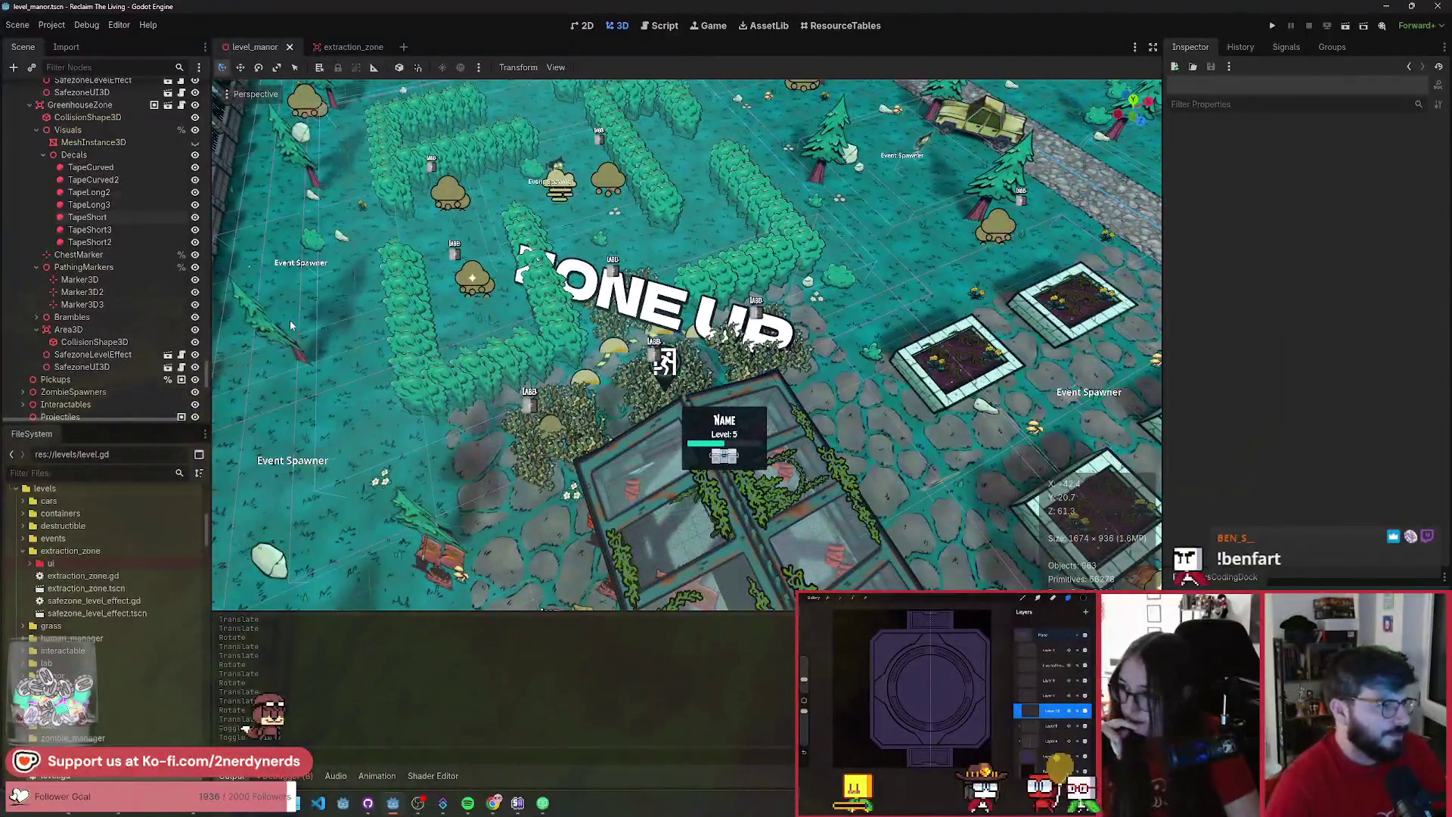
{"action": "left_click", "coordinate": [87, 167]}
{"action": "left_click", "coordinate": [95, 241], "text": "shift"}
{"action": "scroll", "coordinate": [145, 257], "scroll_direction": "up", "scroll_amount": 5}
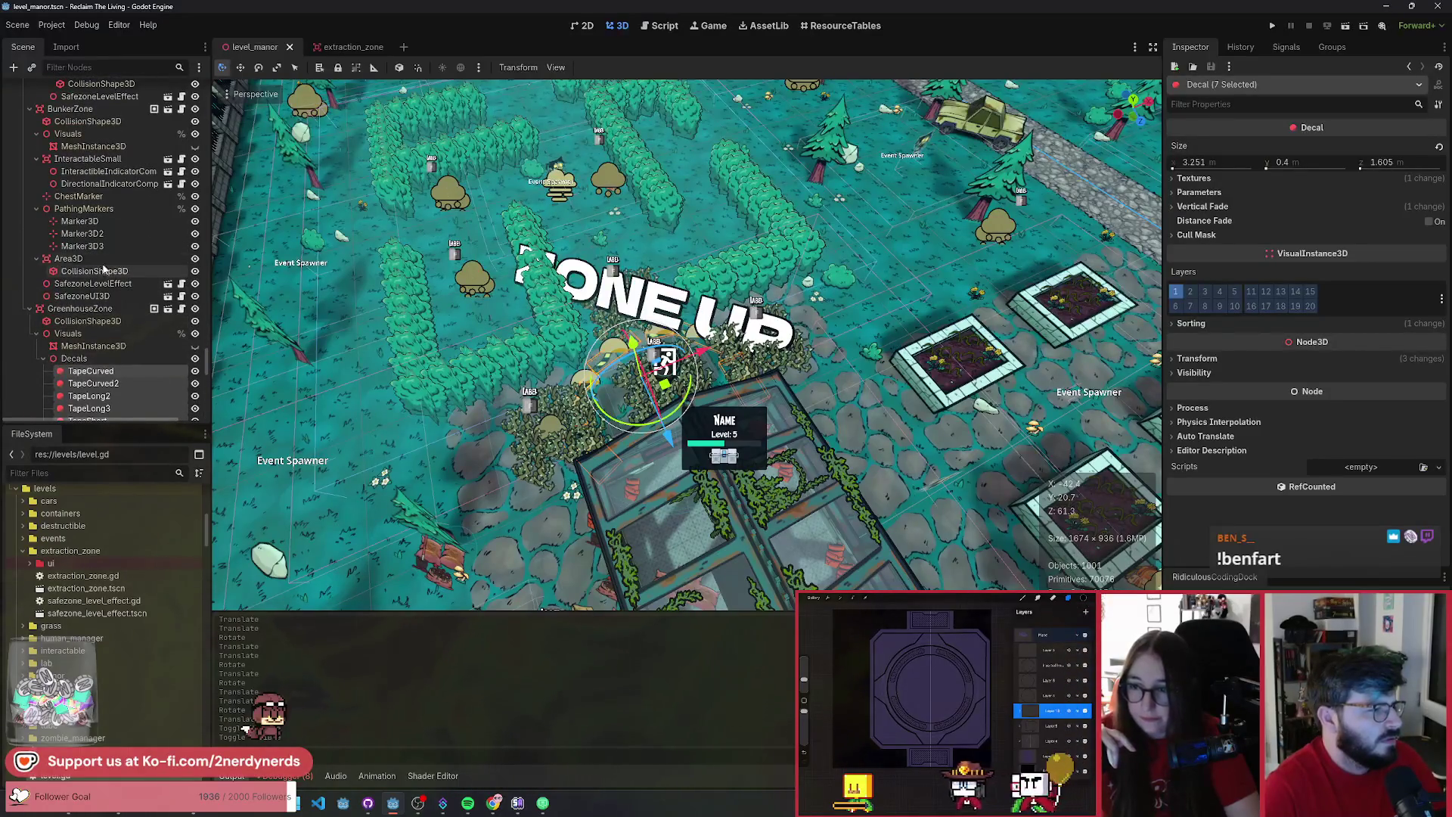
- Add a Node3D Decals group under BunkerZone/Visuals, paste the seven tapes, and rotate them into an arc
{"action": "scroll", "coordinate": [102, 269], "scroll_direction": "up", "scroll_amount": 1}
{"action": "double_click", "coordinate": [72, 174]}
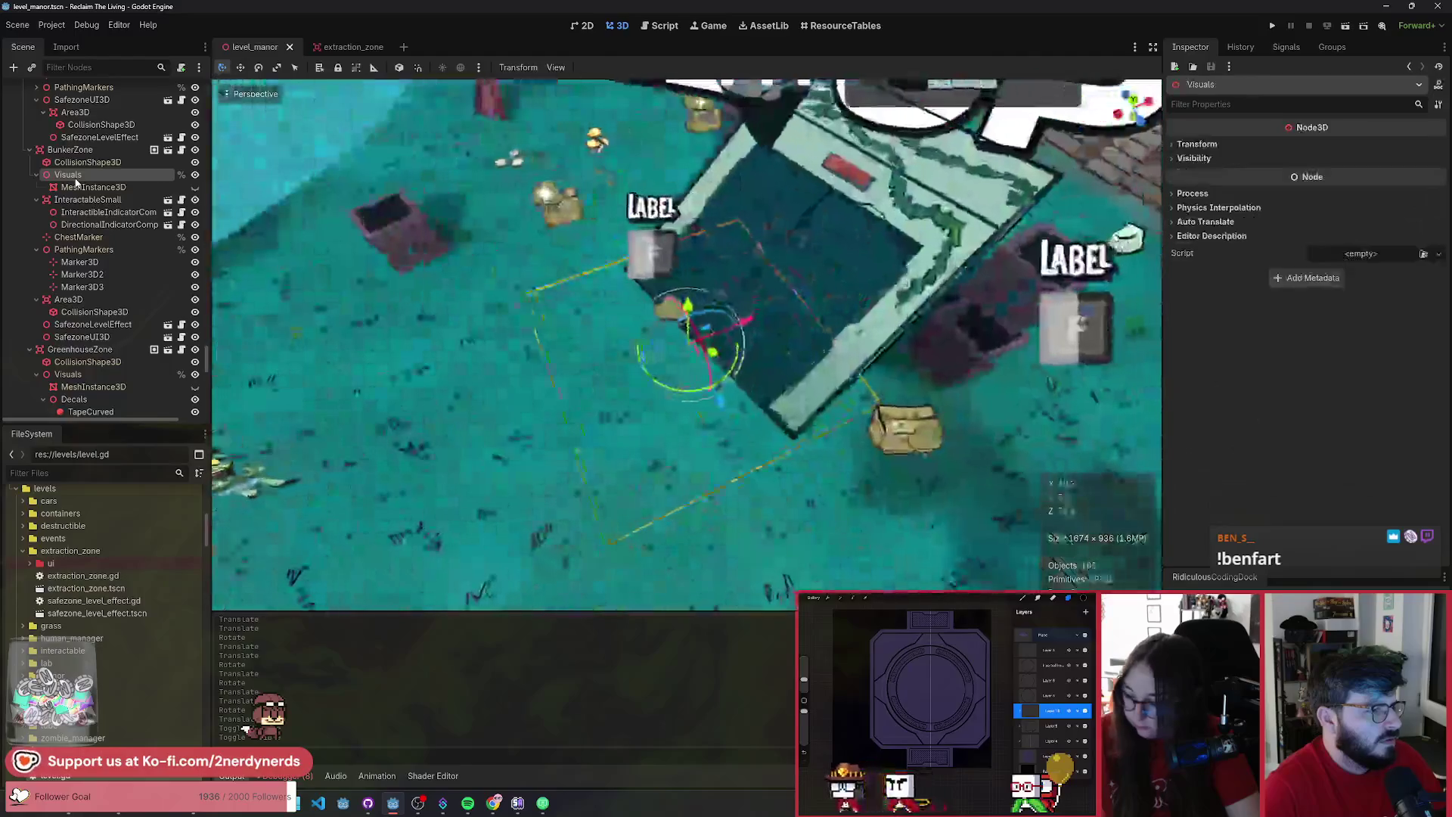
{"action": "key", "text": "ctrl+a"}
{"action": "type", "text": "no"}
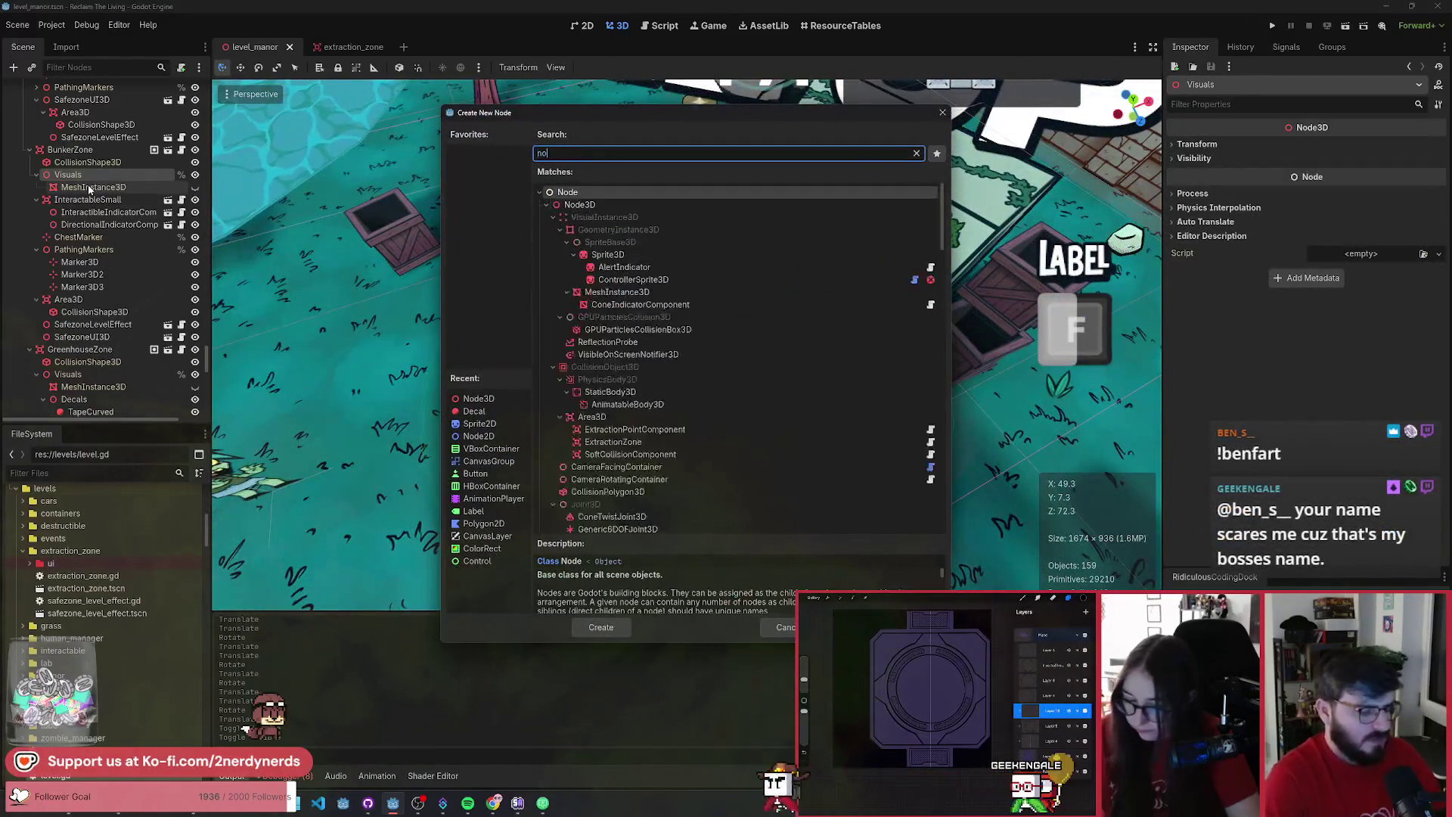
{"action": "type", "text": "de3d"}
{"action": "key", "text": "Return"}
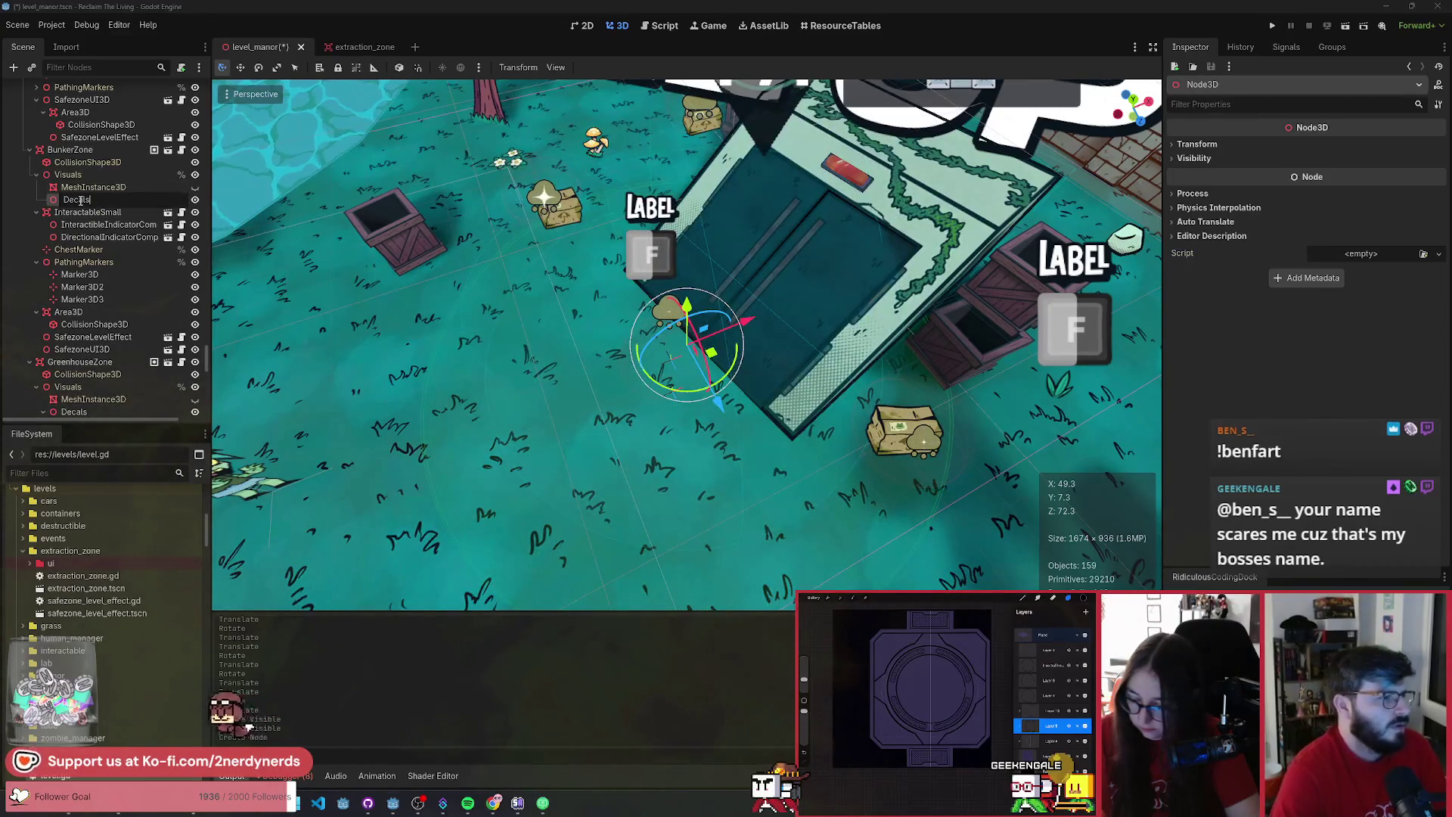
{"action": "key", "text": "ctrl+v"}
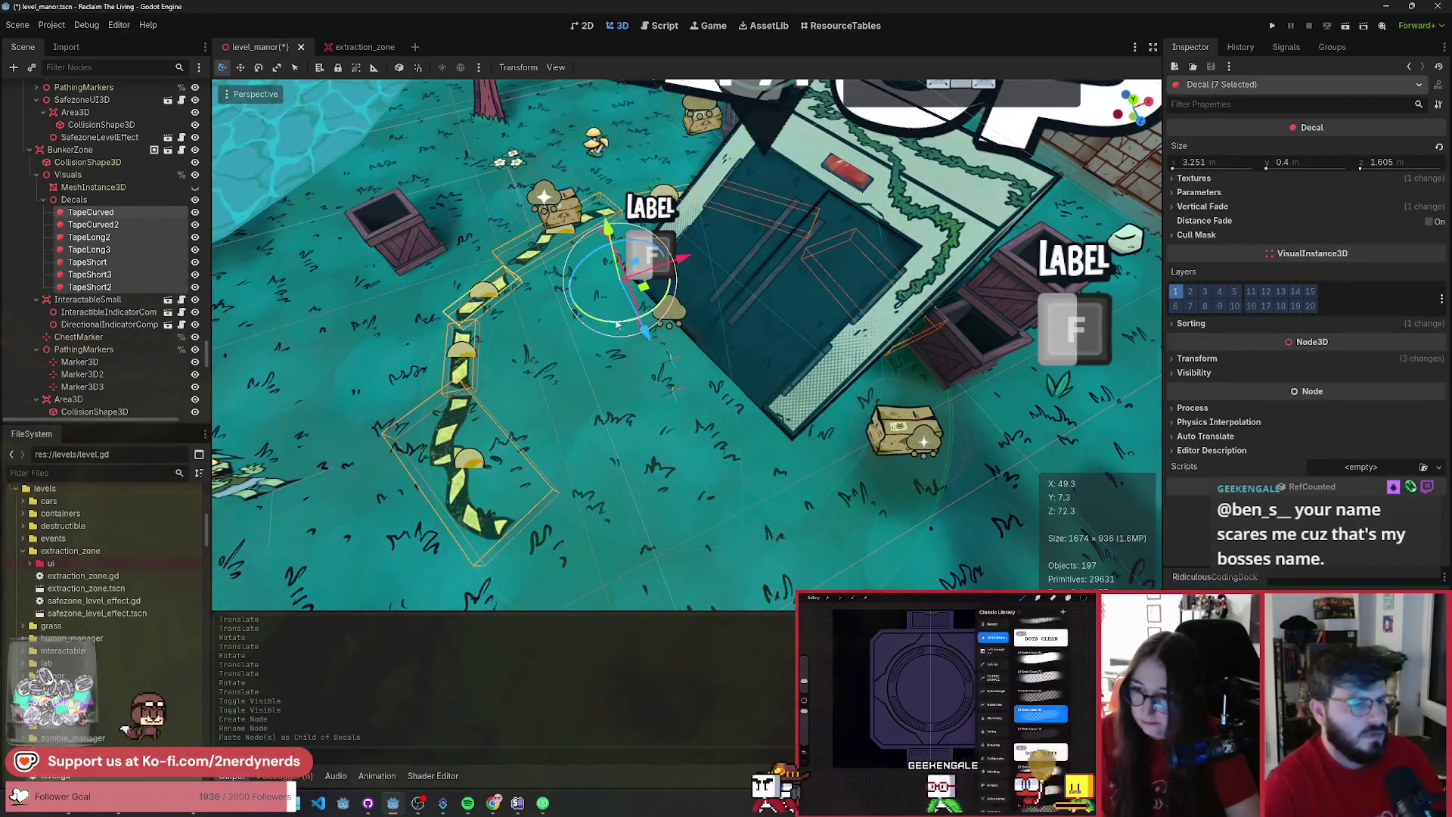
{"action": "mouse_move", "coordinate": [620, 326]}
{"action": "left_mouse_down"}
{"action": "mouse_move", "coordinate": [648, 291]}
{"action": "mouse_move", "coordinate": [703, 347]}
{"action": "left_mouse_up"}
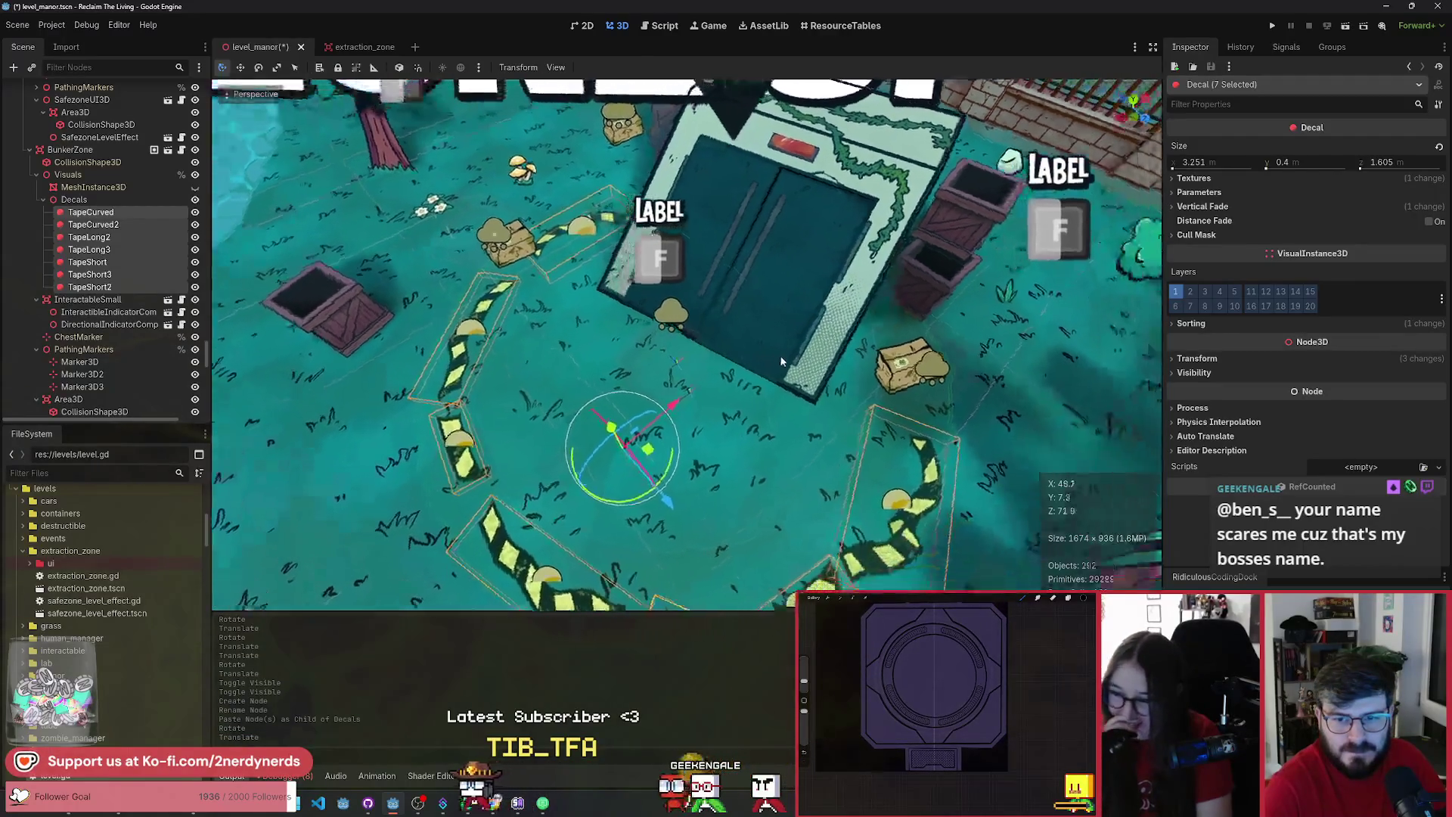
- Shift the pasted tape group into place around the bunker entrance
{"action": "mouse_move", "coordinate": [637, 389]}
{"action": "left_mouse_down"}
{"action": "mouse_move", "coordinate": [644, 370]}
{"action": "mouse_move", "coordinate": [635, 393]}
{"action": "left_mouse_up"}
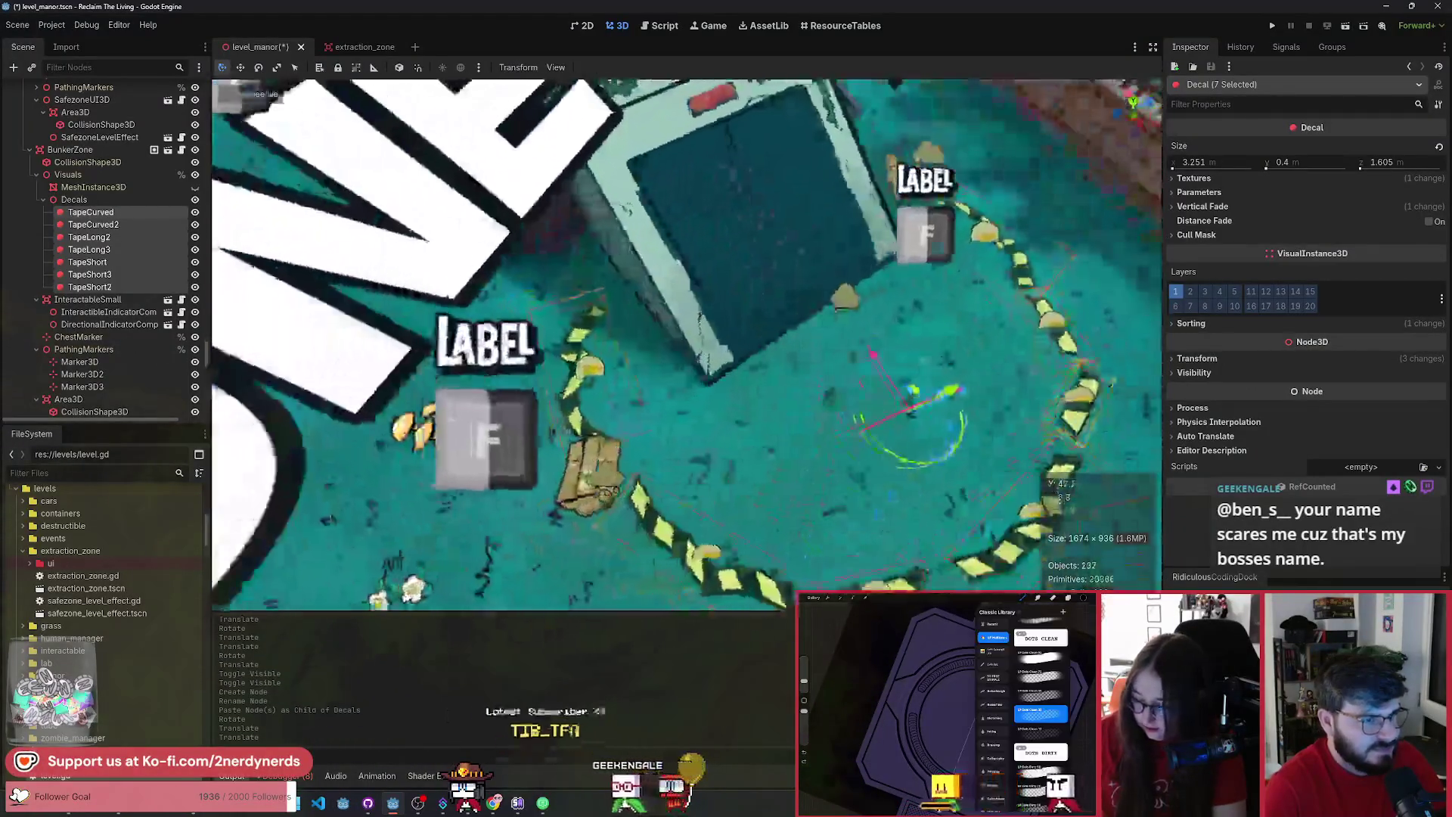
{"action": "scroll", "coordinate": [751, 370], "scroll_direction": "down", "scroll_amount": 3}
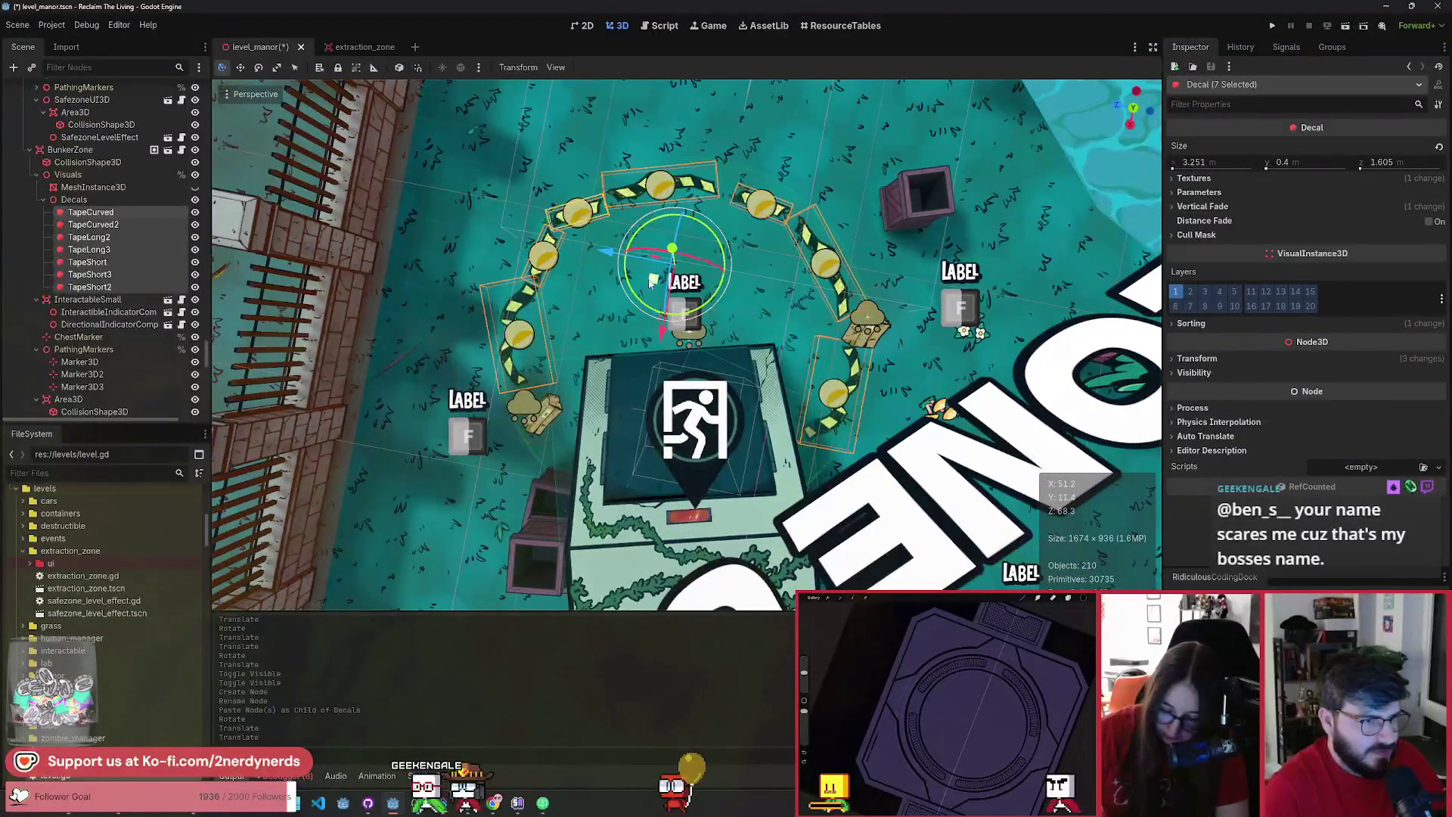
{"action": "left_click_drag", "start_coordinate": [653, 279], "coordinate": [657, 285]}
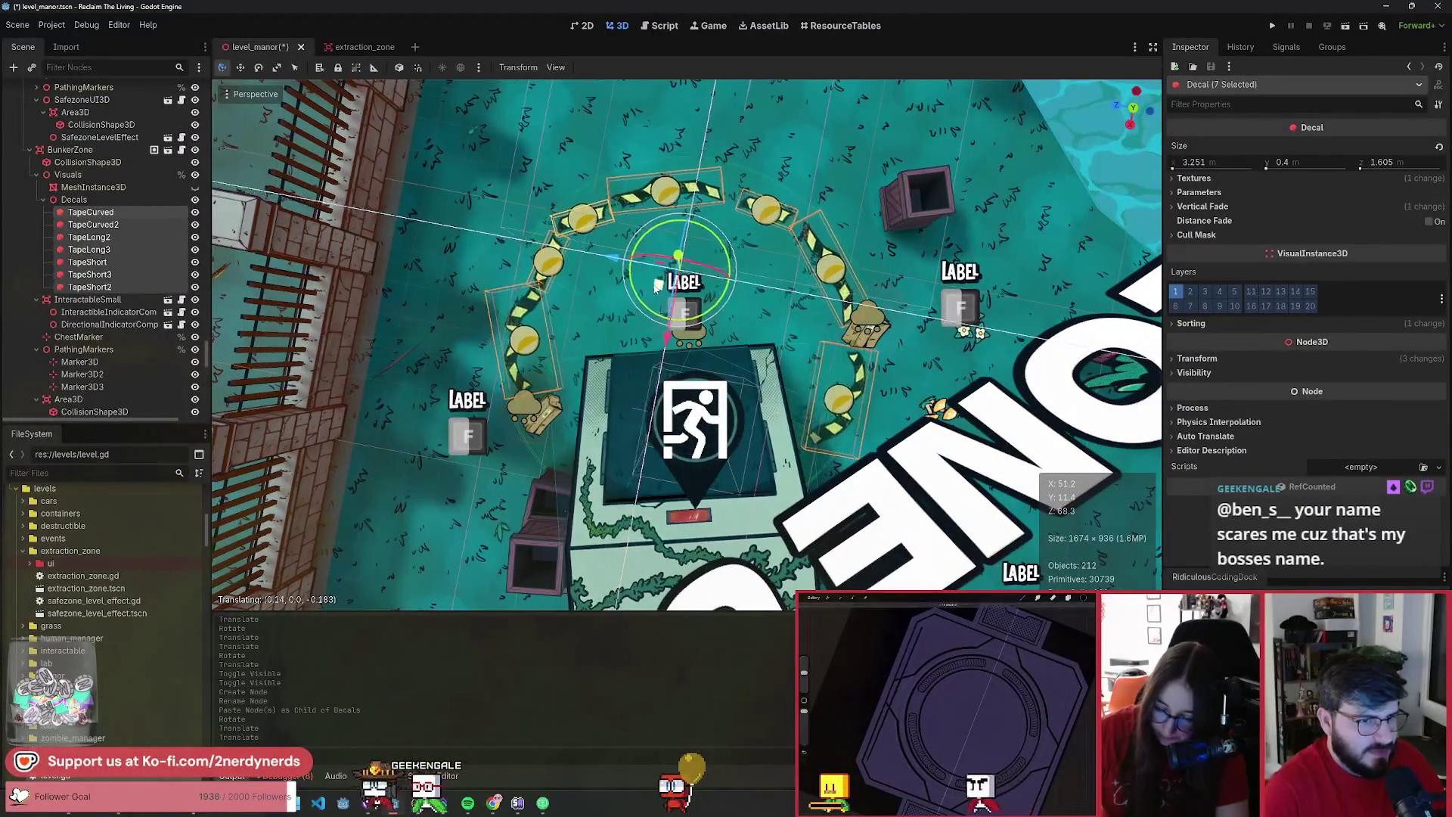
{"action": "left_click_drag", "start_coordinate": [655, 284], "coordinate": [653, 287]}
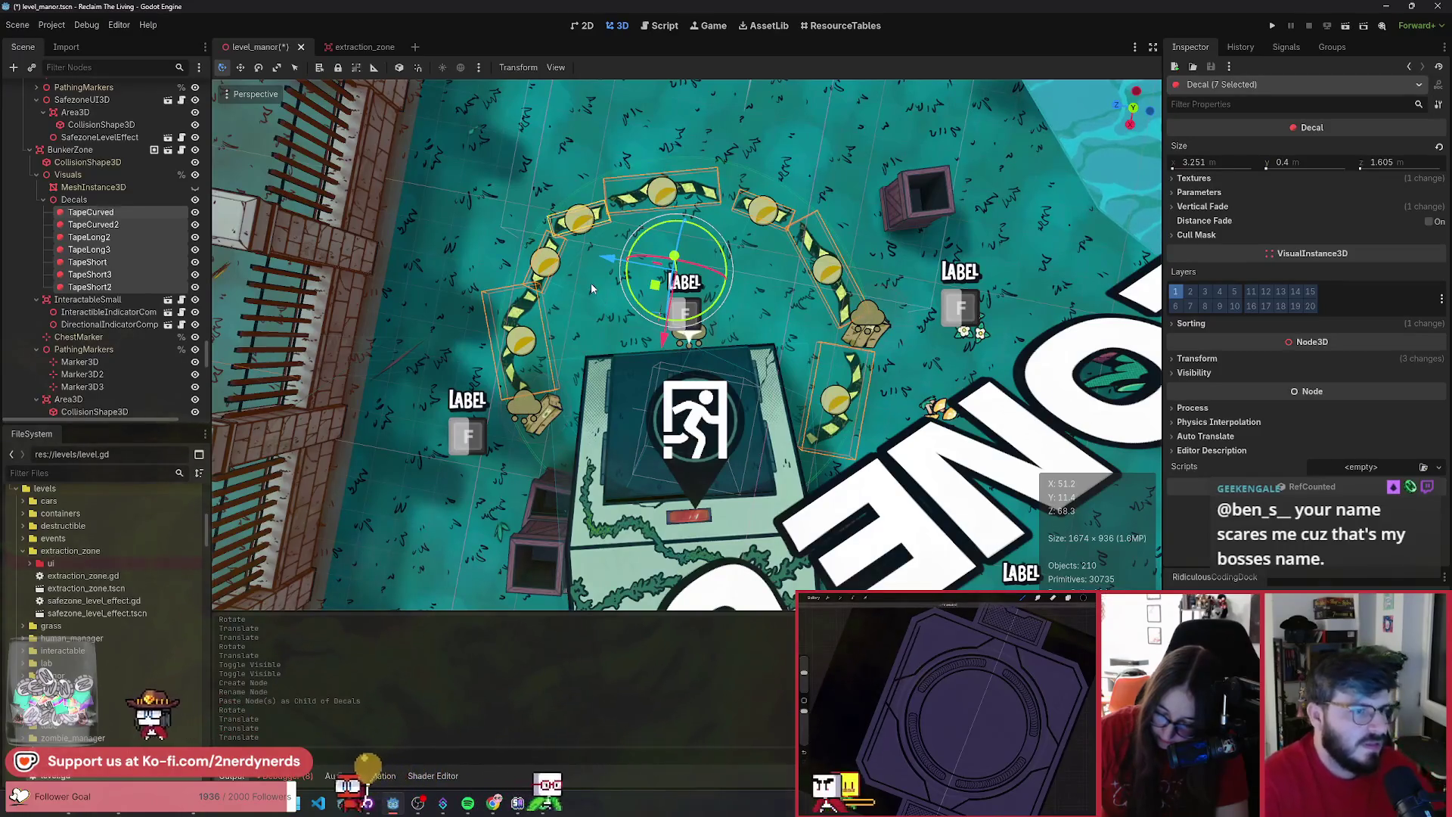
- Move TapeLong3 up and right, and rotate TapeShort3 to follow the arc
{"action": "left_click", "coordinate": [127, 248]}
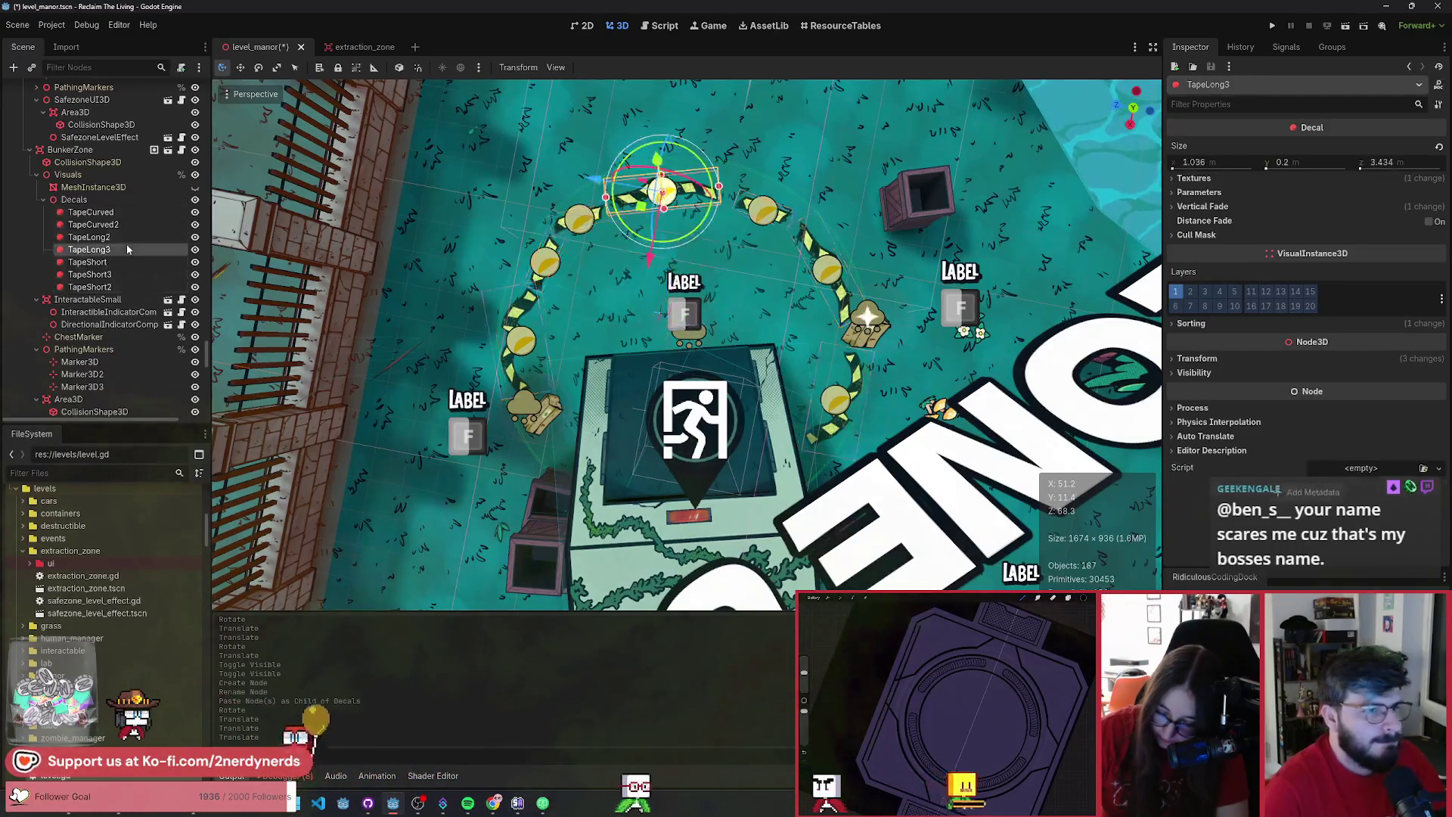
{"action": "left_click_drag", "start_coordinate": [642, 209], "coordinate": [666, 200]}
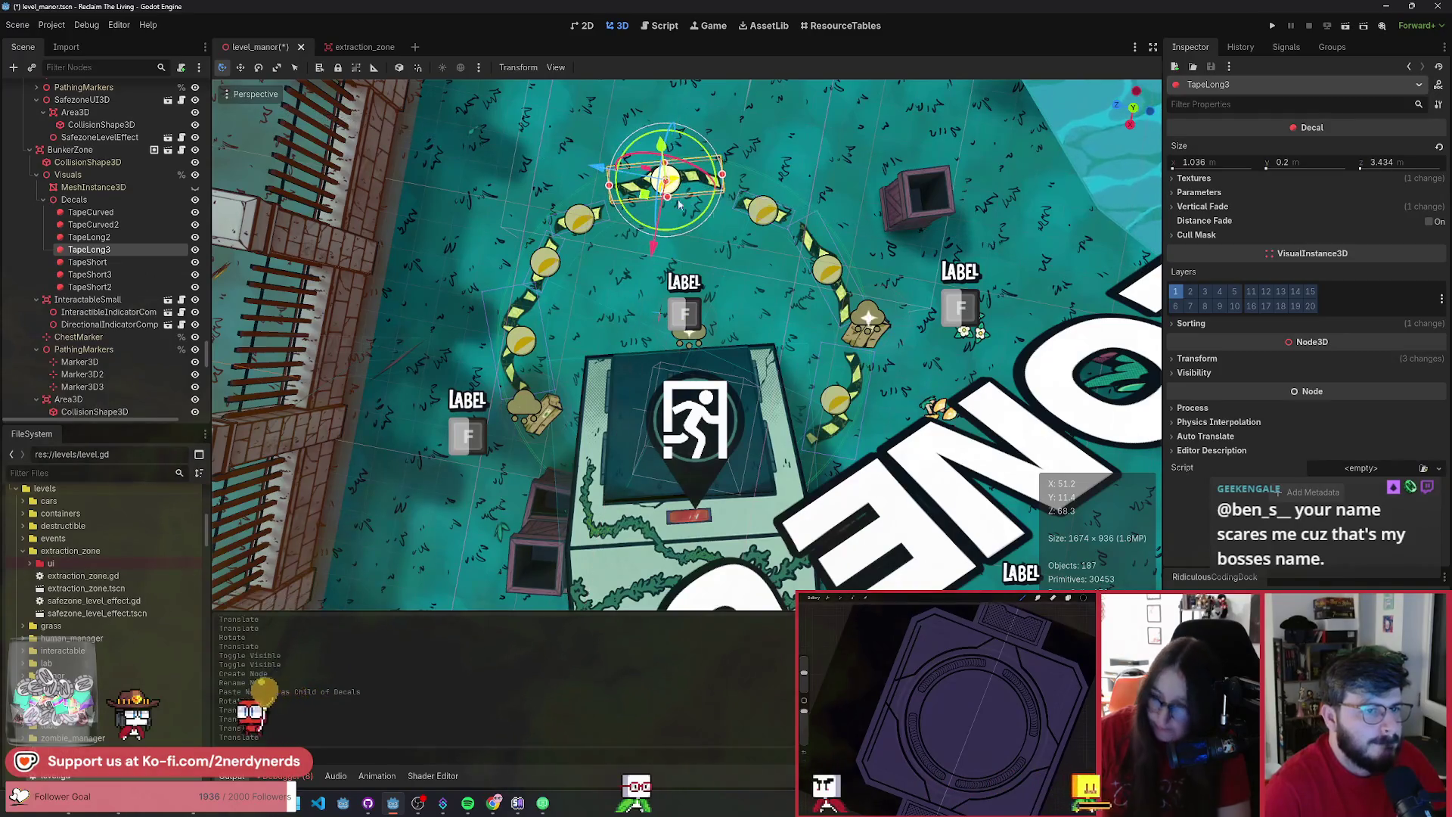
{"action": "left_click", "coordinate": [117, 261]}
{"action": "left_click", "coordinate": [112, 273]}
{"action": "left_click_drag", "start_coordinate": [764, 247], "coordinate": [777, 250]}
- Slide TapeShort2 along the arc and rotate TapeCurved2 into line
{"action": "left_click", "coordinate": [130, 262]}
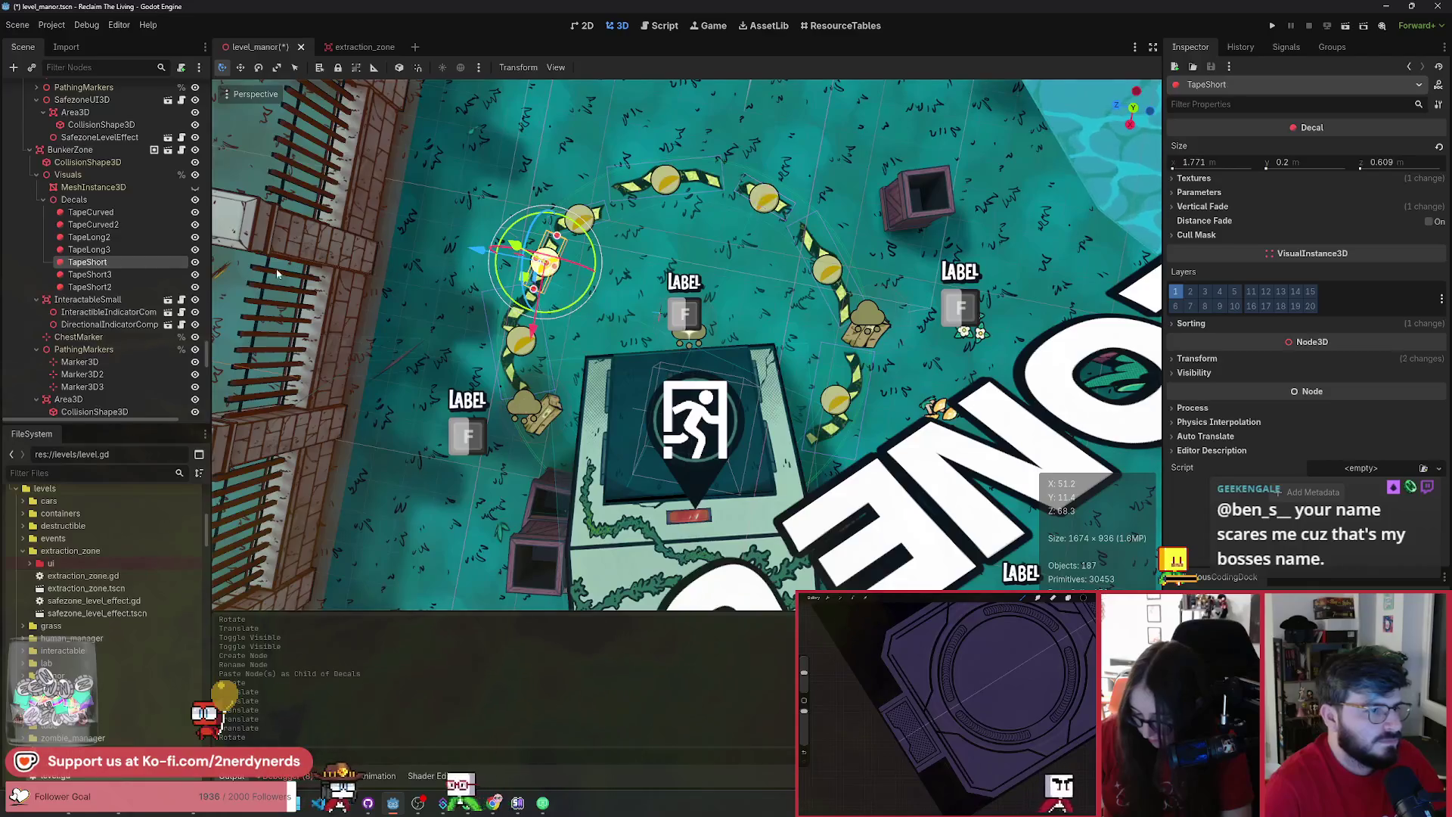
{"action": "left_click", "coordinate": [121, 274]}
{"action": "left_click", "coordinate": [116, 285]}
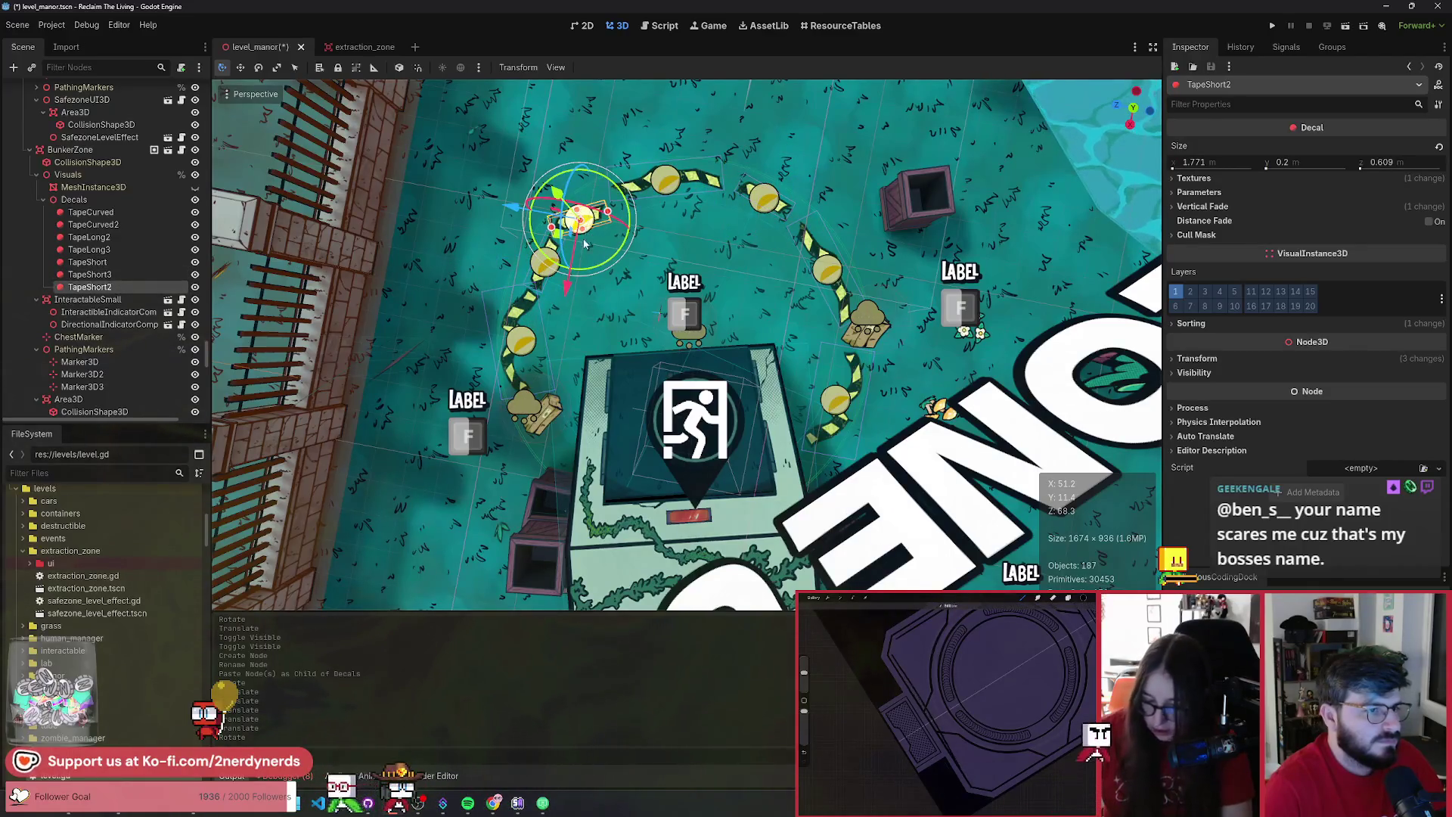
{"action": "left_click_drag", "start_coordinate": [557, 232], "coordinate": [560, 221]}
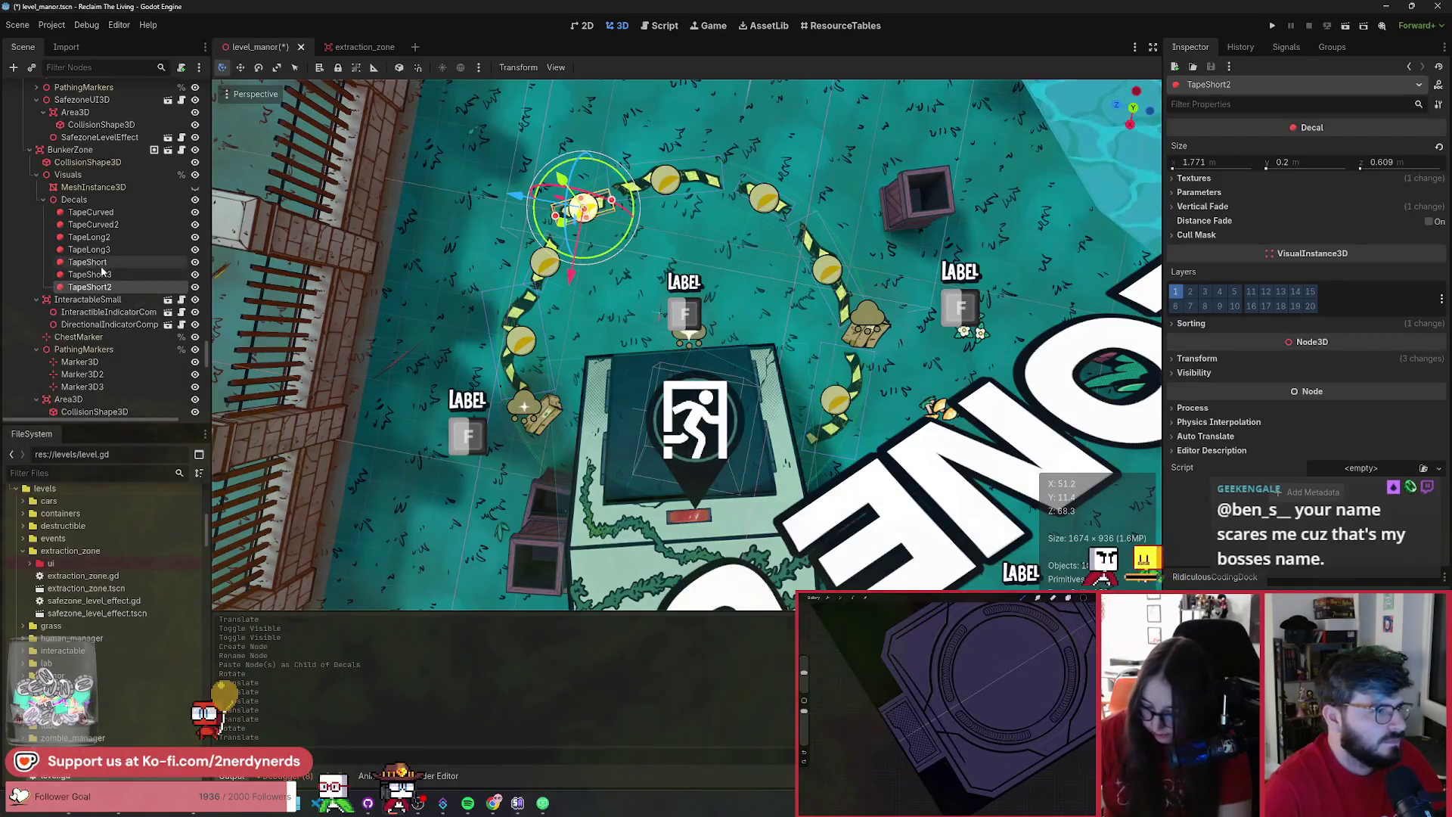
{"action": "left_click", "coordinate": [106, 225]}
{"action": "left_click_drag", "start_coordinate": [546, 393], "coordinate": [507, 370]}
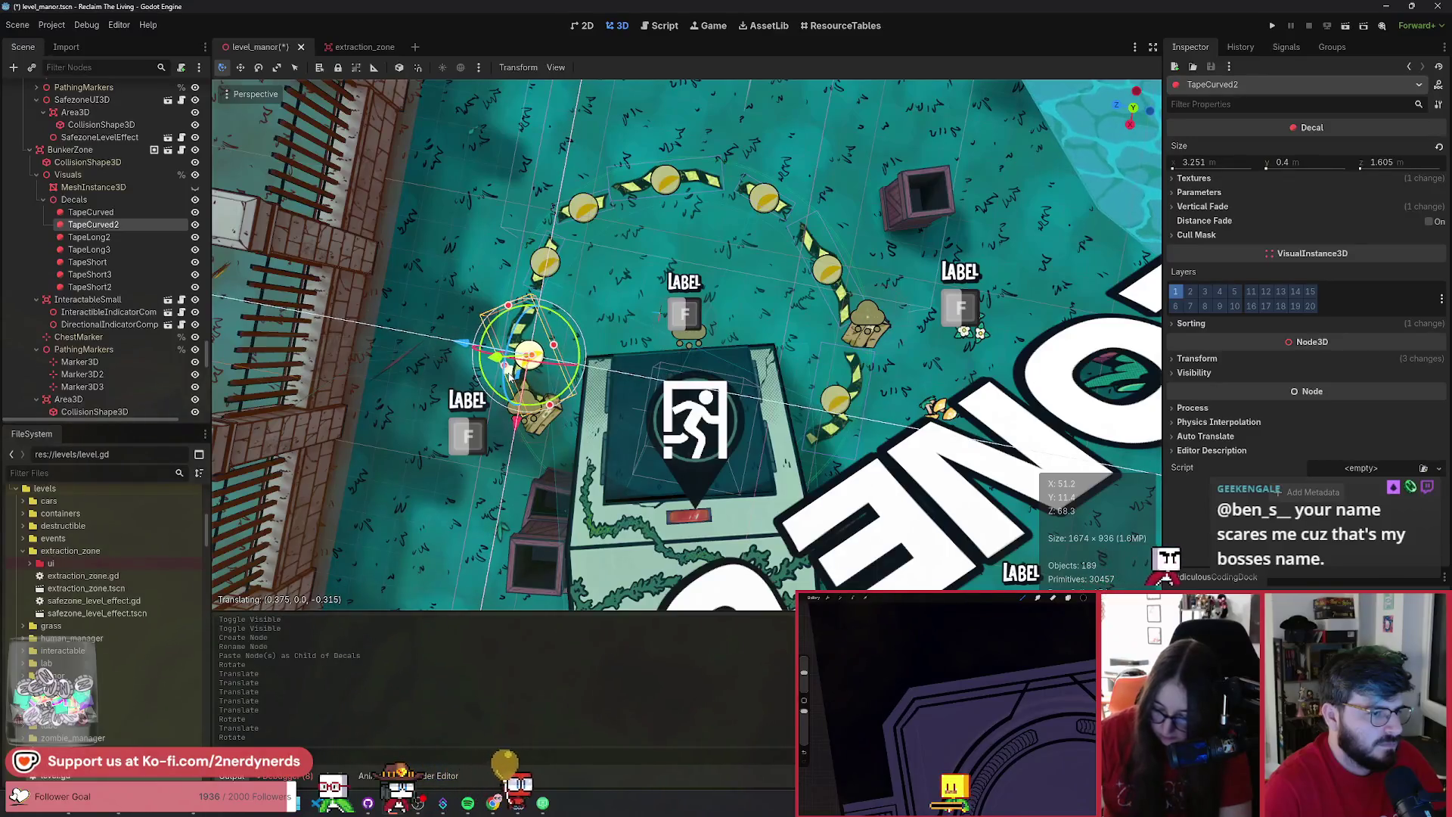
- Duplicate a short tape piece and rotate and slide the copy into the arc's gap
{"action": "left_click", "coordinate": [129, 274]}
{"action": "key", "text": "ctrl+d"}
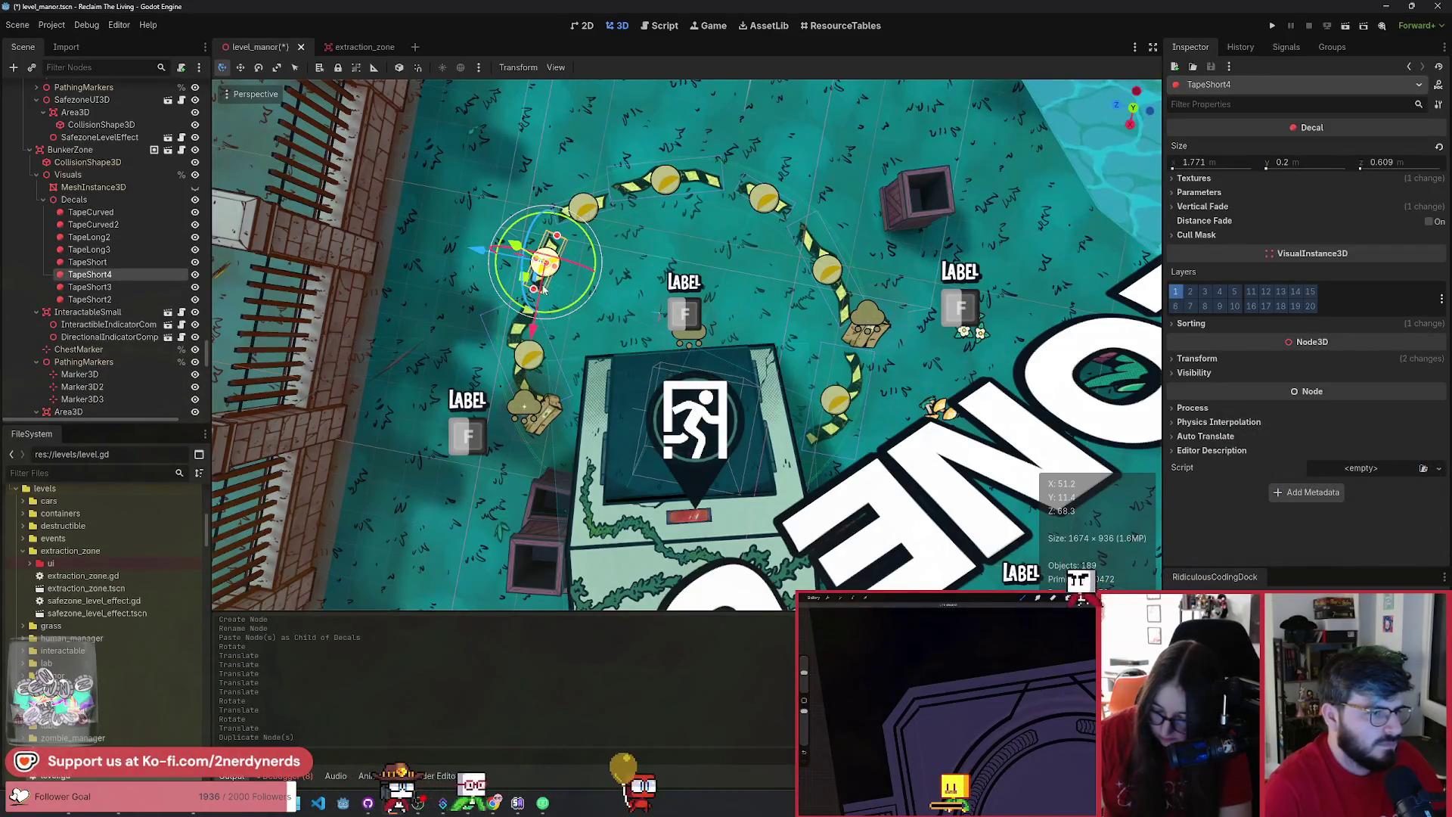
{"action": "left_click_drag", "start_coordinate": [527, 277], "coordinate": [529, 427]}
{"action": "left_click_drag", "start_coordinate": [601, 461], "coordinate": [613, 449]}
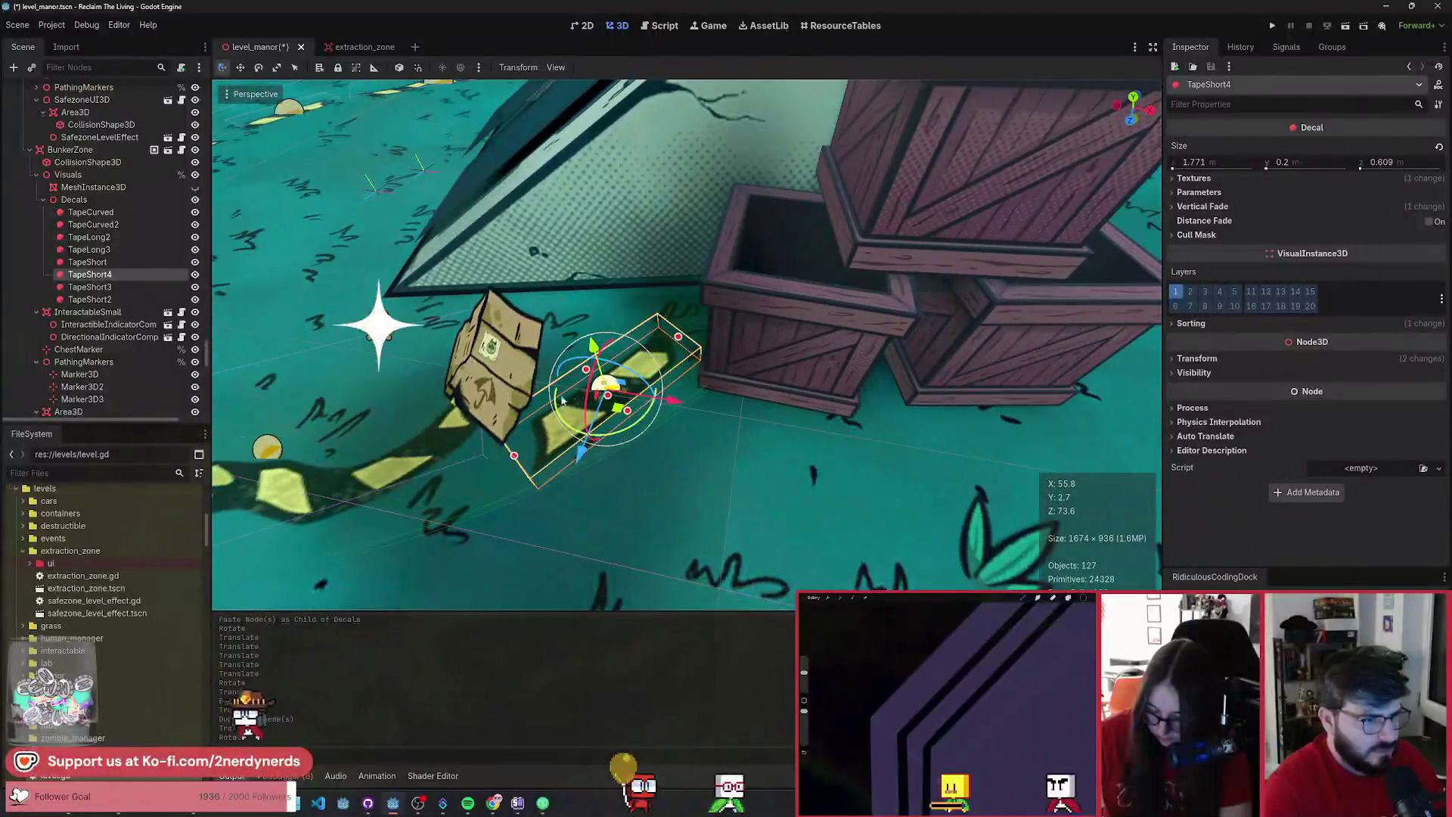
{"action": "left_click_drag", "start_coordinate": [611, 437], "coordinate": [616, 378]}
- Save the level and run the game to check the tape
{"action": "scroll", "coordinate": [616, 378], "scroll_direction": "down", "scroll_amount": 10}
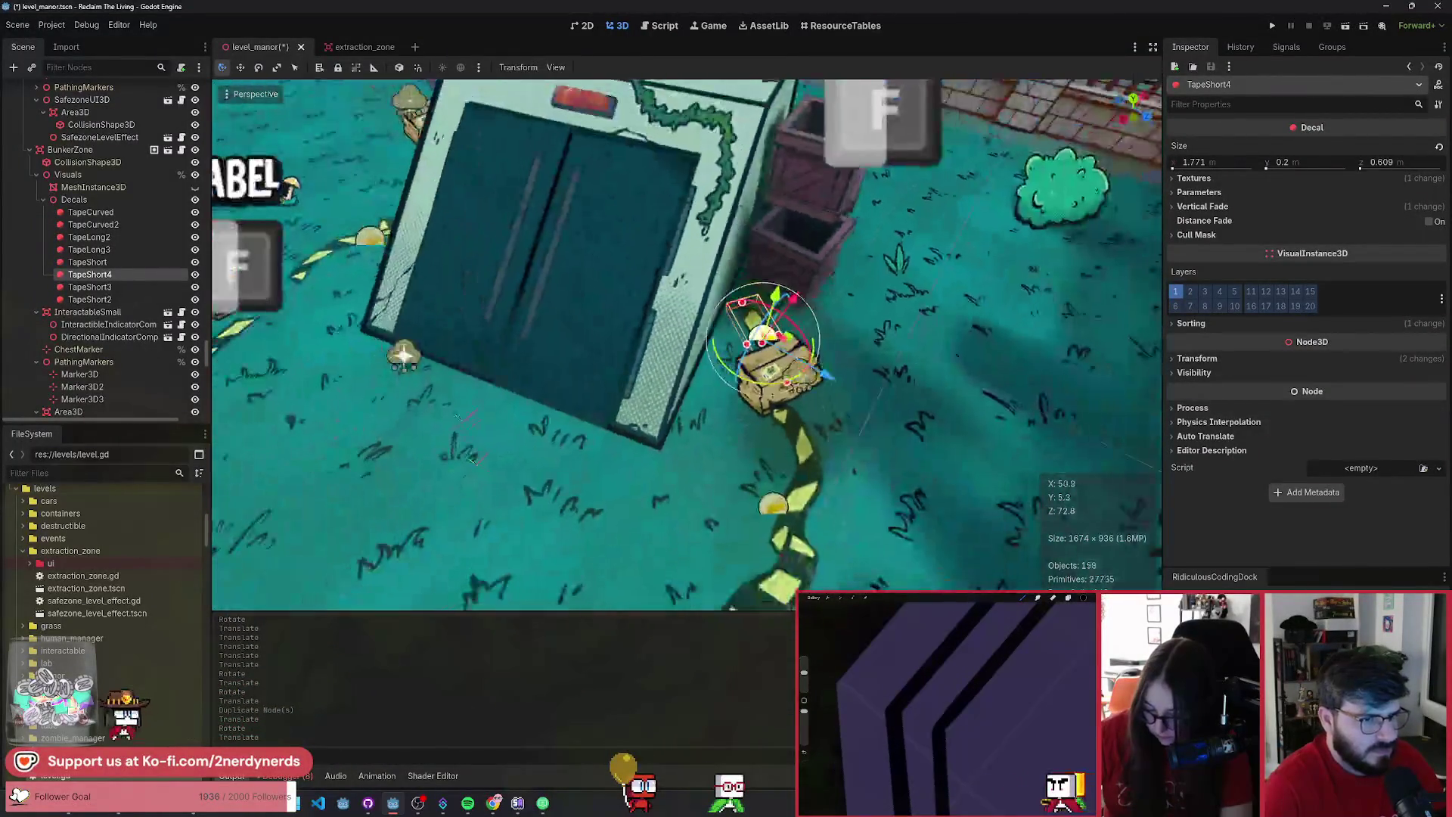
{"action": "scroll", "coordinate": [794, 496], "scroll_direction": "down", "scroll_amount": 3}
{"action": "key", "text": "ctrl+s"}
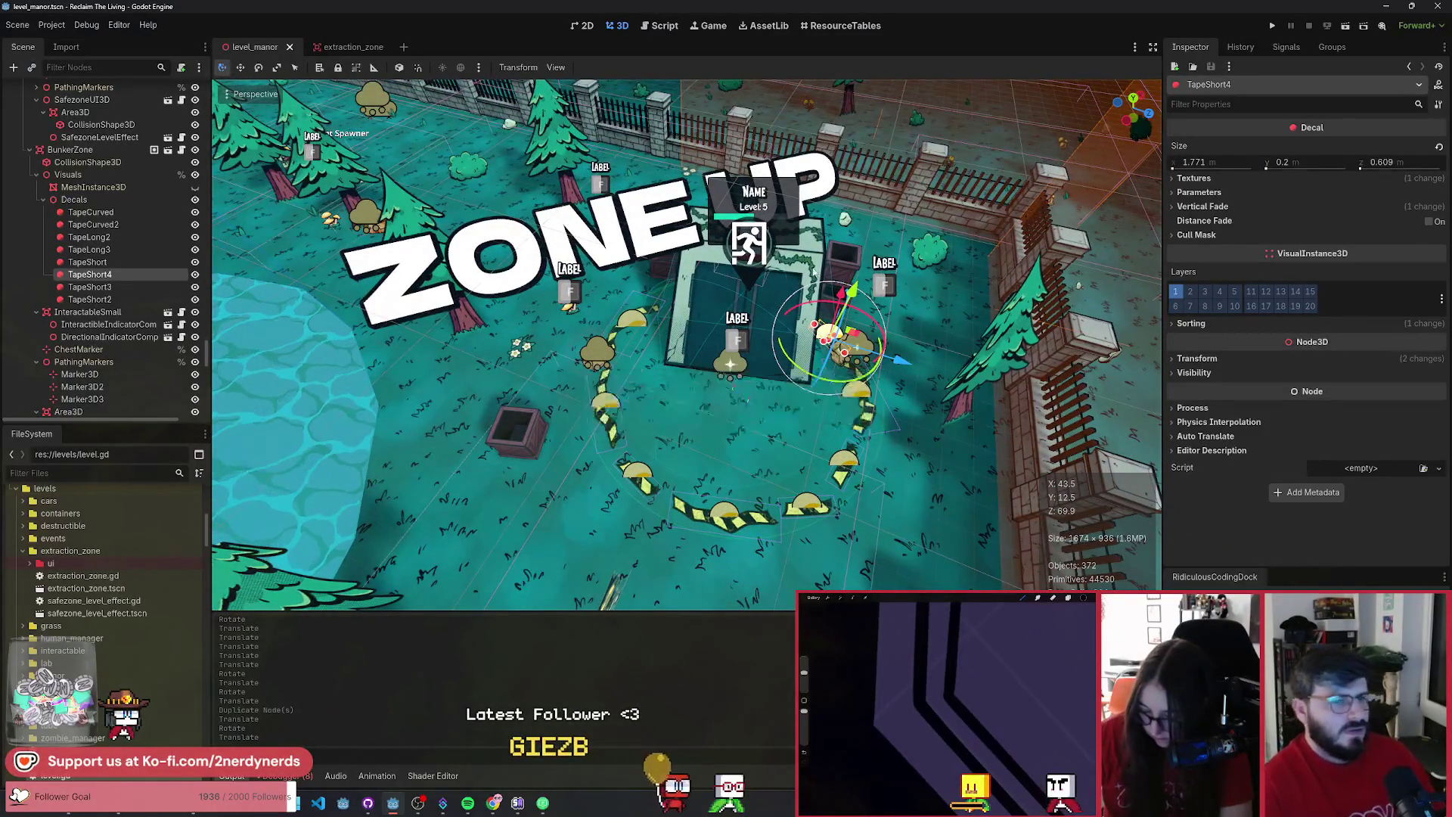
{"action": "left_click", "coordinate": [1345, 26]}
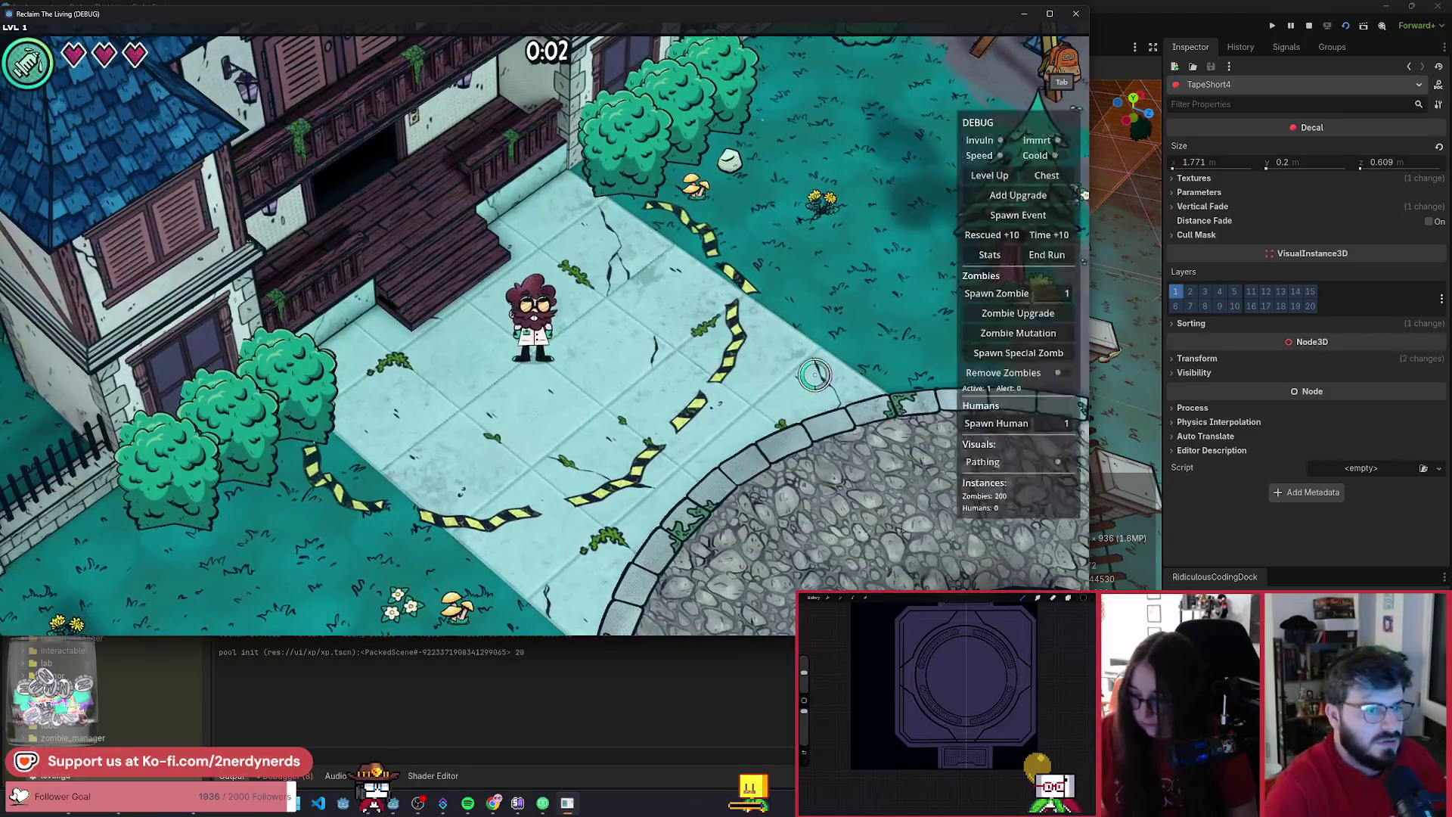
{"action": "left_click", "coordinate": [1003, 155]}
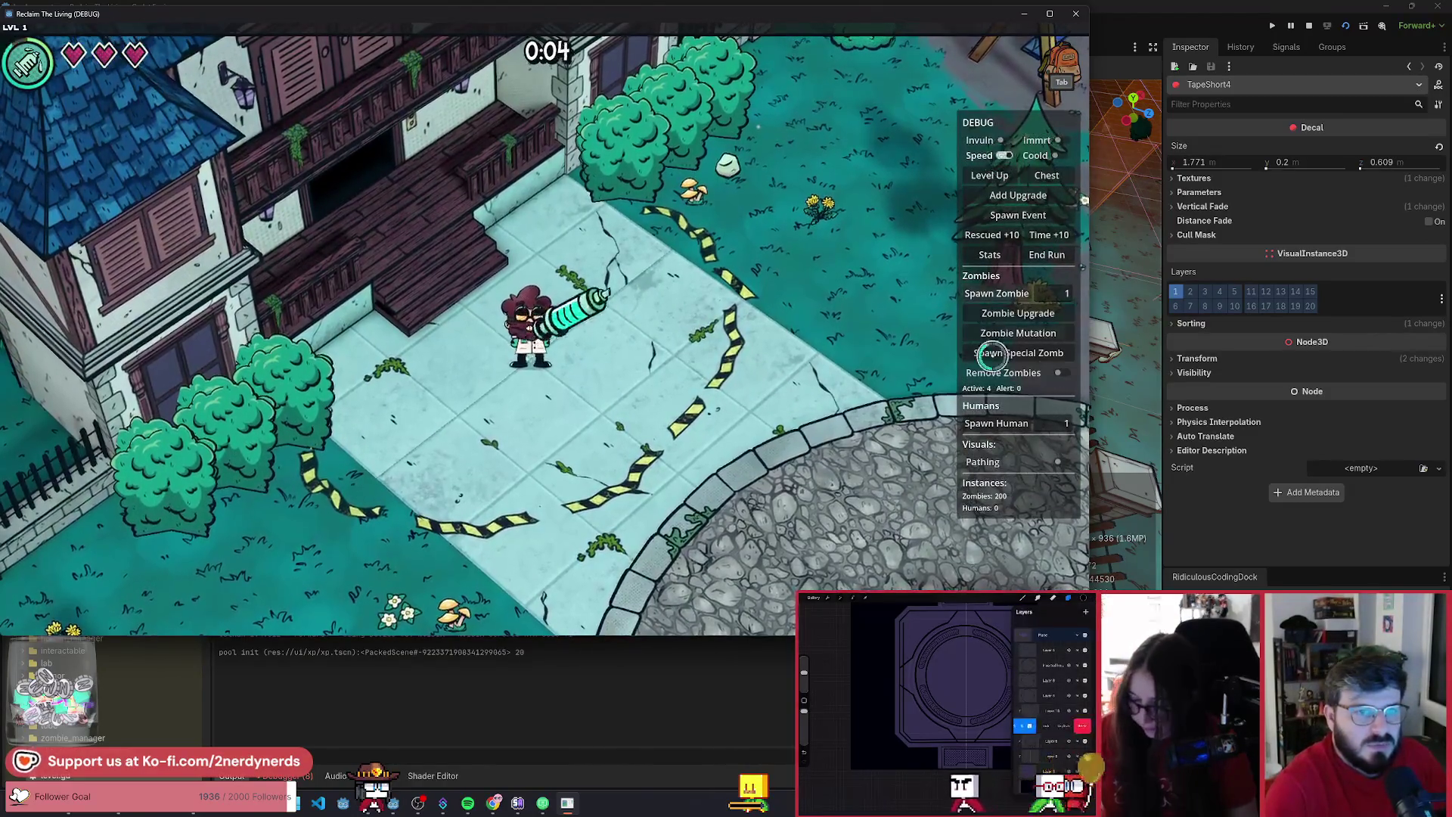
{"action": "left_click", "coordinate": [1060, 372]}
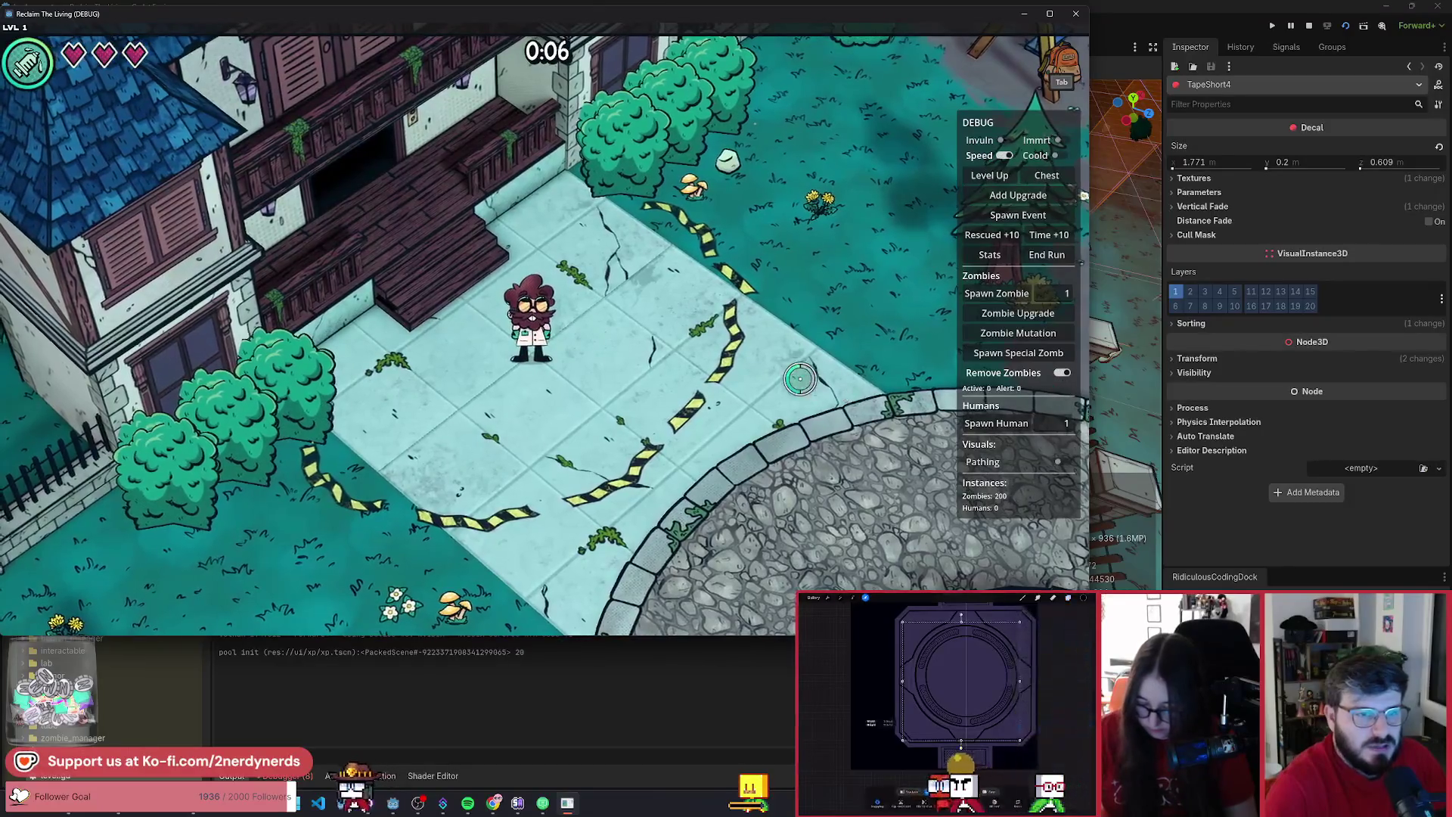
{"action": "key", "text": "F1"}
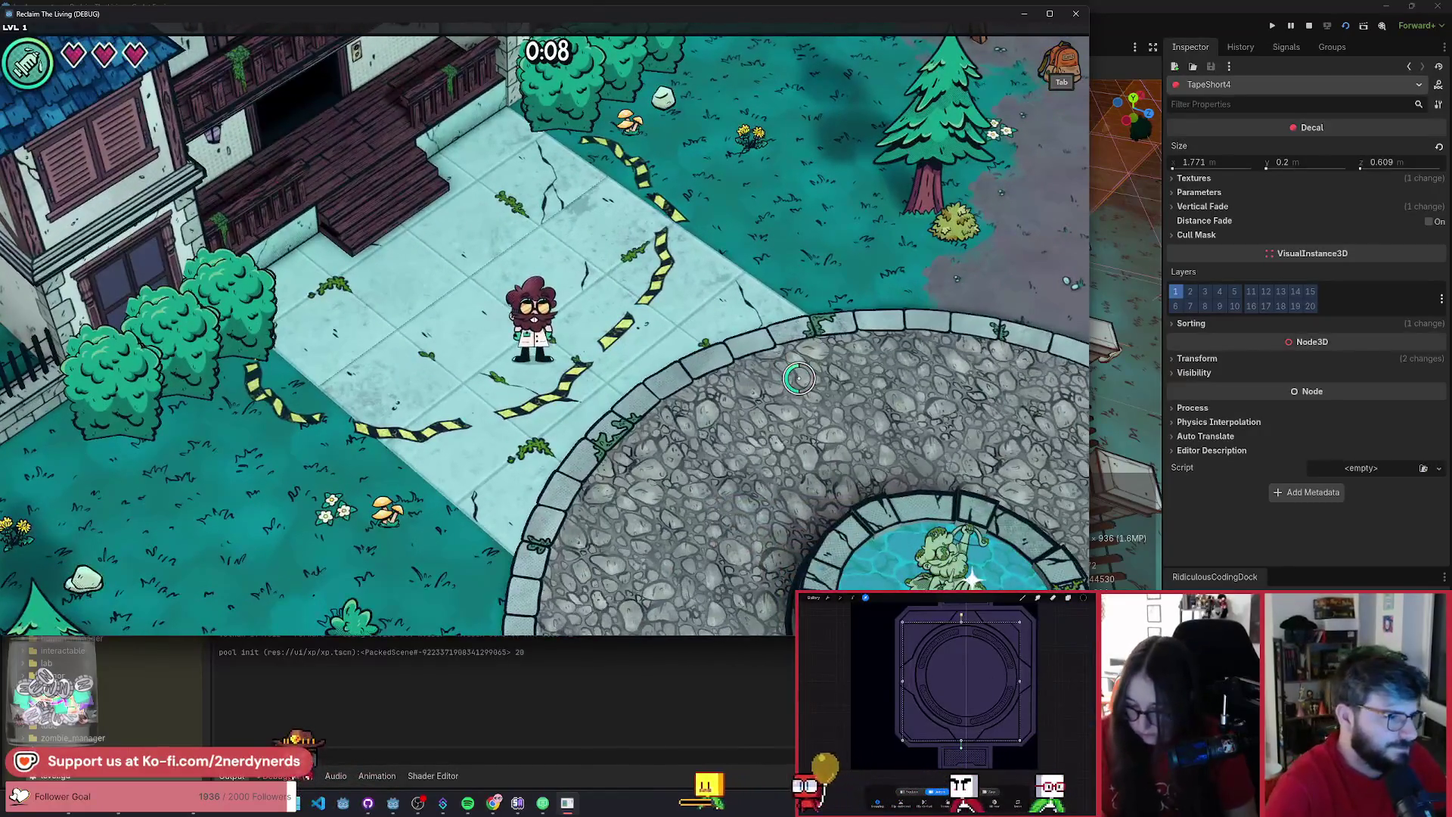
{"action": "key", "text": "s"}
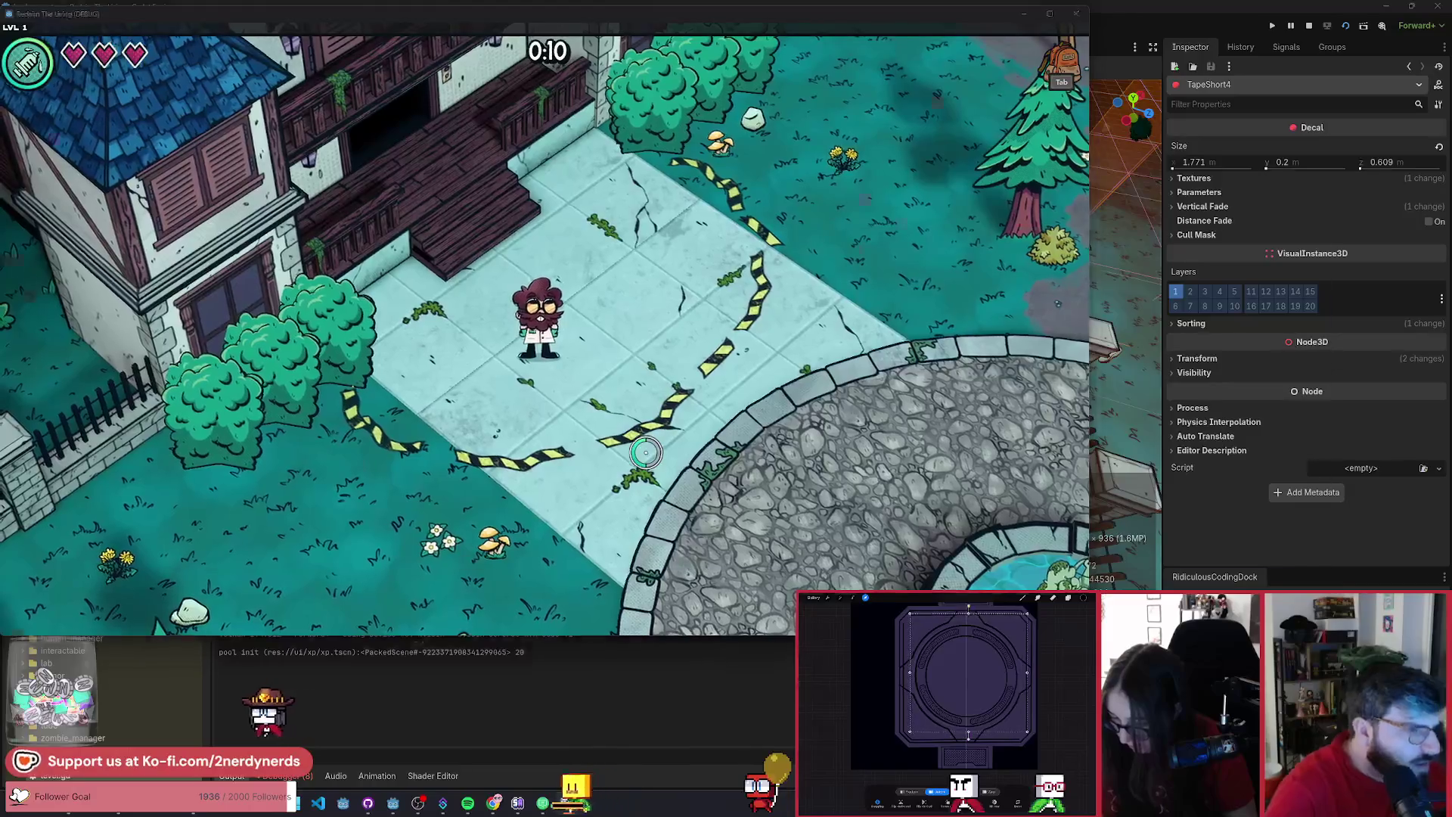
{"action": "key", "text": "F8"}
{"action": "key", "text": "w"}
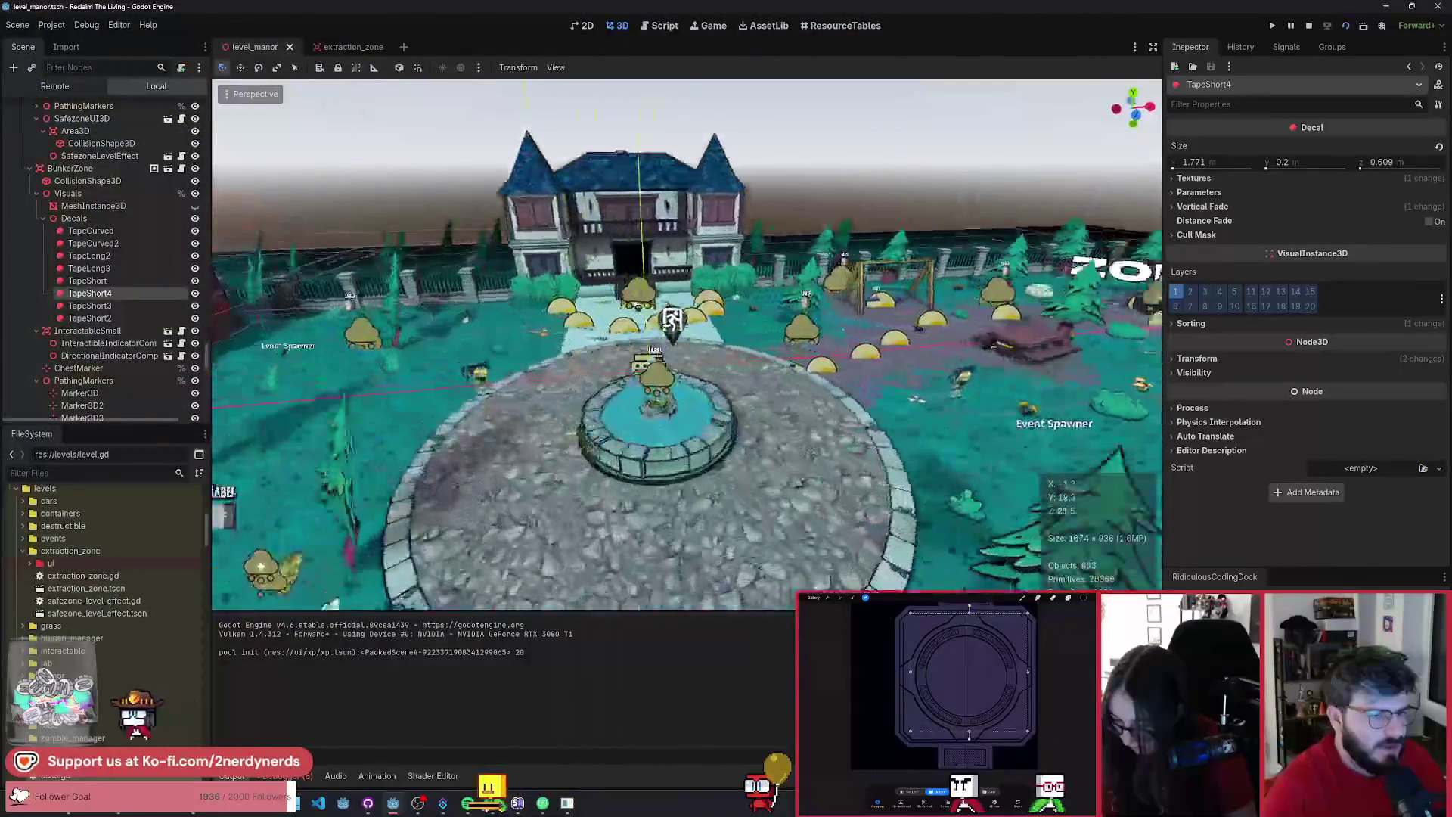
- Fly to the TapeCurved decal under the hedges and nudge it slightly with the move gizmo
{"action": "key", "text": "w"}
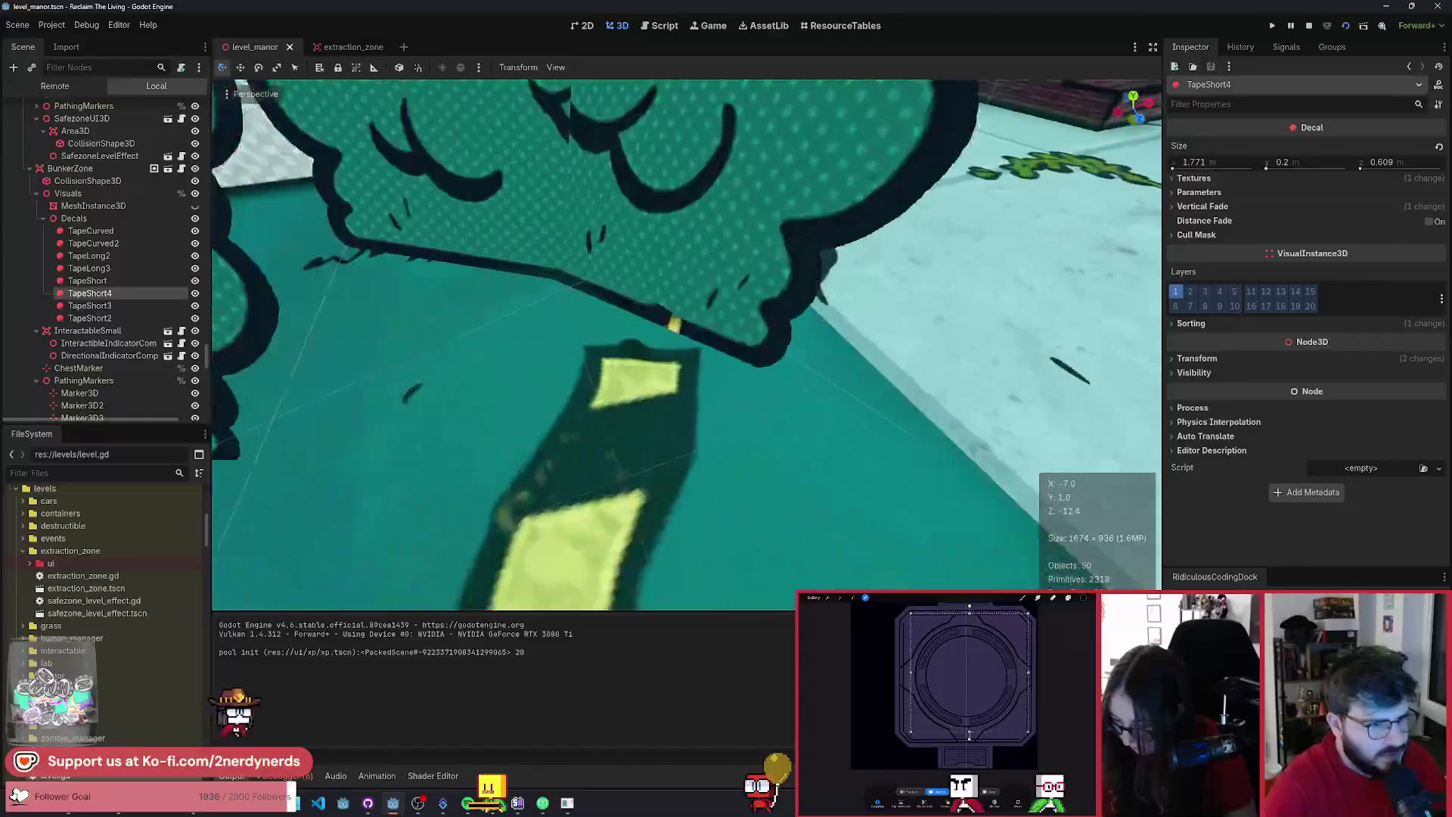
{"action": "key", "text": "s"}
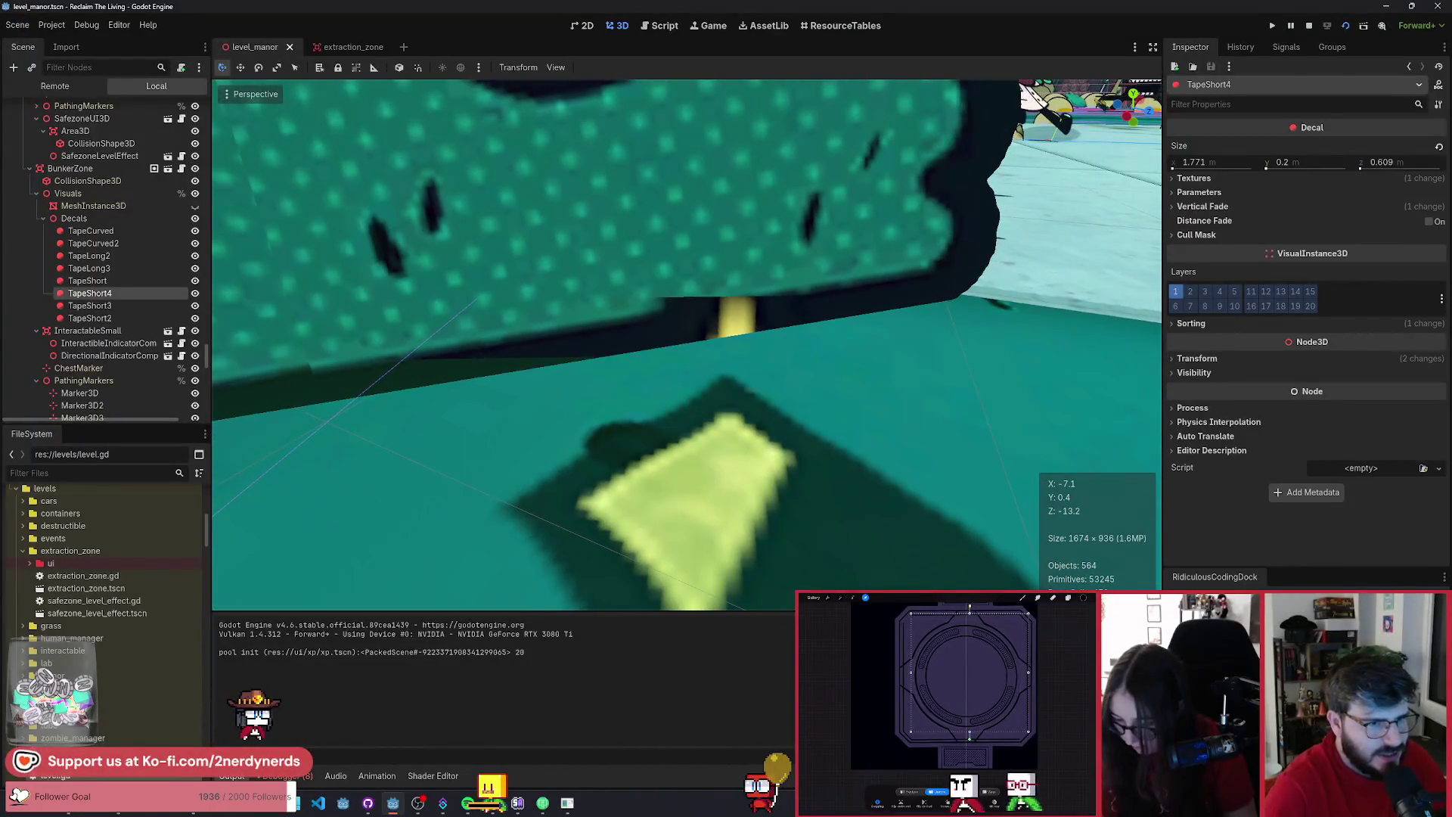
{"action": "key", "text": "s"}
{"action": "left_click", "coordinate": [616, 401]}
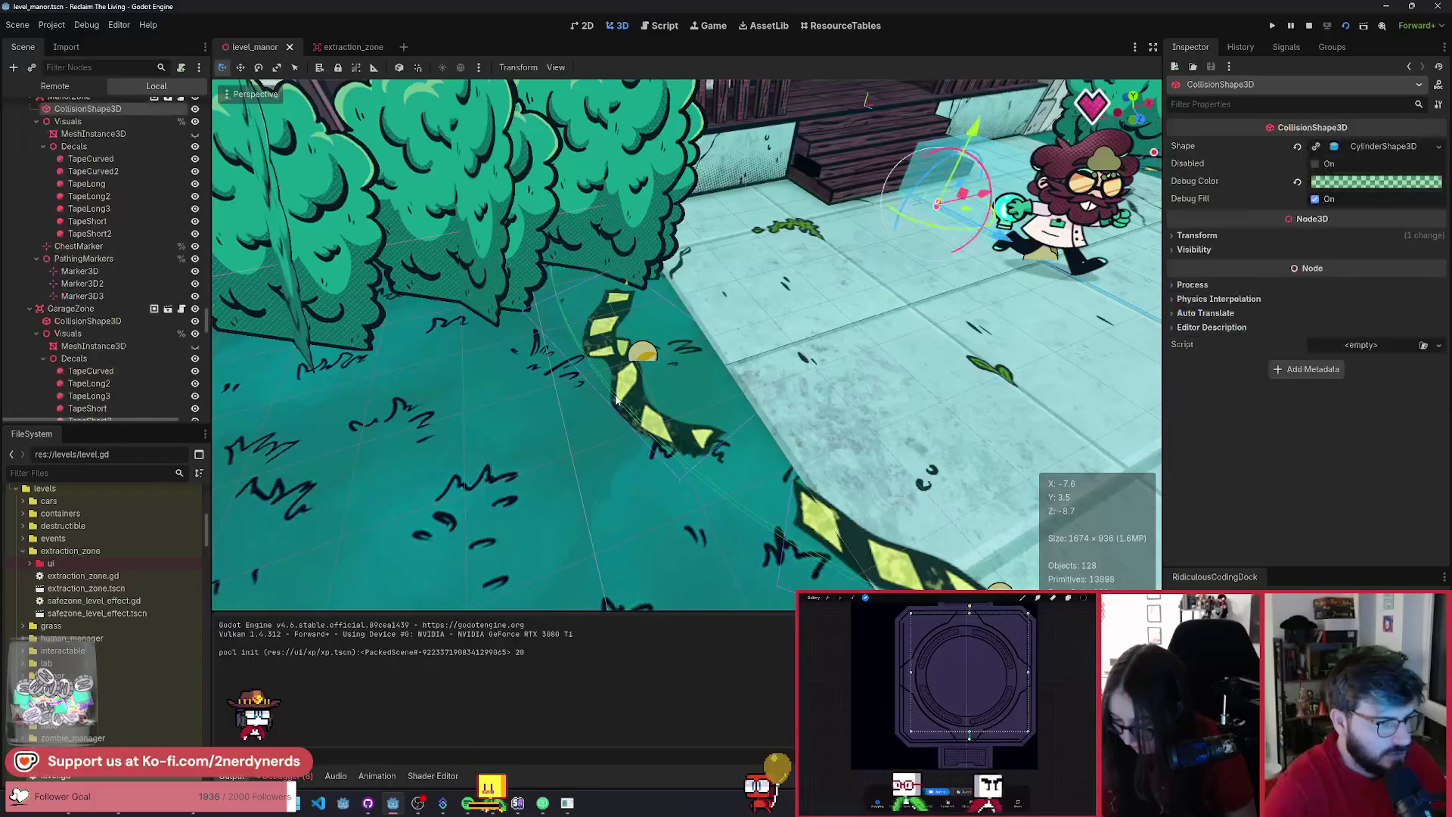
{"action": "mouse_move", "coordinate": [631, 374]}
{"action": "left_mouse_down"}
{"action": "mouse_move", "coordinate": [701, 396]}
{"action": "mouse_move", "coordinate": [680, 373]}
{"action": "left_mouse_up"}
{"action": "key", "text": "F6"}
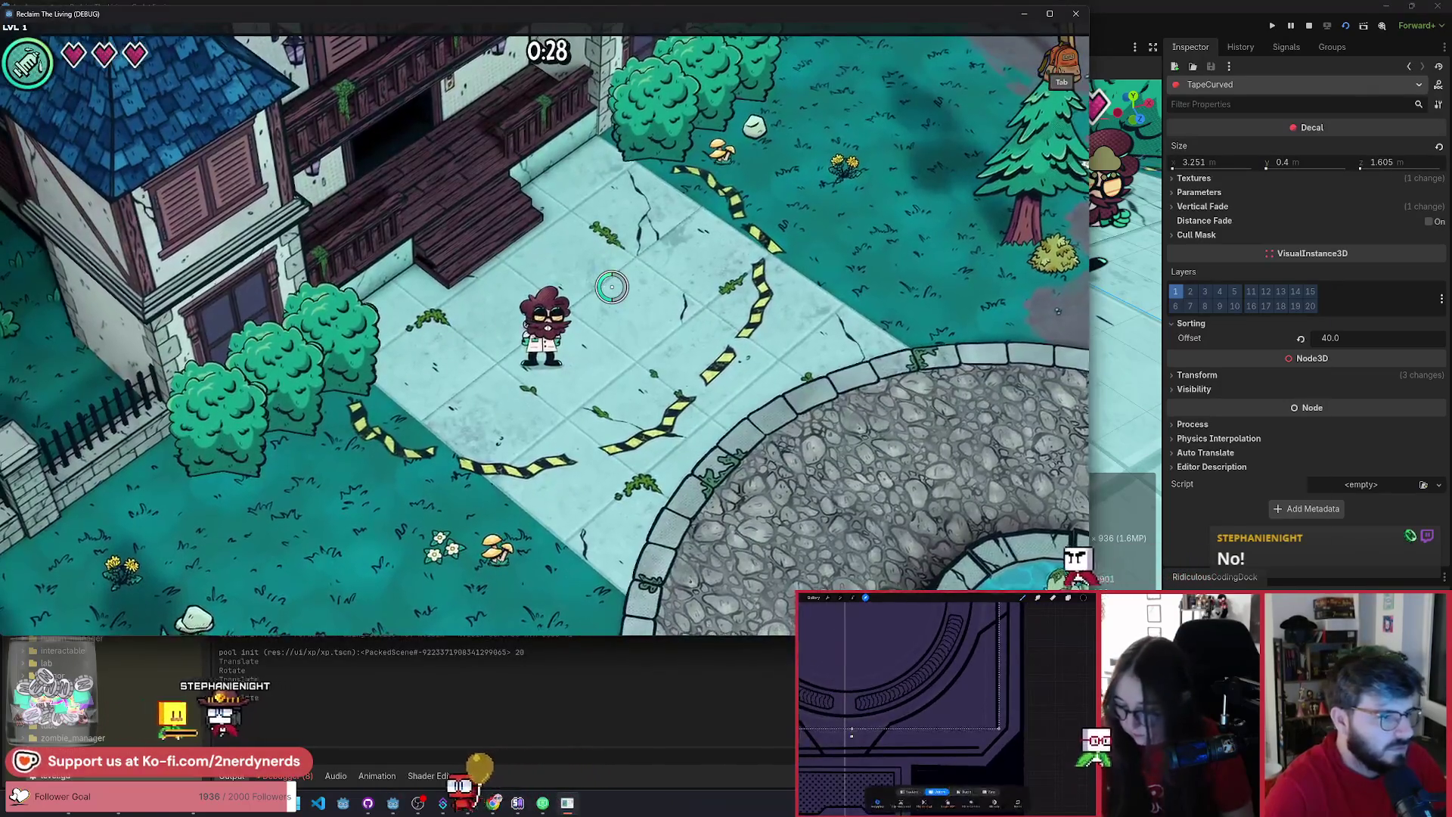
{"action": "key", "text": "s"}
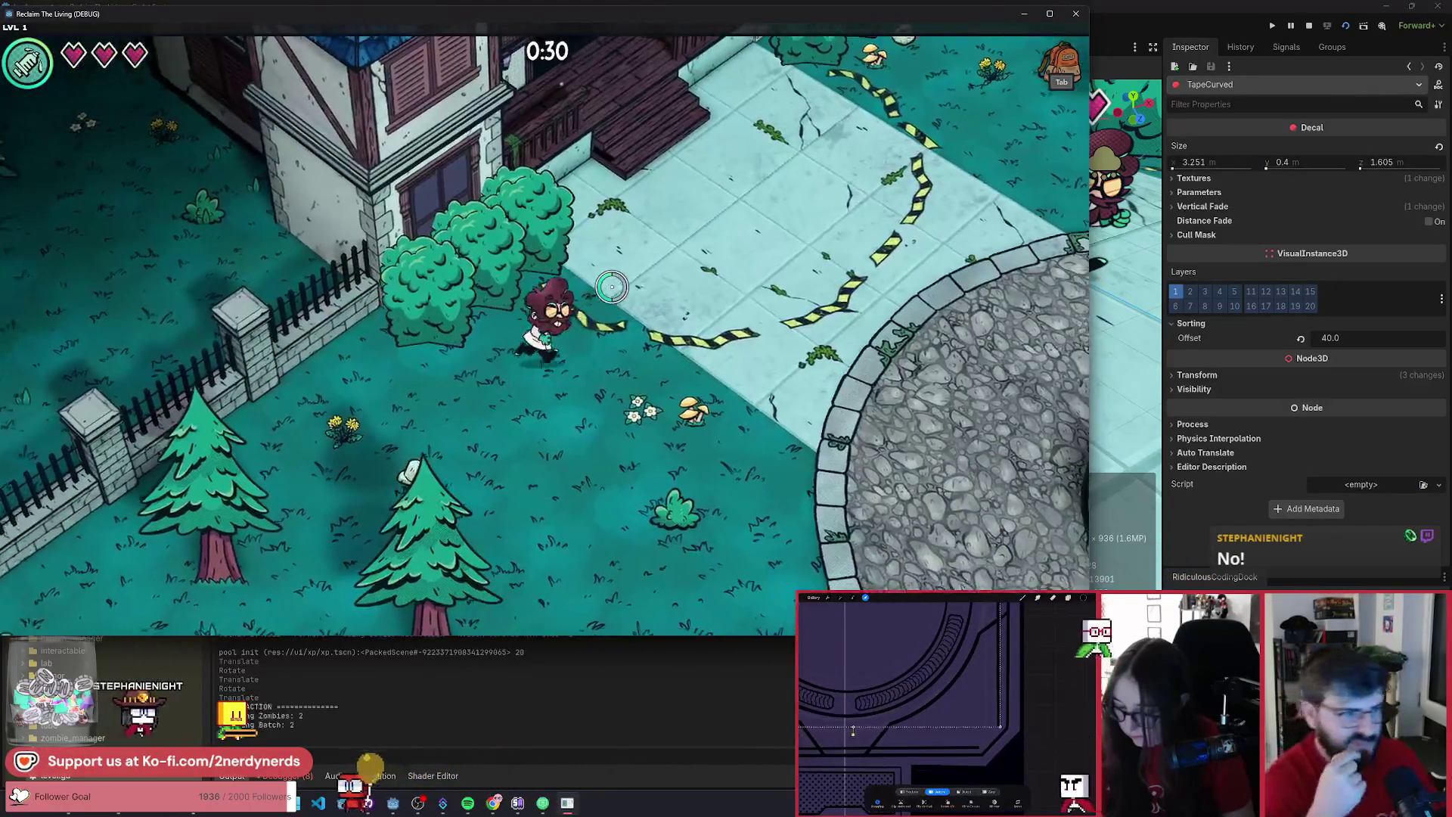
{"action": "key", "text": "w"}
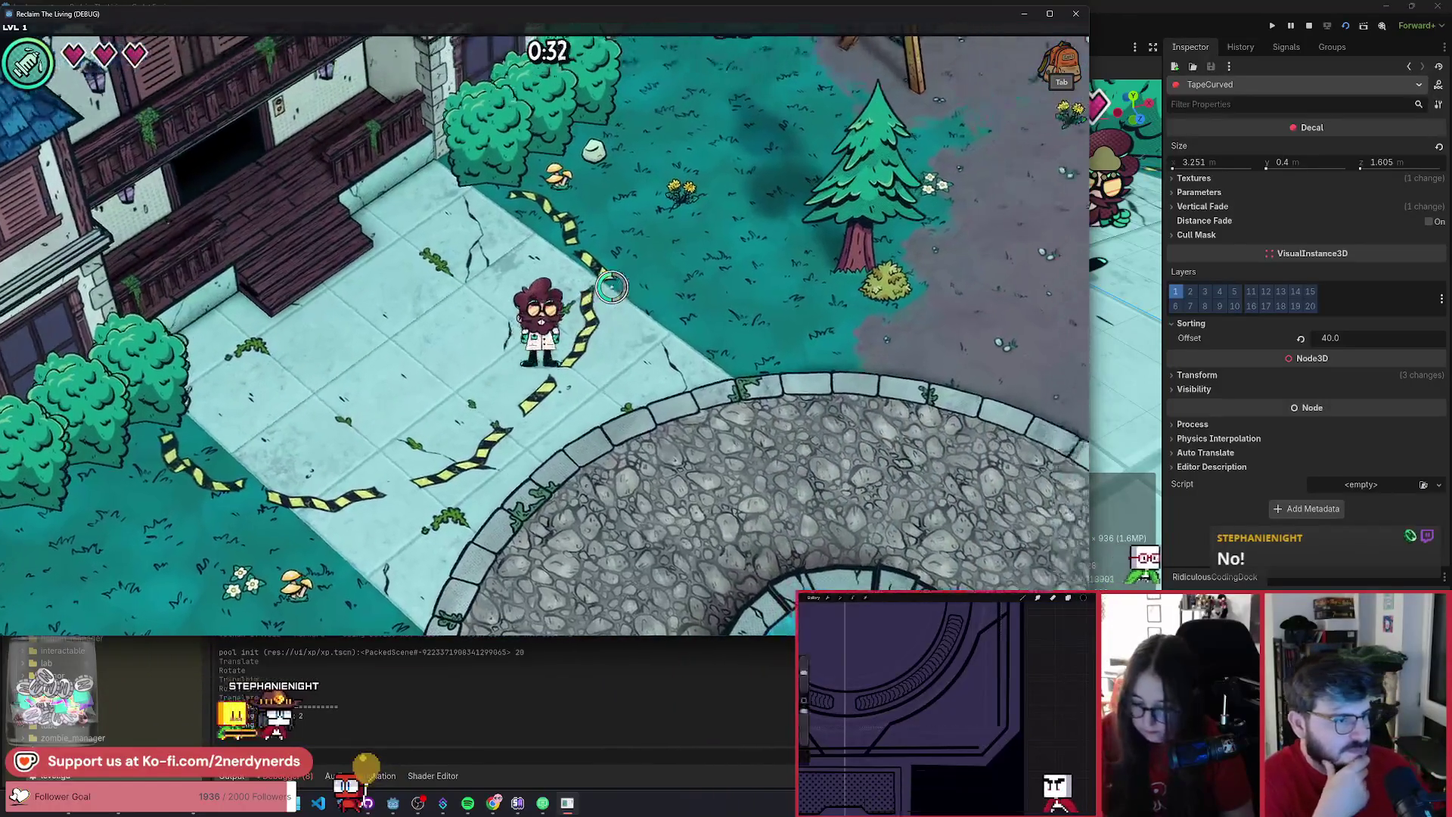
{"action": "key", "text": "a"}
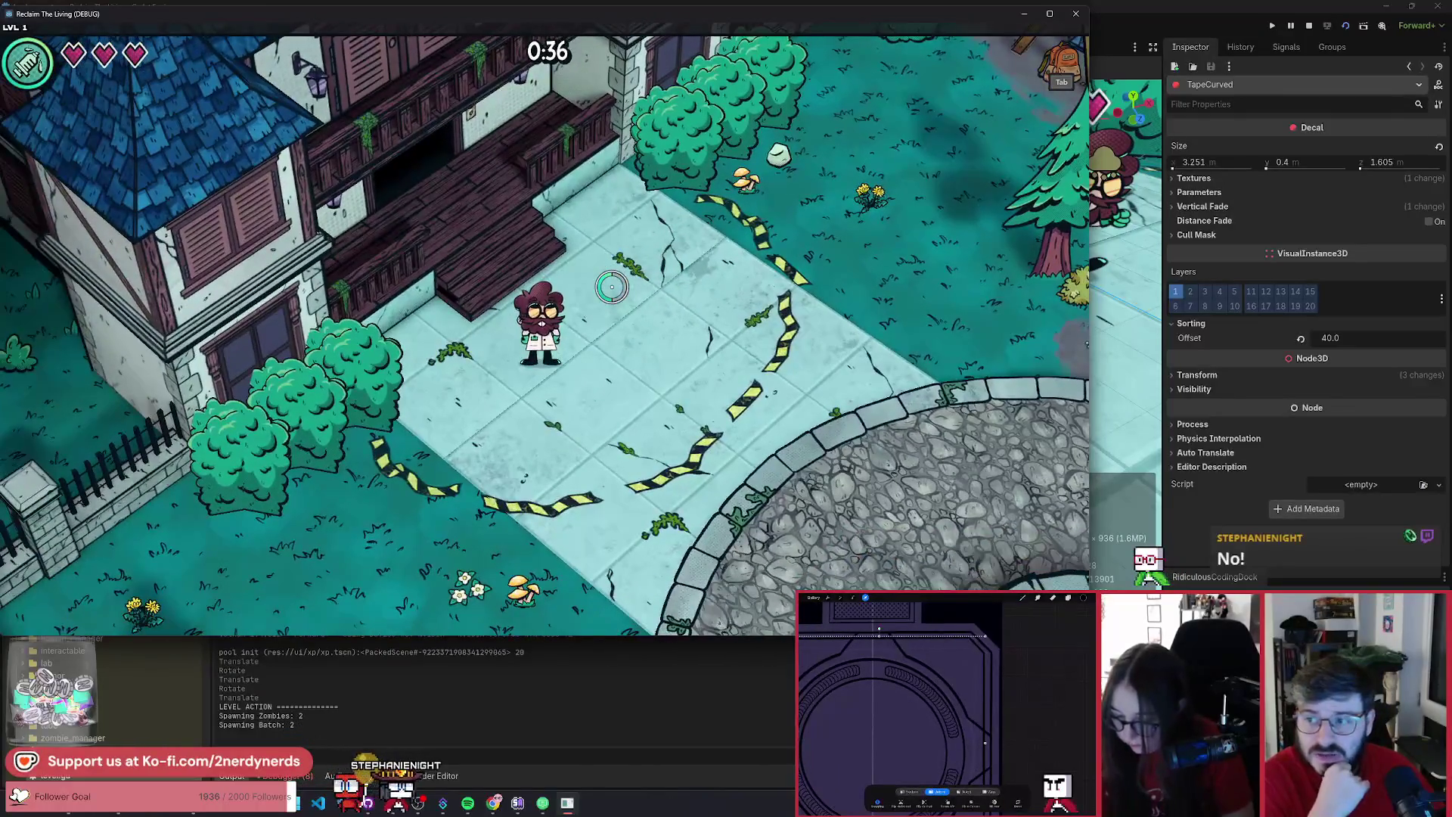
{"action": "key", "text": "s"}
{"action": "key", "text": "d"}
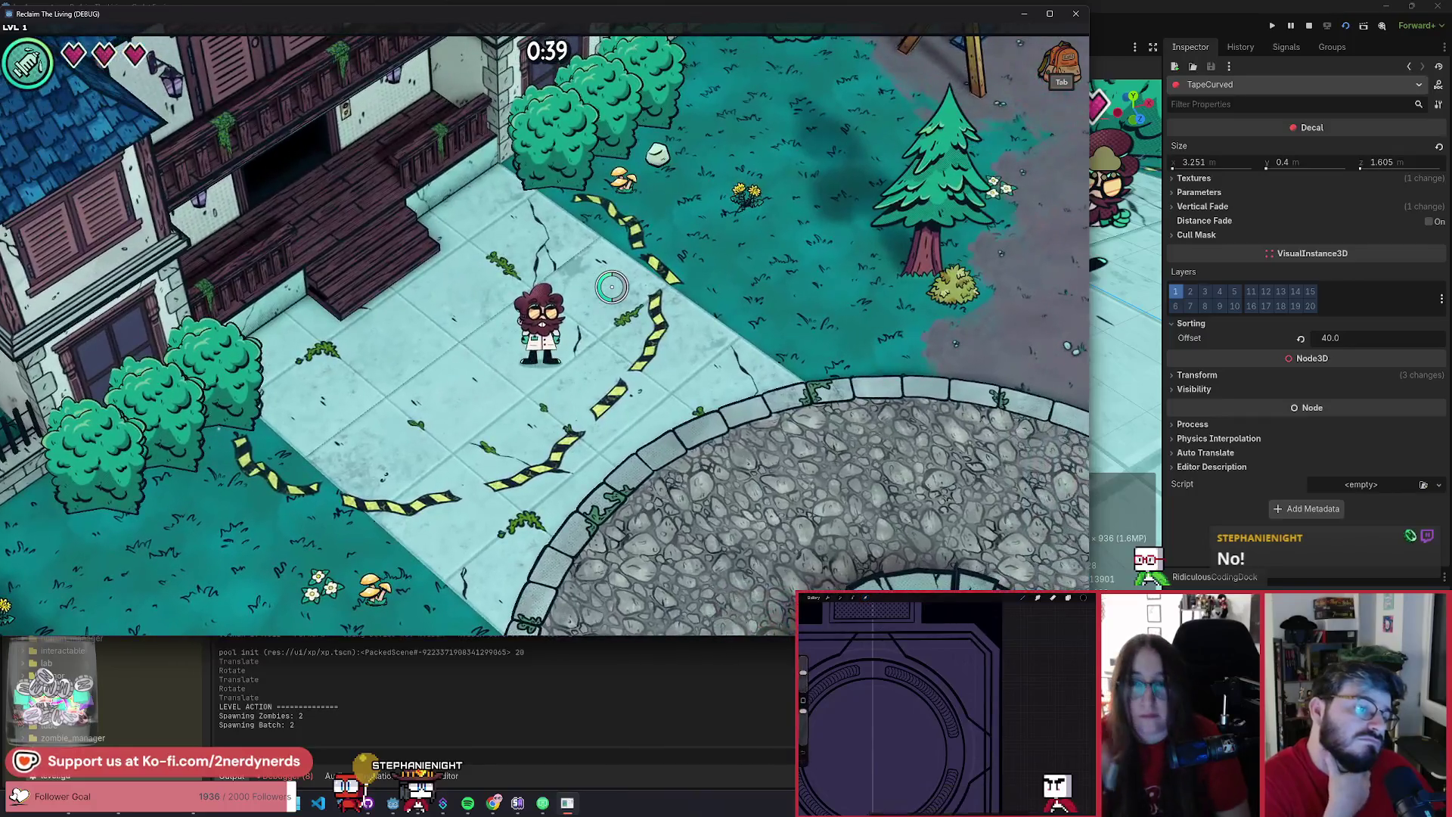
{"action": "key", "text": "a"}
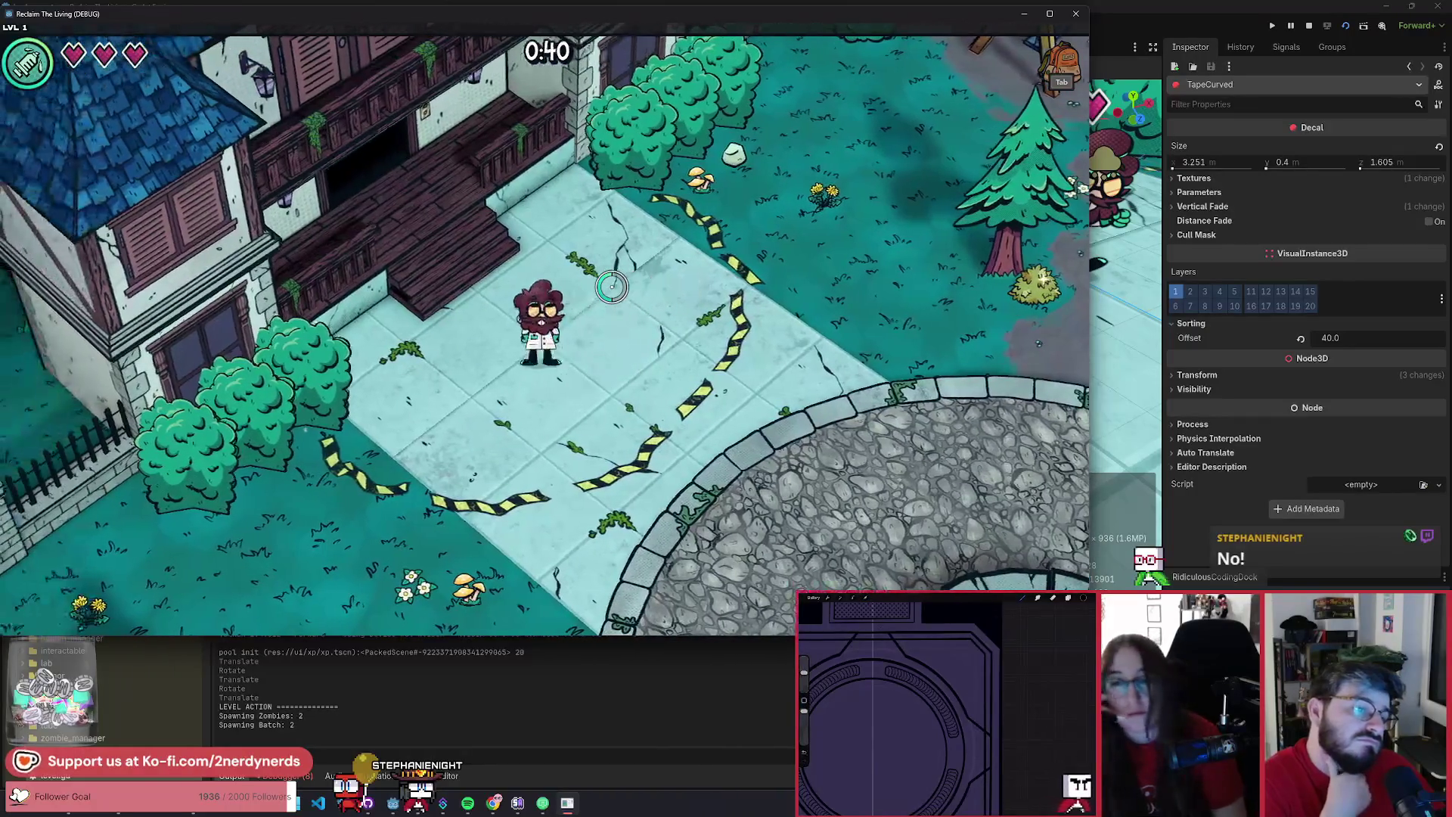
{"action": "key", "text": "s"}
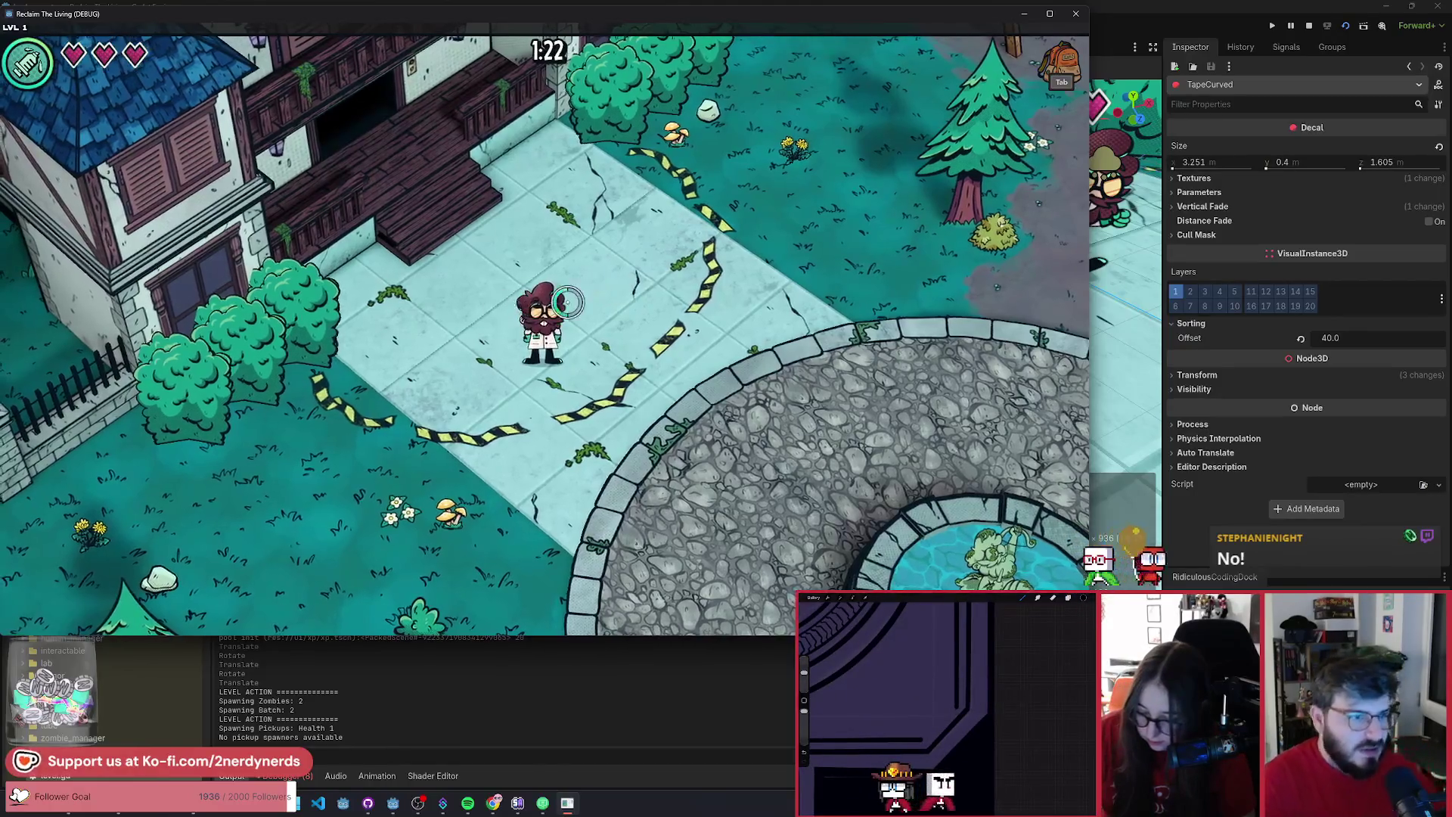
{"action": "key", "text": "d"}
{"action": "key", "text": "d"}
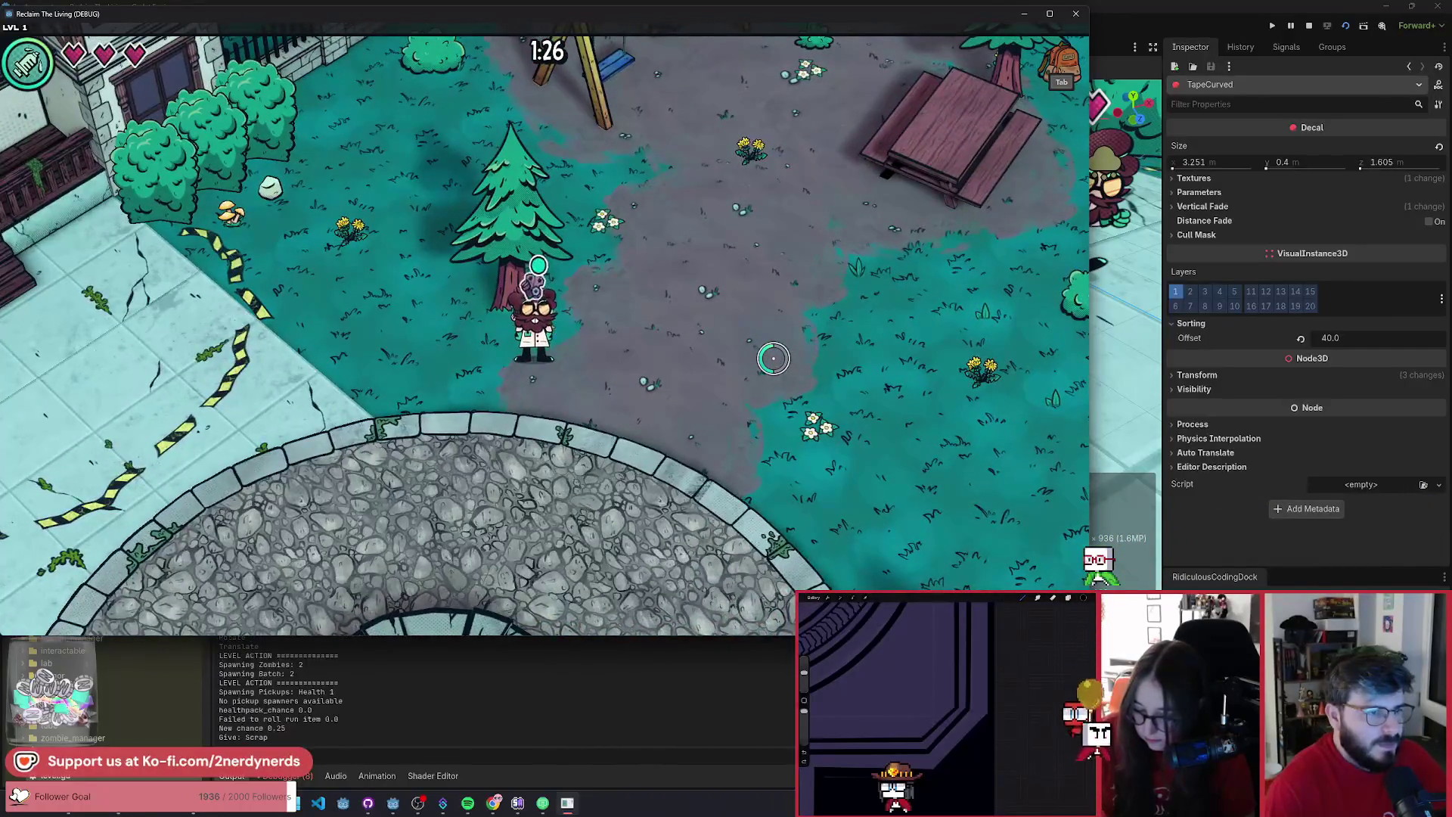
- Walk to the swing set, choose the Two Wheel Drive mutation, and head right toward the shed
{"action": "key", "text": "w"}
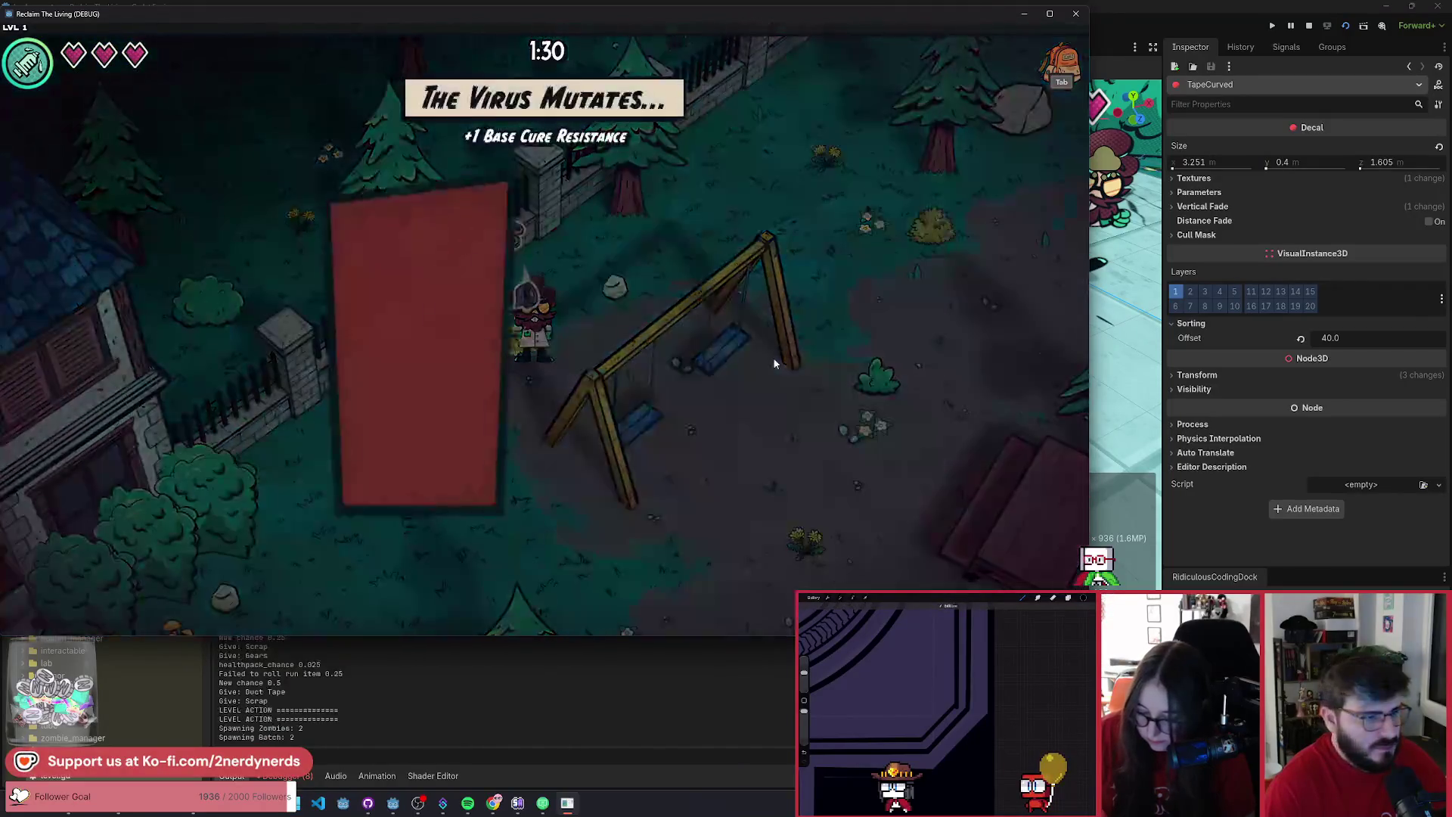
{"action": "left_click", "coordinate": [680, 522]}
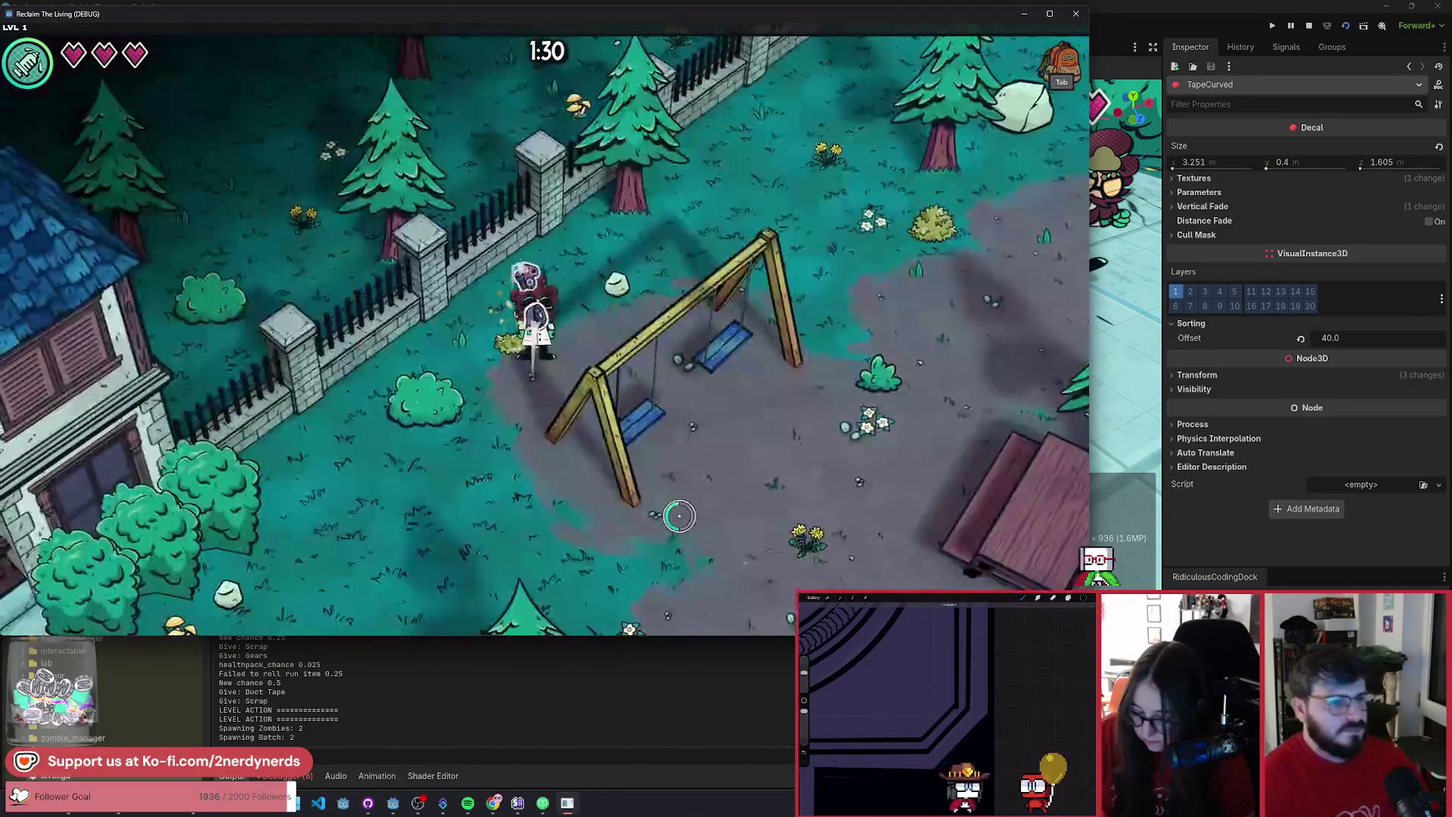
{"action": "key", "text": "d"}
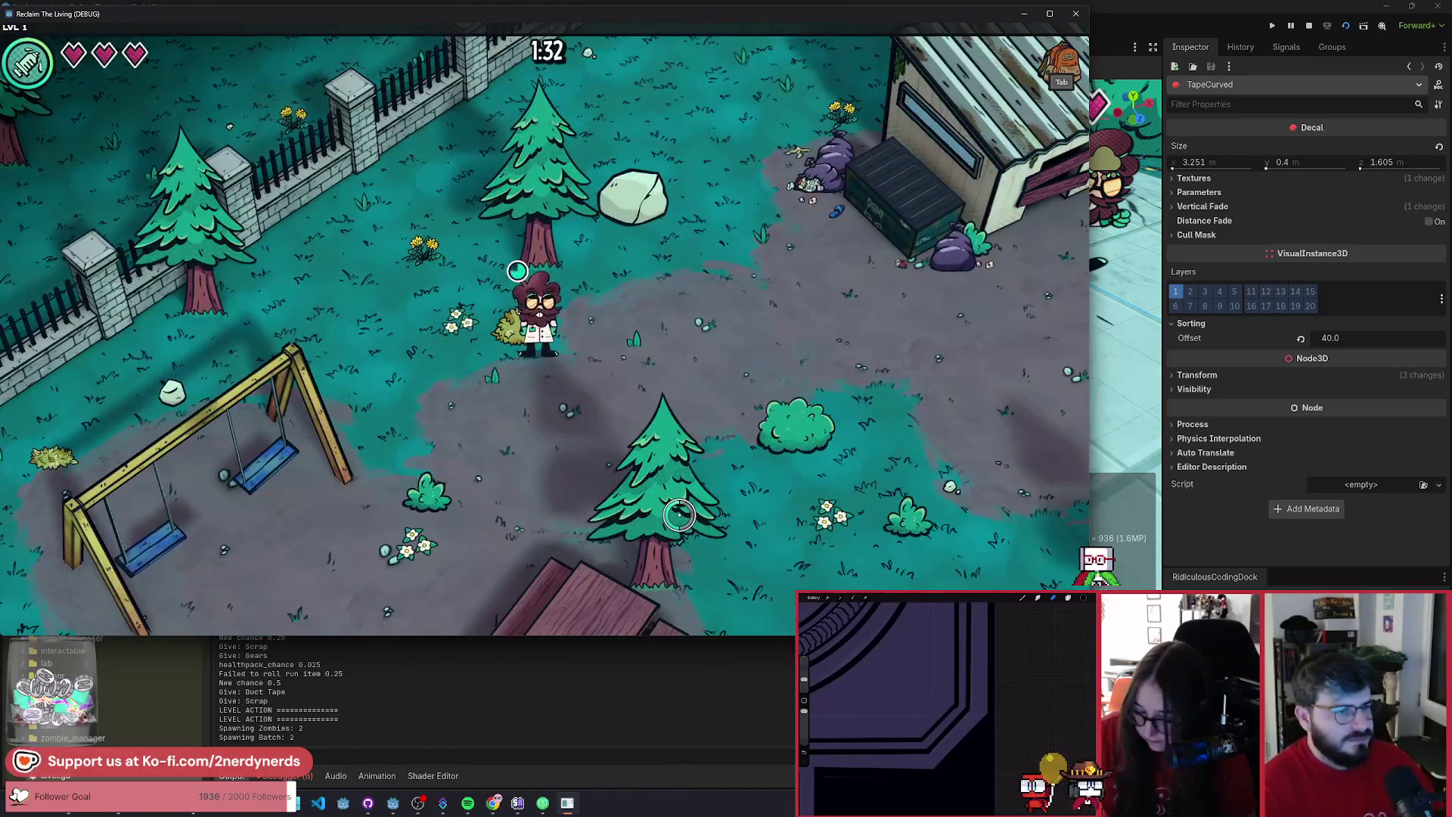
{"action": "key", "text": "d"}
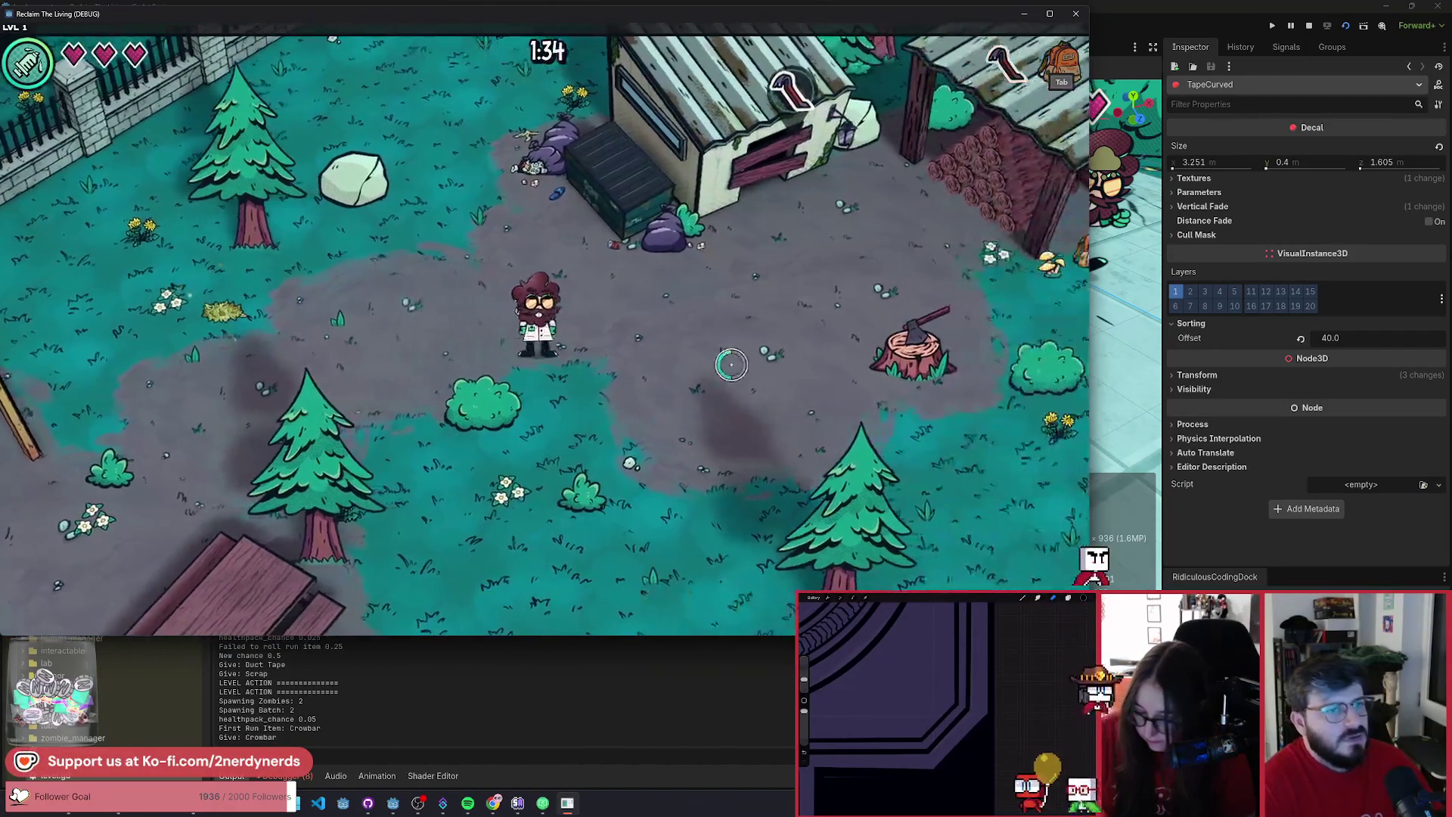
{"action": "key", "text": "d"}
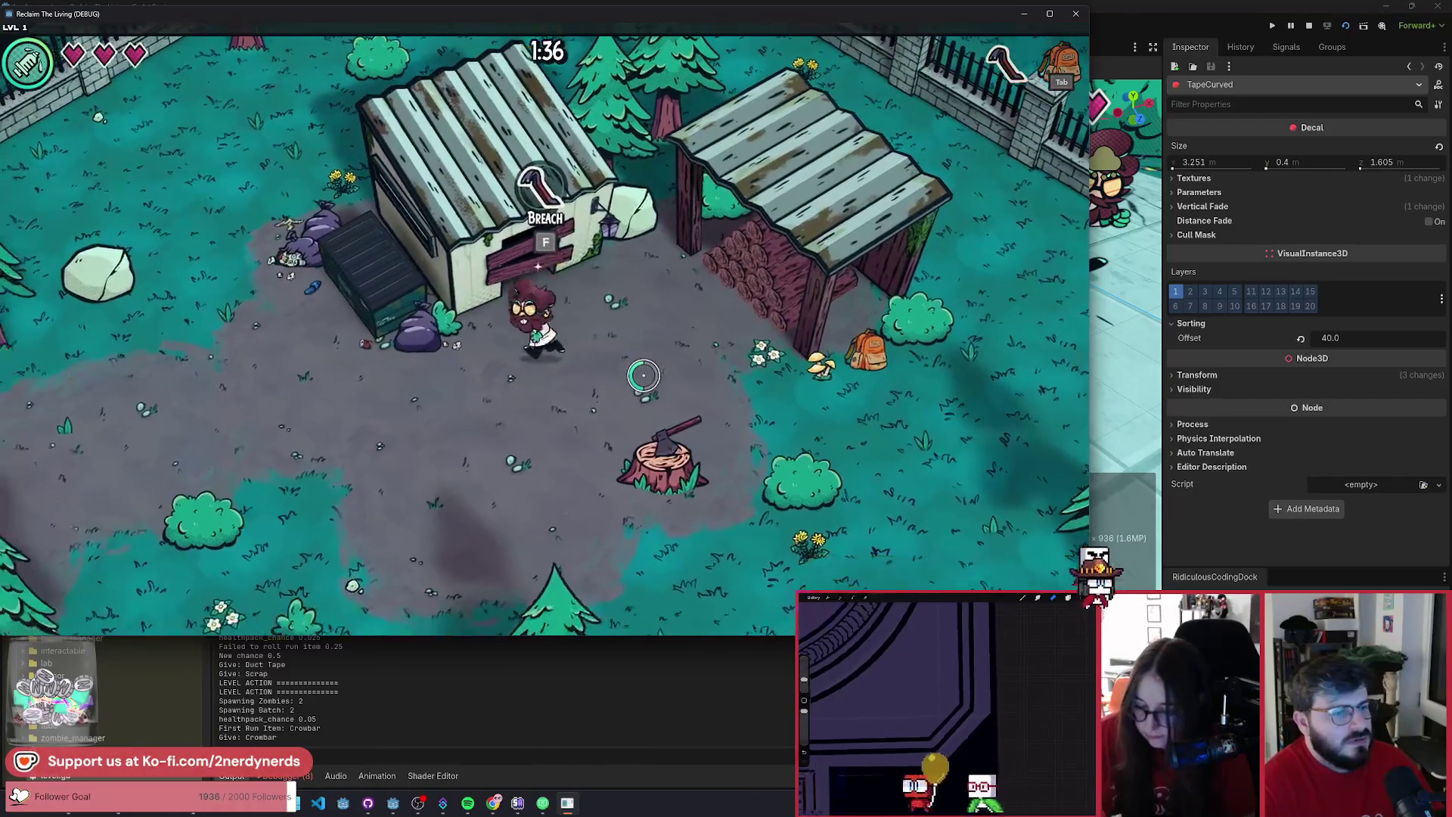
- Open the loot chest in the shed's taped area and accept the Adrenaline upgrade
{"action": "key", "text": "w"}
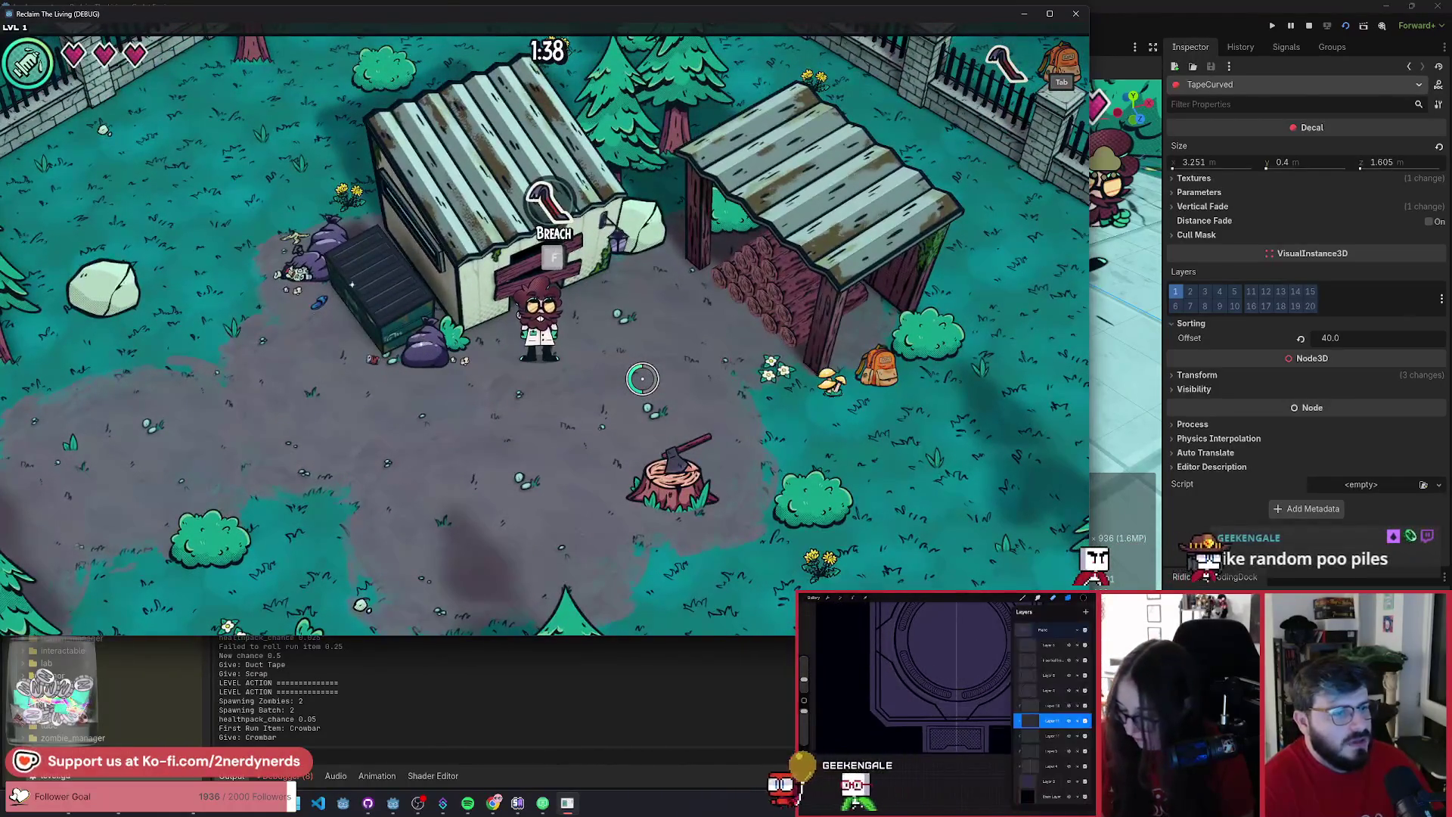
{"action": "key", "text": "e"}
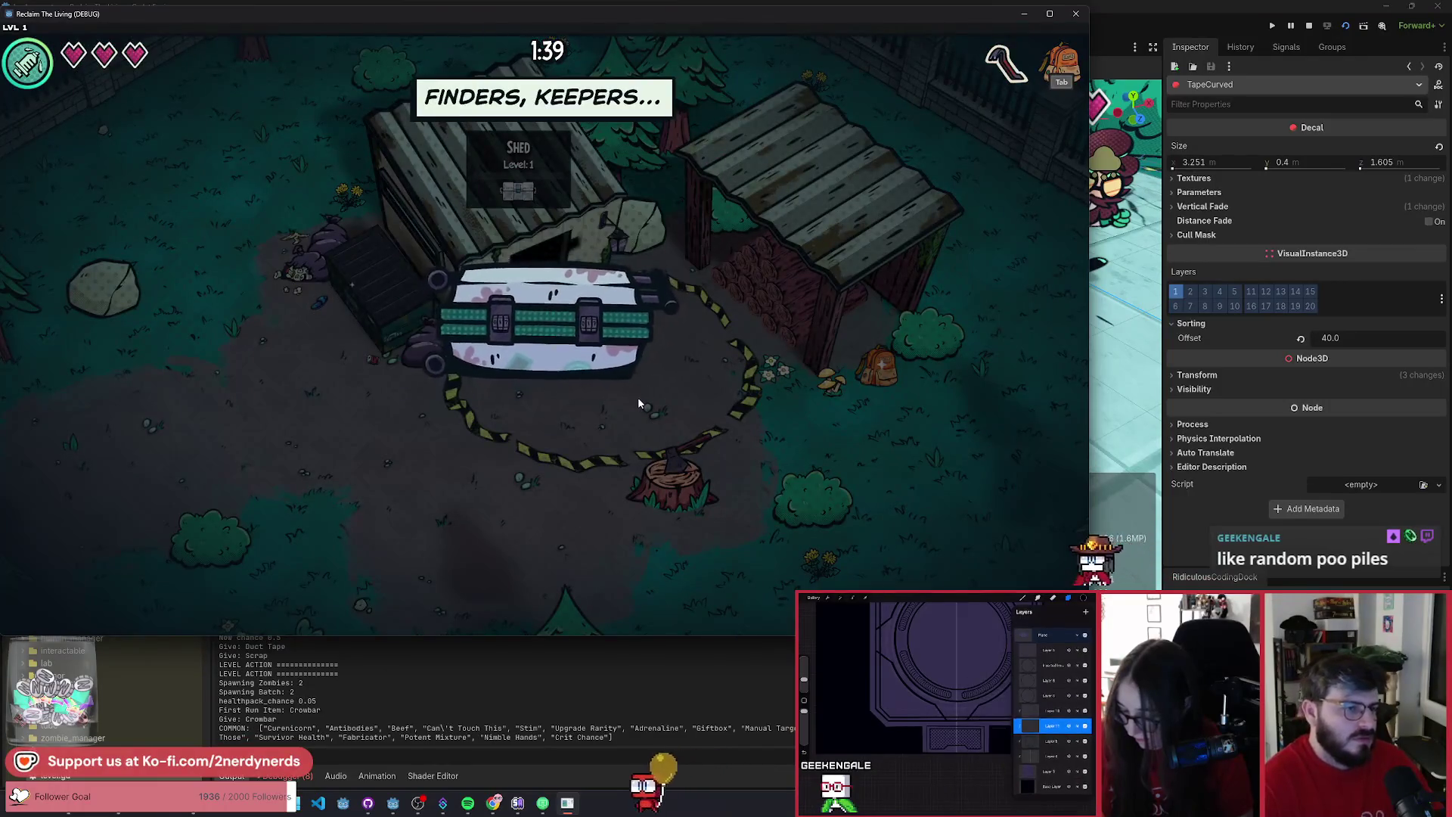
{"action": "key", "text": "e"}
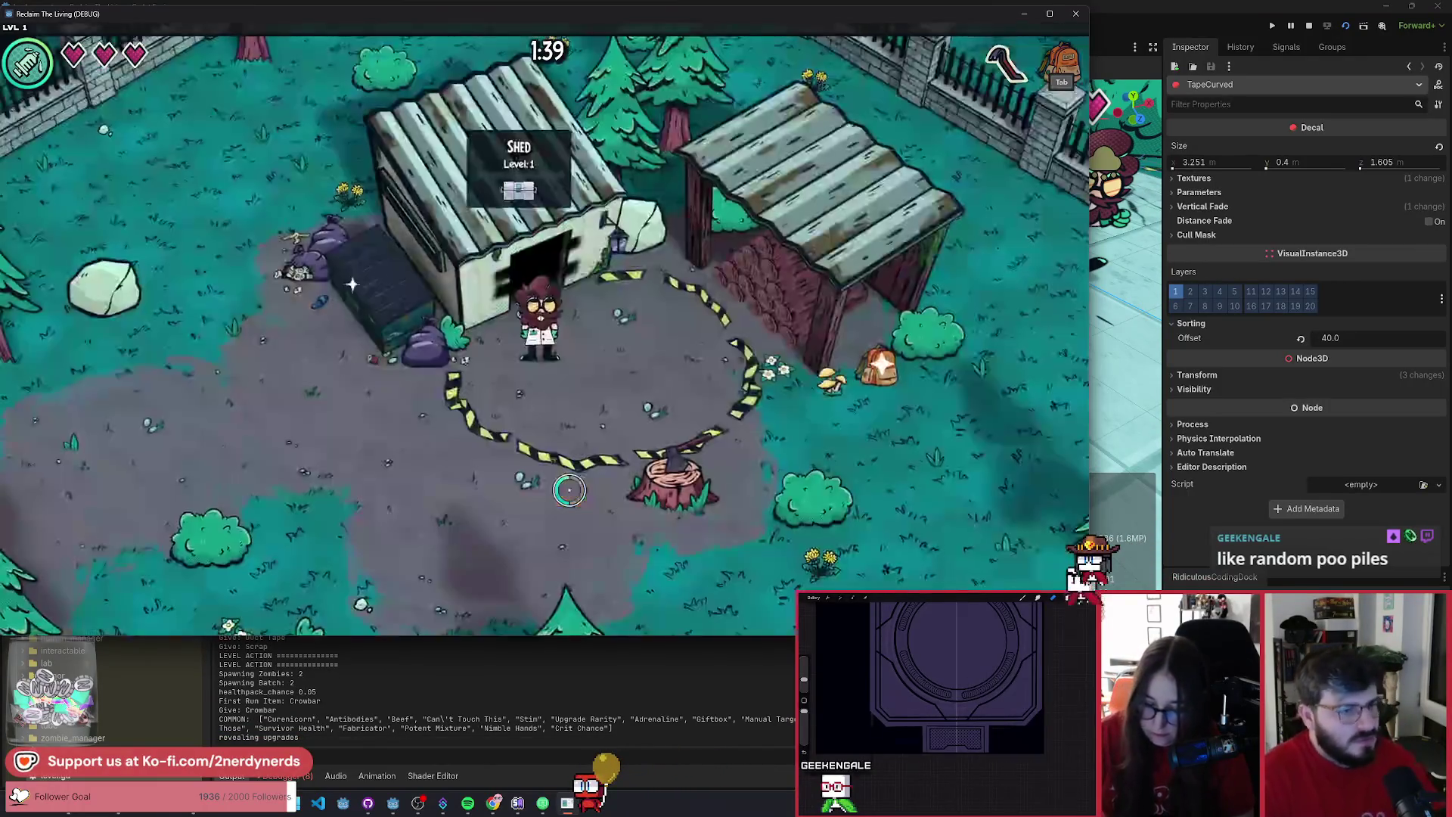
- Walk around the shed's caution-tape ring, then south-west into the grass past the trees
{"action": "key", "text": "s"}
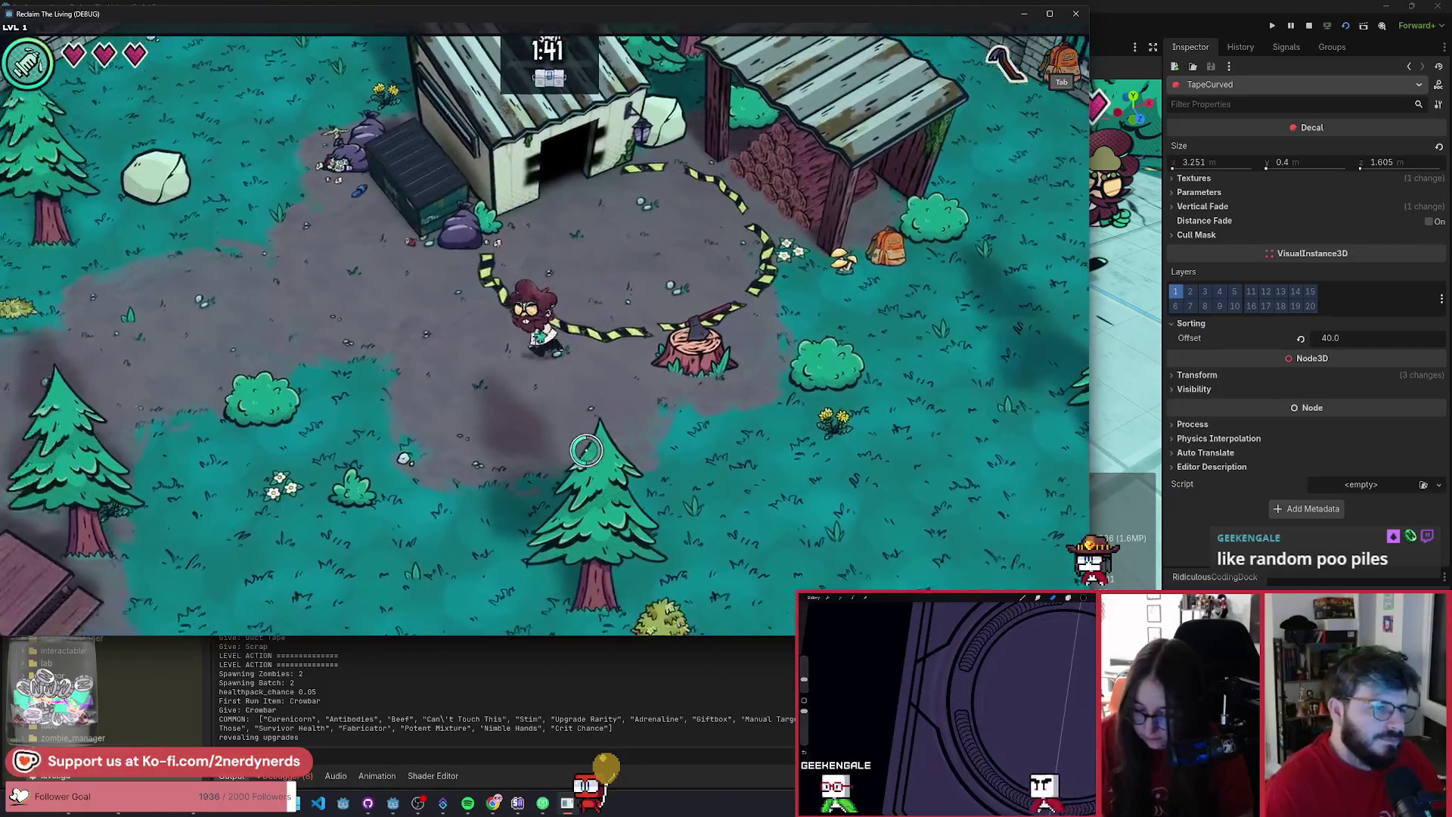
{"action": "key", "text": "w"}
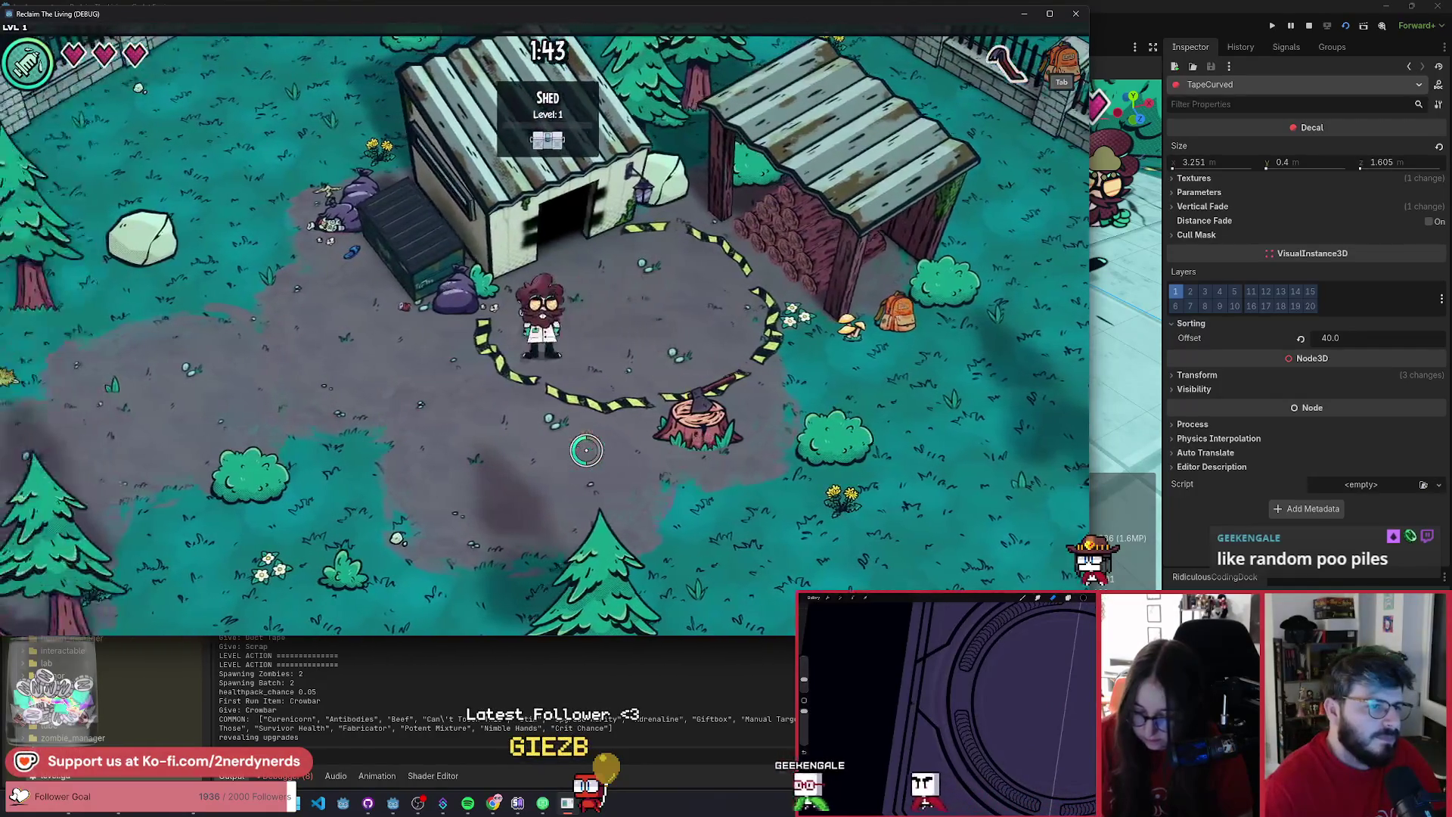
{"action": "key", "text": "a"}
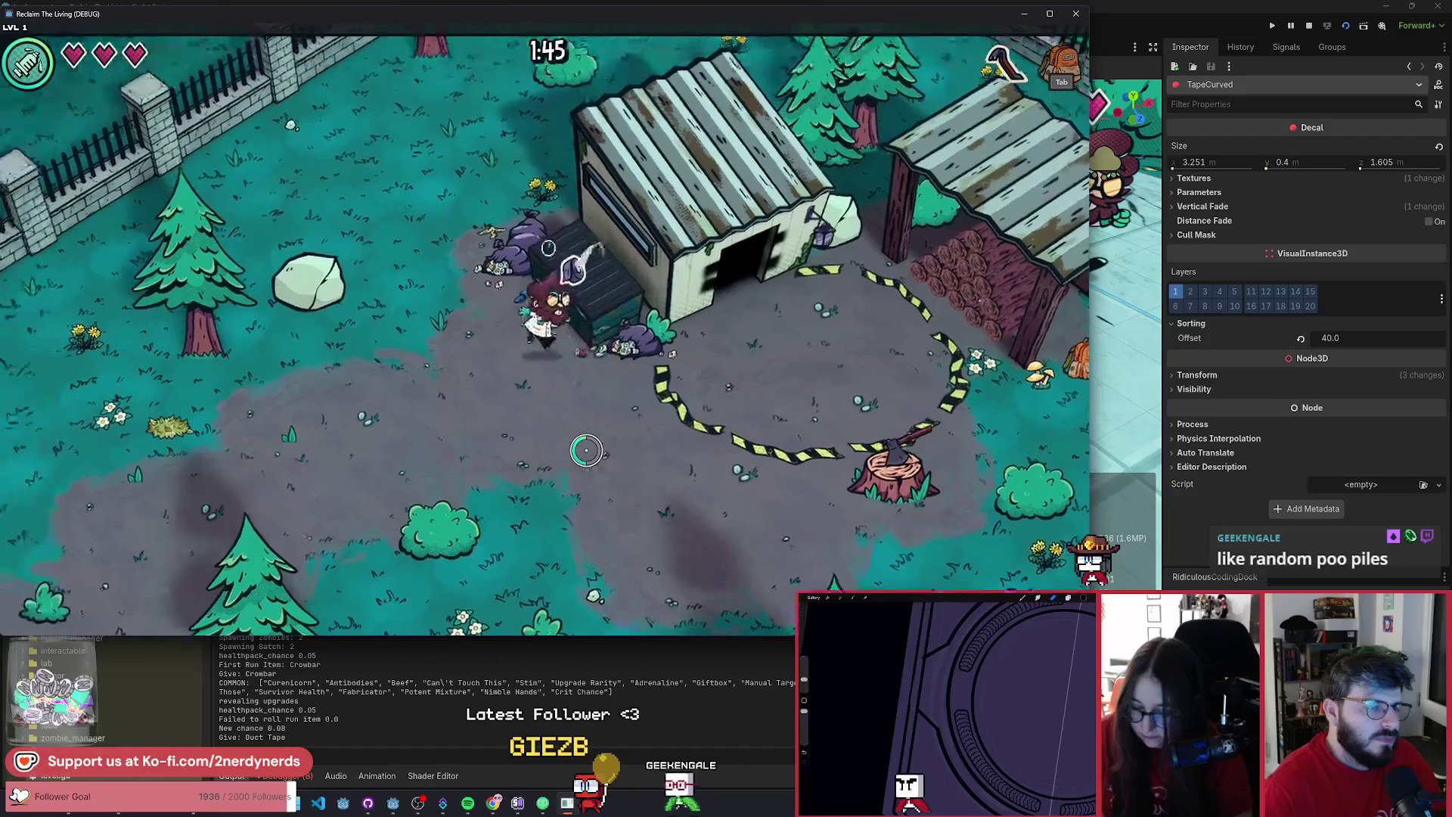
{"action": "key", "text": "s"}
{"action": "key", "text": "d"}
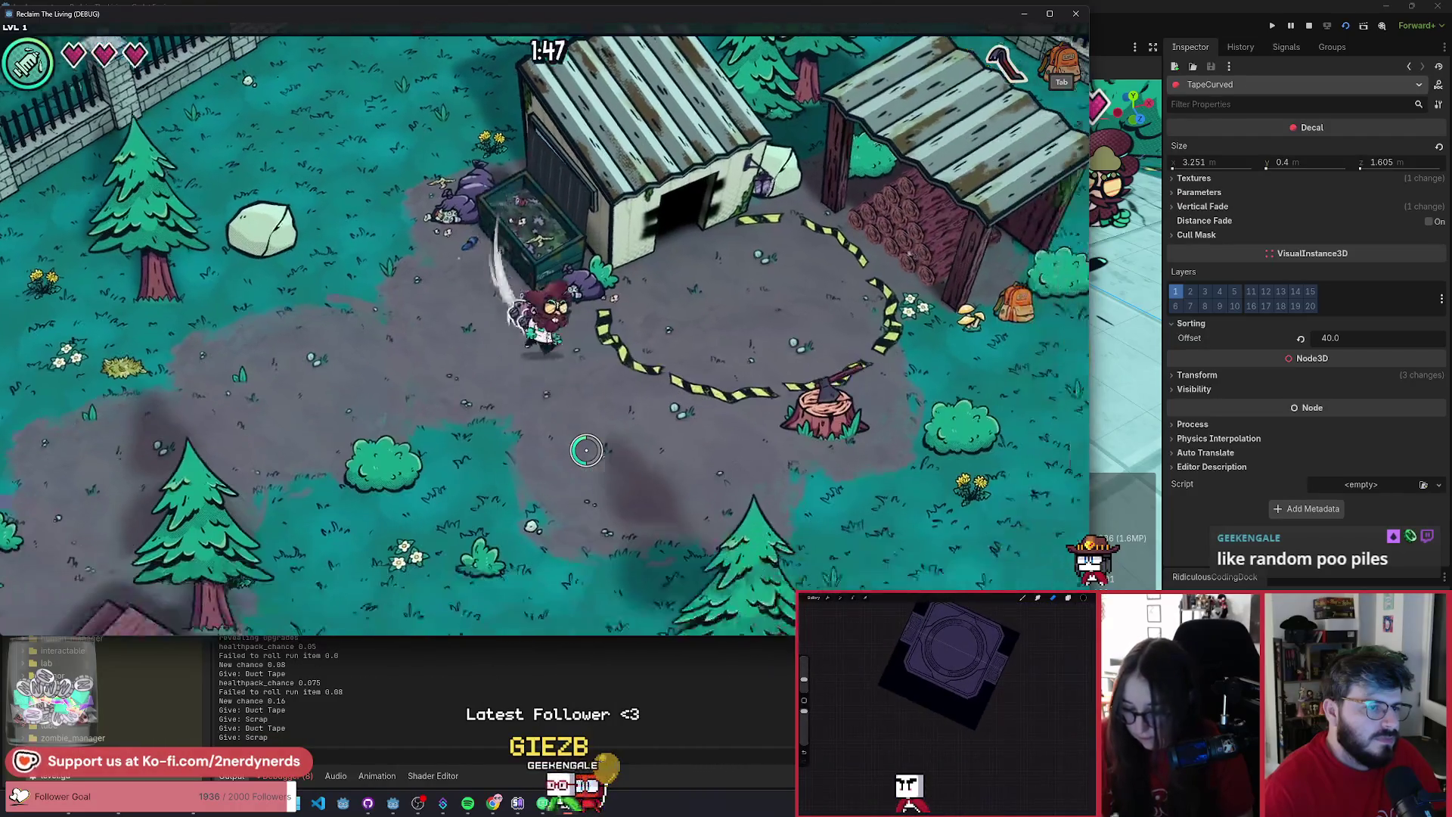
{"action": "key", "text": "w"}
{"action": "key", "text": "d"}
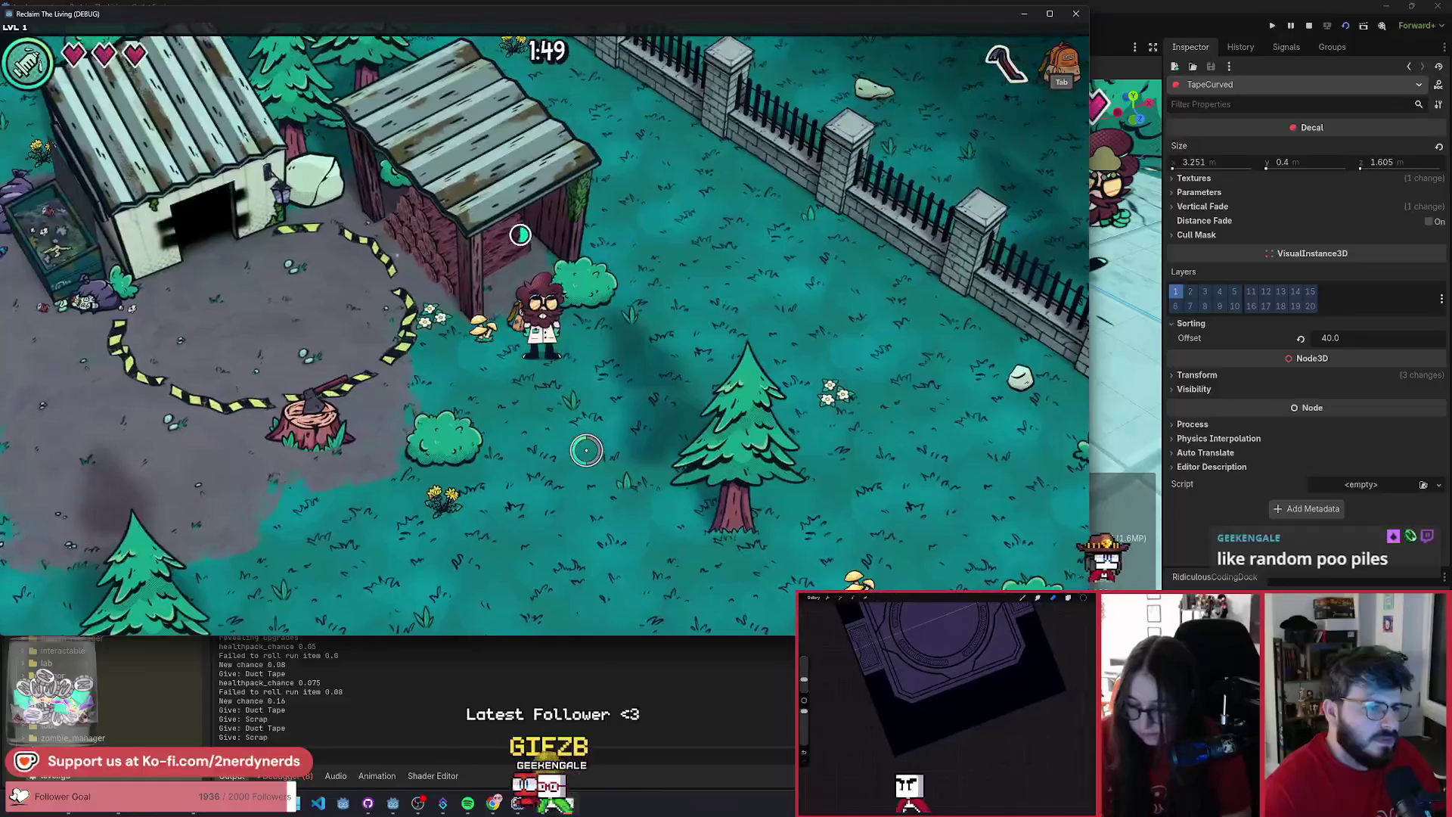
{"action": "key", "text": "s"}
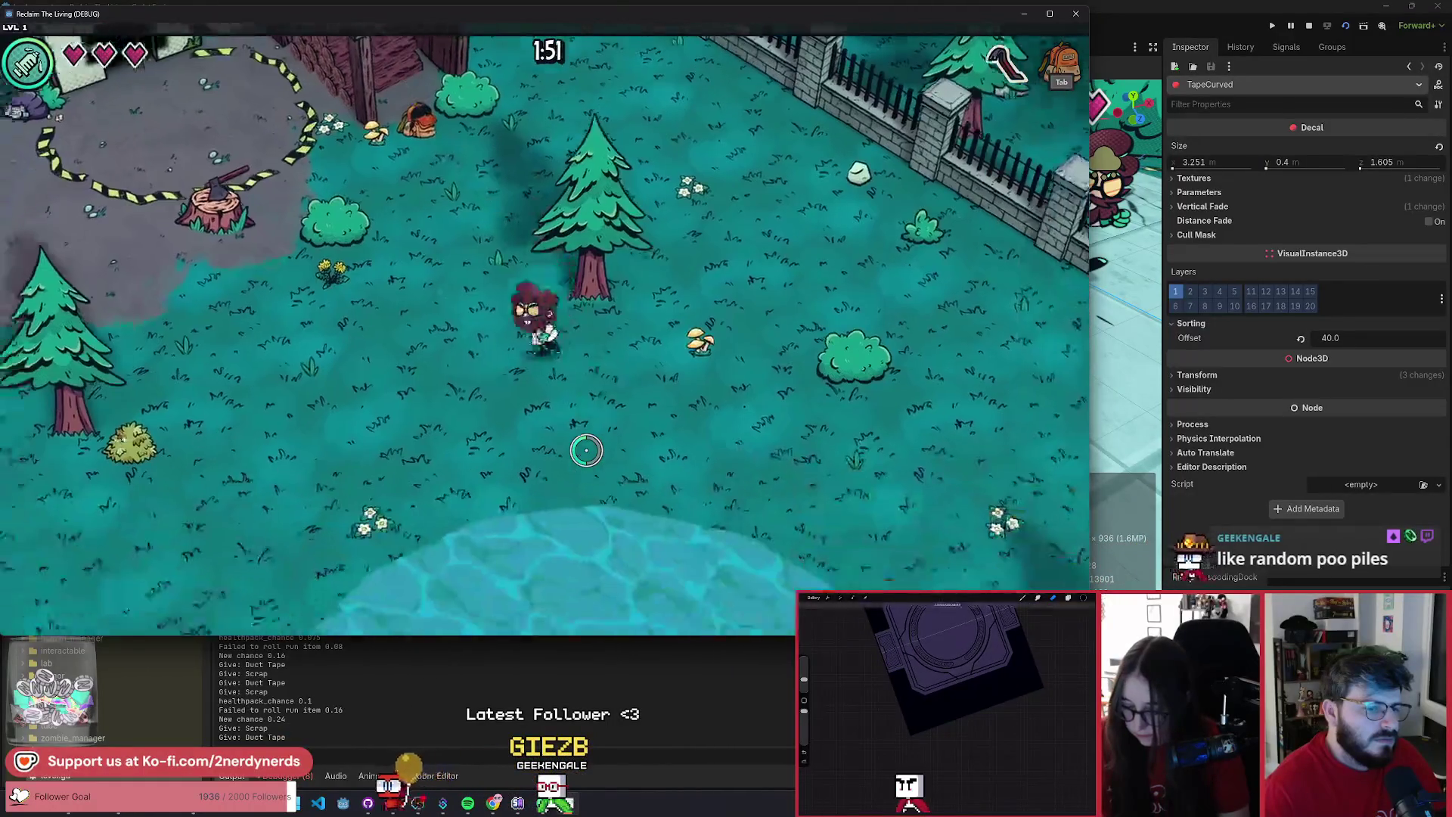
{"action": "key", "text": "a"}
{"action": "key", "text": "s"}
{"action": "key", "text": "a"}
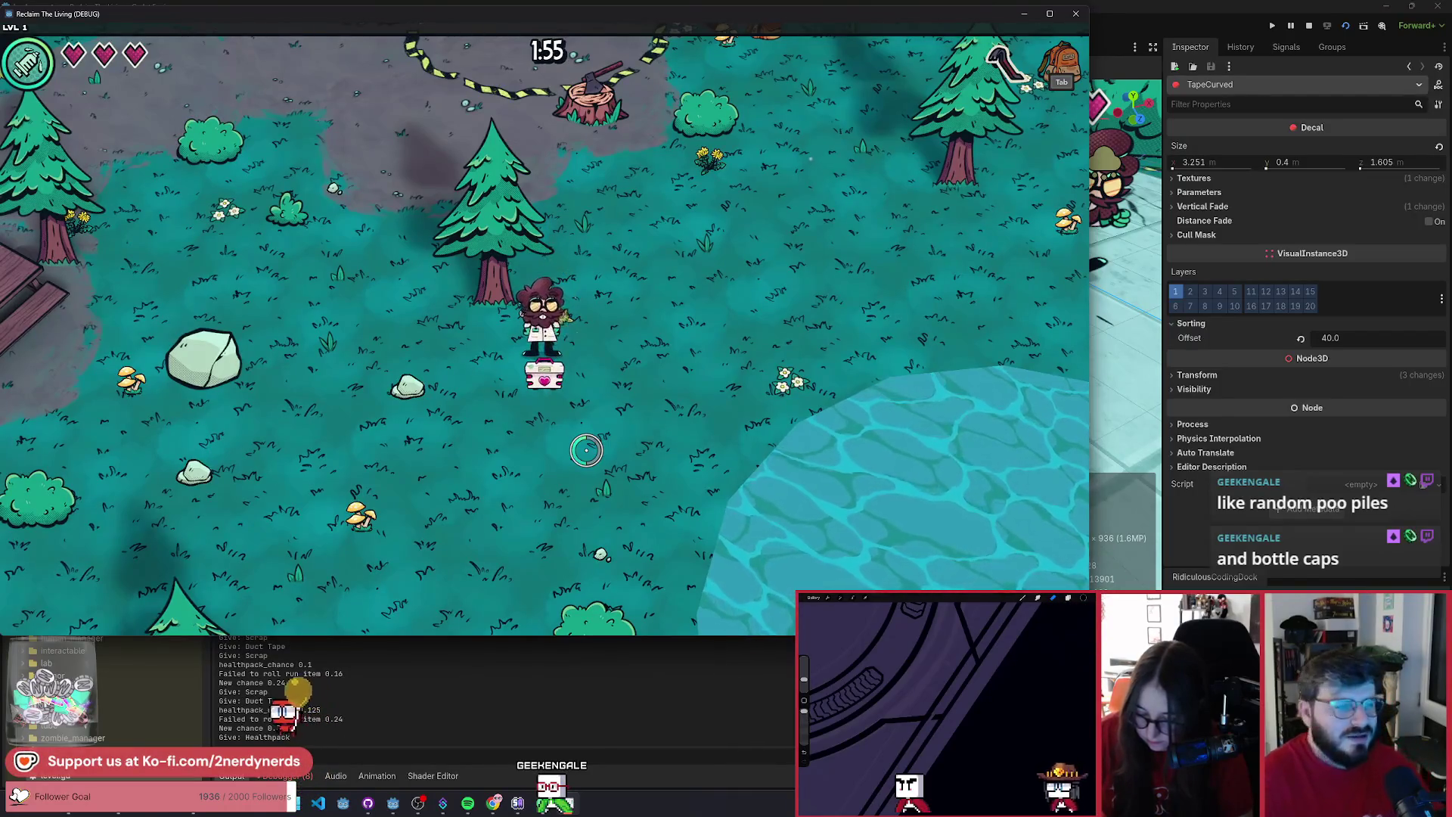
- Walk south past the log clearing and left to the fountain, swinging the weapon
{"action": "key", "text": "s"}
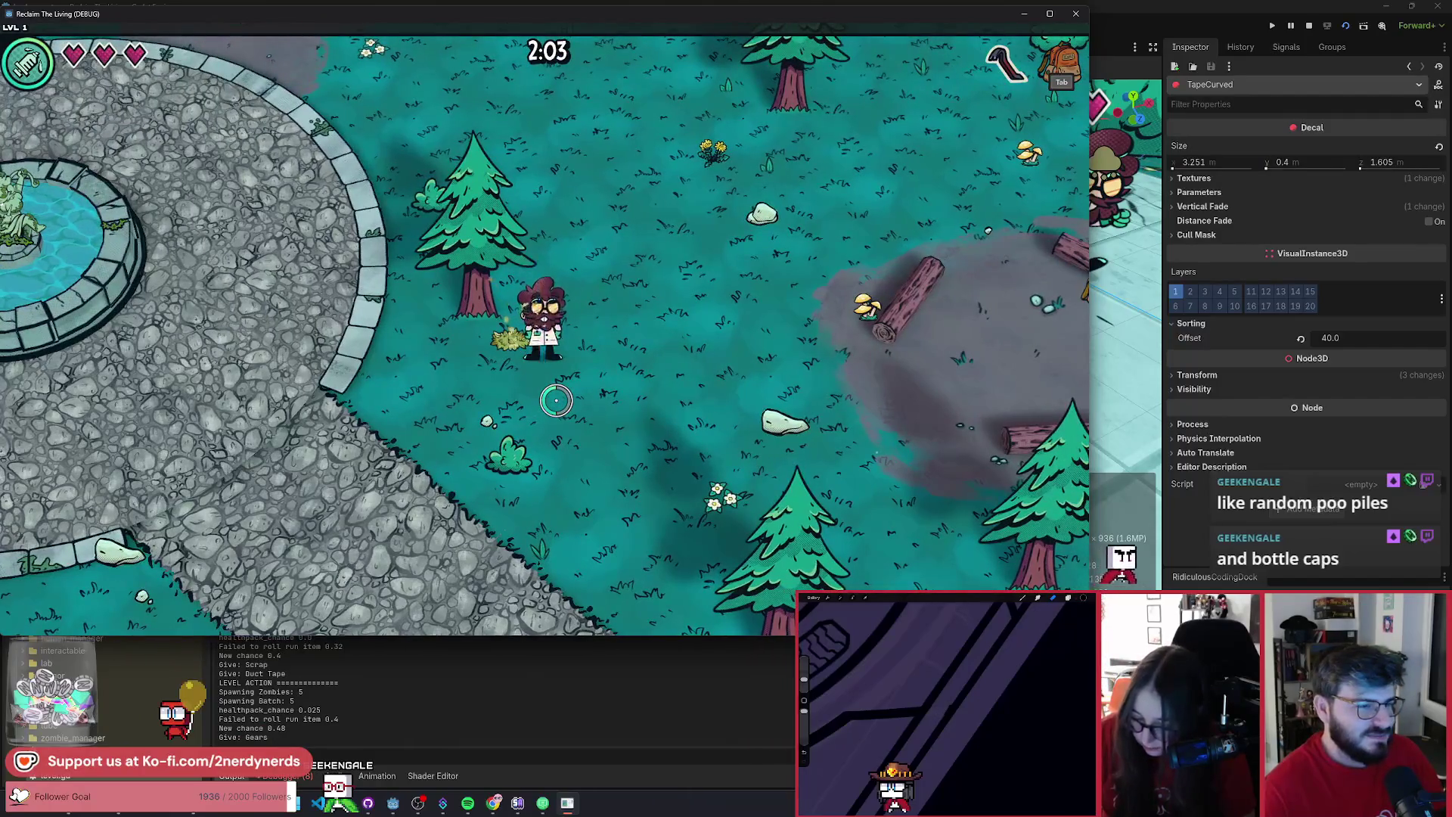
{"action": "key", "text": "d"}
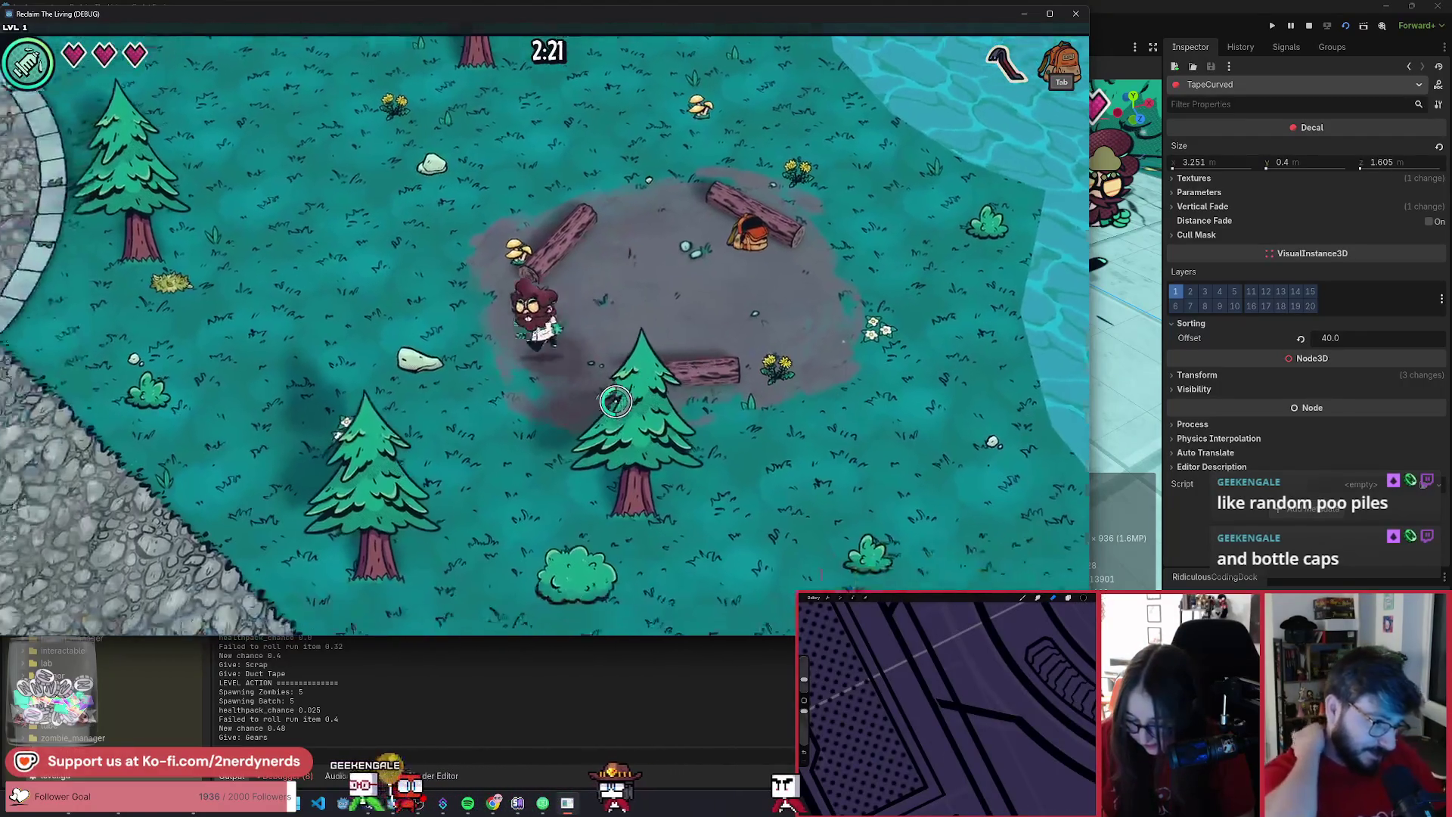
{"action": "key", "text": "a"}
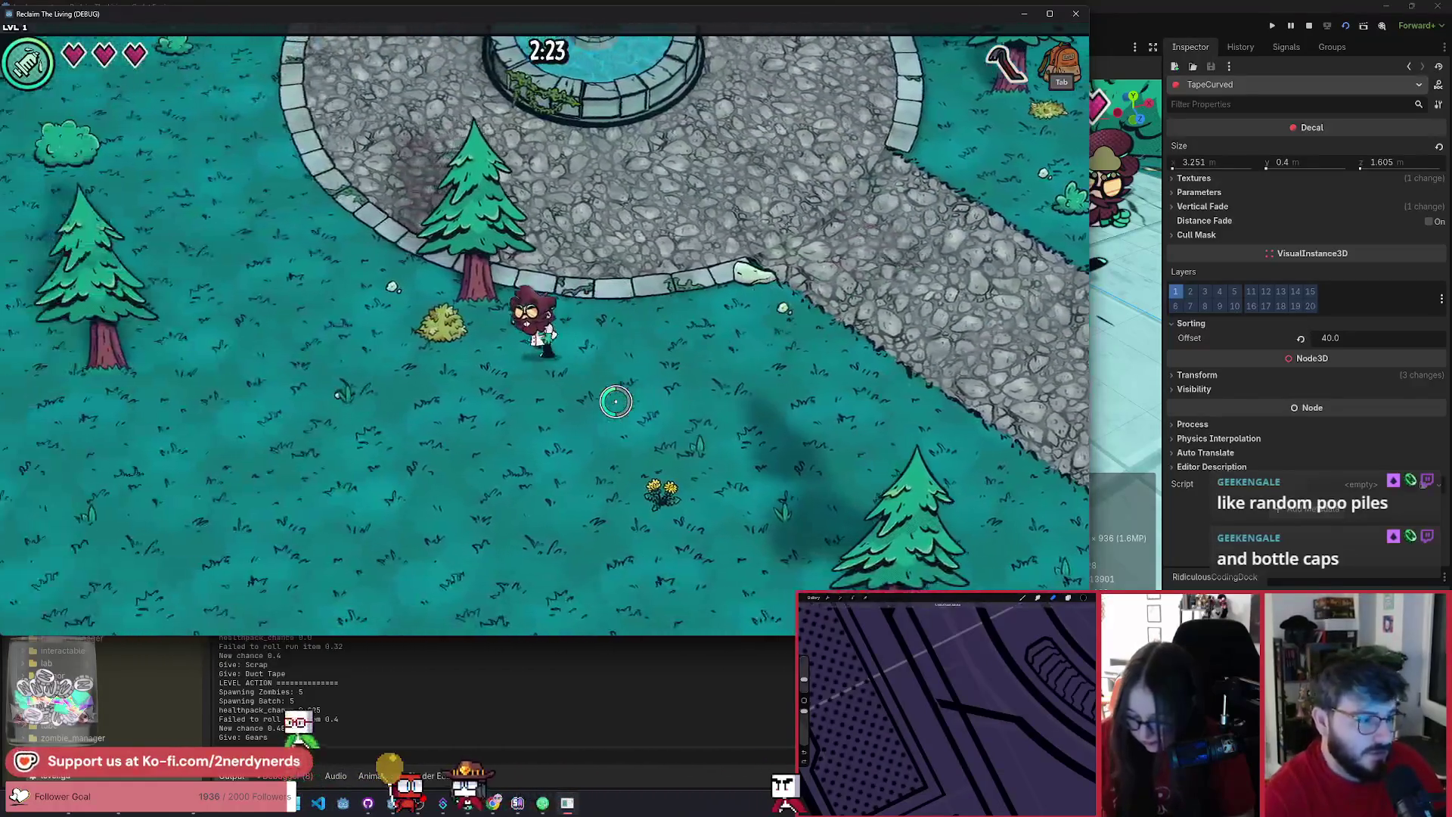
{"action": "key", "text": "a"}
{"action": "left_click", "coordinate": [615, 400]}
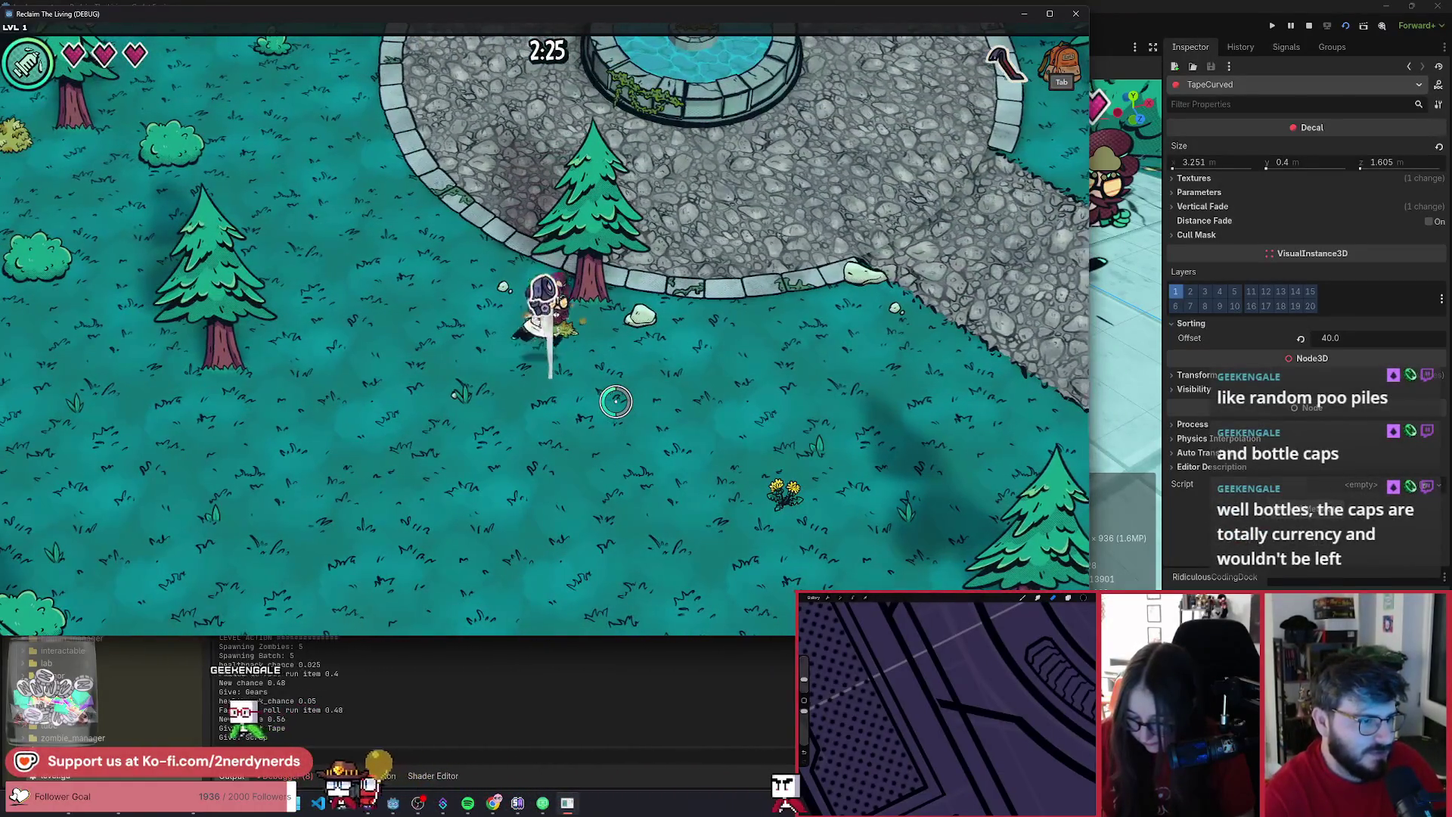
- Continue along the stone path and across the grass to the red-brick garage, swinging once
{"action": "key", "text": "s"}
{"action": "key", "text": "d"}
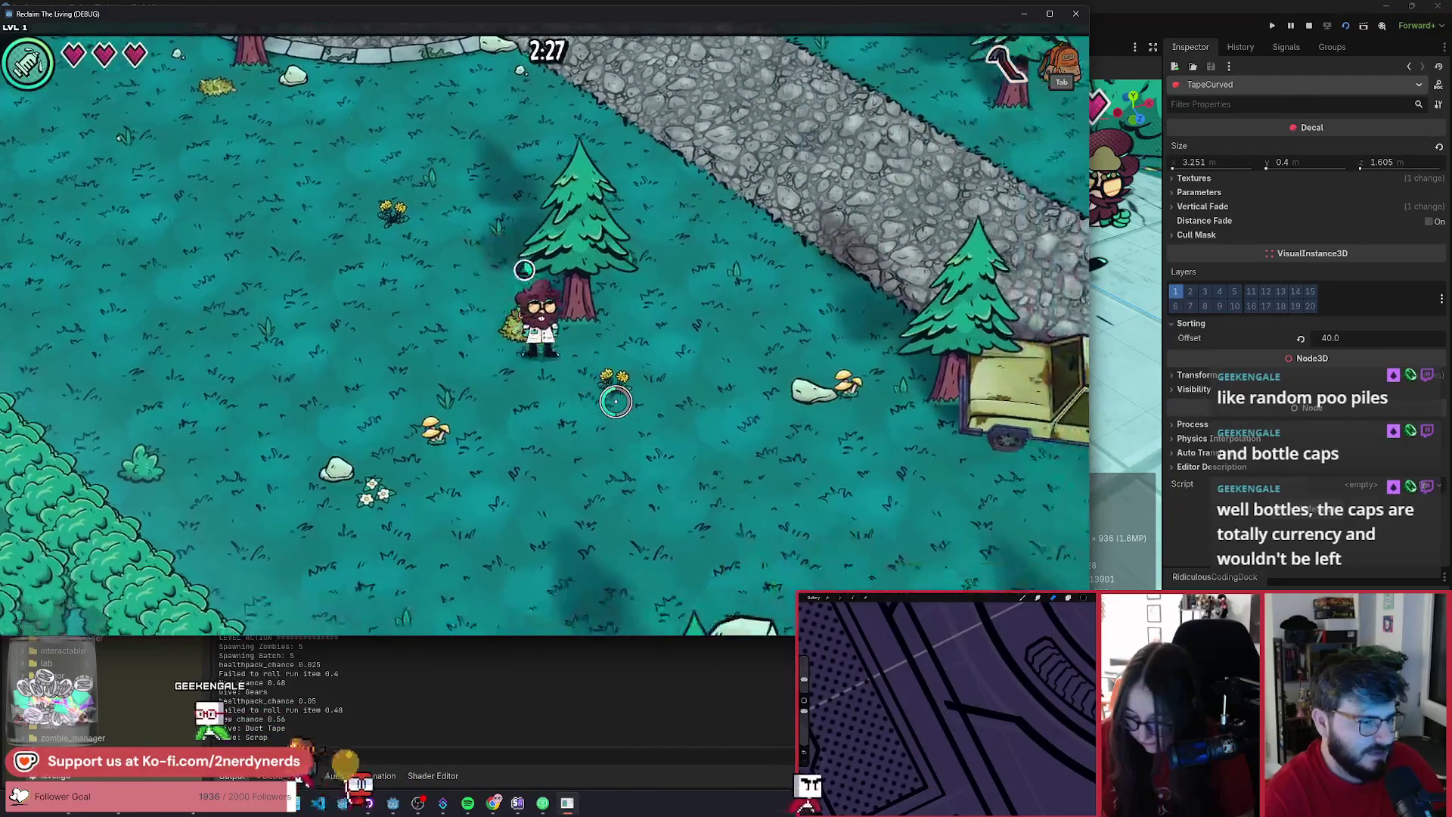
{"action": "key", "text": "s"}
{"action": "key", "text": "a"}
{"action": "left_click", "coordinate": [615, 401]}
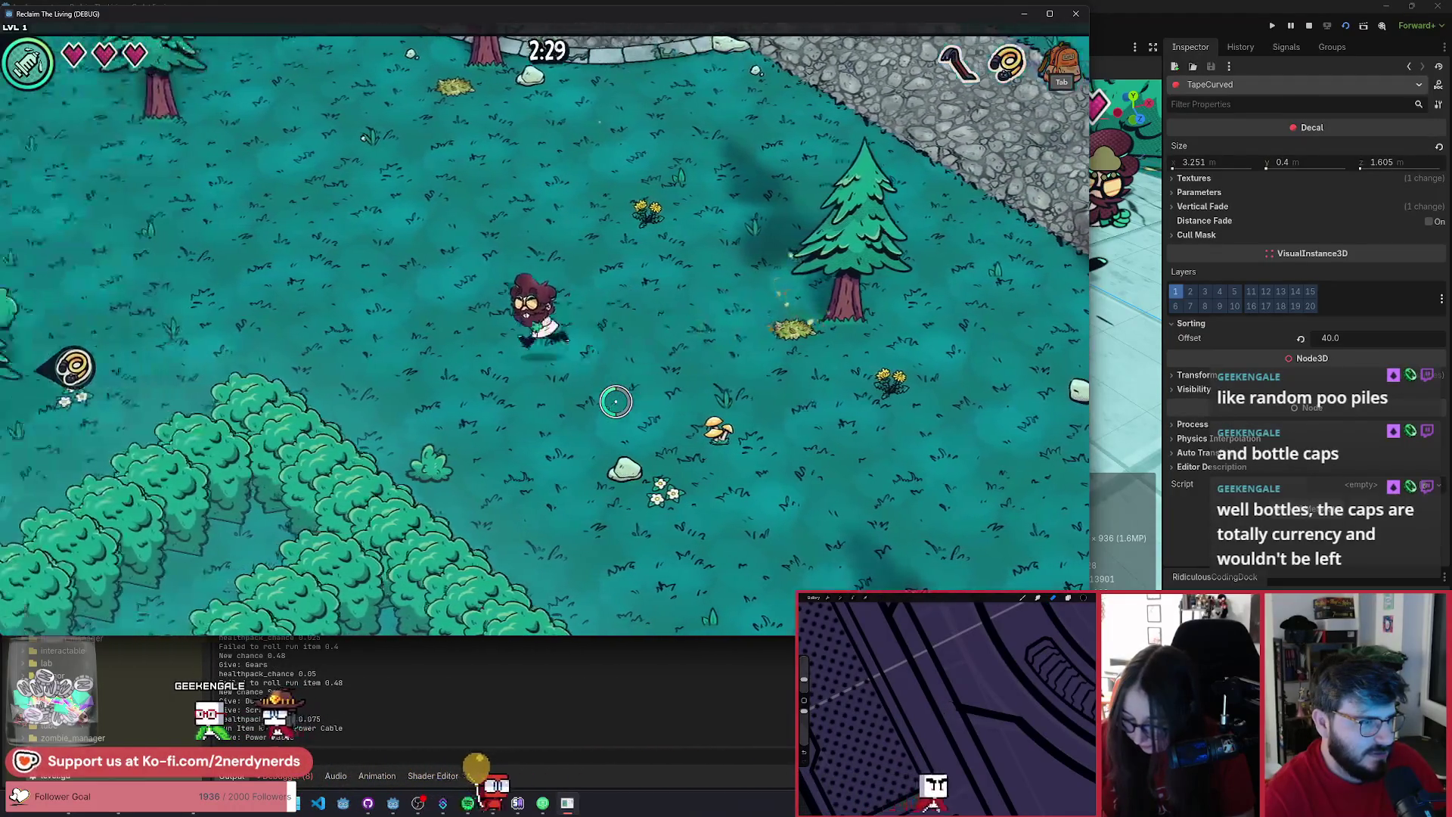
{"action": "key", "text": "a"}
{"action": "key", "text": "w"}
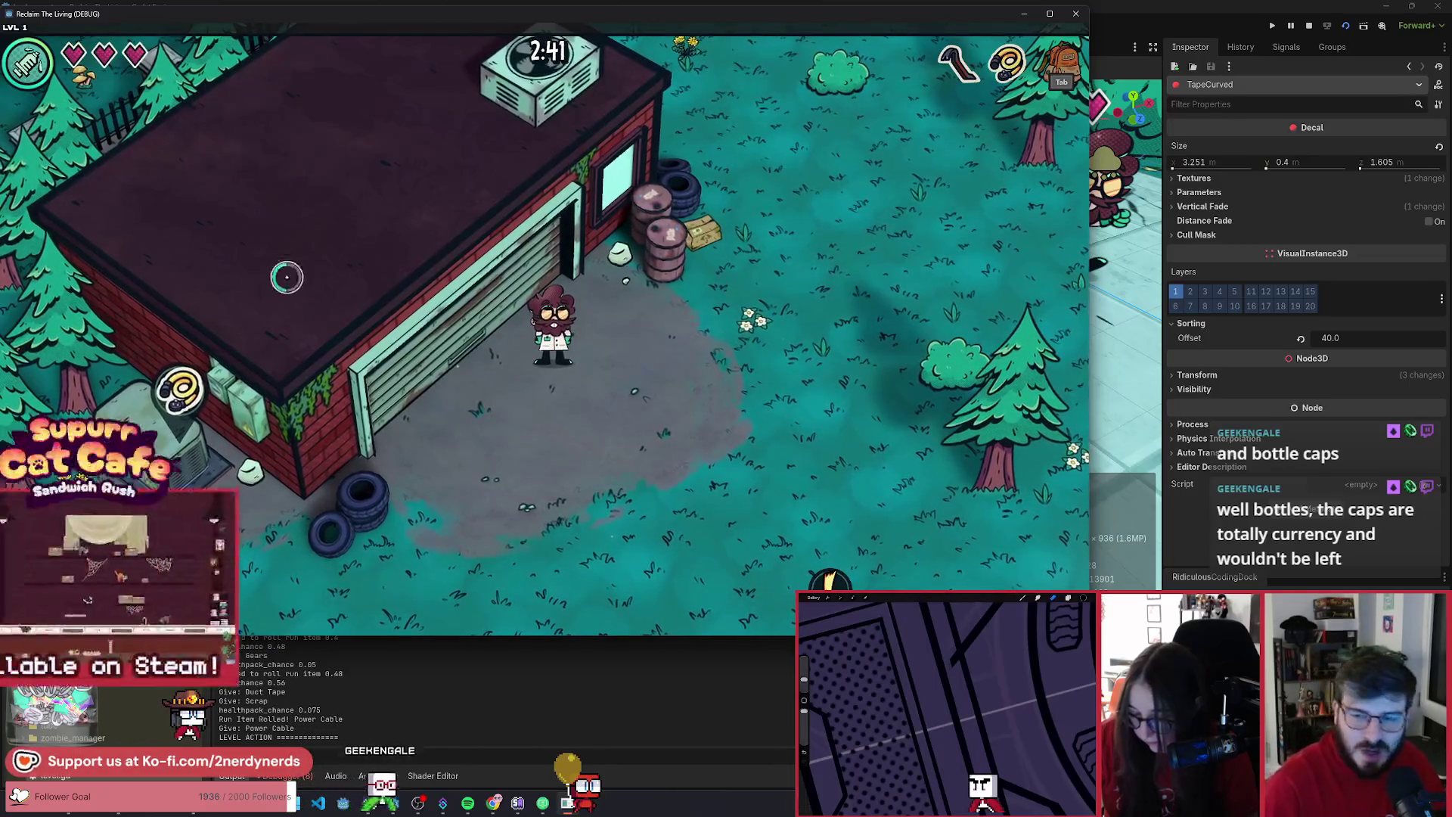
- Walk around the garage corner to its crate and take the Crit Chance upgrade
{"action": "key", "text": "a"}
{"action": "key", "text": "s"}
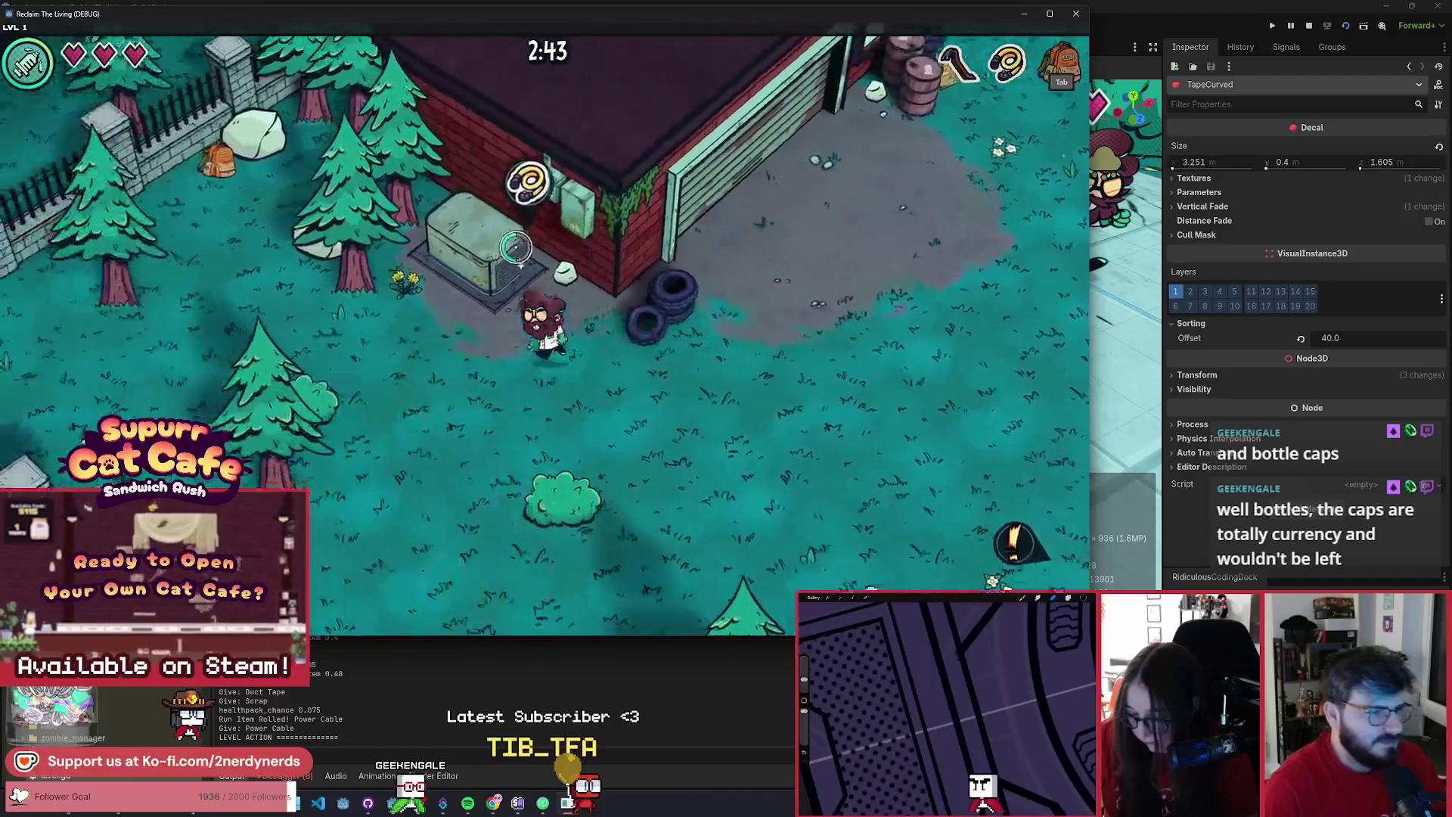
{"action": "key", "text": "w"}
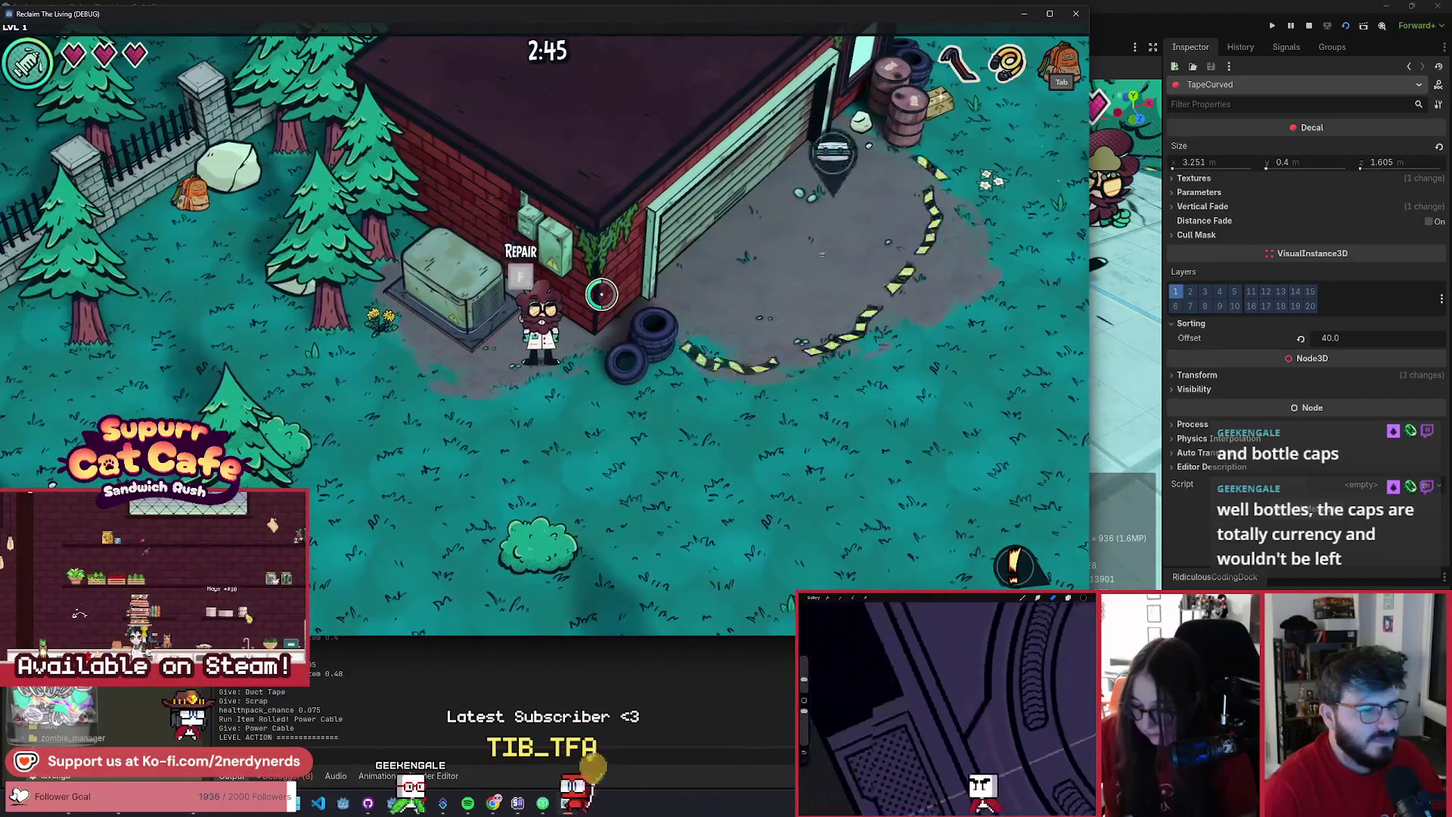
{"action": "key", "text": "d"}
{"action": "key", "text": "e"}
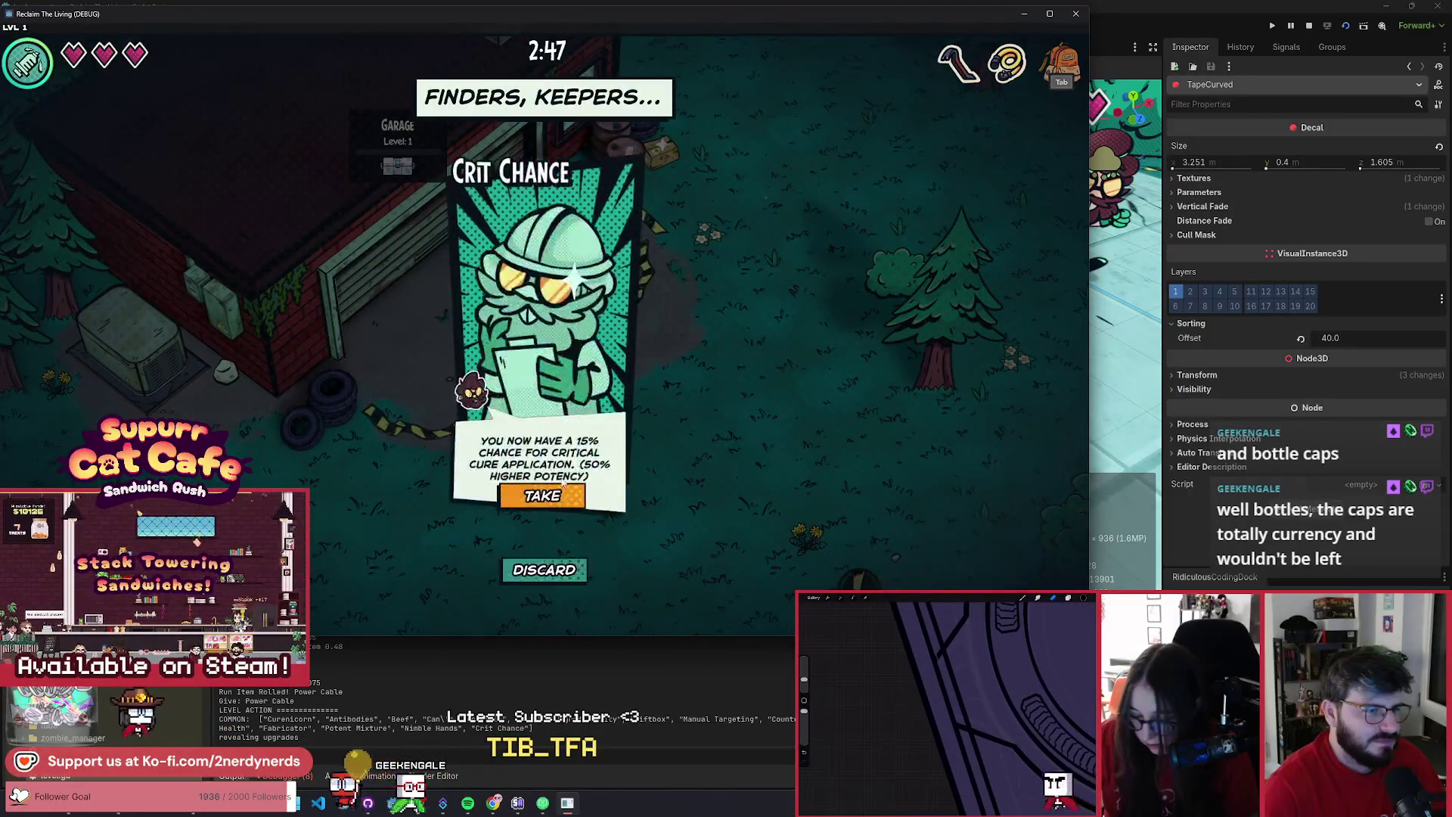
{"action": "left_click", "coordinate": [555, 495]}
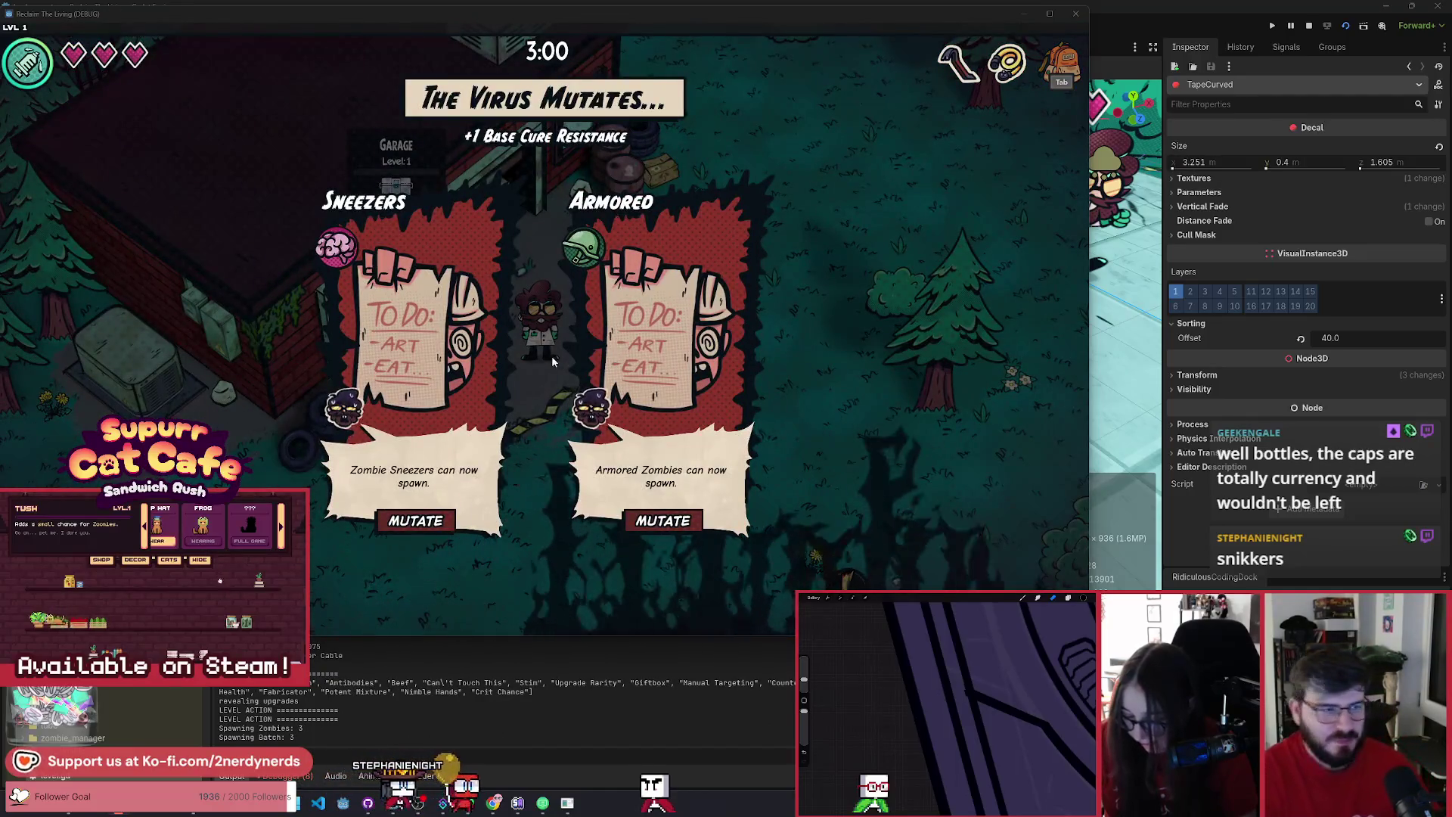
- Choose the Armored zombie mutation and walk past the barrels beside the garage
{"action": "left_click", "coordinate": [682, 529]}
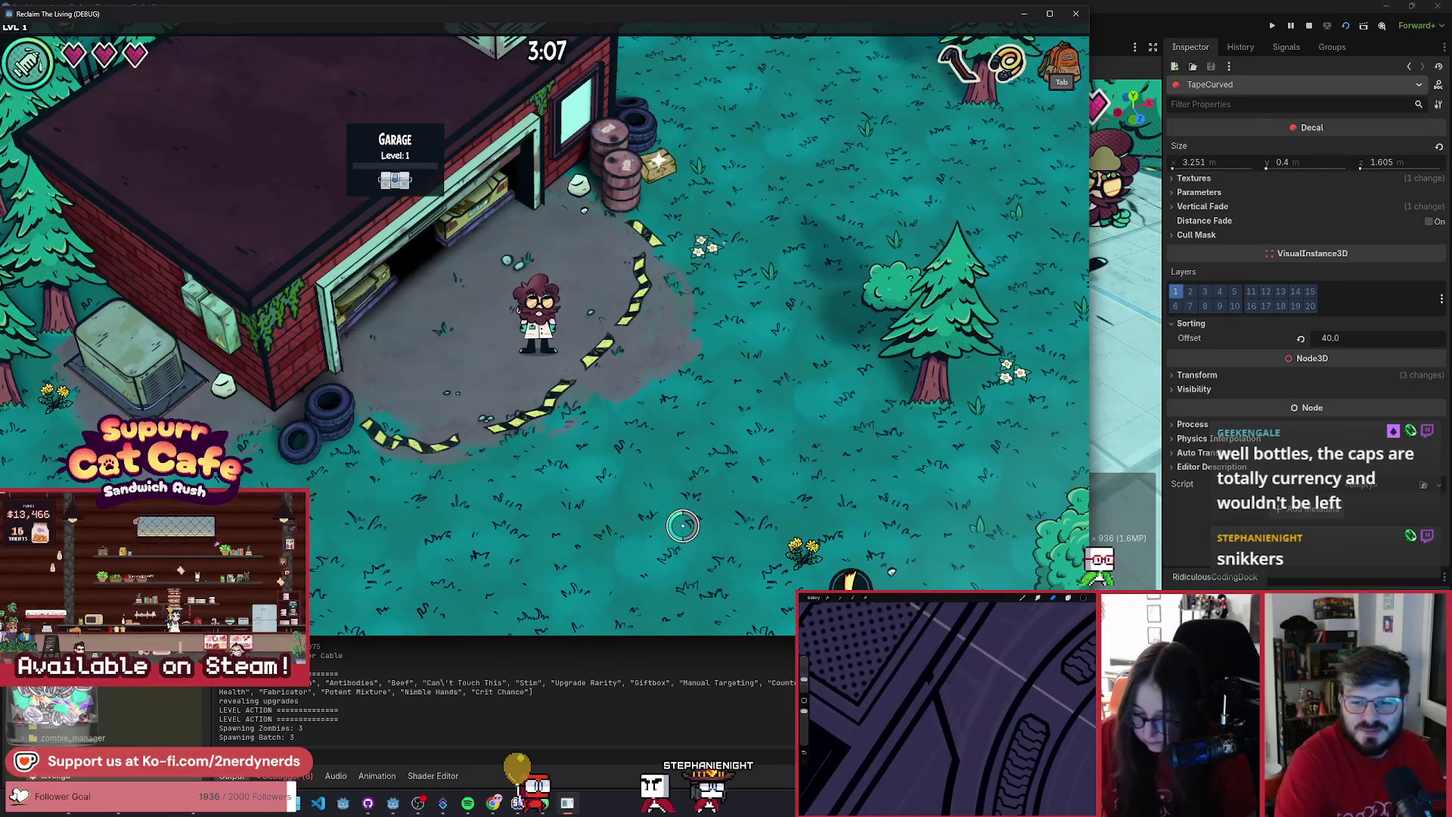
{"action": "key", "text": "w+d"}
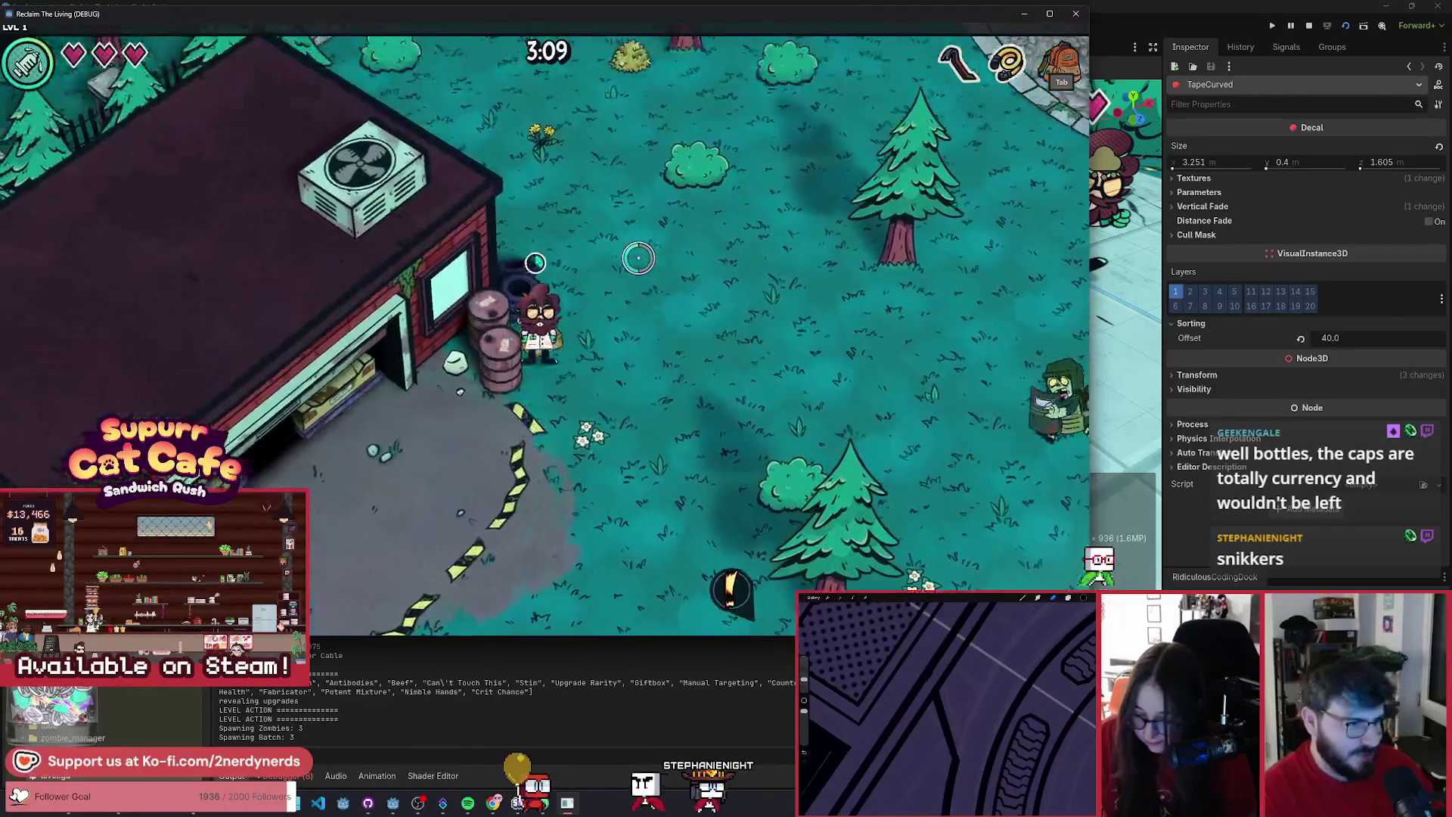
{"action": "key", "text": "s+a"}
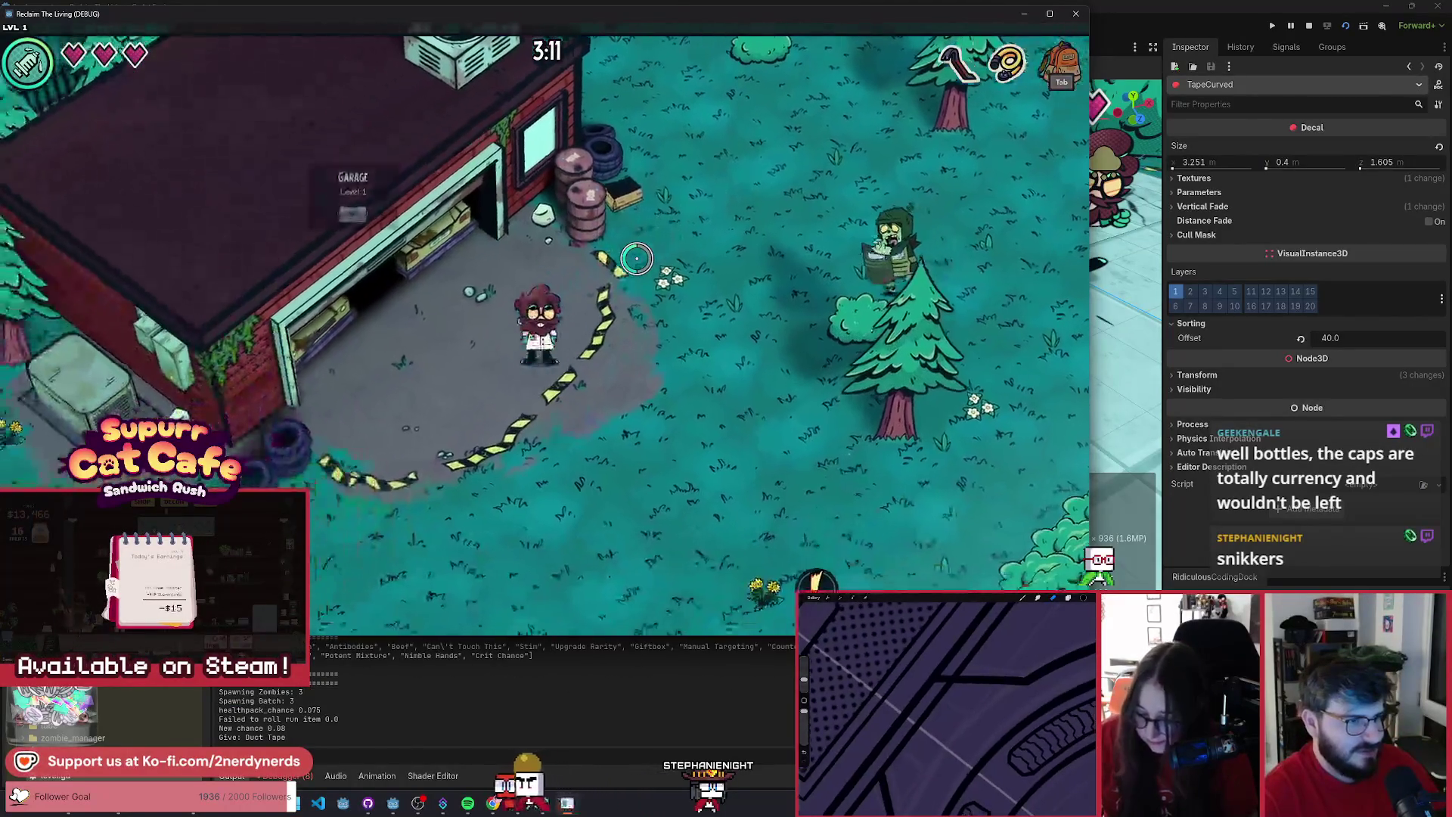
{"action": "key", "text": "s+a"}
- Open the F1 debug panel and turn on zombie removal
{"action": "key", "text": "d"}
{"action": "key", "text": "F1"}
{"action": "key", "text": "w+a"}
{"action": "left_click", "coordinate": [1061, 372]}
- Walk past the garage and down along the fence beyond the rock
{"action": "key", "text": "w"}
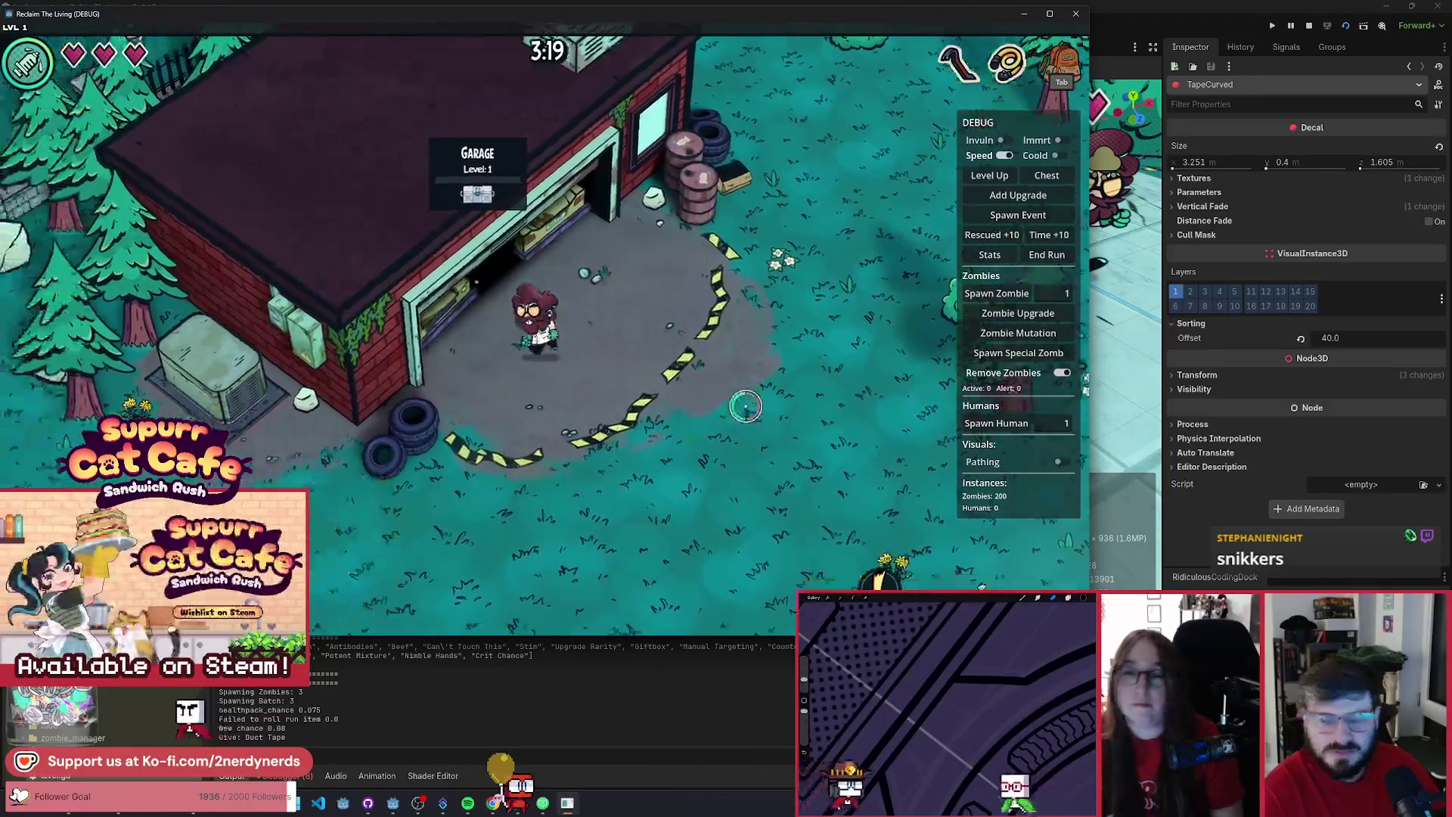
{"action": "key", "text": "s"}
{"action": "key", "text": "a"}
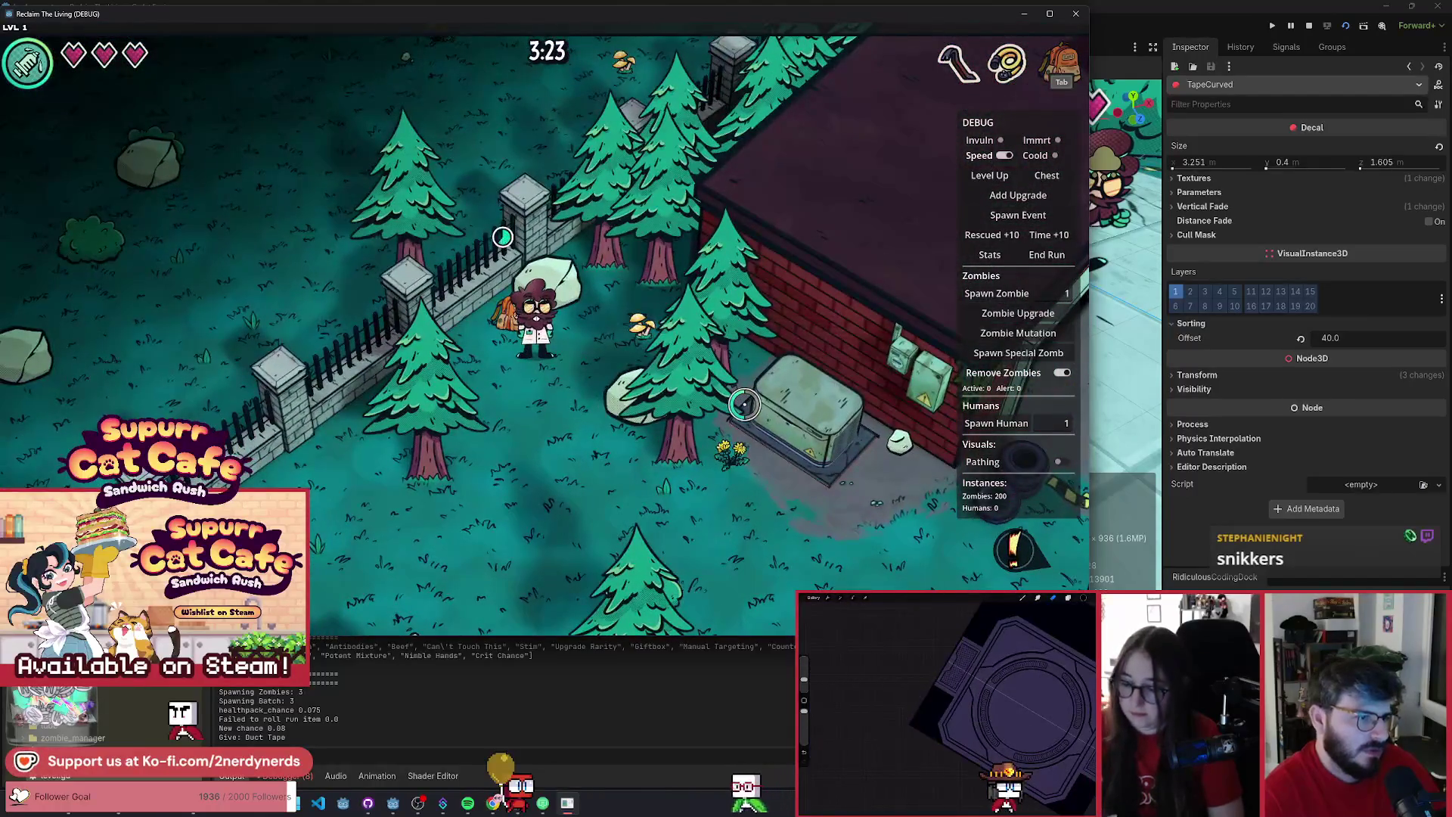
{"action": "key", "text": "s"}
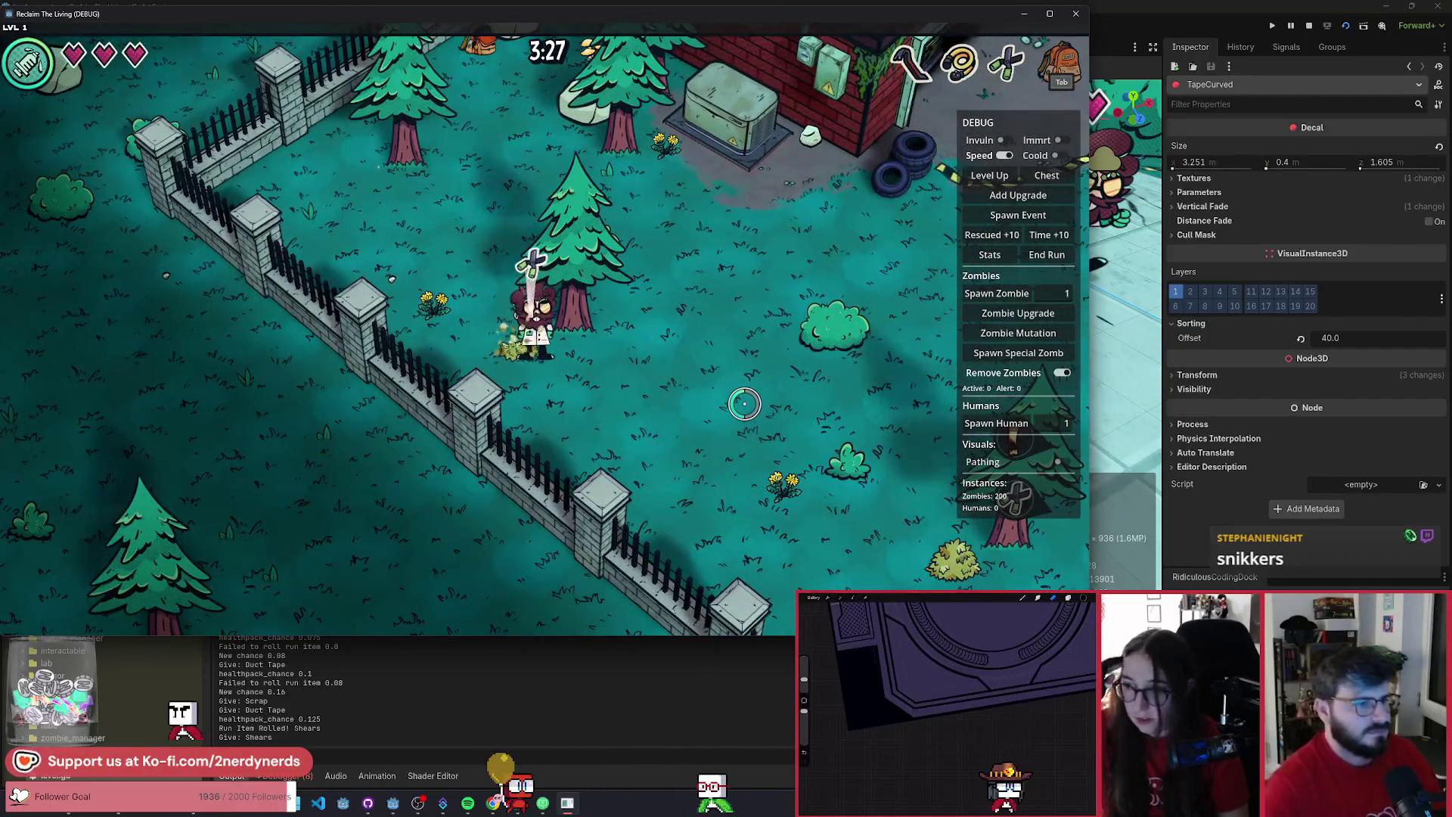
{"action": "key", "text": "s"}
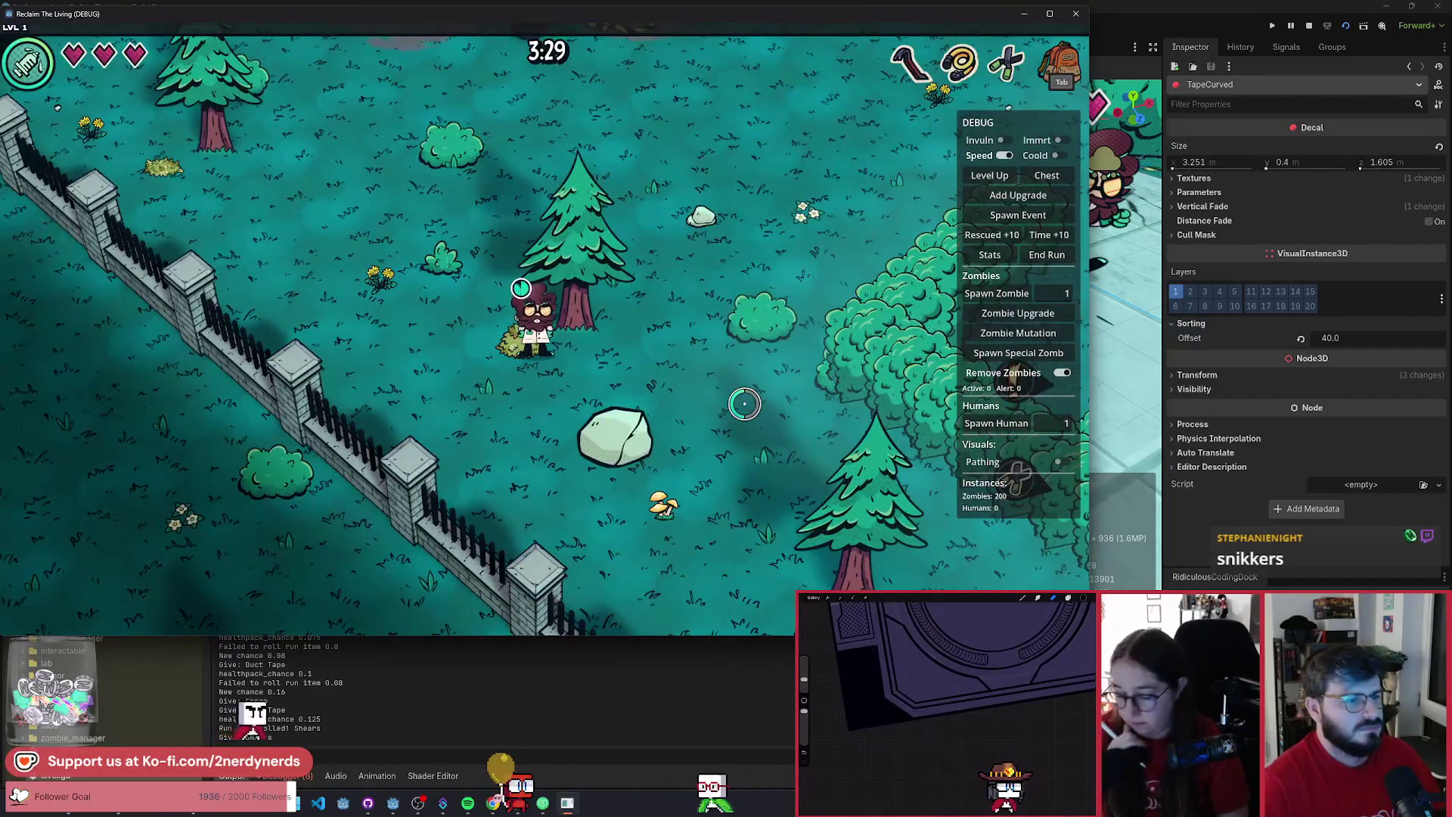
{"action": "key", "text": "s"}
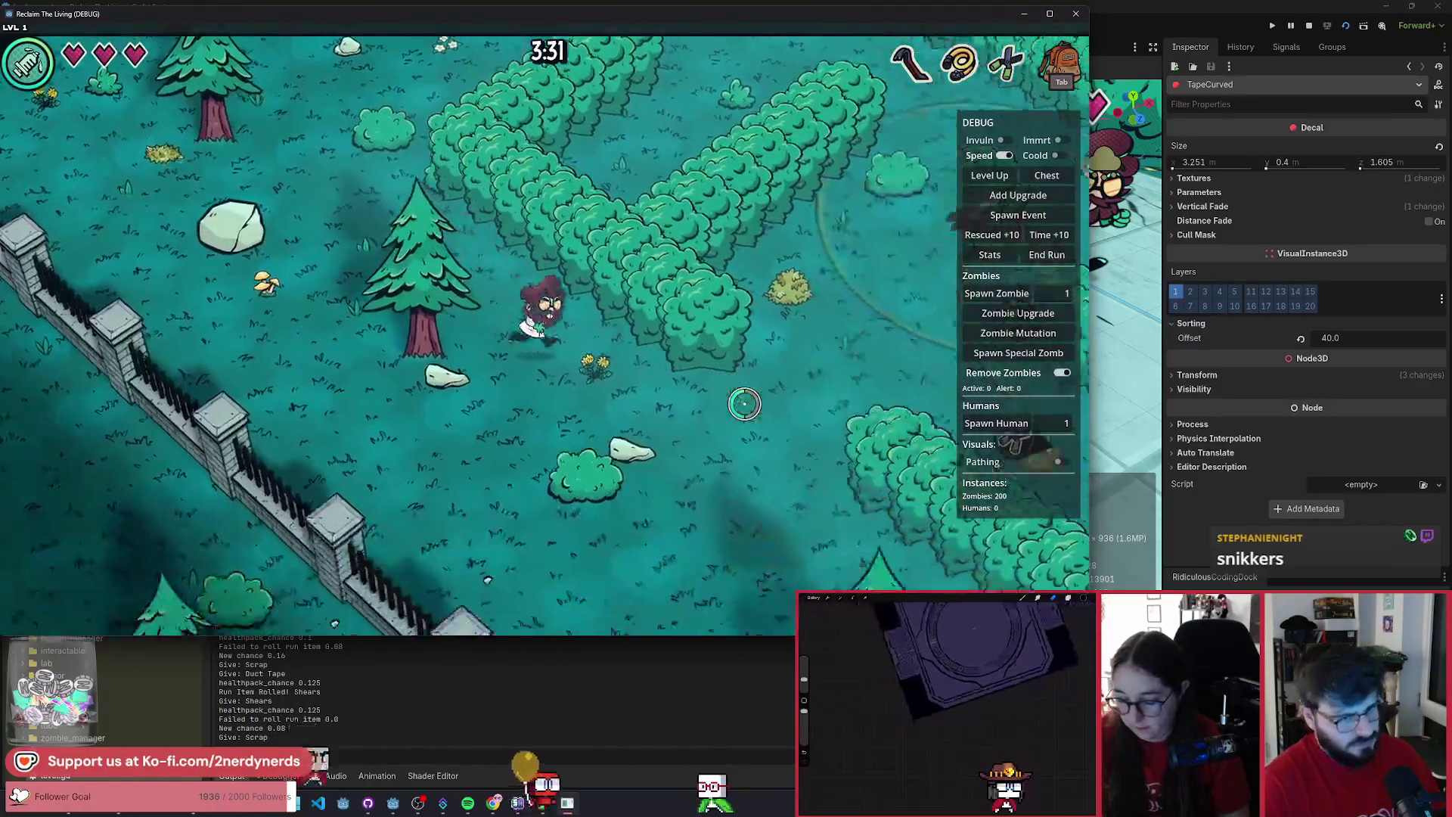
- Walk through the hedge maze toward the crashed ship and review stats in the Tab inventory
{"action": "key", "text": "w"}
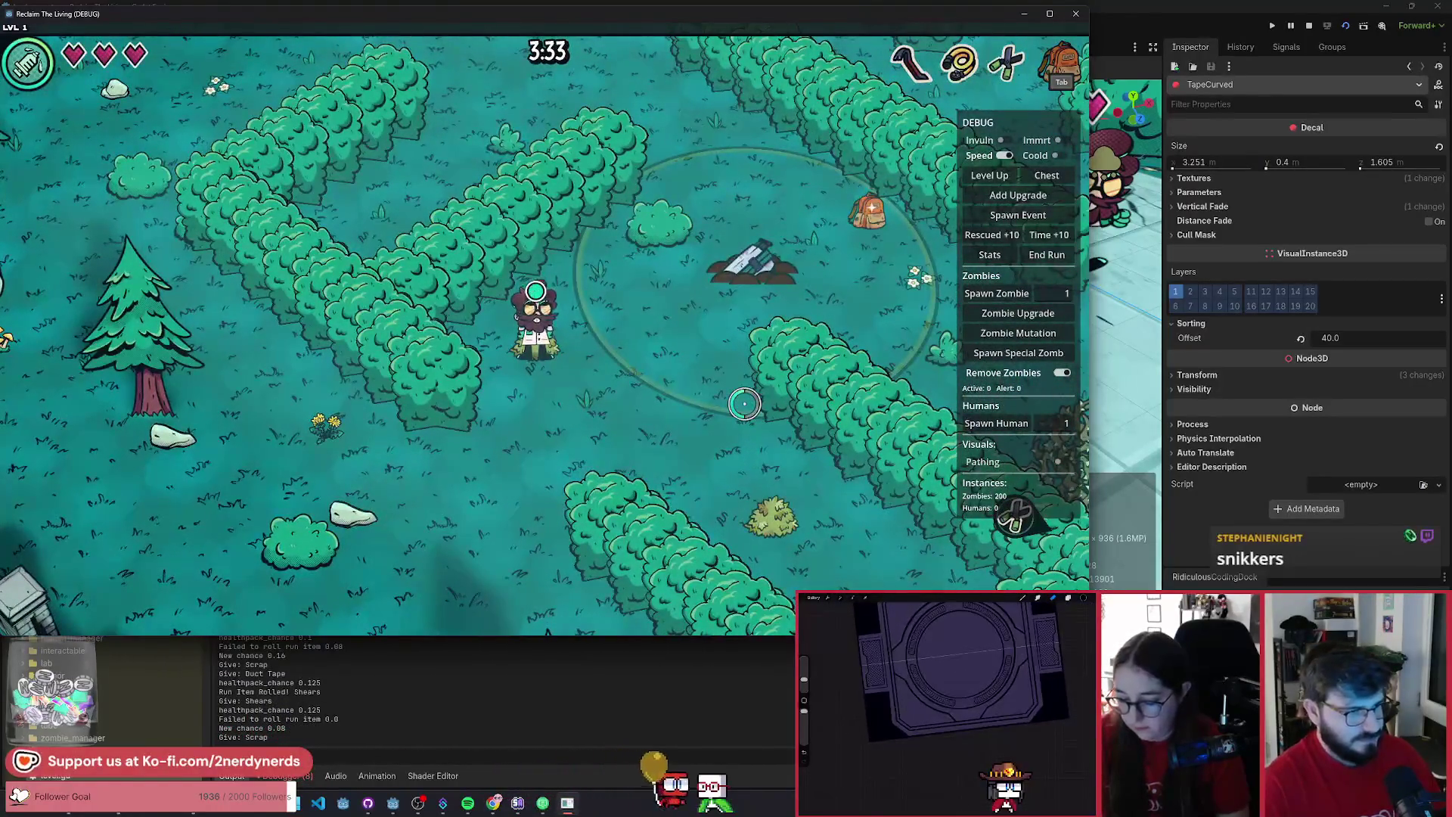
{"action": "key", "text": "s"}
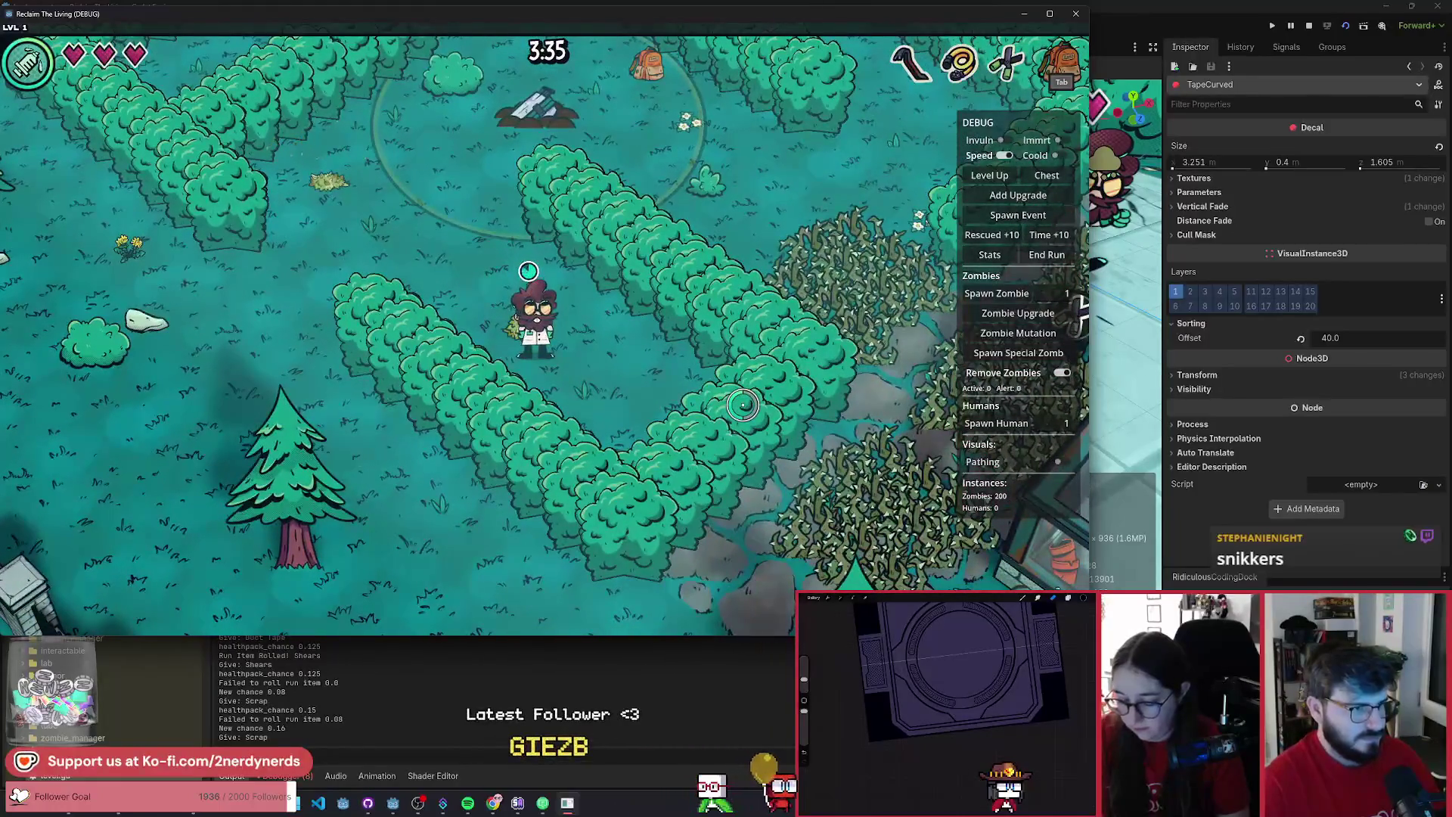
{"action": "key", "text": "w"}
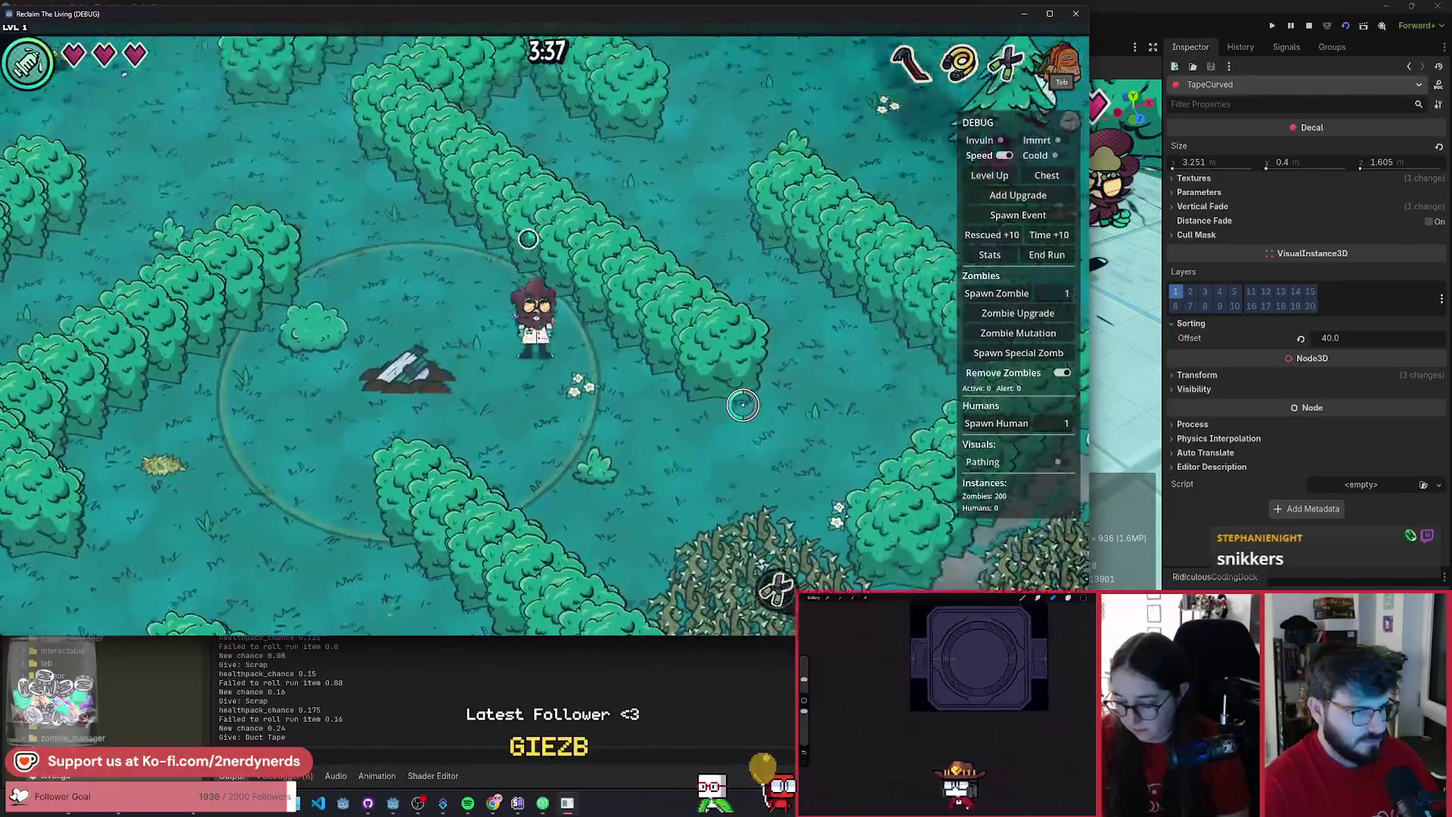
{"action": "key", "text": "Tab"}
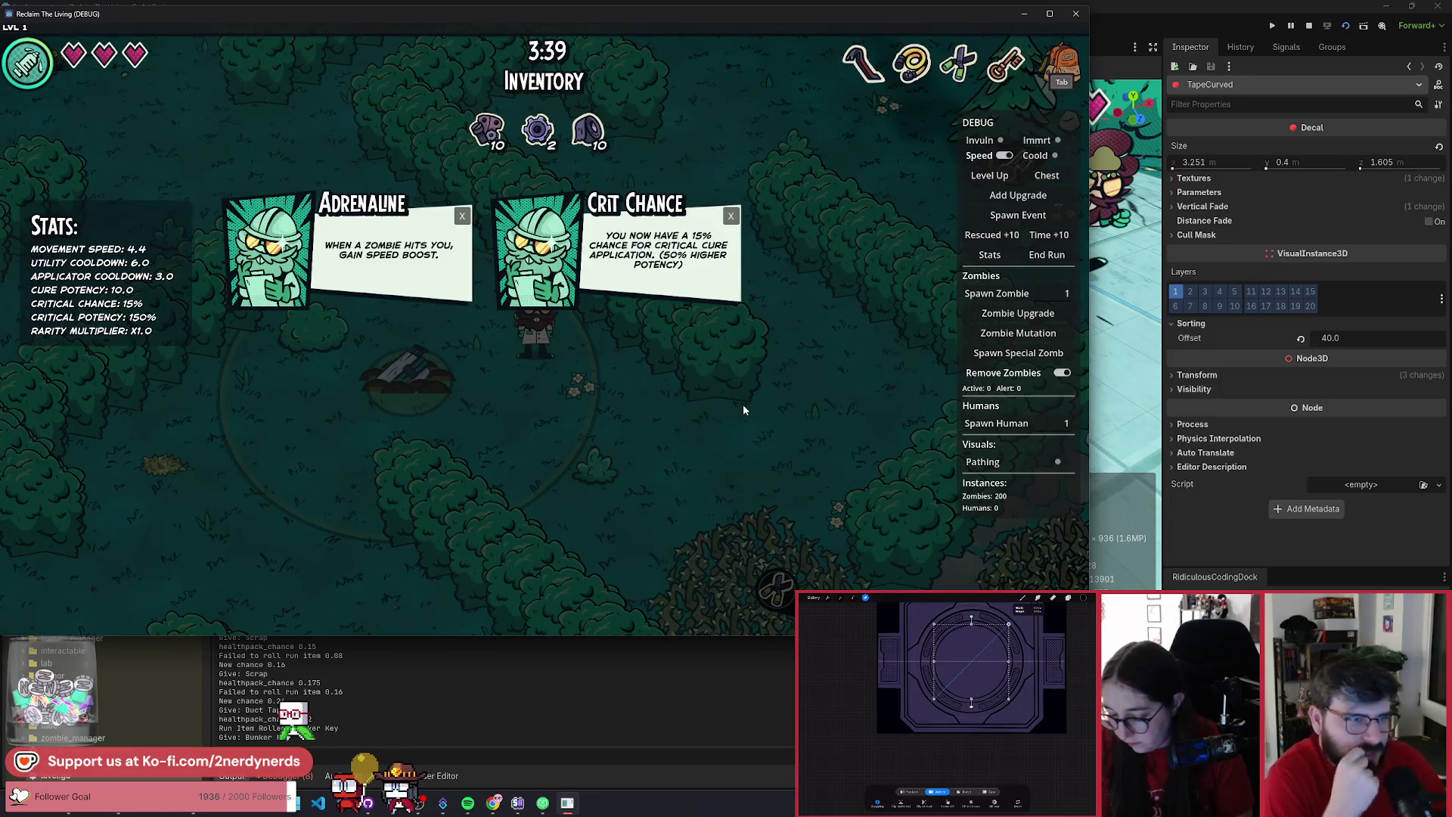
{"action": "key", "text": "Tab"}
- Run through the maze, clearing the thorn brambles and the weeds by the greenhouse
{"action": "key", "text": "s"}
{"action": "key", "text": "d"}
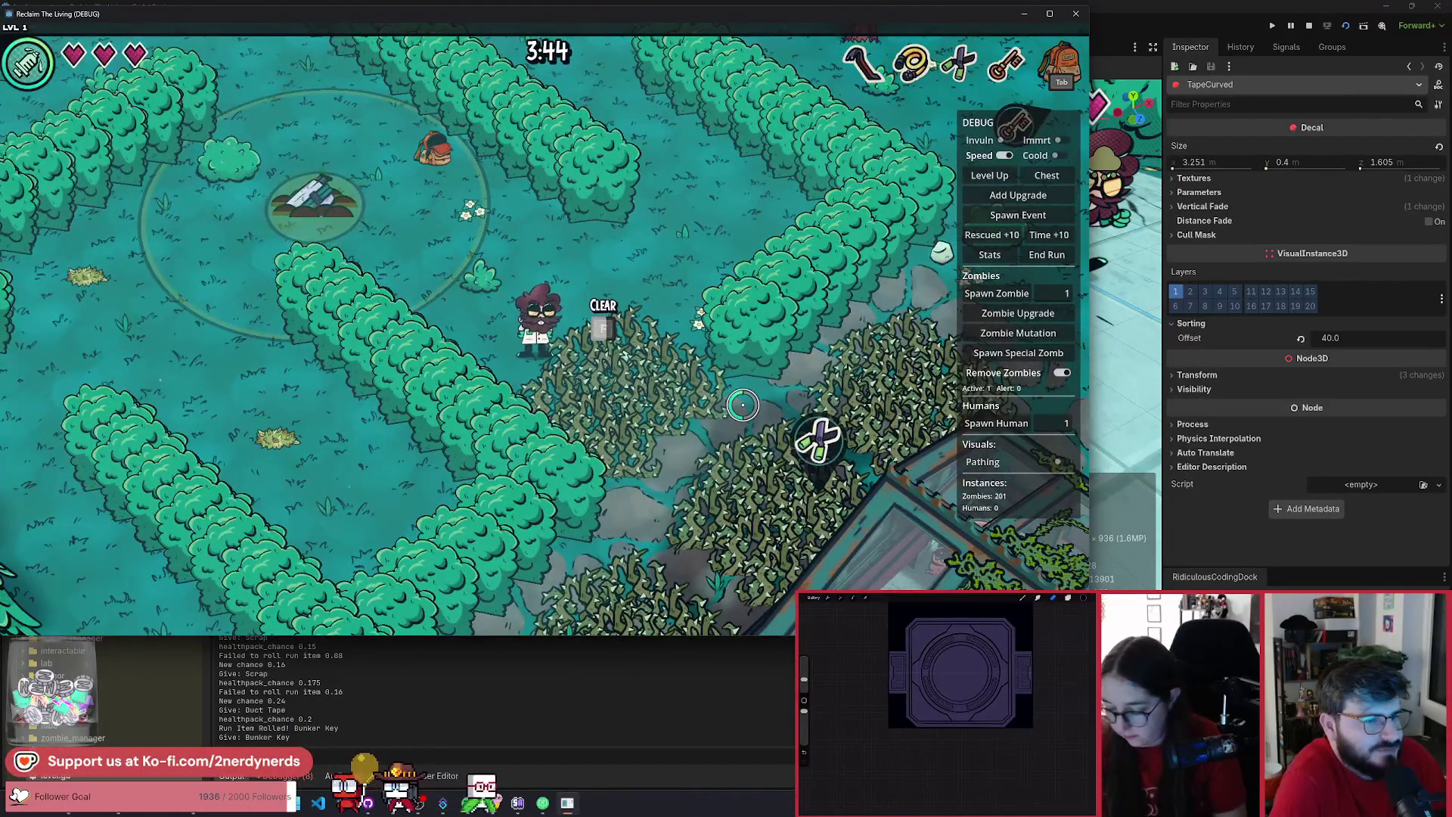
{"action": "key", "text": "f"}
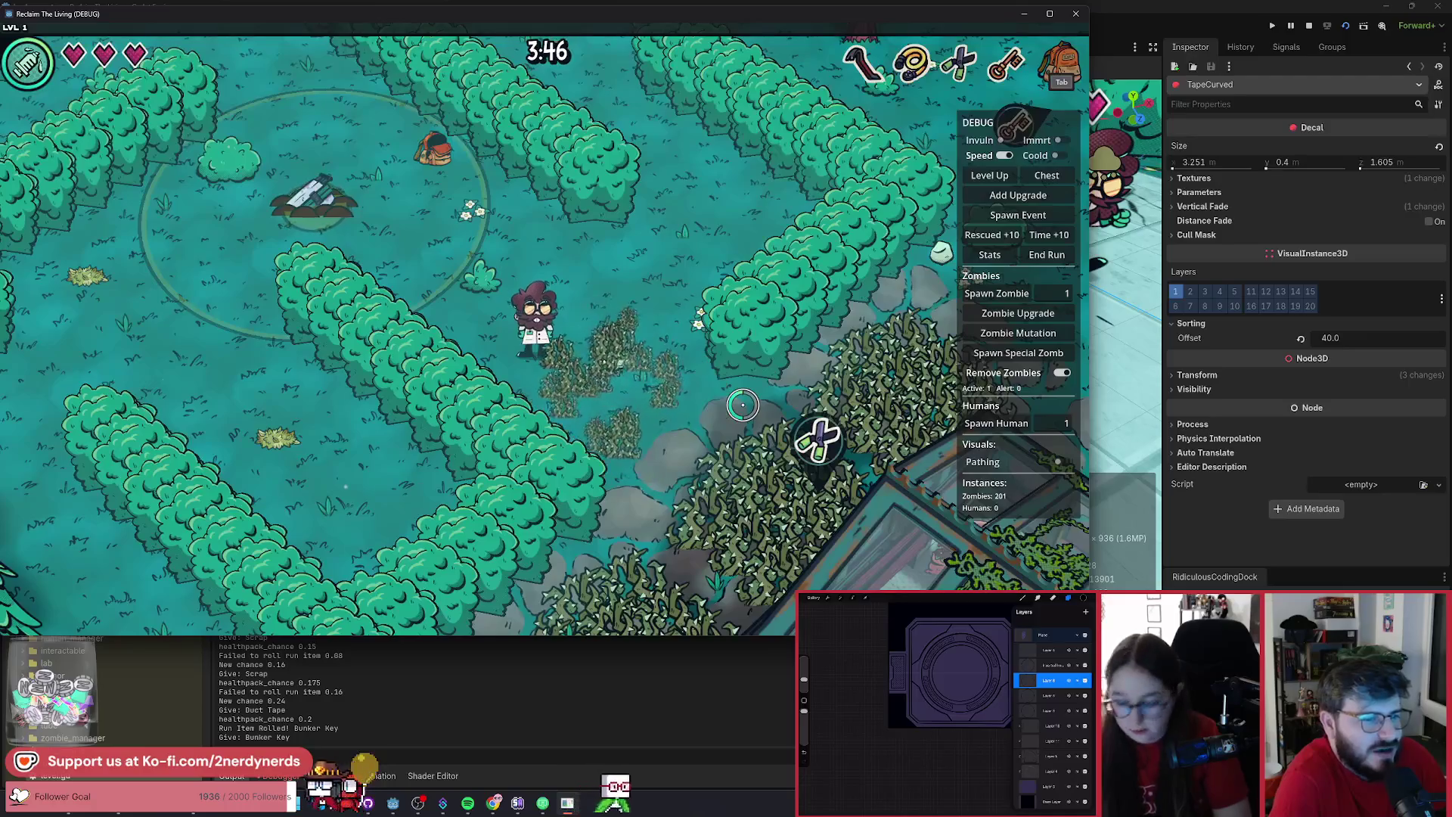
{"action": "key", "text": "s+d"}
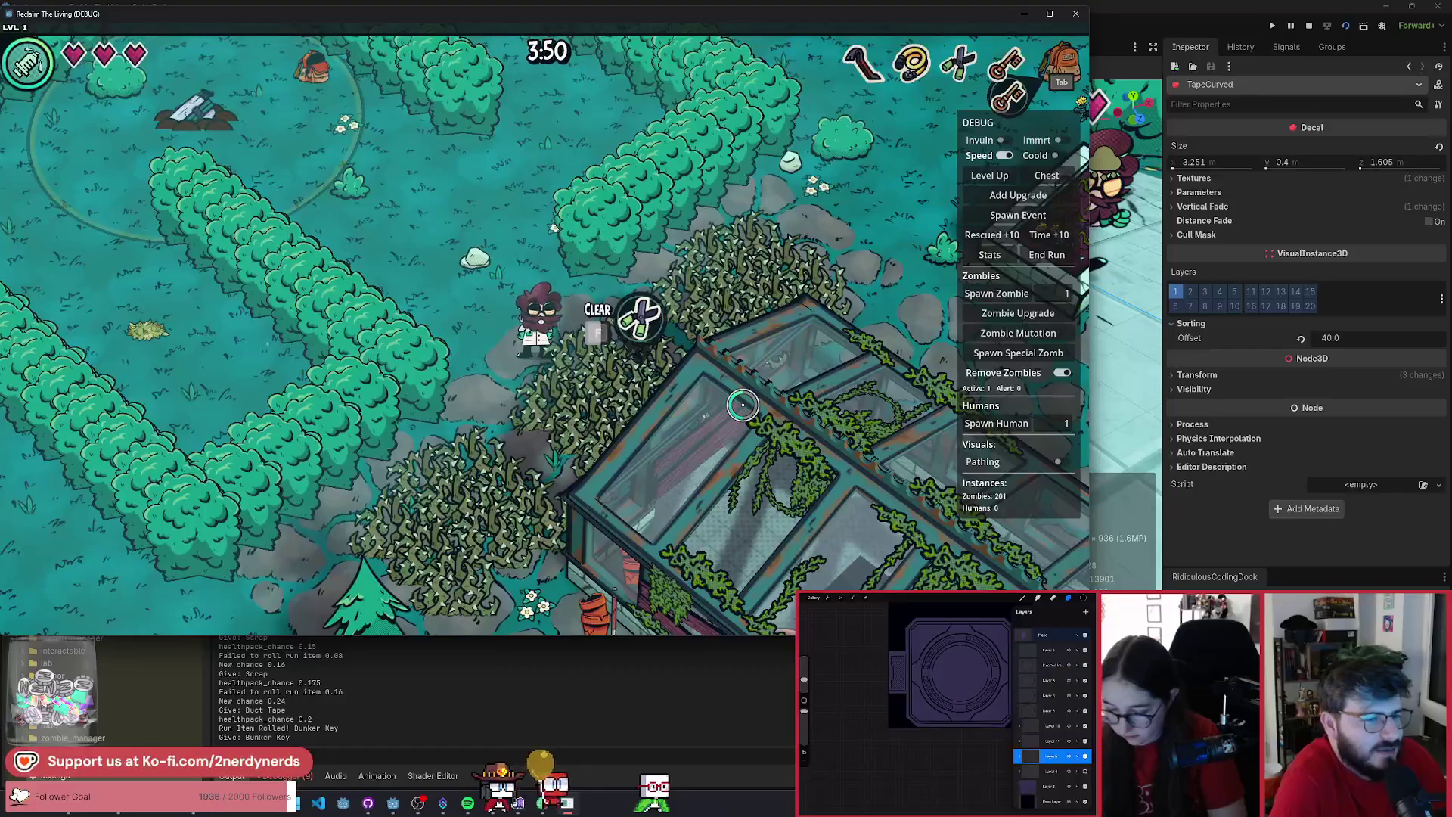
{"action": "key", "text": "f"}
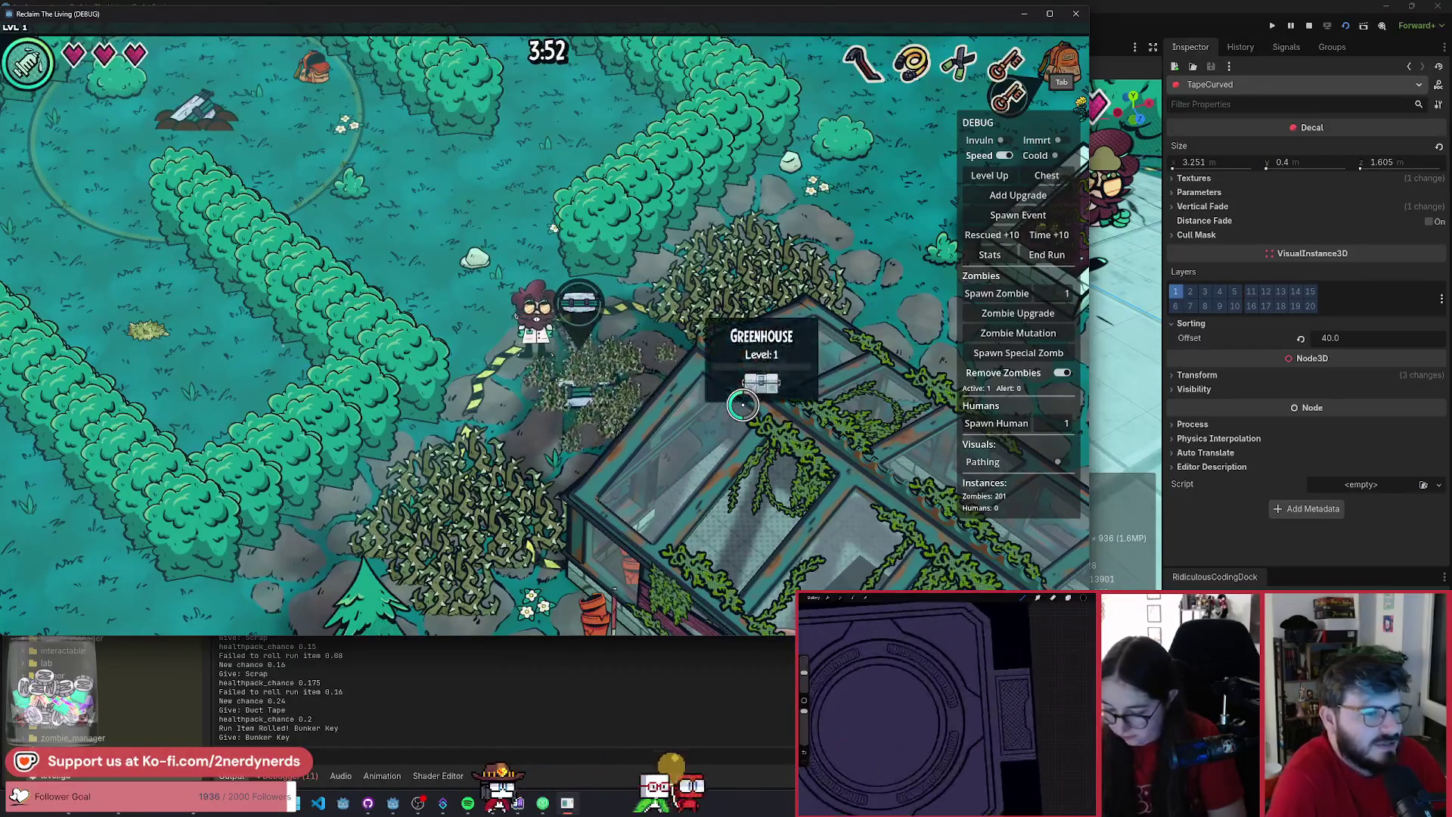
- Walk along the revealed tape, check the inventory, and take the Fabricator upgrade
{"action": "key", "text": "w+a"}
{"action": "key", "text": "Tab"}
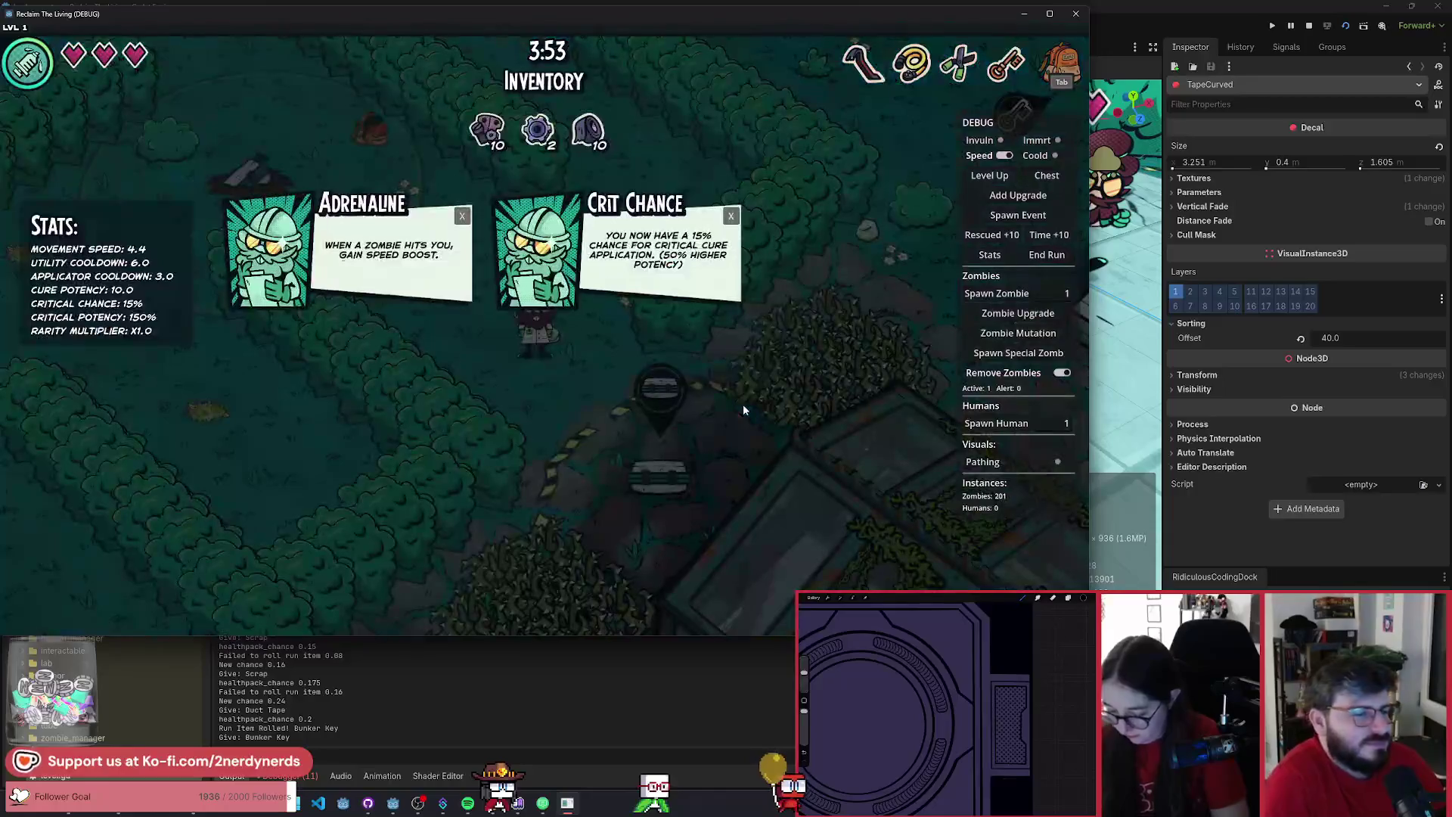
{"action": "key", "text": "Tab"}
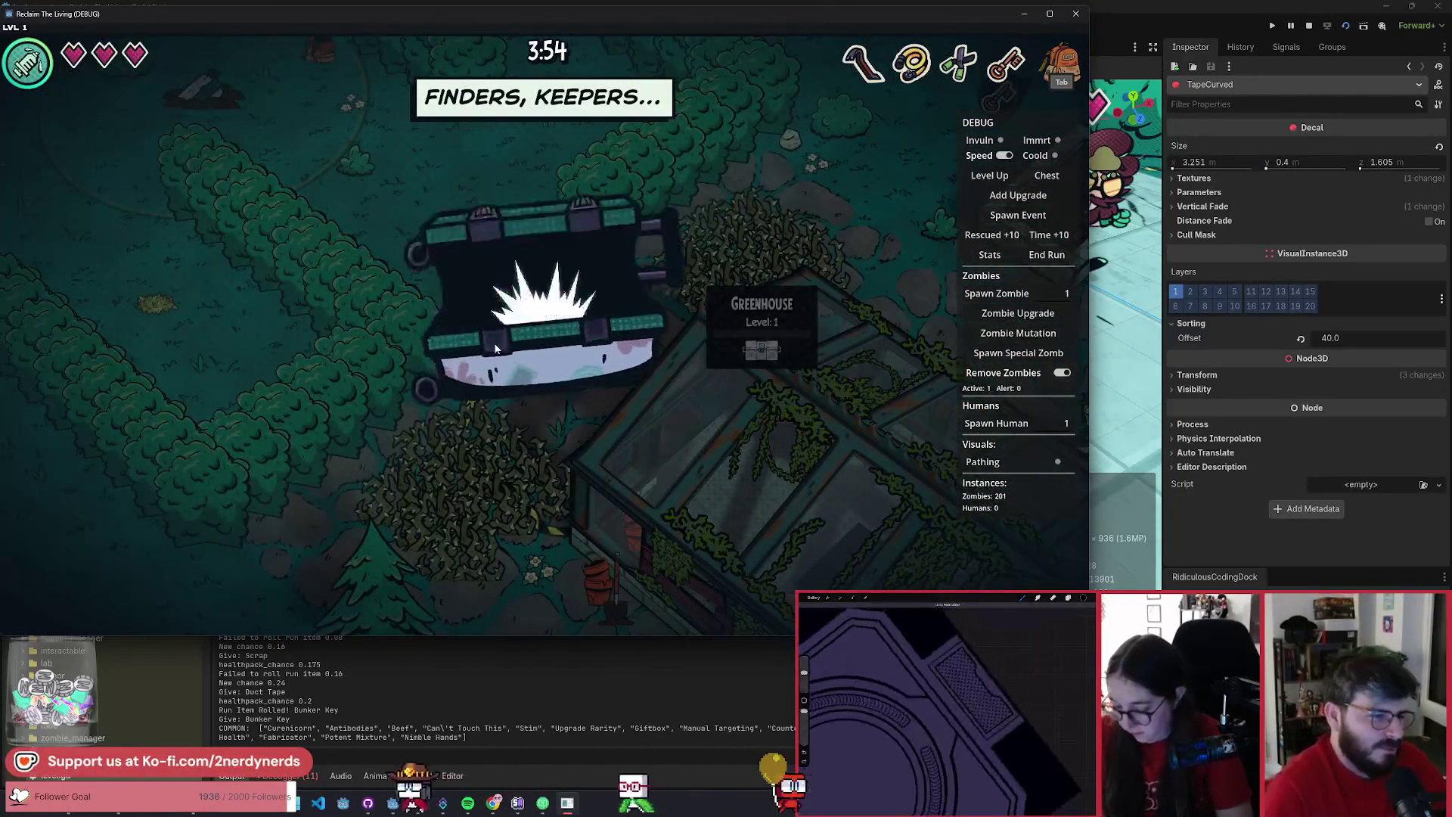
{"action": "left_click", "coordinate": [570, 496]}
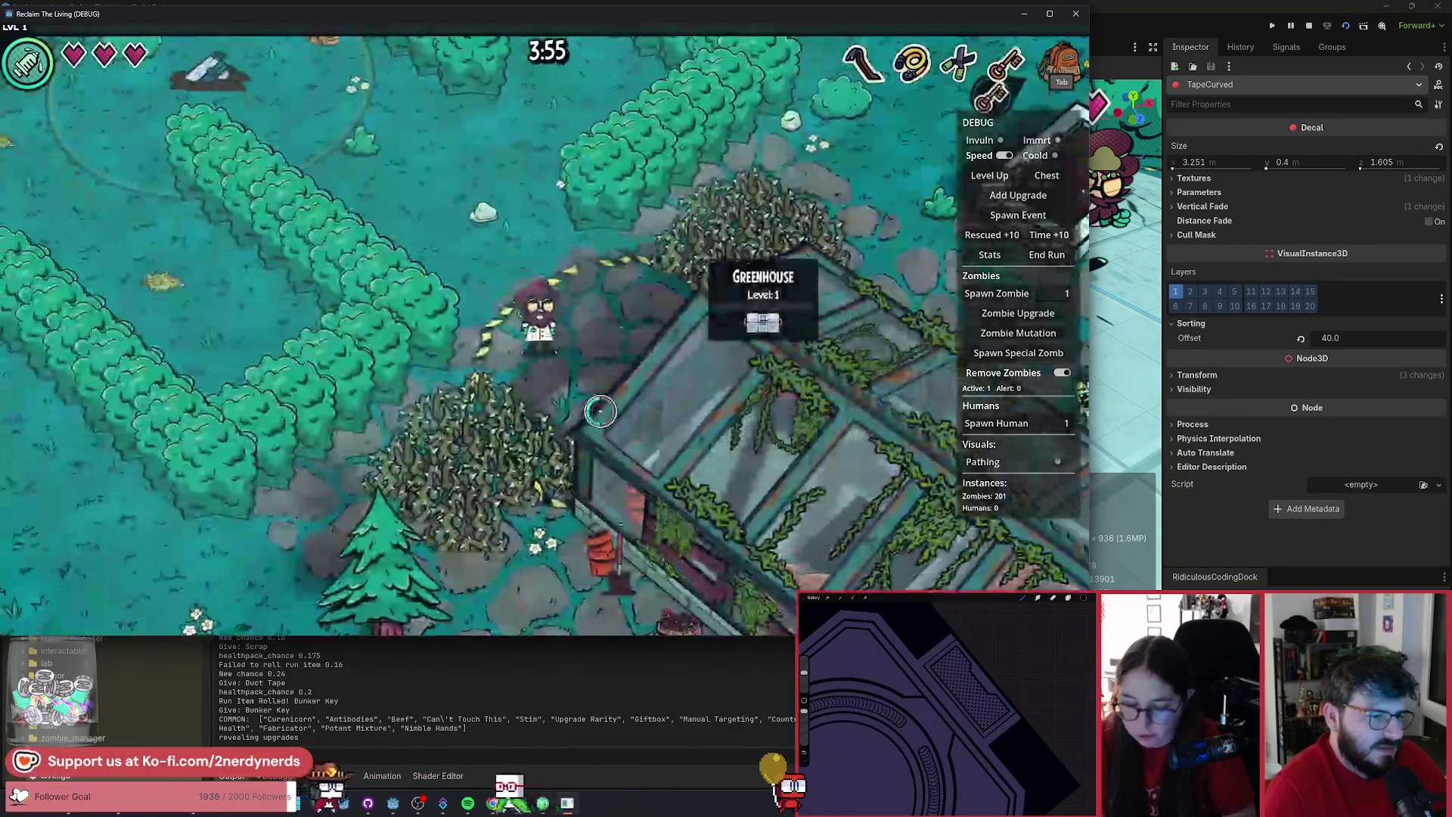
- Walk south beside the greenhouse, clear the vine overgrowth, and check upgrades in the inventory
{"action": "key", "text": "s"}
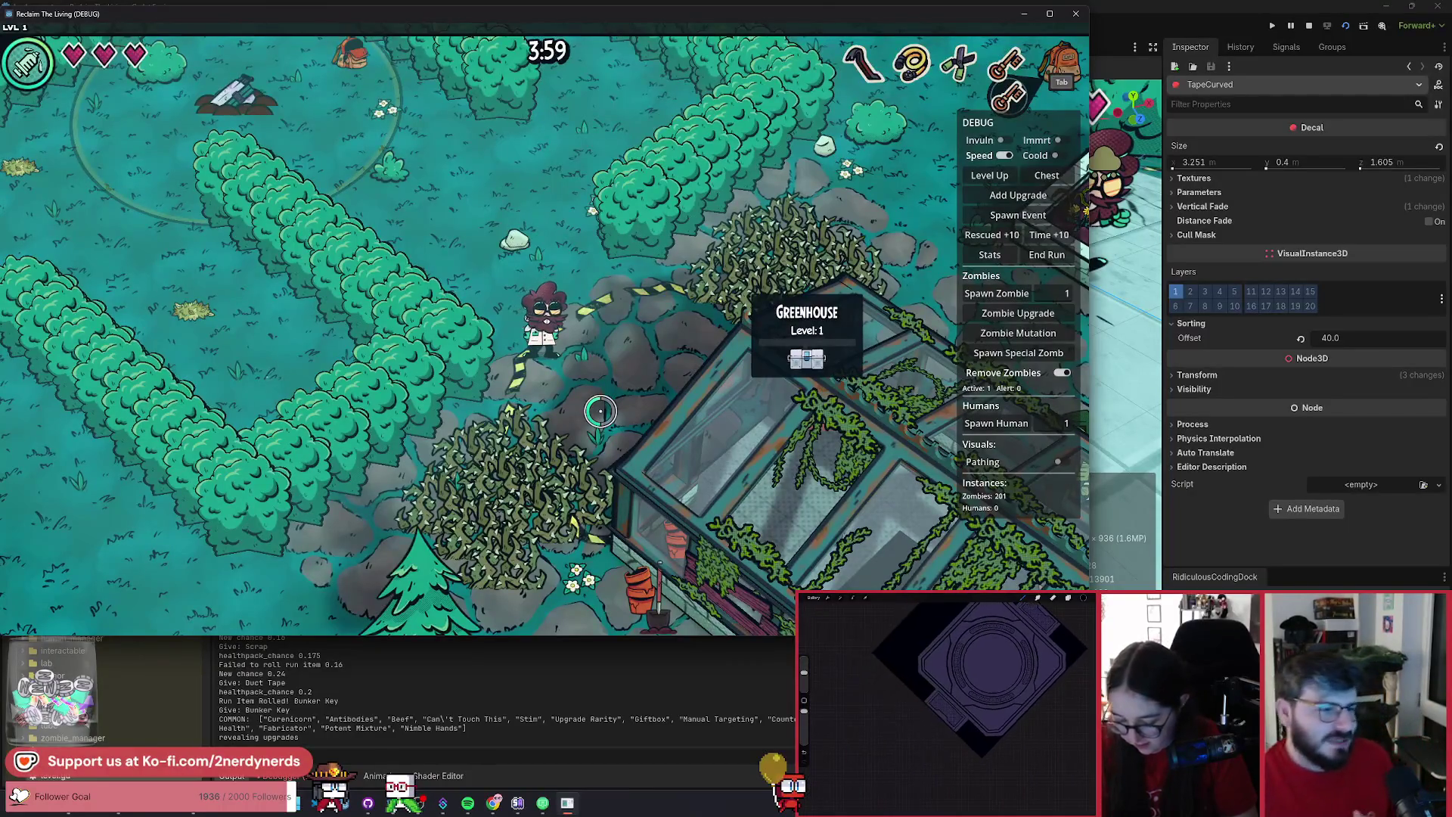
{"action": "key", "text": "s"}
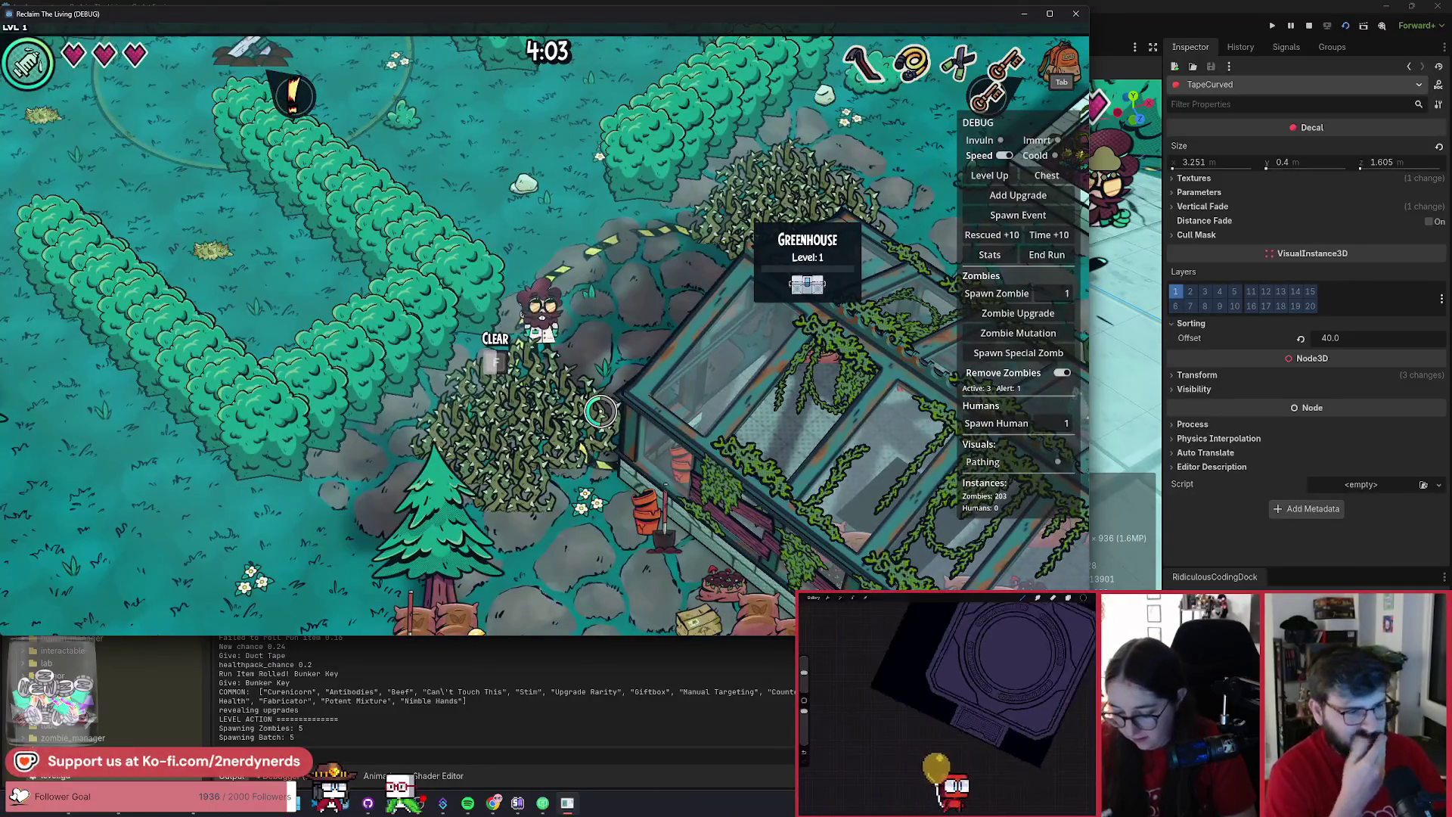
{"action": "key", "text": "f"}
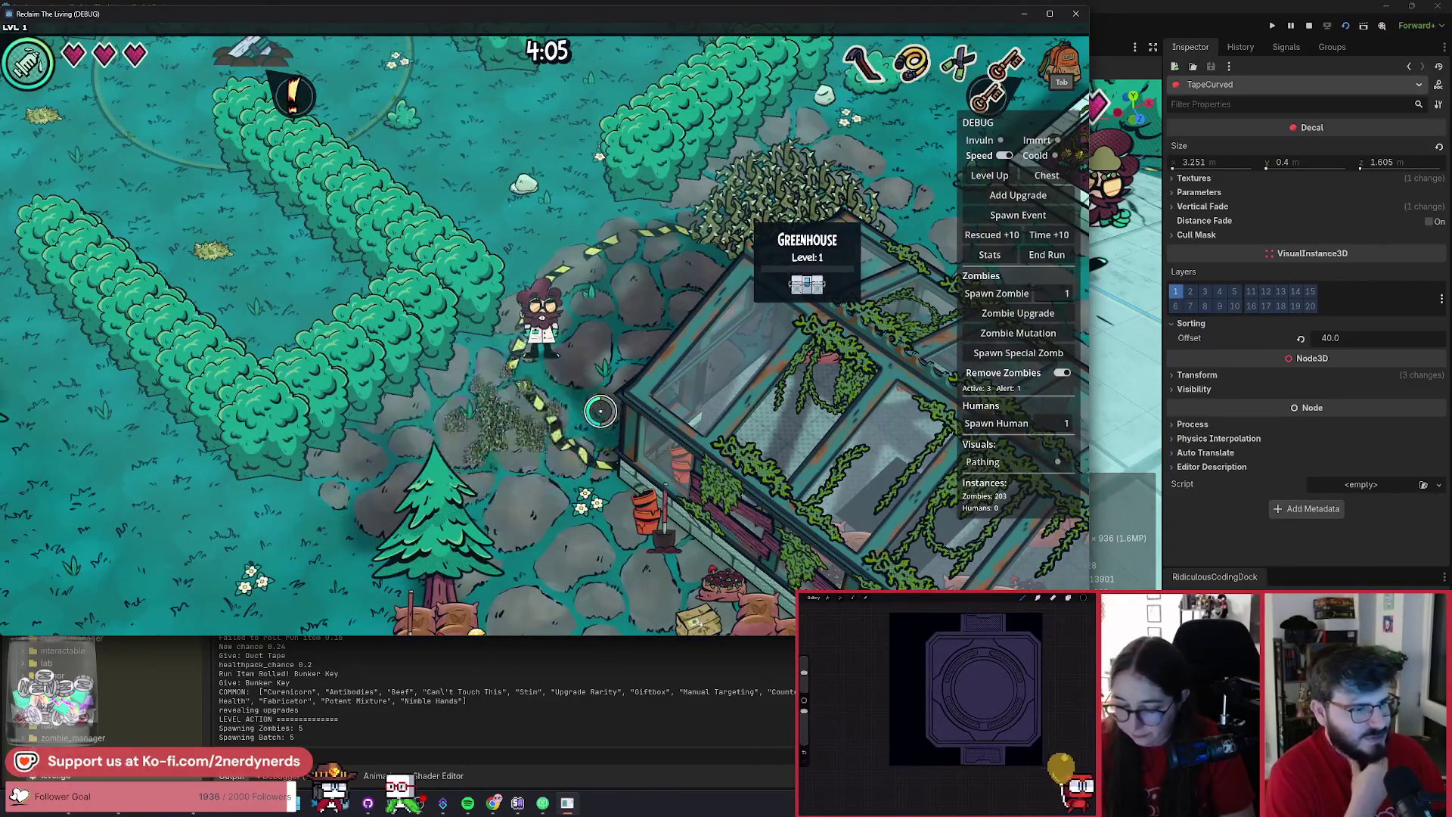
{"action": "key", "text": "Tab"}
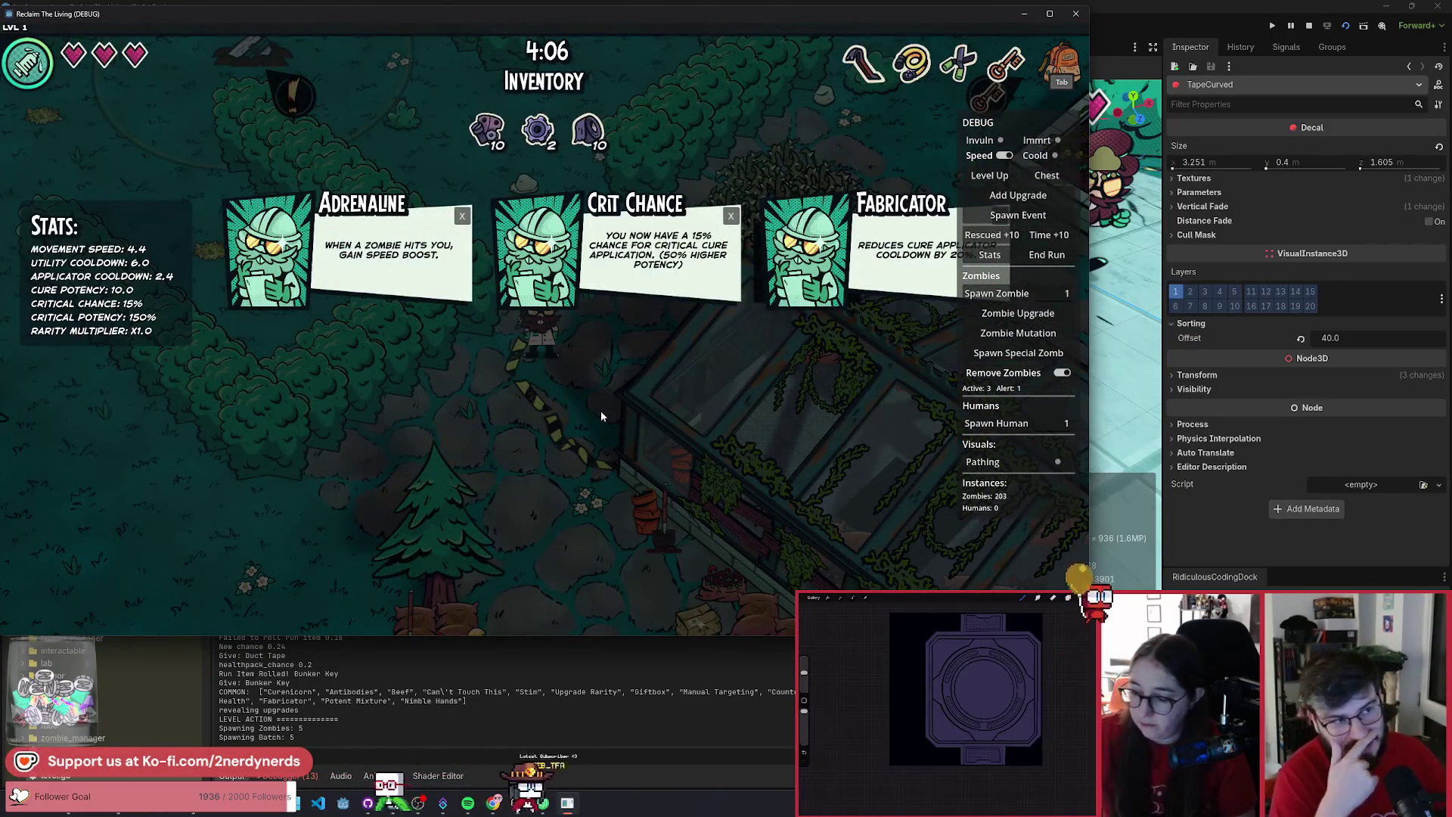
{"action": "key", "text": "Tab"}
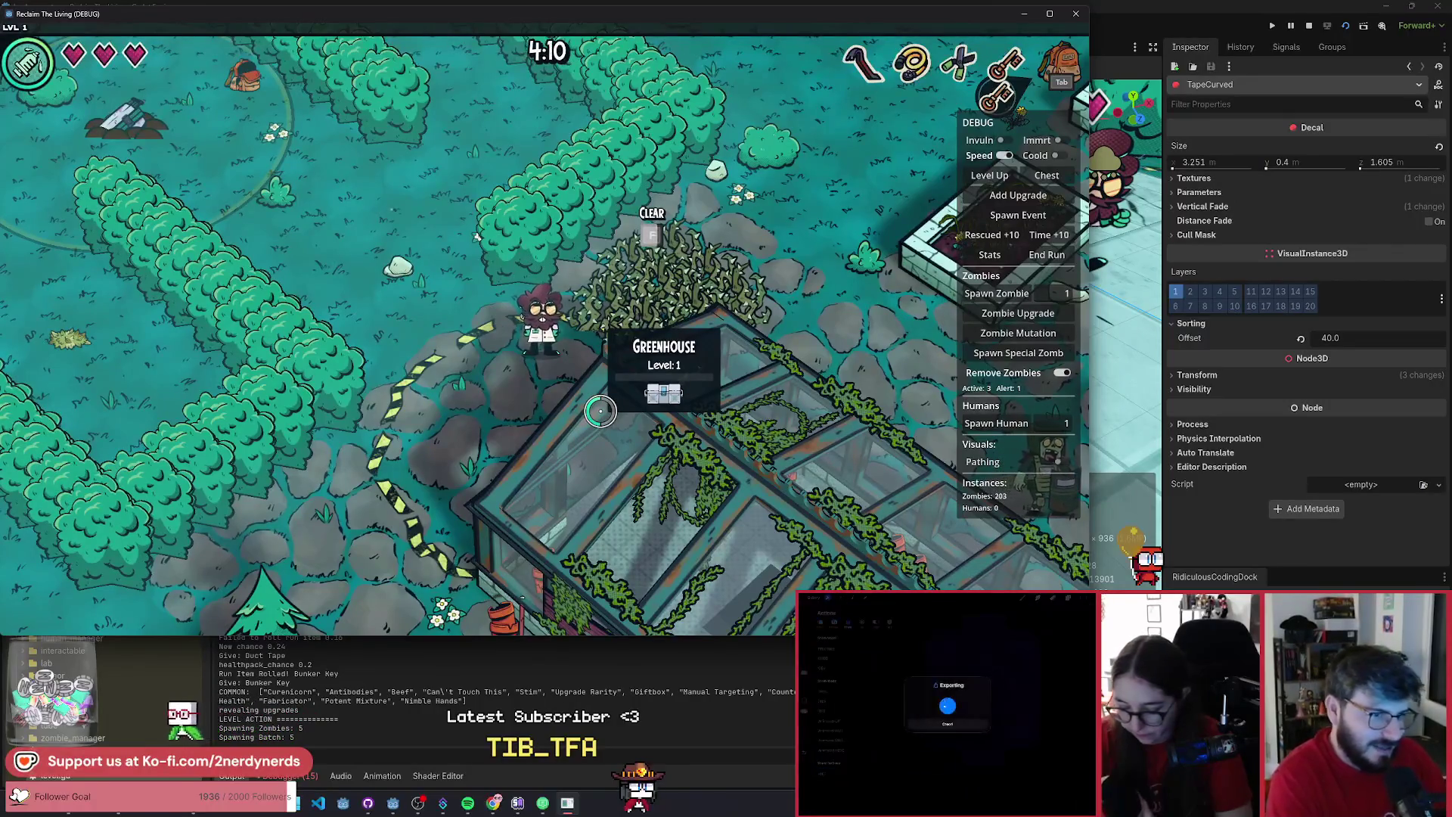
- Walk around the greenhouse's caution tape among the planters and crate
{"action": "key", "text": "a"}
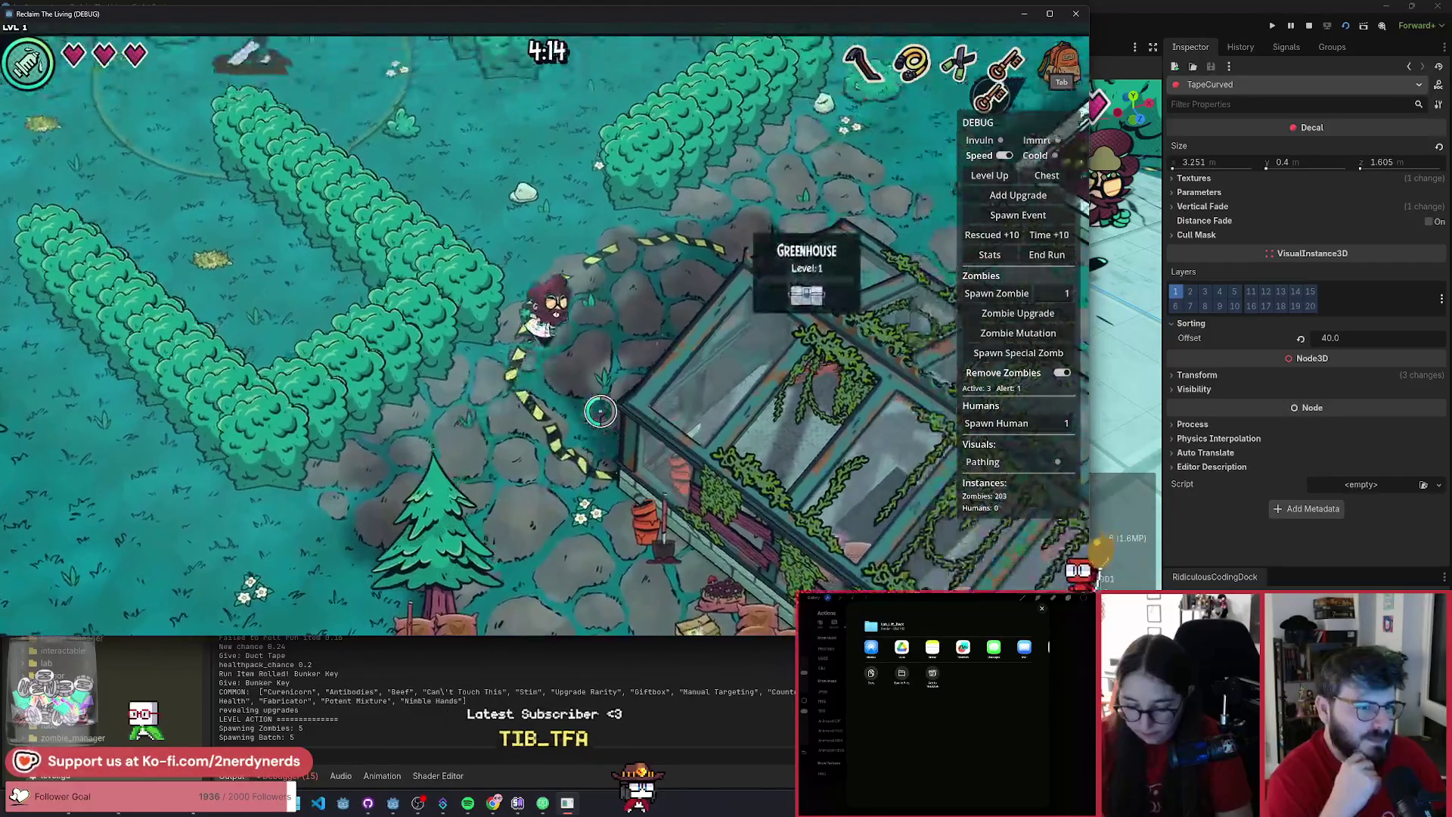
{"action": "key", "text": "w"}
{"action": "key", "text": "s"}
{"action": "key", "text": "d"}
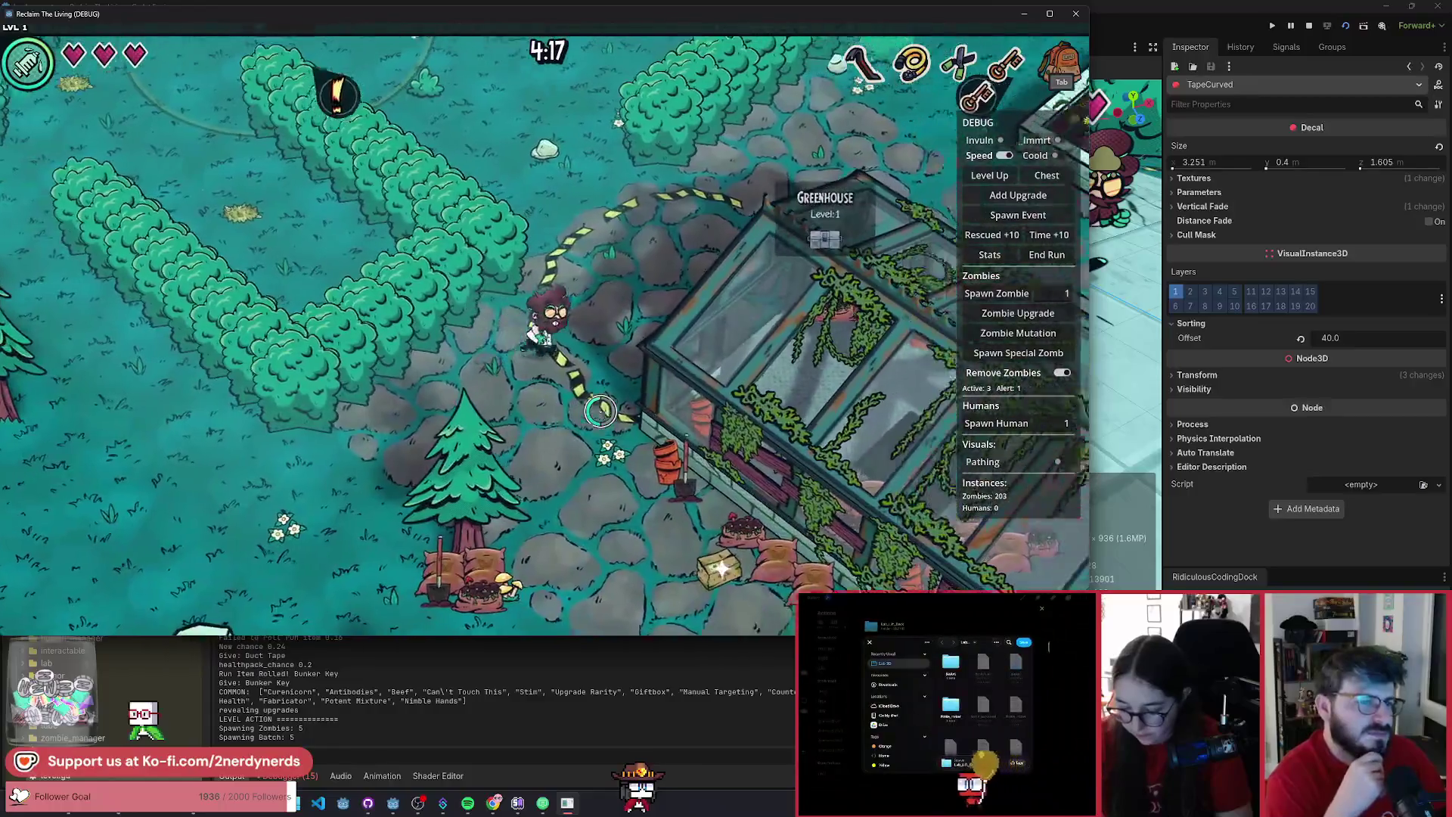
- Walk around the greenhouse tape curve and along the fence to collect a healthpack
{"action": "key", "text": "w"}
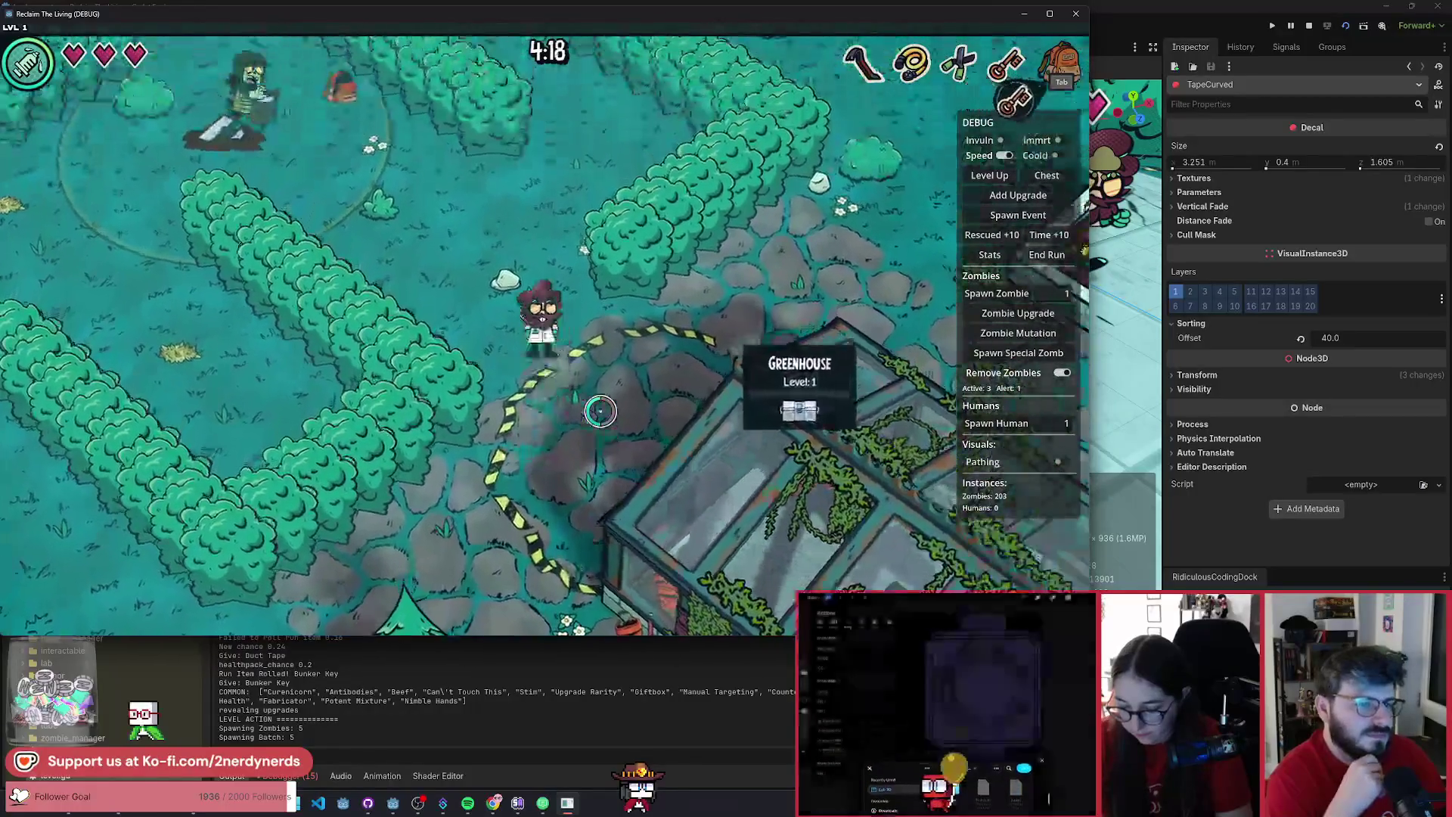
{"action": "key", "text": "d"}
{"action": "key", "text": "s"}
{"action": "key", "text": "a"}
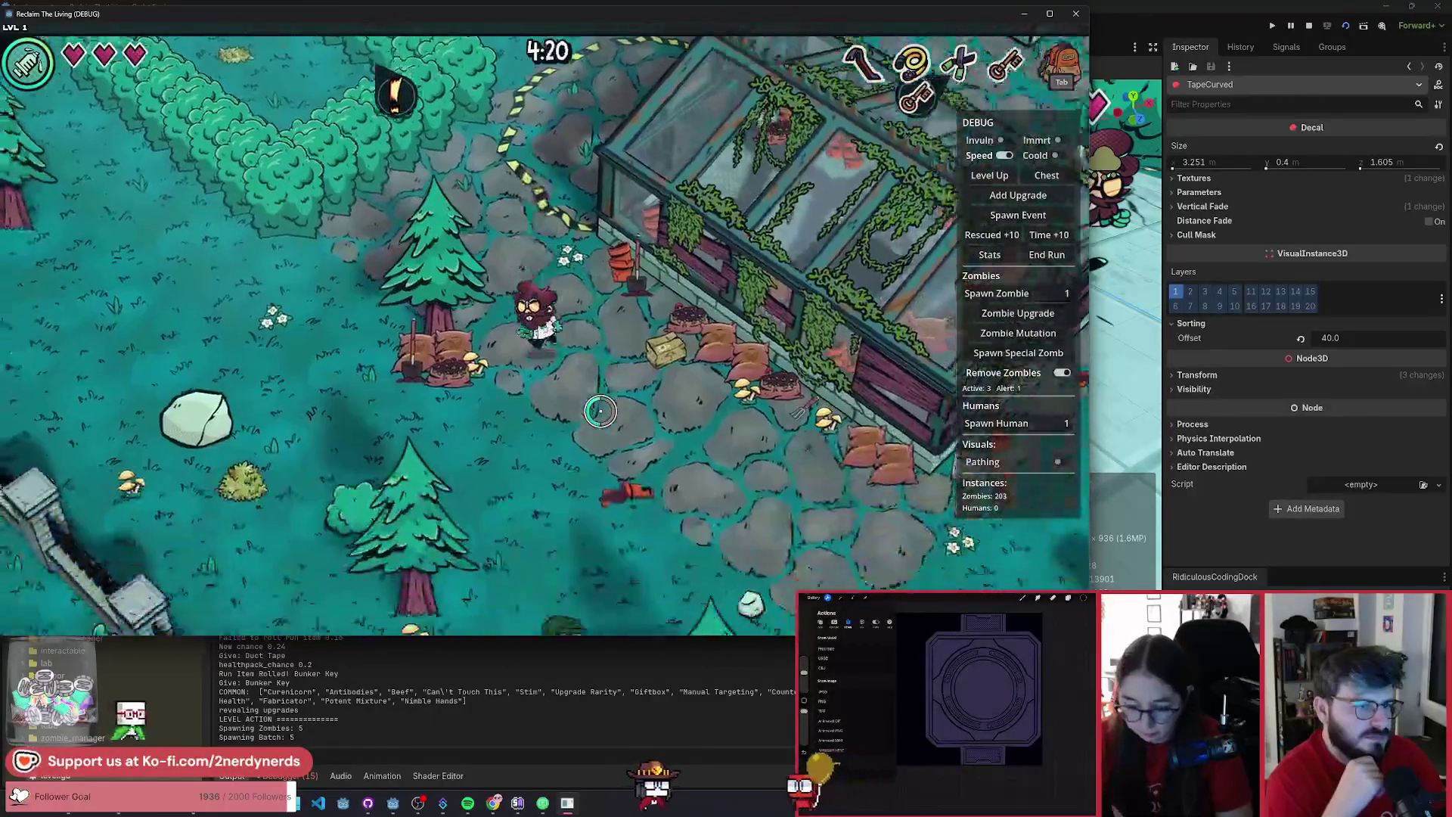
{"action": "key", "text": "s"}
{"action": "key", "text": "a"}
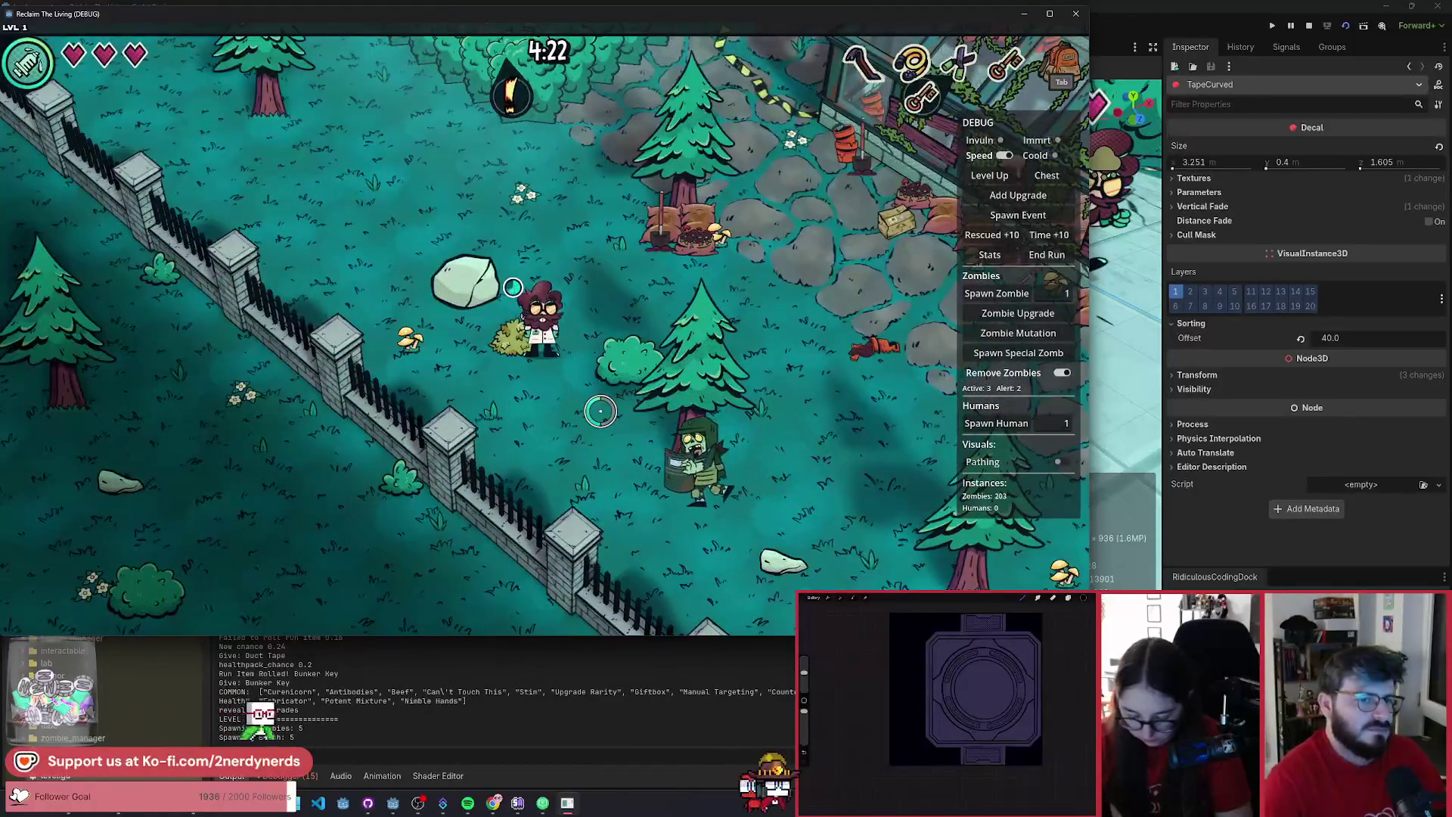
{"action": "key", "text": "d"}
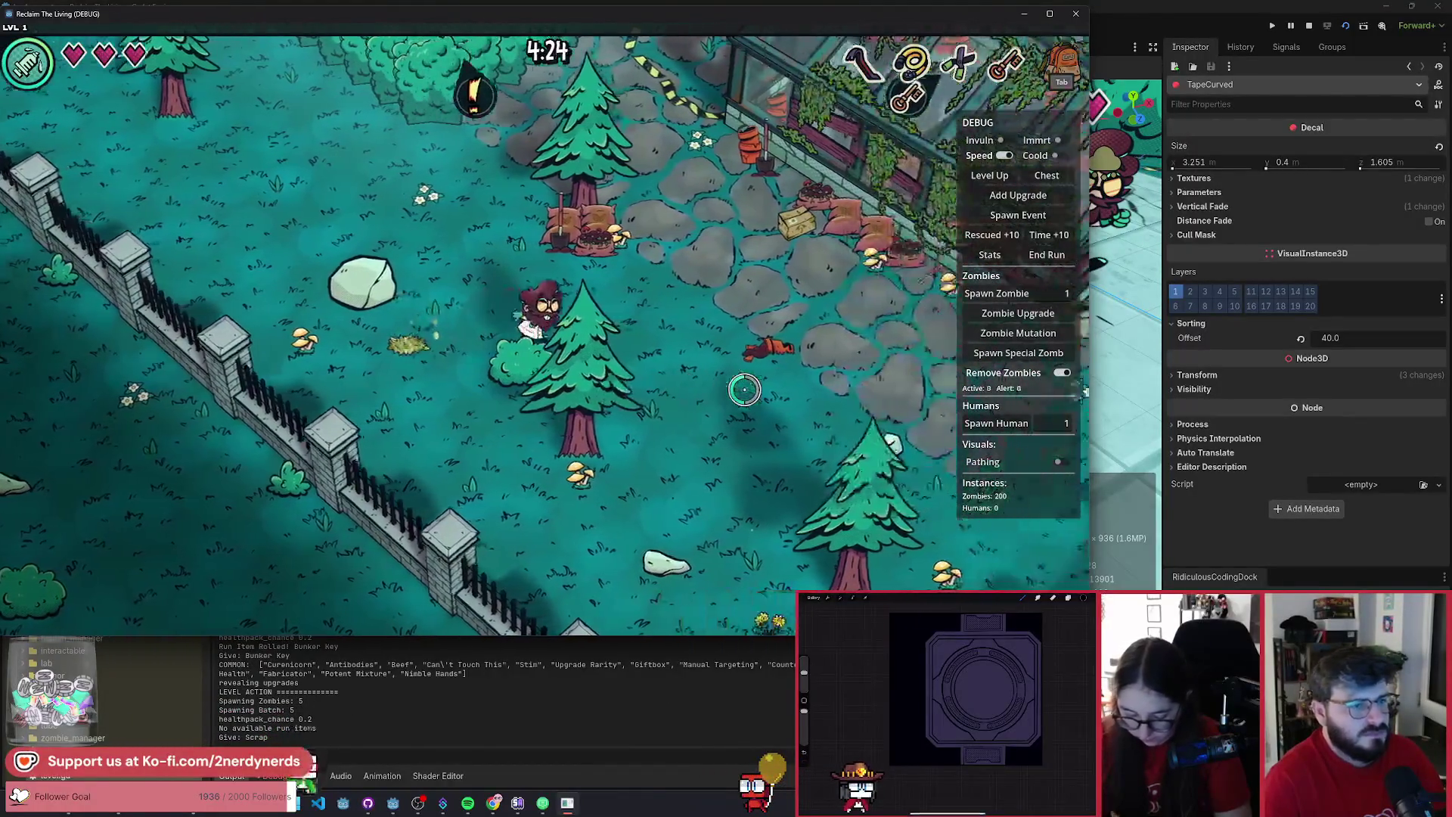
{"action": "key", "text": "d"}
{"action": "key", "text": "w"}
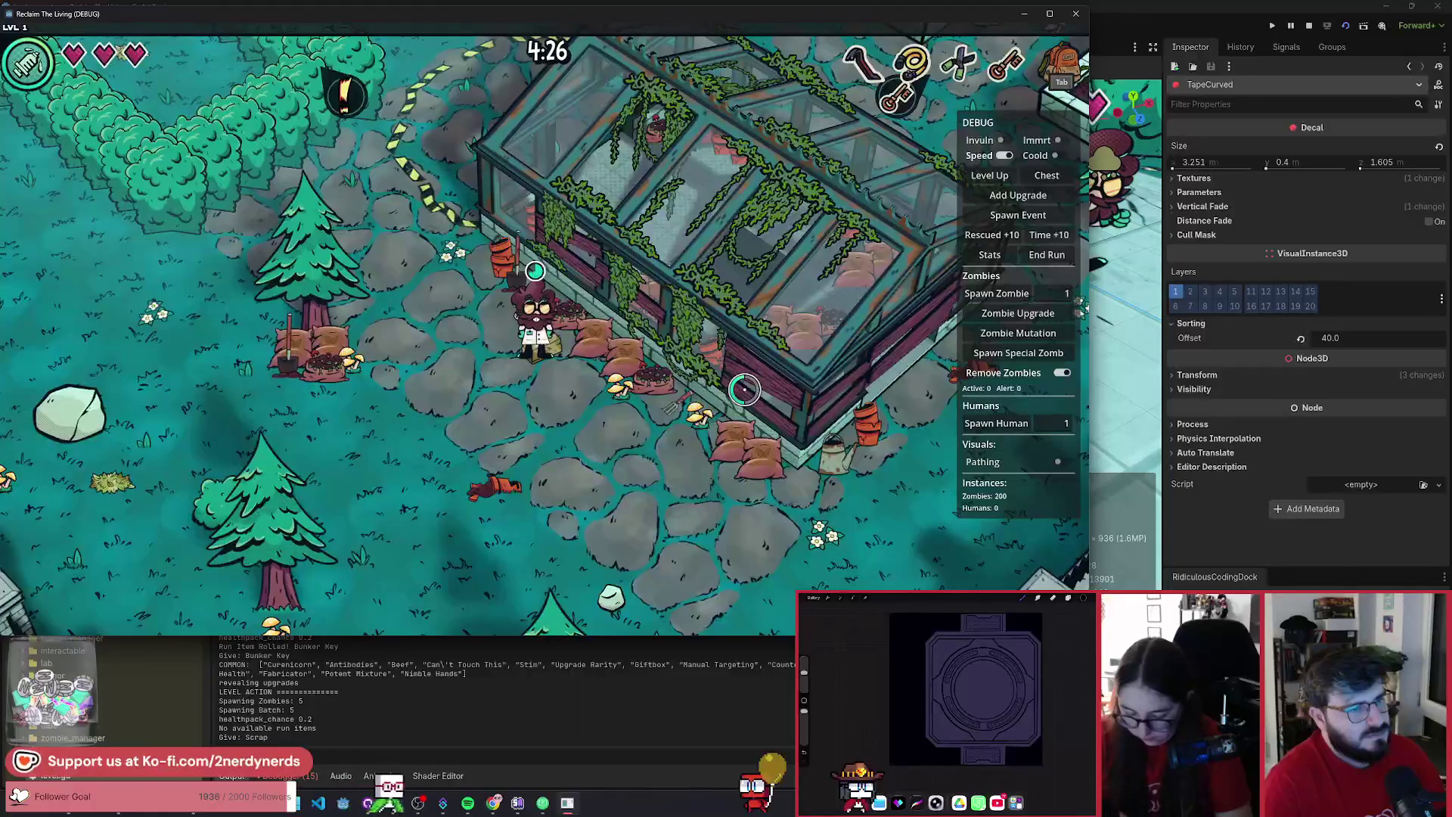
{"action": "key", "text": "s"}
{"action": "key", "text": "d"}
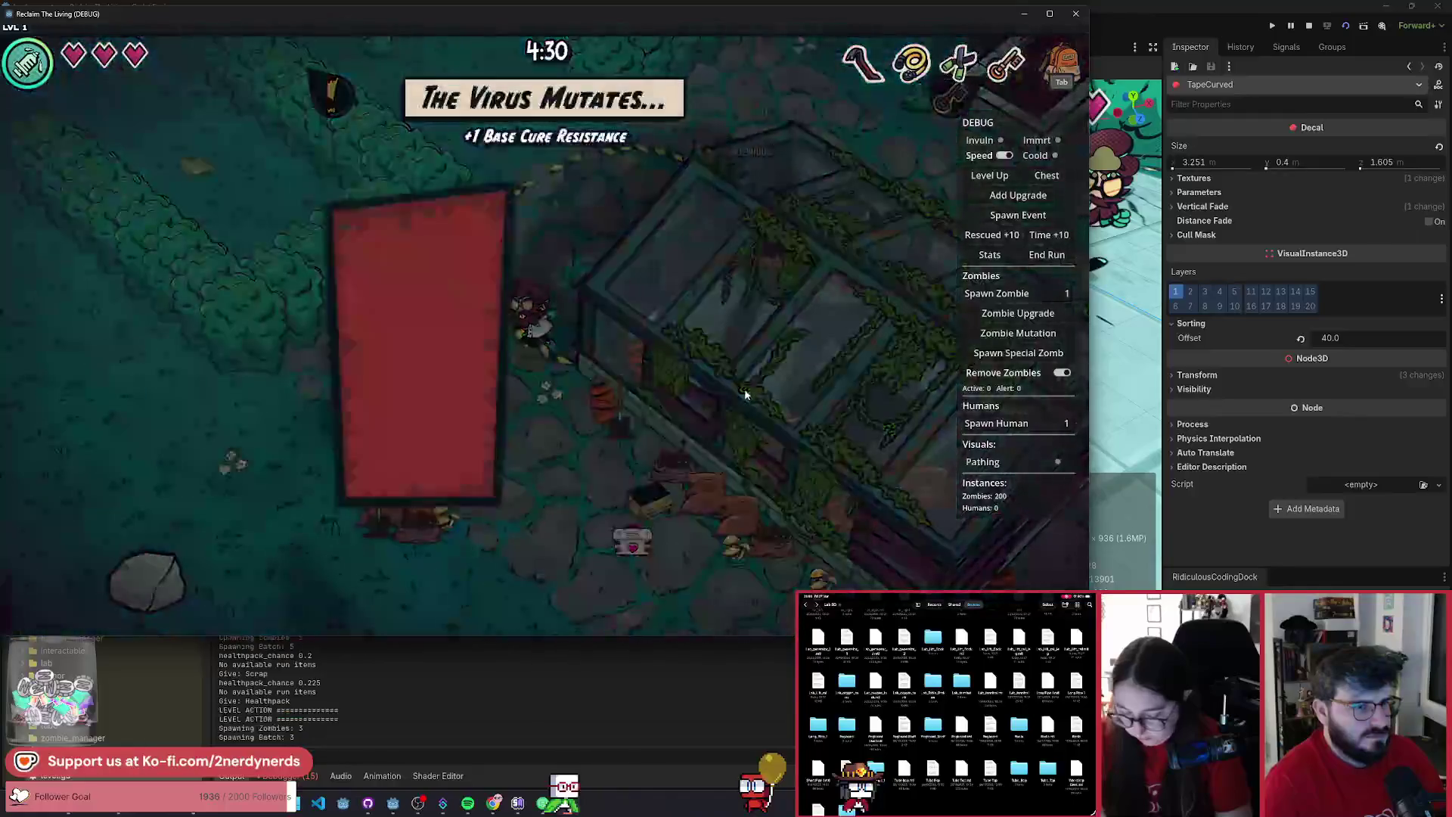
- Pick the offered mutation and walk along the greenhouse's caution tape
{"action": "left_click", "coordinate": [661, 520]}
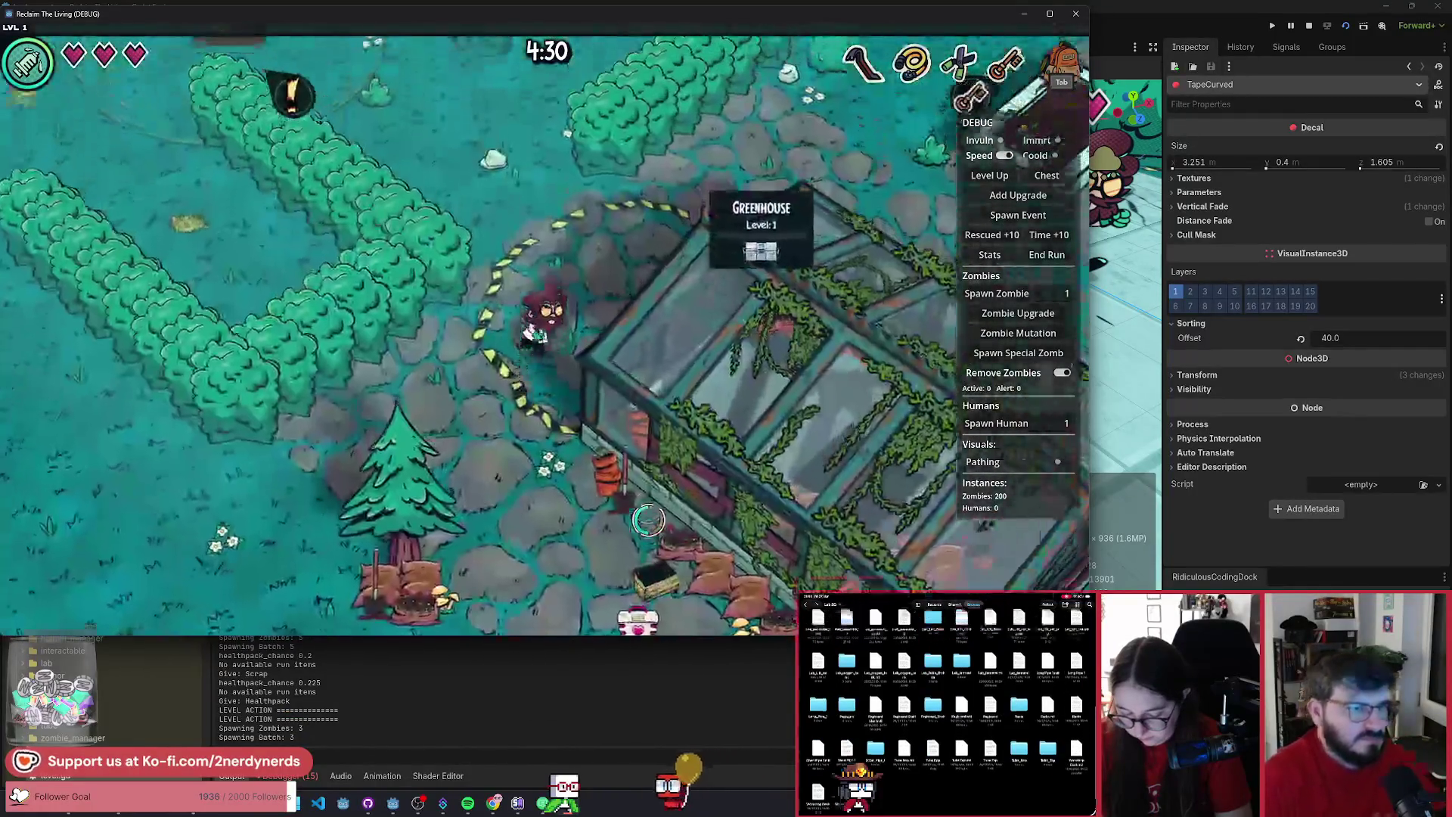
{"action": "key", "text": "s"}
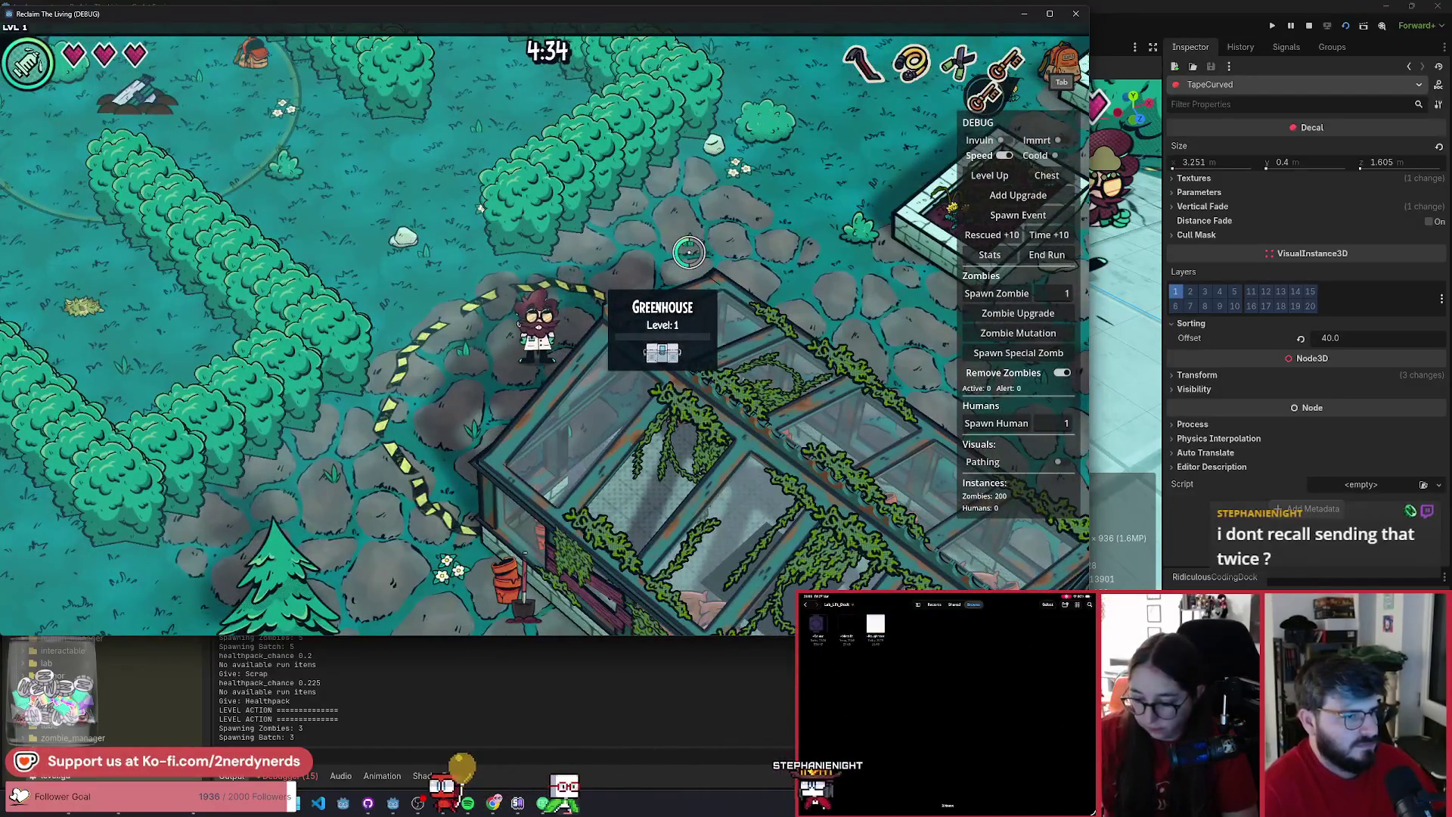
{"action": "key", "text": "d"}
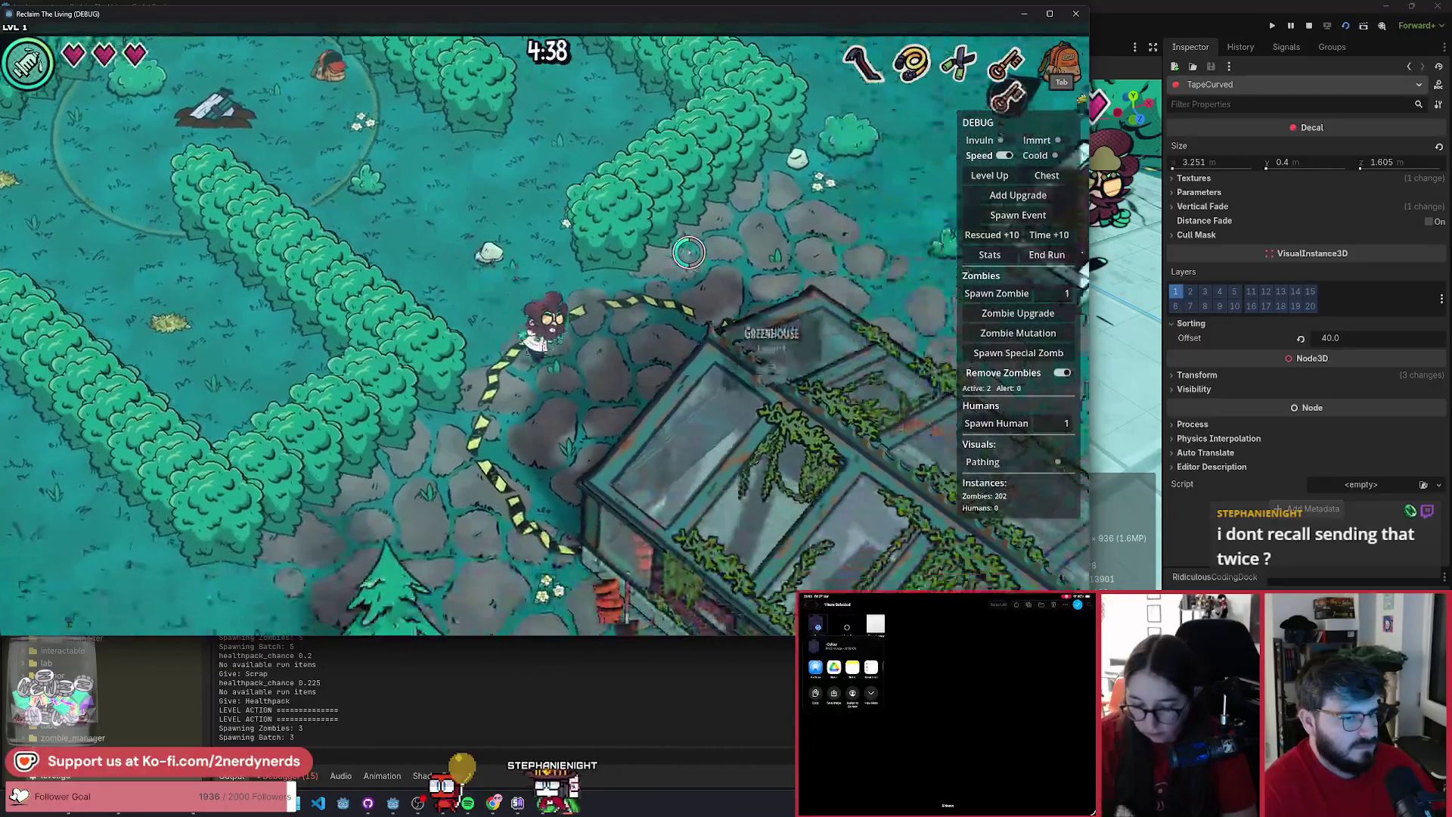
{"action": "key", "text": "d"}
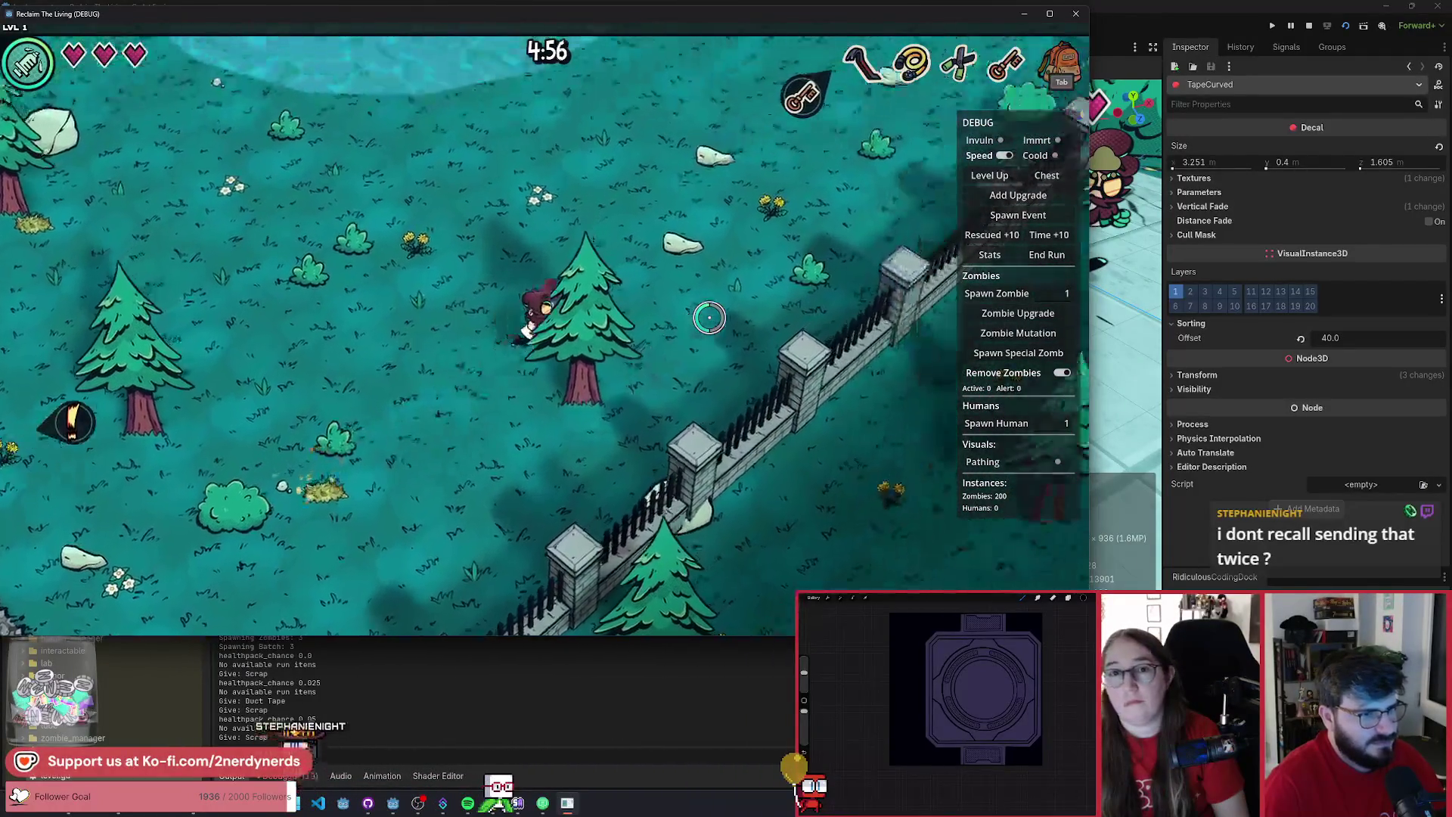
- Walk to the bunker, unlock it, dismiss the Splash upgrade, and clear the active zombie
{"action": "key", "text": "w"}
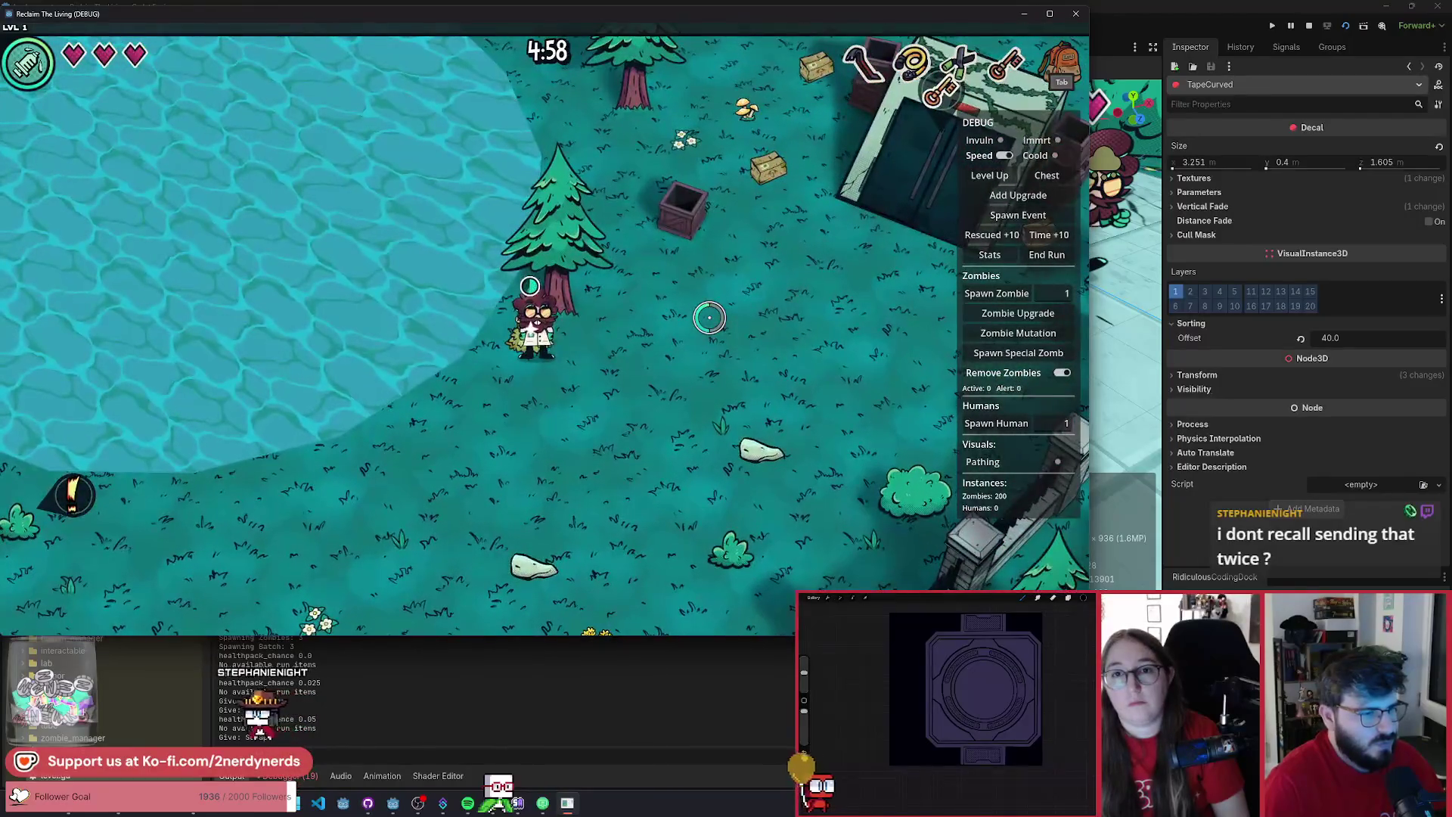
{"action": "key", "text": "d"}
{"action": "key", "text": "w"}
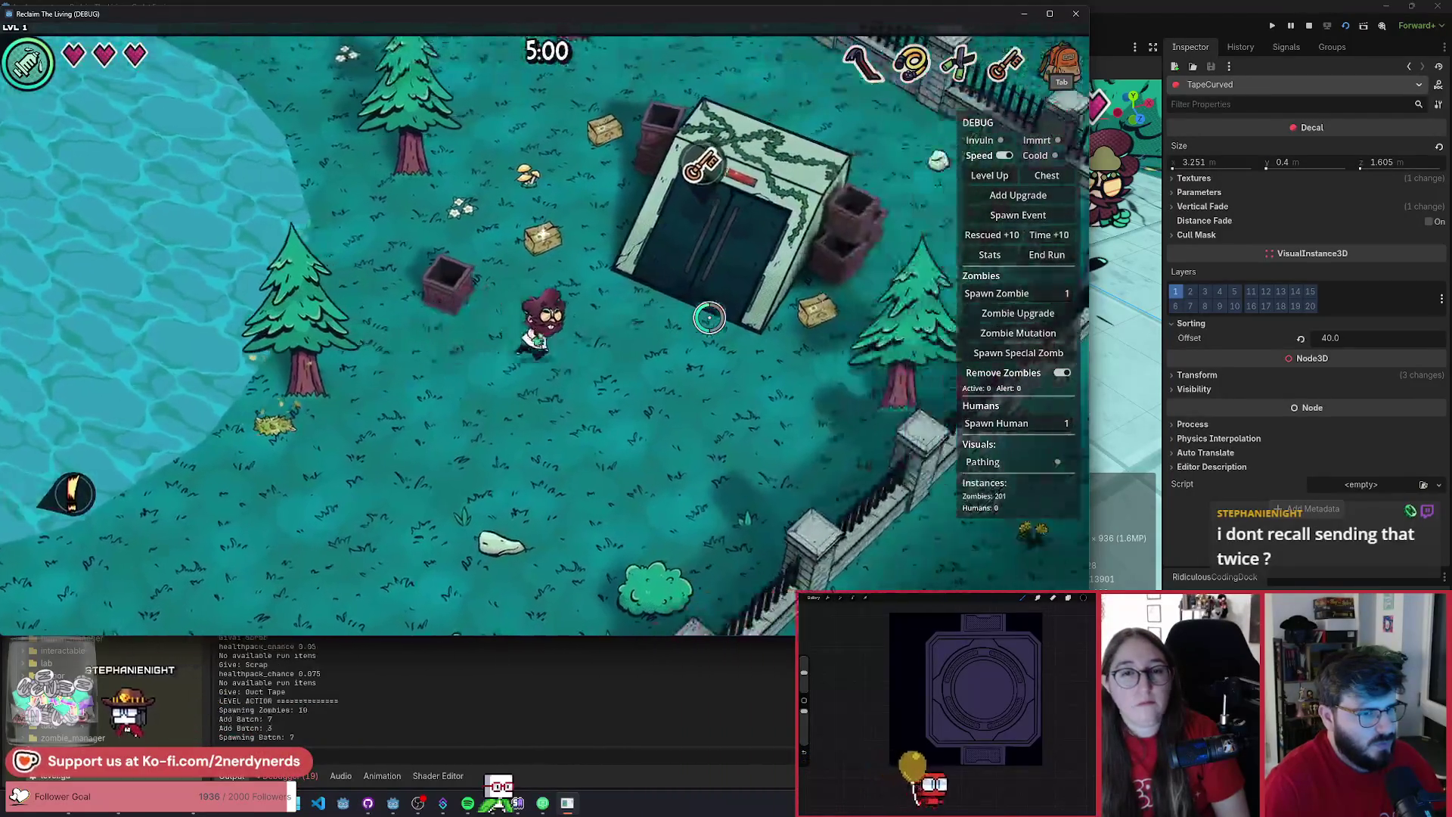
{"action": "key", "text": "f"}
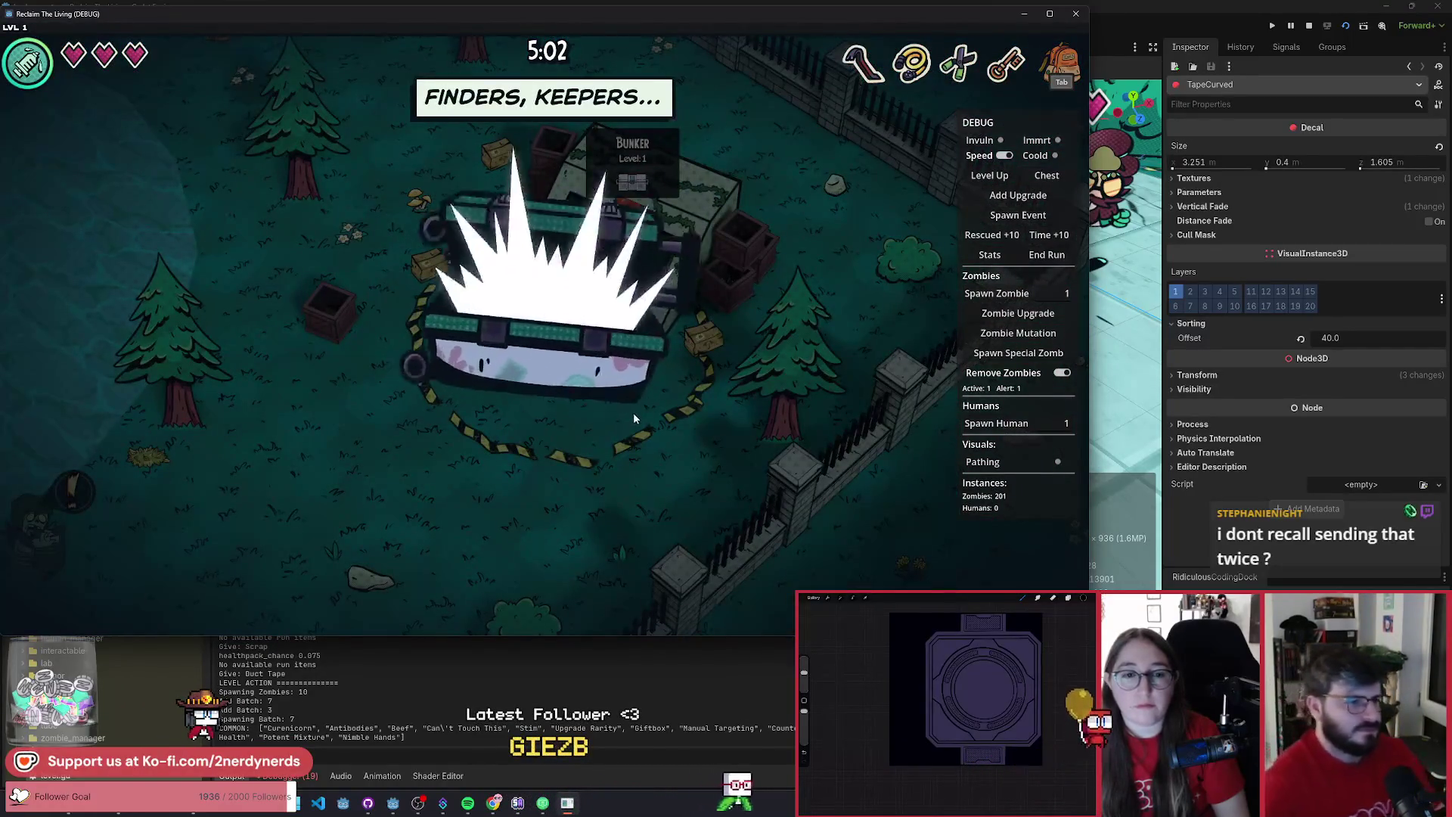
{"action": "left_click", "coordinate": [569, 499]}
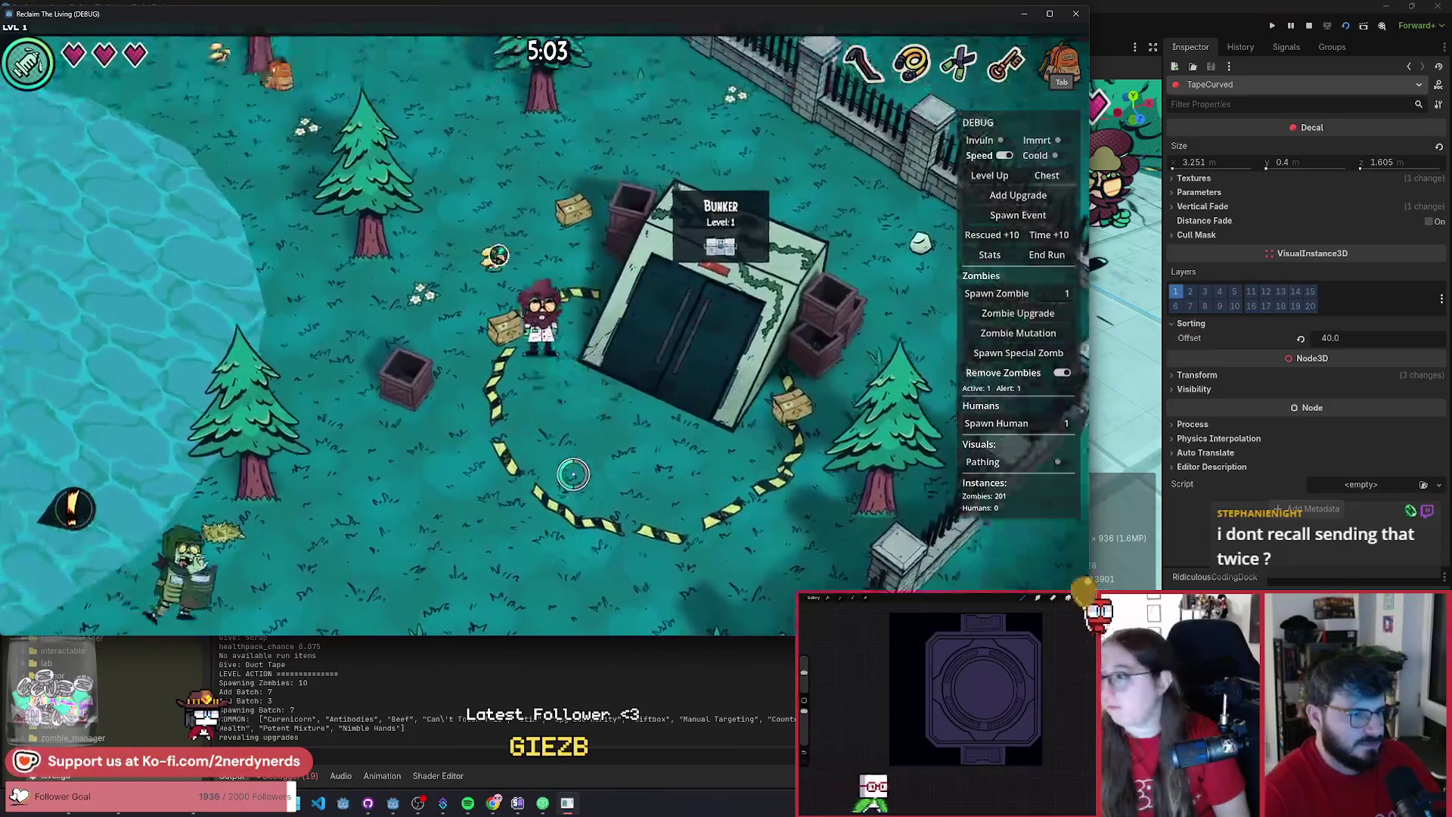
{"action": "left_click", "coordinate": [1062, 372]}
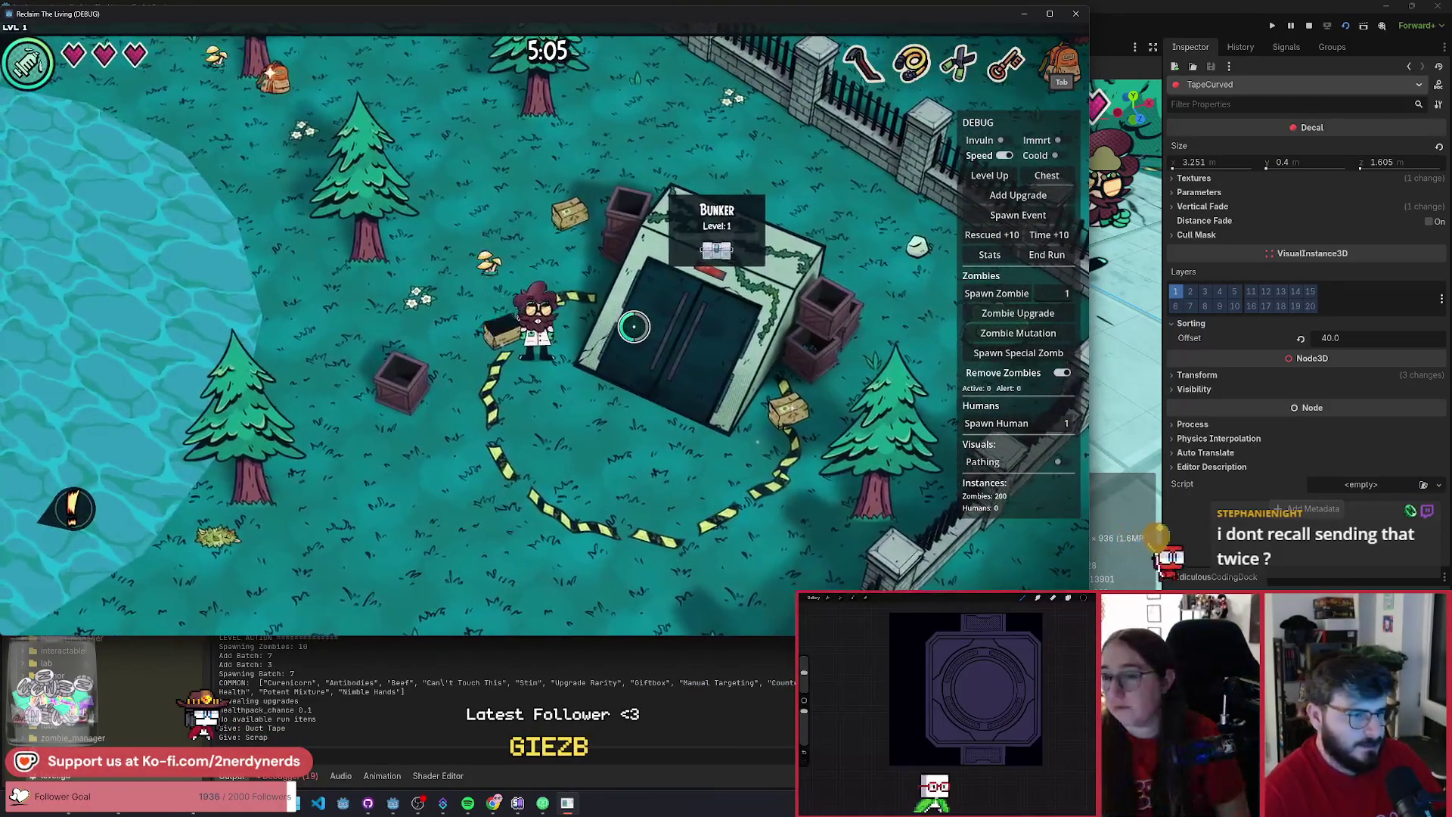
- Circle the bunker's caution-tape ring, then head left away from it
{"action": "key", "text": "w"}
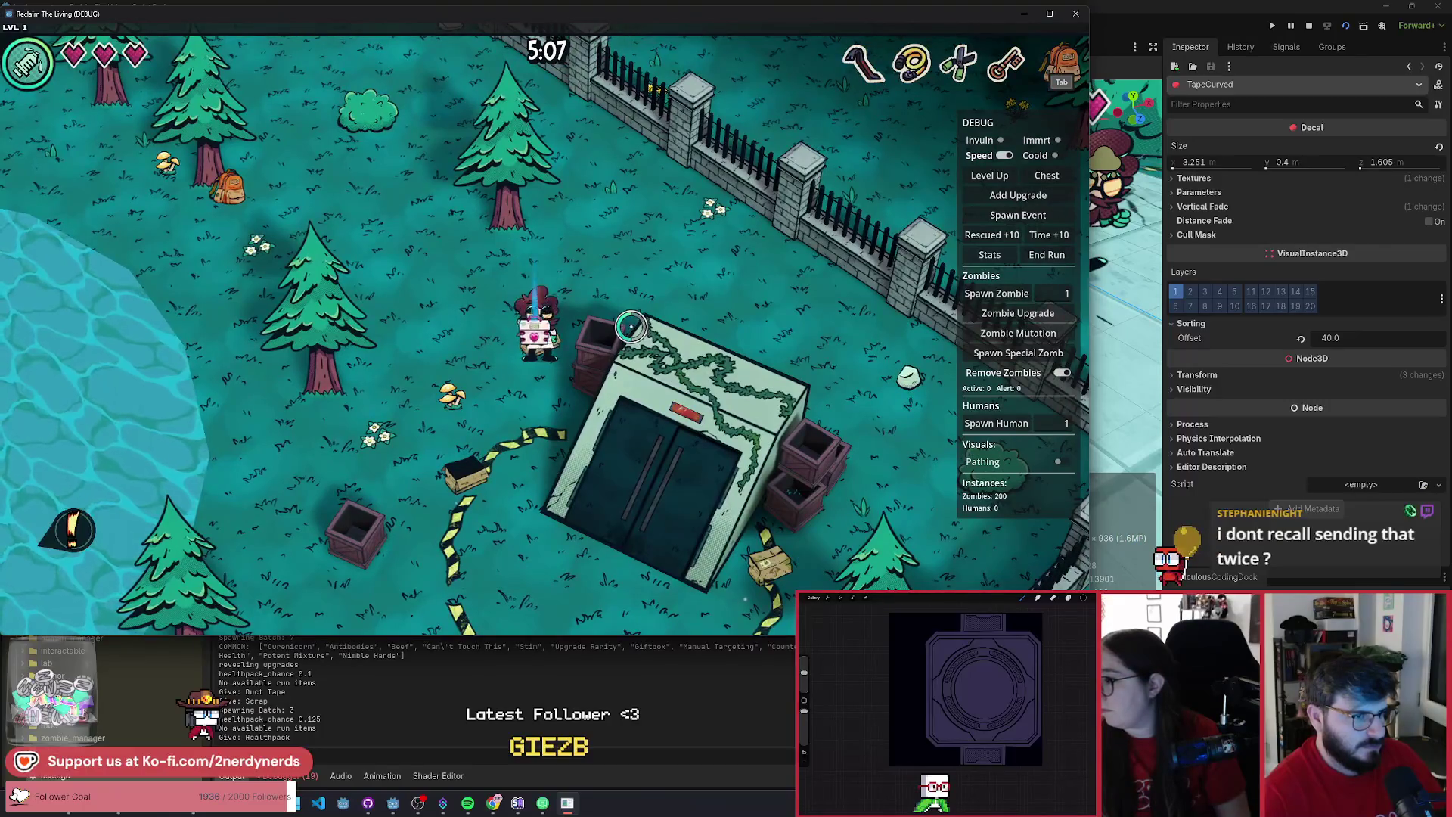
{"action": "key", "text": "a"}
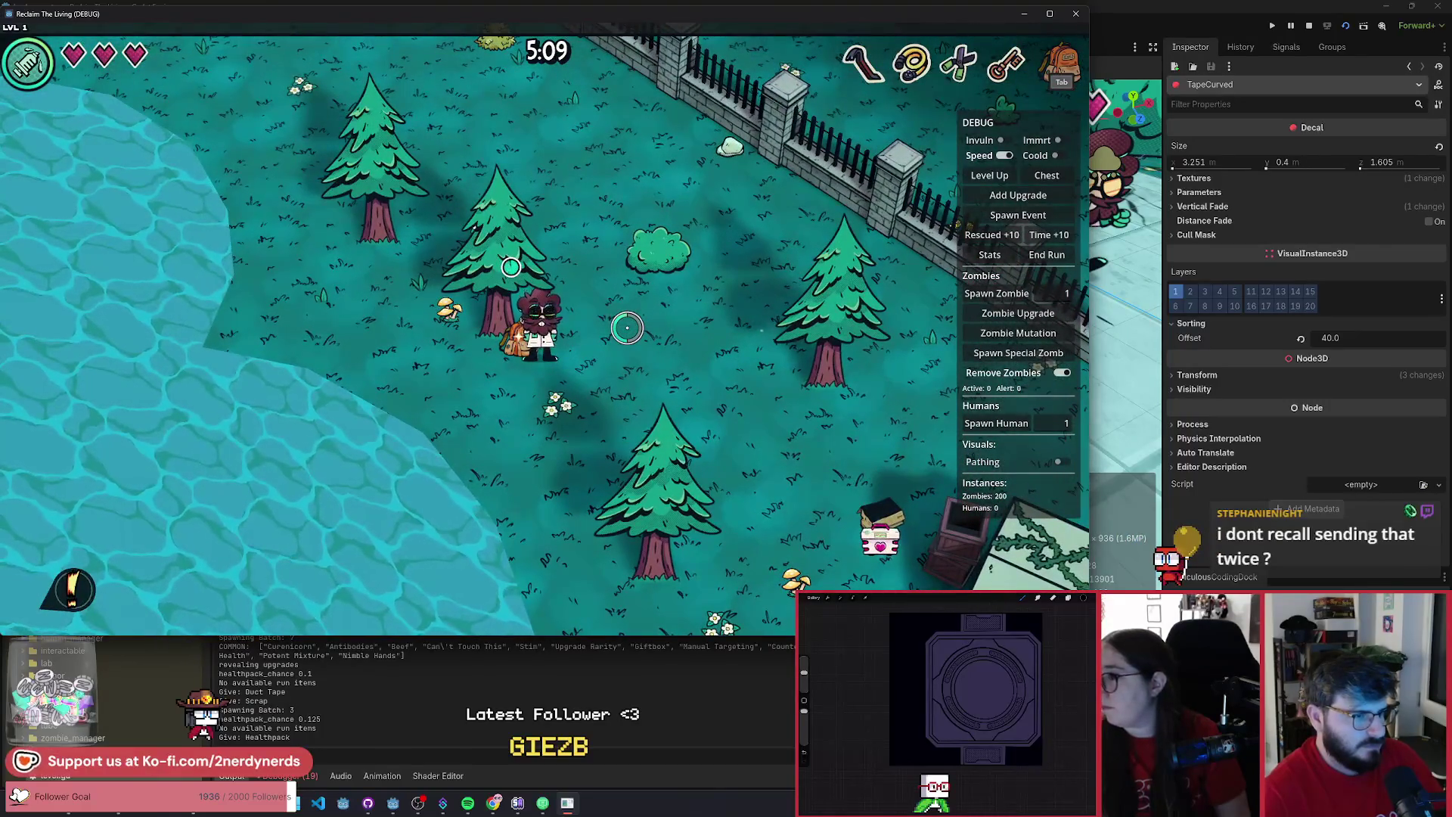
{"action": "key", "text": "s"}
{"action": "key", "text": "d"}
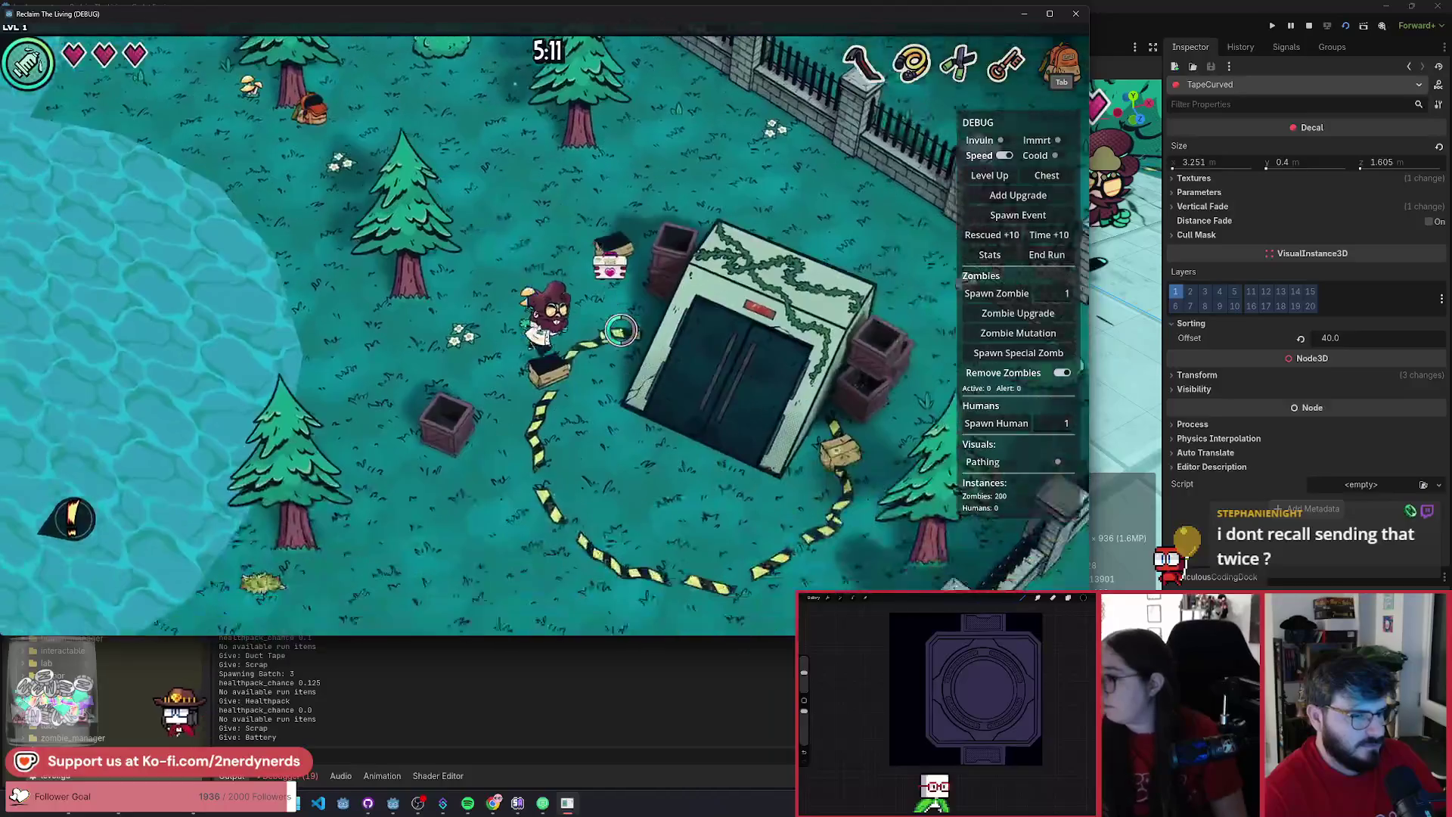
{"action": "key", "text": "d"}
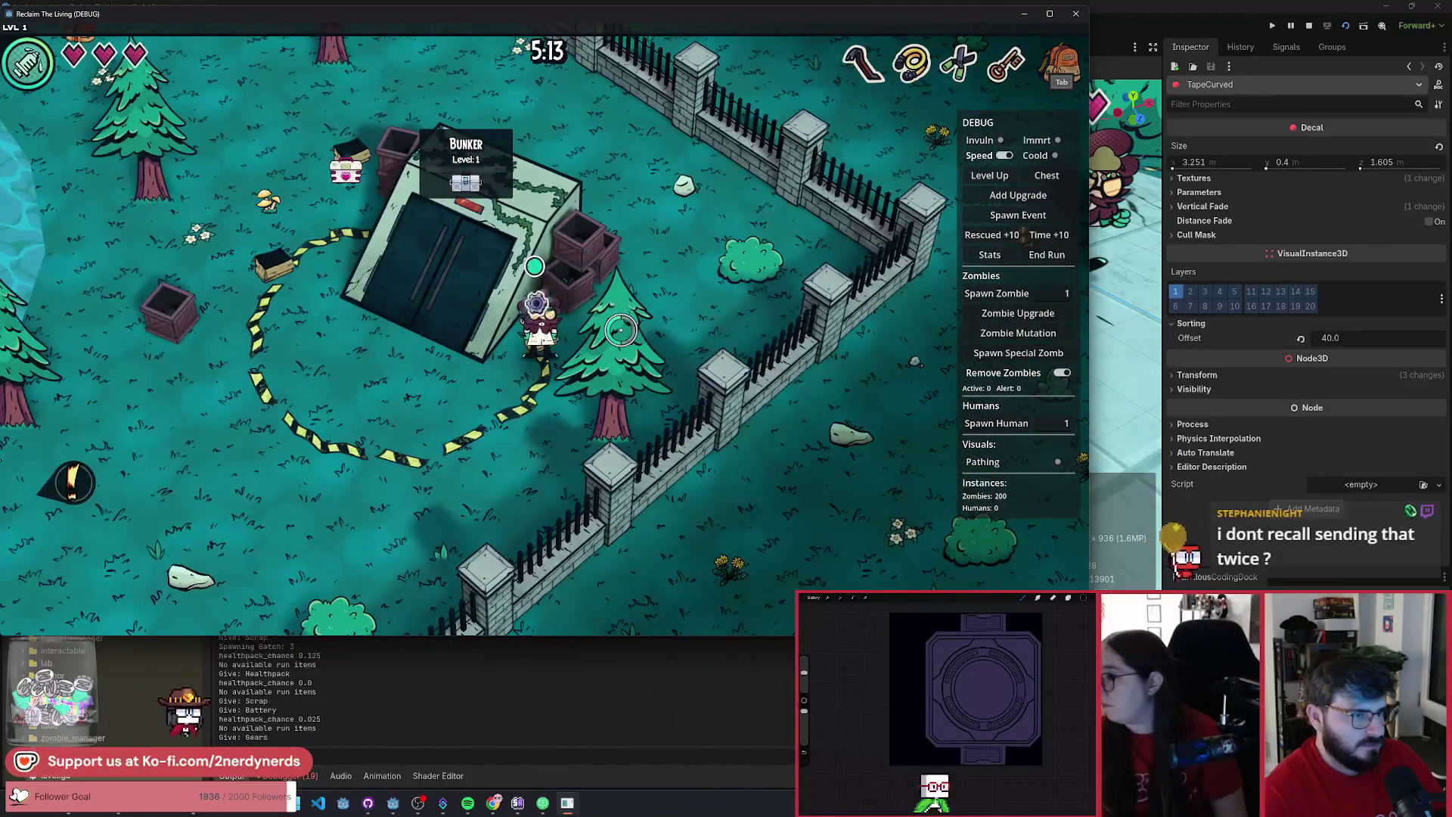
{"action": "key", "text": "a"}
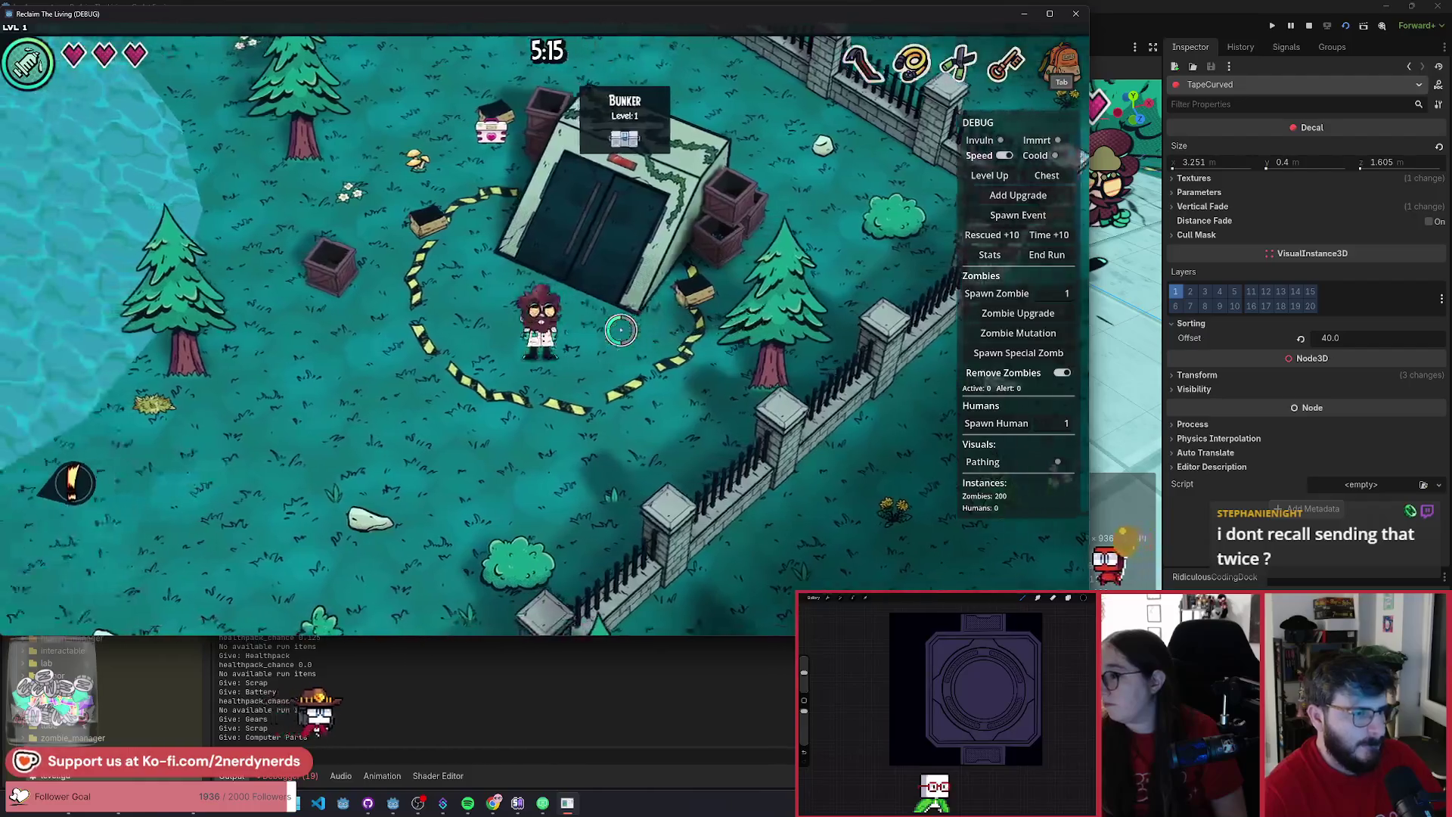
{"action": "key", "text": "a"}
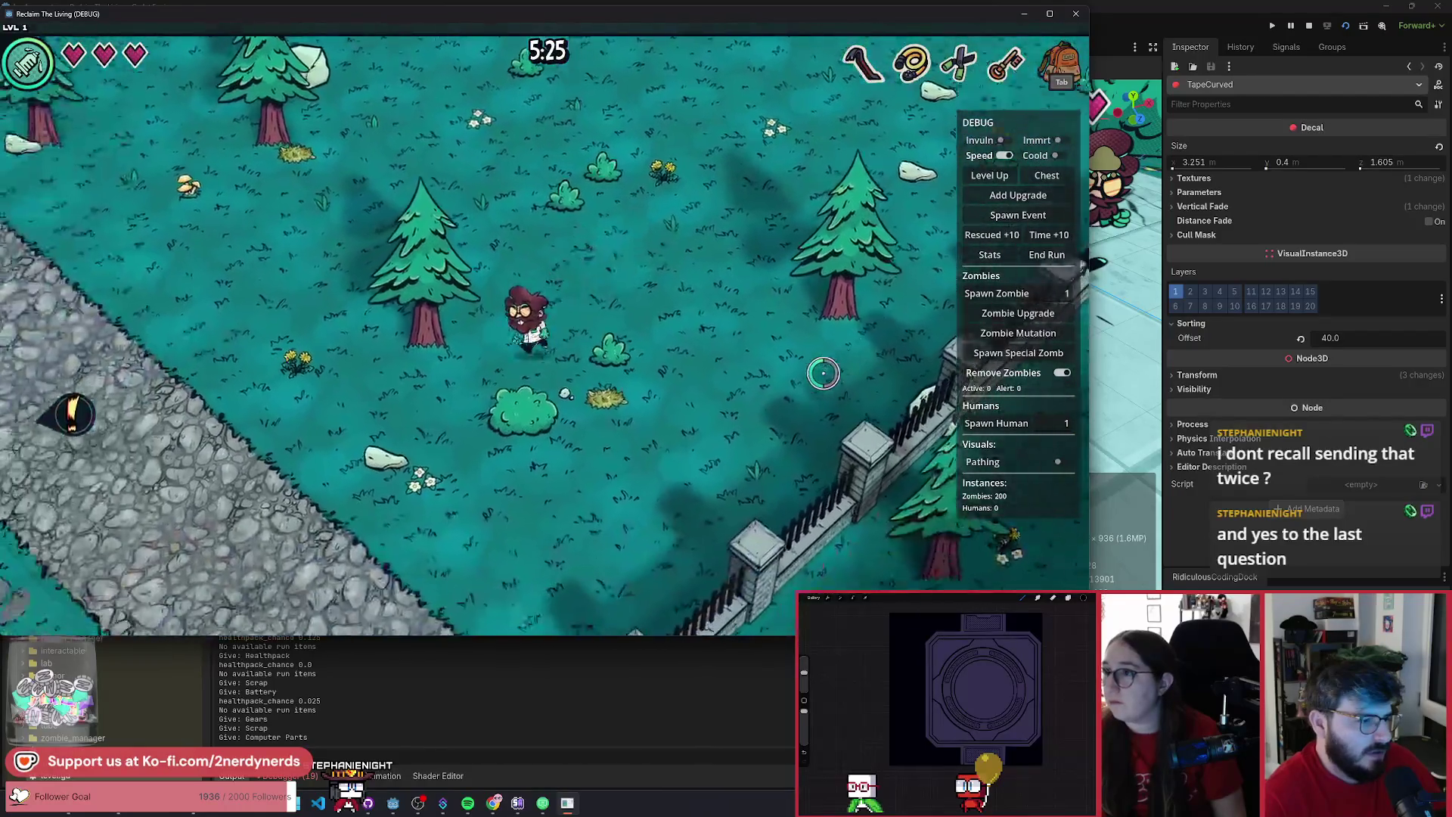
- Walk west across the grounds, choose the Zantibodies mutation, and stop the running game
{"action": "key", "text": "a"}
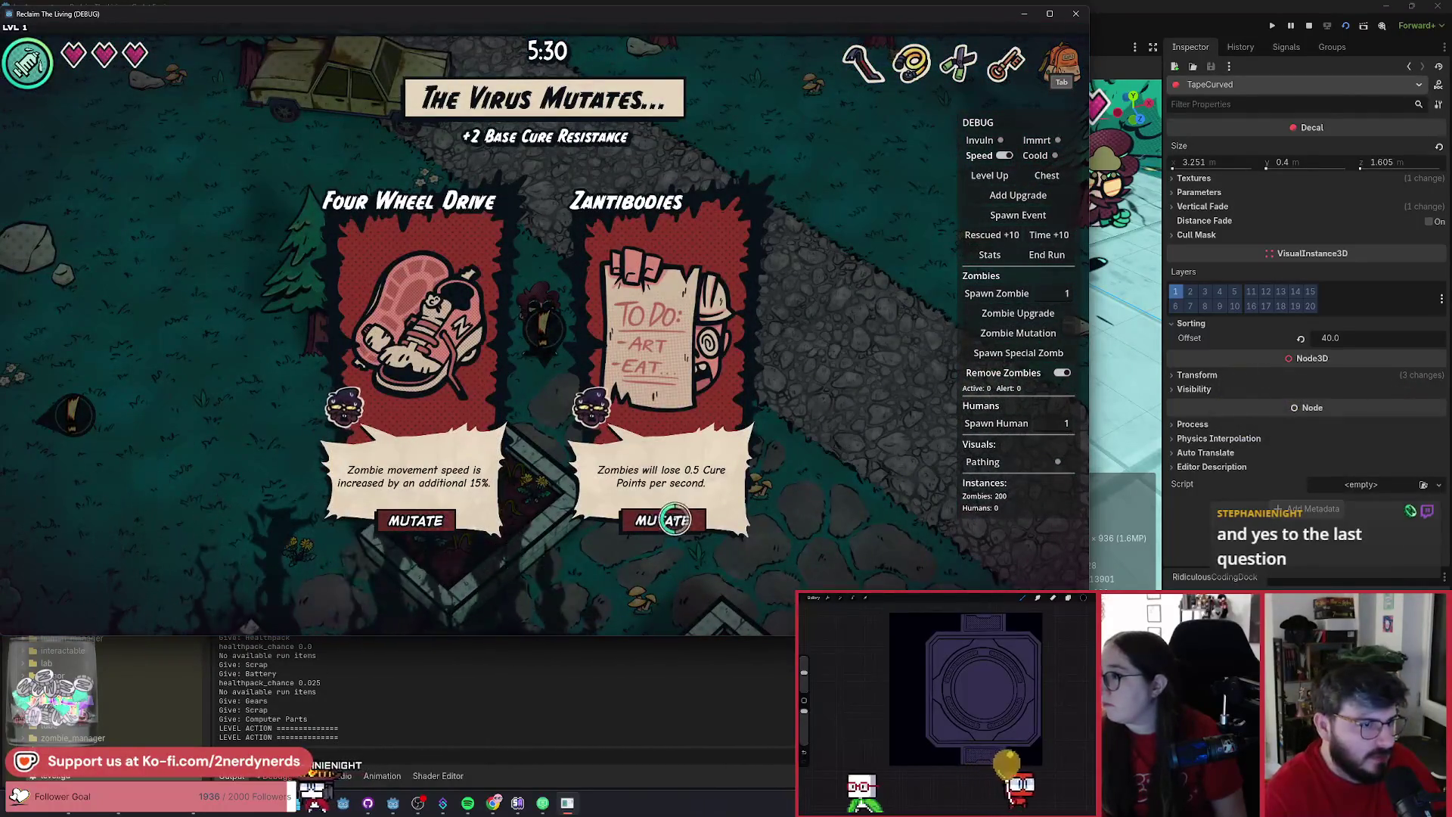
{"action": "left_click", "coordinate": [664, 520]}
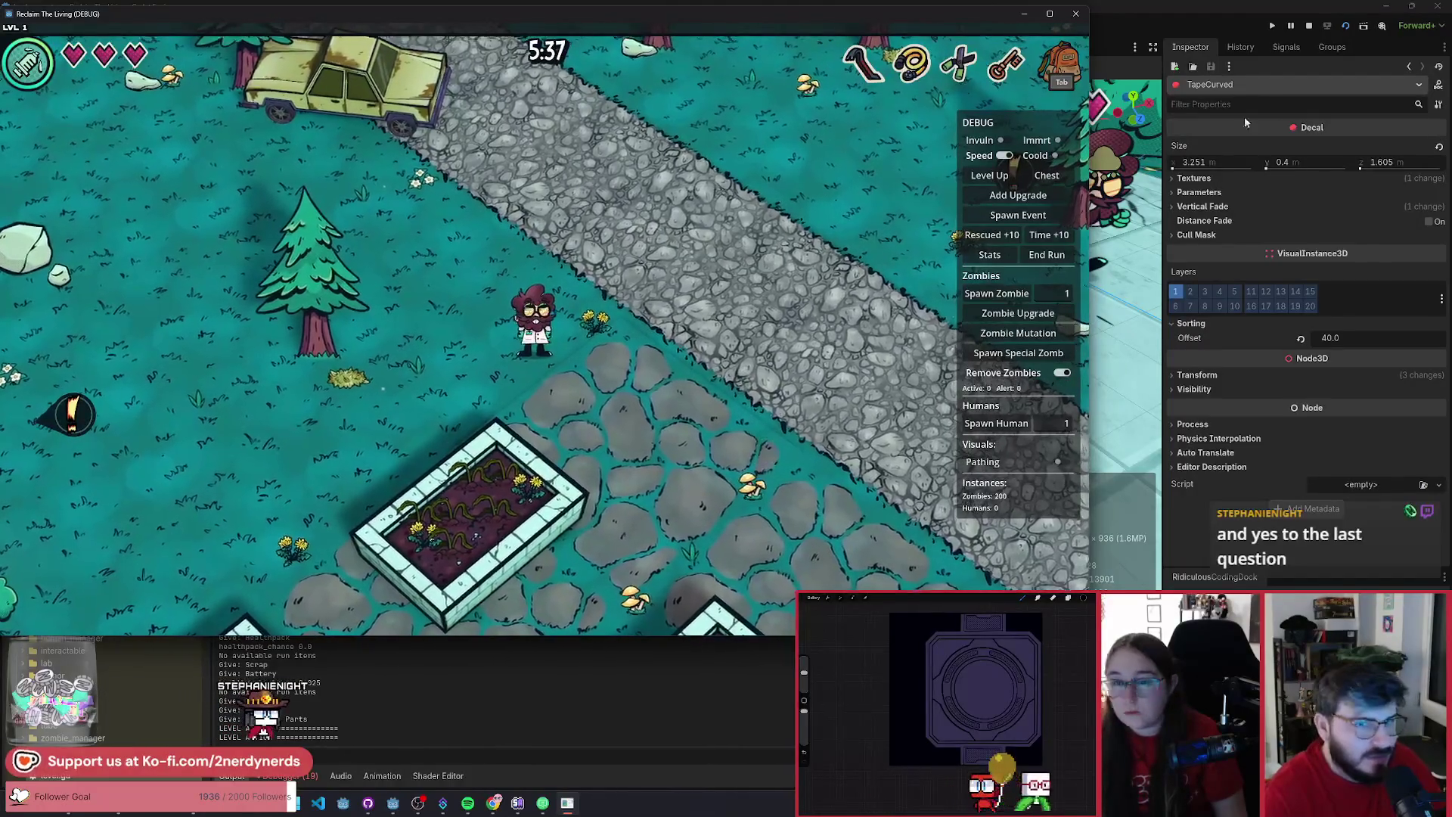
{"action": "left_click", "coordinate": [1307, 28]}
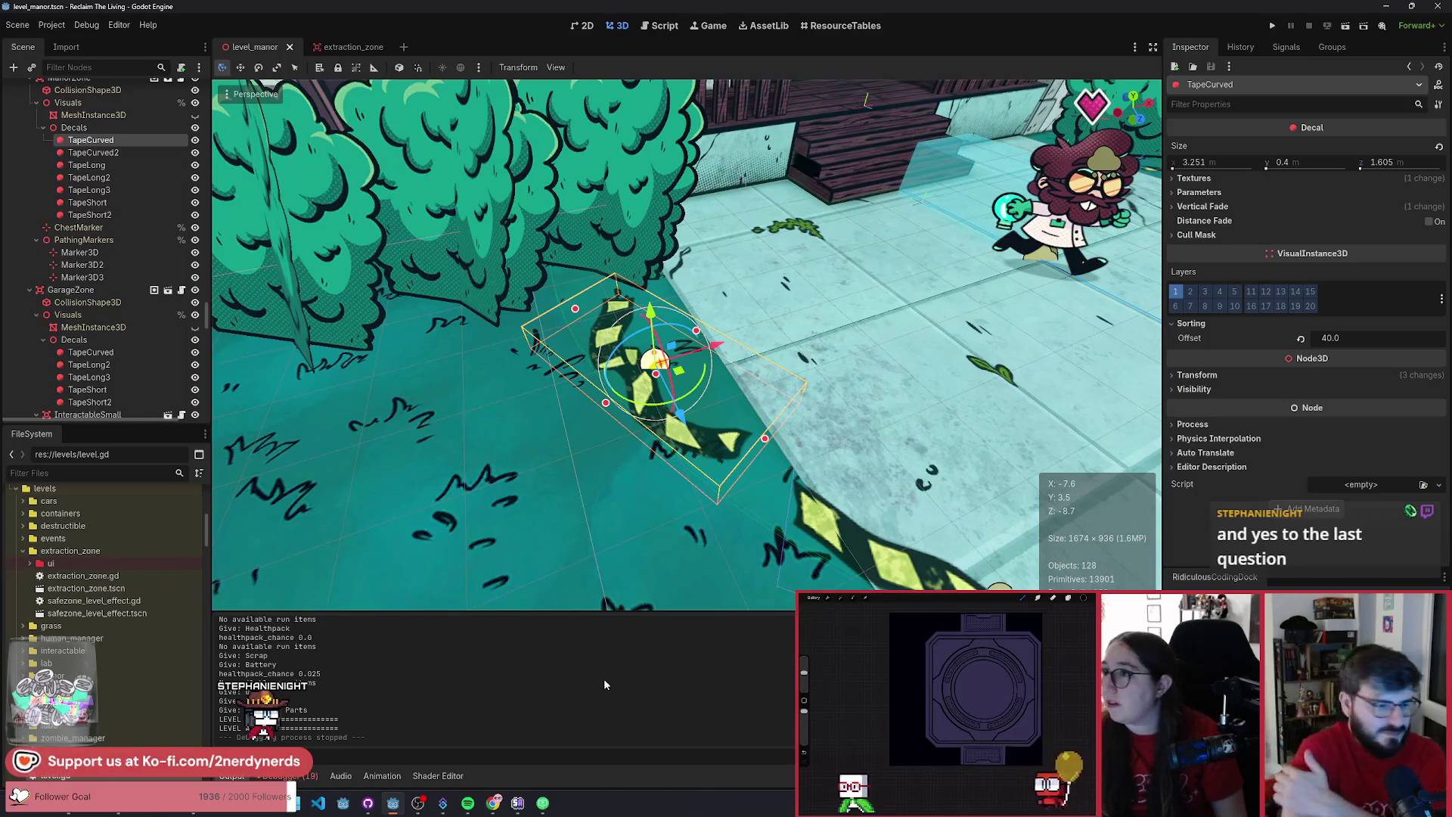
- Enter summary 'added caution tape to show safezone bounds' in GitHub Desktop and commit 9 files to main
{"action": "left_click", "coordinate": [366, 806]}
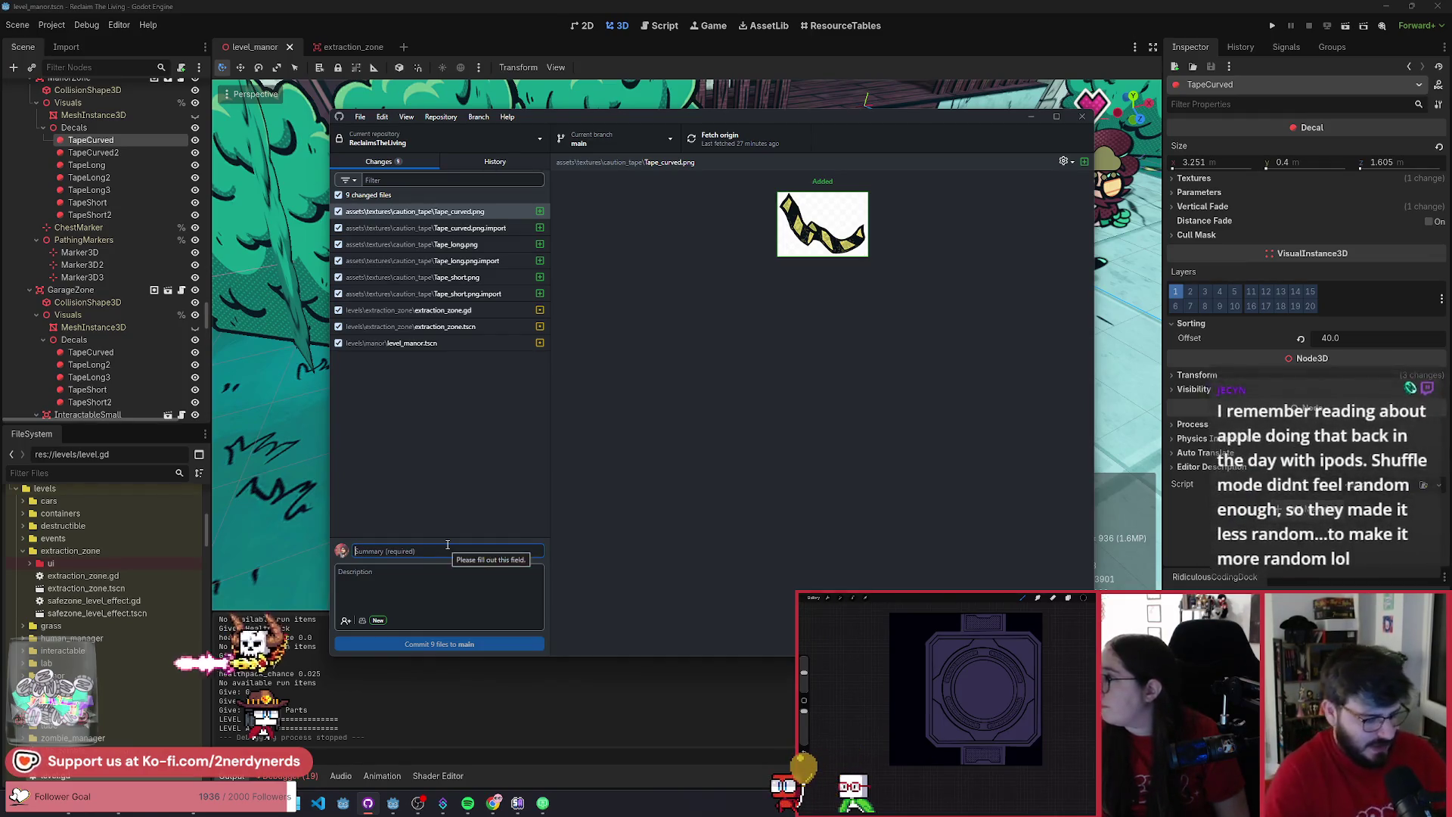
{"action": "type", "text": "added tape to show"}
{"action": "key", "text": "ctrl+Left"}
{"action": "key", "text": "ctrl+Left"}
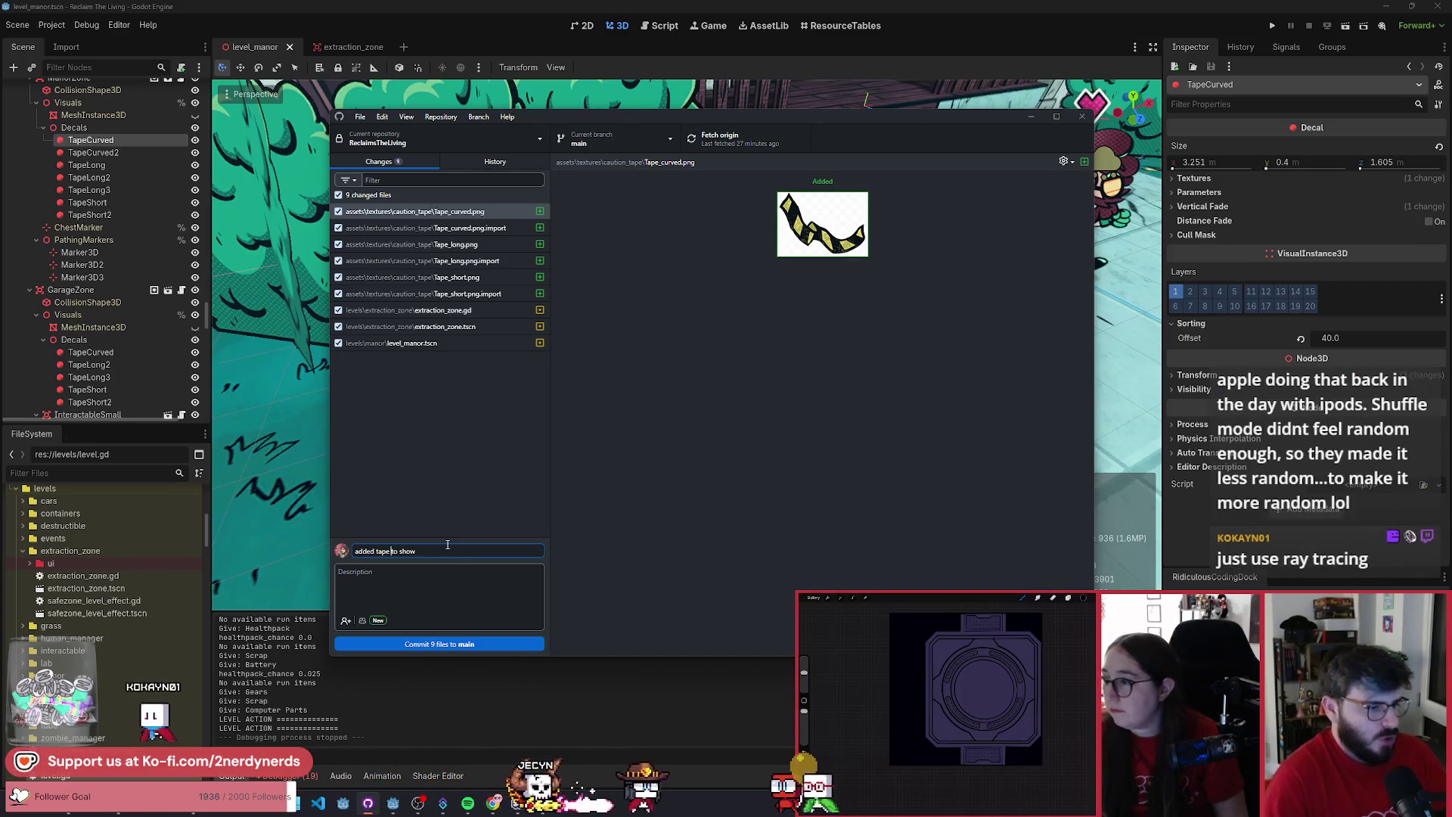
{"action": "key", "text": "ctrl+Left"}
{"action": "type", "text": "caution"}
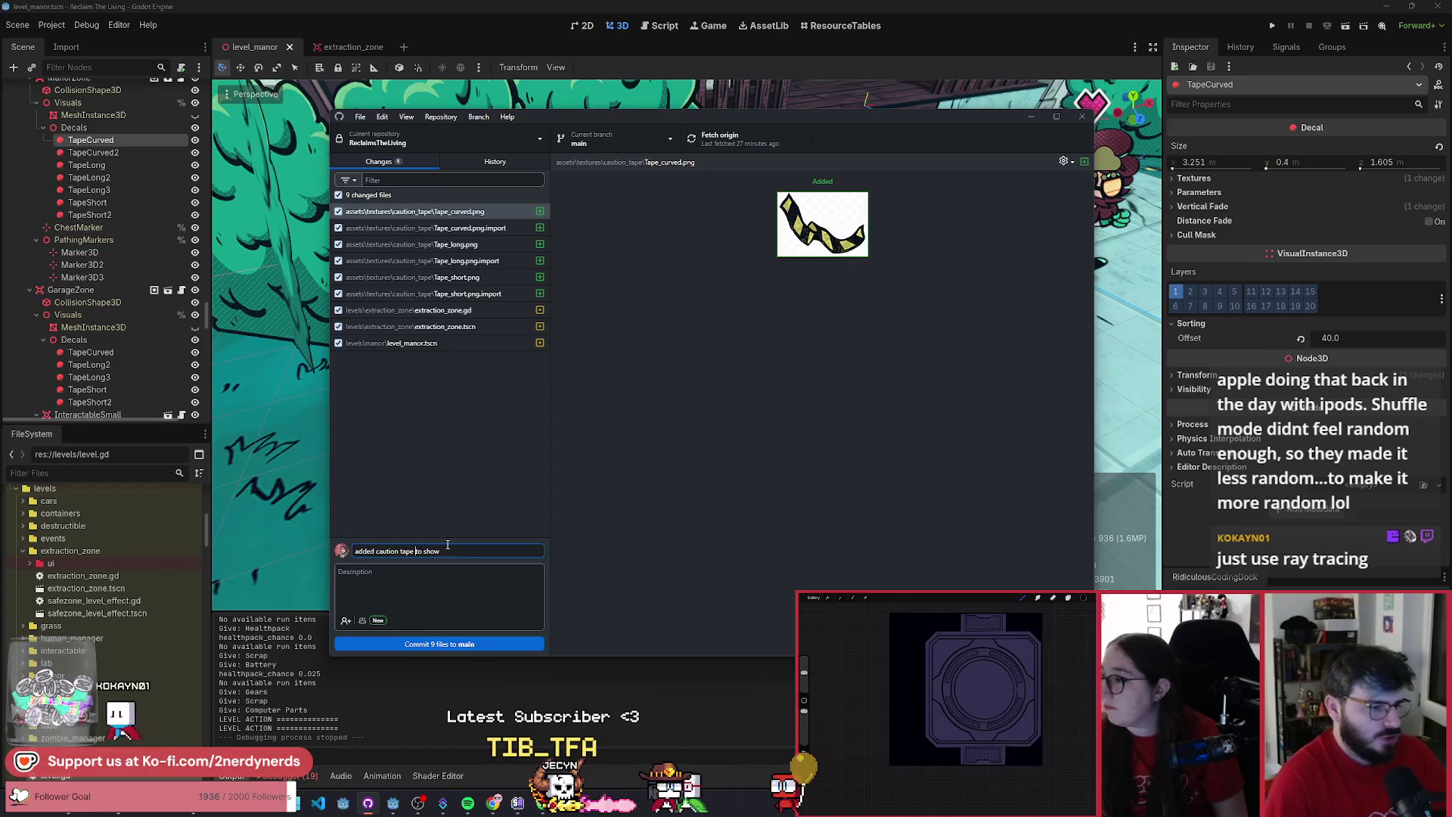
{"action": "key", "text": "End"}
{"action": "type", "text": "safezone bounds"}
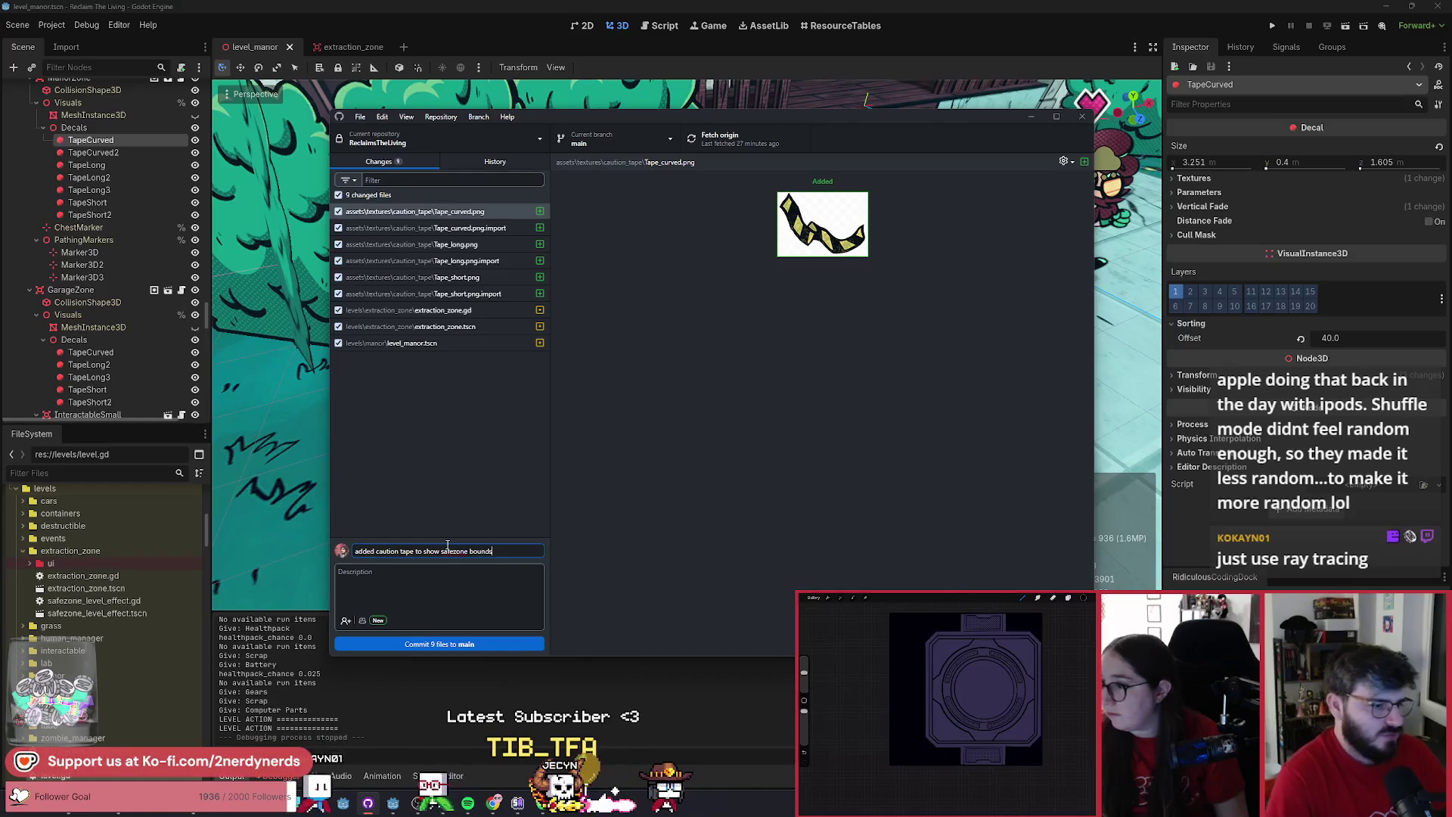
{"action": "left_click", "coordinate": [493, 647]}
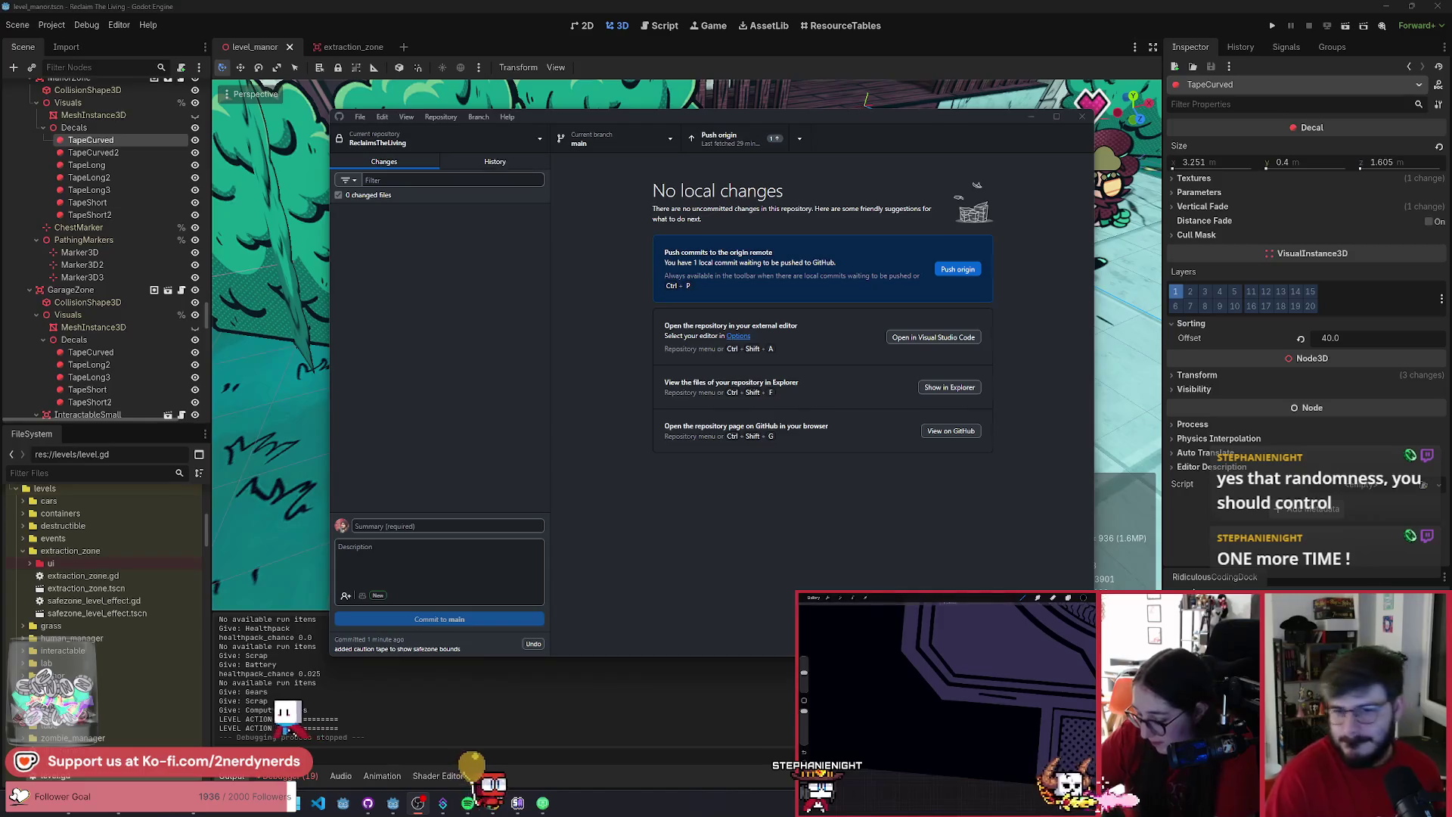
- Push the caution-tape commit to origin and bring the Godot editor back to the front
{"action": "left_click", "coordinate": [718, 137]}
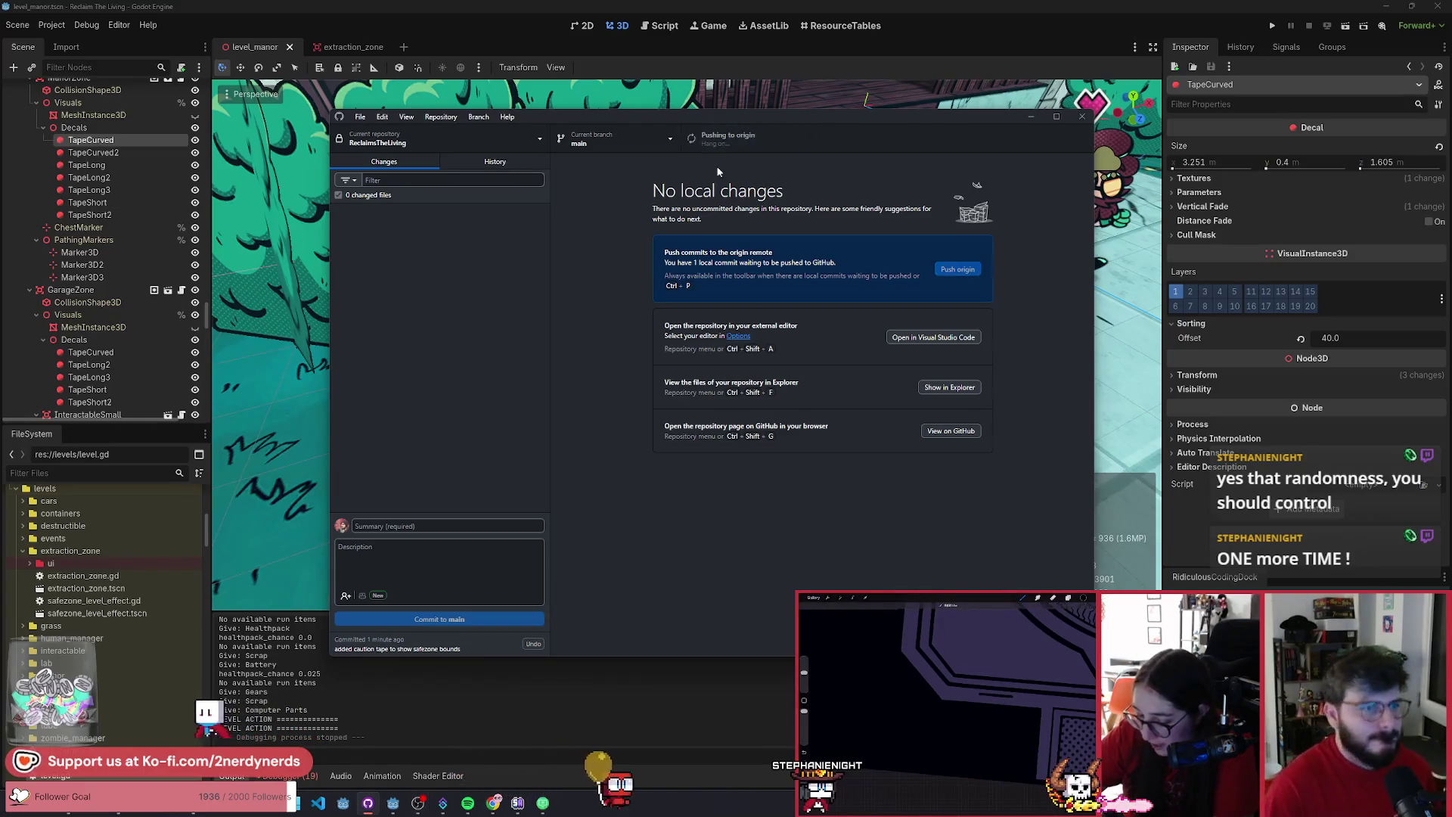
{"action": "left_click", "coordinate": [674, 65]}
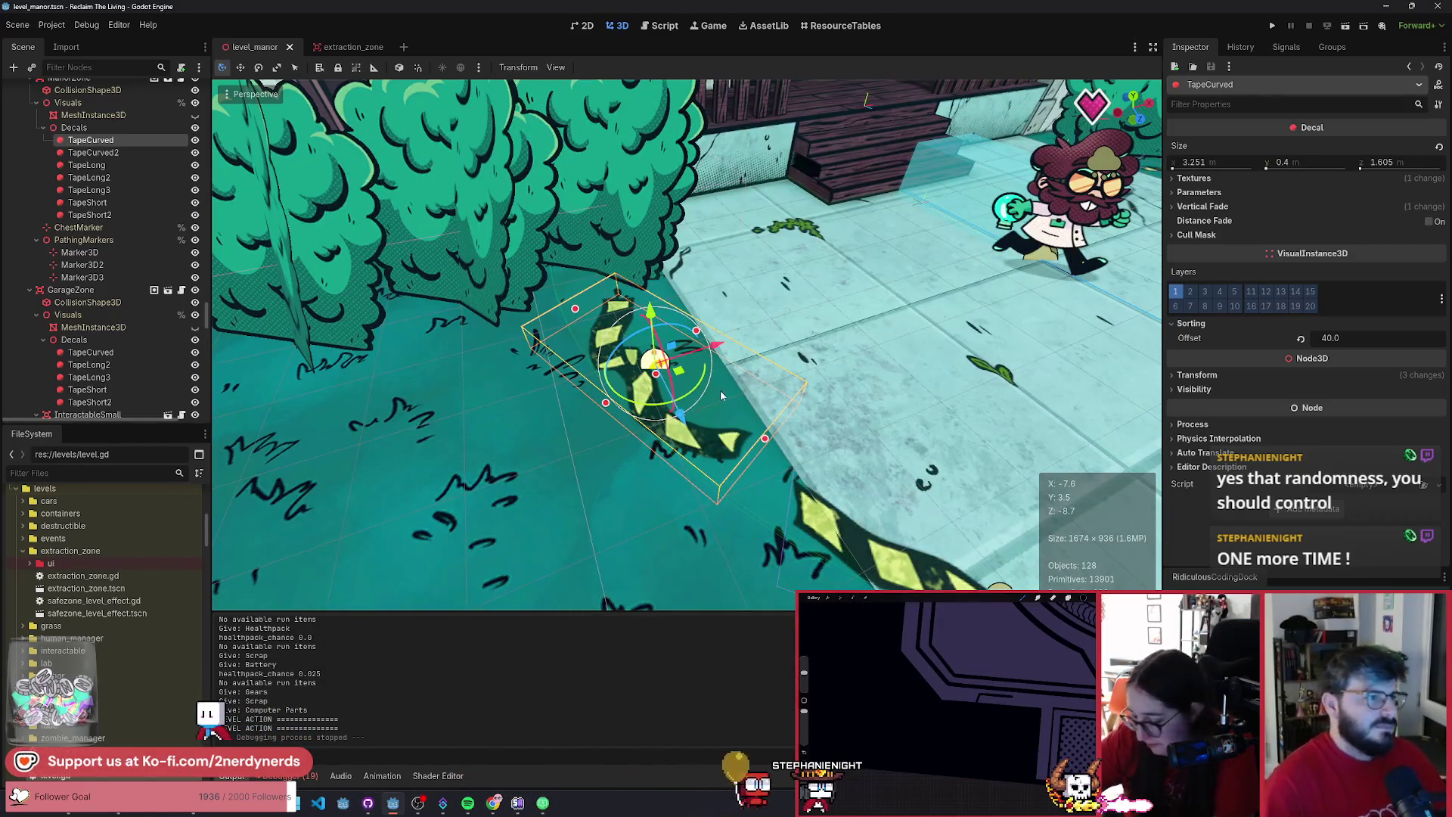
- Collapse the caution_tape folder and create a new footprints folder inside textures
{"action": "left_click", "coordinate": [785, 408]}
{"action": "scroll", "coordinate": [783, 403], "scroll_direction": "down", "scroll_amount": 10}
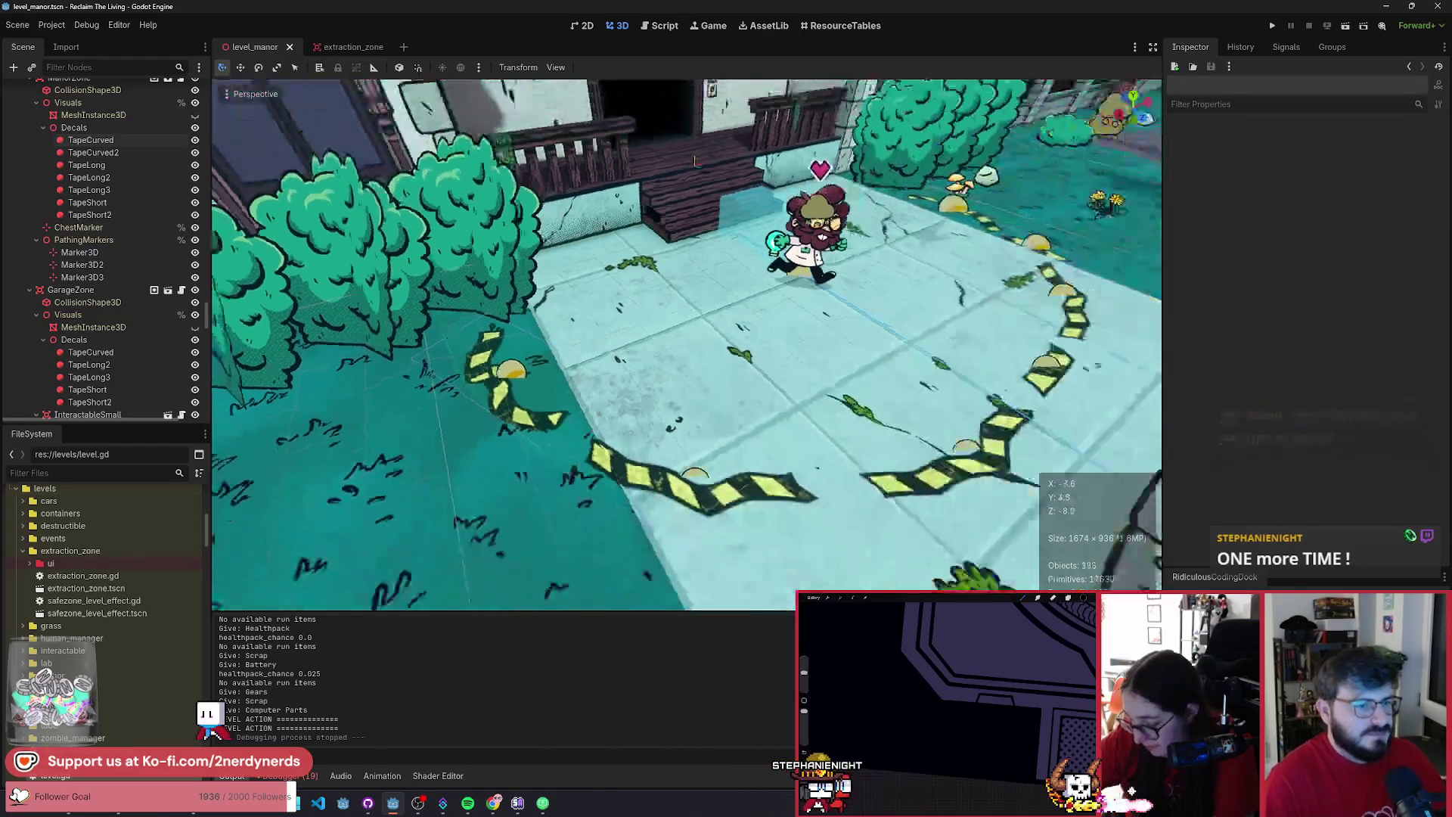
{"action": "scroll", "coordinate": [75, 634], "scroll_direction": "up", "scroll_amount": 10}
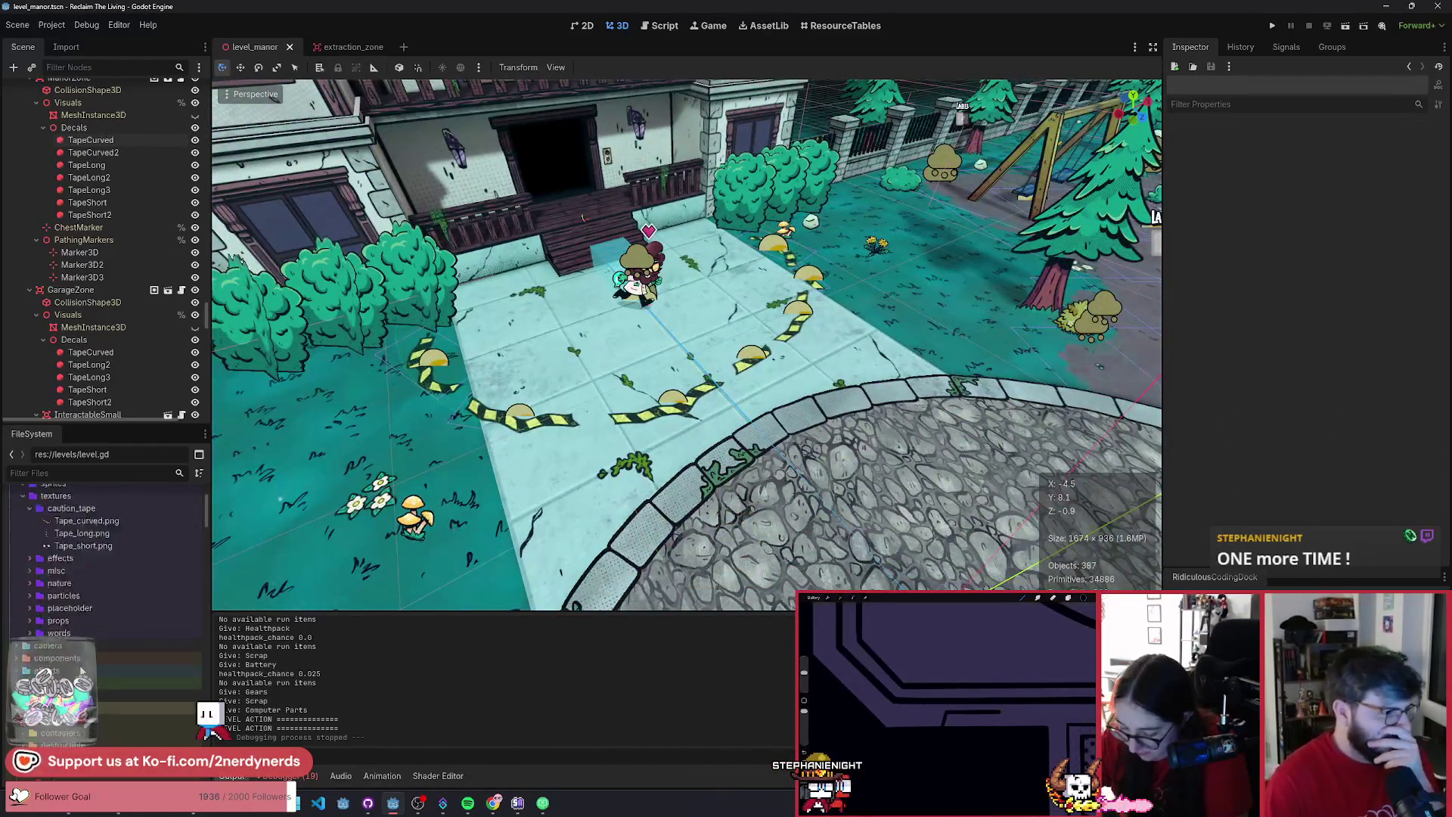
{"action": "double_click", "coordinate": [64, 619]}
{"action": "right_click", "coordinate": [56, 608]}
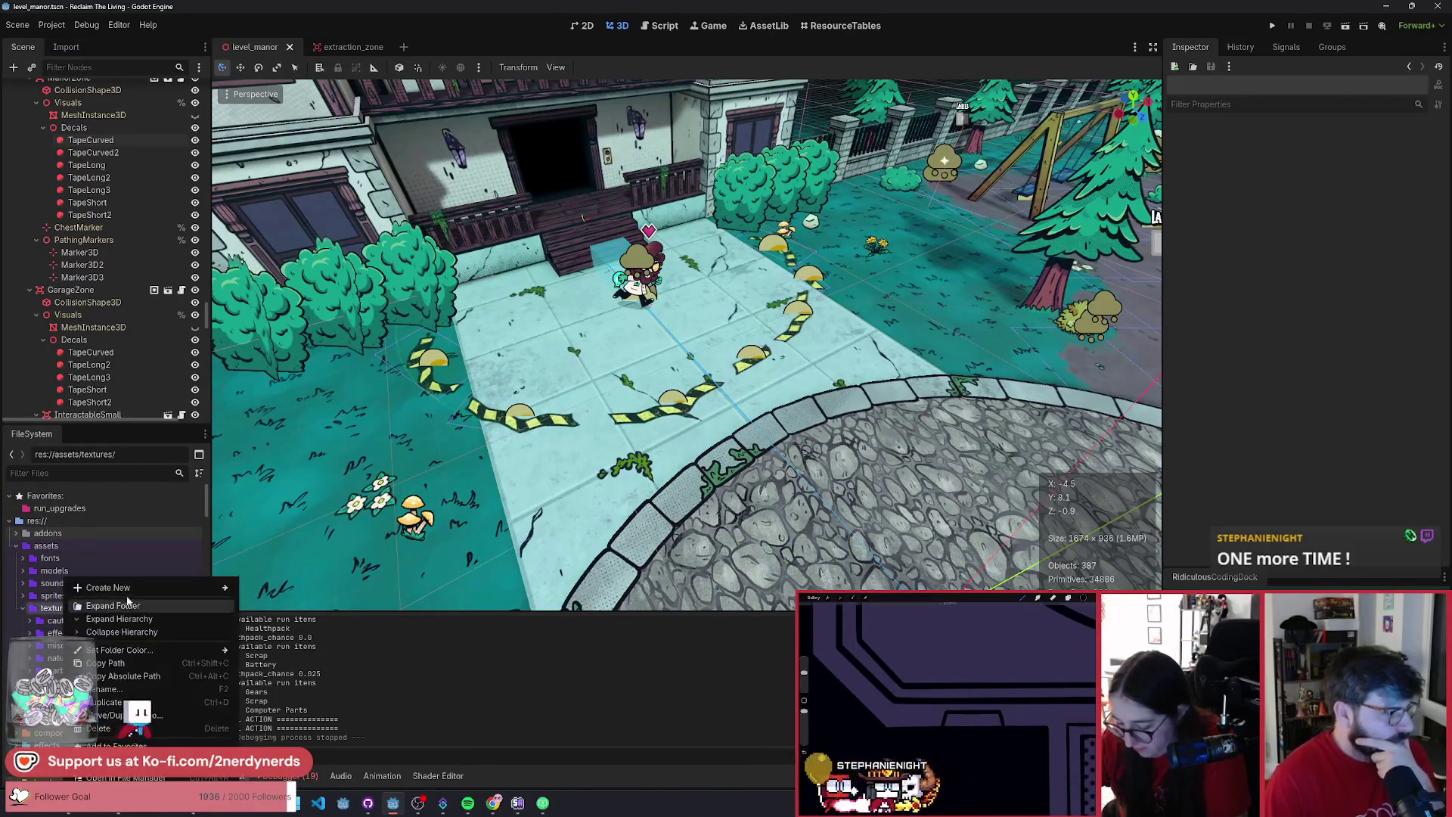
{"action": "mouse_move", "coordinate": [113, 594]}
{"action": "left_click", "coordinate": [288, 595]}
{"action": "type", "text": "footprints"}
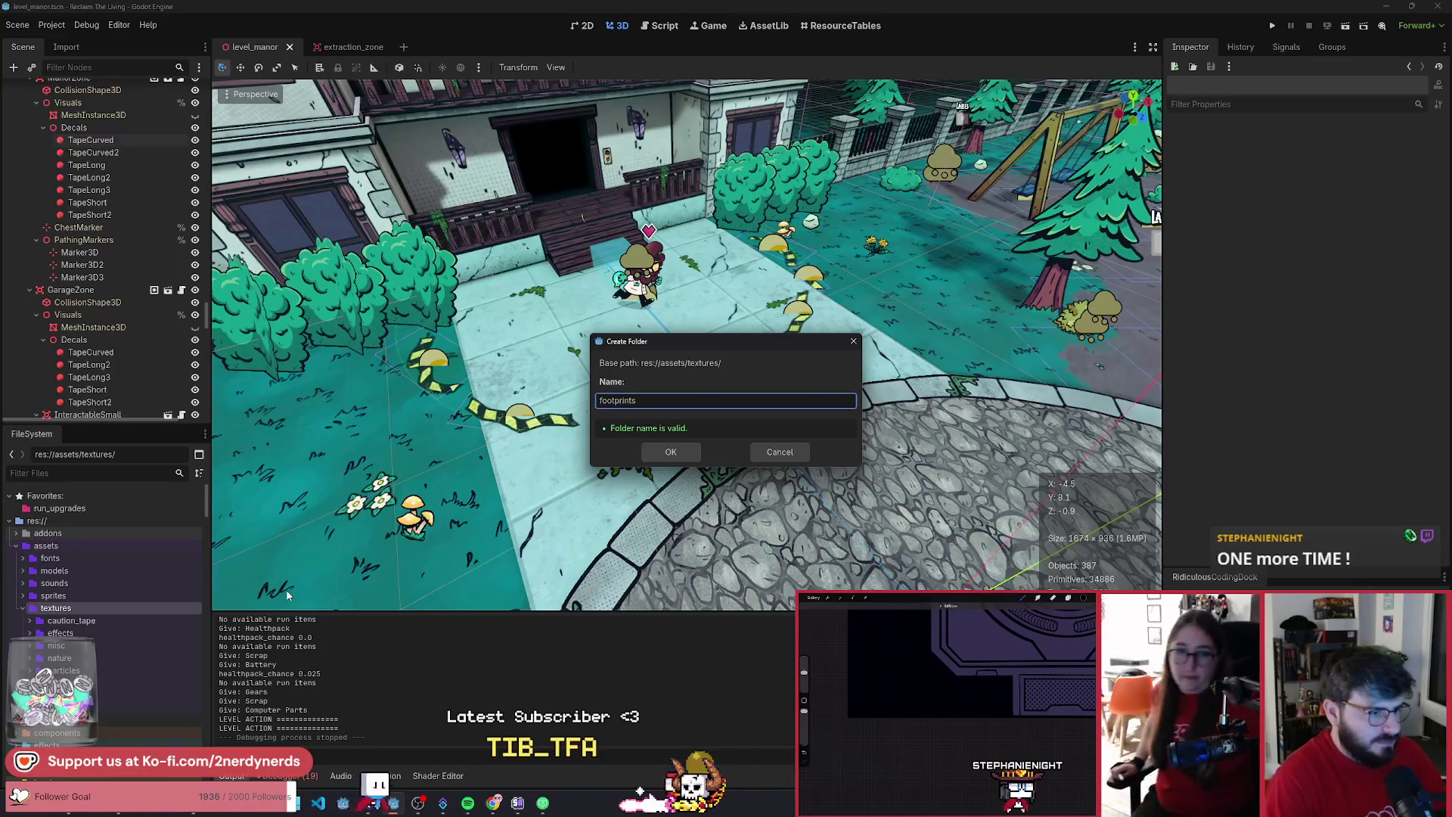
{"action": "key", "text": "Return"}
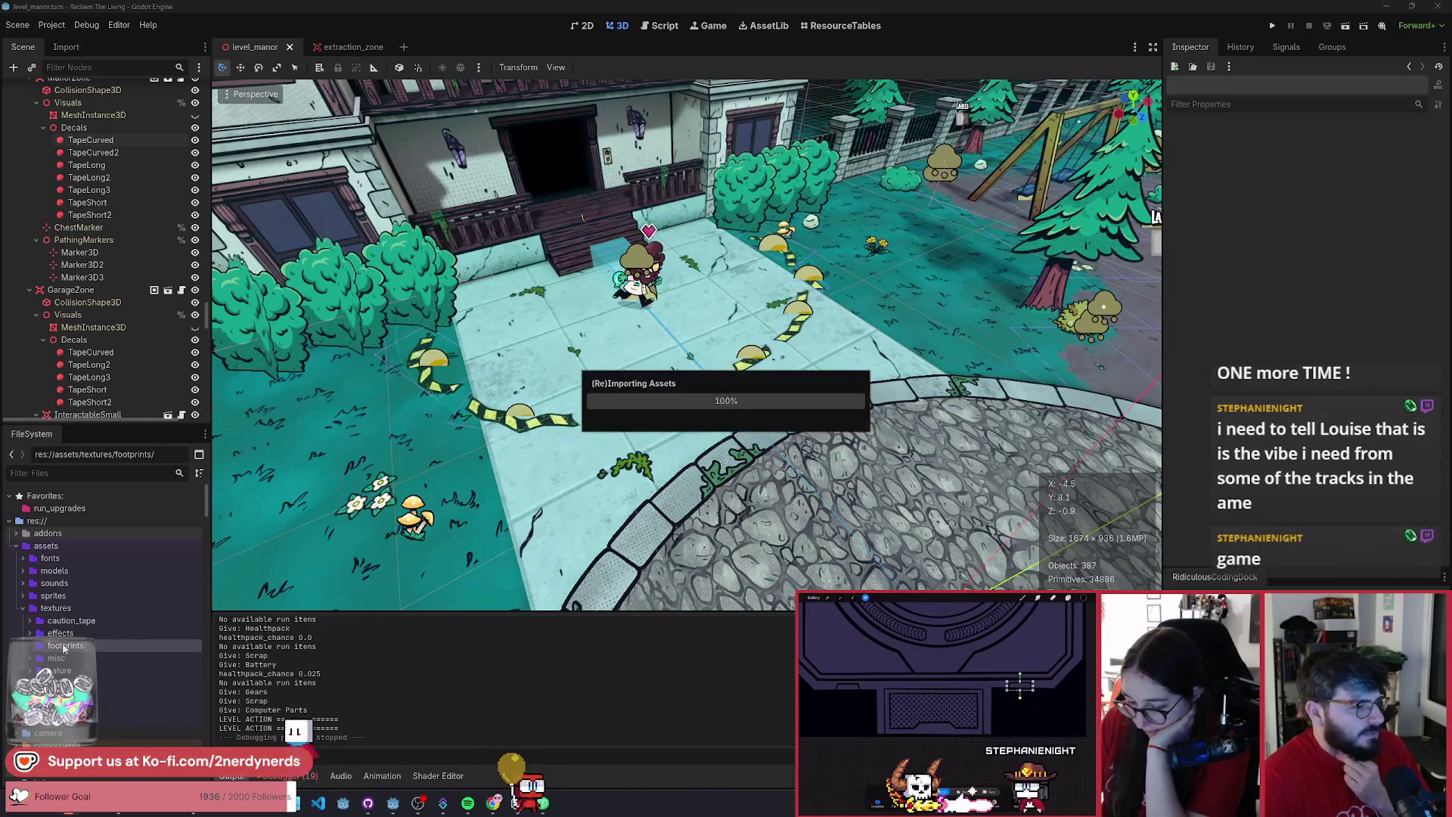
- Create a second folder inside textures for tire marks
{"action": "right_click", "coordinate": [55, 608]}
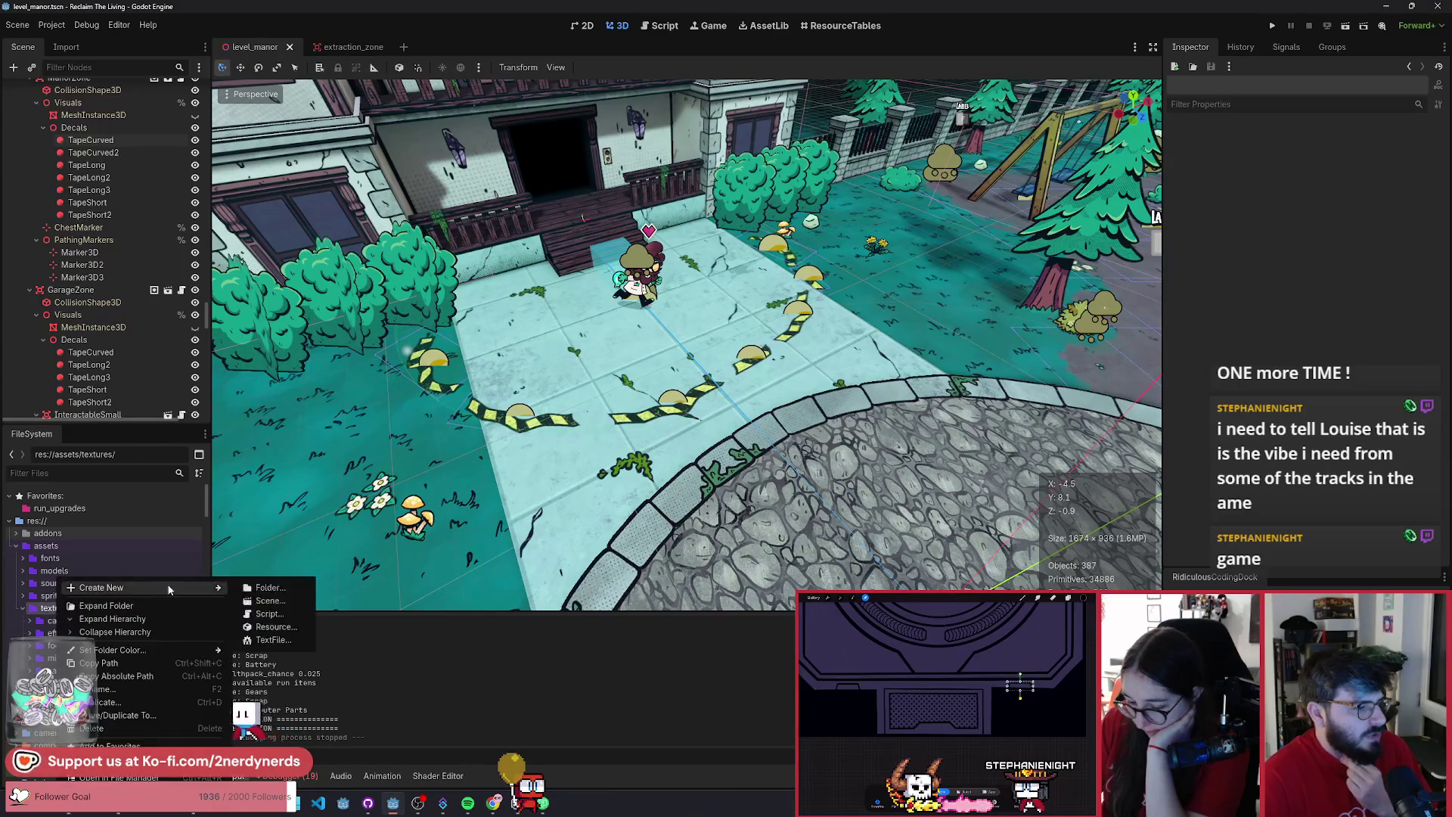
{"action": "left_click", "coordinate": [266, 588]}
{"action": "type", "text": "tire_marks"}
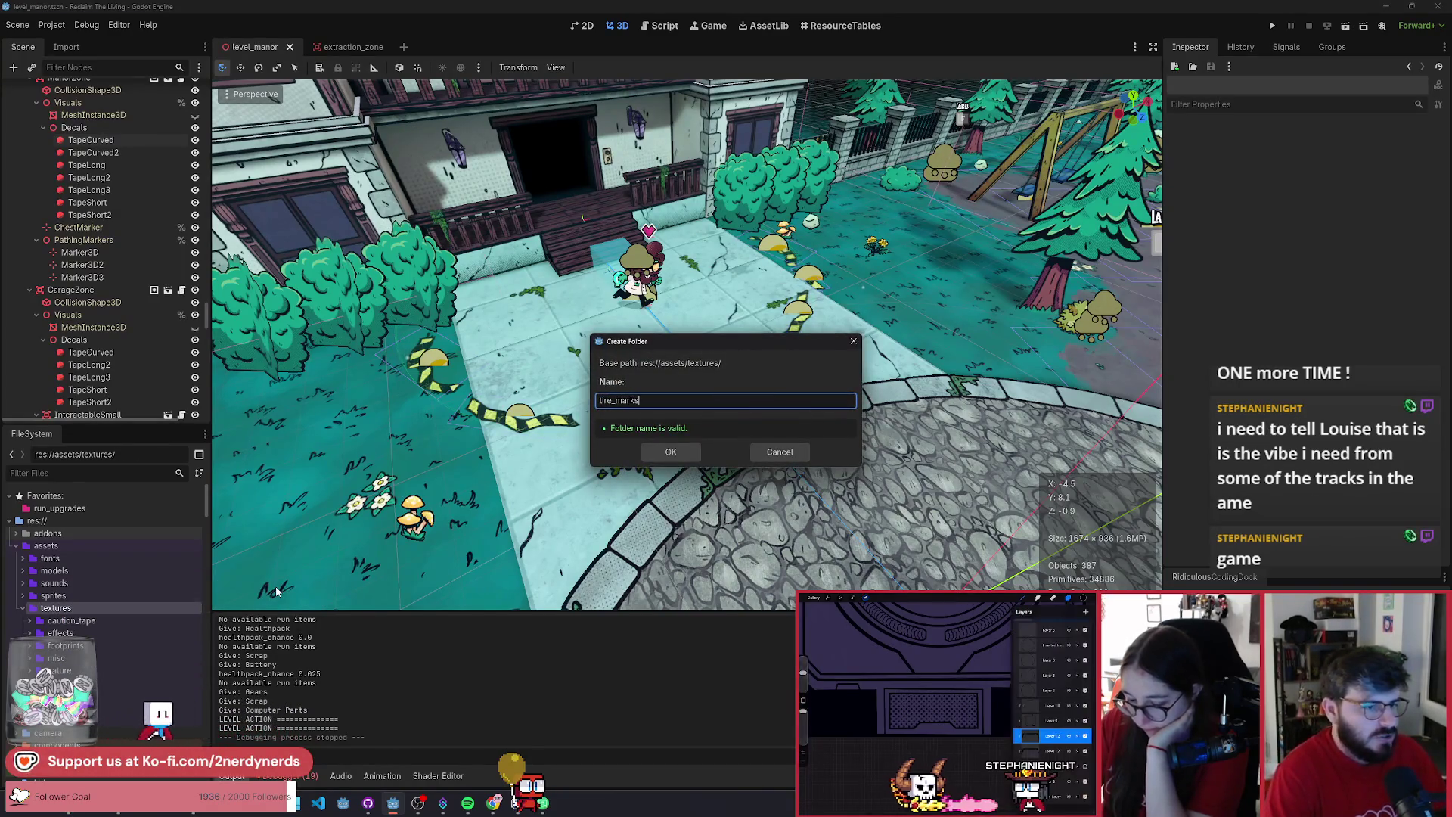
{"action": "key", "text": "Return"}
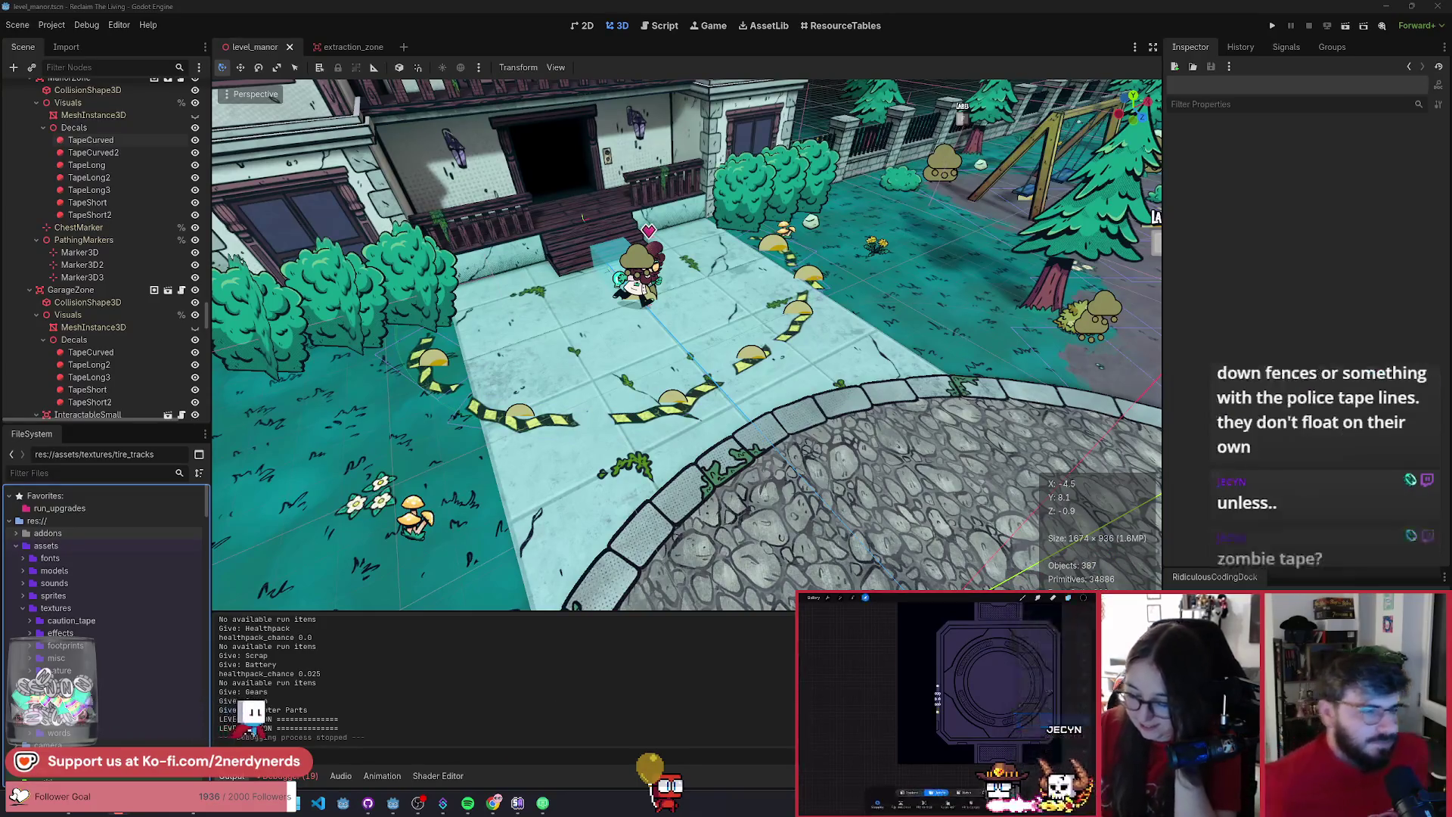
{"action": "scroll", "coordinate": [673, 369], "scroll_direction": "down", "scroll_amount": 3}
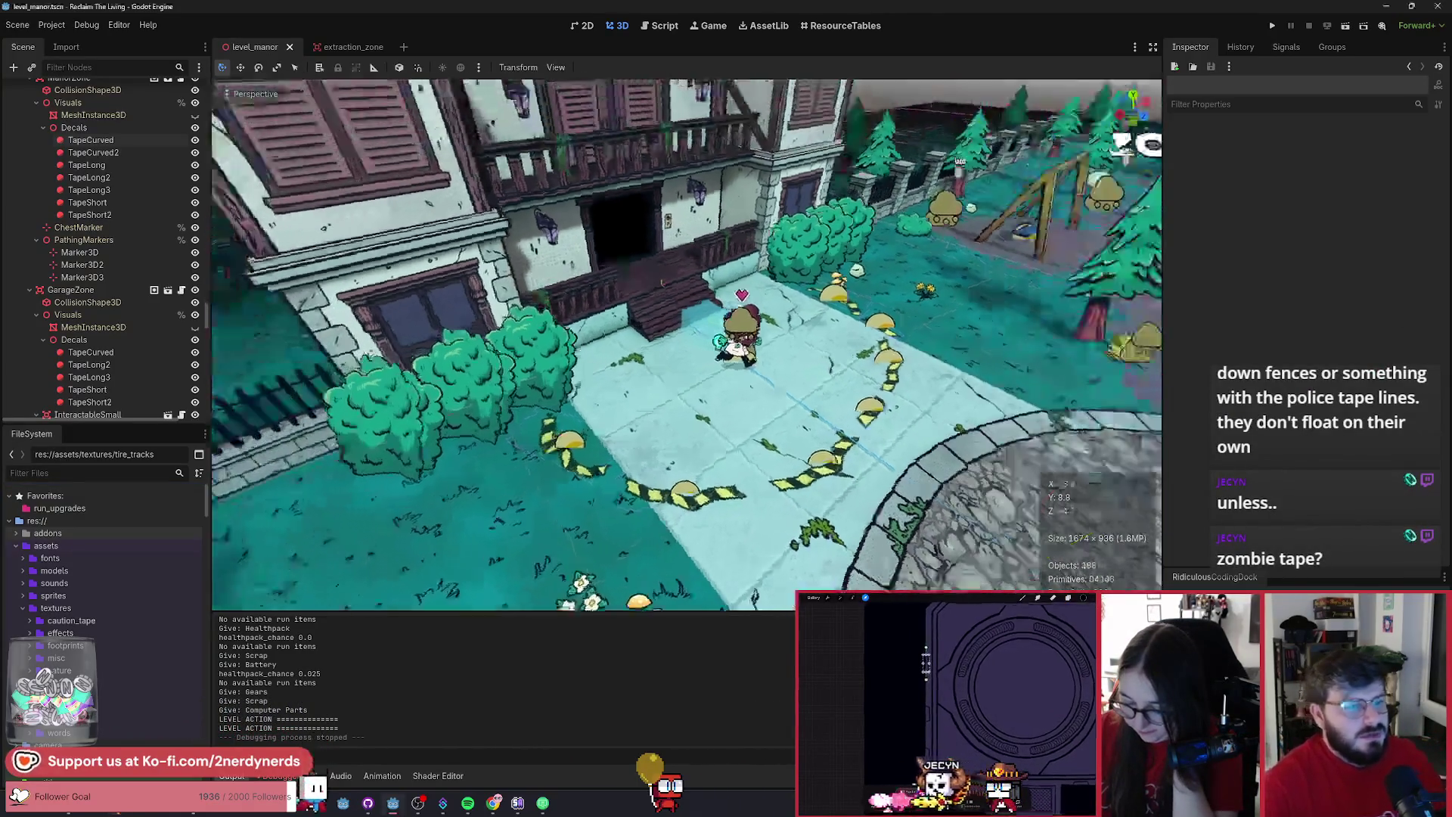
{"action": "scroll", "coordinate": [674, 369], "scroll_direction": "up", "scroll_amount": 3}
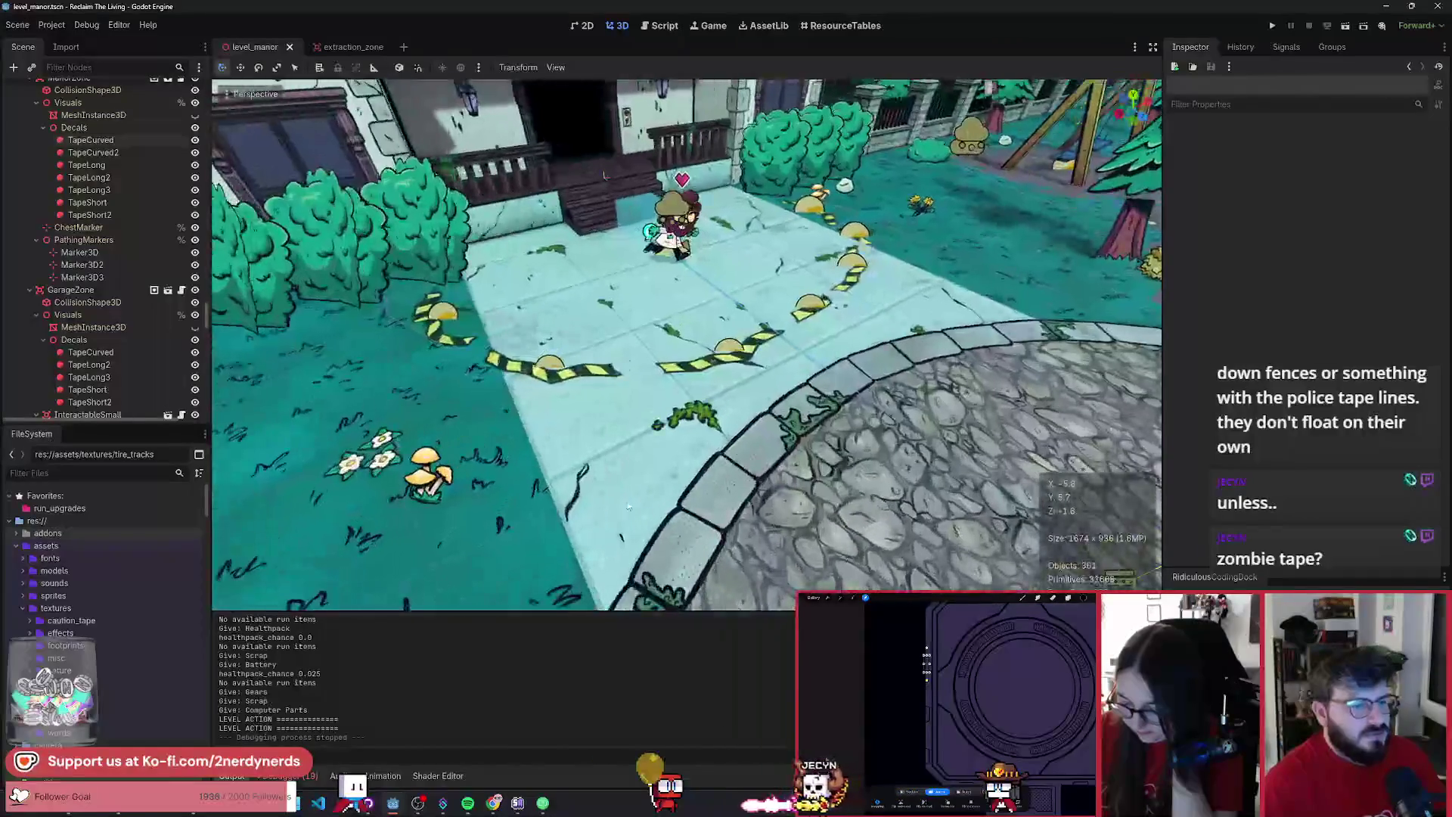
{"action": "left_click_drag", "start_coordinate": [604, 175], "coordinate": [505, 169]}
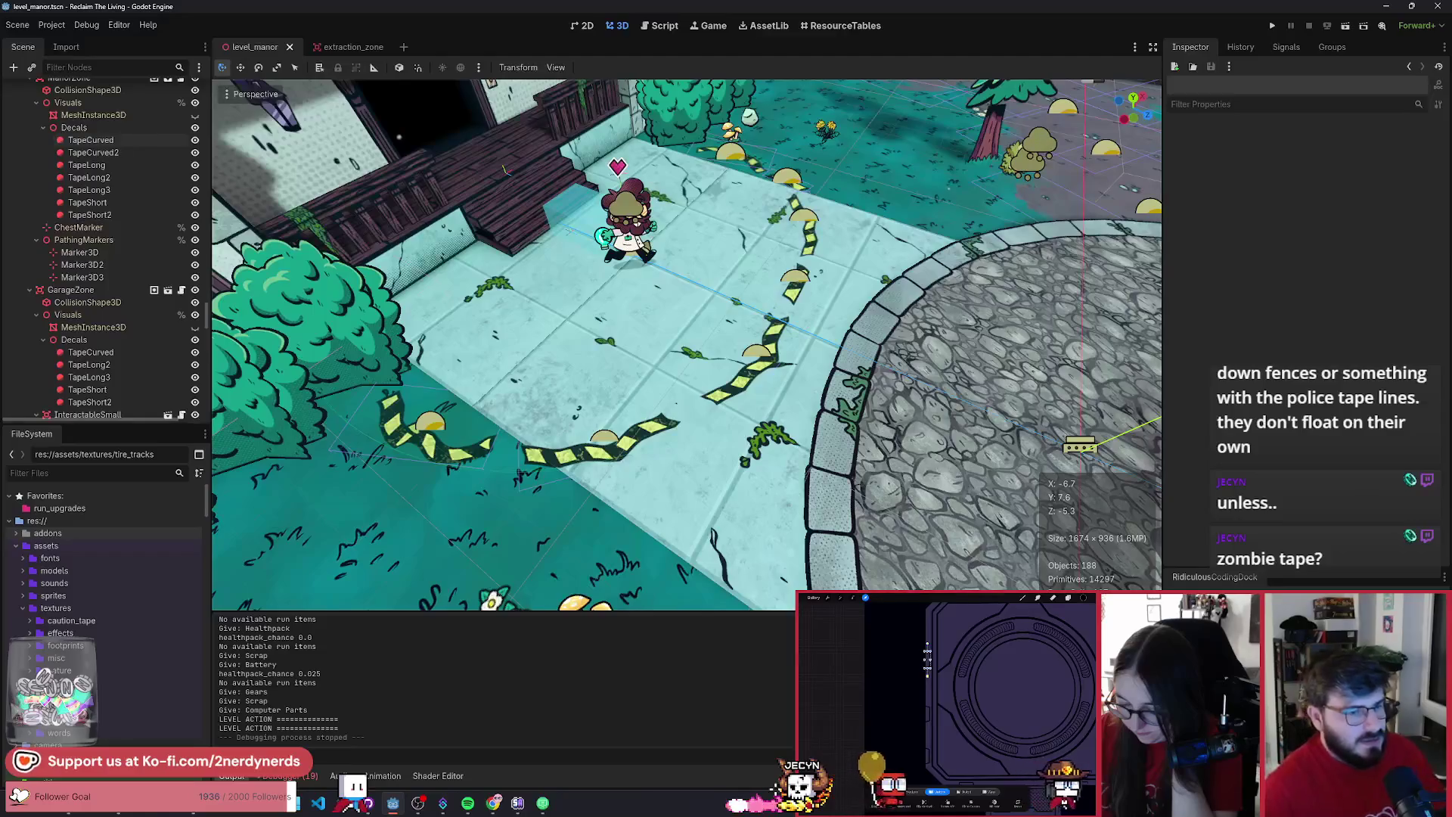
{"action": "scroll", "coordinate": [504, 168], "scroll_direction": "down", "scroll_amount": 3}
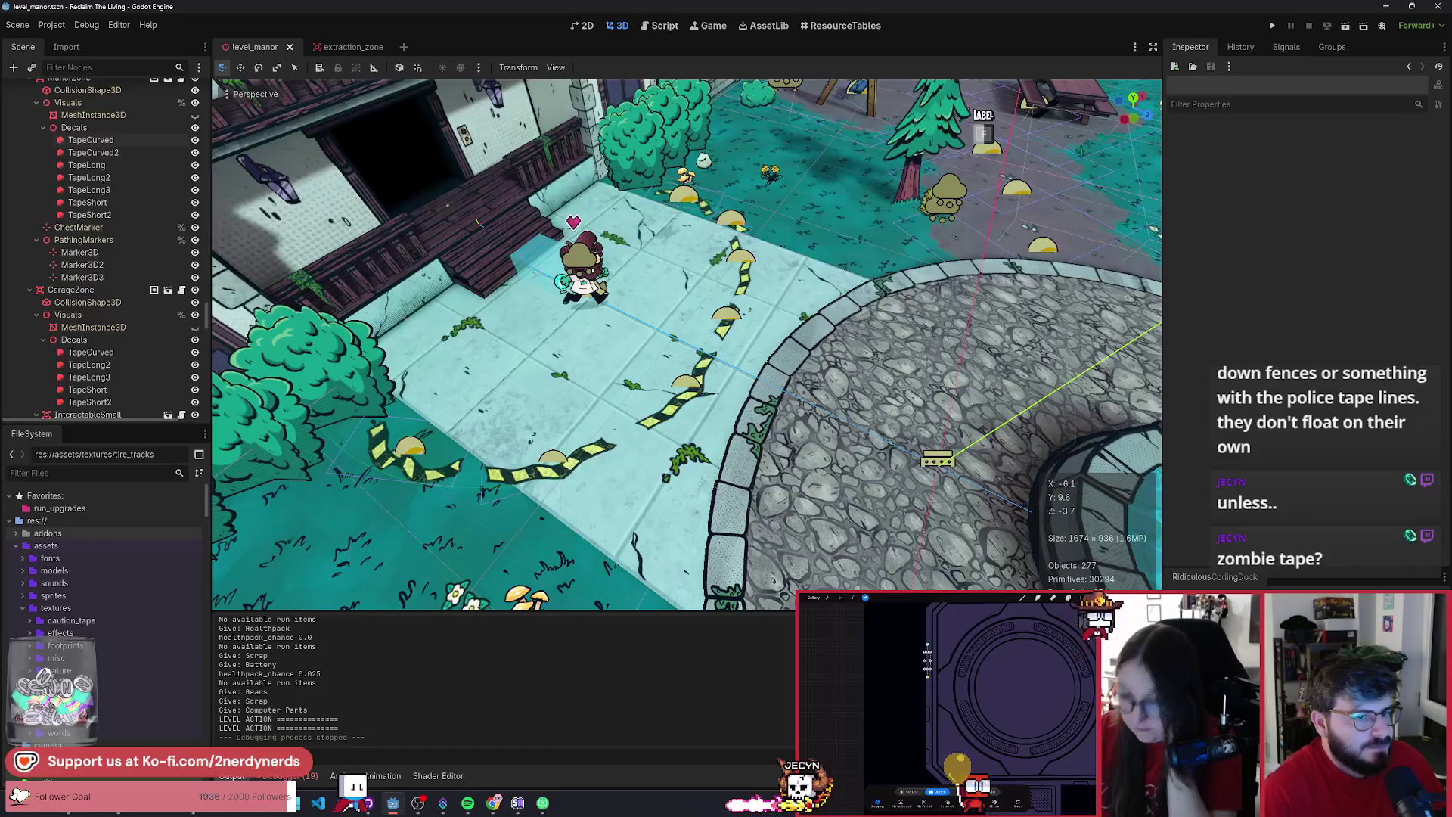
{"action": "scroll", "coordinate": [477, 222], "scroll_direction": "up", "scroll_amount": 4}
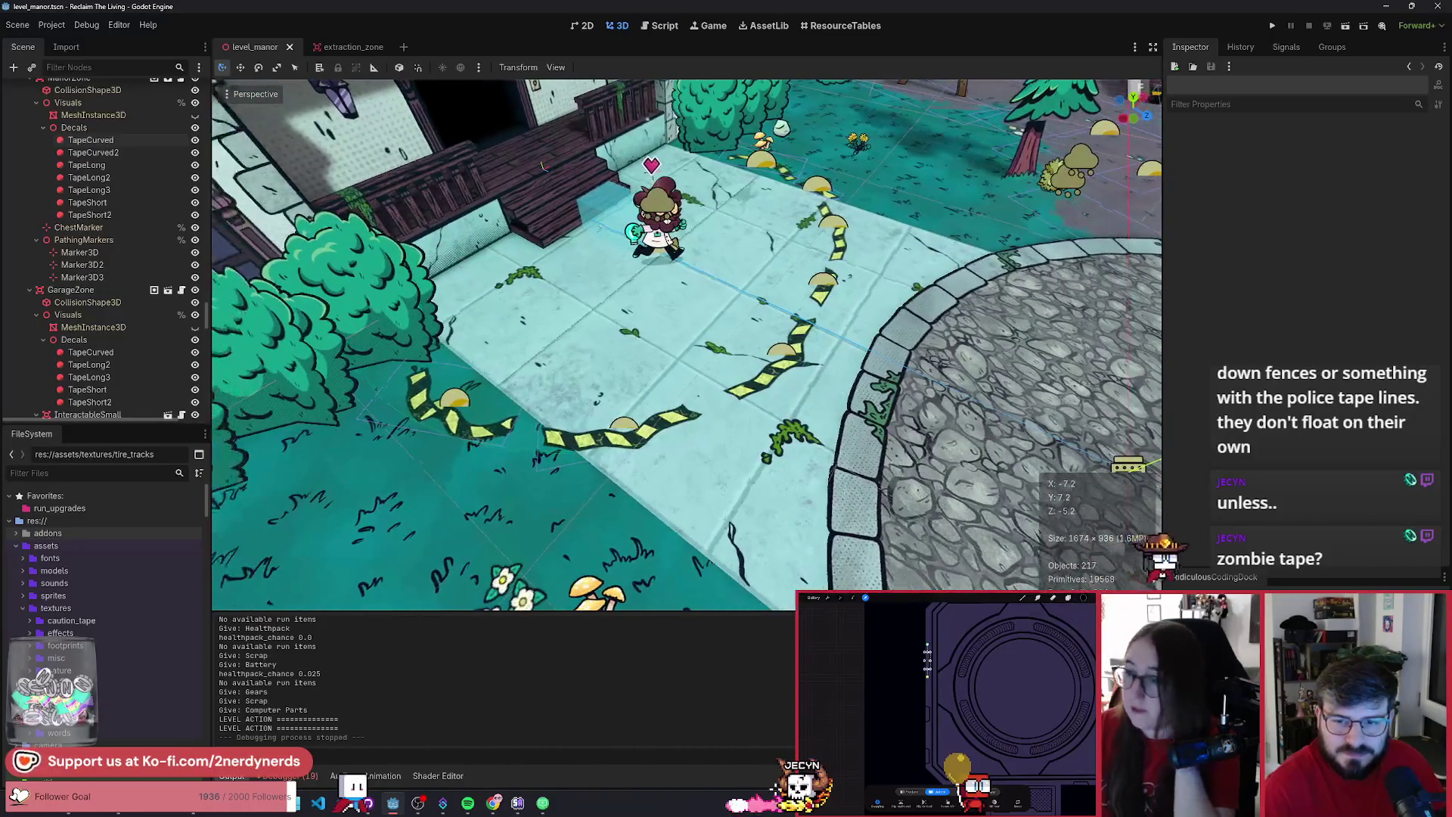
{"action": "scroll", "coordinate": [636, 303], "scroll_direction": "down", "scroll_amount": 2}
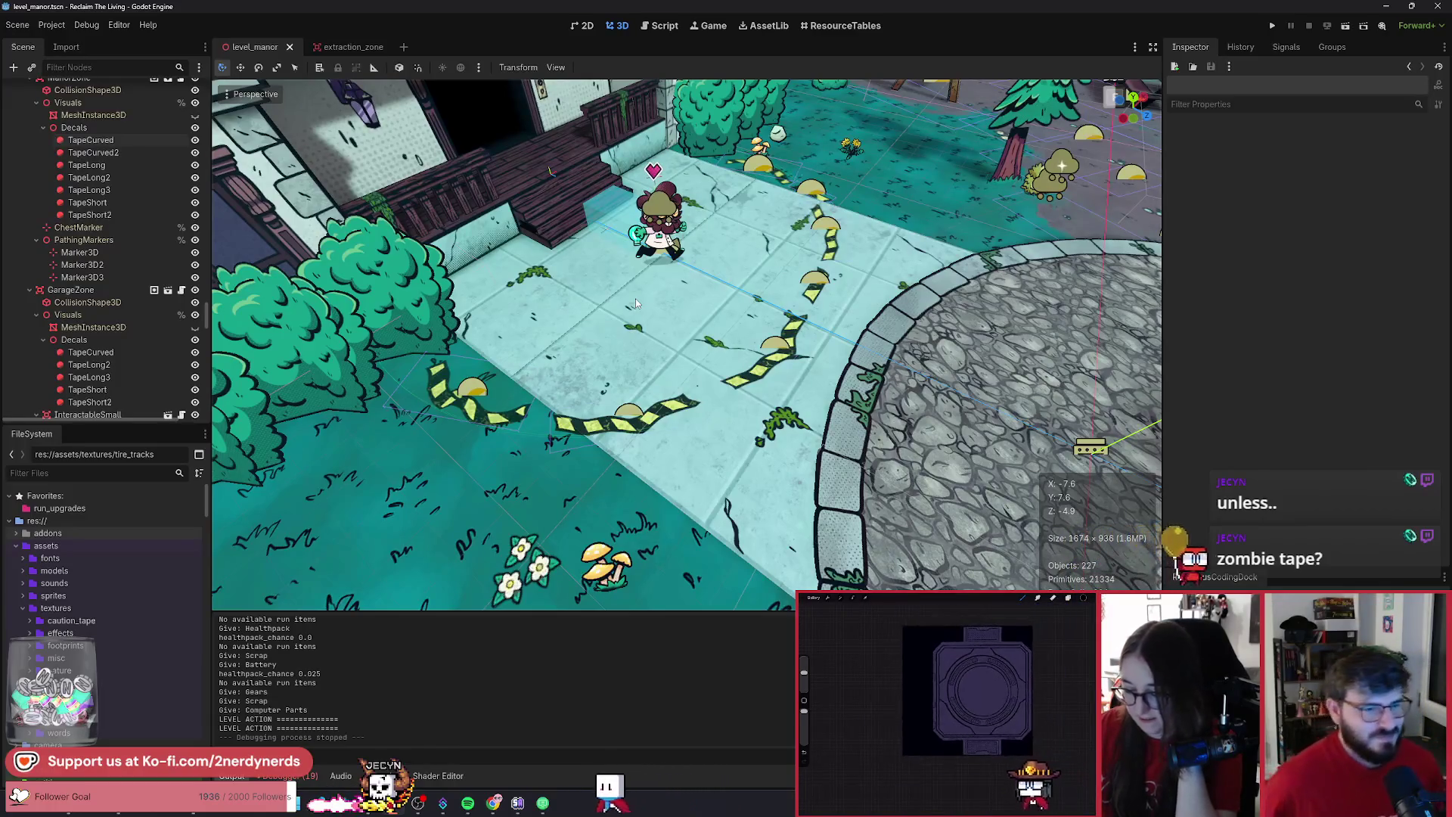
{"action": "left_click_drag", "start_coordinate": [808, 284], "coordinate": [1034, 263]}
{"action": "left_click_drag", "start_coordinate": [773, 218], "coordinate": [1076, 405]}
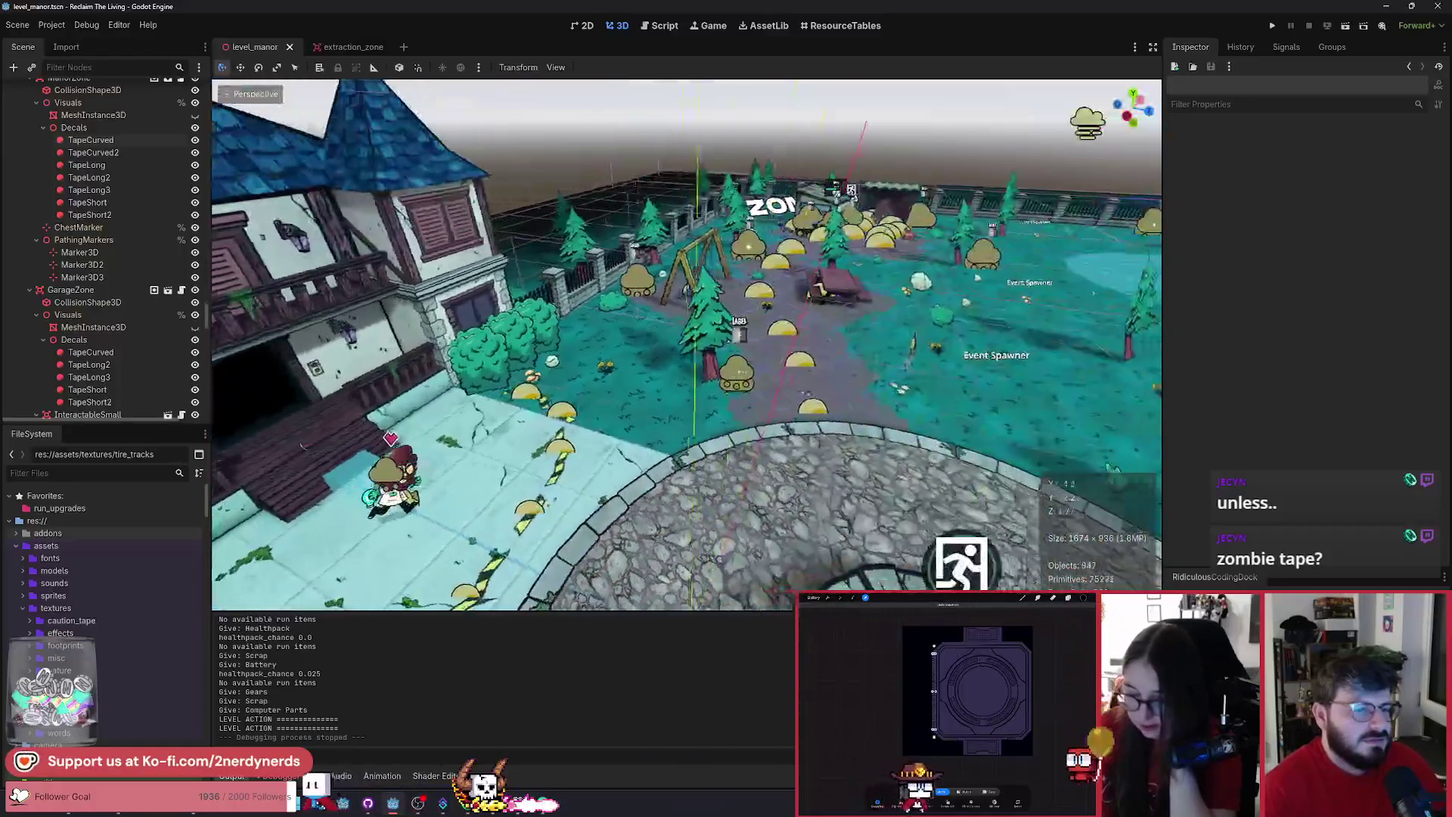
{"action": "left_click_drag", "start_coordinate": [1075, 405], "coordinate": [1136, 435]}
{"action": "left_click_drag", "start_coordinate": [687, 344], "coordinate": [800, 400]}
{"action": "key", "text": "w"}
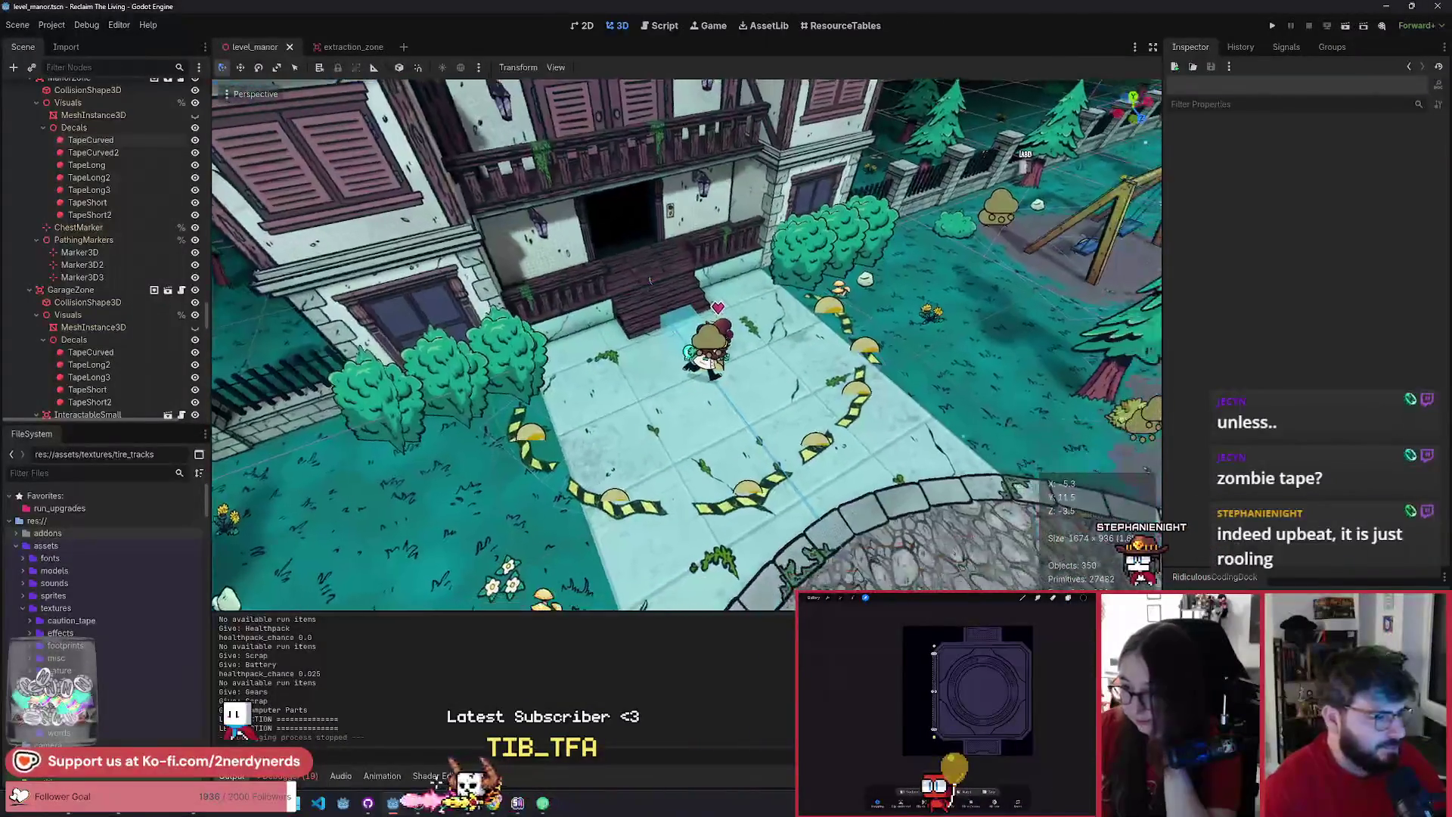
{"action": "left_click_drag", "start_coordinate": [622, 224], "coordinate": [651, 233]}
{"action": "left_click_drag", "start_coordinate": [802, 280], "coordinate": [809, 283]}
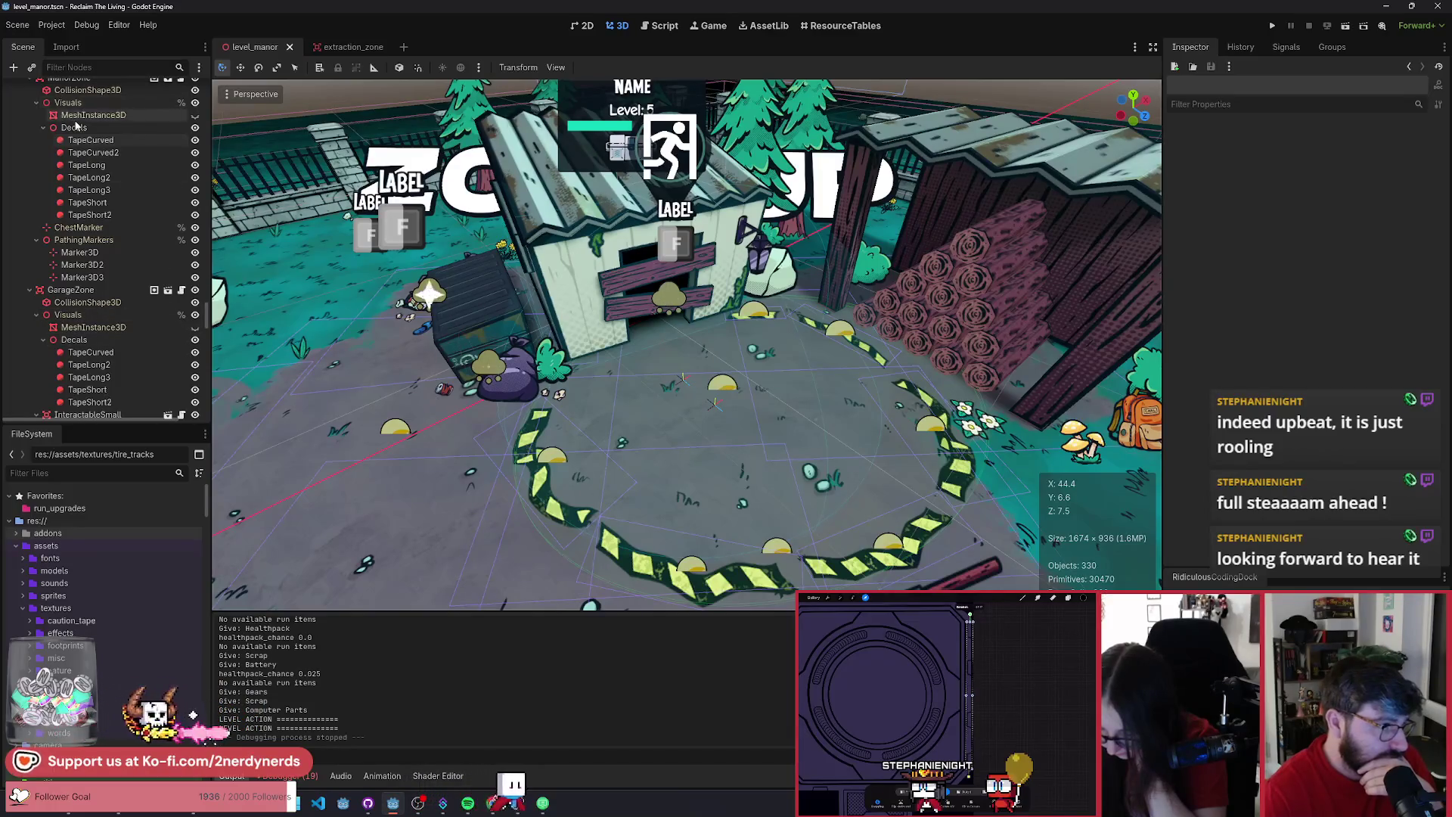
{"action": "scroll", "coordinate": [478, 307], "scroll_direction": "down", "scroll_amount": 6}
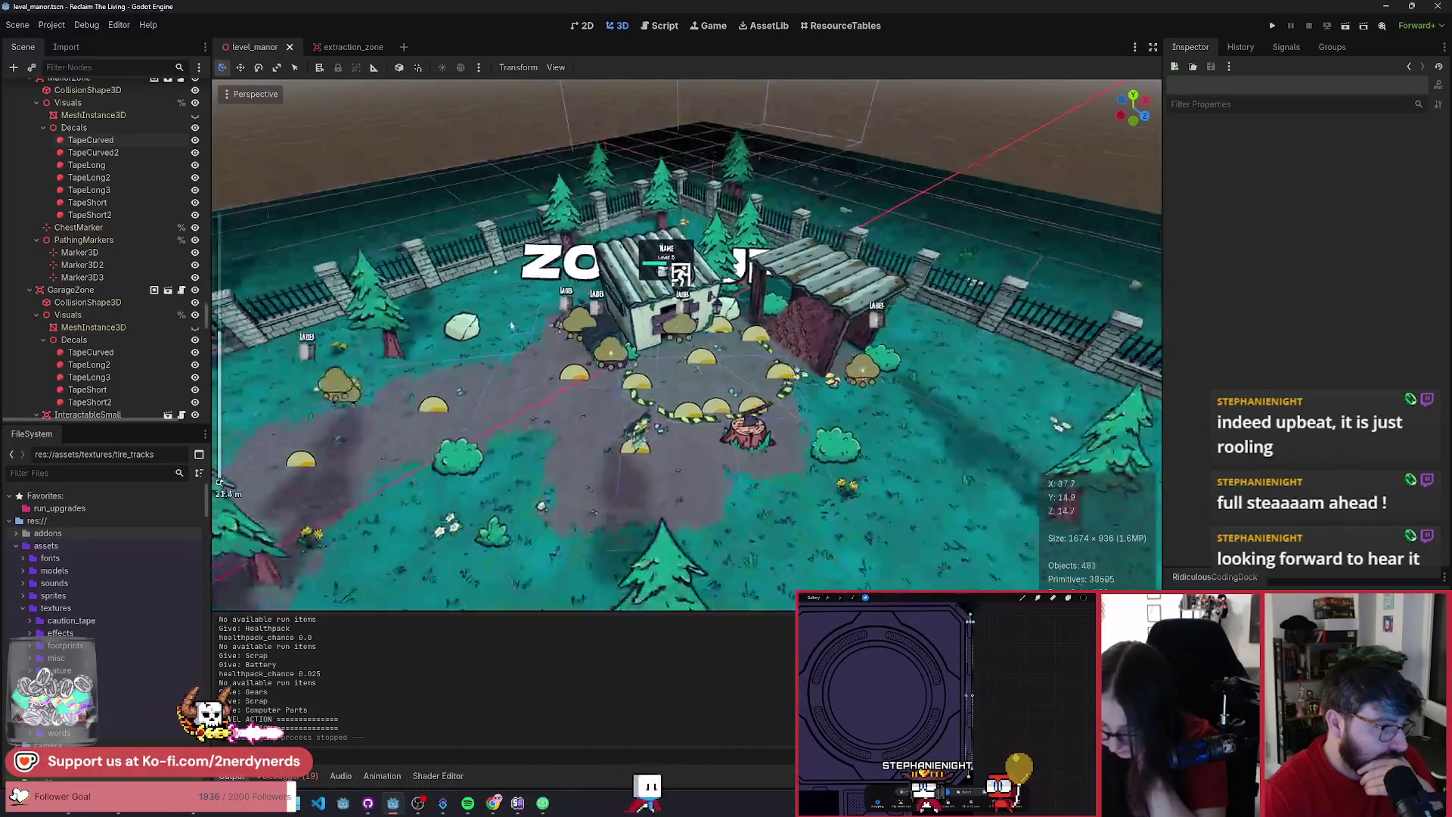
{"action": "scroll", "coordinate": [560, 383], "scroll_direction": "up", "scroll_amount": 5}
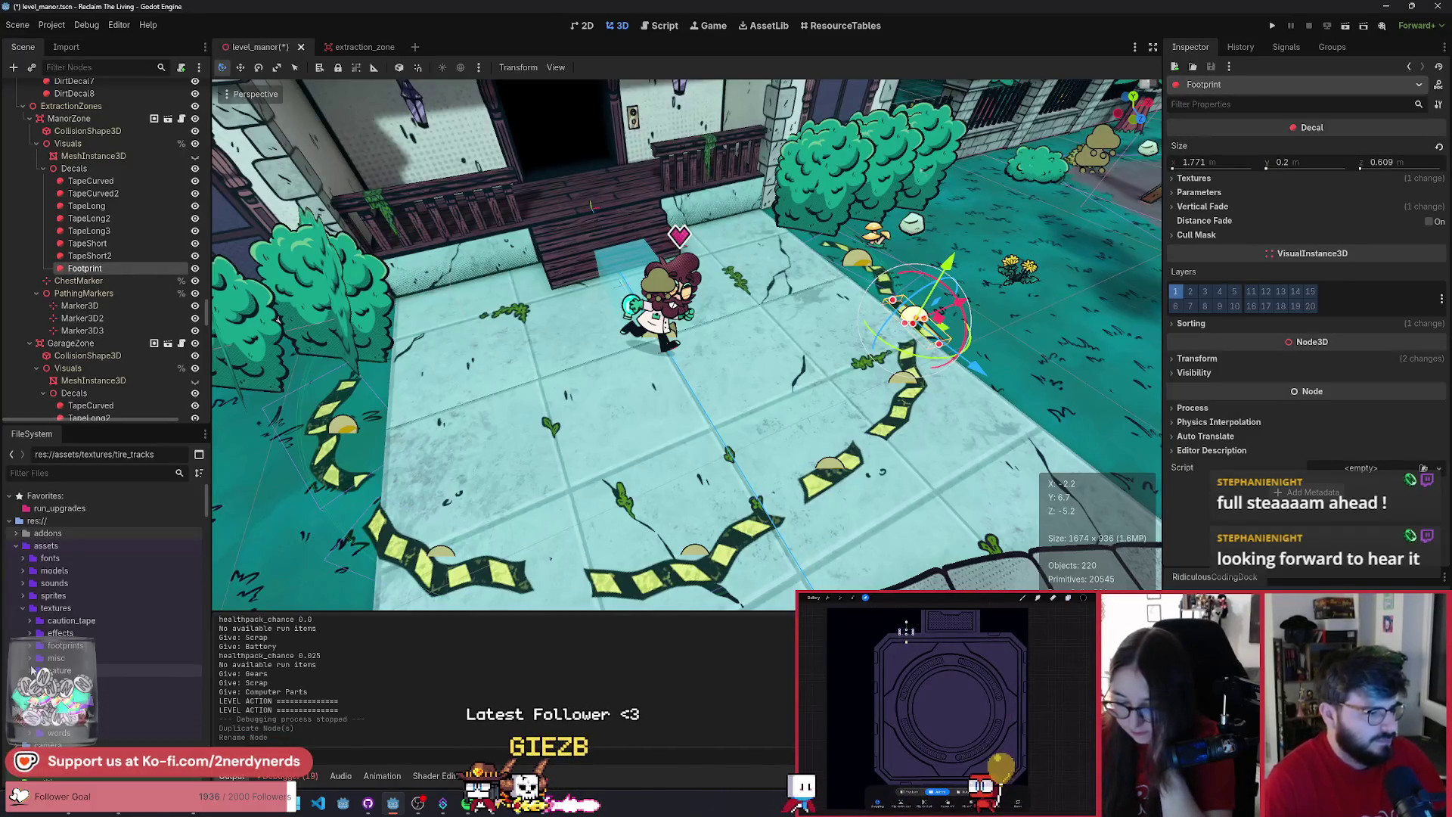
- Assign Footprint.png as the decal's albedo texture and move the decal toward the character
{"action": "mouse_move", "coordinate": [143, 654]}
{"action": "left_mouse_down"}
{"action": "mouse_move", "coordinate": [983, 336]}
{"action": "mouse_move", "coordinate": [1079, 330]}
{"action": "left_mouse_up"}
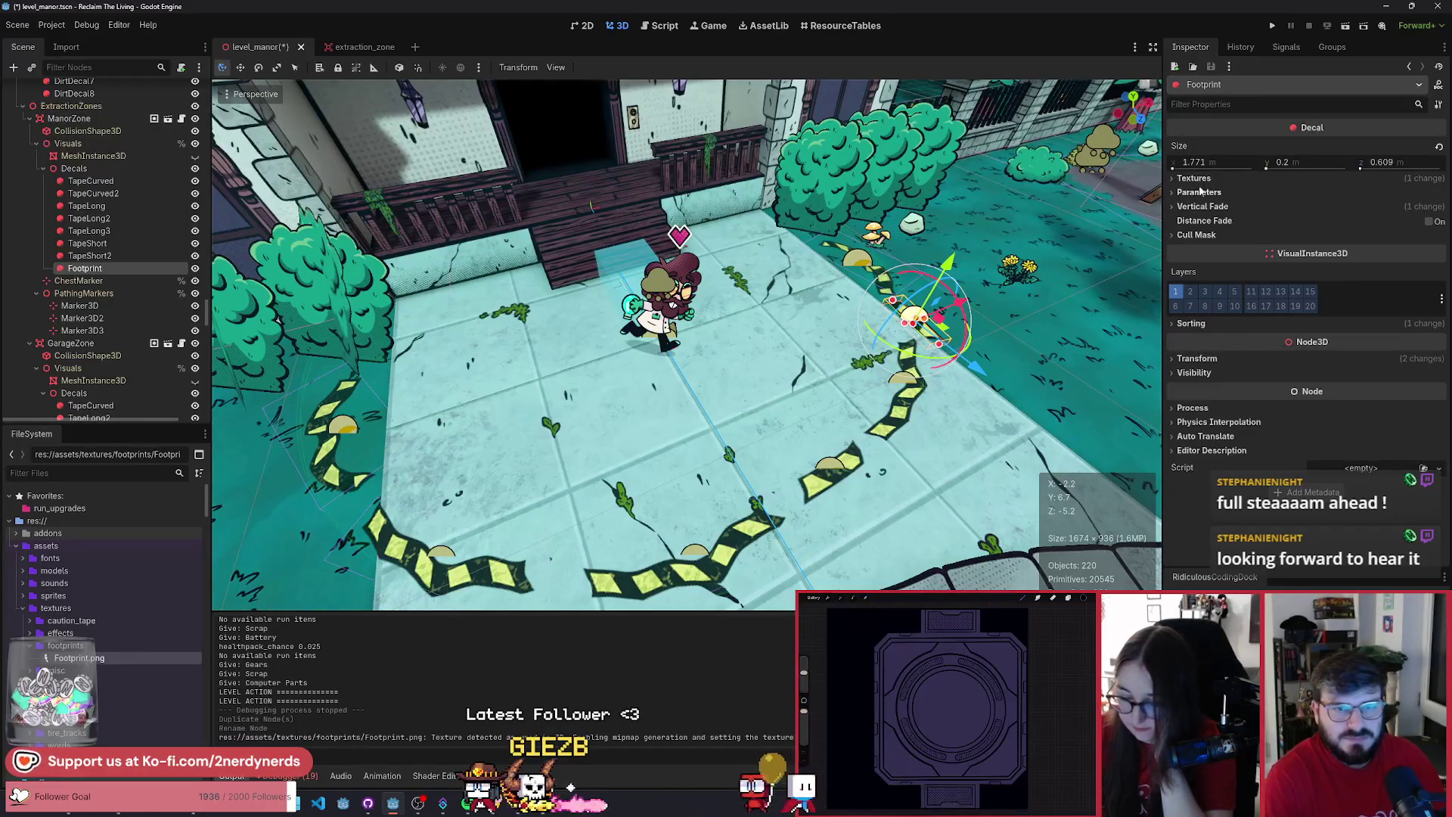
{"action": "left_click_drag", "start_coordinate": [68, 662], "coordinate": [891, 364]}
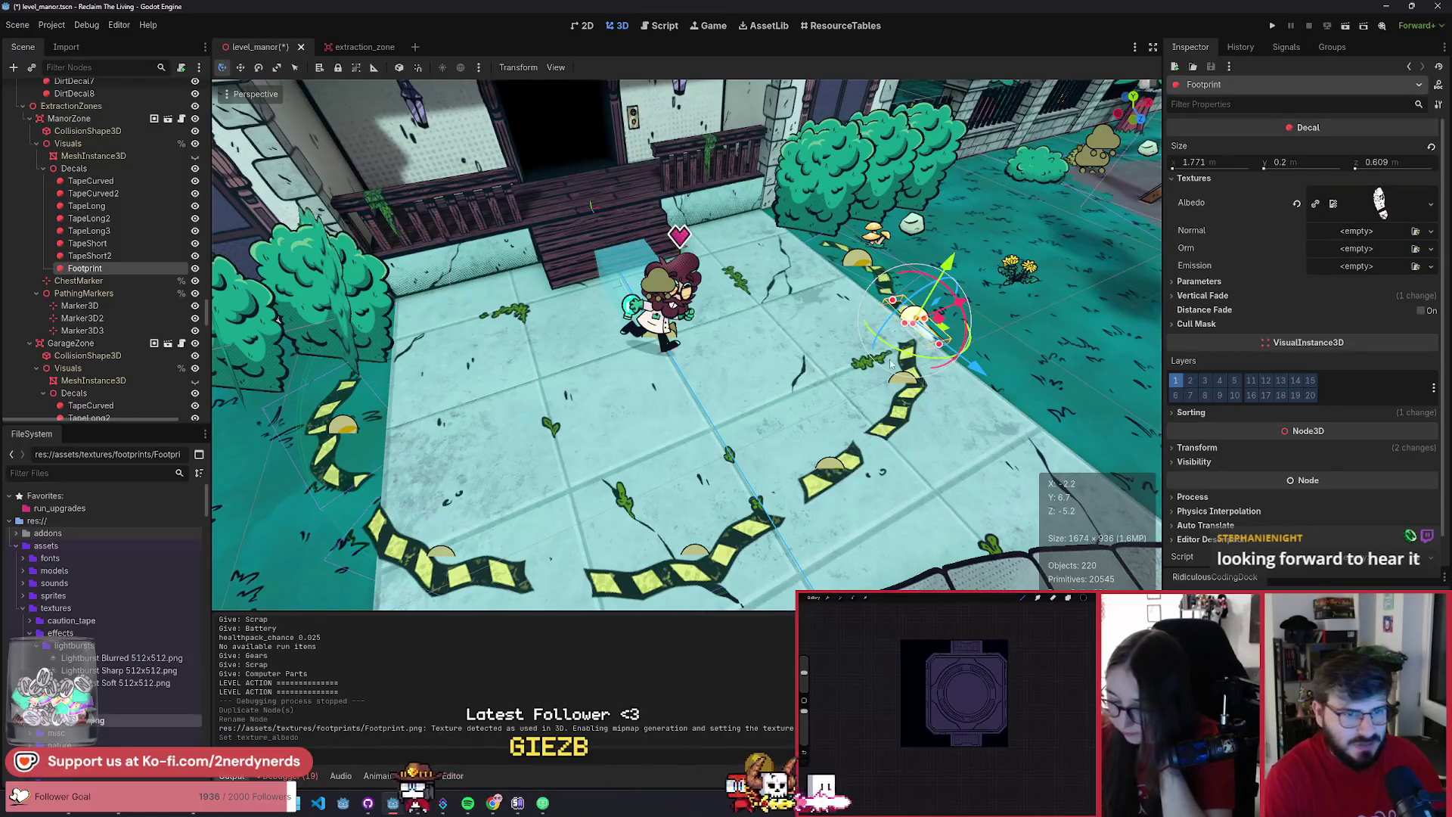
{"action": "mouse_move", "coordinate": [949, 338]}
{"action": "left_mouse_down"}
{"action": "mouse_move", "coordinate": [714, 400]}
{"action": "mouse_move", "coordinate": [716, 428]}
{"action": "left_mouse_up"}
{"action": "key", "text": "f"}
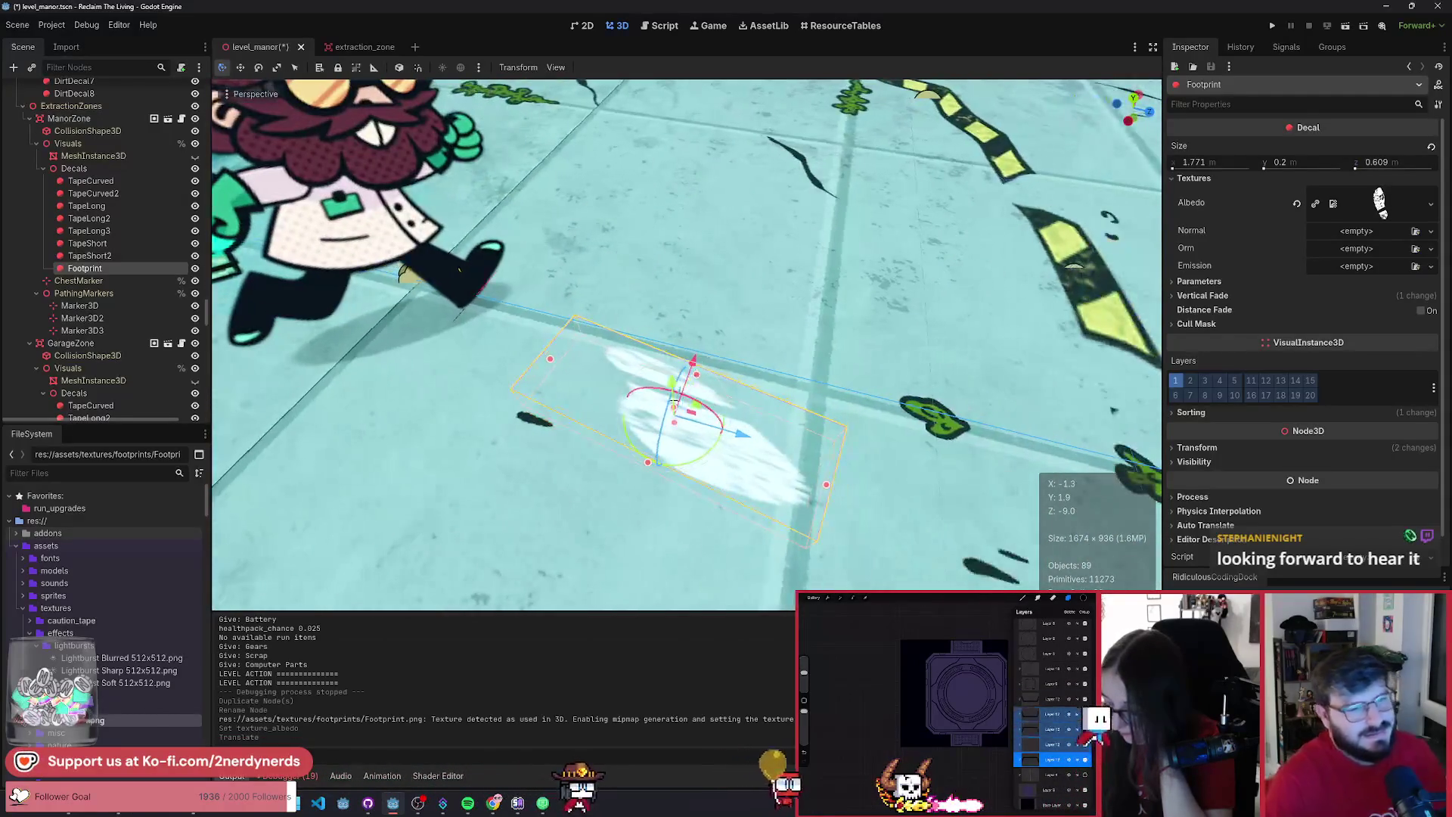
- Resize the footprint decal to about 0.48 by 0.79 m and rotate it slightly (−21.1°)
{"action": "mouse_move", "coordinate": [827, 490]}
{"action": "left_mouse_down"}
{"action": "mouse_move", "coordinate": [611, 407]}
{"action": "mouse_move", "coordinate": [620, 440]}
{"action": "left_mouse_up"}
{"action": "scroll", "coordinate": [681, 408], "scroll_direction": "down", "scroll_amount": 6}
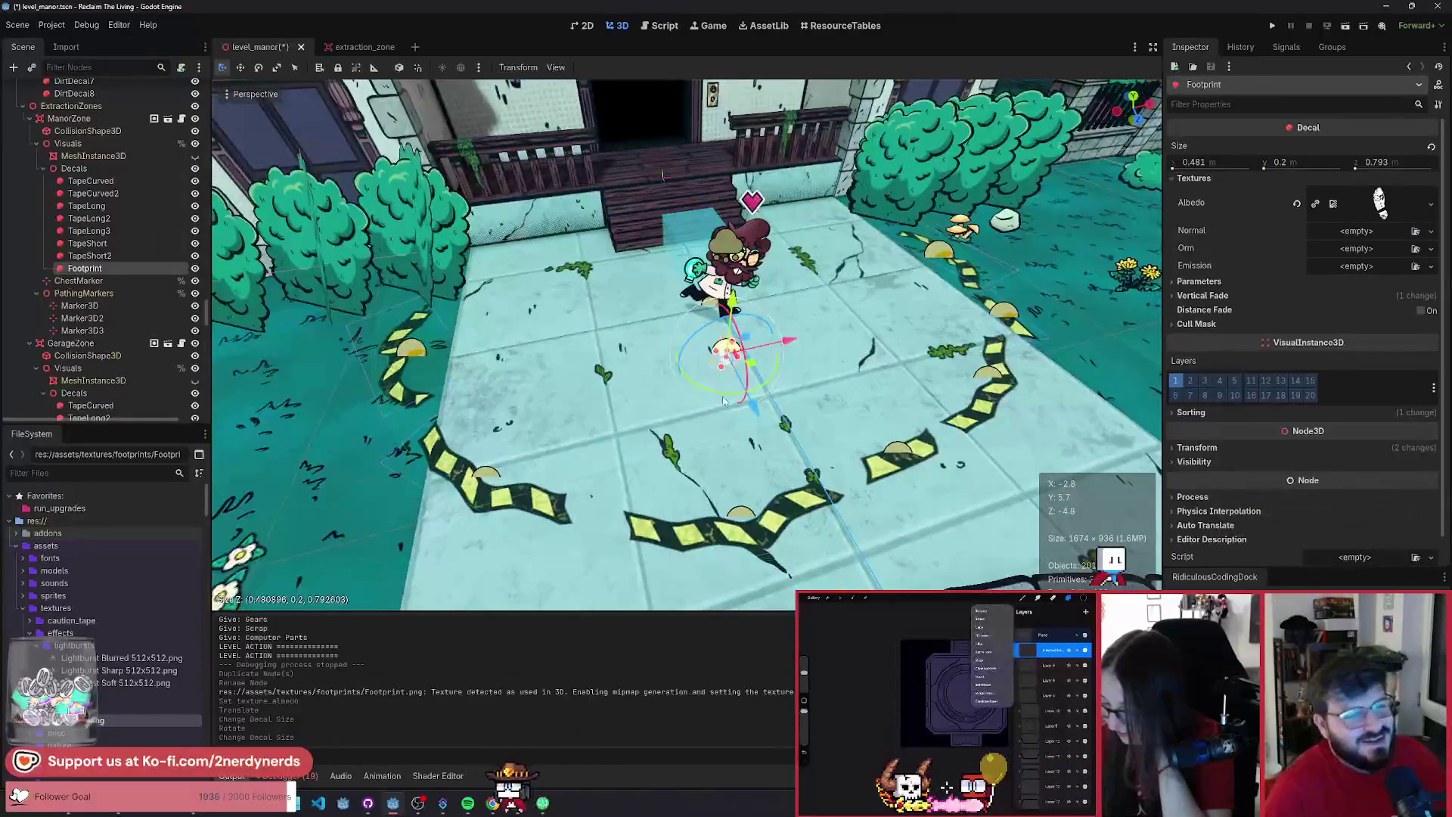
{"action": "left_click_drag", "start_coordinate": [742, 401], "coordinate": [737, 382]}
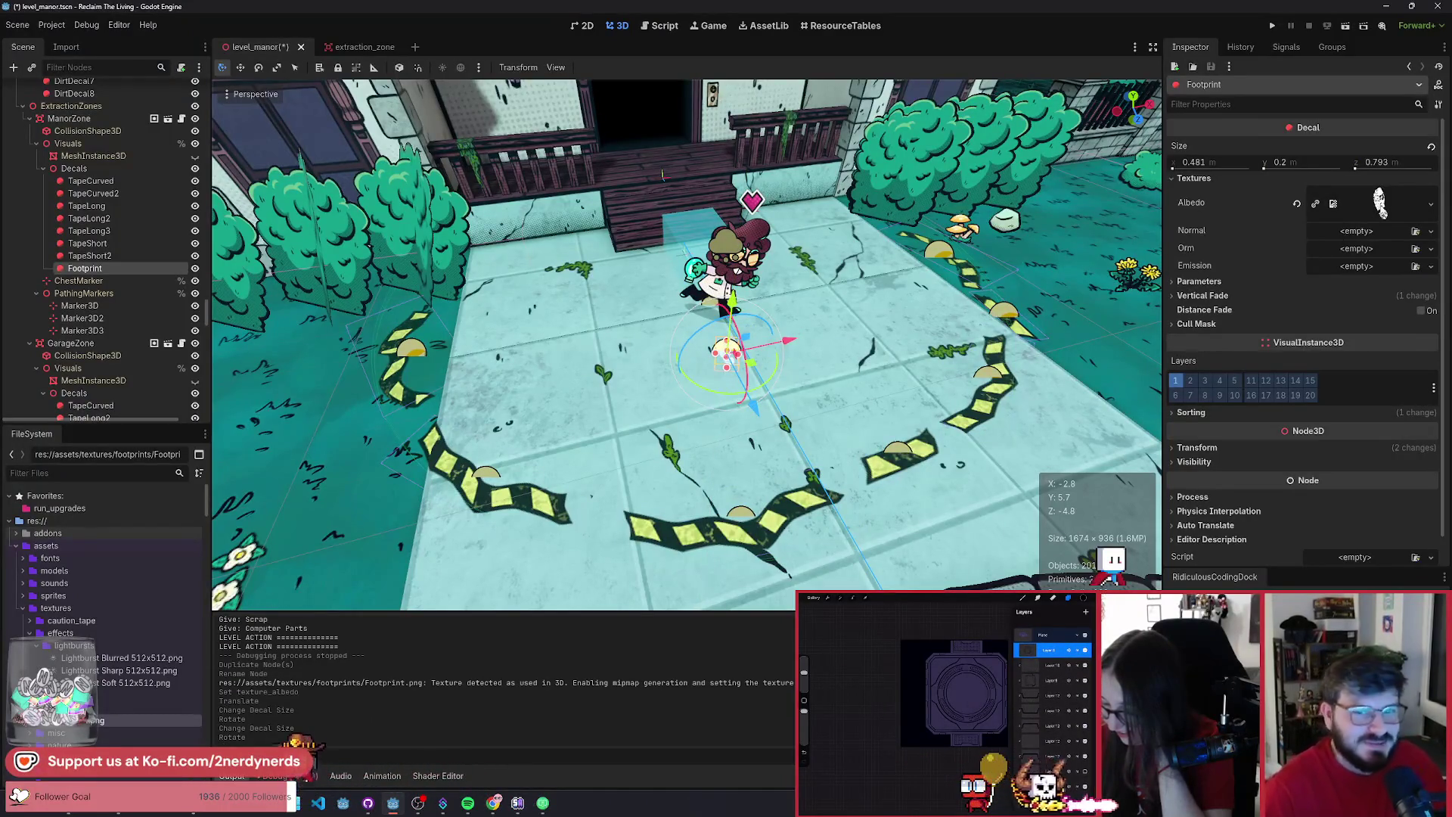
{"action": "scroll", "coordinate": [1223, 409], "scroll_direction": "down", "scroll_amount": 1}
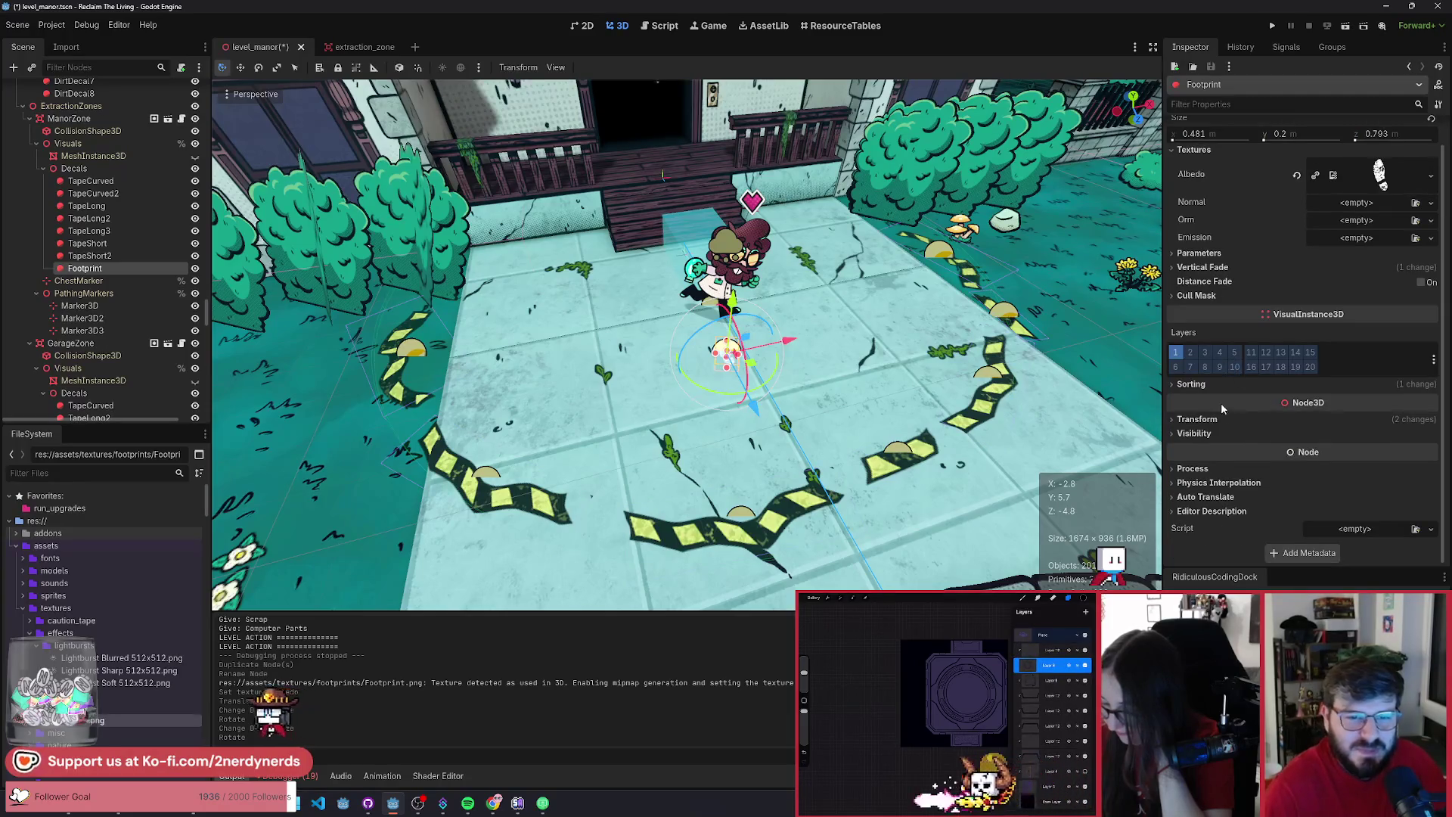
- Expand the decal's Parameters and darken its Modulate tint to black
{"action": "left_click", "coordinate": [1213, 420]}
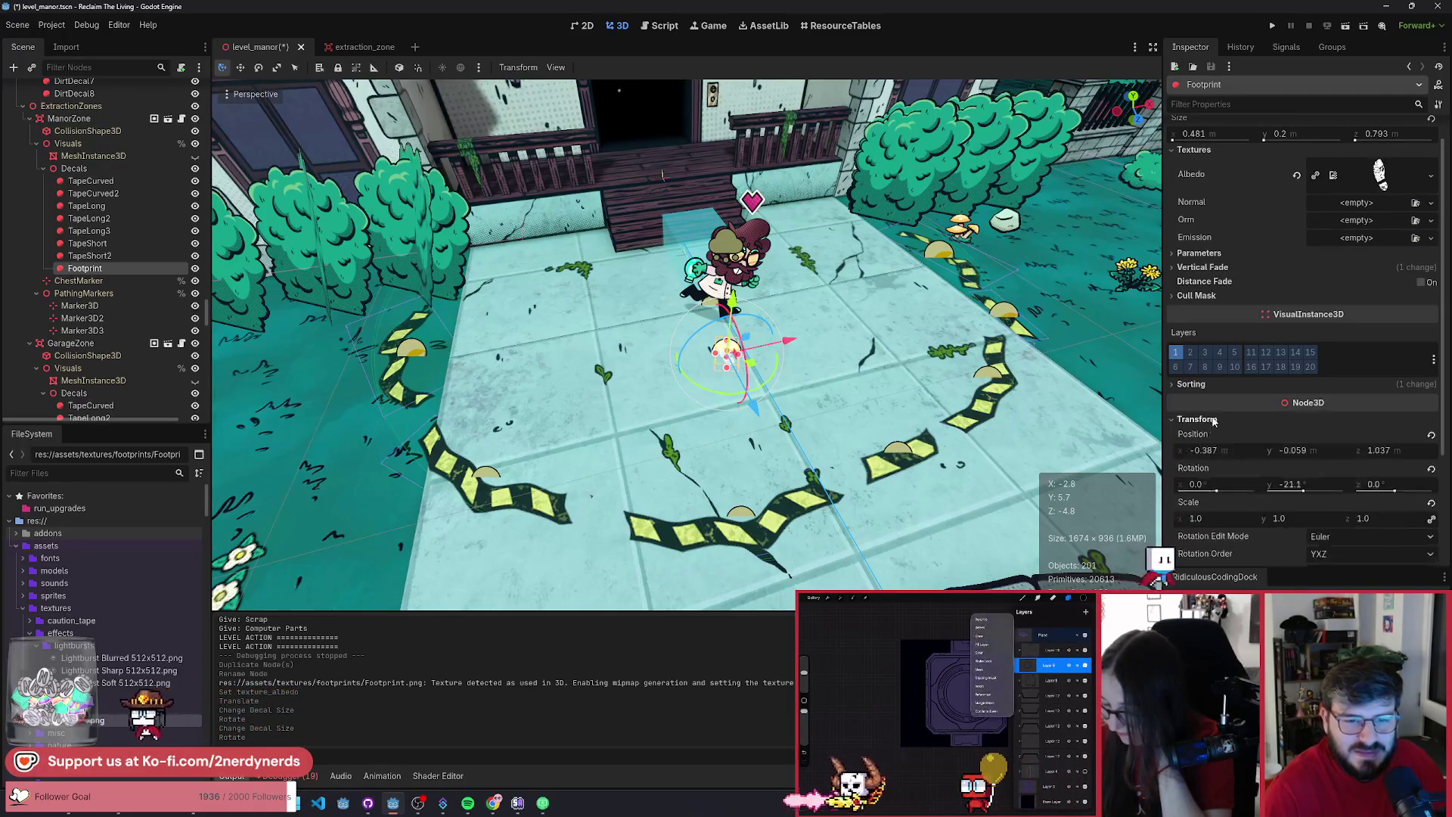
{"action": "left_click", "coordinate": [1213, 420]}
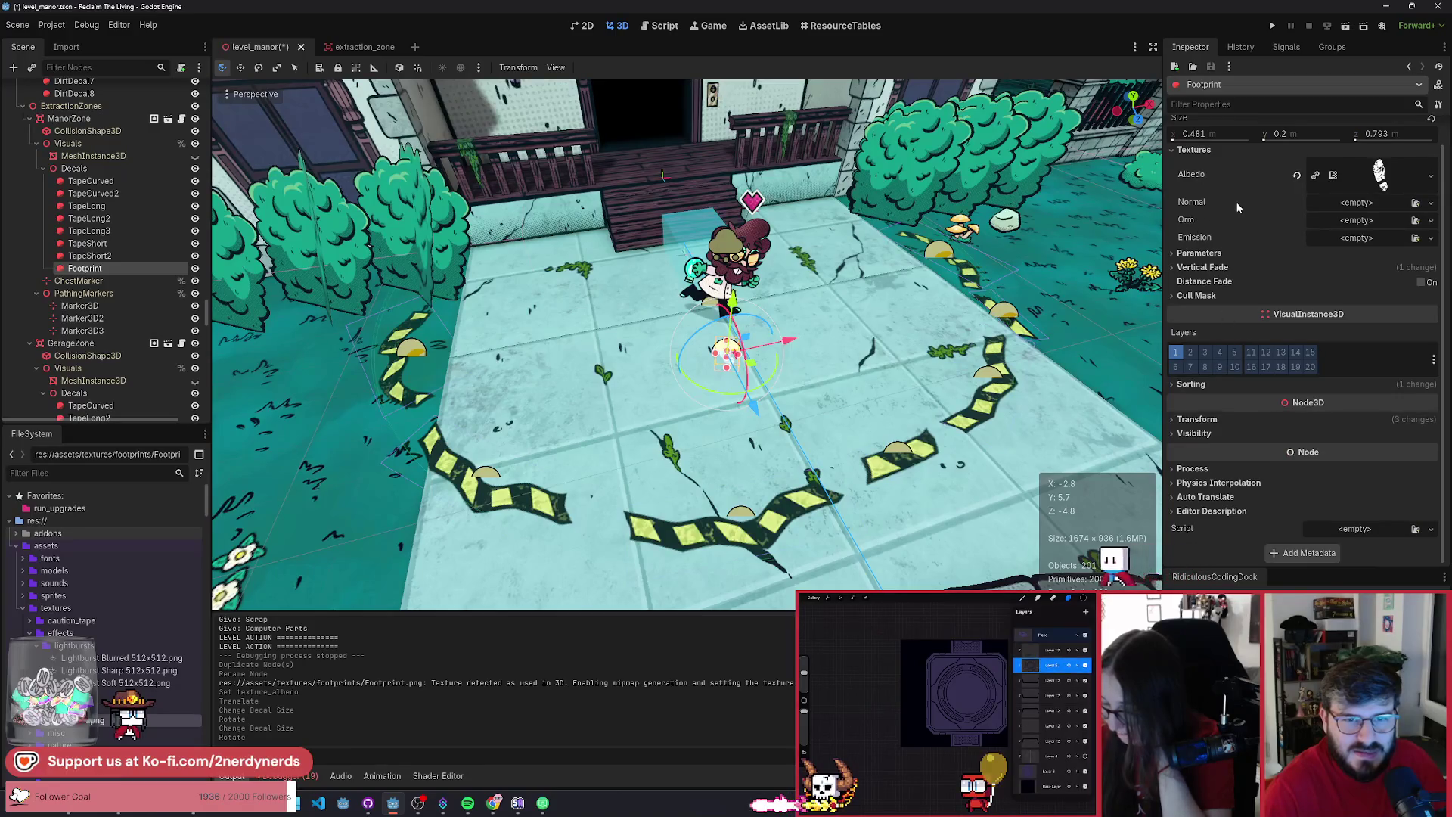
{"action": "left_click", "coordinate": [1219, 255]}
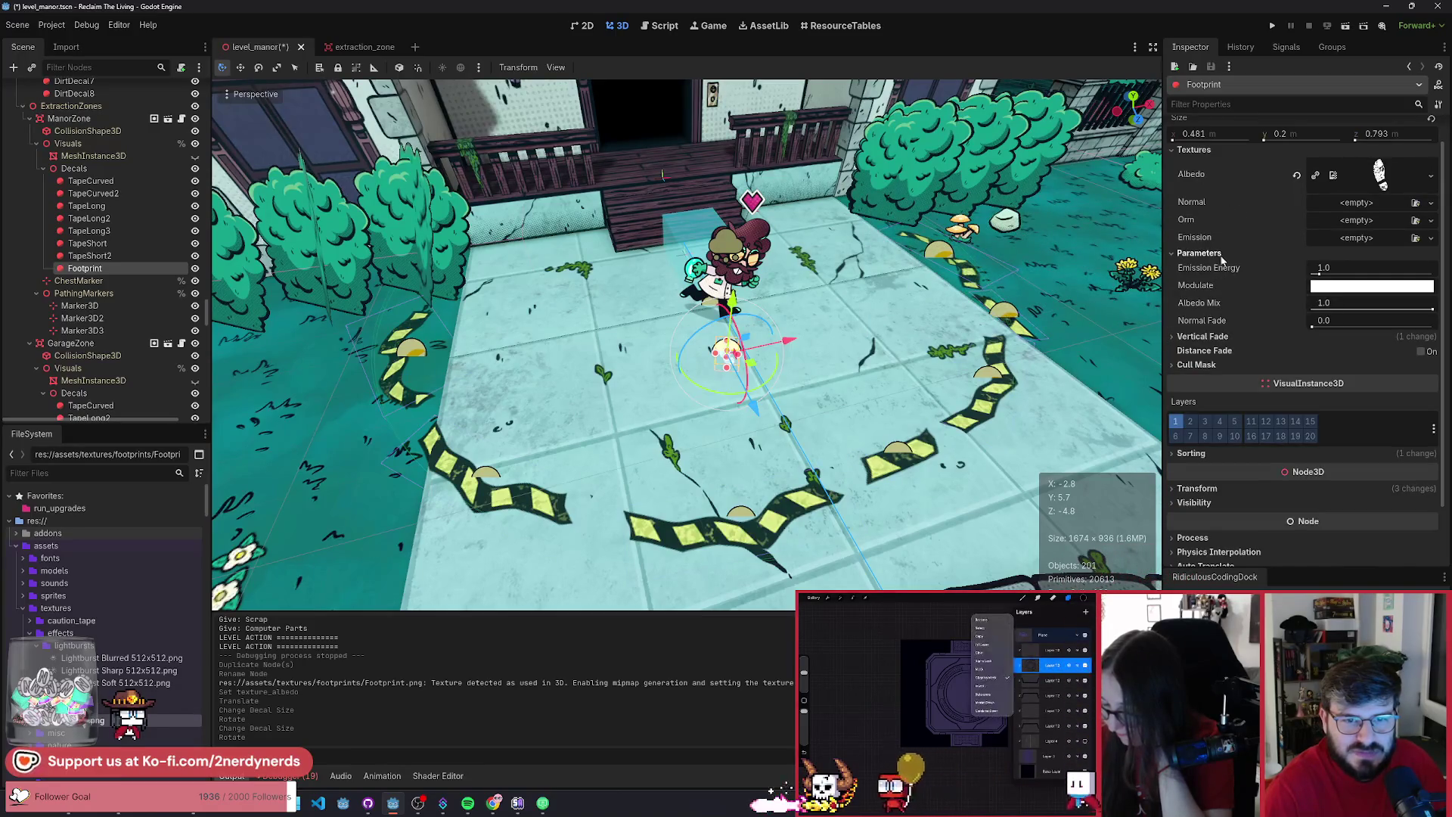
{"action": "left_click", "coordinate": [1371, 285]}
{"action": "left_click_drag", "start_coordinate": [1435, 306], "coordinate": [1427, 469]}
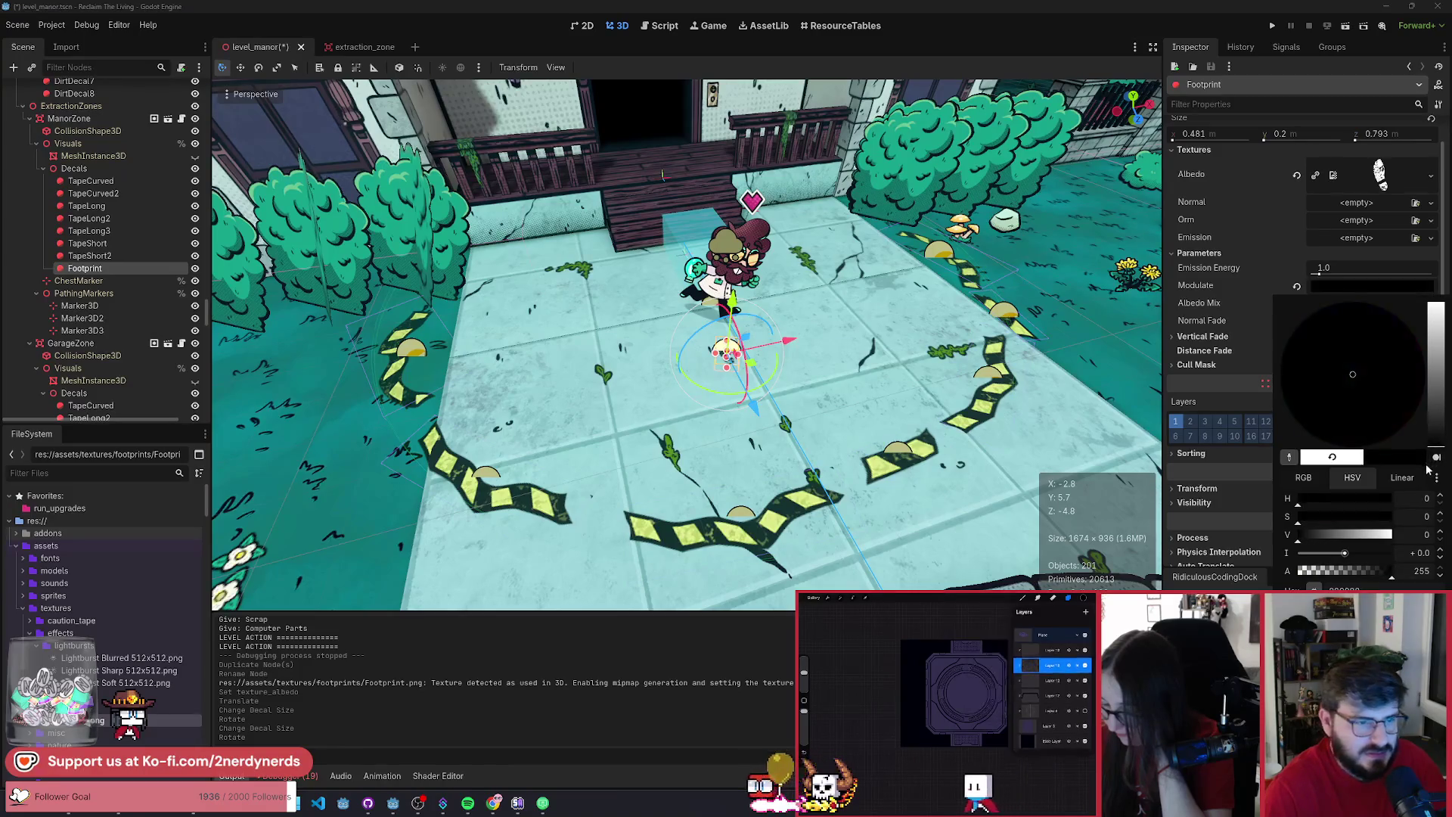
- Change the footprint decal's Modulate tint from black to a deep brown
{"action": "left_click", "coordinate": [930, 343]}
{"action": "key", "text": "w"}
{"action": "left_click", "coordinate": [1370, 285]}
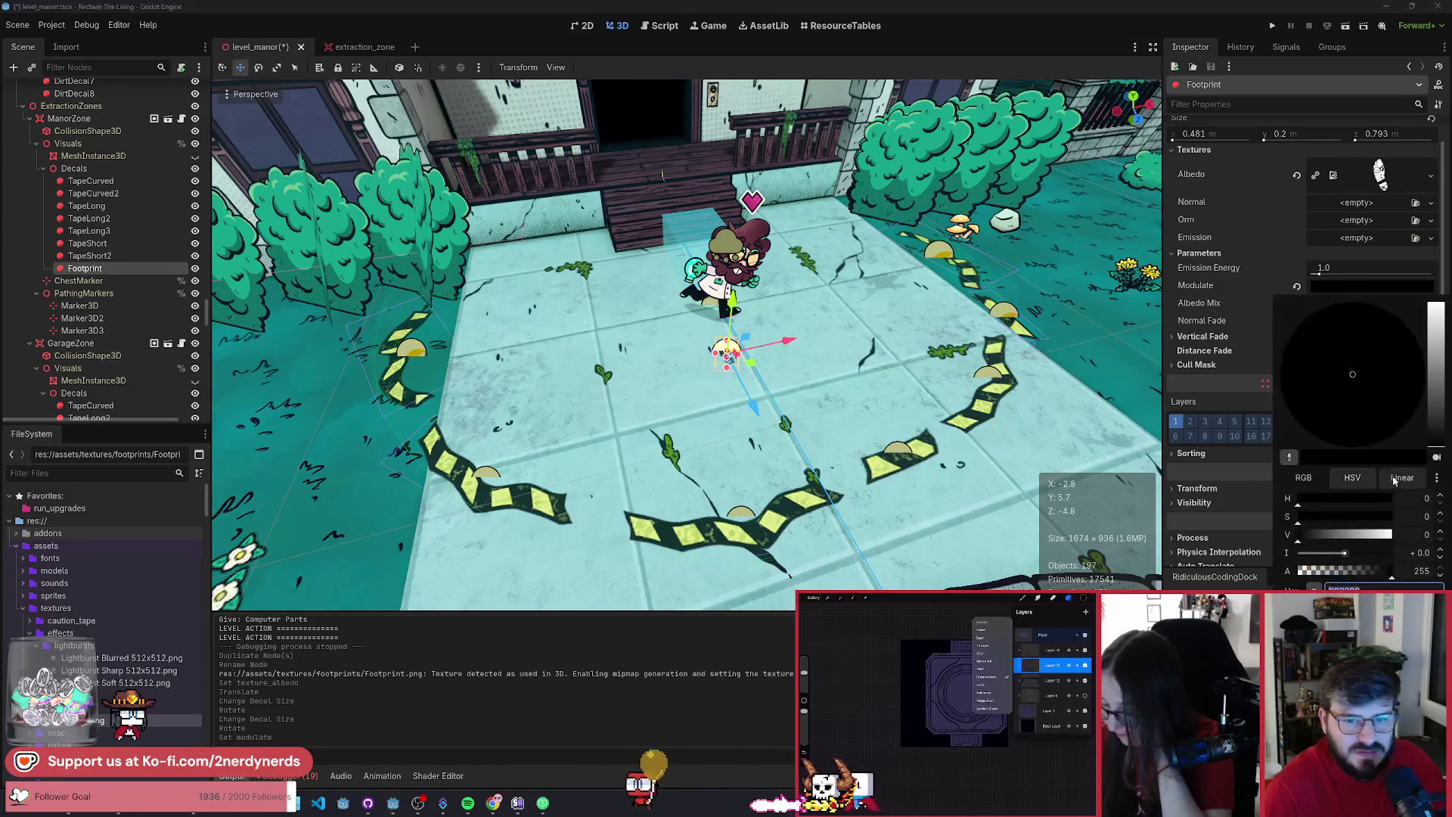
{"action": "key", "text": "ctrl+v"}
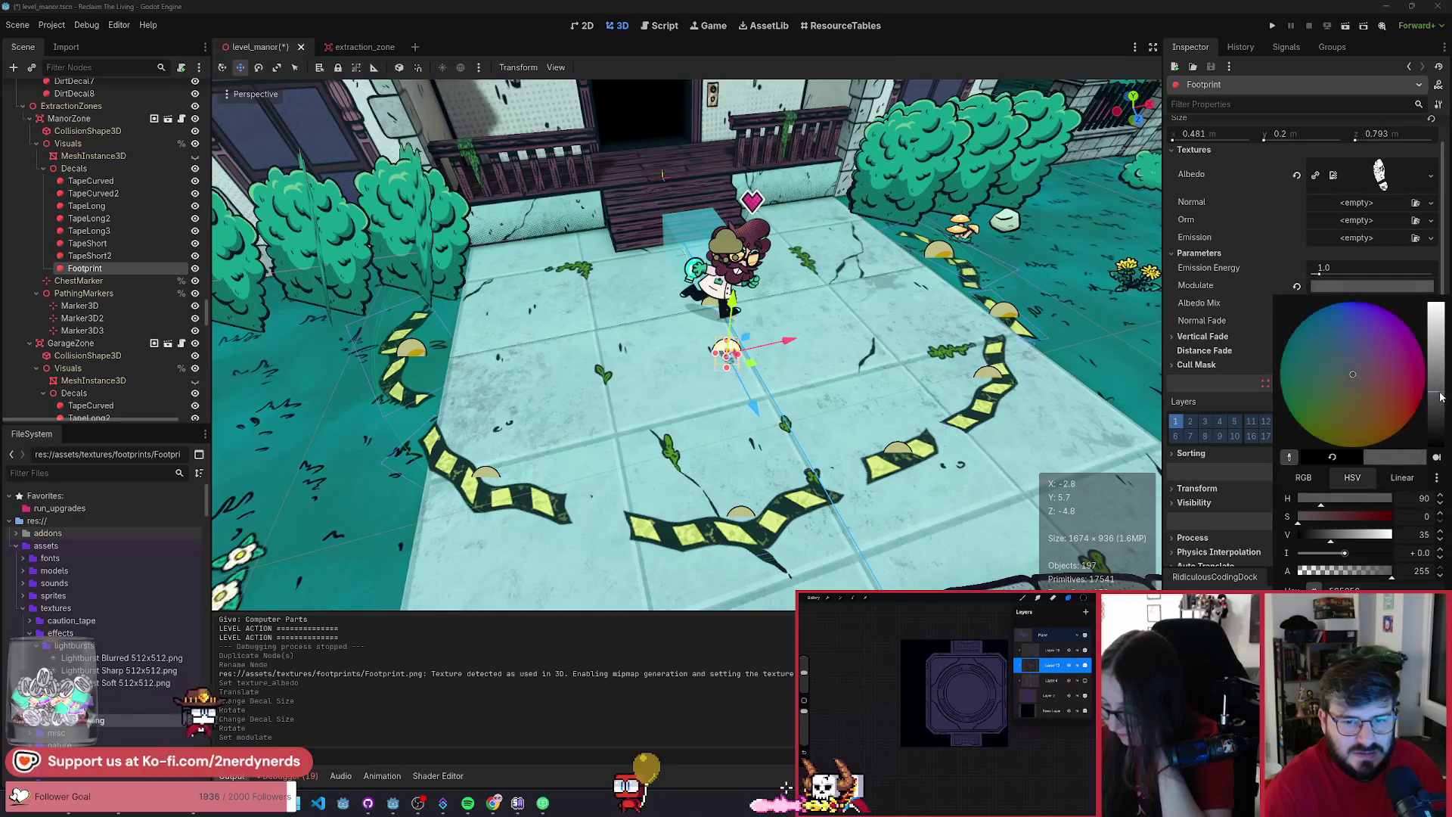
{"action": "left_click_drag", "start_coordinate": [1435, 442], "coordinate": [1439, 425]}
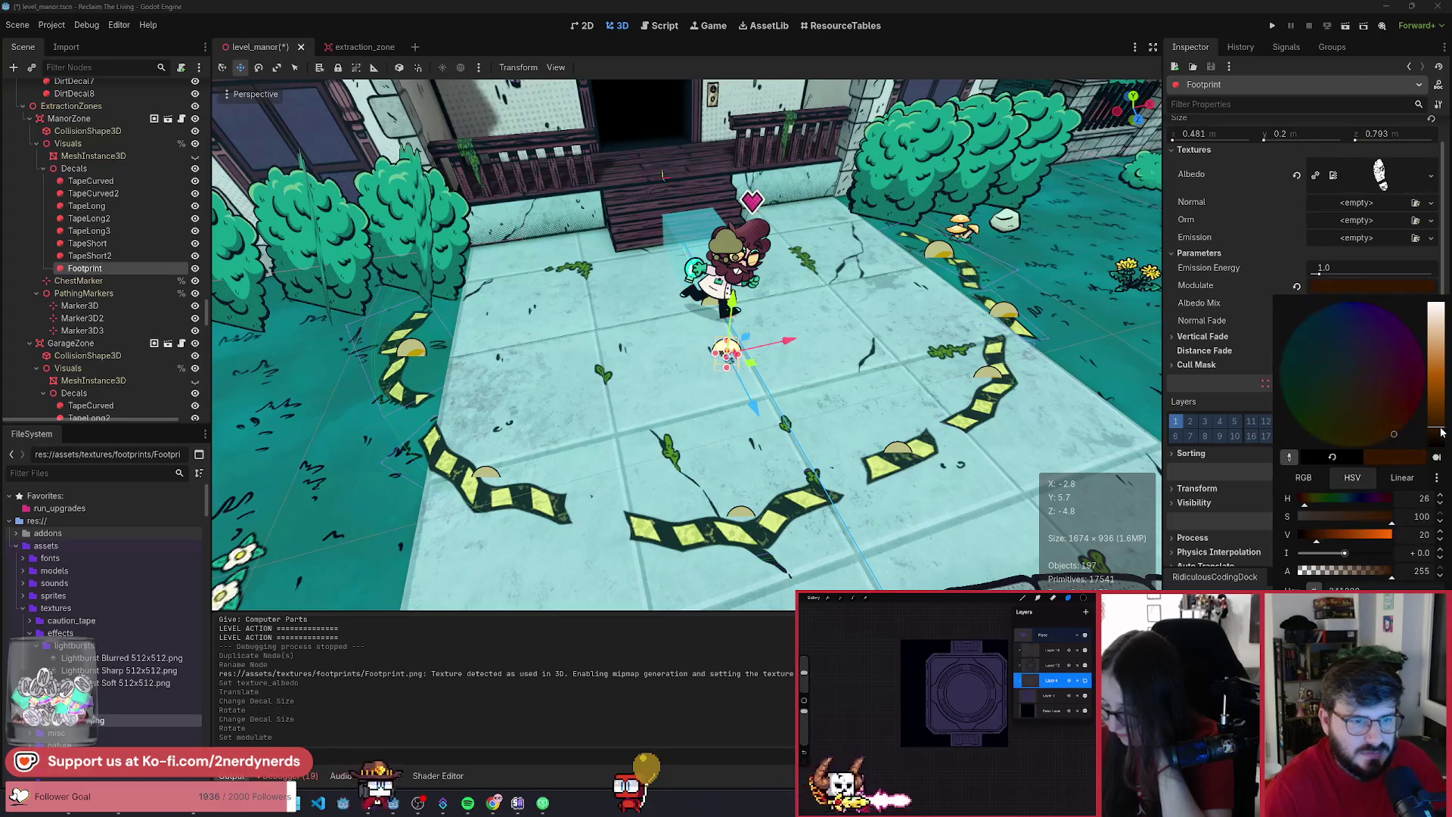
{"action": "left_click", "coordinate": [932, 338]}
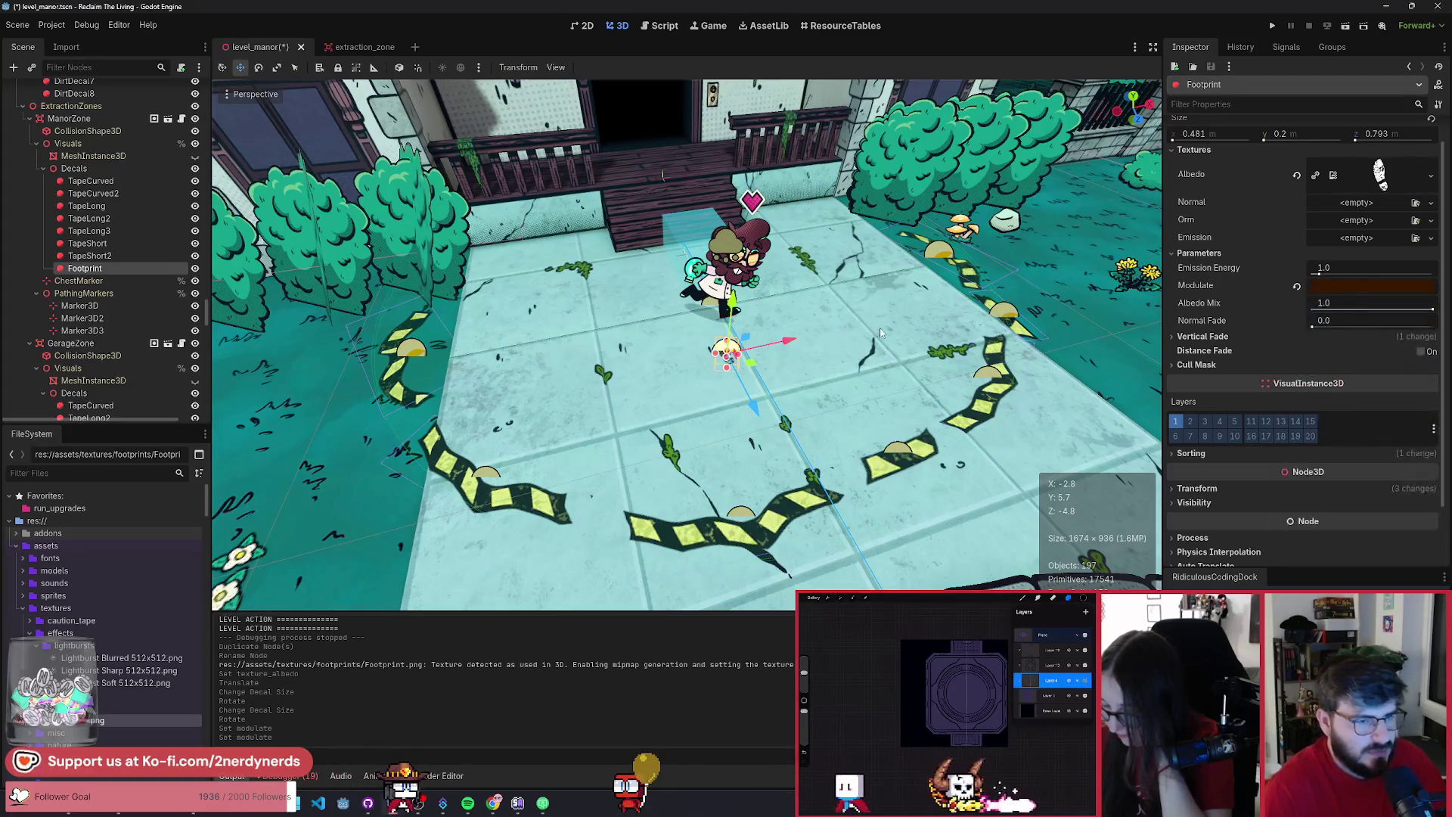
- Place and rotate the footprint on the courtyard floor, then duplicate it as Footprint2
{"action": "scroll", "coordinate": [932, 338], "scroll_direction": "up", "scroll_amount": 5}
{"action": "scroll", "coordinate": [686, 345], "scroll_direction": "down", "scroll_amount": 5}
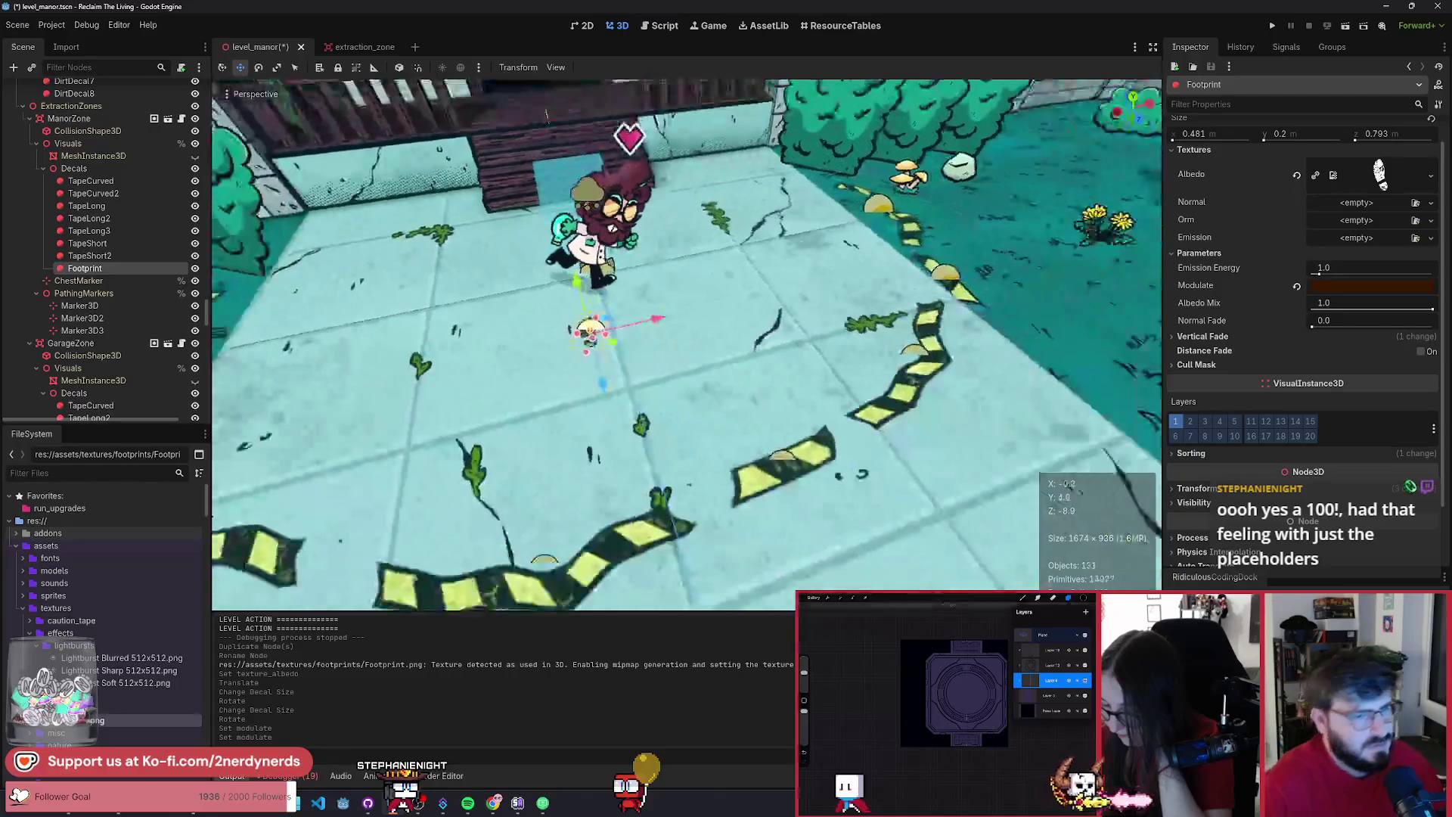
{"action": "scroll", "coordinate": [686, 344], "scroll_direction": "up", "scroll_amount": 3}
{"action": "scroll", "coordinate": [603, 167], "scroll_direction": "up", "scroll_amount": 2}
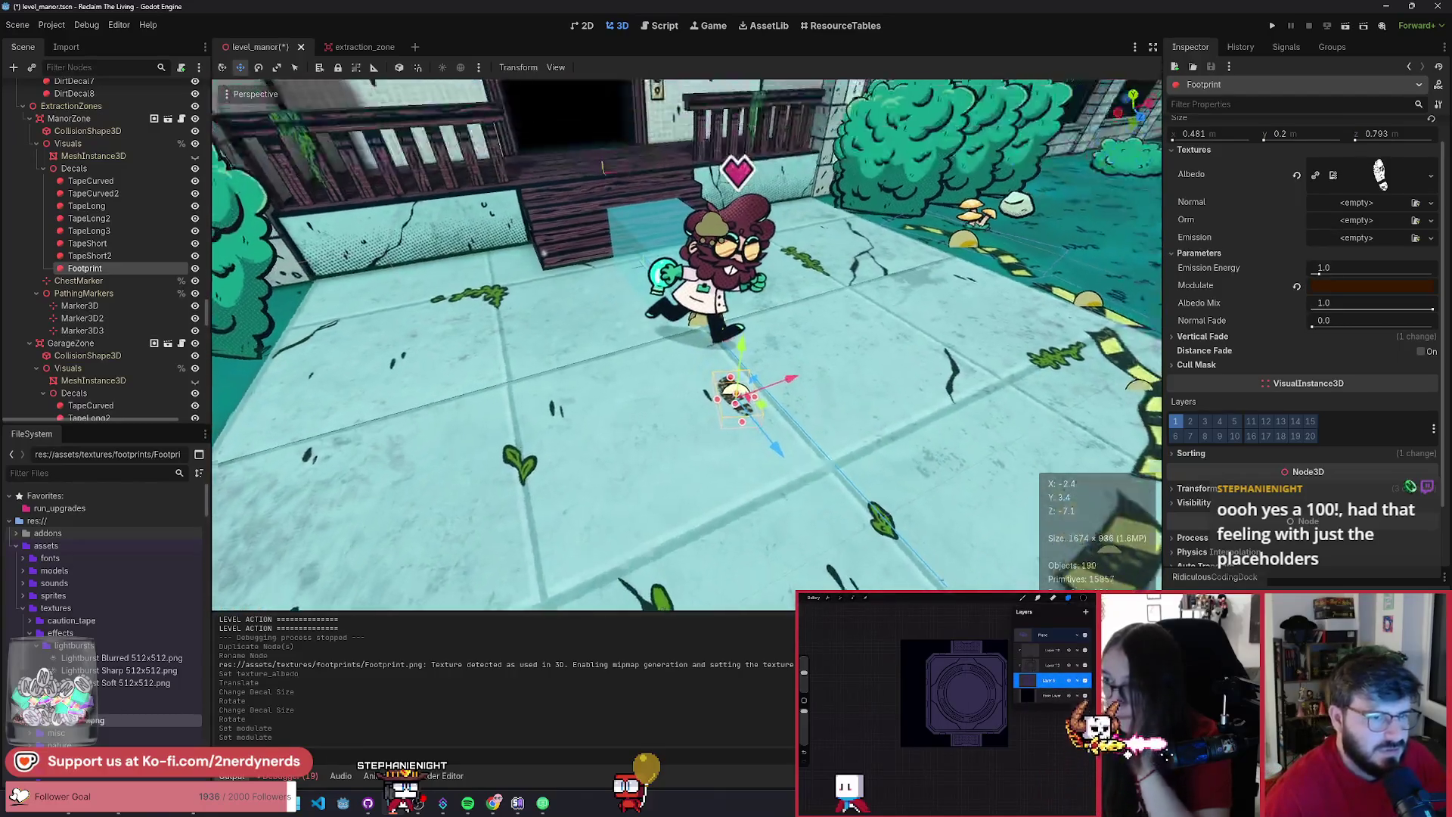
{"action": "scroll", "coordinate": [602, 166], "scroll_direction": "up", "scroll_amount": 3}
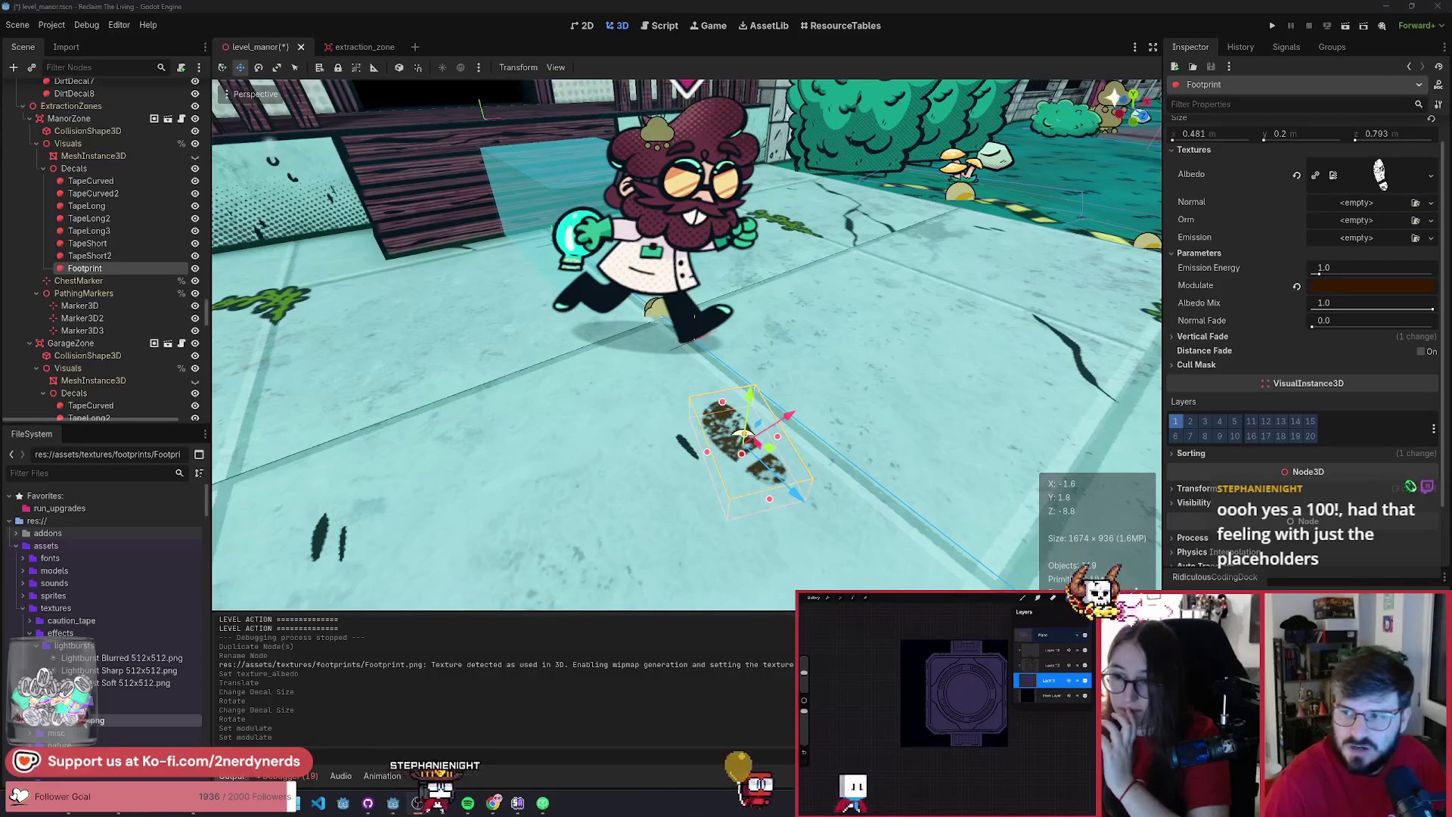
{"action": "mouse_move", "coordinate": [765, 449]}
{"action": "left_mouse_down"}
{"action": "mouse_move", "coordinate": [718, 384]}
{"action": "mouse_move", "coordinate": [716, 344]}
{"action": "left_mouse_up"}
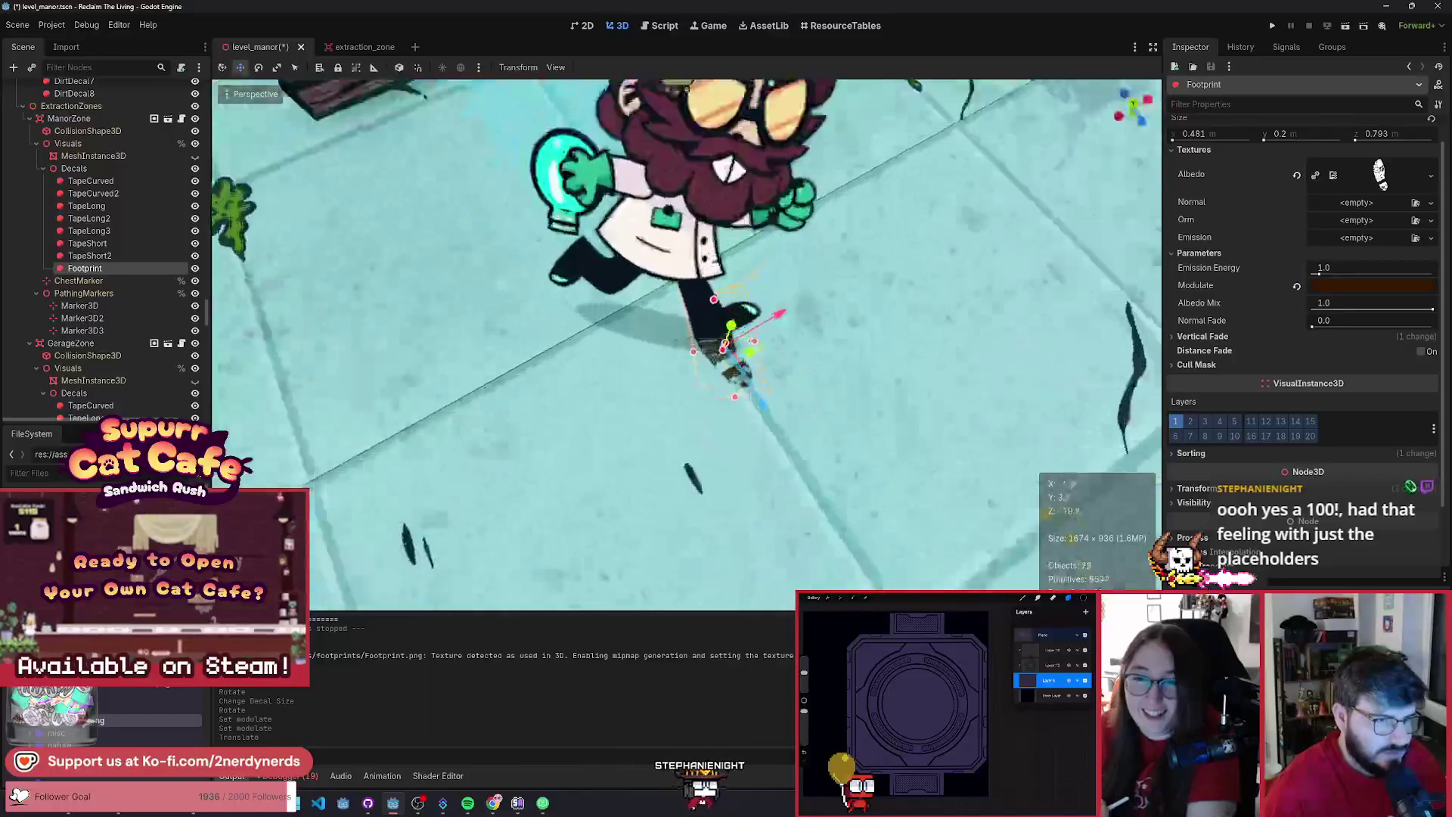
{"action": "scroll", "coordinate": [739, 314], "scroll_direction": "down", "scroll_amount": 5}
{"action": "mouse_move", "coordinate": [724, 331]}
{"action": "left_mouse_down"}
{"action": "mouse_move", "coordinate": [533, 442]}
{"action": "mouse_move", "coordinate": [549, 462]}
{"action": "mouse_move", "coordinate": [533, 496]}
{"action": "left_mouse_up"}
{"action": "key", "text": "q"}
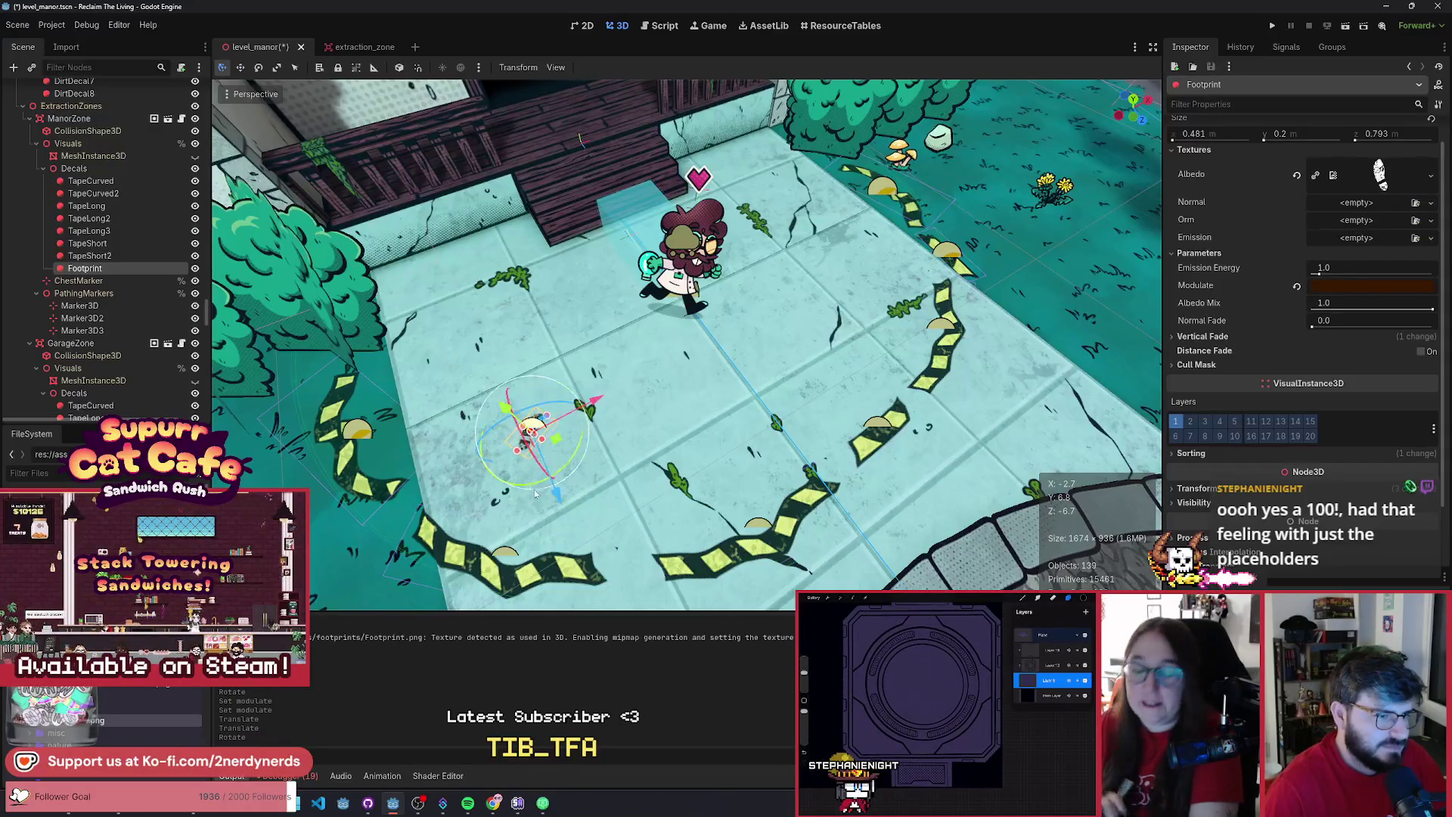
{"action": "mouse_move", "coordinate": [554, 444]}
{"action": "left_mouse_down"}
{"action": "mouse_move", "coordinate": [533, 465]}
{"action": "mouse_move", "coordinate": [549, 492]}
{"action": "mouse_move", "coordinate": [536, 481]}
{"action": "mouse_move", "coordinate": [552, 455]}
{"action": "left_mouse_up"}
{"action": "key", "text": "ctrl+d"}
{"action": "key", "text": "f"}
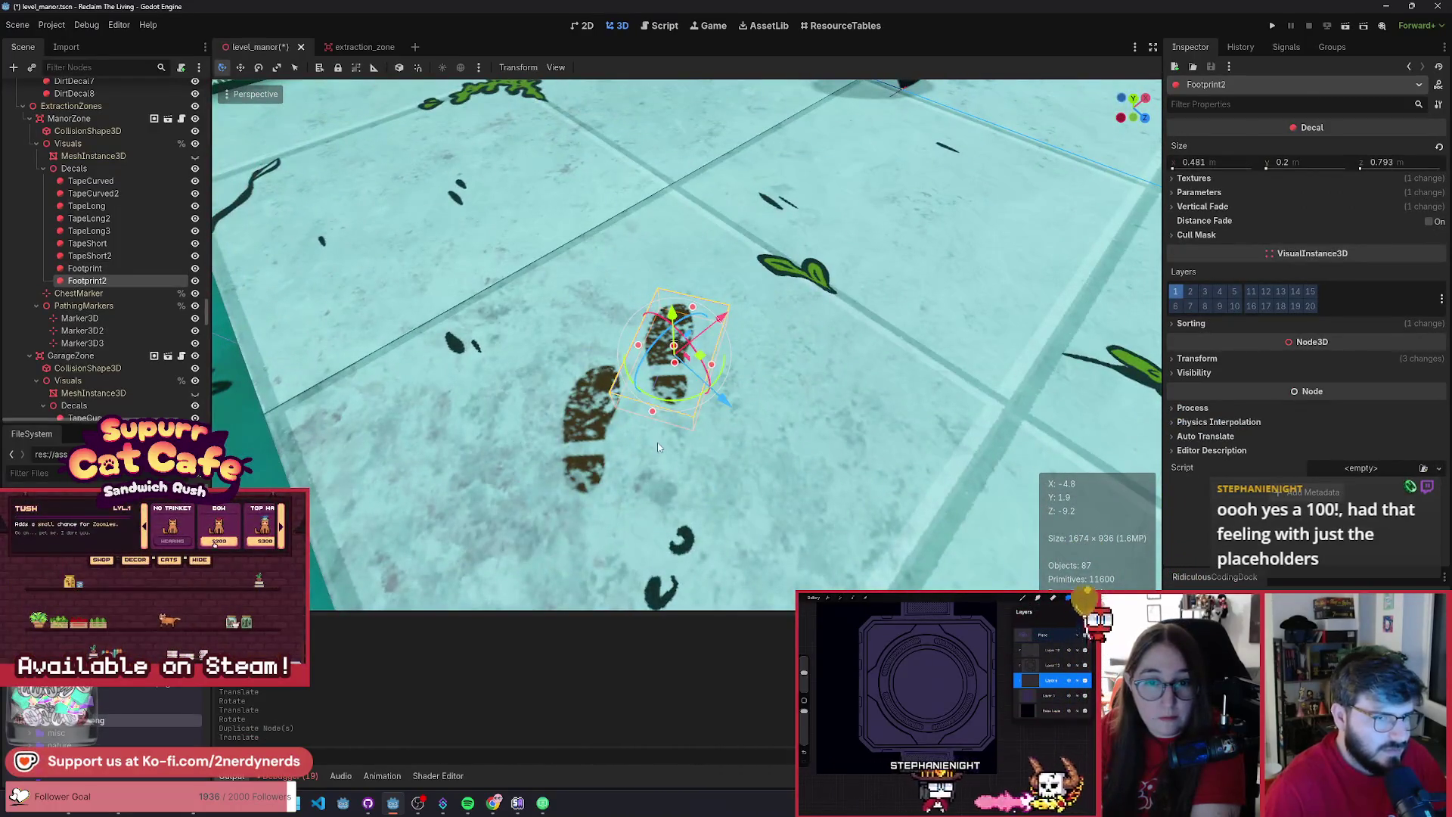
- Mirror the copied footprint with Scale x of -1 and rotate it beside the first print
{"action": "left_click", "coordinate": [1202, 179]}
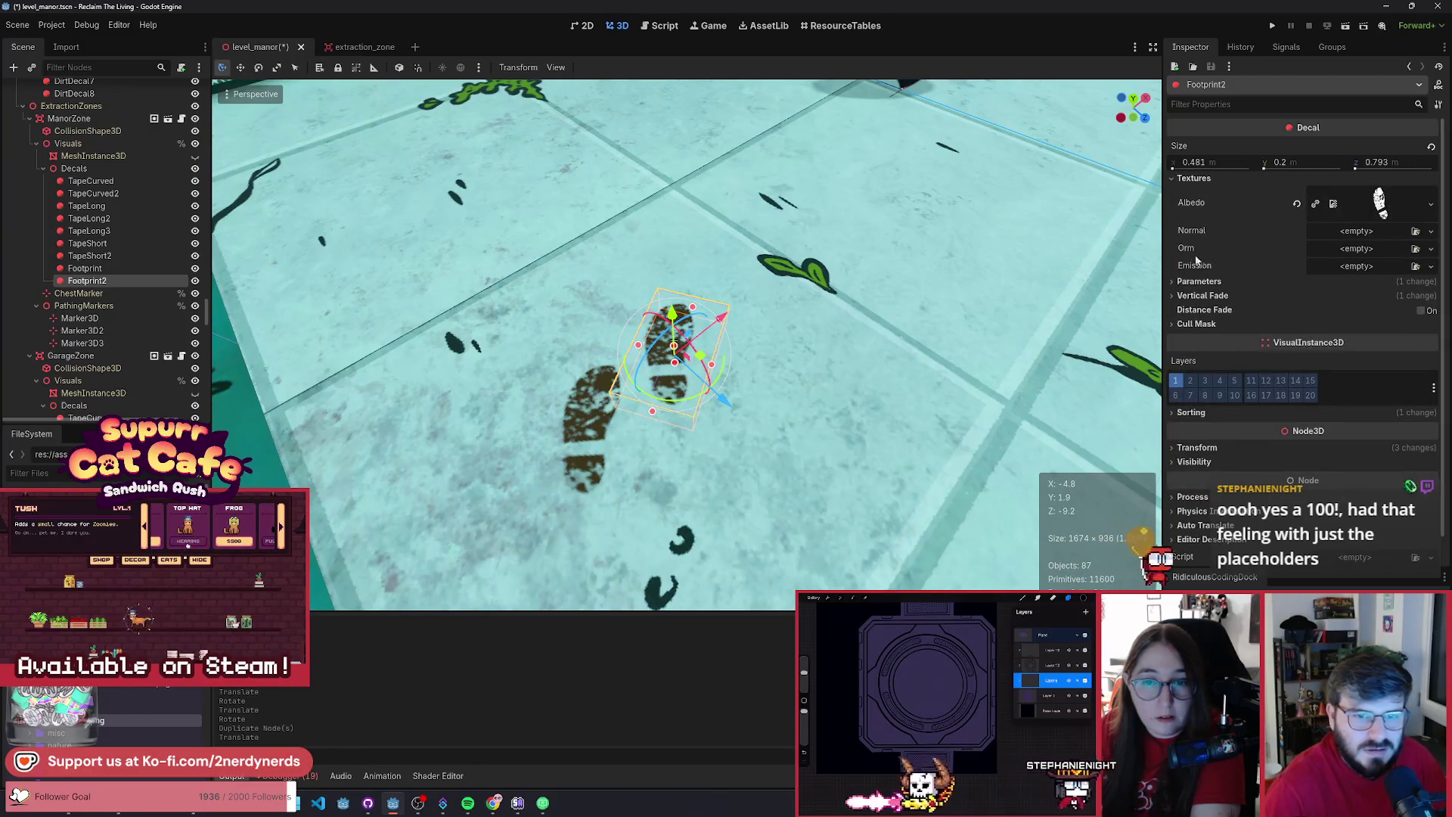
{"action": "left_click", "coordinate": [1193, 282]}
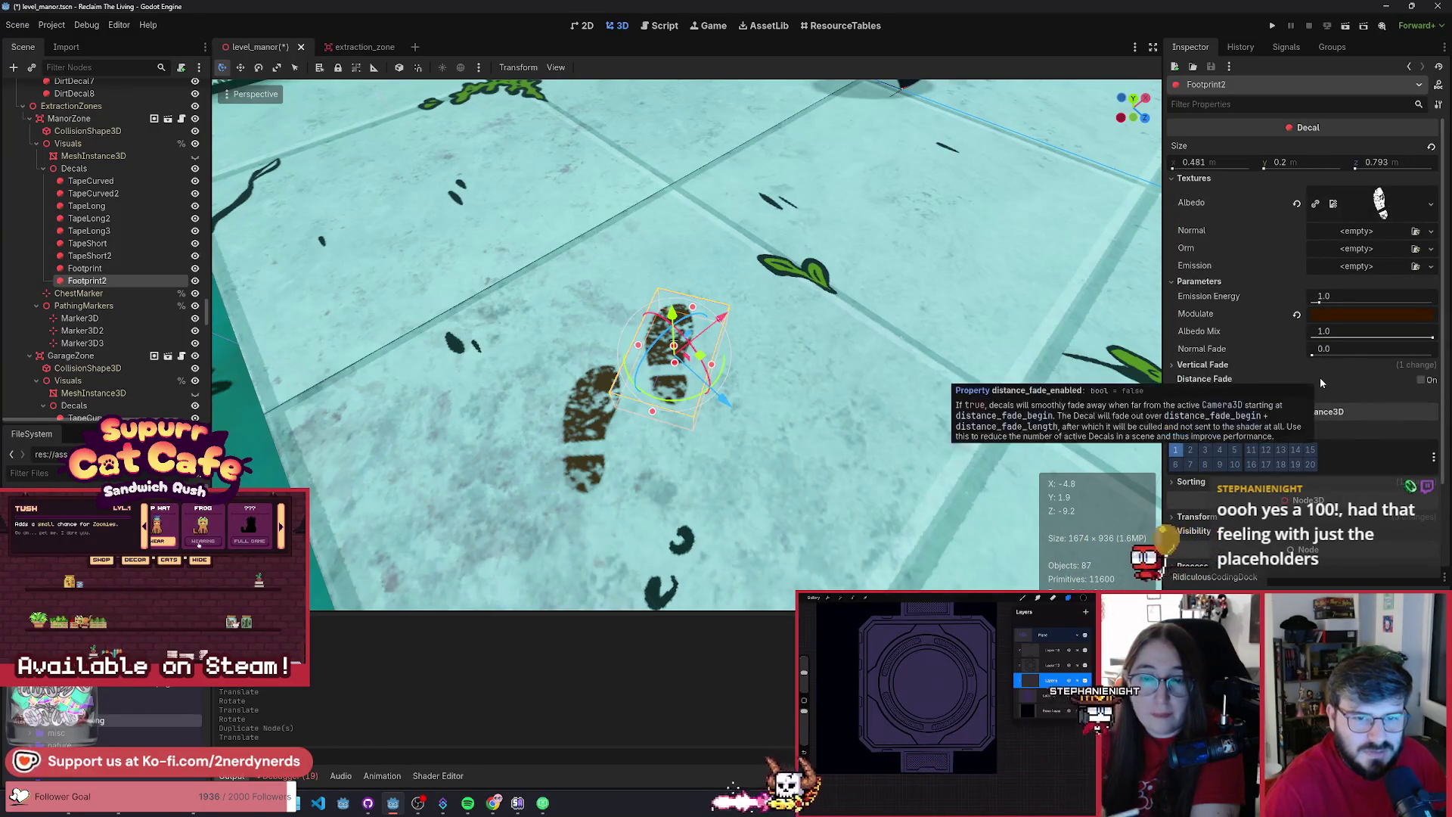
{"action": "left_click", "coordinate": [1199, 281]}
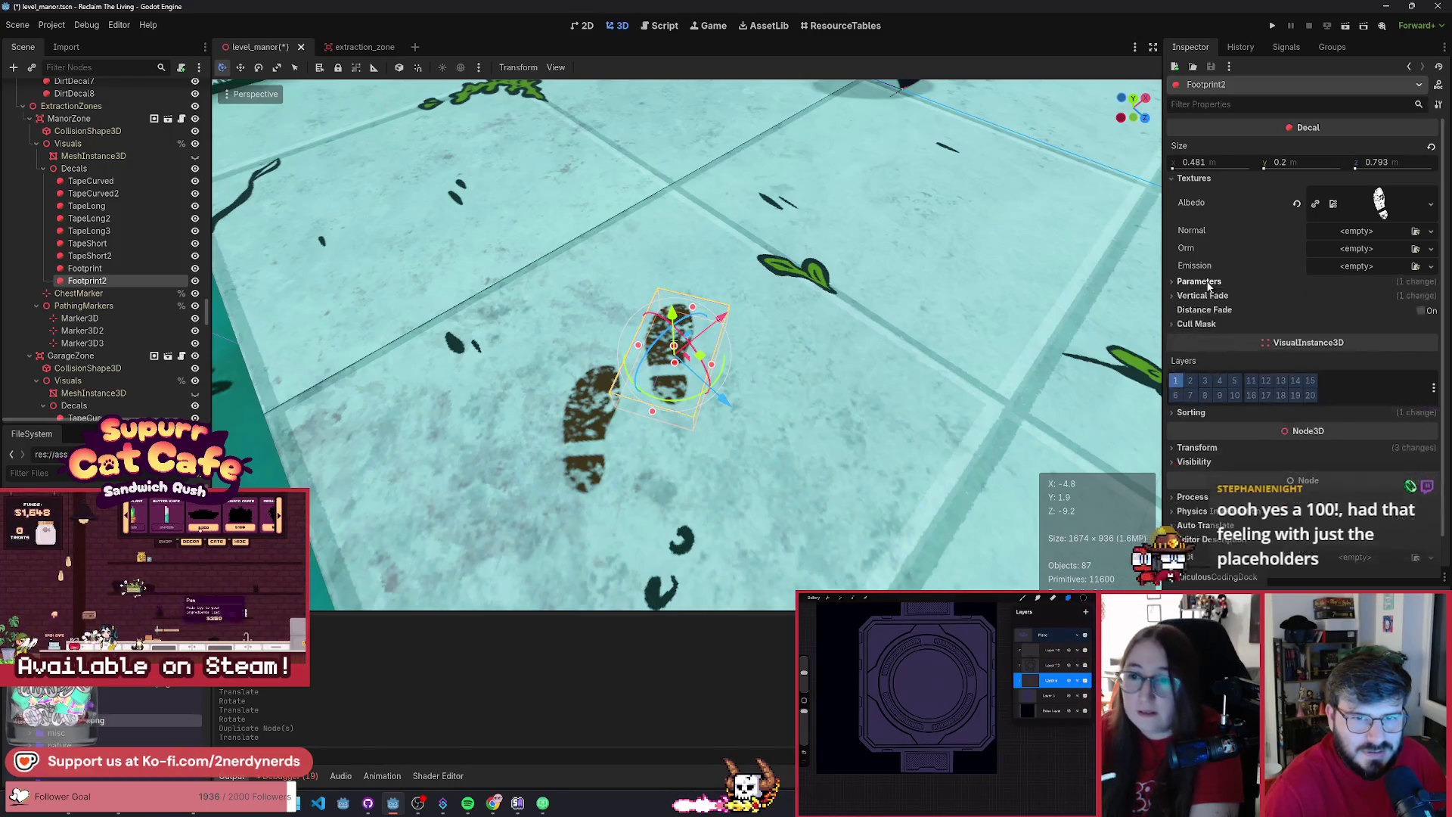
{"action": "left_click", "coordinate": [1185, 325]}
{"action": "left_click", "coordinate": [1184, 327]}
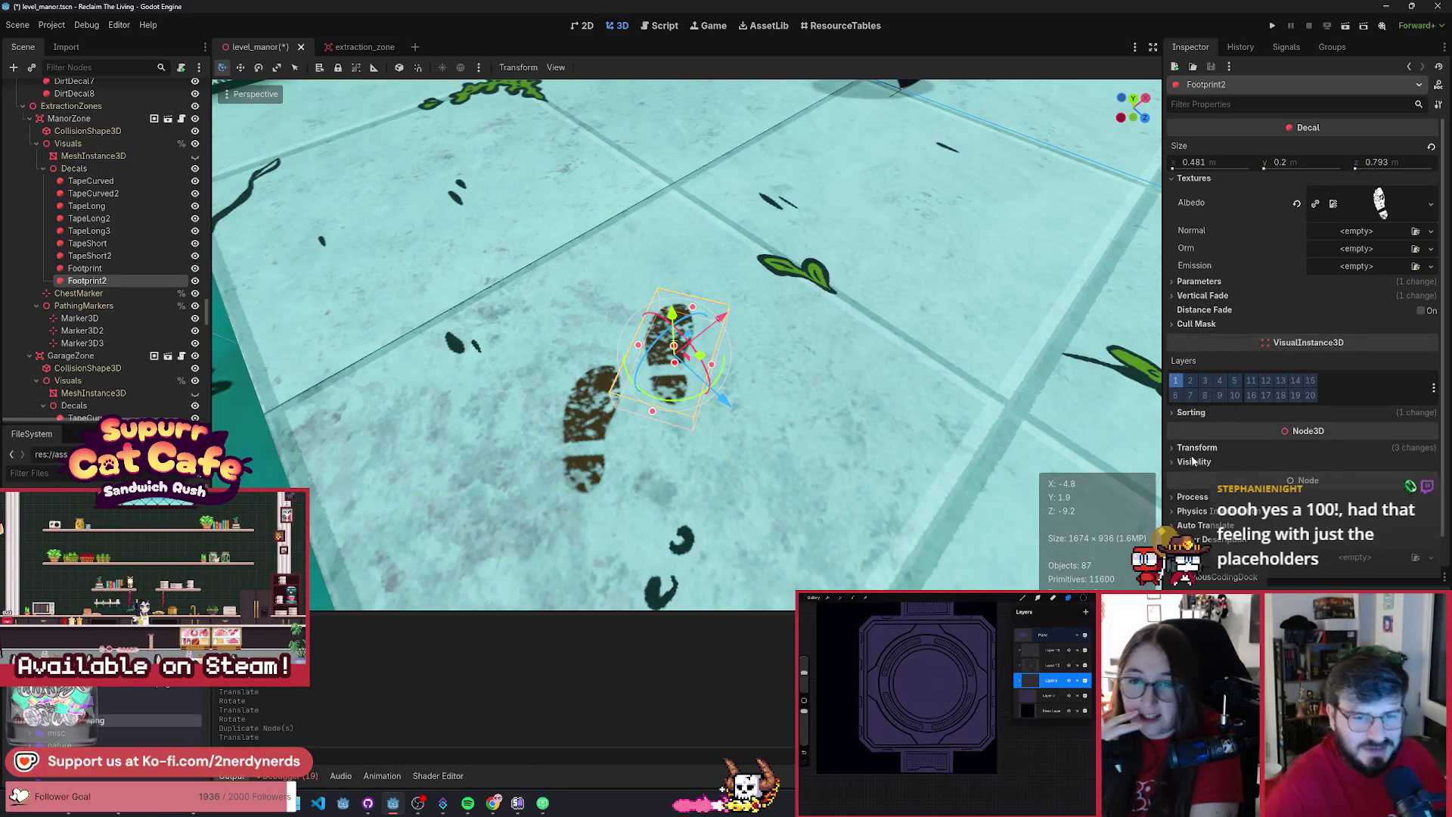
{"action": "scroll", "coordinate": [1192, 459], "scroll_direction": "down", "scroll_amount": 1}
{"action": "left_click", "coordinate": [1207, 424]}
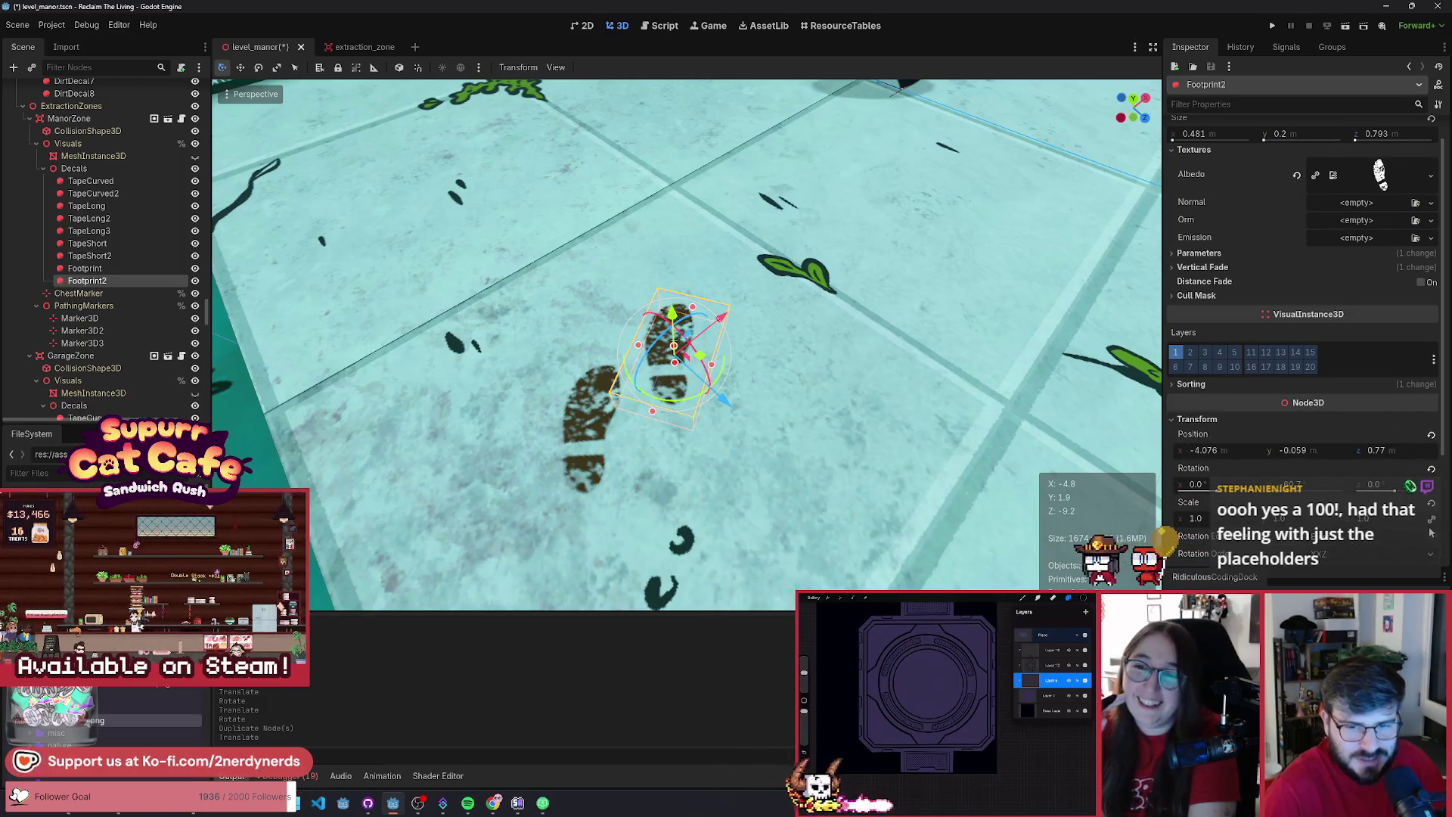
{"action": "left_click", "coordinate": [1235, 519]}
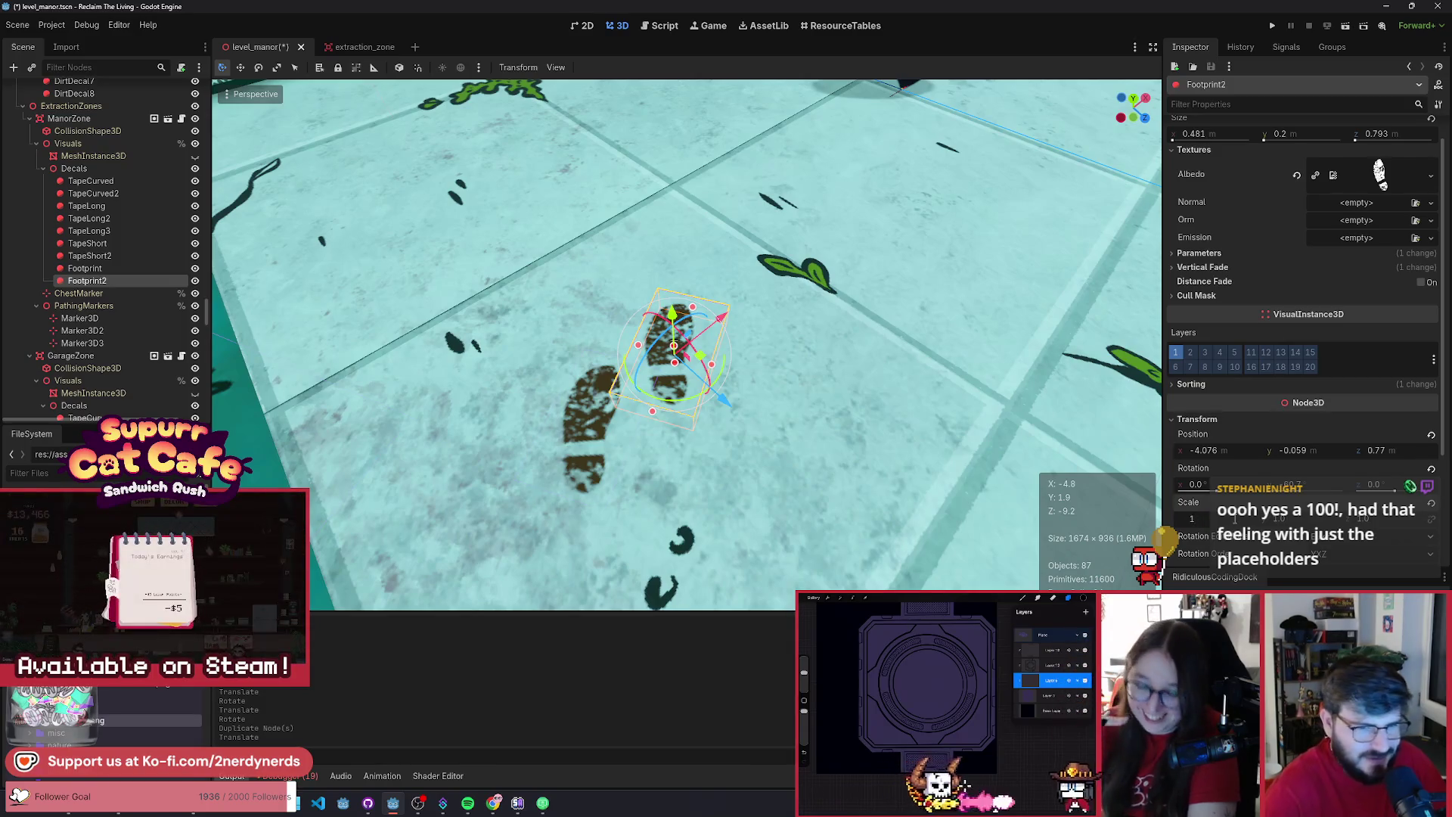
{"action": "type", "text": "-1"}
{"action": "key", "text": "Return"}
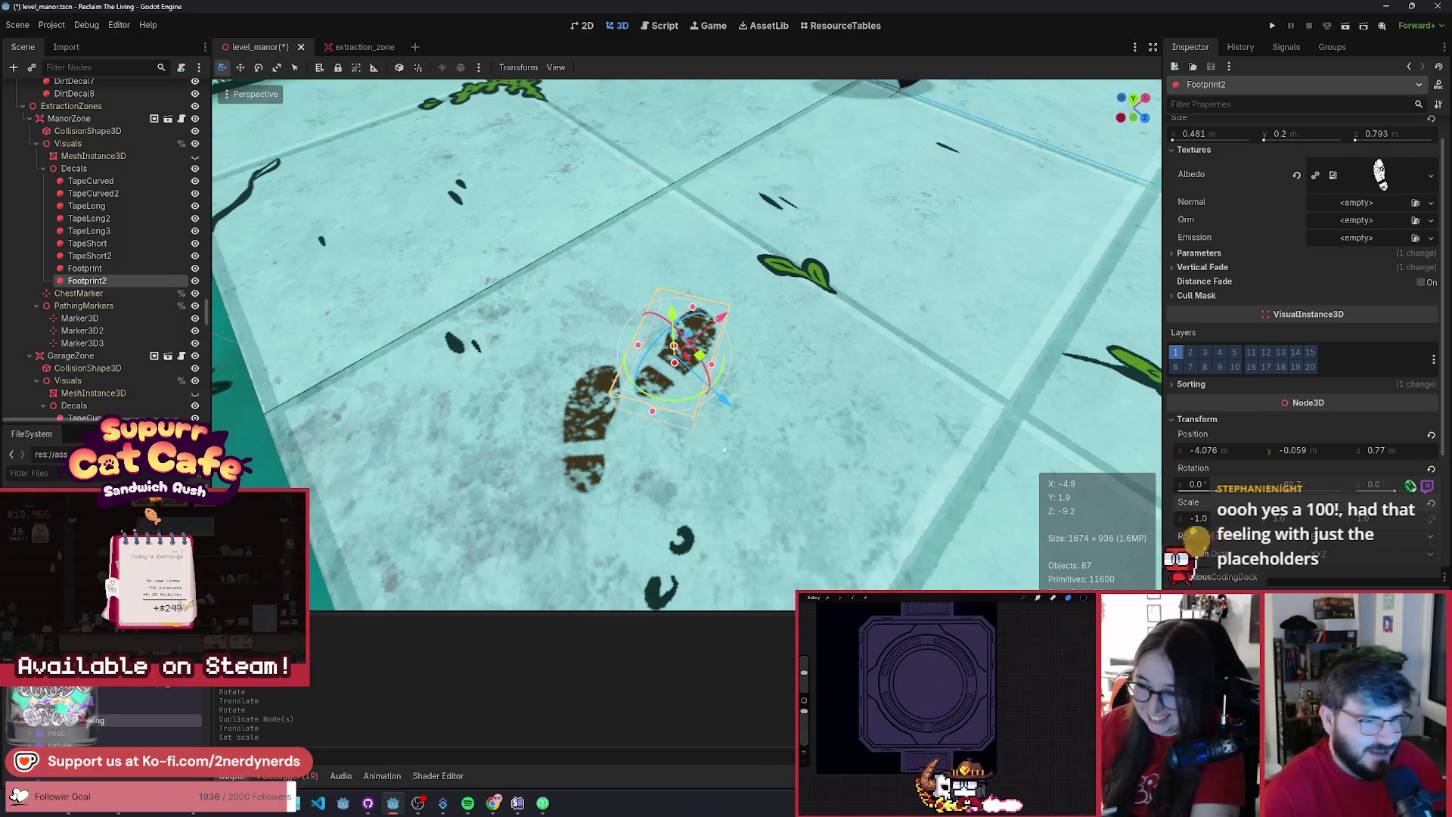
{"action": "mouse_move", "coordinate": [719, 408]}
{"action": "left_mouse_down"}
{"action": "mouse_move", "coordinate": [702, 397]}
{"action": "mouse_move", "coordinate": [712, 371]}
{"action": "mouse_move", "coordinate": [715, 405]}
{"action": "mouse_move", "coordinate": [683, 346]}
{"action": "left_mouse_up"}
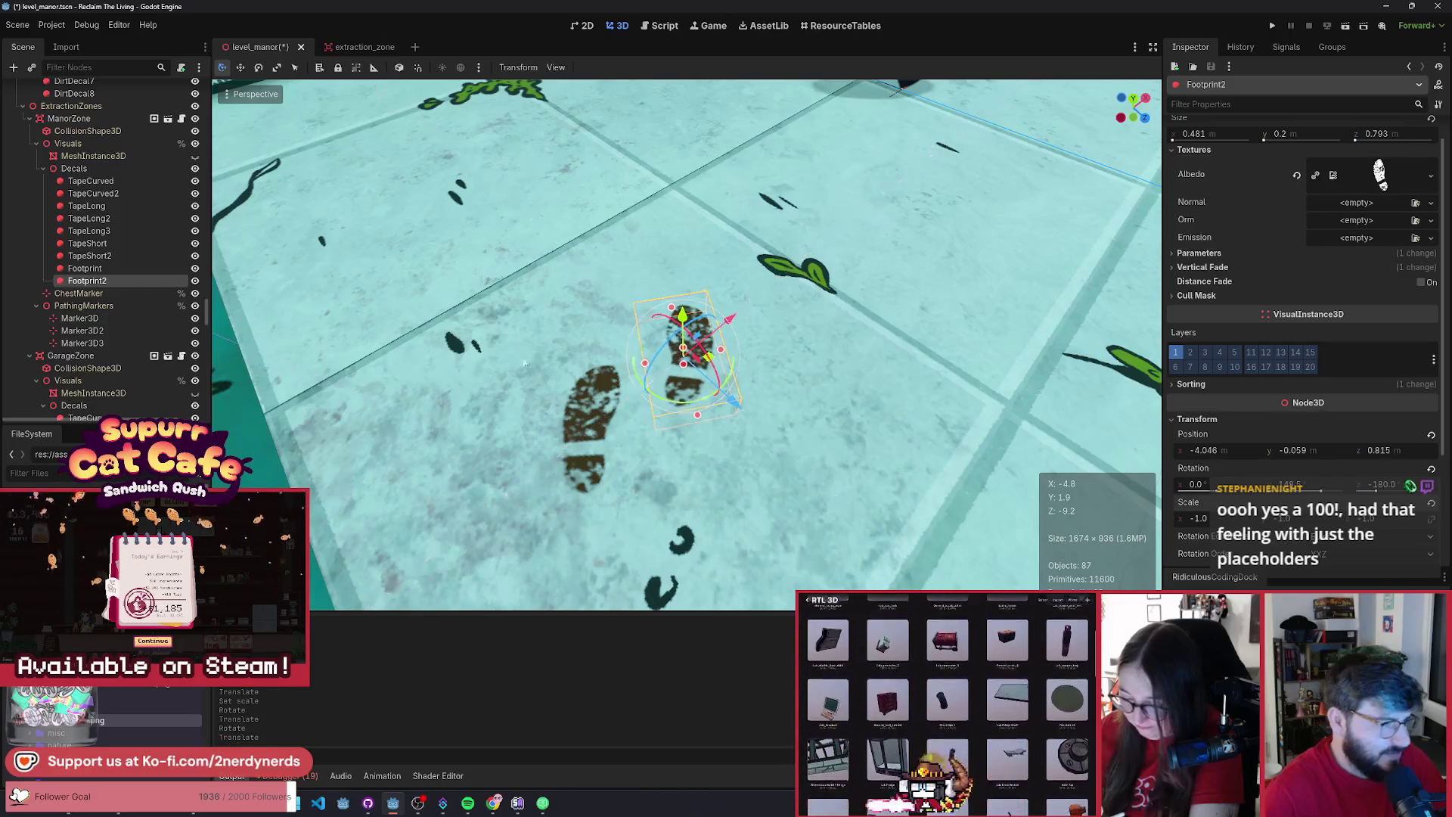
- Rename the two decals FootprintRight and FootprintLeft
{"action": "left_click", "coordinate": [110, 282]}
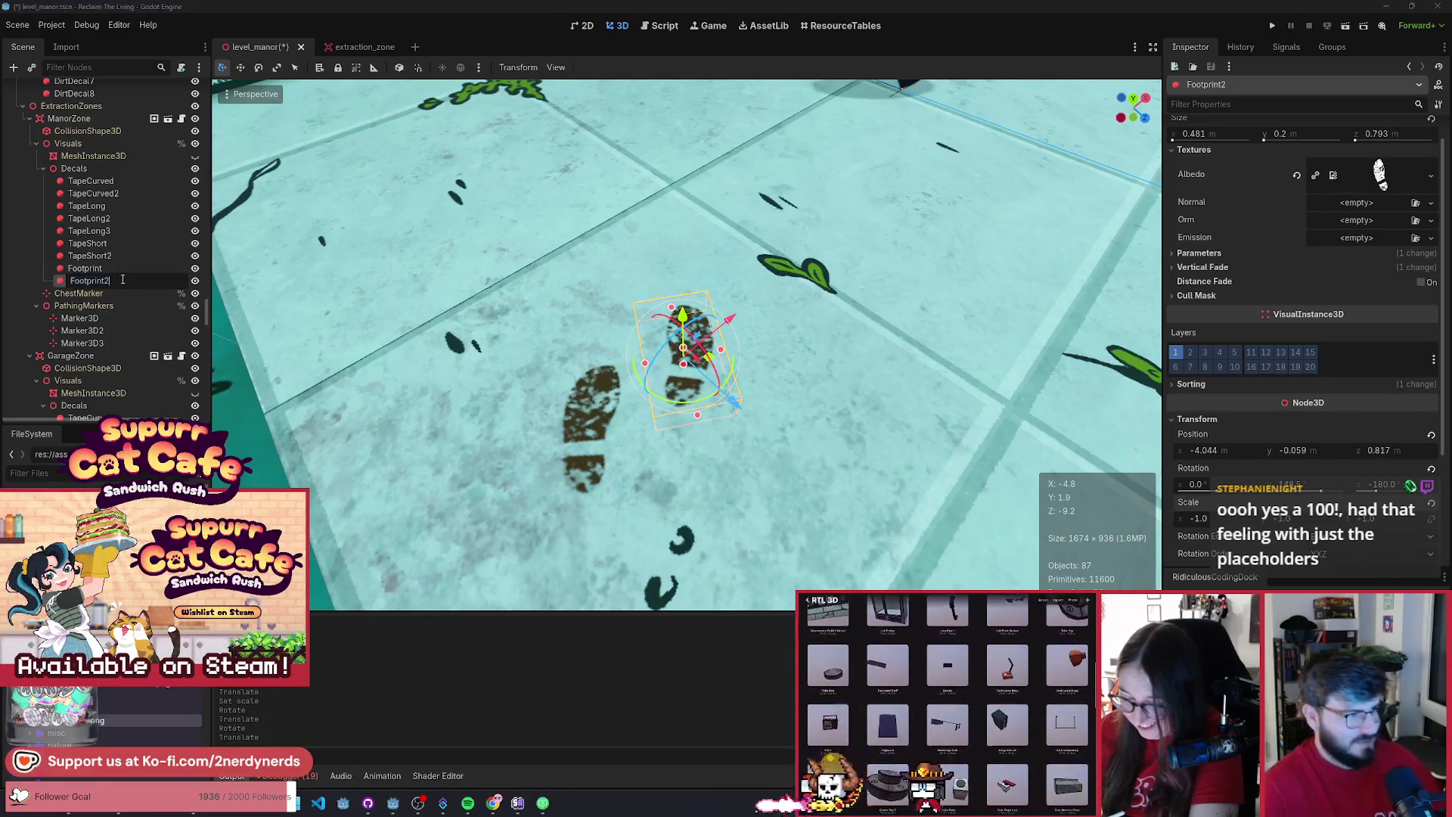
{"action": "key", "text": "BackSpace"}
{"action": "type", "text": "Ri"}
{"action": "key", "text": "Return"}
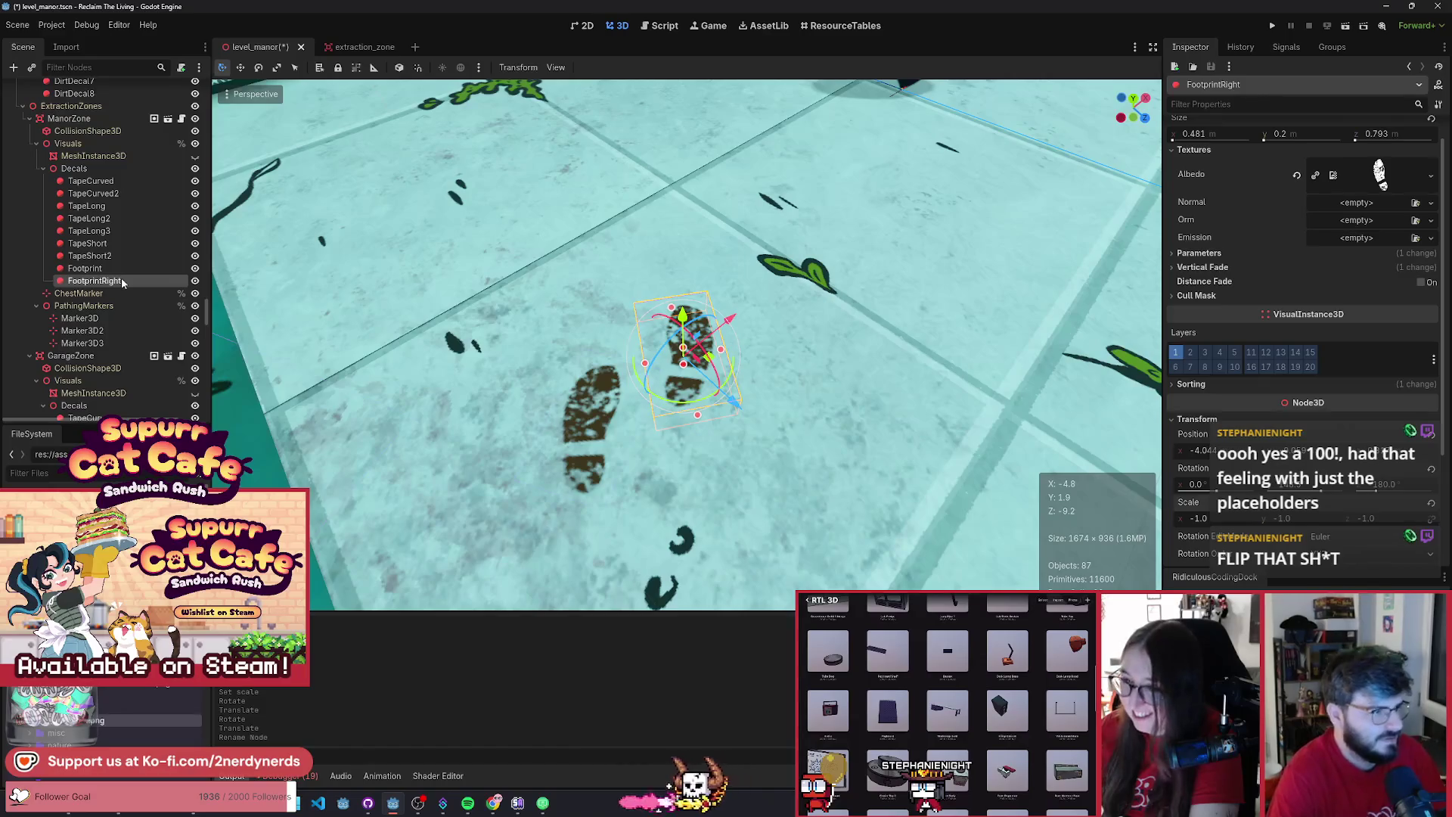
{"action": "double_click", "coordinate": [121, 269]}
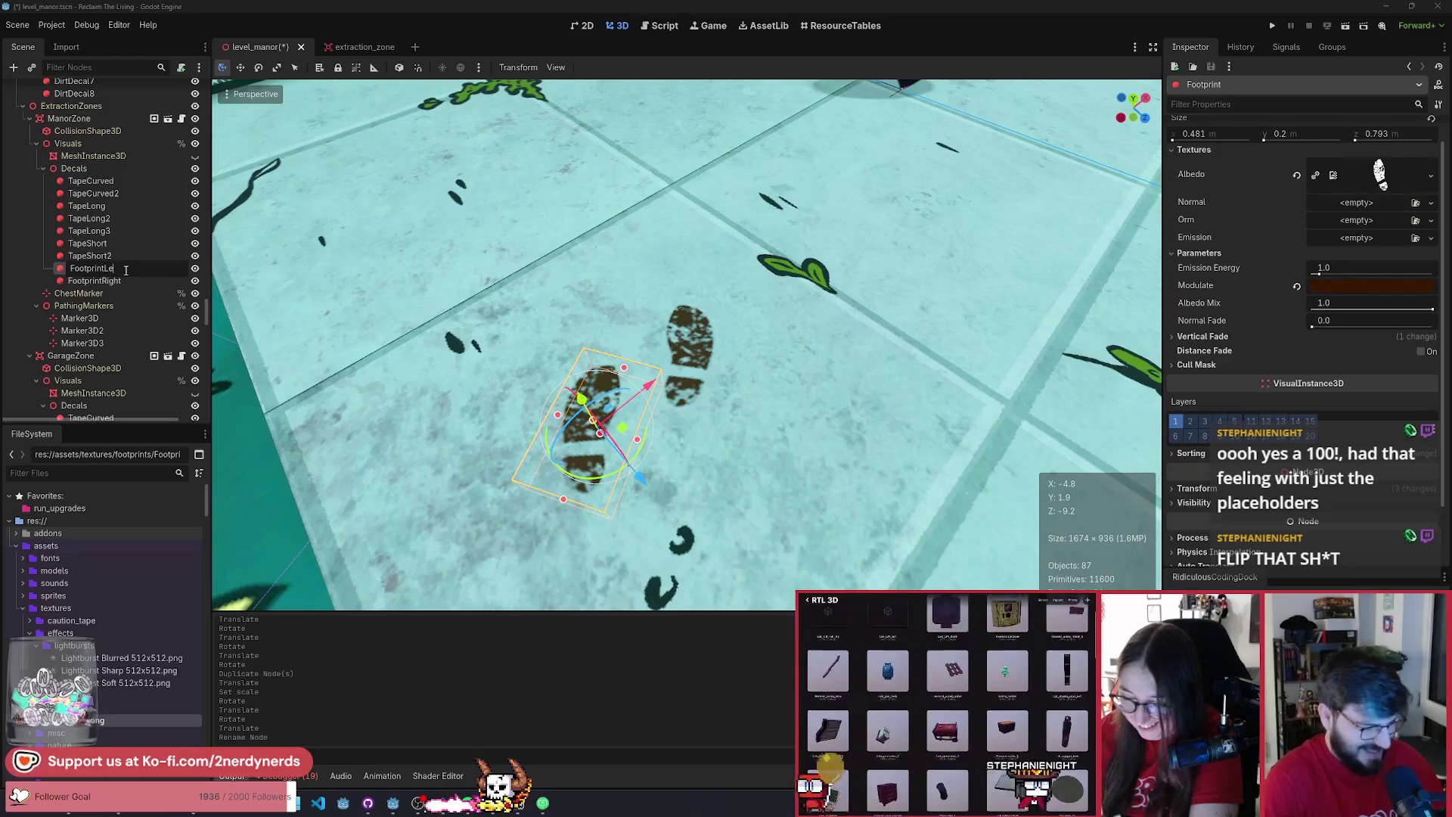
{"action": "key", "text": "Return"}
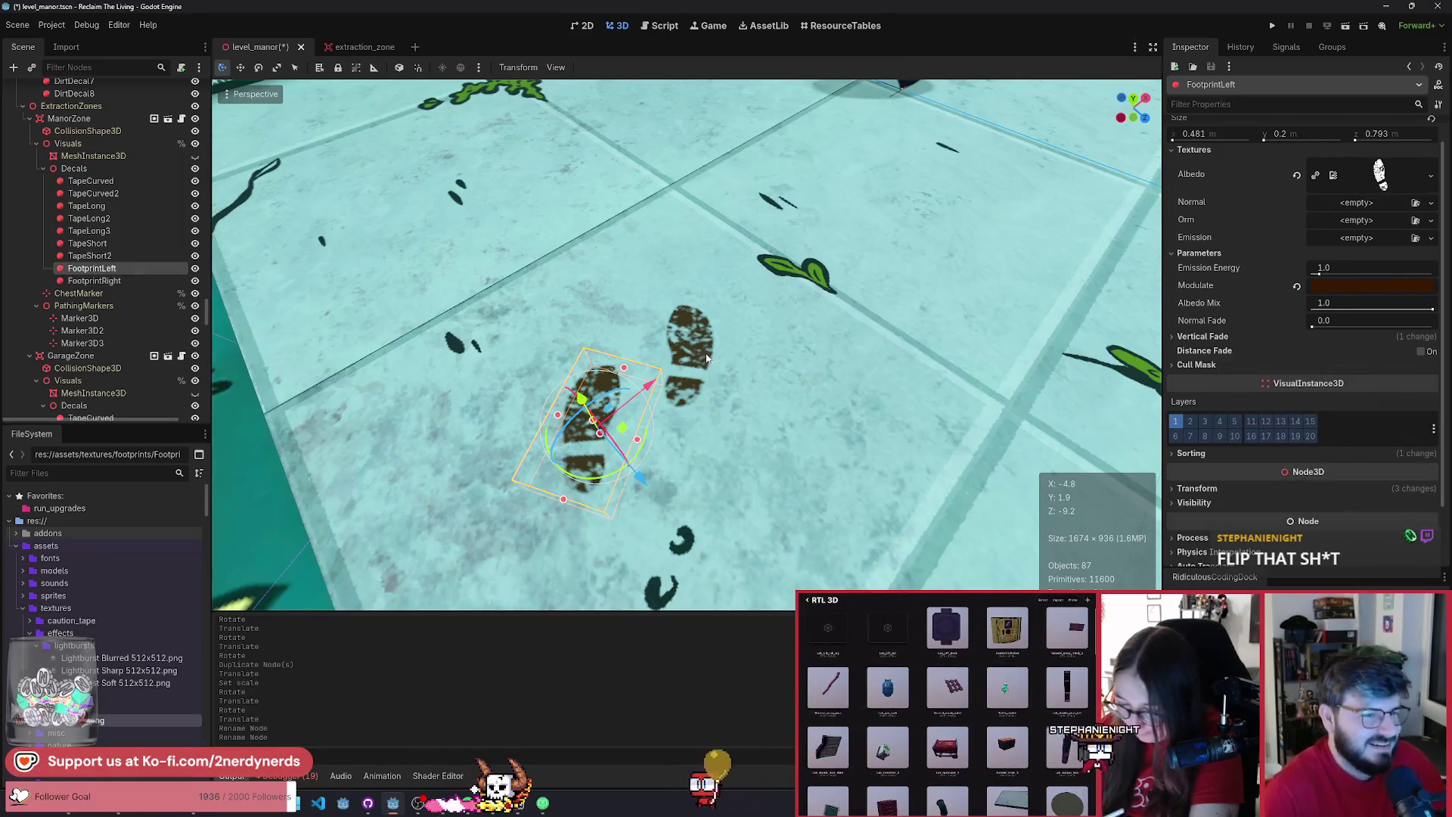
{"action": "left_click", "coordinate": [680, 348]}
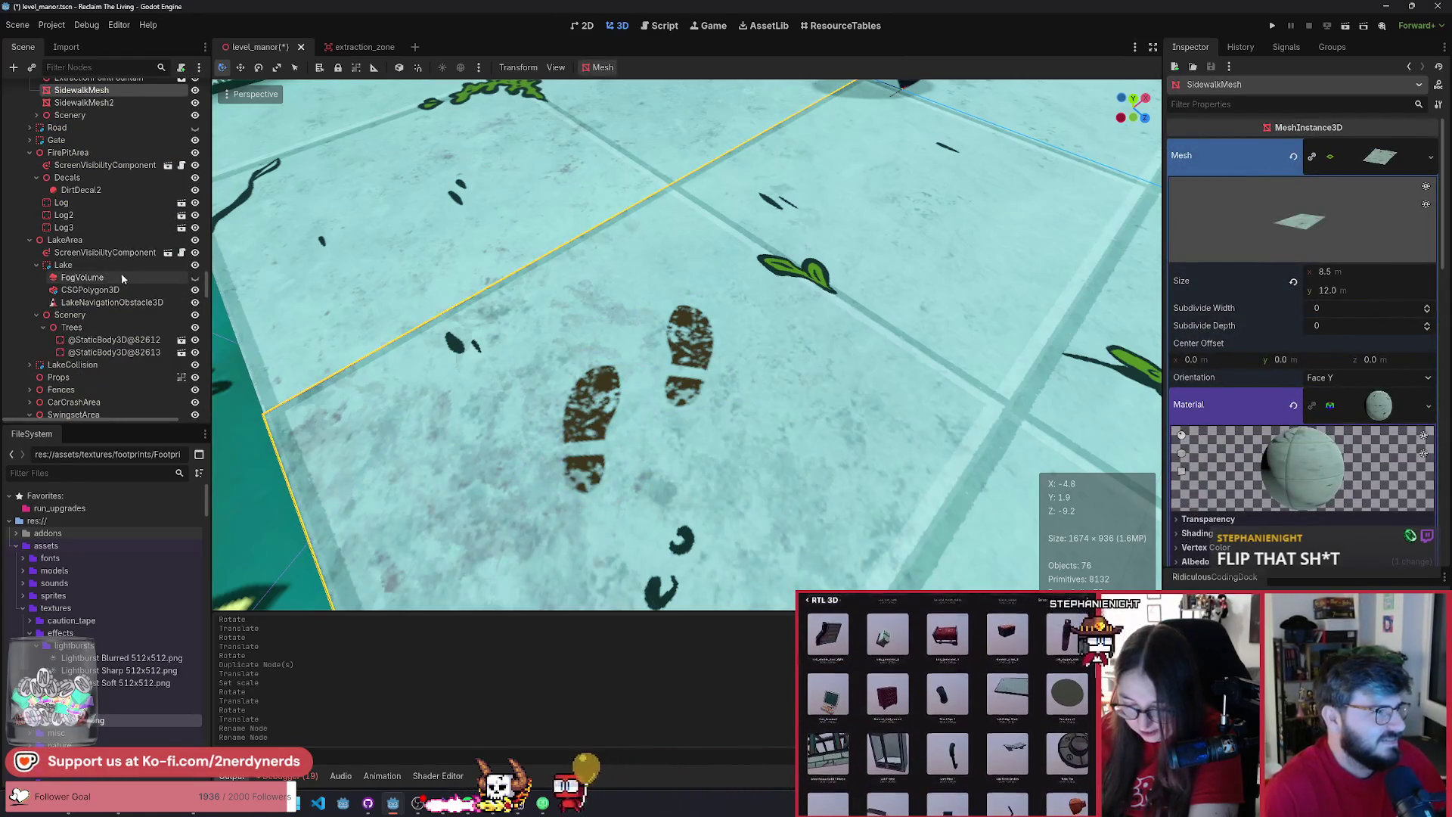
{"action": "scroll", "coordinate": [595, 406], "scroll_direction": "down", "scroll_amount": 8}
- Reposition FootprintRight, then duplicate FootprintLeft and move the copy further up the trail
{"action": "left_click", "coordinate": [567, 376]}
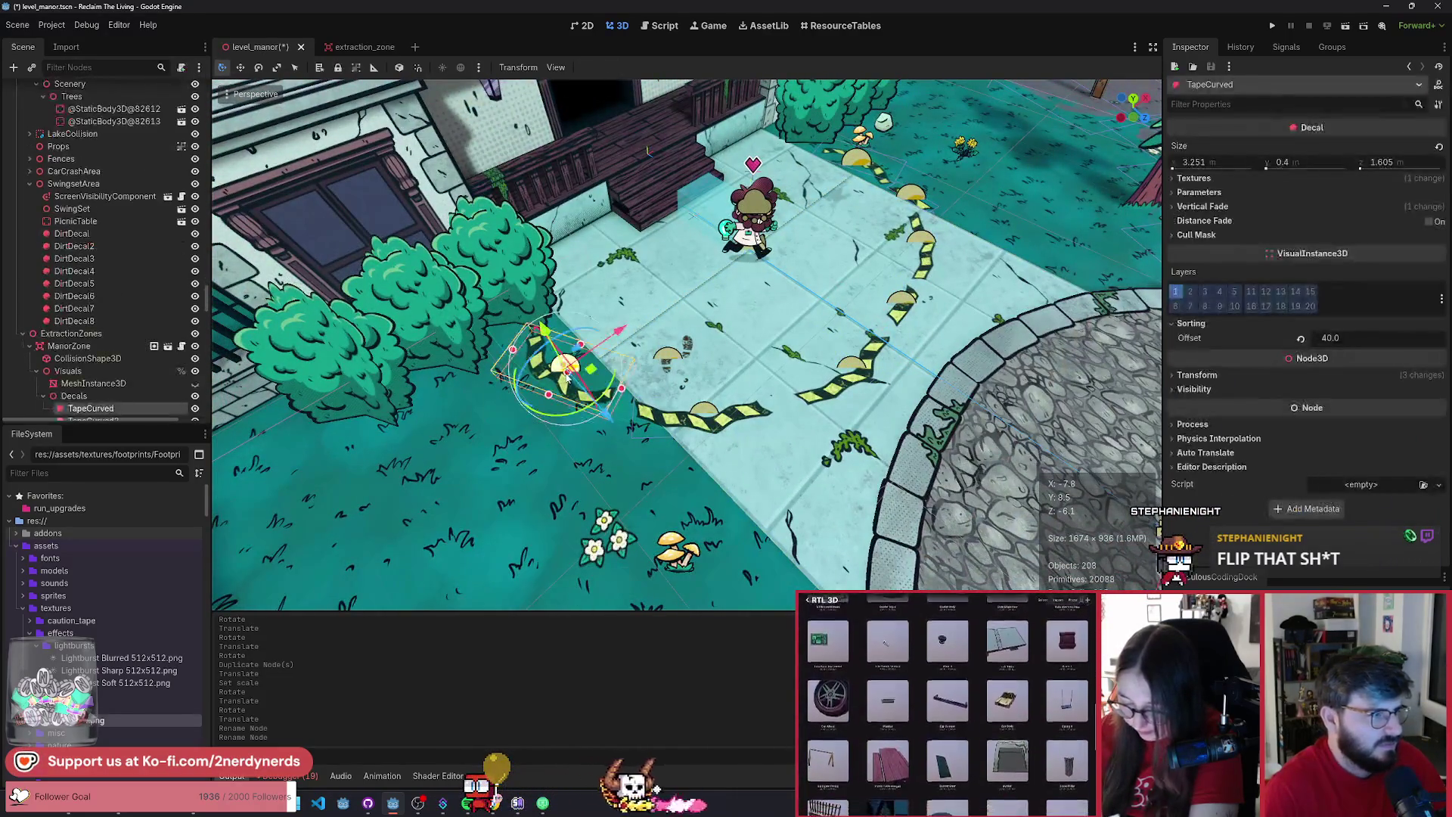
{"action": "scroll", "coordinate": [128, 292], "scroll_direction": "down", "scroll_amount": 5}
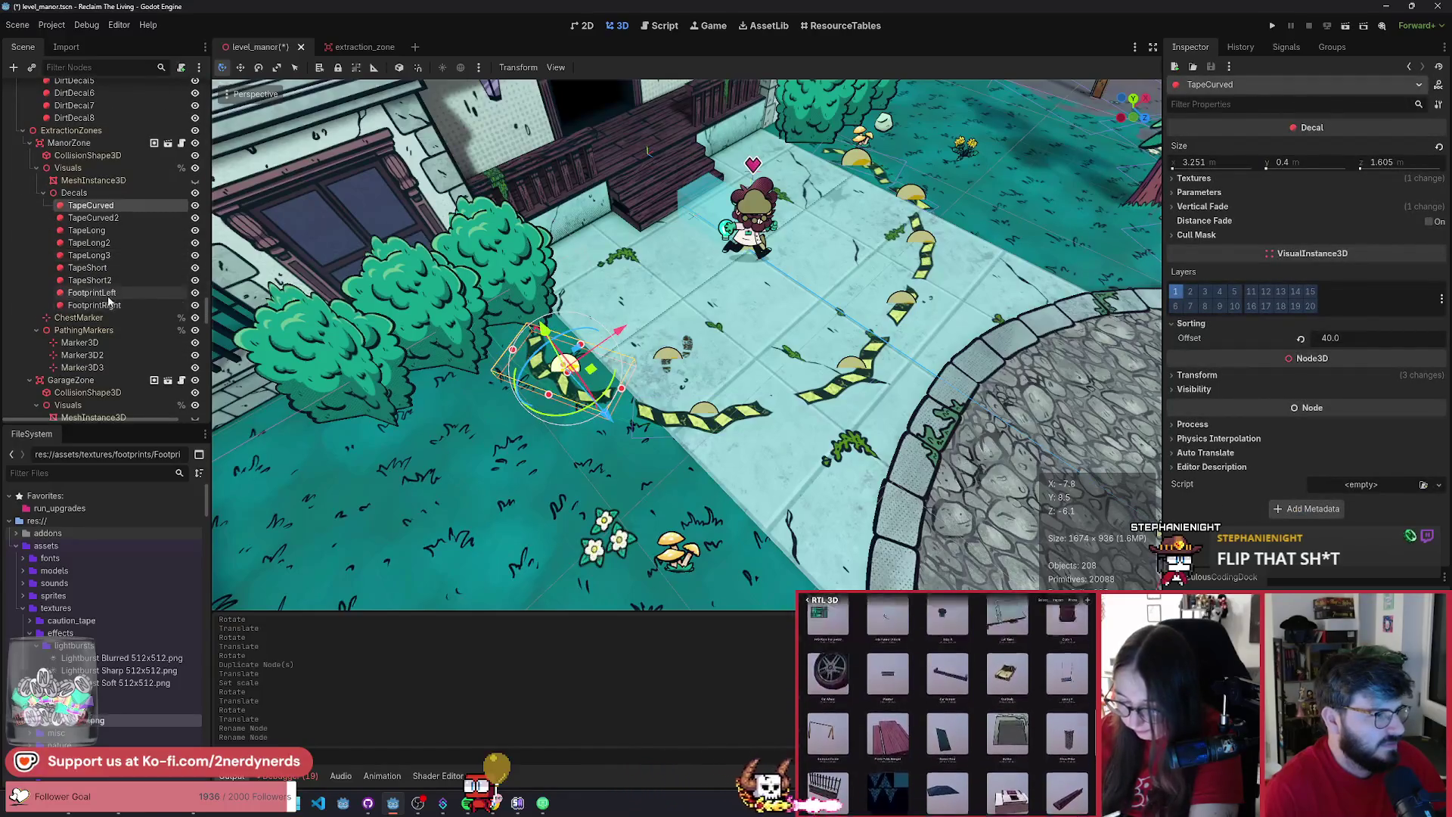
{"action": "double_click", "coordinate": [106, 293]}
{"action": "left_click", "coordinate": [94, 305]}
{"action": "left_click_drag", "start_coordinate": [731, 392], "coordinate": [739, 367]}
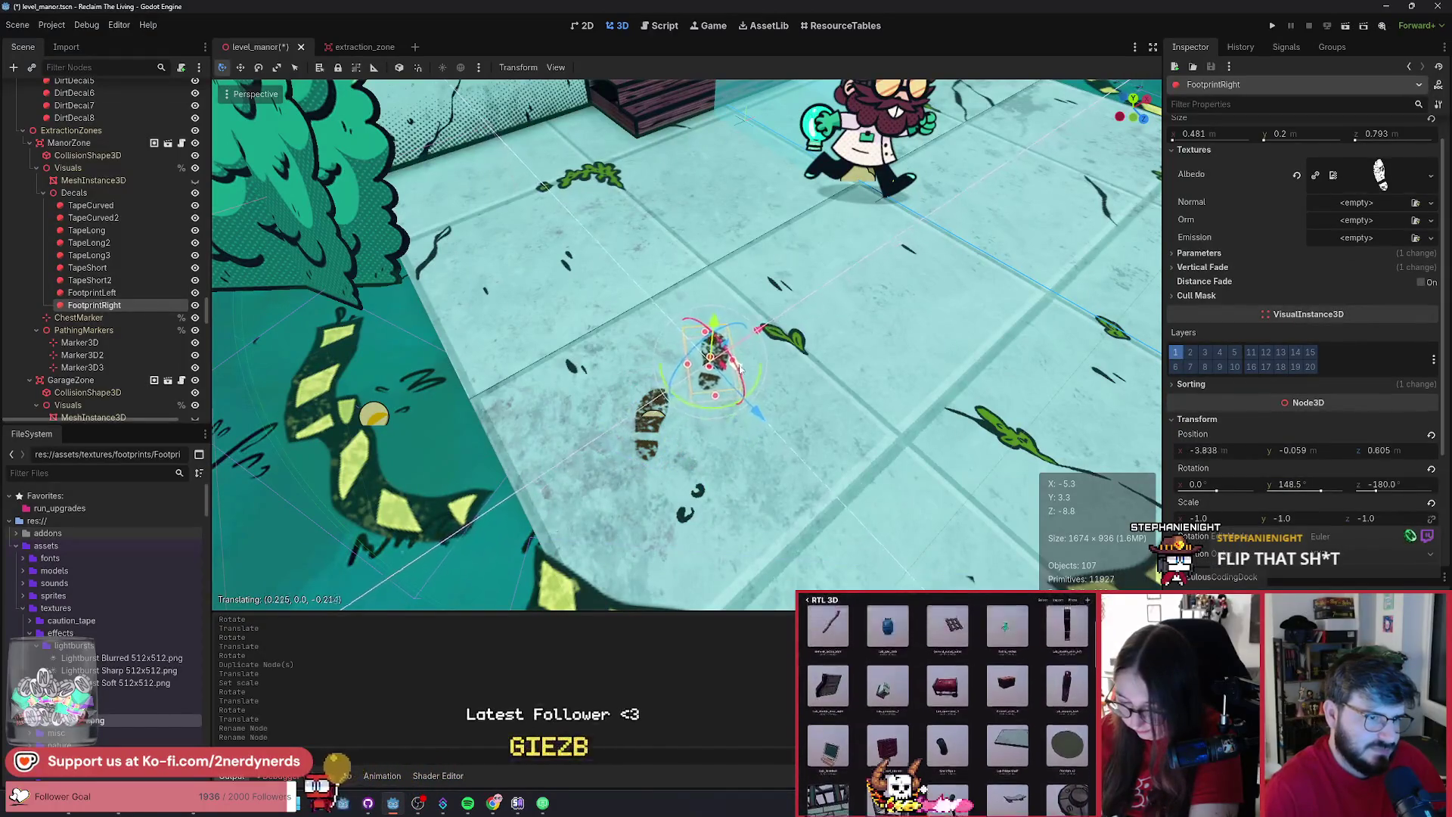
{"action": "left_click", "coordinate": [652, 420]}
{"action": "key", "text": "ctrl+d"}
{"action": "mouse_move", "coordinate": [680, 442]}
{"action": "left_mouse_down"}
{"action": "mouse_move", "coordinate": [688, 310]}
{"action": "mouse_move", "coordinate": [739, 277]}
{"action": "mouse_move", "coordinate": [747, 295]}
{"action": "left_mouse_up"}
- Duplicate the right print, then add a third left print placed near the manor steps
{"action": "left_click", "coordinate": [94, 317]}
{"action": "key", "text": "ctrl+d"}
{"action": "scroll", "coordinate": [802, 350], "scroll_direction": "down", "scroll_amount": 10}
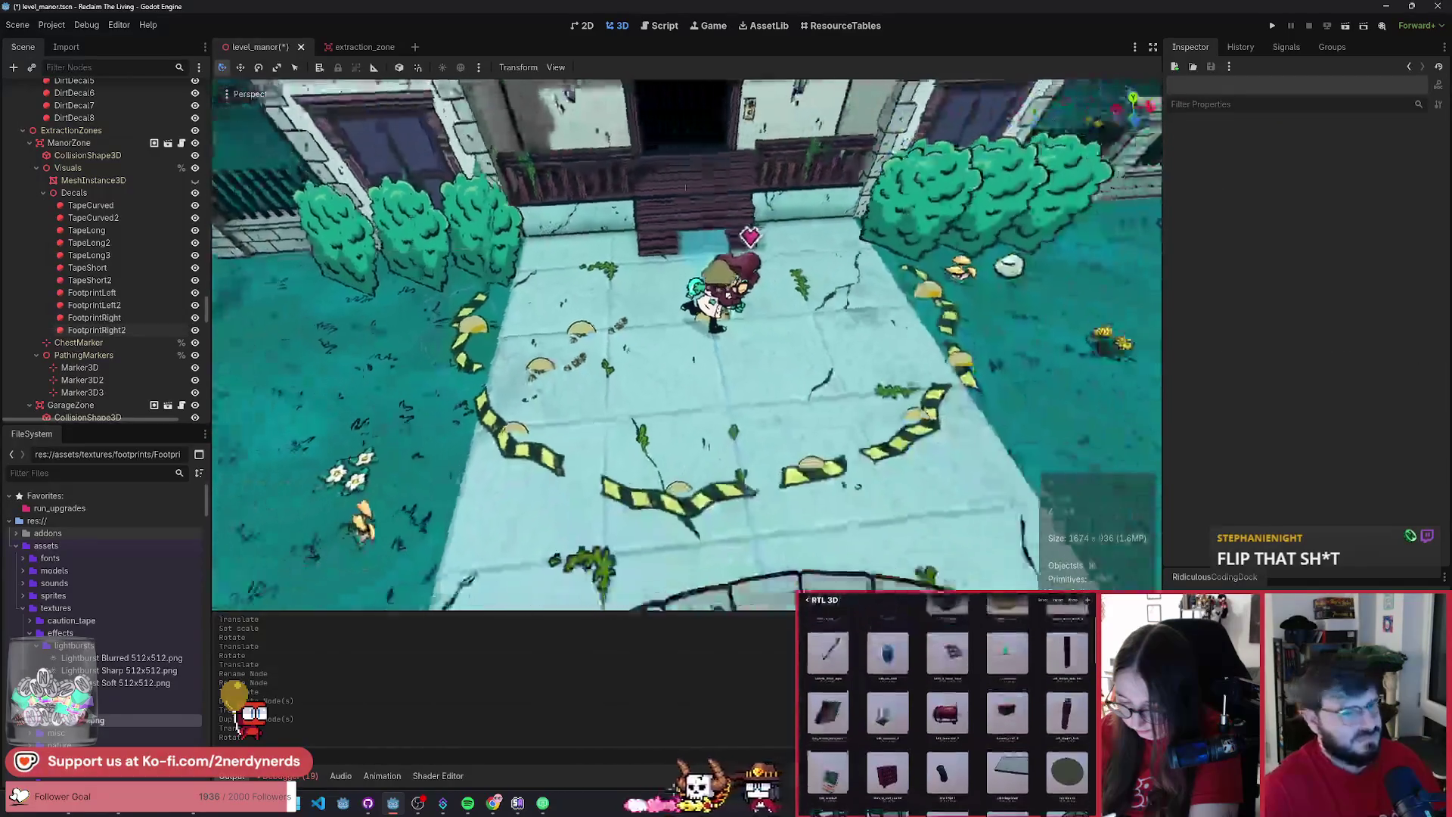
{"action": "scroll", "coordinate": [888, 372], "scroll_direction": "up", "scroll_amount": 8}
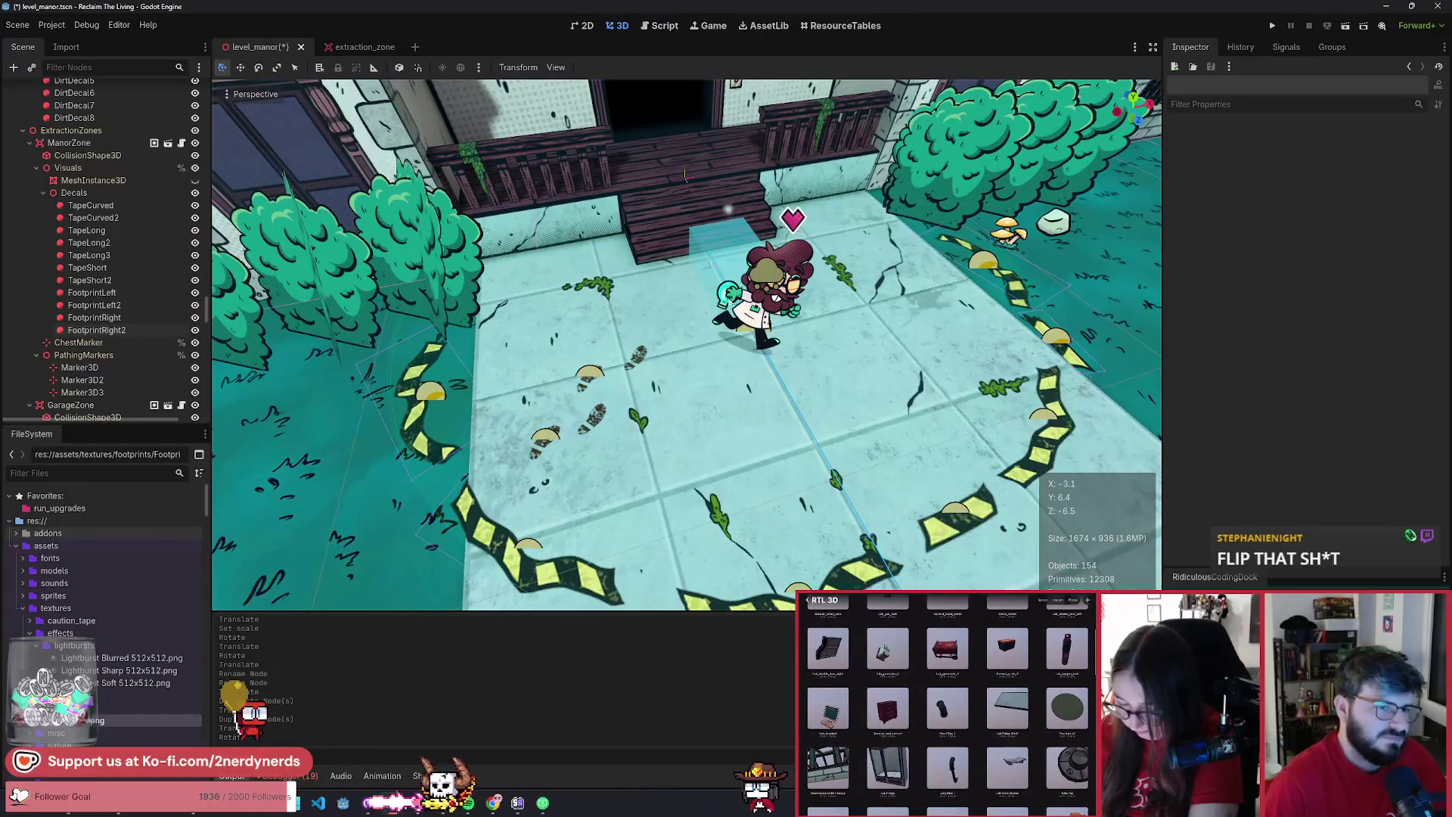
{"action": "left_click", "coordinate": [118, 295]}
{"action": "key", "text": "ctrl+d"}
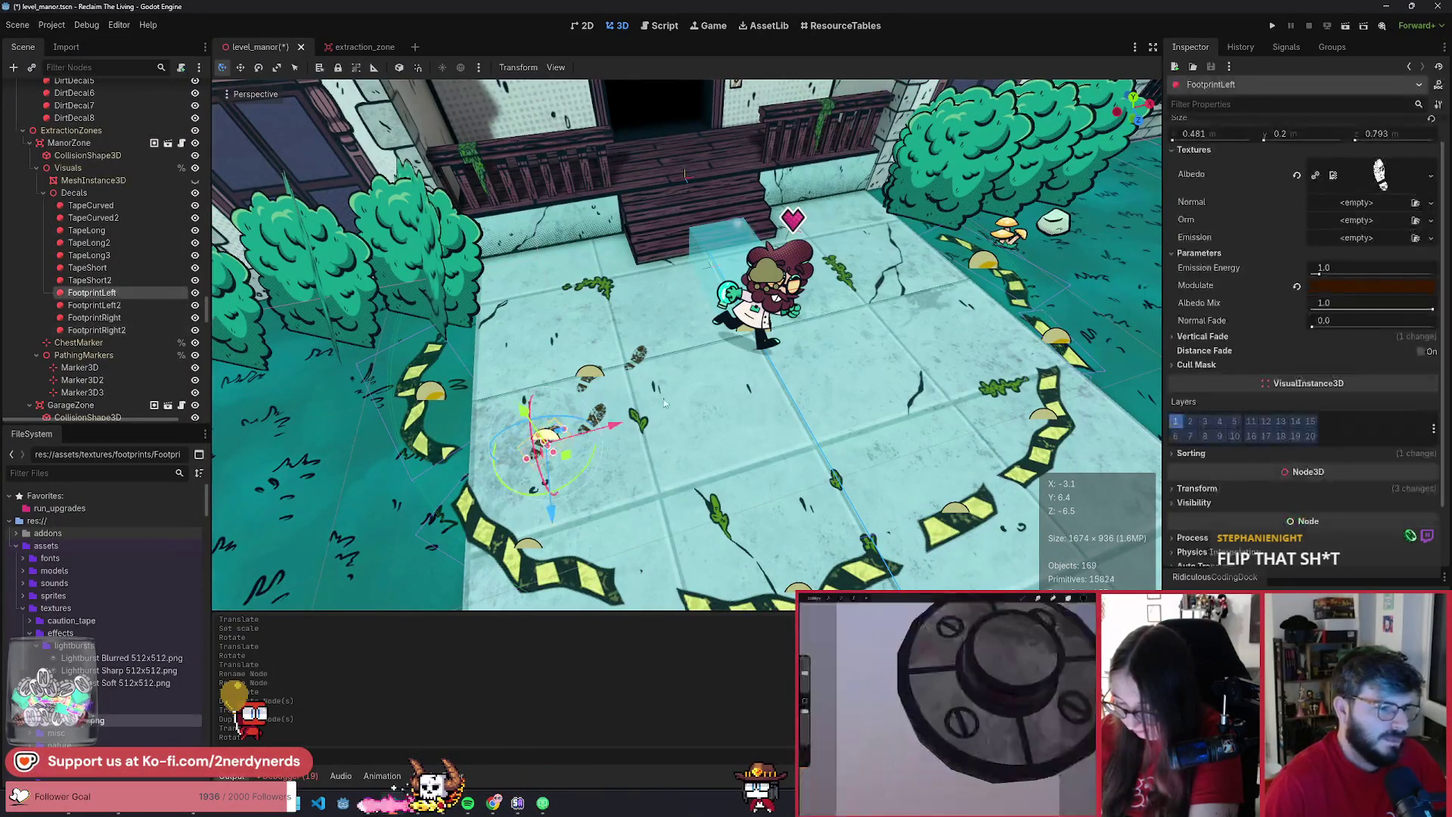
{"action": "mouse_move", "coordinate": [566, 454]}
{"action": "left_mouse_down"}
{"action": "mouse_move", "coordinate": [684, 296]}
{"action": "mouse_move", "coordinate": [713, 306]}
{"action": "left_mouse_up"}
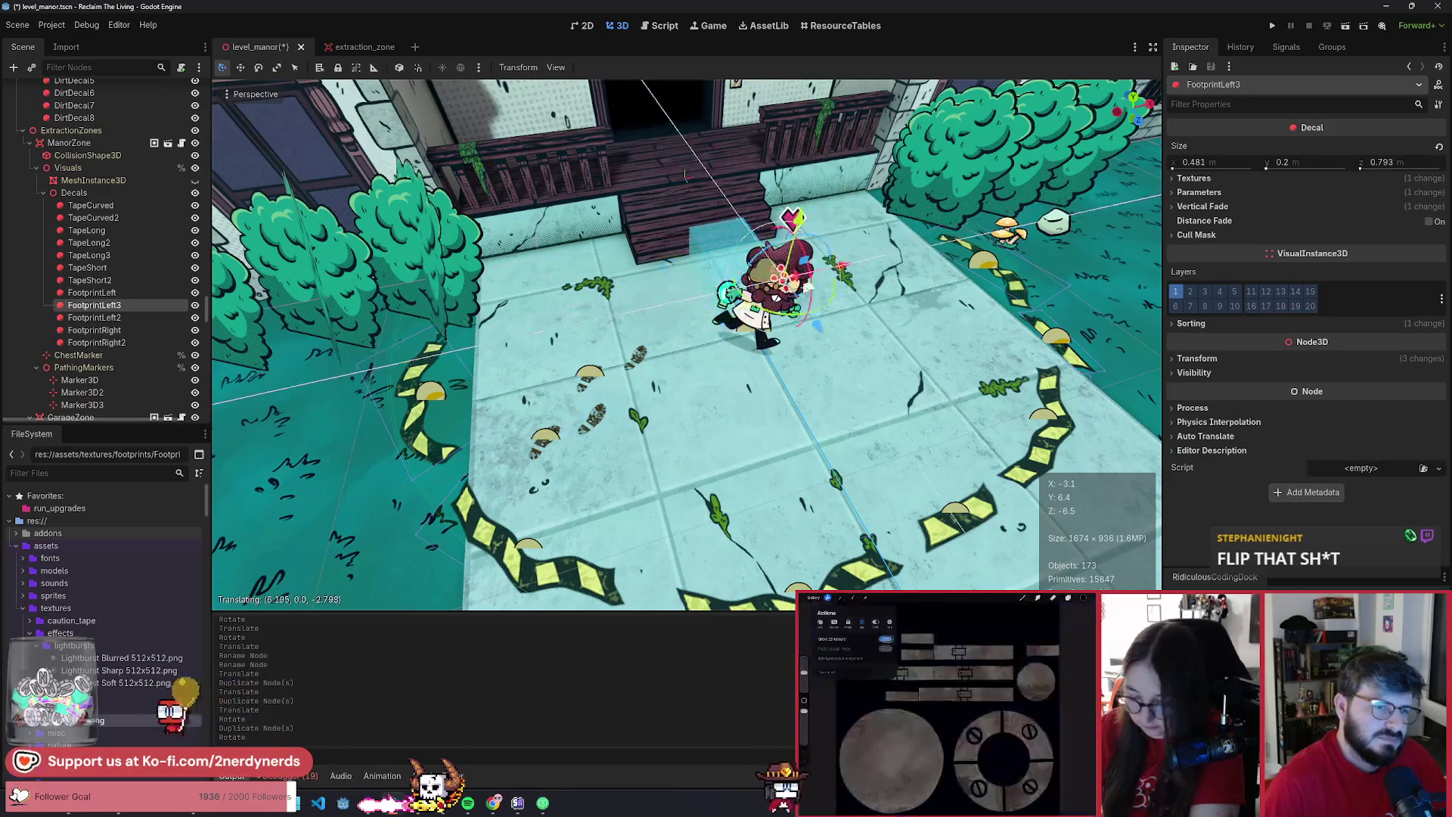
{"action": "scroll", "coordinate": [713, 306], "scroll_direction": "up", "scroll_amount": 2}
{"action": "scroll", "coordinate": [589, 486], "scroll_direction": "up", "scroll_amount": 3}
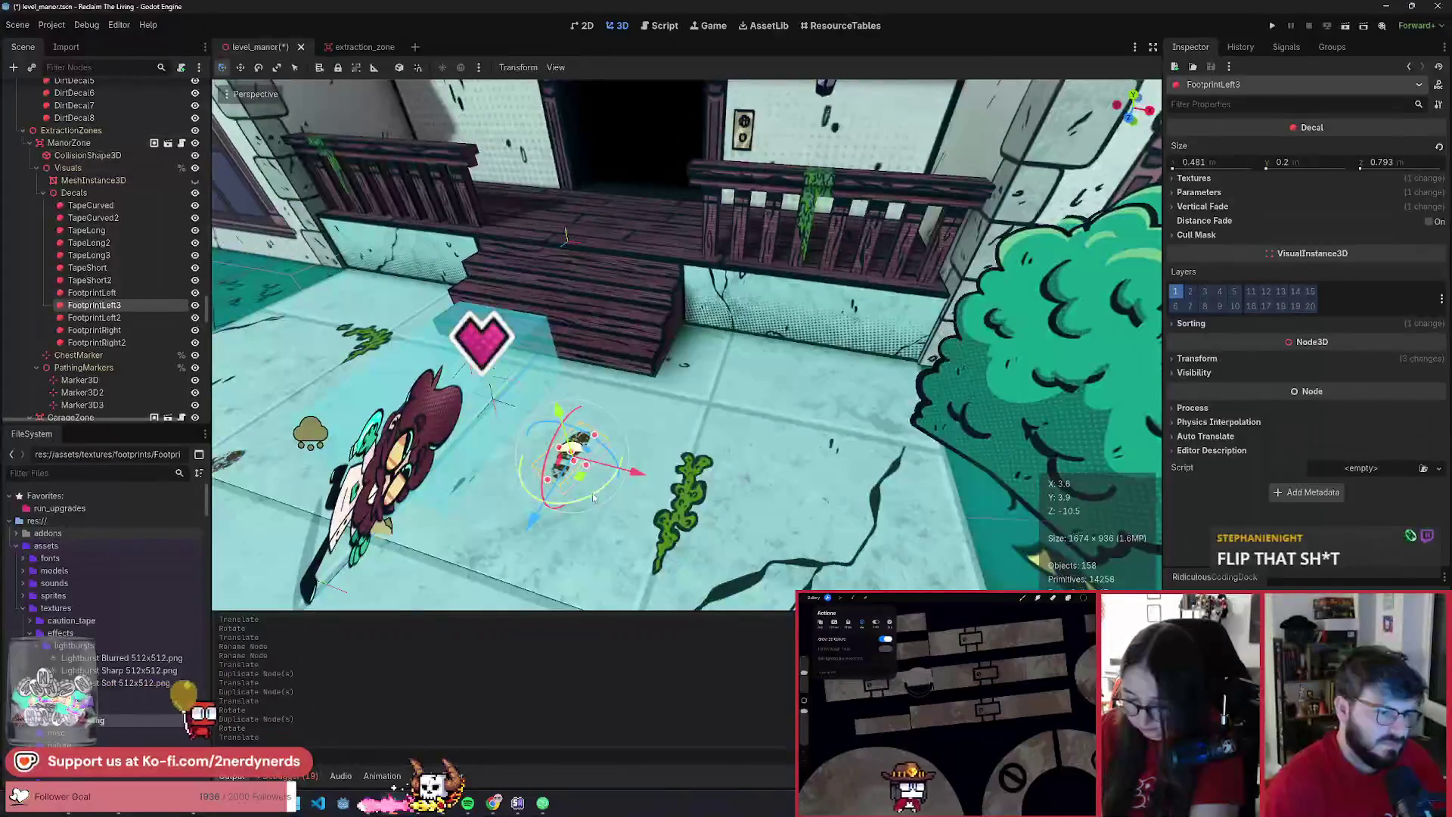
{"action": "left_click_drag", "start_coordinate": [589, 486], "coordinate": [559, 445]}
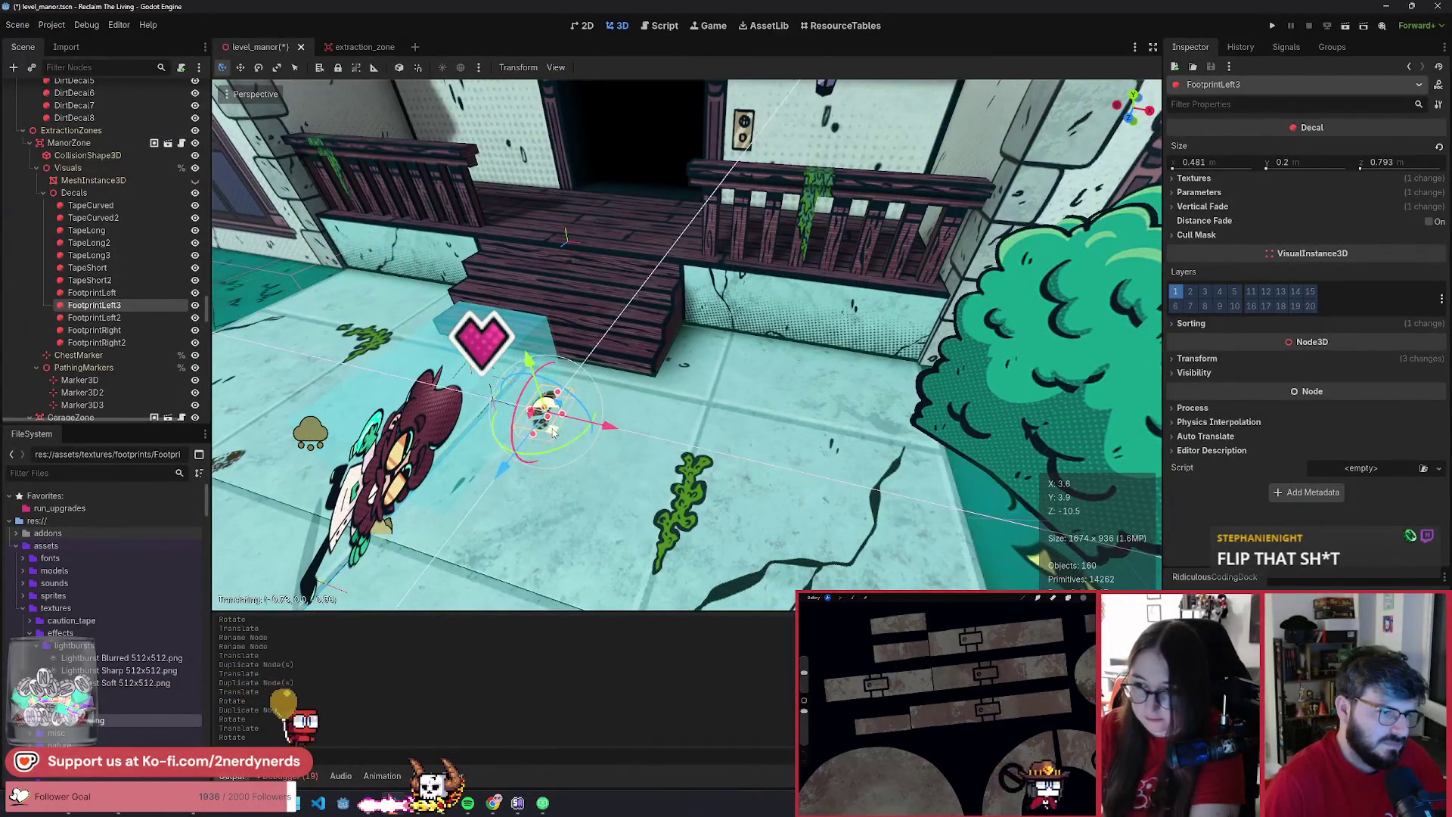
- Duplicate the right footprint again, moving and rotating the copy to follow the trail
{"action": "left_click", "coordinate": [164, 330]}
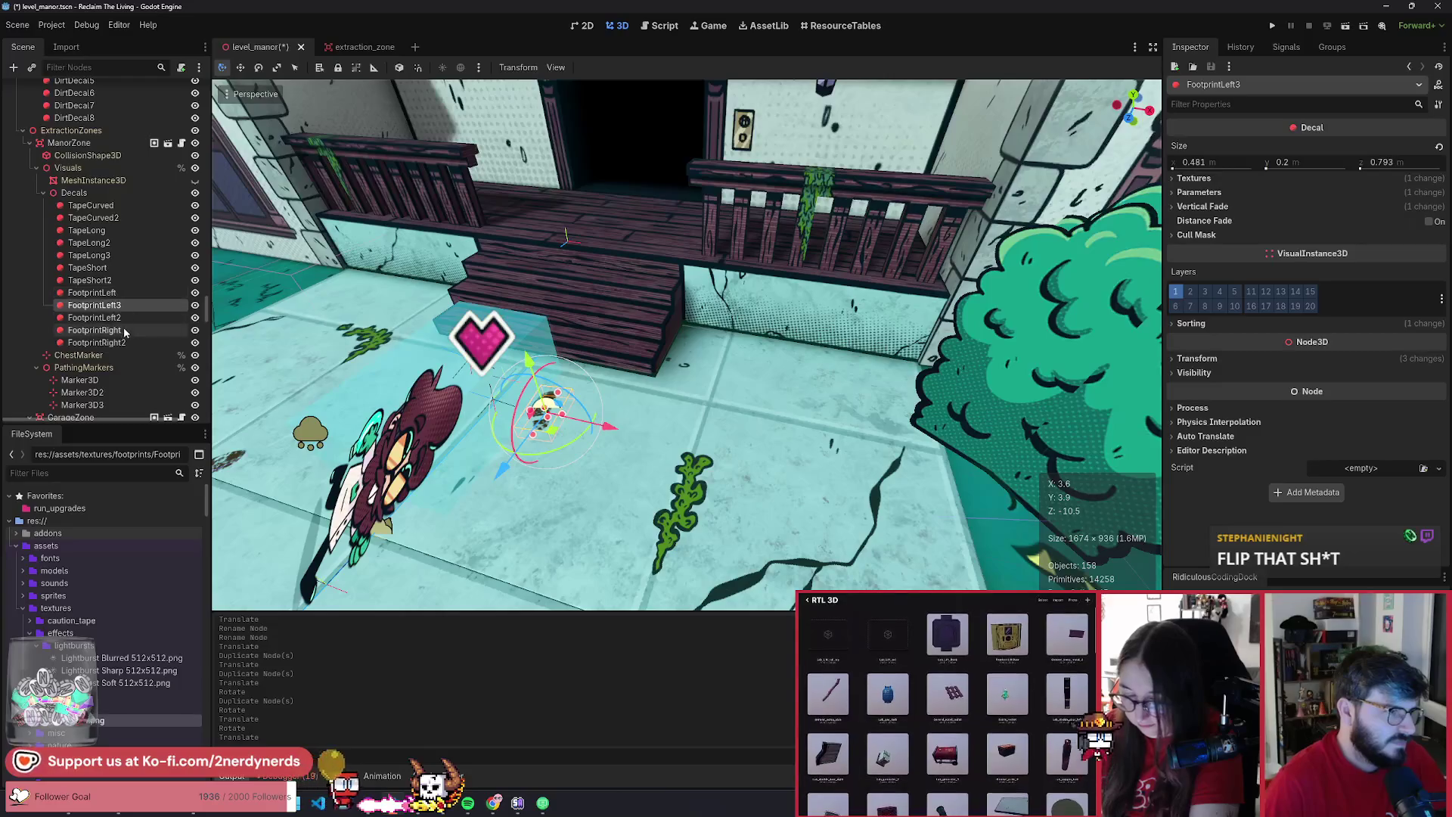
{"action": "key", "text": "ctrl+d"}
{"action": "scroll", "coordinate": [615, 410], "scroll_direction": "down", "scroll_amount": 5}
{"action": "scroll", "coordinate": [615, 411], "scroll_direction": "up", "scroll_amount": 1}
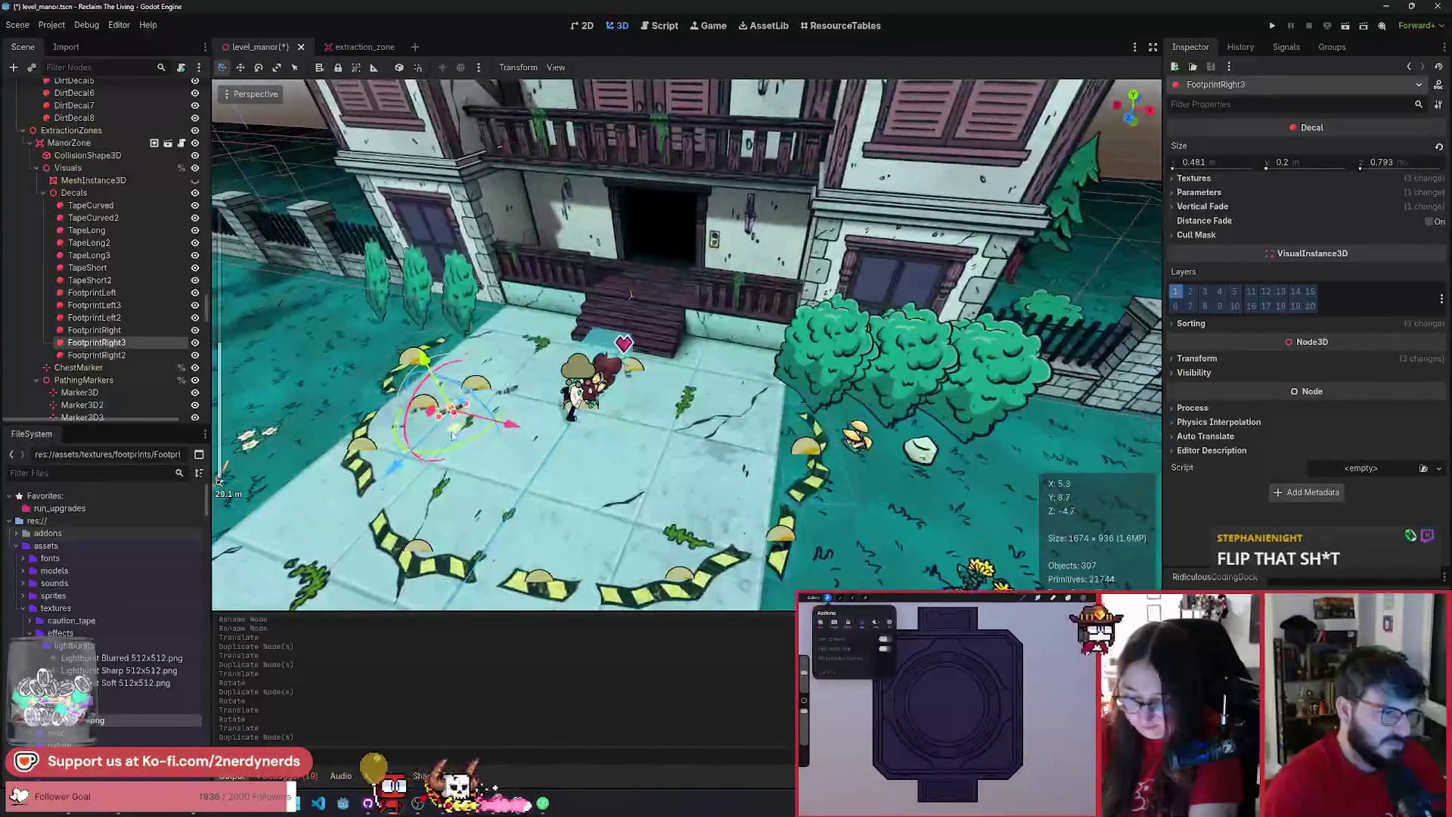
{"action": "left_click_drag", "start_coordinate": [423, 416], "coordinate": [658, 378]}
{"action": "scroll", "coordinate": [659, 406], "scroll_direction": "up", "scroll_amount": 10}
{"action": "scroll", "coordinate": [659, 407], "scroll_direction": "down", "scroll_amount": 8}
{"action": "scroll", "coordinate": [752, 473], "scroll_direction": "up", "scroll_amount": 3}
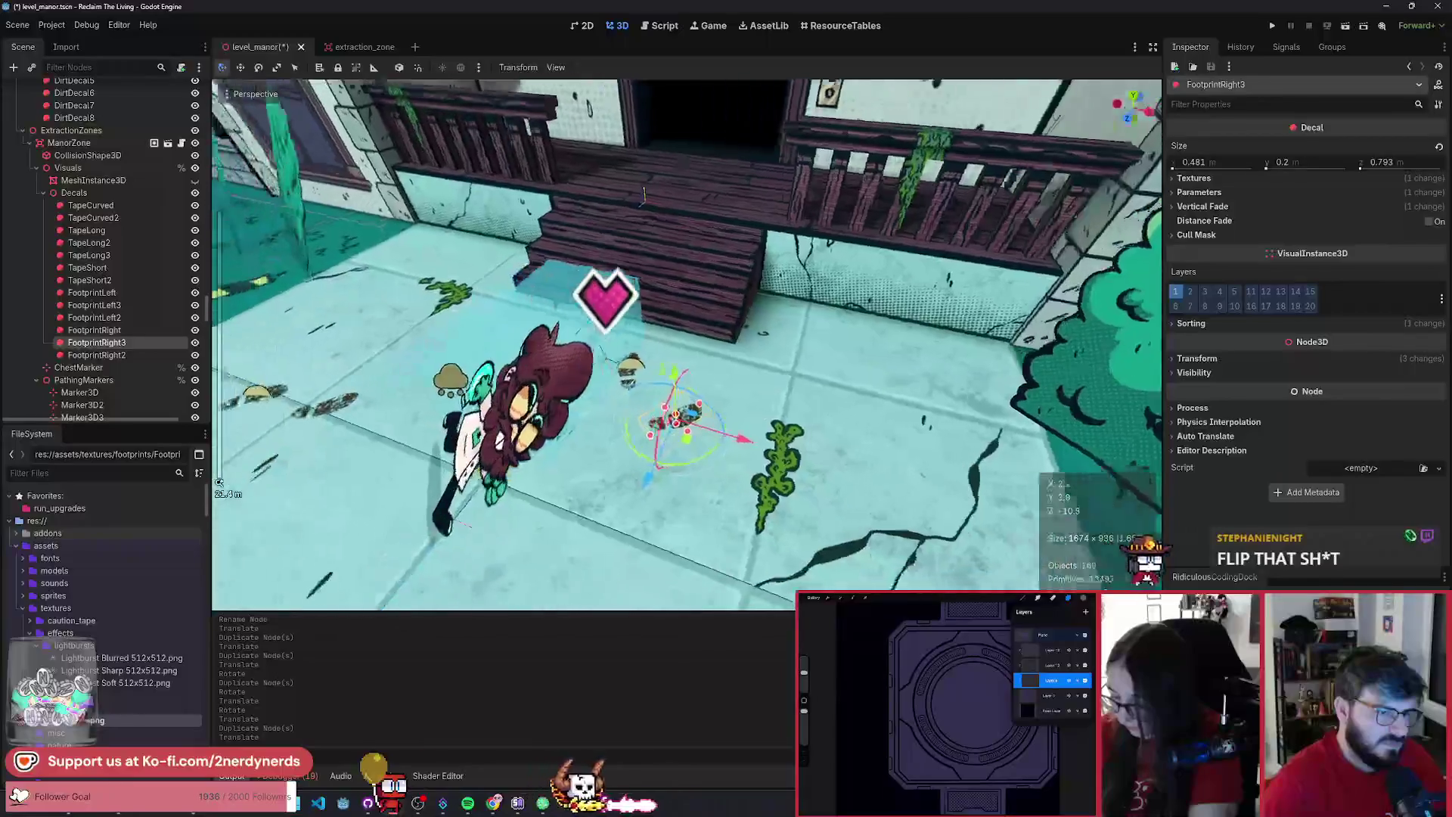
{"action": "left_click_drag", "start_coordinate": [751, 473], "coordinate": [842, 413]}
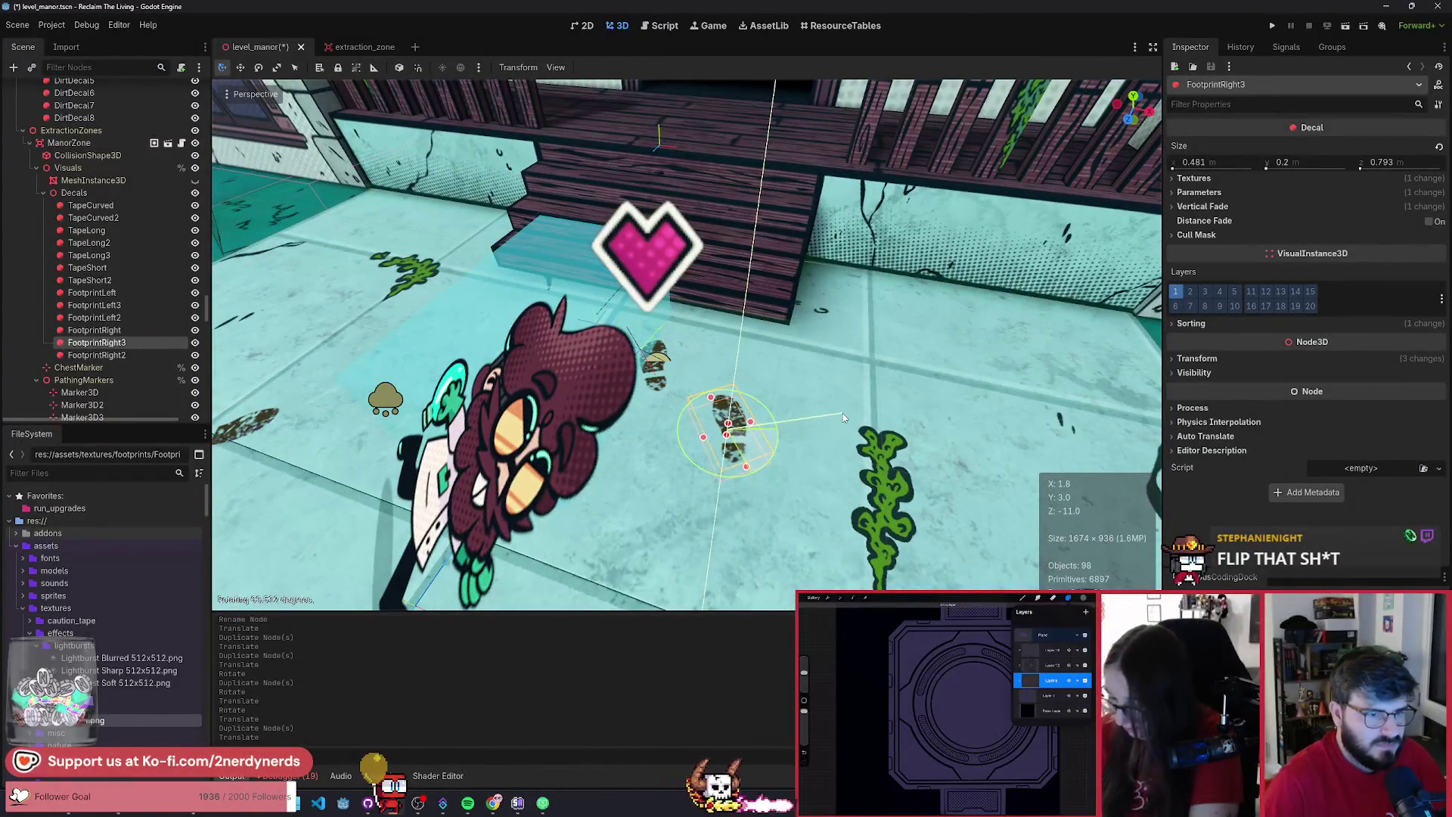
{"action": "scroll", "coordinate": [865, 337], "scroll_direction": "down", "scroll_amount": 4}
{"action": "scroll", "coordinate": [685, 343], "scroll_direction": "down", "scroll_amount": 2}
- Add a fourth right footprint to the trail from another duplicate
{"action": "left_click_drag", "start_coordinate": [691, 378], "coordinate": [684, 371]}
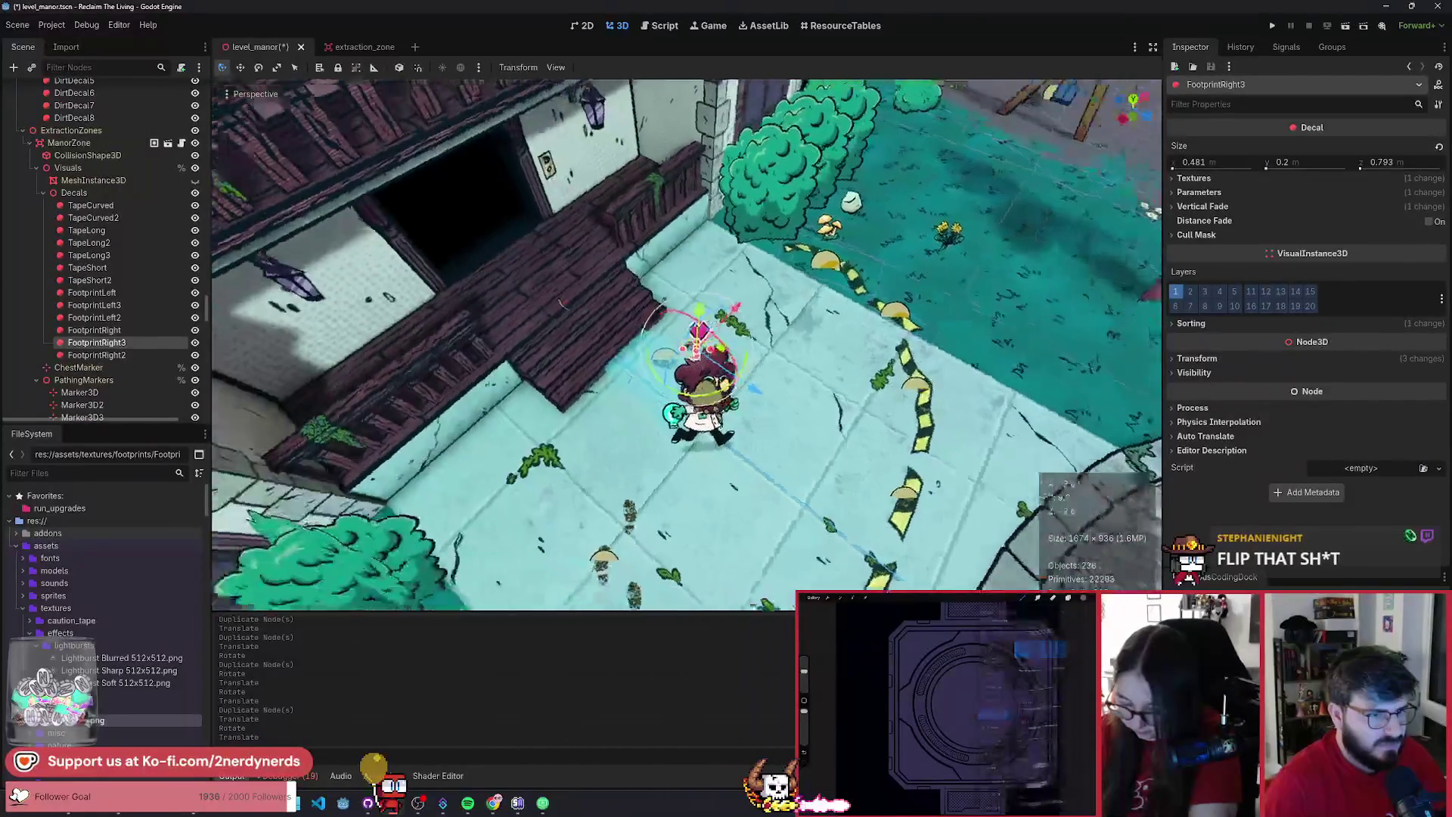
{"action": "key", "text": "ctrl+d"}
{"action": "mouse_move", "coordinate": [677, 363]}
{"action": "left_mouse_down"}
{"action": "mouse_move", "coordinate": [668, 503]}
{"action": "mouse_move", "coordinate": [639, 480]}
{"action": "mouse_move", "coordinate": [651, 503]}
{"action": "left_mouse_up"}
{"action": "scroll", "coordinate": [650, 502], "scroll_direction": "up", "scroll_amount": 1}
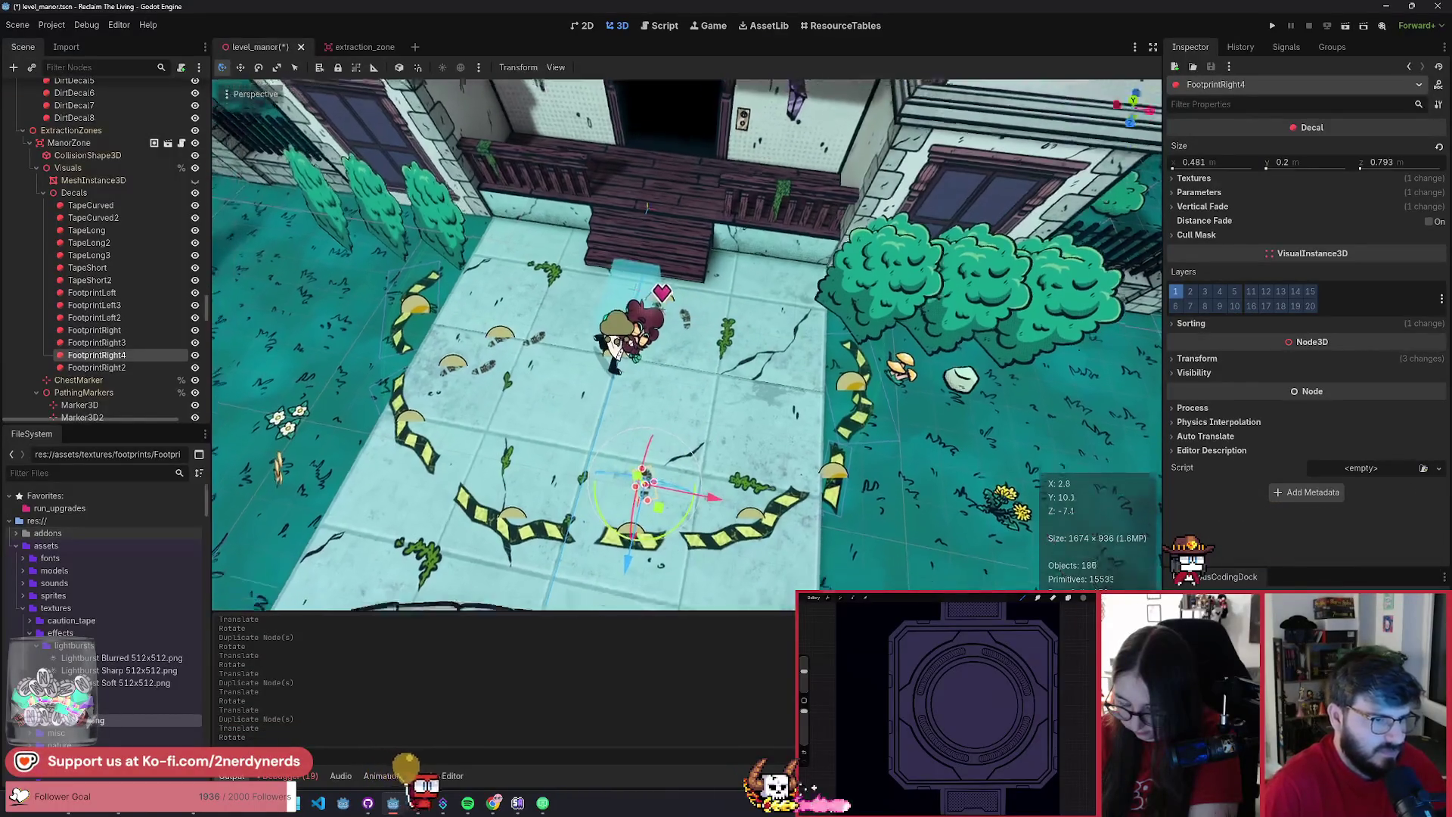
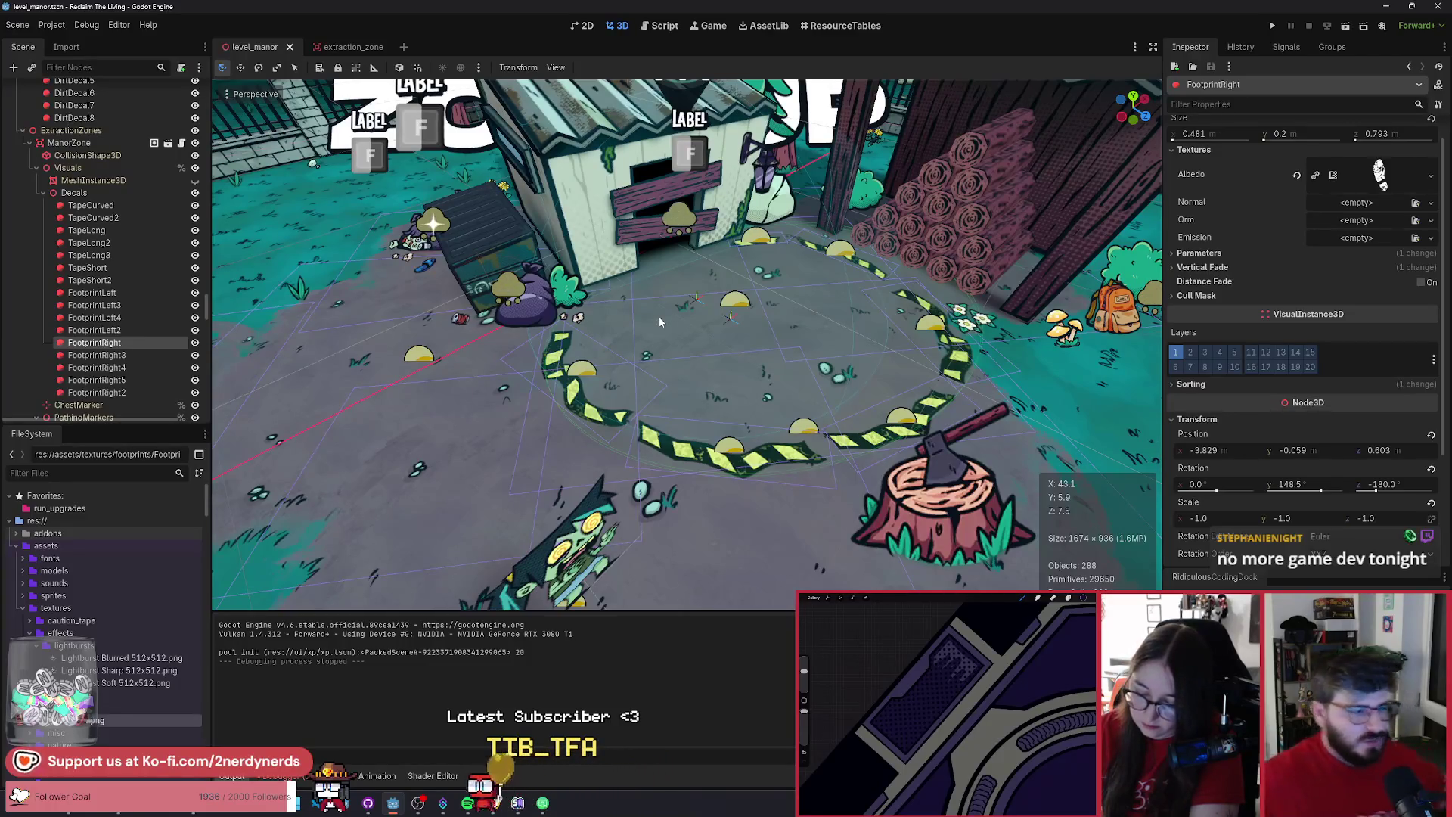
- Switch from Godot to the Reclaim the Living Miro board tab in Chrome
{"action": "scroll", "coordinate": [276, 553], "scroll_direction": "down", "scroll_amount": 5}
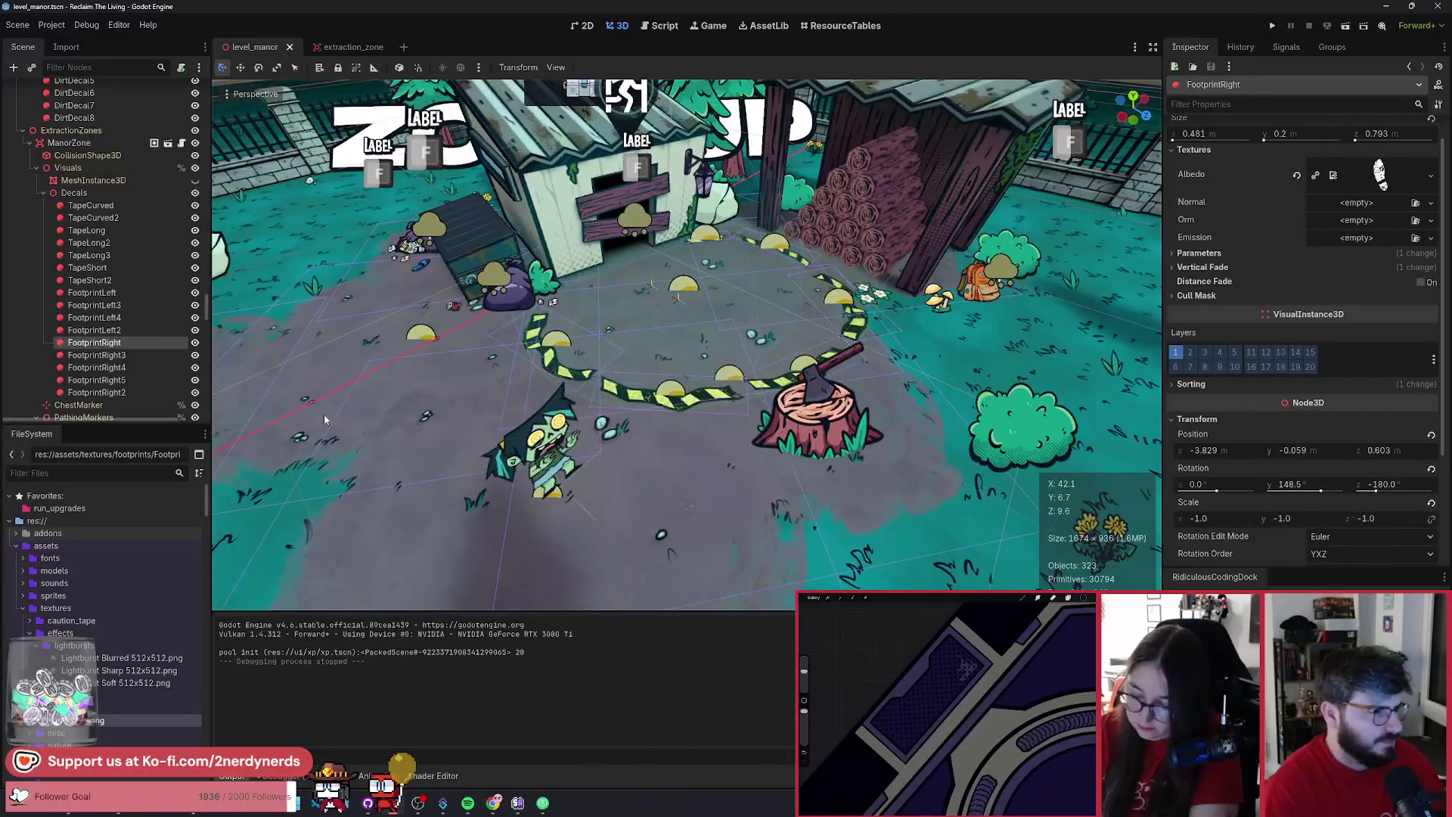
{"action": "left_click", "coordinate": [121, 329]}
{"action": "left_click", "coordinate": [129, 342]}
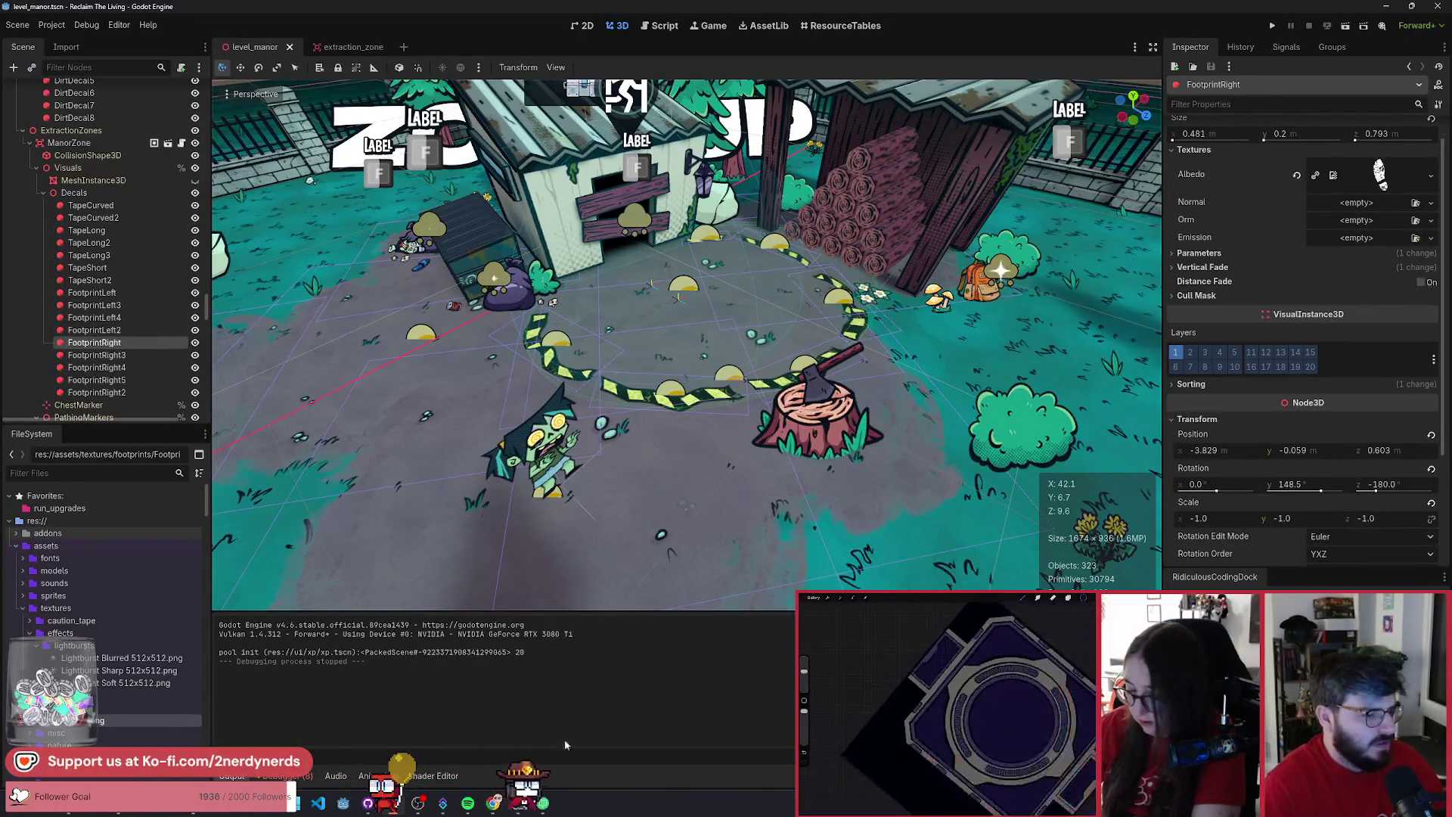
{"action": "left_click", "coordinate": [493, 803]}
{"action": "key", "text": "ctrl+Tab"}
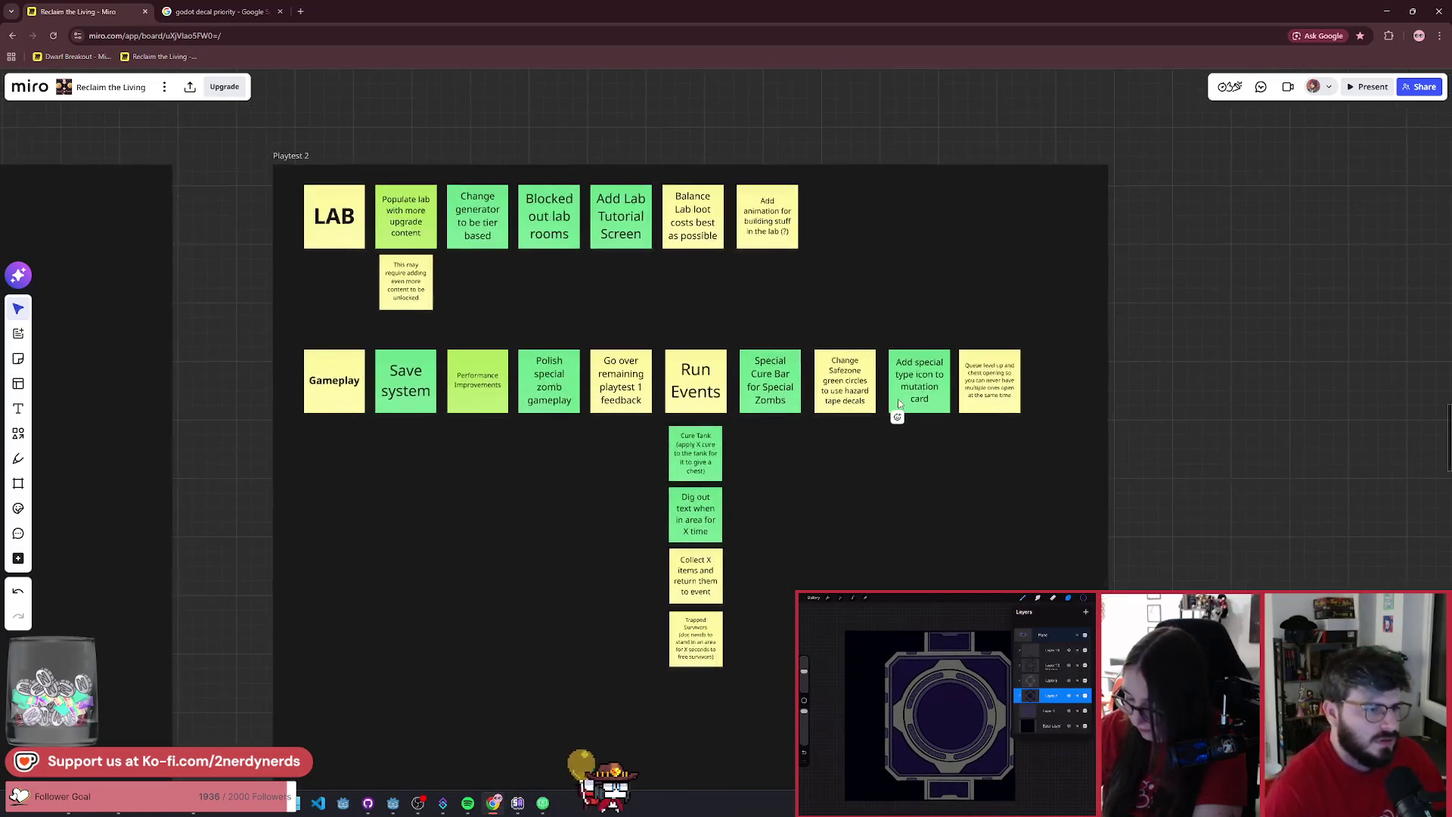
- Copy the Queue level up sticky to the LAB row's end as purple 'Custom Cursor', then return to Godot
{"action": "scroll", "coordinate": [897, 398], "scroll_direction": "up", "scroll_amount": 3}
{"action": "left_click", "coordinate": [989, 382]}
{"action": "key", "text": "ctrl+d"}
{"action": "left_click_drag", "start_coordinate": [1054, 387], "coordinate": [977, 223]}
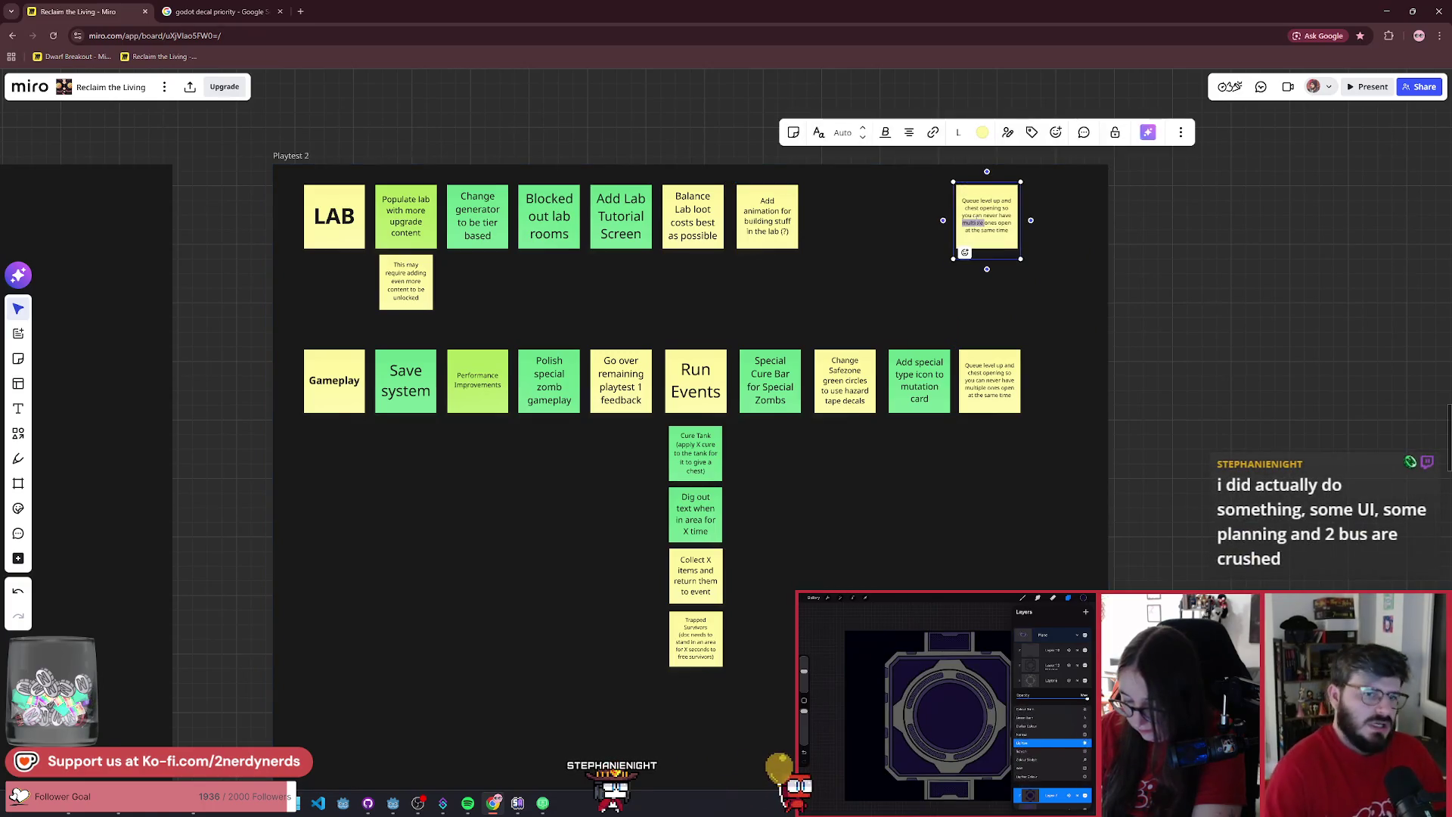
{"action": "key", "text": "ctrl+a"}
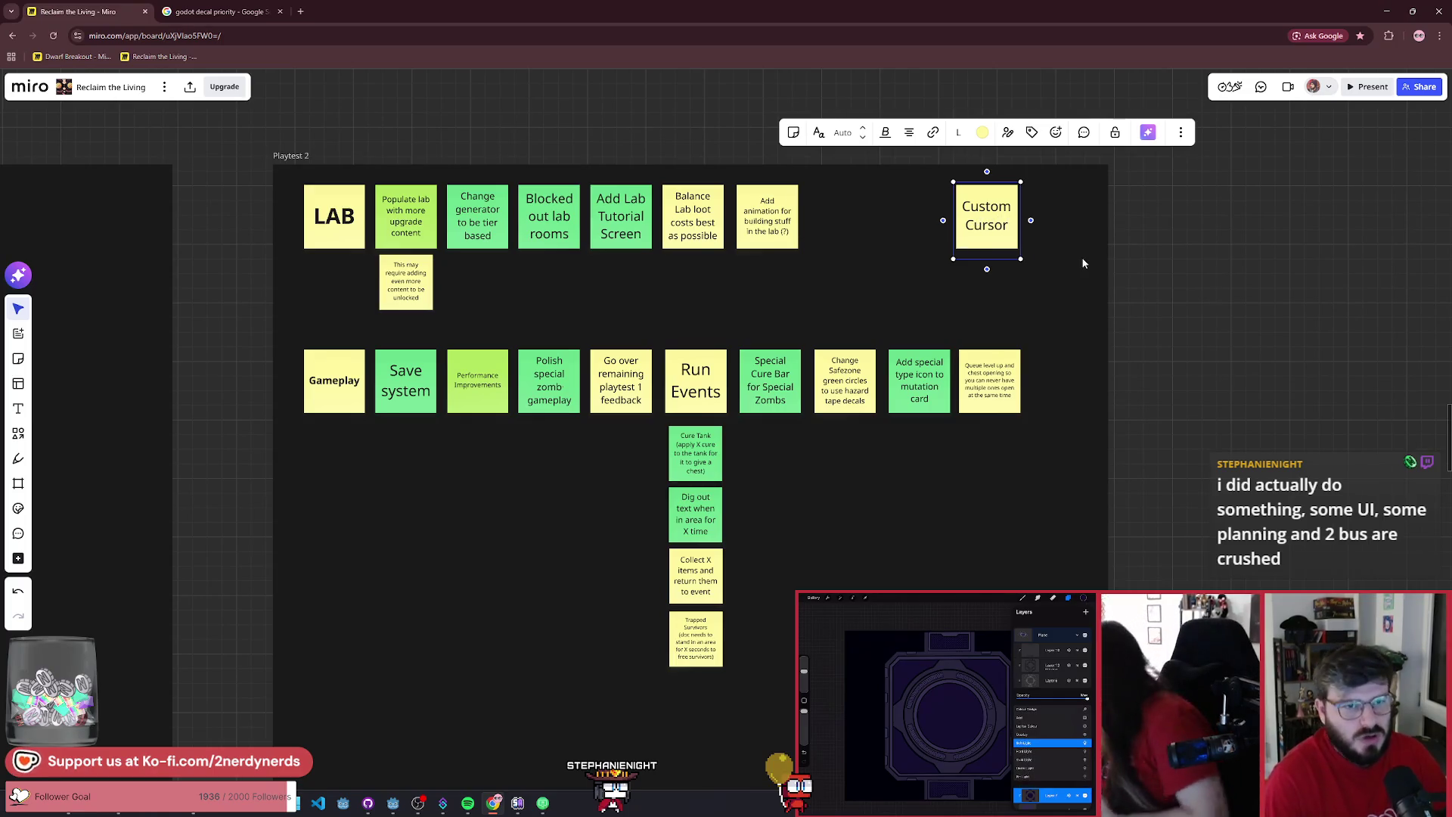
{"action": "key", "text": "Escape"}
{"action": "left_click", "coordinate": [981, 134]}
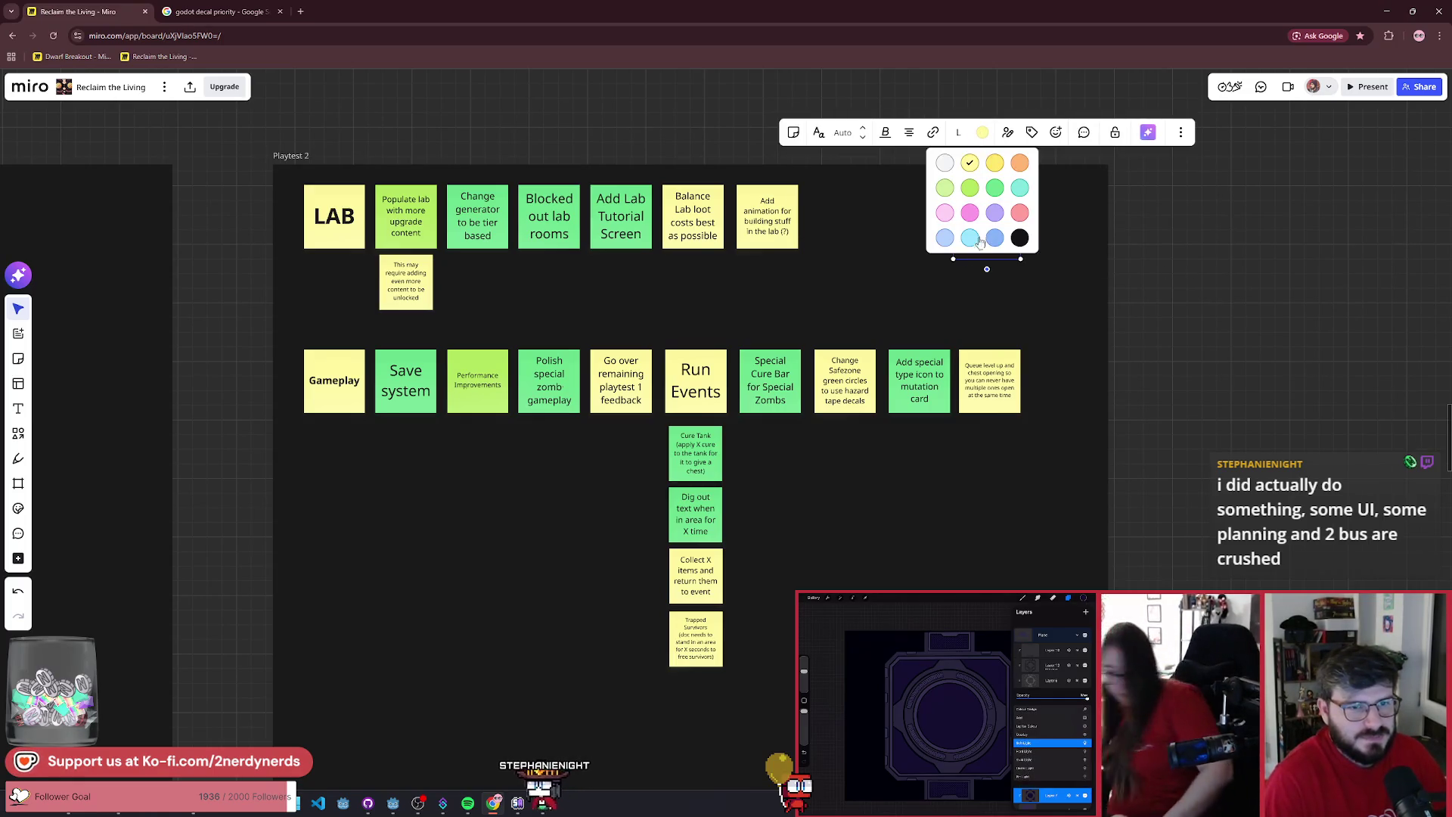
{"action": "left_click", "coordinate": [1000, 219]}
{"action": "left_click", "coordinate": [1192, 323]}
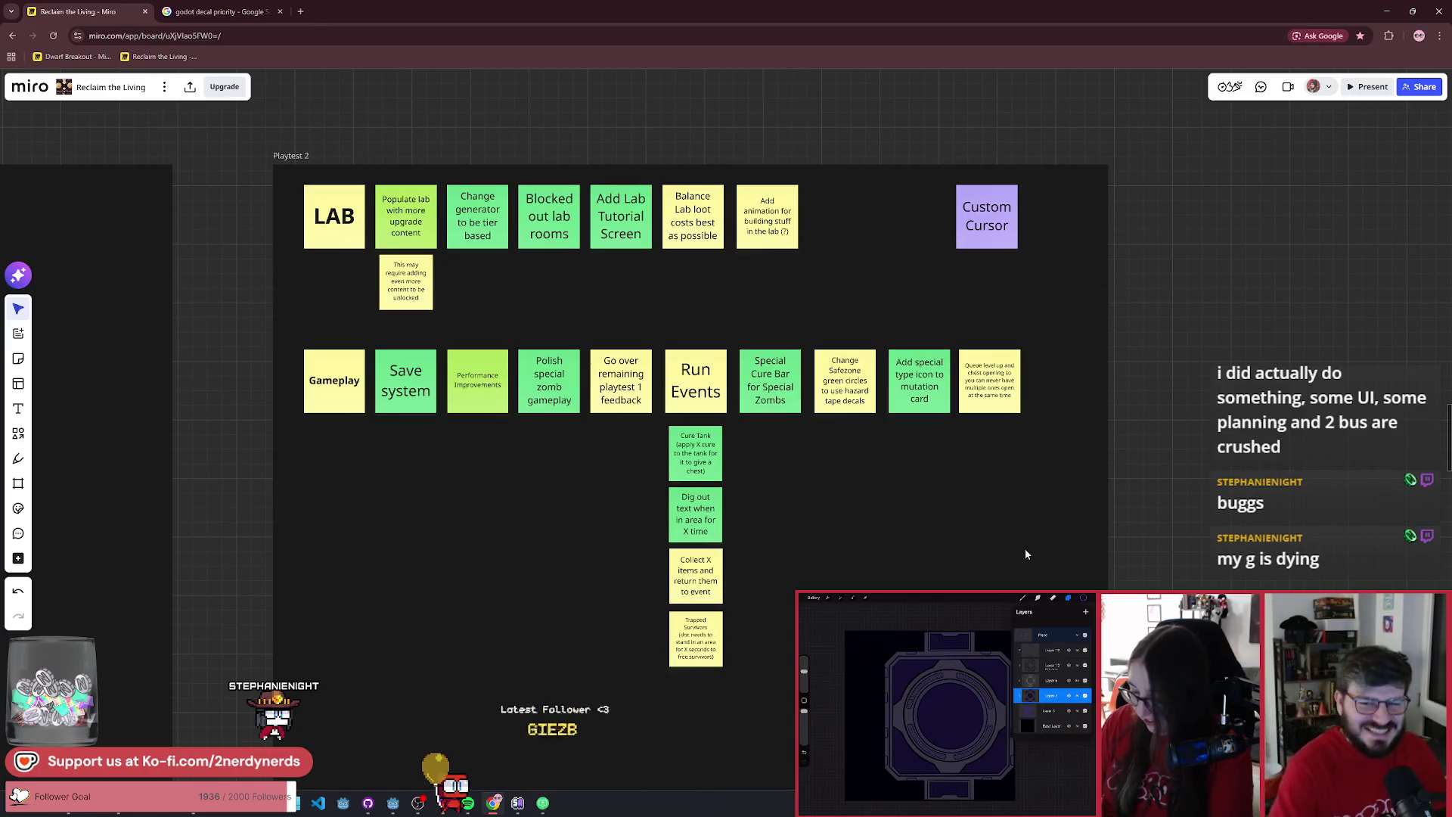
{"action": "scroll", "coordinate": [870, 453], "scroll_direction": "down", "scroll_amount": 1}
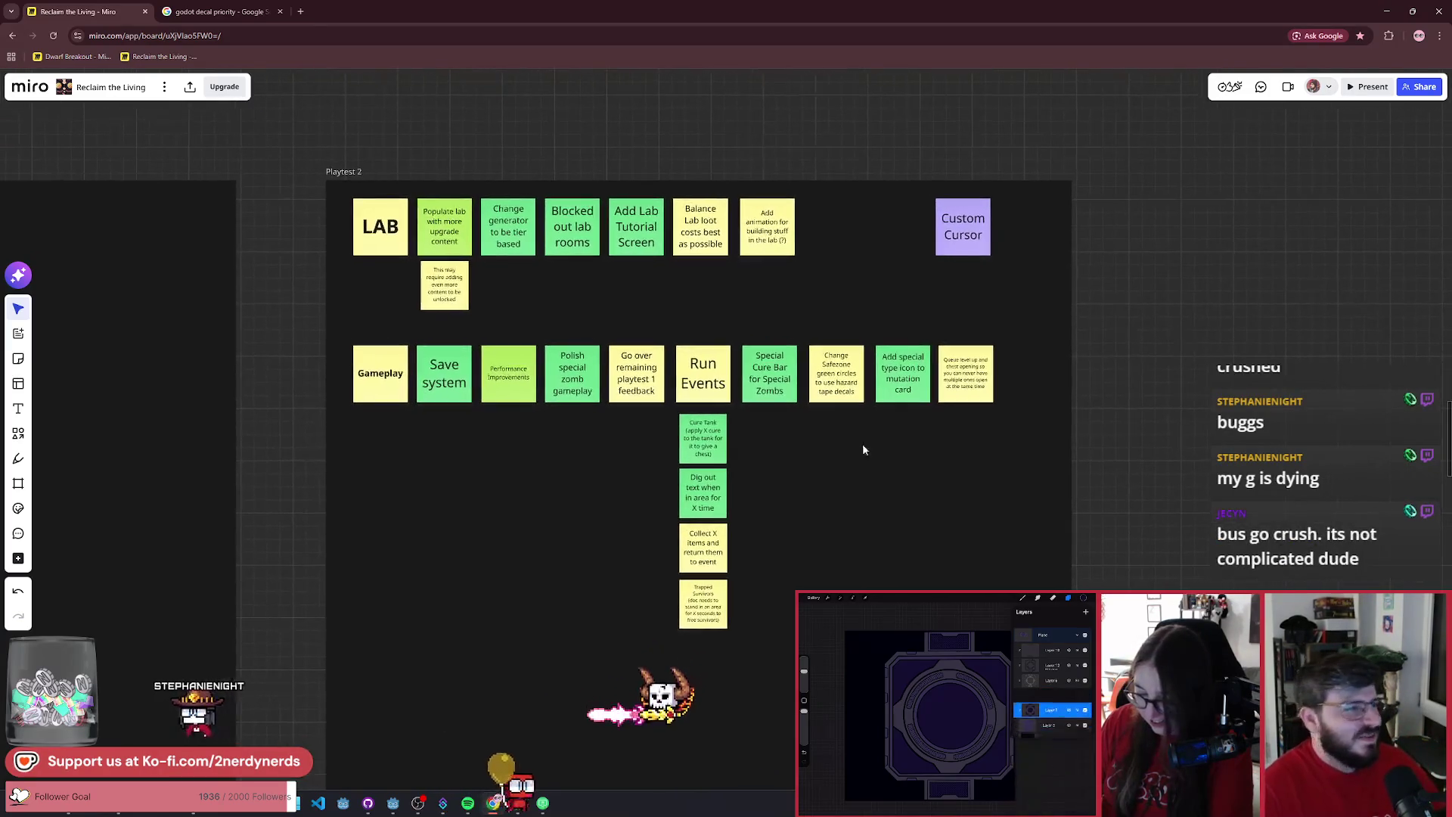
{"action": "key", "text": "alt+Tab"}
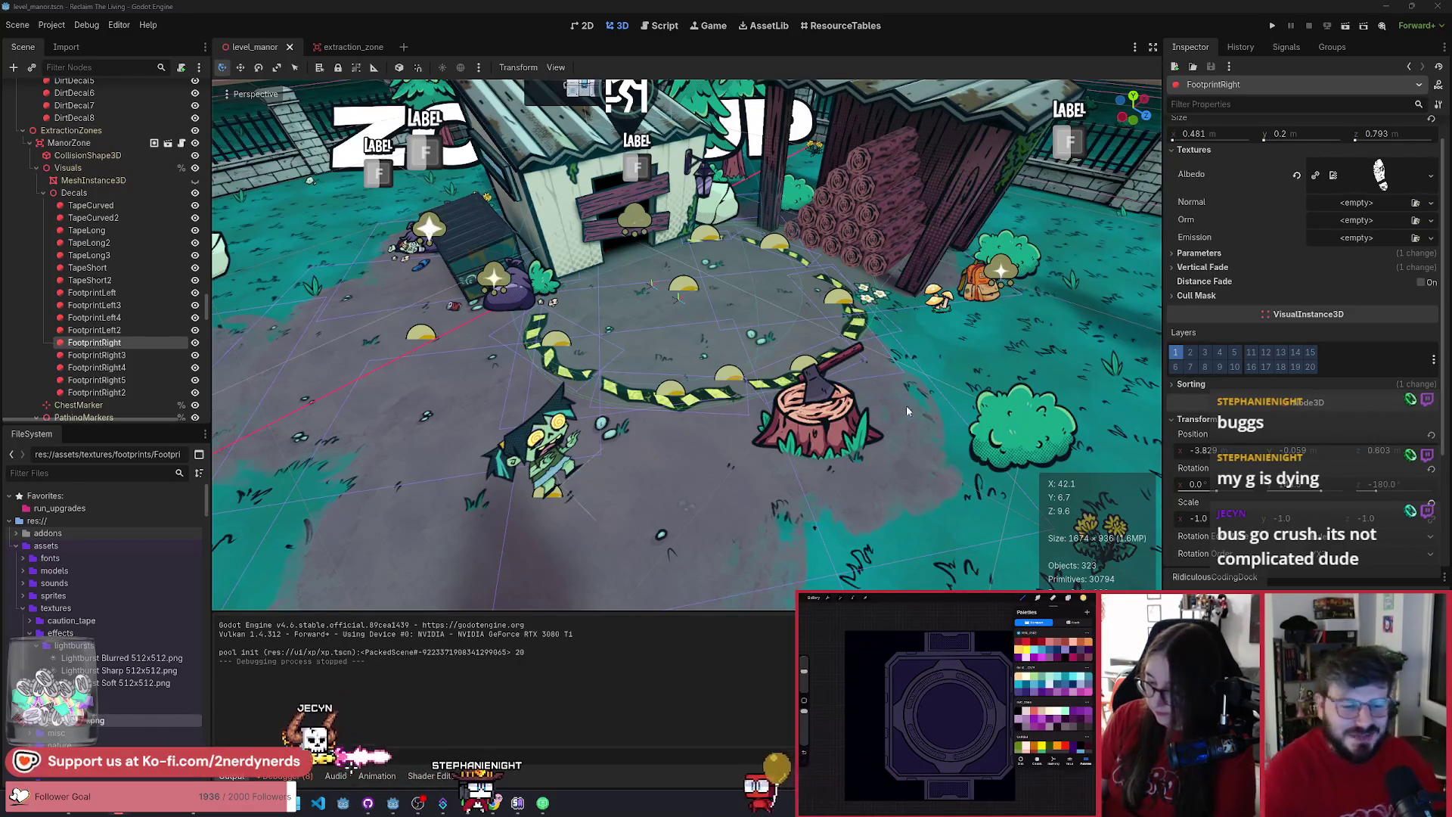
- Collapse the ManorZone decals and expand the Decals group under ShedArea
{"action": "scroll", "coordinate": [913, 394], "scroll_direction": "down", "scroll_amount": 1}
{"action": "scroll", "coordinate": [913, 394], "scroll_direction": "down", "scroll_amount": 2}
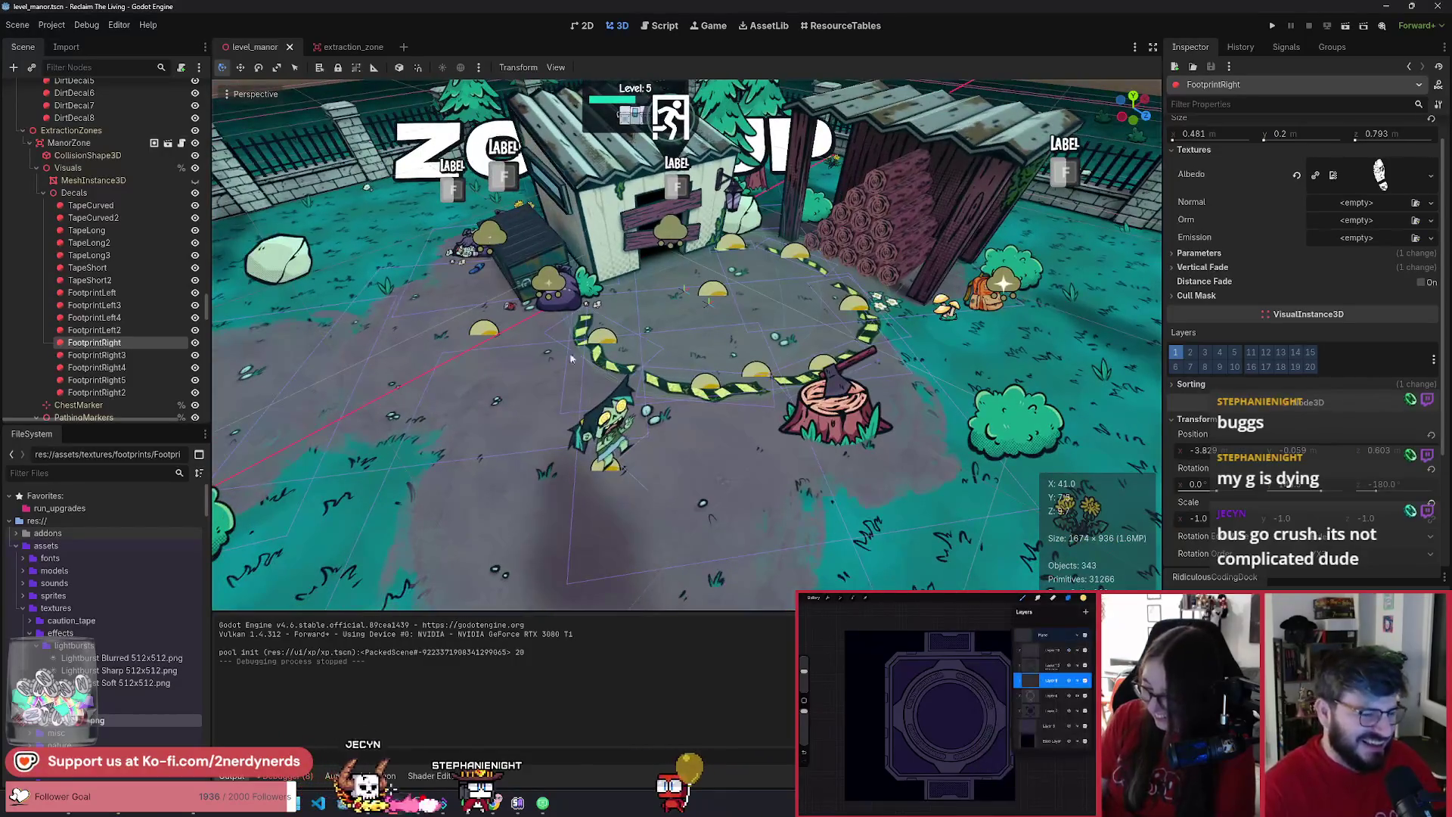
{"action": "left_click", "coordinate": [95, 329]}
{"action": "left_click", "coordinate": [95, 343]}
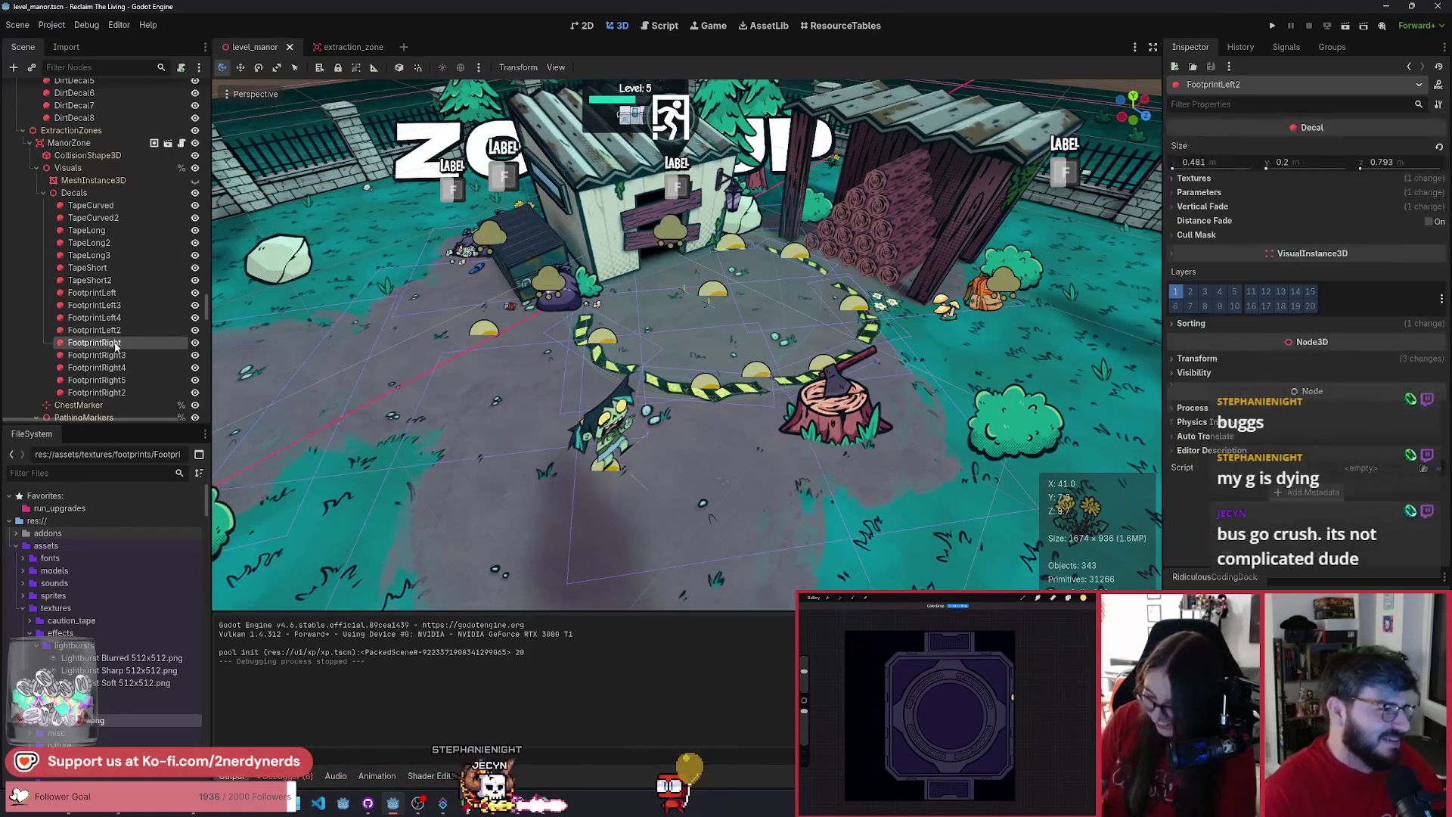
{"action": "left_click", "coordinate": [42, 193]}
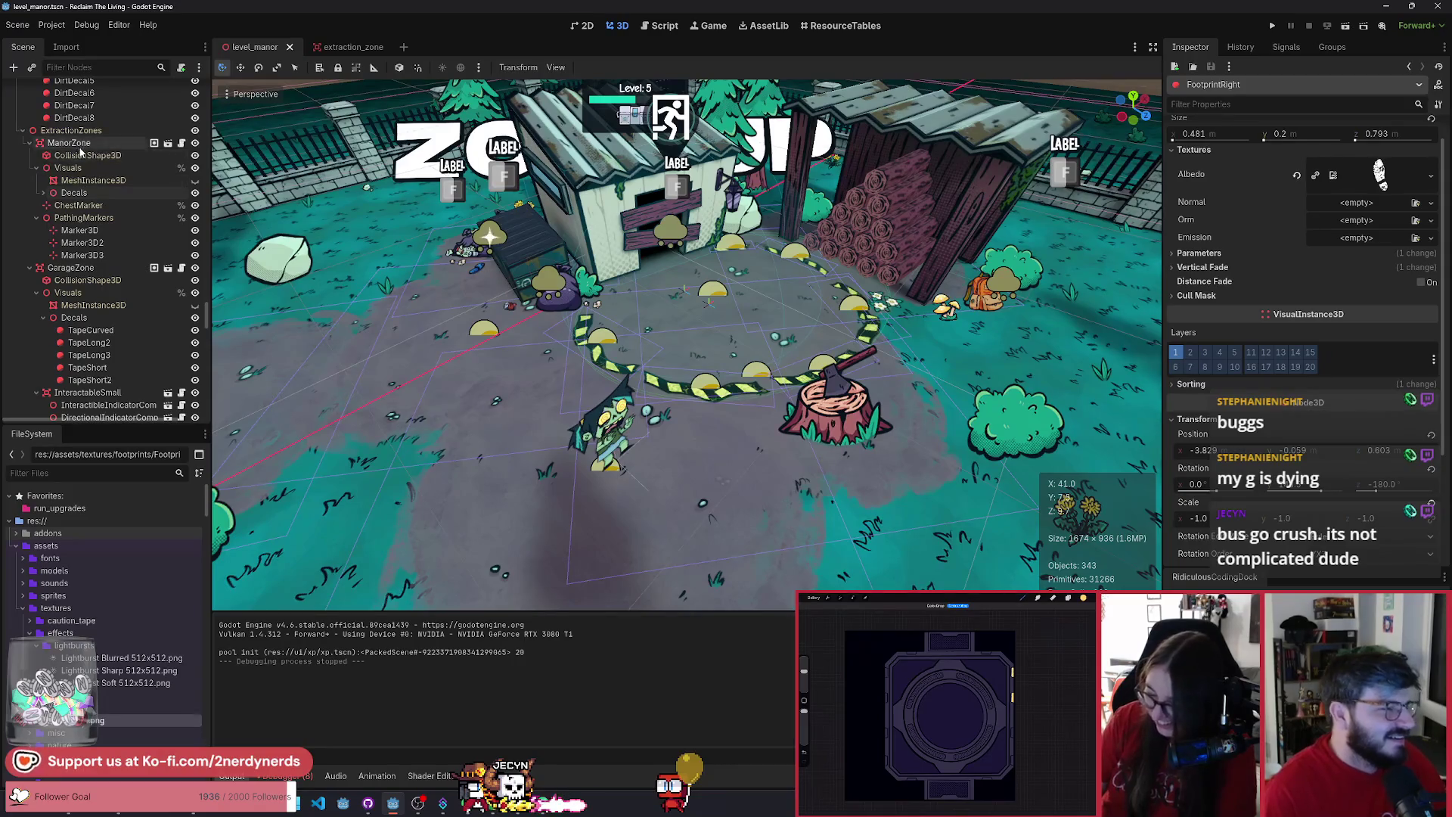
{"action": "left_click", "coordinate": [601, 222]}
{"action": "scroll", "coordinate": [129, 271], "scroll_direction": "up", "scroll_amount": 5}
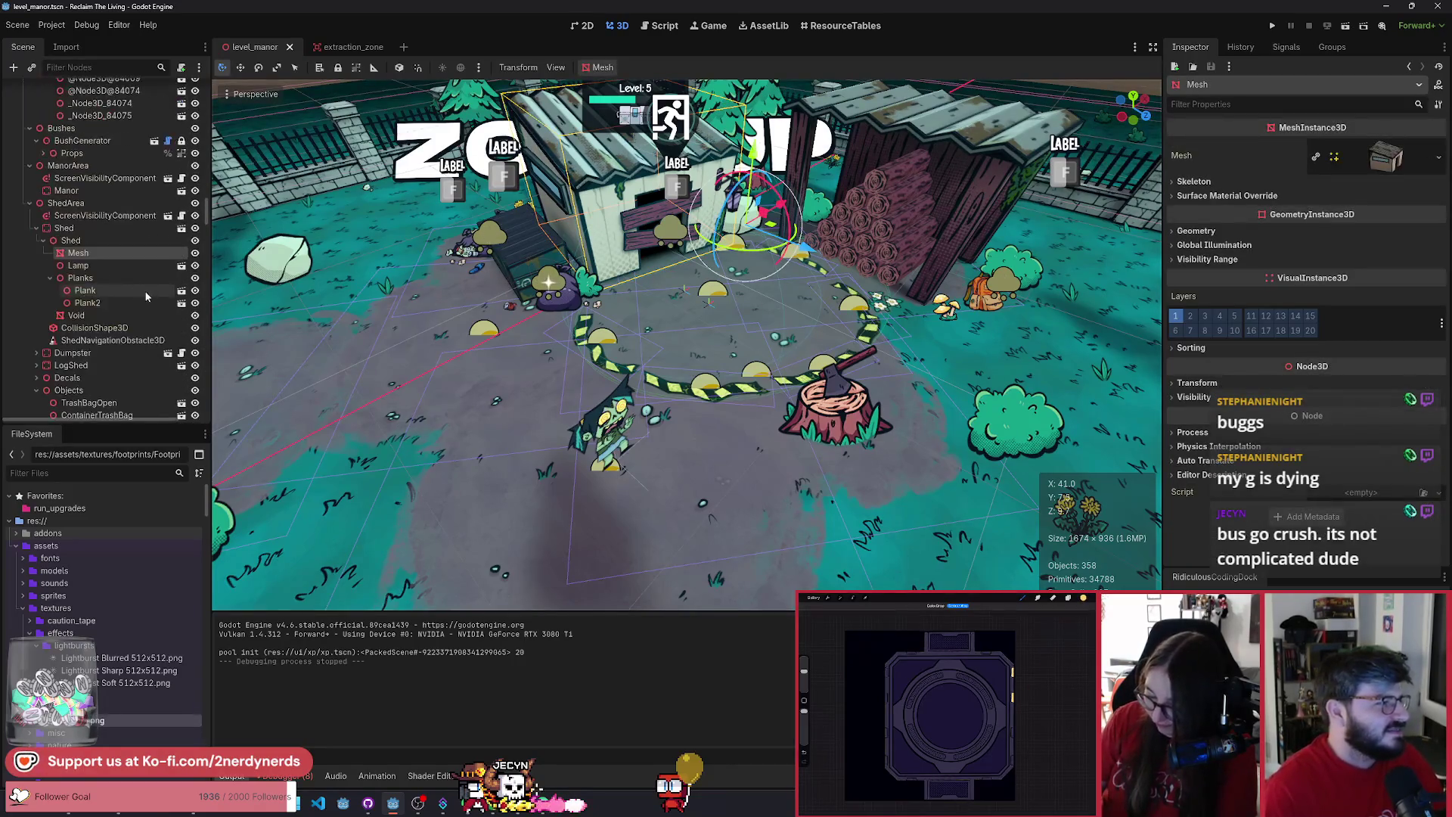
{"action": "left_click", "coordinate": [72, 203]}
{"action": "left_click", "coordinate": [36, 228]}
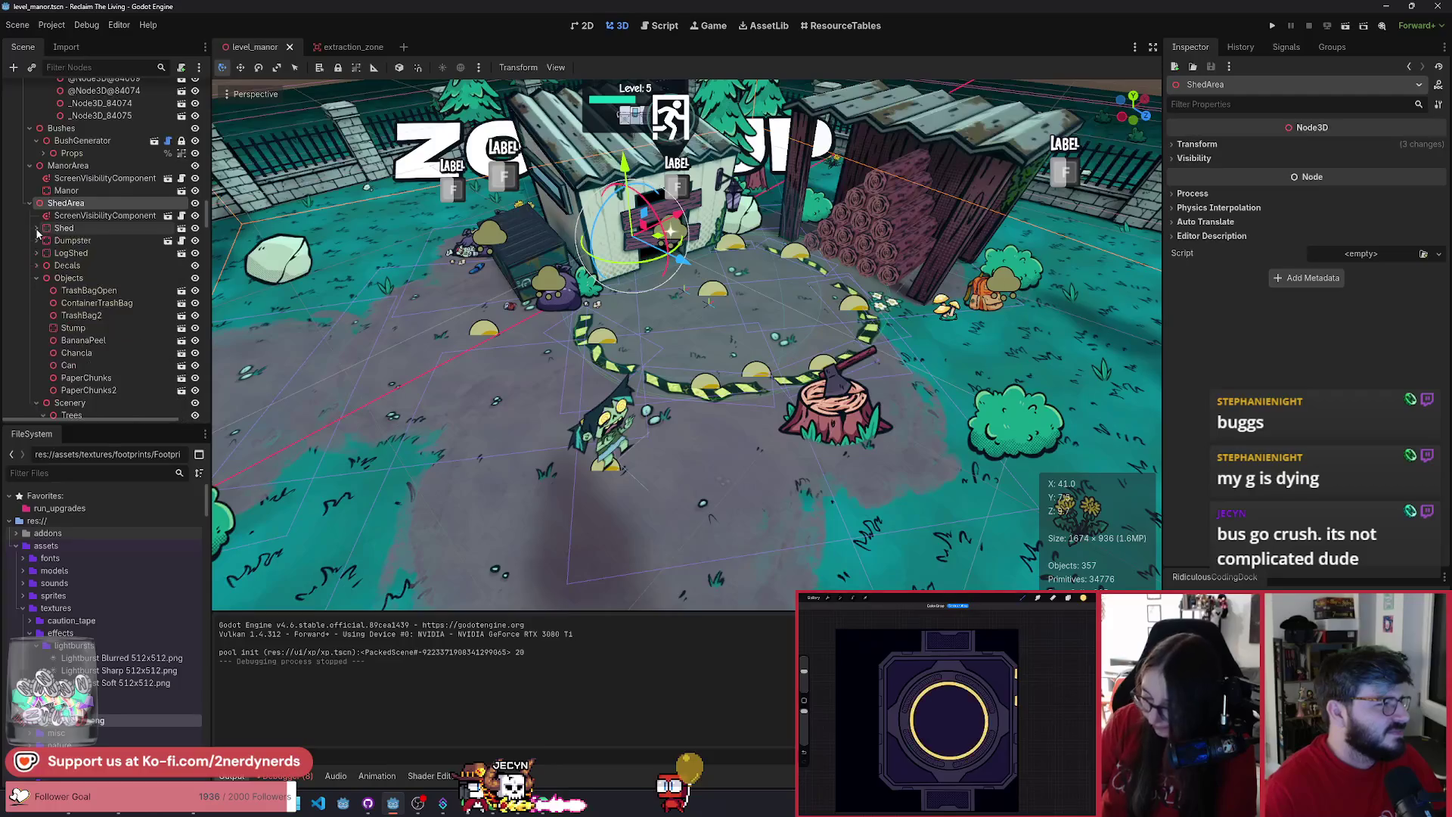
{"action": "left_click", "coordinate": [35, 265]}
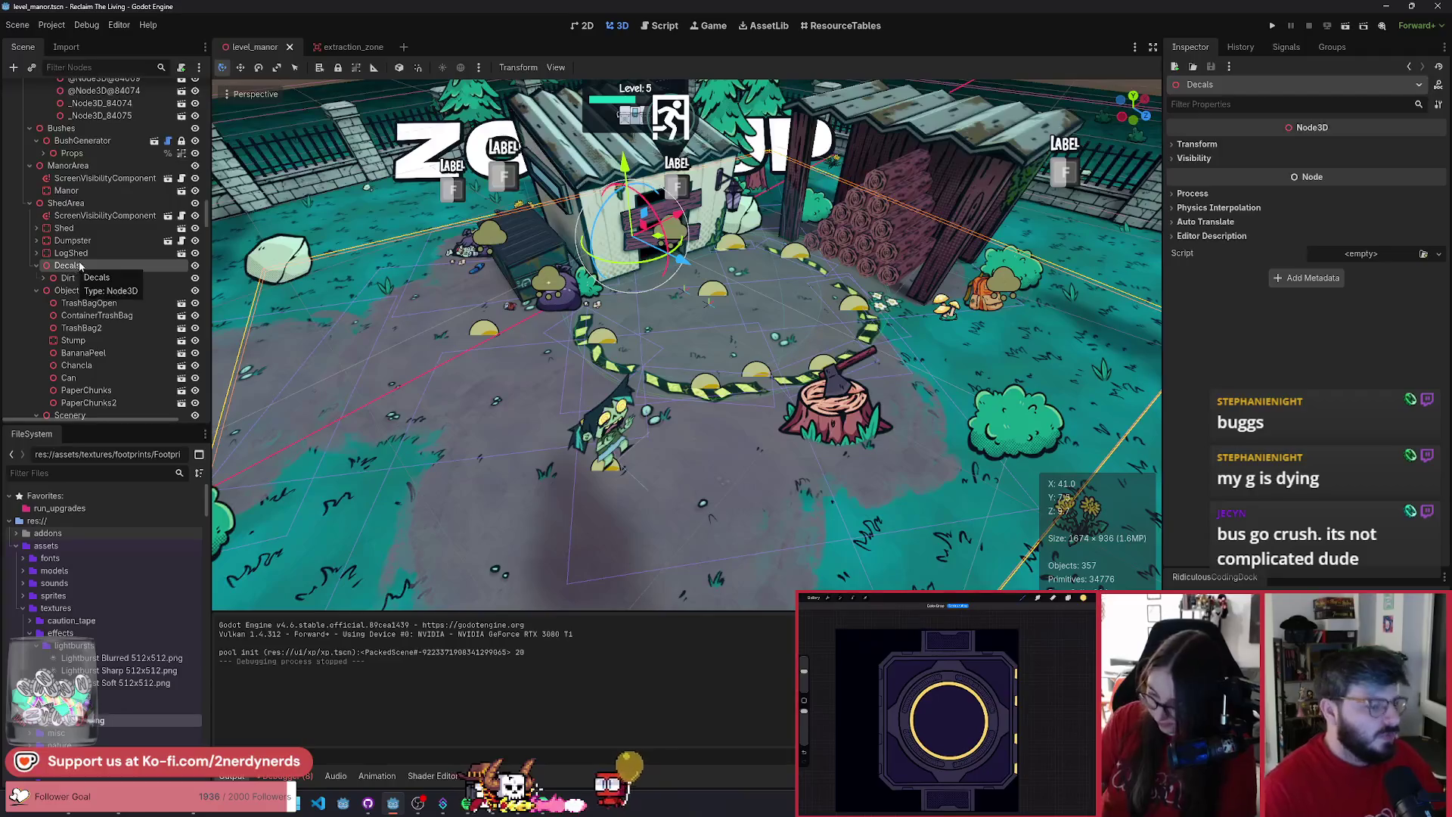
- Add a Node3D named Footprints under Decals and paste FootprintRight into it
{"action": "key", "text": "ctrl+a"}
{"action": "type", "text": "node3"}
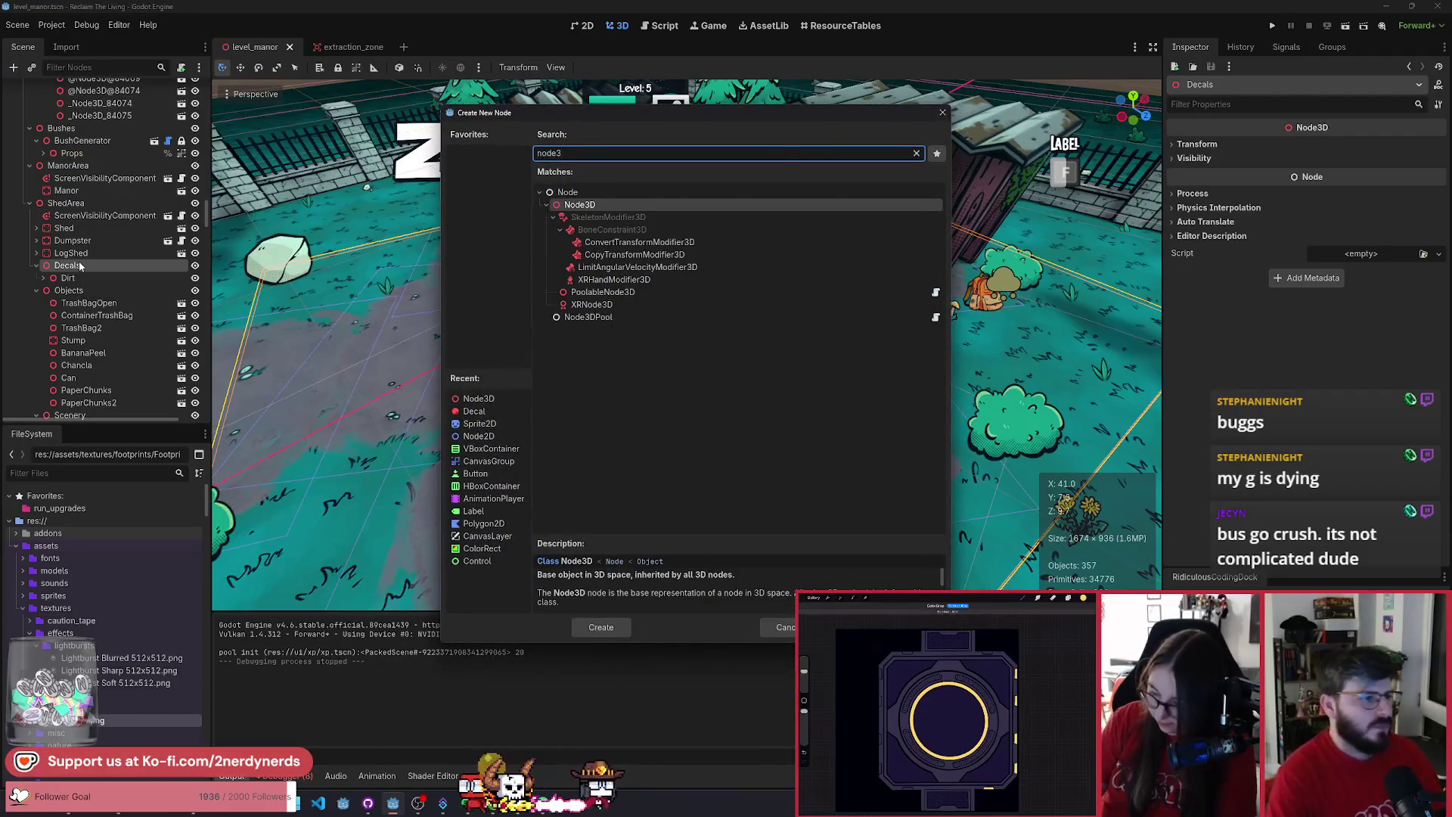
{"action": "key", "text": "Return"}
{"action": "double_click", "coordinate": [92, 290]}
{"action": "type", "text": "Footprints"}
{"action": "key", "text": "Return"}
{"action": "key", "text": "ctrl+v"}
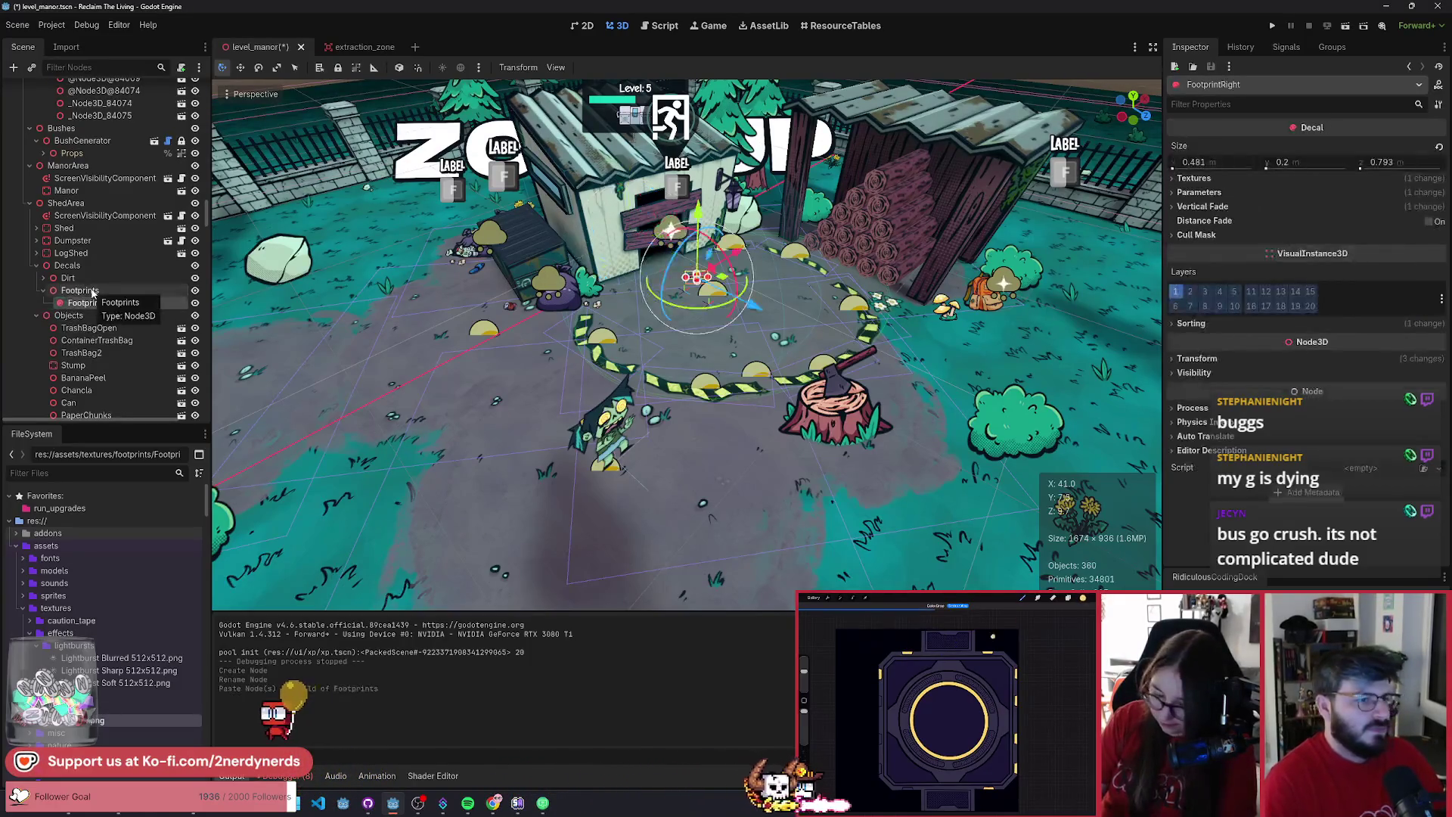
- Move and rotate the FootprintRight decal onto the ground beside the stump
{"action": "left_click_drag", "start_coordinate": [726, 280], "coordinate": [713, 465]}
{"action": "key", "text": "r"}
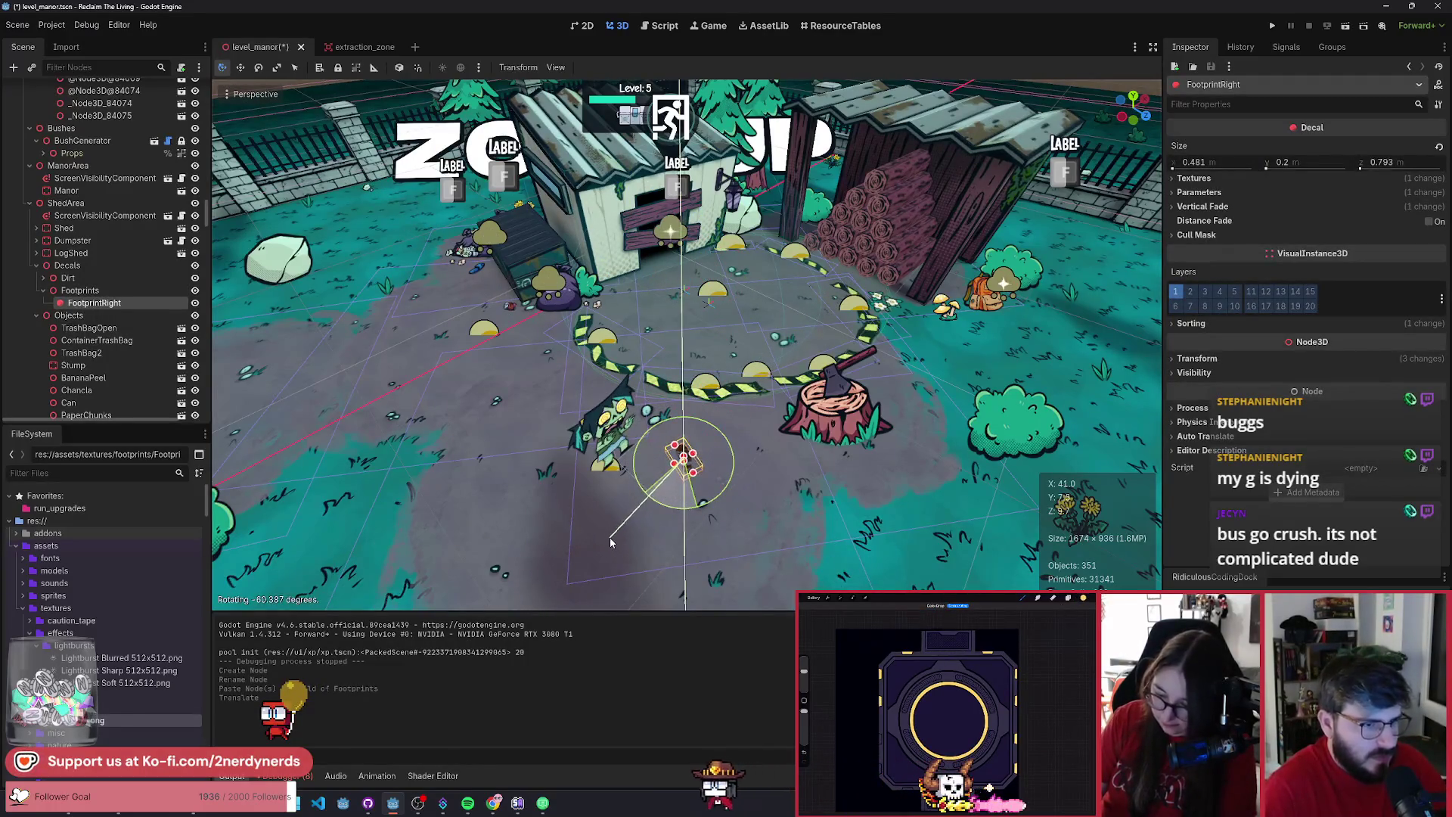
{"action": "left_click", "coordinate": [610, 537]}
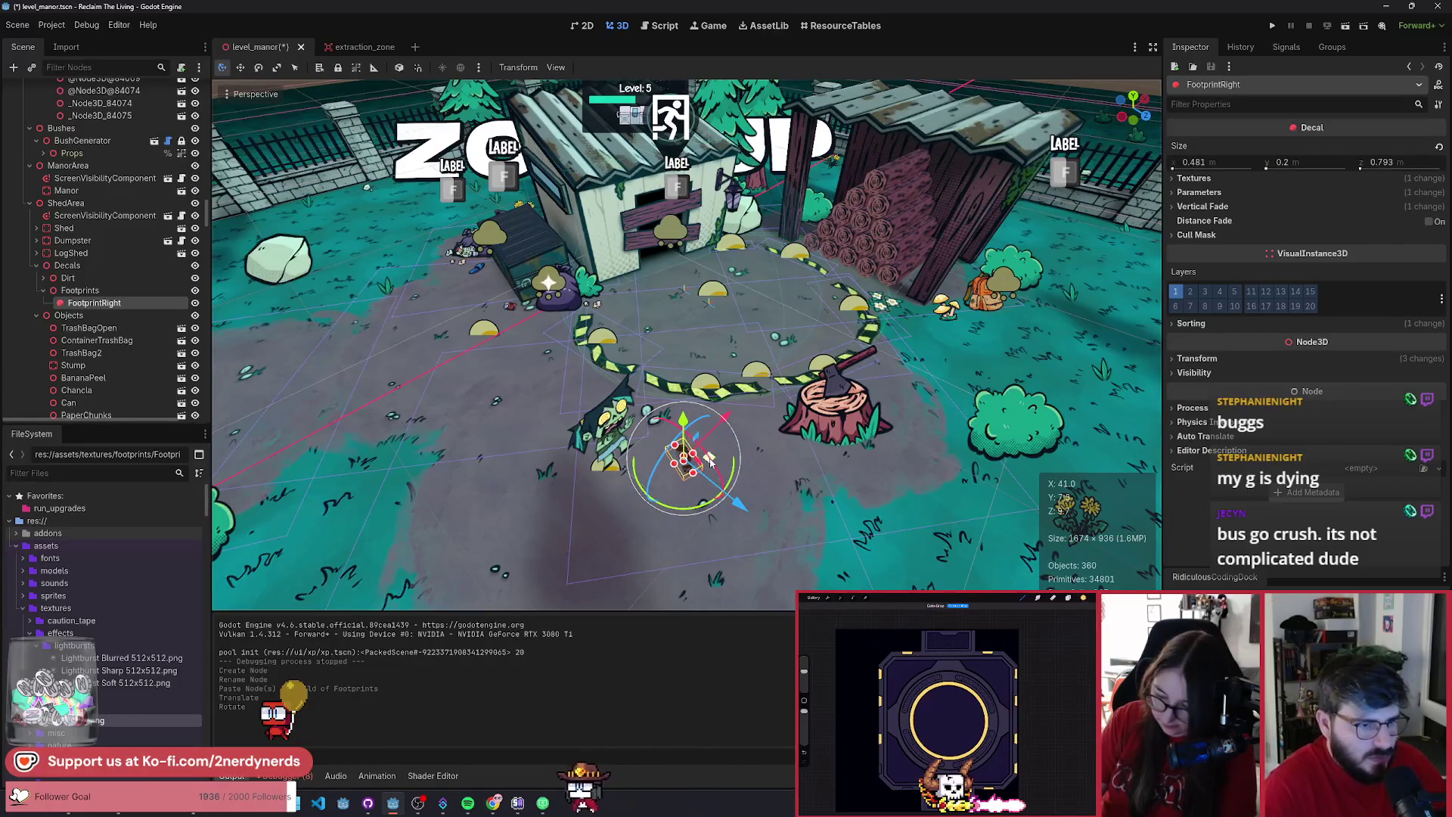
{"action": "key", "text": "g"}
{"action": "left_click", "coordinate": [786, 469]}
- Darken FootprintRight's Parameters Modulate colour
{"action": "scroll", "coordinate": [756, 423], "scroll_direction": "up", "scroll_amount": 5}
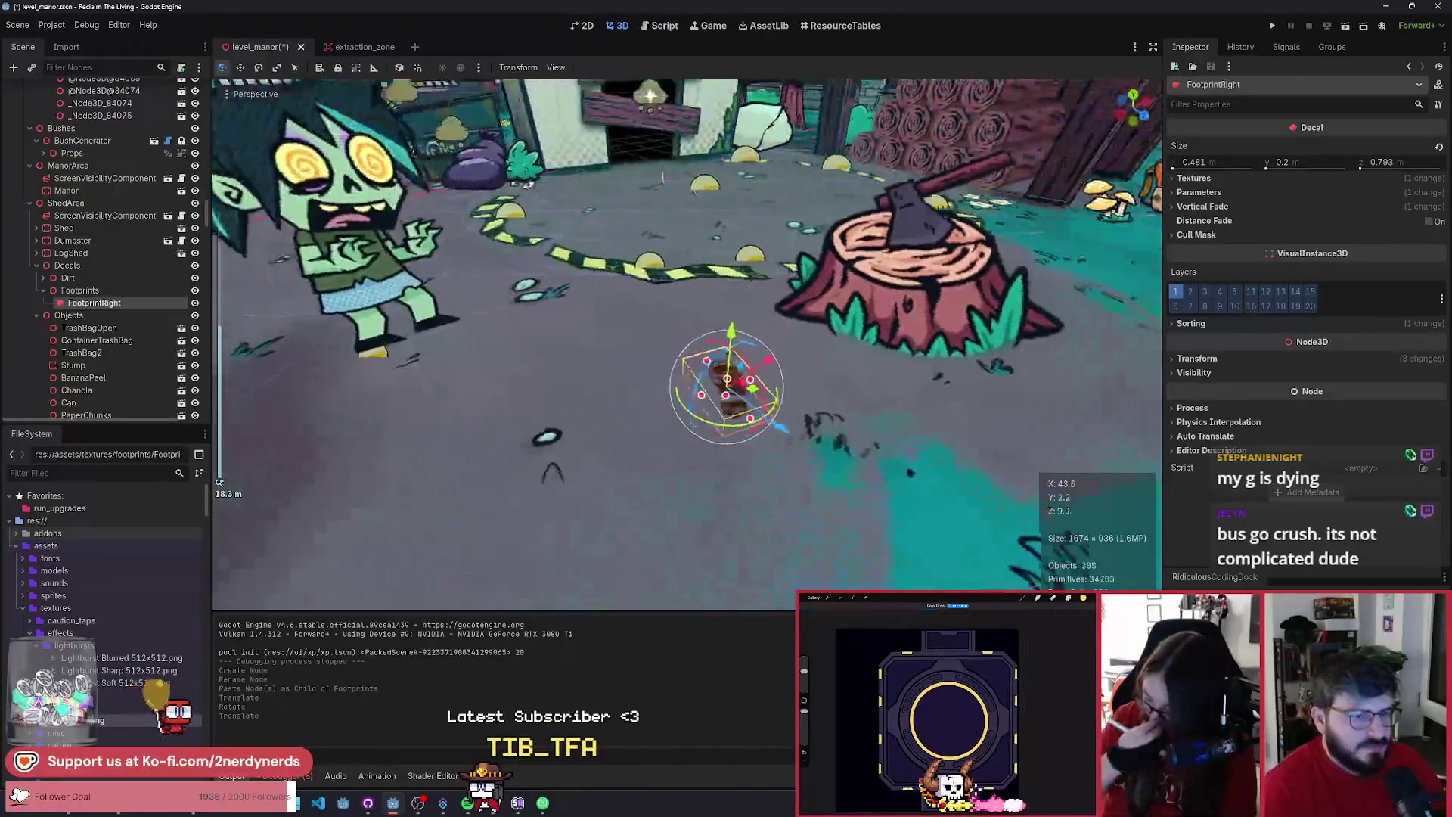
{"action": "scroll", "coordinate": [832, 397], "scroll_direction": "up", "scroll_amount": 3}
{"action": "left_click", "coordinate": [1198, 192]}
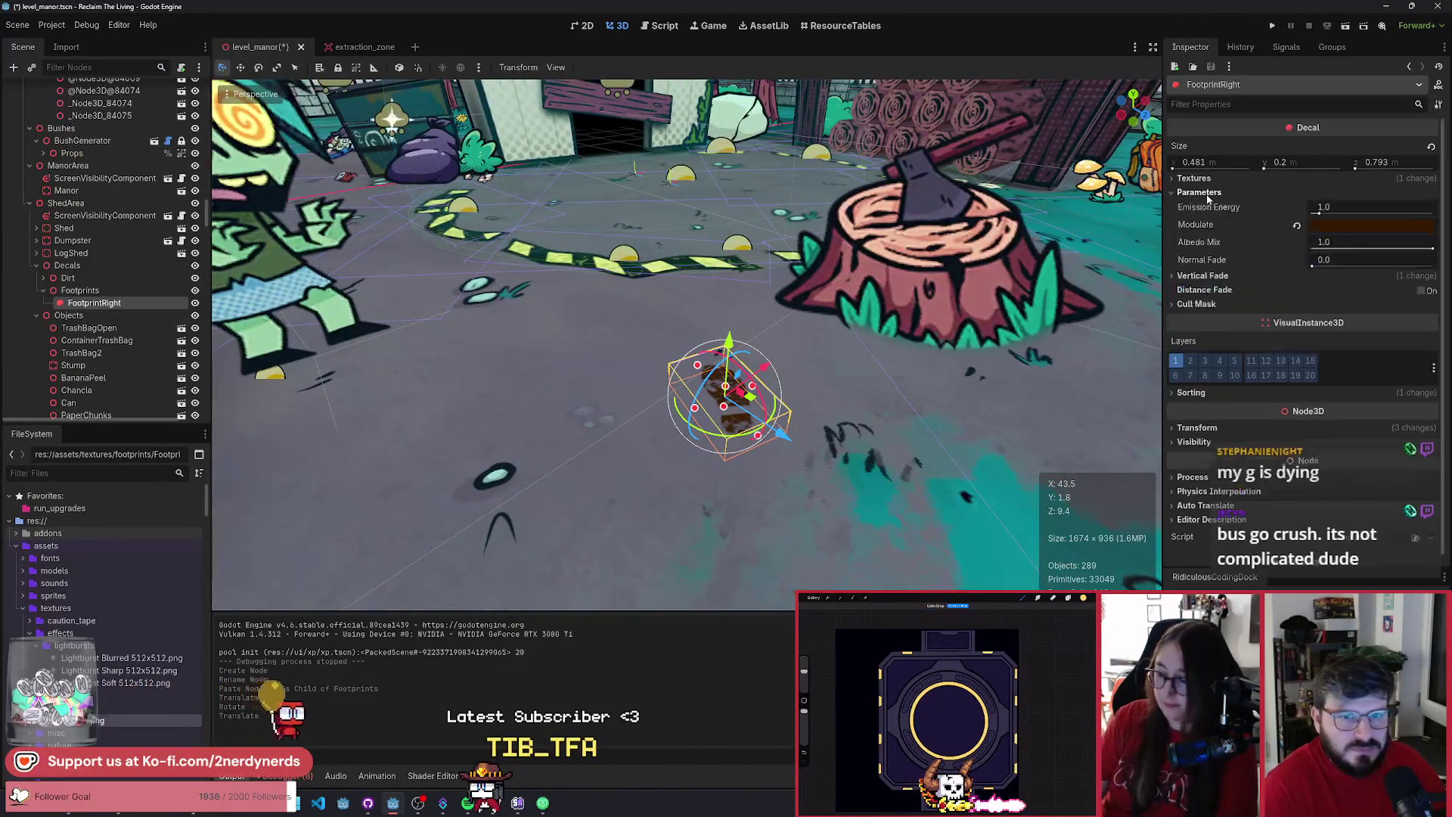
{"action": "left_click", "coordinate": [1372, 225]}
{"action": "left_click_drag", "start_coordinate": [1436, 373], "coordinate": [1443, 378]}
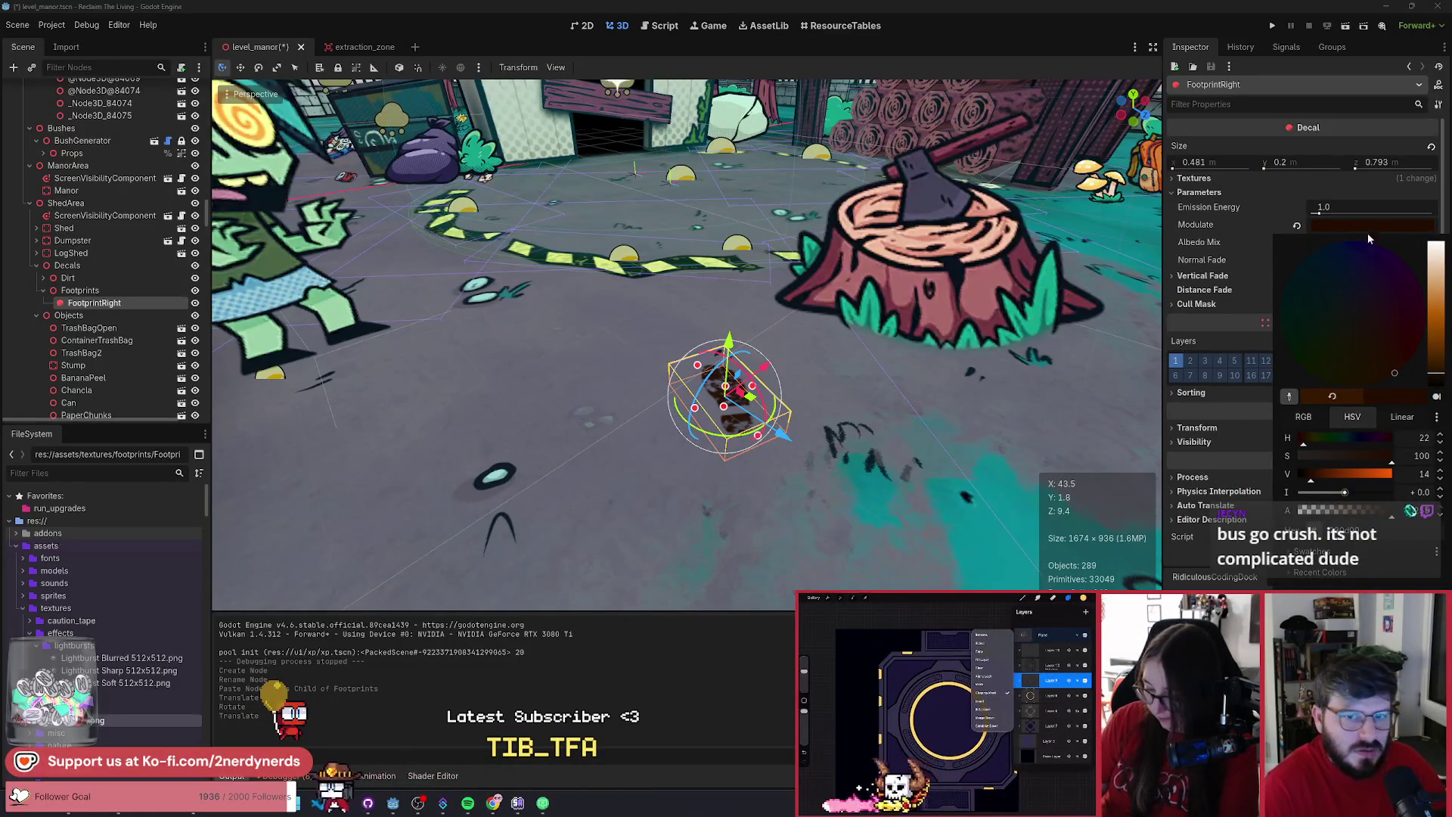
{"action": "left_click", "coordinate": [945, 370]}
{"action": "left_click_drag", "start_coordinate": [945, 370], "coordinate": [945, 461]}
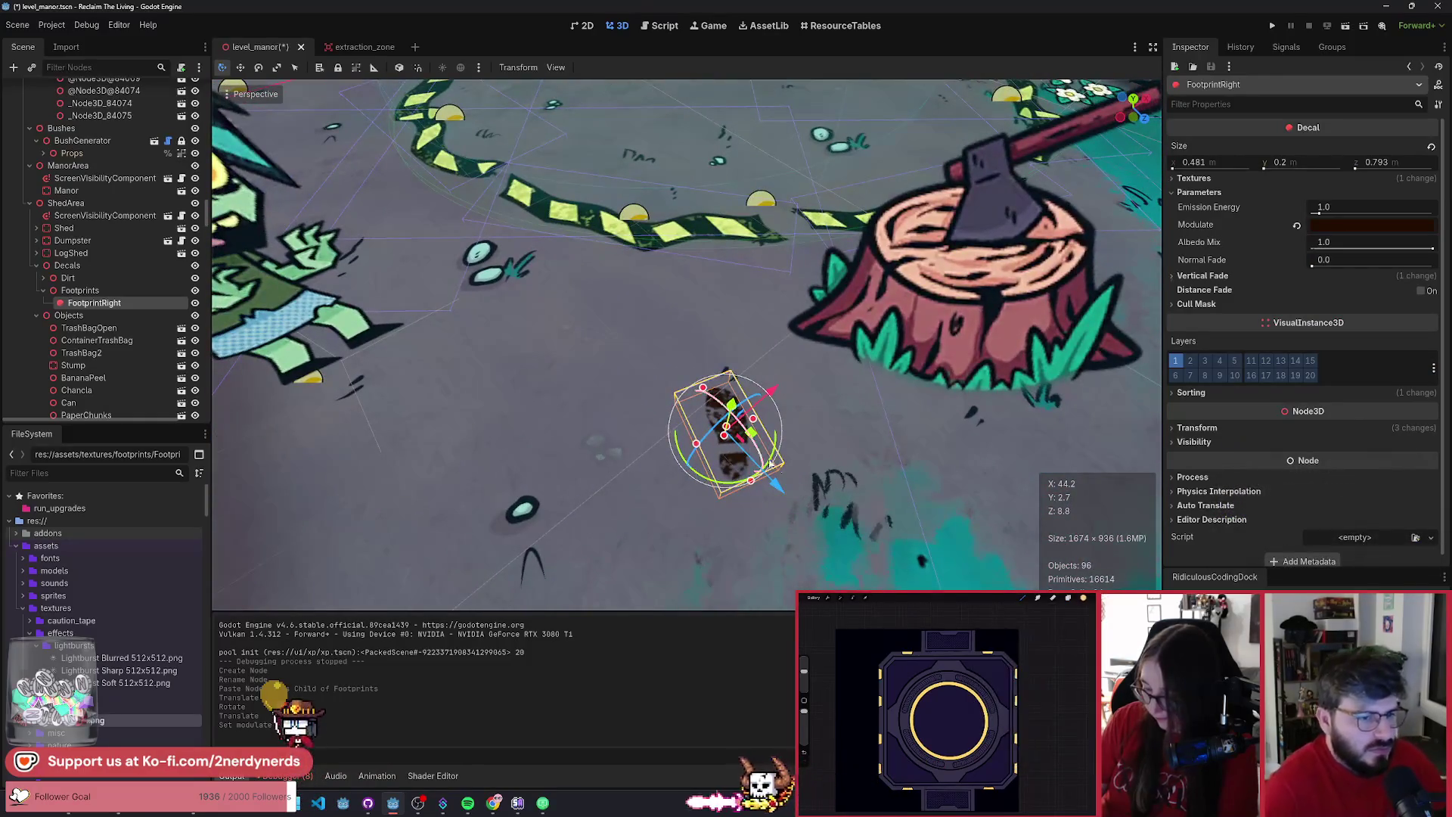
- Duplicate FootprintRight and rename the copy FootprintLeft
{"action": "key", "text": "ctrl+d"}
{"action": "double_click", "coordinate": [149, 315]}
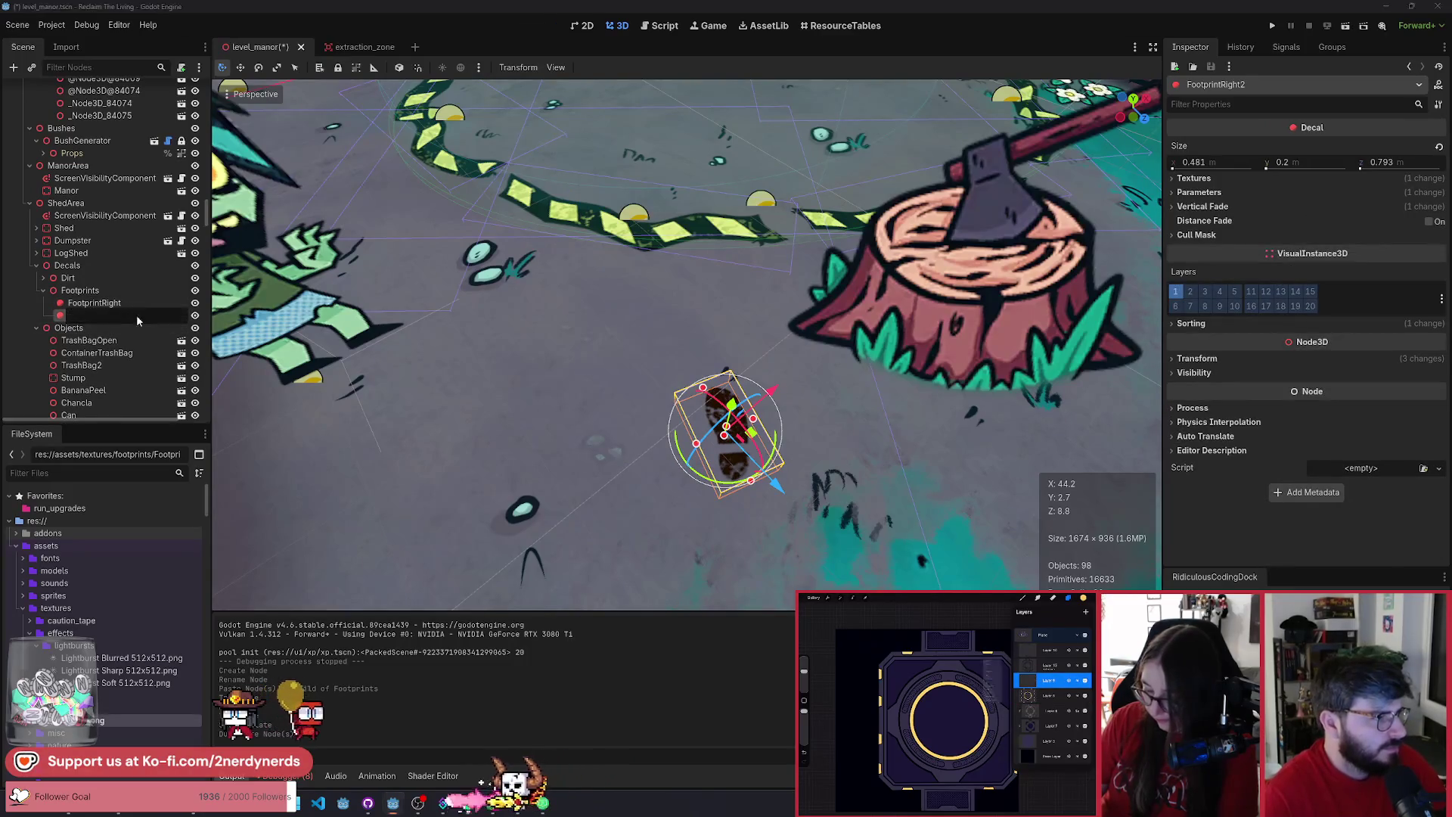
{"action": "key", "text": "BackSpace"}
{"action": "key", "text": "BackSpace"}
{"action": "key", "text": "BackSpace"}
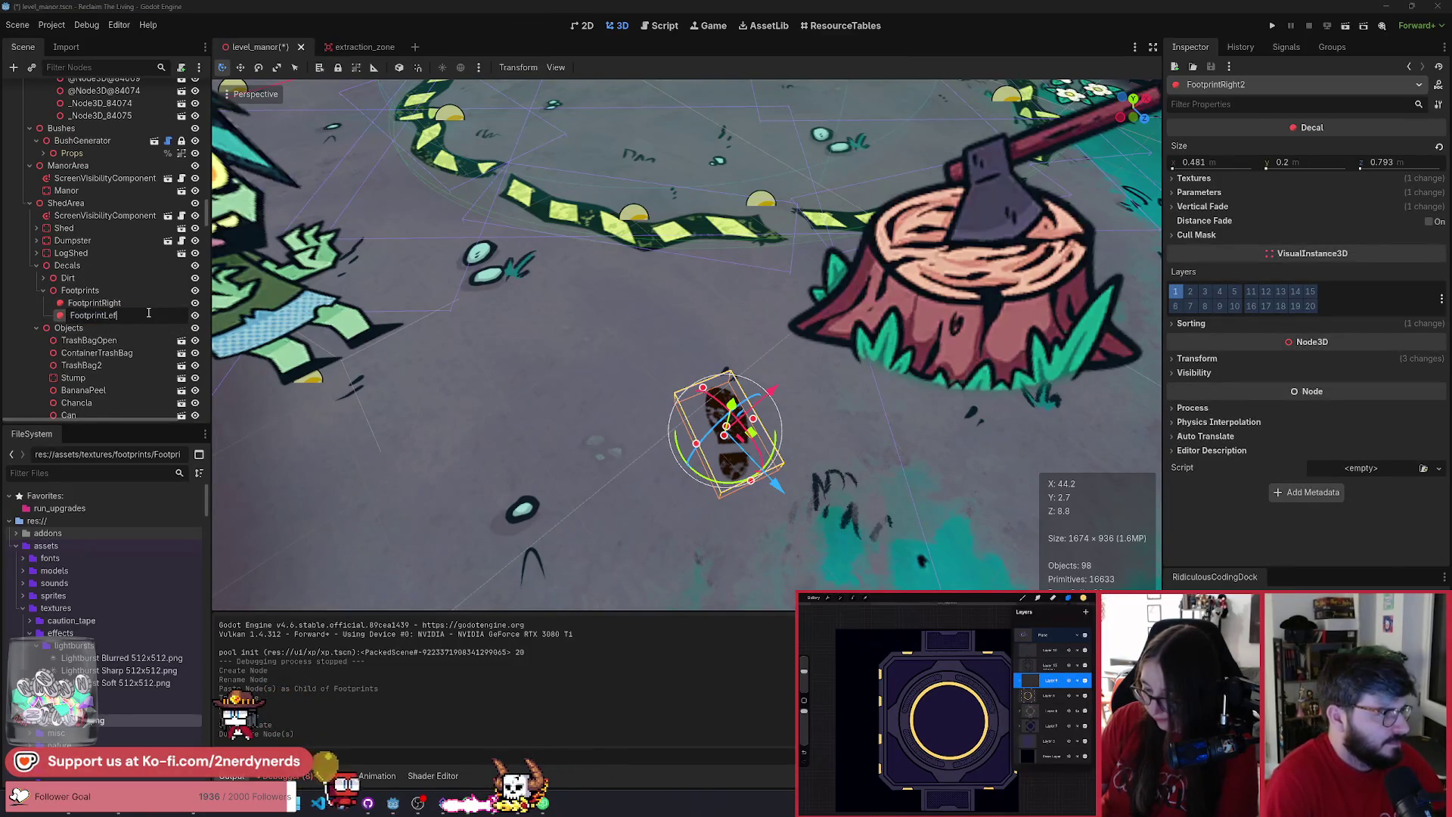
{"action": "type", "text": "t"}
{"action": "key", "text": "Return"}
- Mirror FootprintLeft with Scale x -1 and rotate it beside FootprintRight
{"action": "mouse_move", "coordinate": [758, 441]}
{"action": "left_mouse_down"}
{"action": "mouse_move", "coordinate": [676, 371]}
{"action": "mouse_move", "coordinate": [665, 326]}
{"action": "mouse_move", "coordinate": [681, 325]}
{"action": "left_mouse_up"}
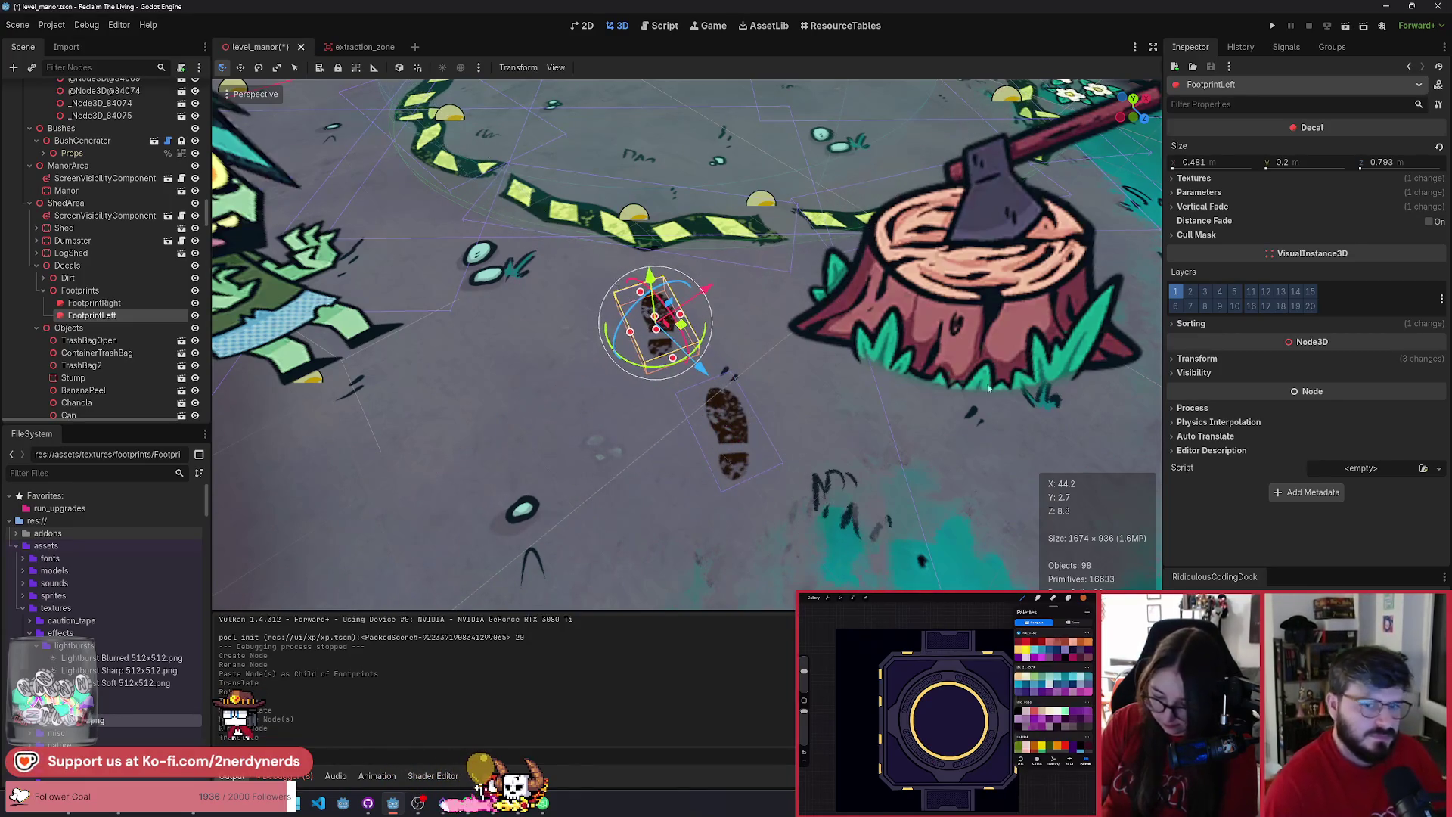
{"action": "left_click", "coordinate": [1218, 356]}
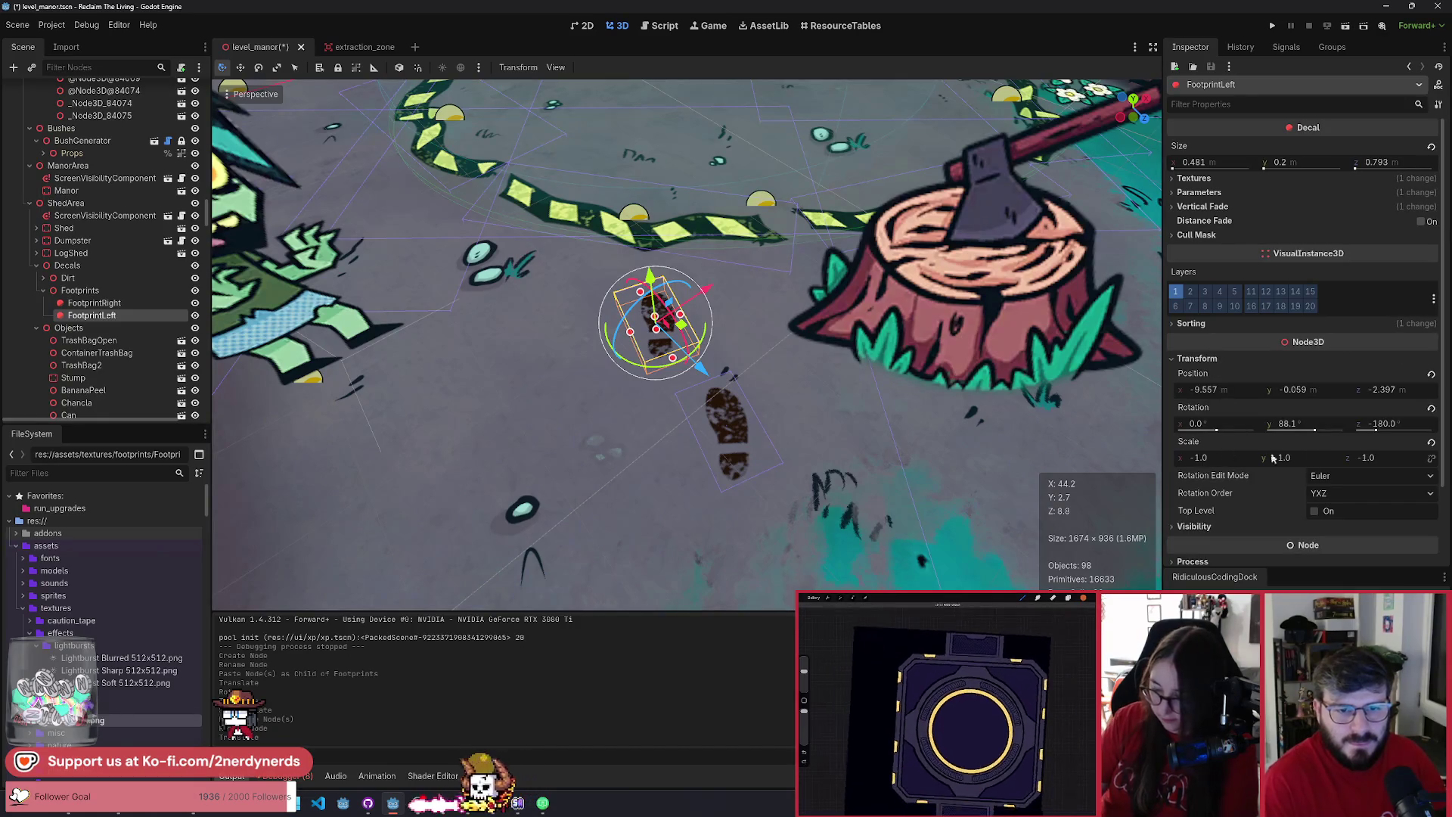
{"action": "left_click", "coordinate": [1432, 444]}
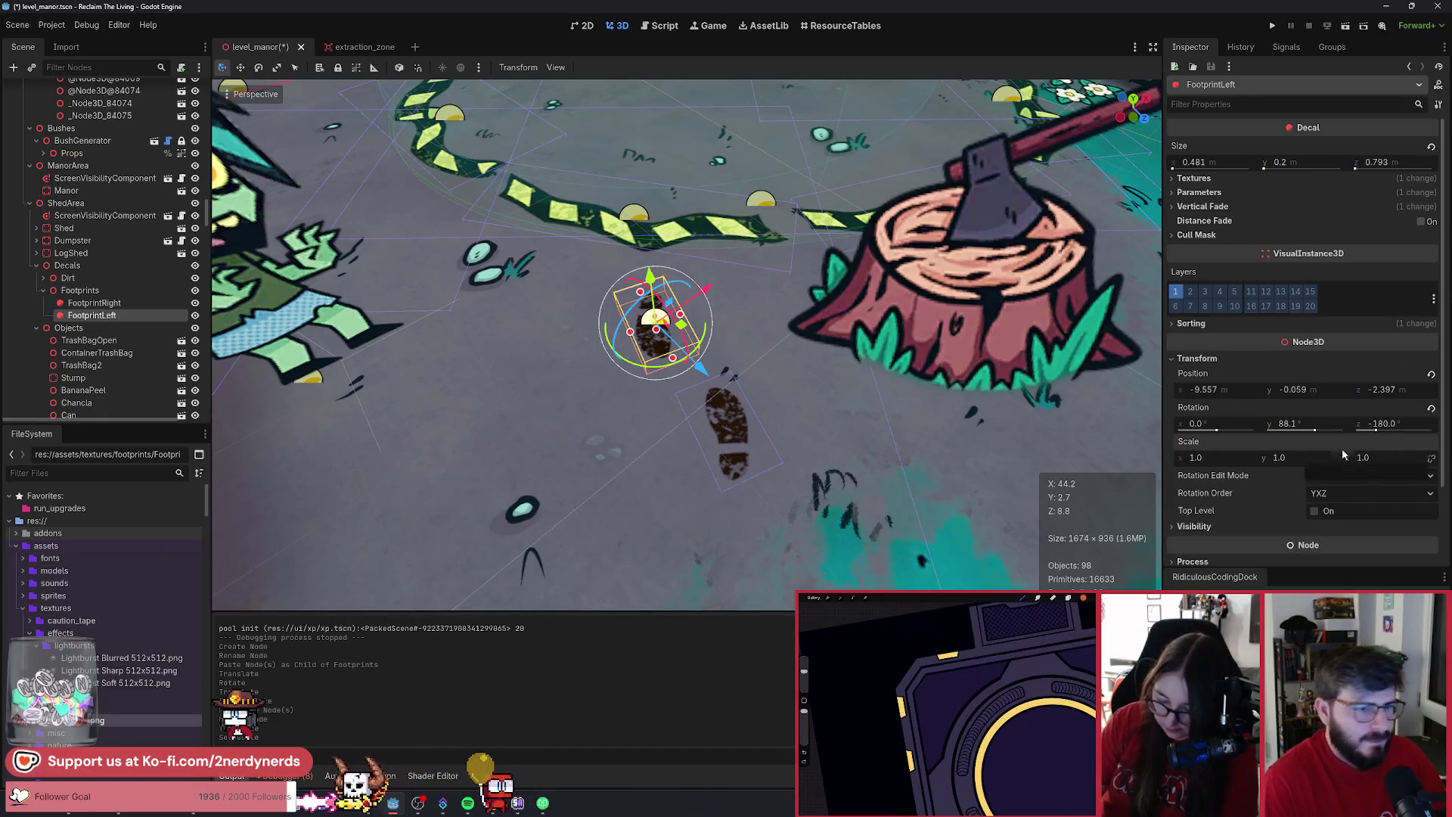
{"action": "mouse_move", "coordinate": [662, 369]}
{"action": "left_mouse_down"}
{"action": "mouse_move", "coordinate": [640, 213]}
{"action": "mouse_move", "coordinate": [652, 452]}
{"action": "left_mouse_up"}
{"action": "left_click", "coordinate": [1210, 457]}
{"action": "type", "text": "-1"}
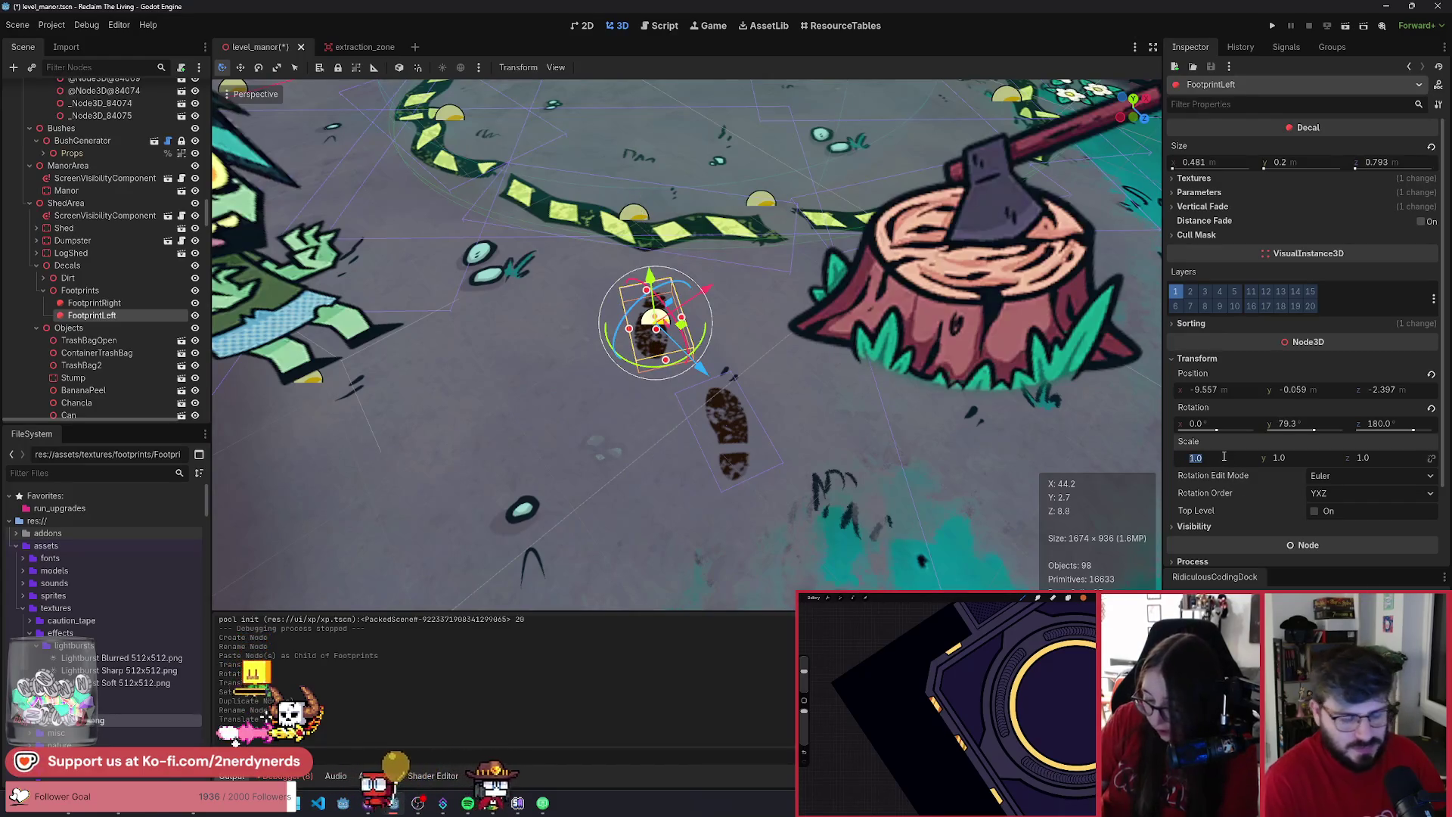
{"action": "key", "text": "Return"}
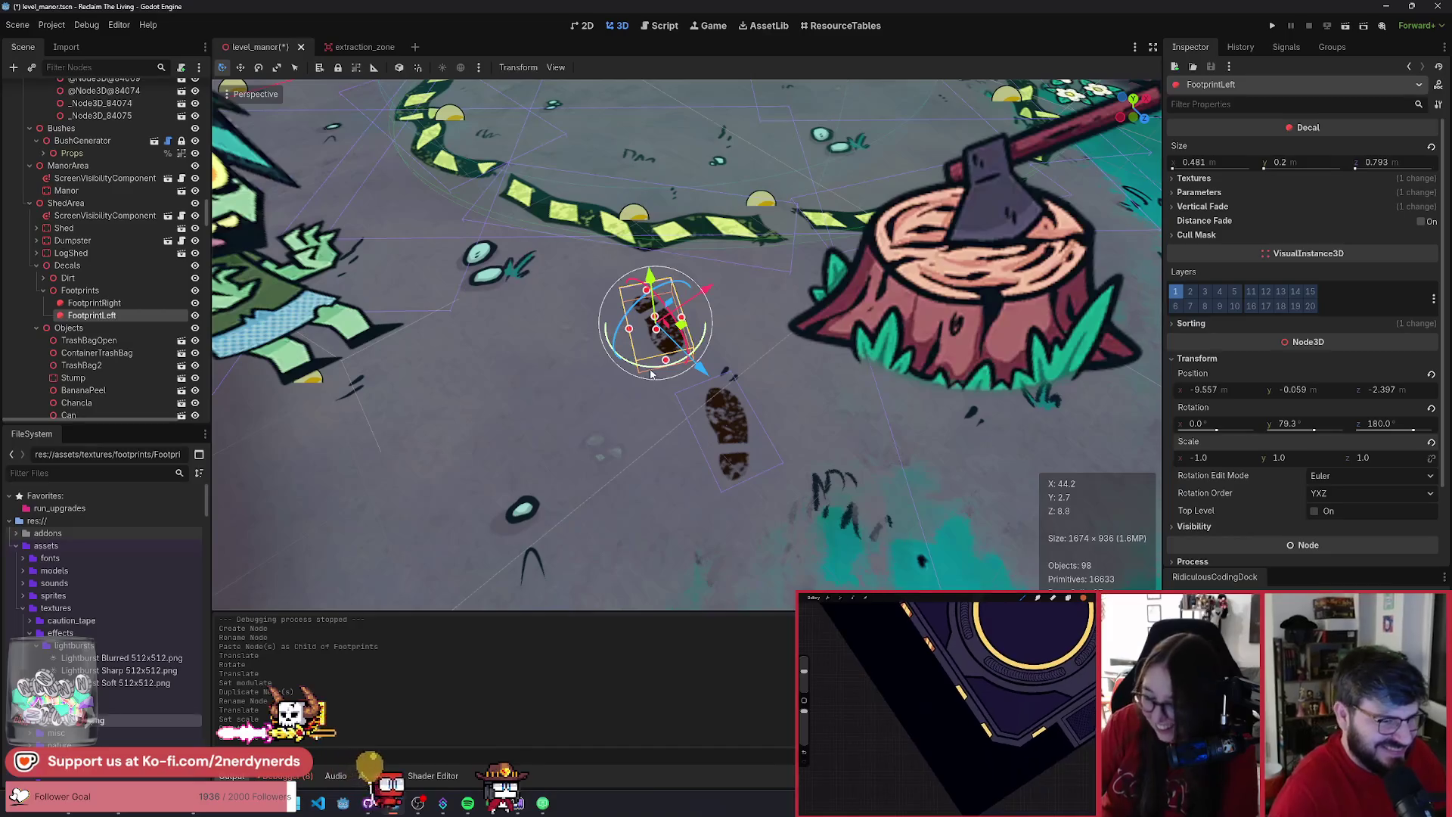
{"action": "mouse_move", "coordinate": [648, 370]}
{"action": "left_mouse_down"}
{"action": "mouse_move", "coordinate": [685, 321]}
{"action": "mouse_move", "coordinate": [668, 306]}
{"action": "mouse_move", "coordinate": [685, 303]}
{"action": "left_mouse_up"}
{"action": "key", "text": "ctrl+z"}
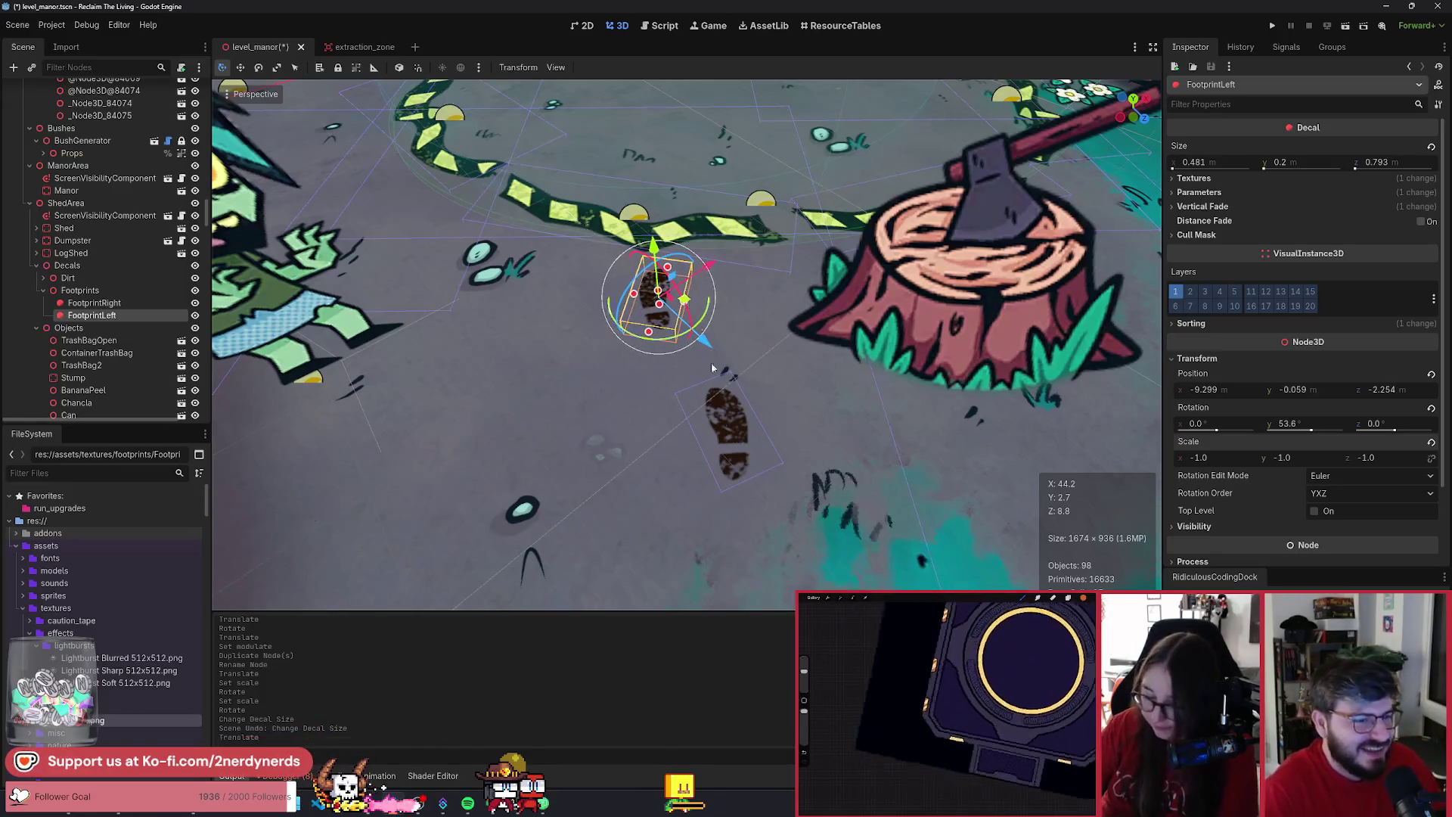
- Duplicate FootprintRight into FootprintRight2 ahead on the ground and save the scene
{"action": "left_click", "coordinate": [727, 438]}
{"action": "mouse_move", "coordinate": [756, 436]}
{"action": "left_mouse_down"}
{"action": "mouse_move", "coordinate": [756, 365]}
{"action": "mouse_move", "coordinate": [756, 397]}
{"action": "left_mouse_up"}
{"action": "scroll", "coordinate": [756, 397], "scroll_direction": "down", "scroll_amount": 3}
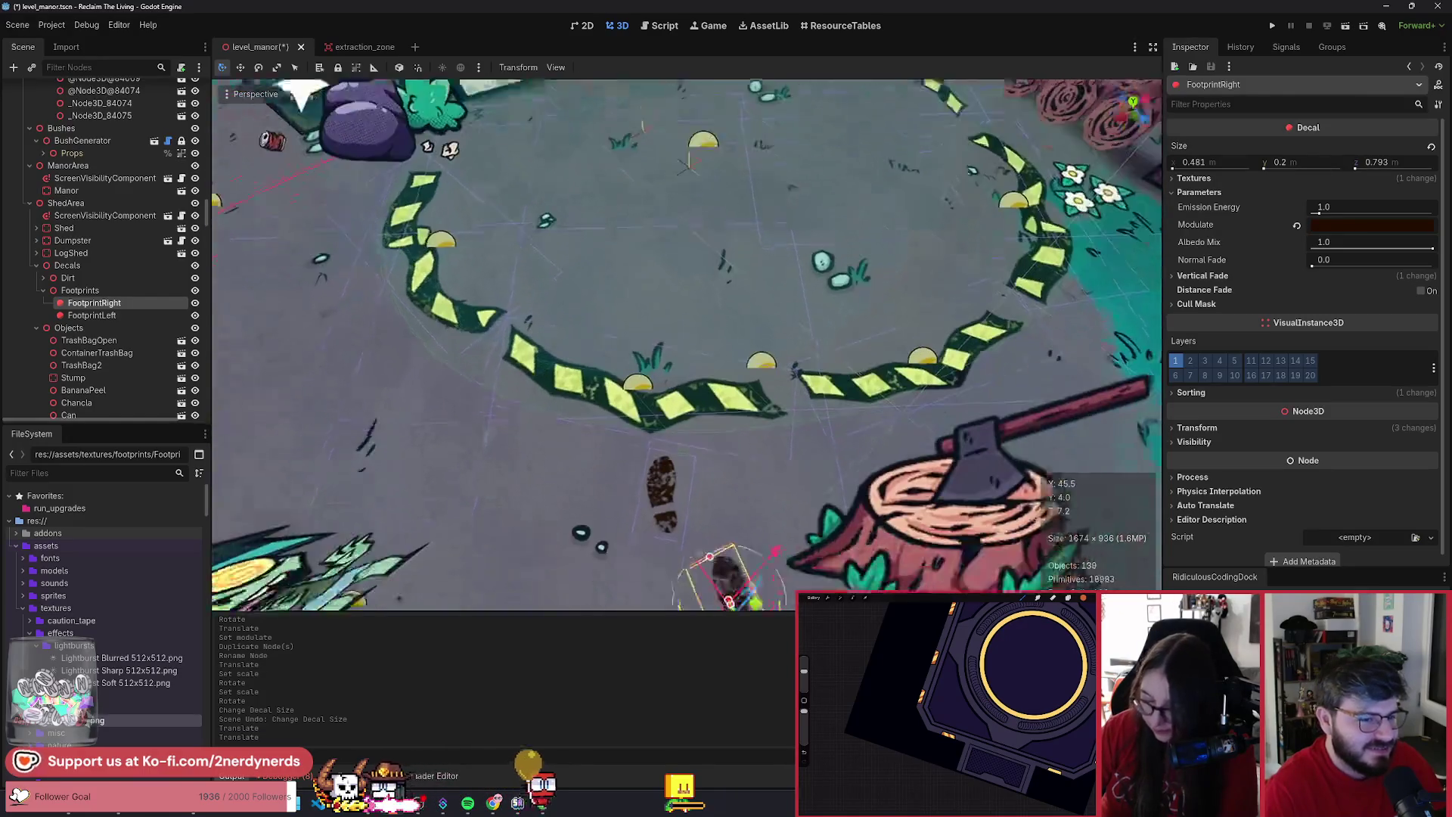
{"action": "key", "text": "ctrl+d"}
{"action": "mouse_move", "coordinate": [745, 550]}
{"action": "left_mouse_down"}
{"action": "mouse_move", "coordinate": [720, 296]}
{"action": "mouse_move", "coordinate": [730, 339]}
{"action": "left_mouse_up"}
{"action": "scroll", "coordinate": [817, 294], "scroll_direction": "down", "scroll_amount": 5}
{"action": "key", "text": "ctrl+s"}
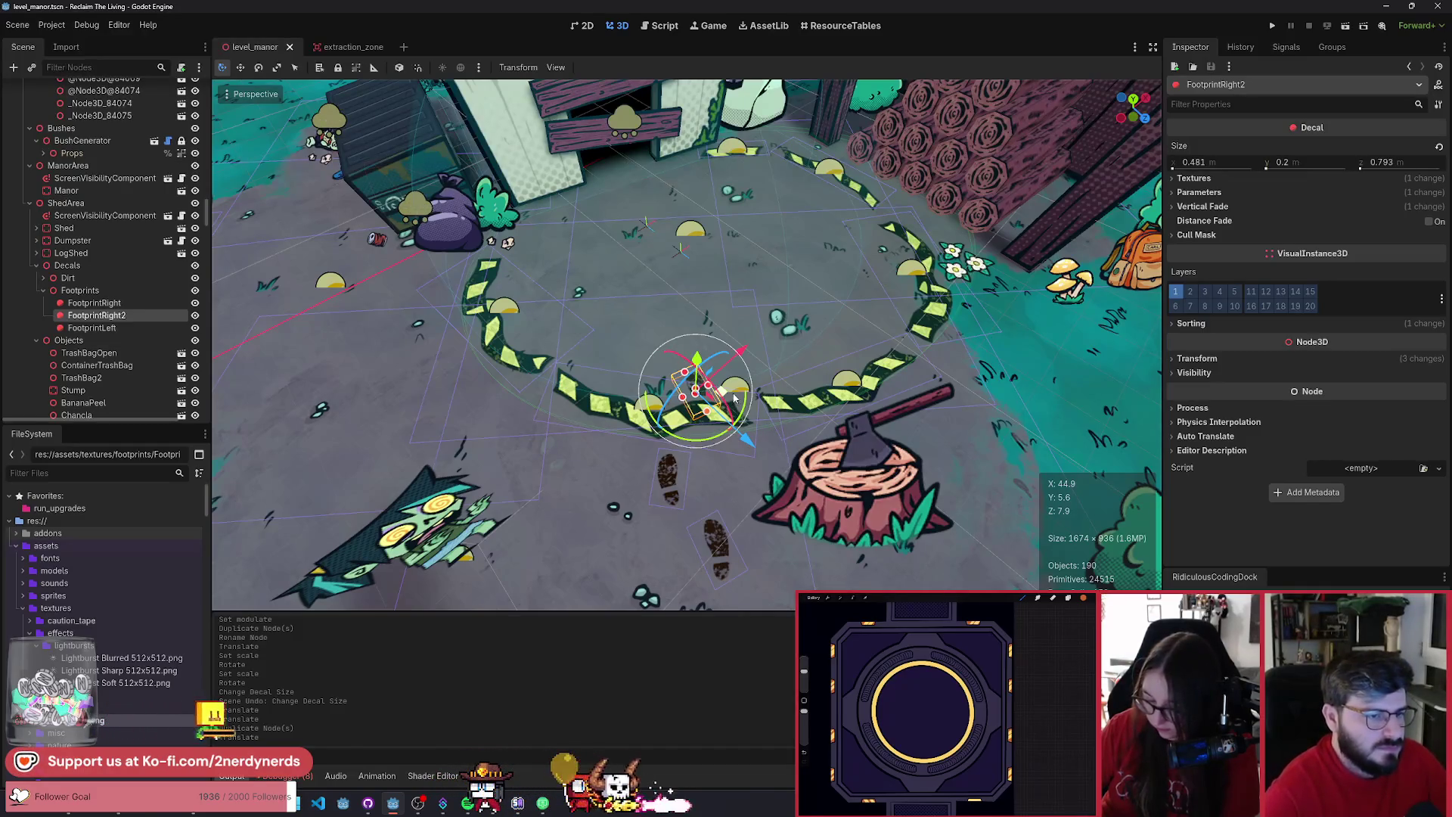
- Add FootprintRight3 further toward the shed, turned to follow the walking direction
{"action": "key", "text": "ctrl+d"}
{"action": "left_click_drag", "start_coordinate": [740, 406], "coordinate": [714, 219]}
{"action": "key", "text": "f"}
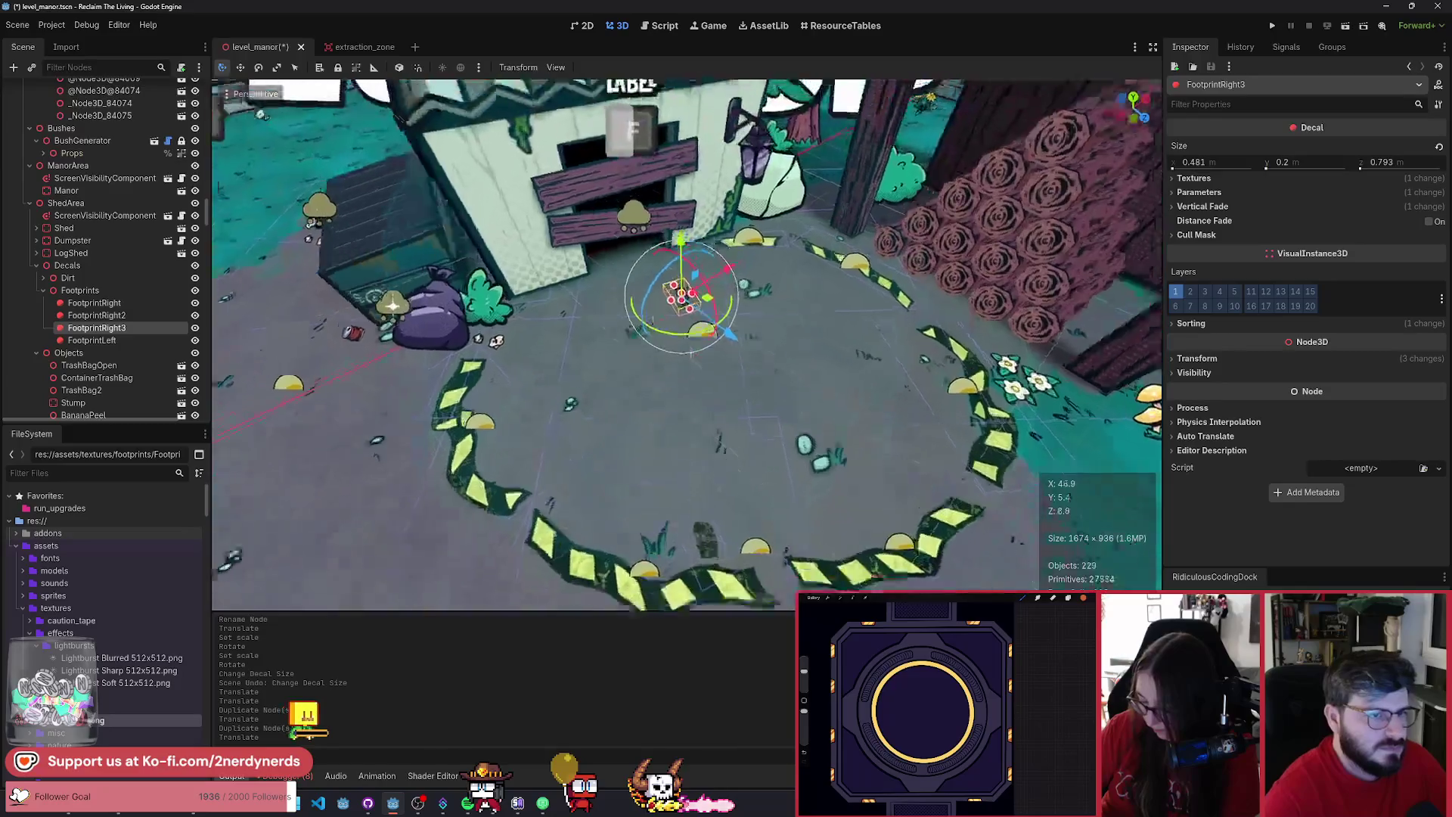
{"action": "left_click_drag", "start_coordinate": [722, 401], "coordinate": [639, 446]}
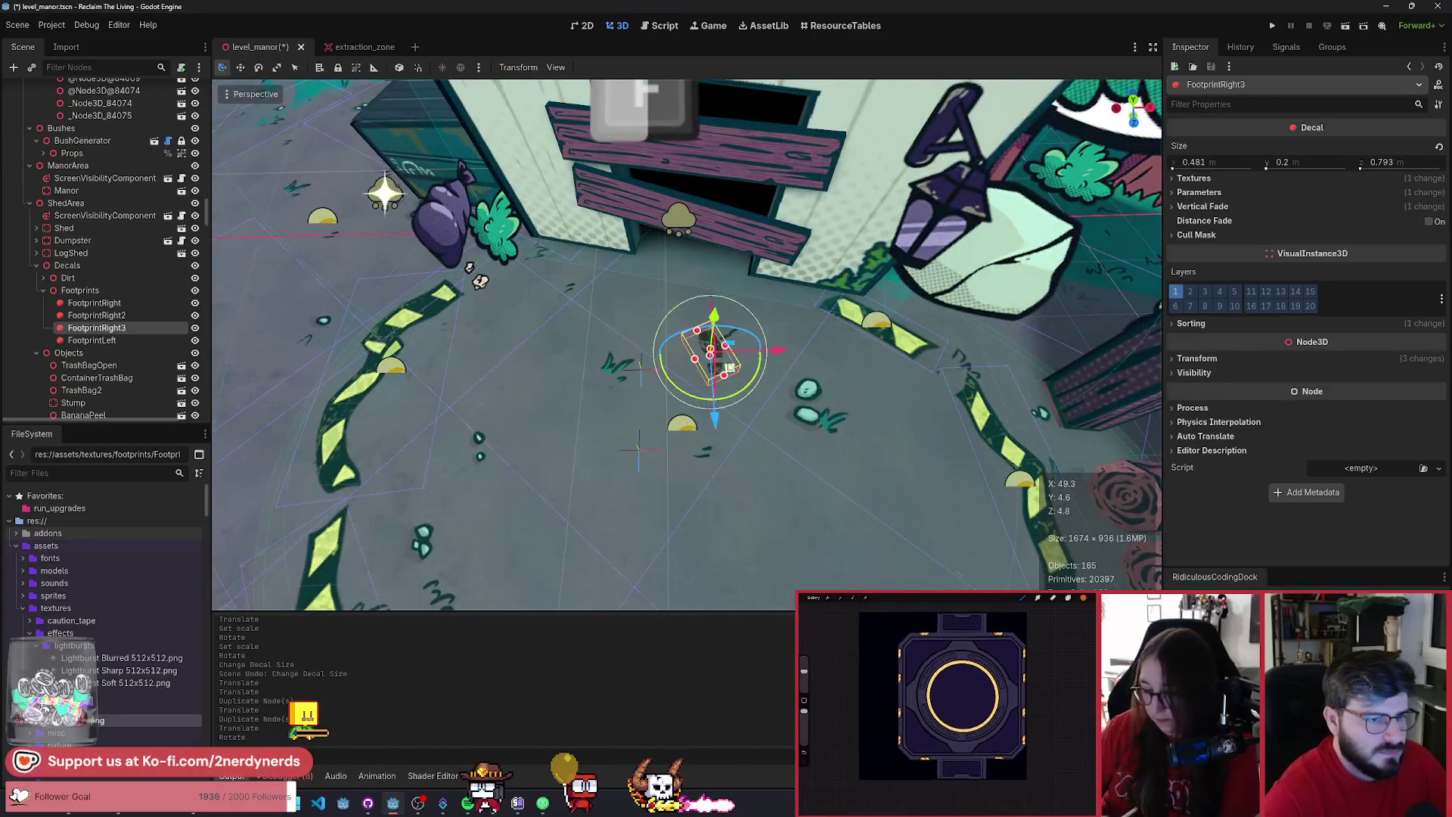
{"action": "left_click_drag", "start_coordinate": [731, 371], "coordinate": [753, 327]}
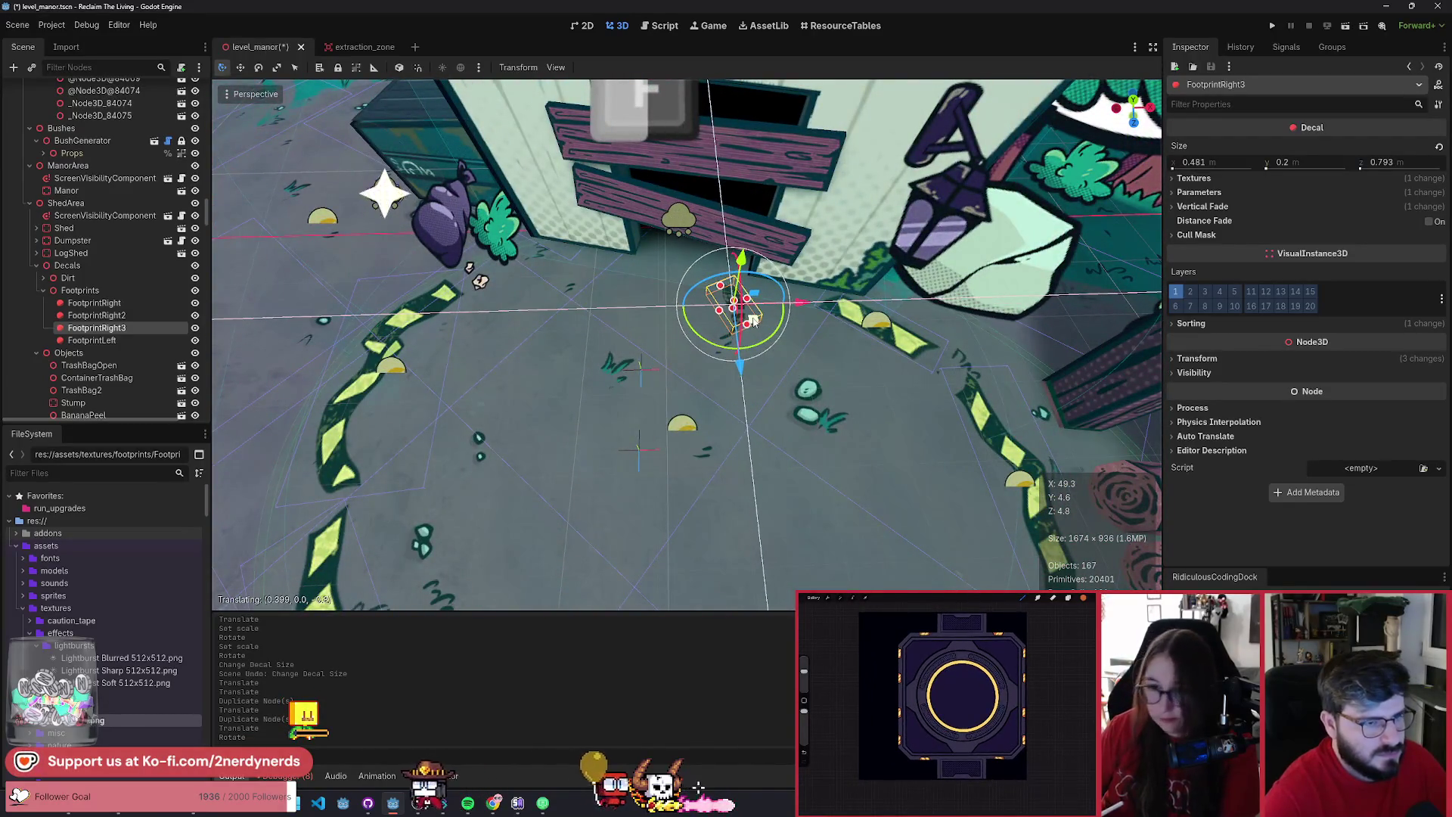
- Duplicate FootprintLeft into FootprintLeft2 and slide it into the trail
{"action": "left_click", "coordinate": [119, 340]}
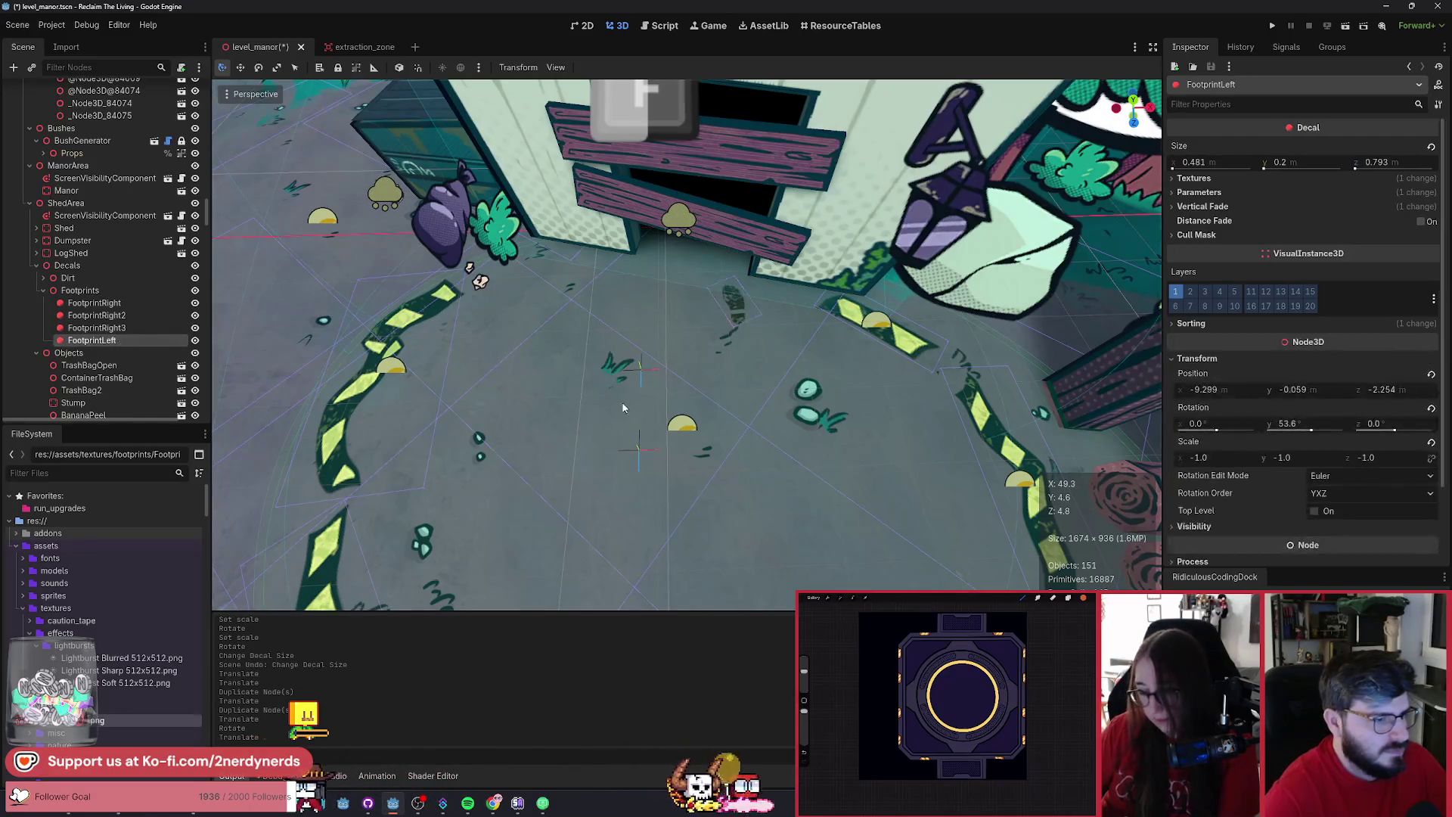
{"action": "key", "text": "ctrl+d"}
{"action": "key", "text": "f"}
{"action": "mouse_move", "coordinate": [529, 420]}
{"action": "left_mouse_down"}
{"action": "mouse_move", "coordinate": [534, 383]}
{"action": "mouse_move", "coordinate": [690, 282]}
{"action": "left_mouse_up"}
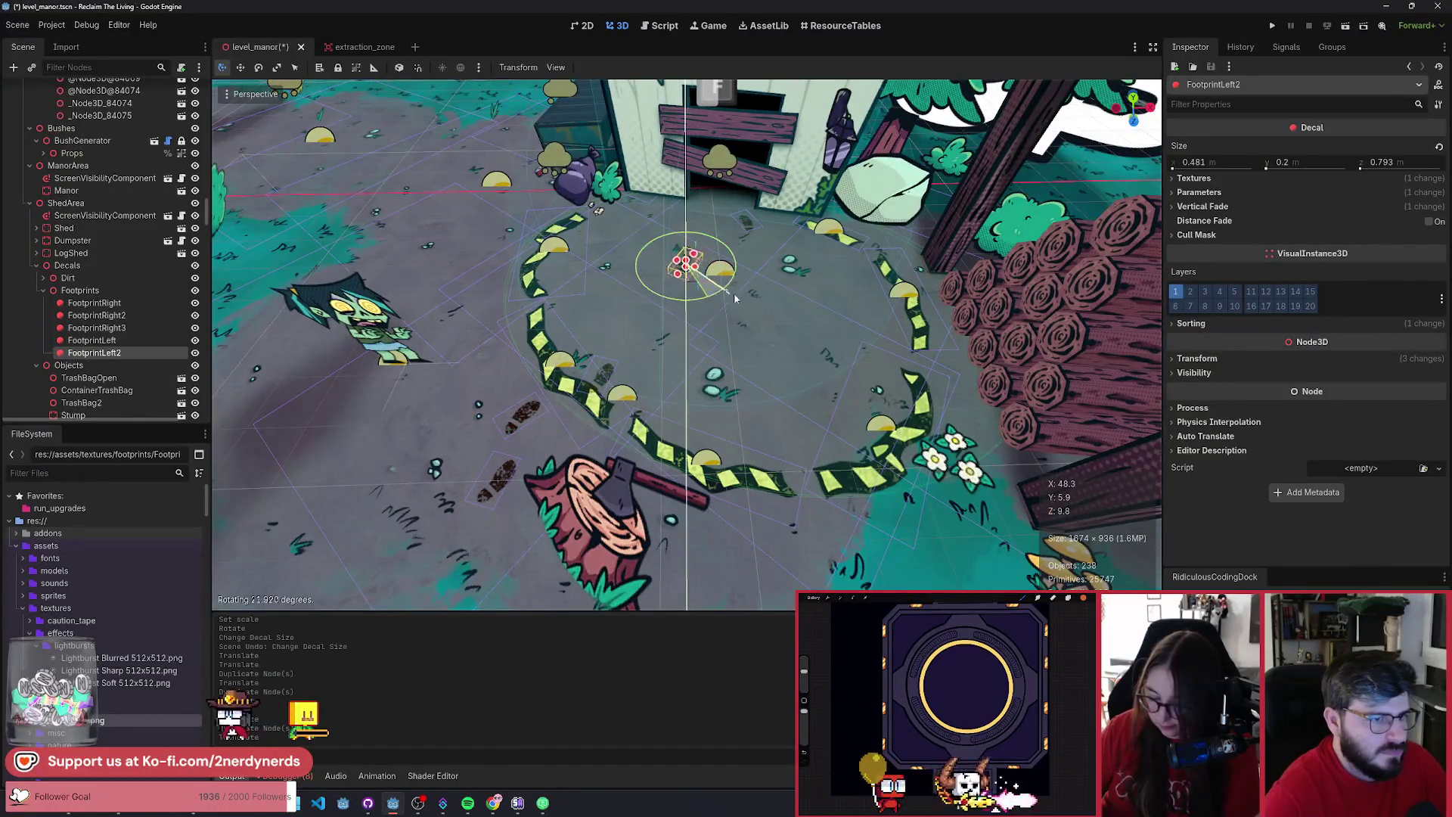
{"action": "key", "text": "f"}
{"action": "left_click_drag", "start_coordinate": [595, 319], "coordinate": [697, 307]}
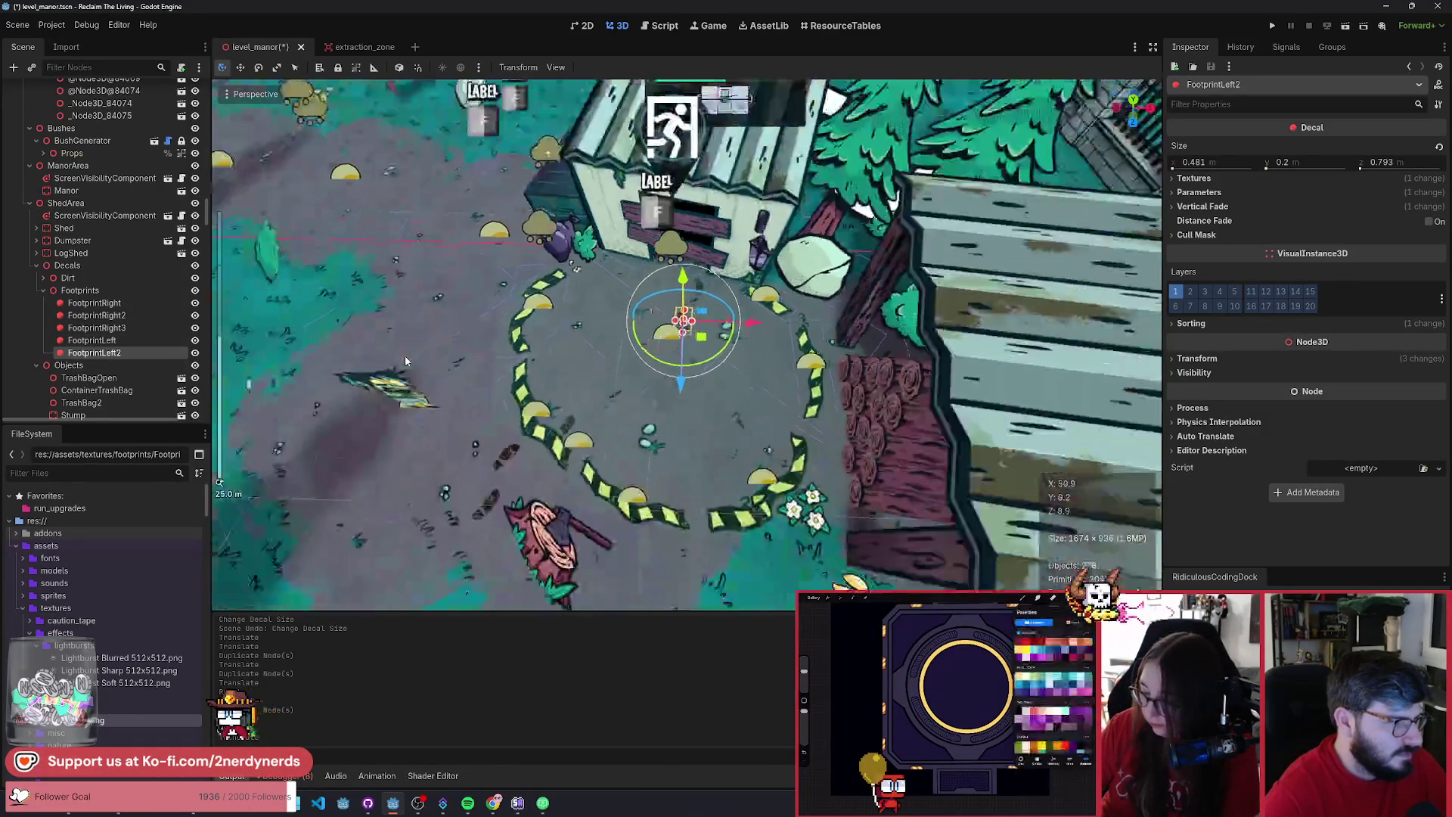
- Check each footprint decal in the Scene tree, FootprintRight through FootprintLeft2
{"action": "left_click", "coordinate": [113, 303]}
{"action": "left_click", "coordinate": [114, 315]}
{"action": "left_click", "coordinate": [112, 327]}
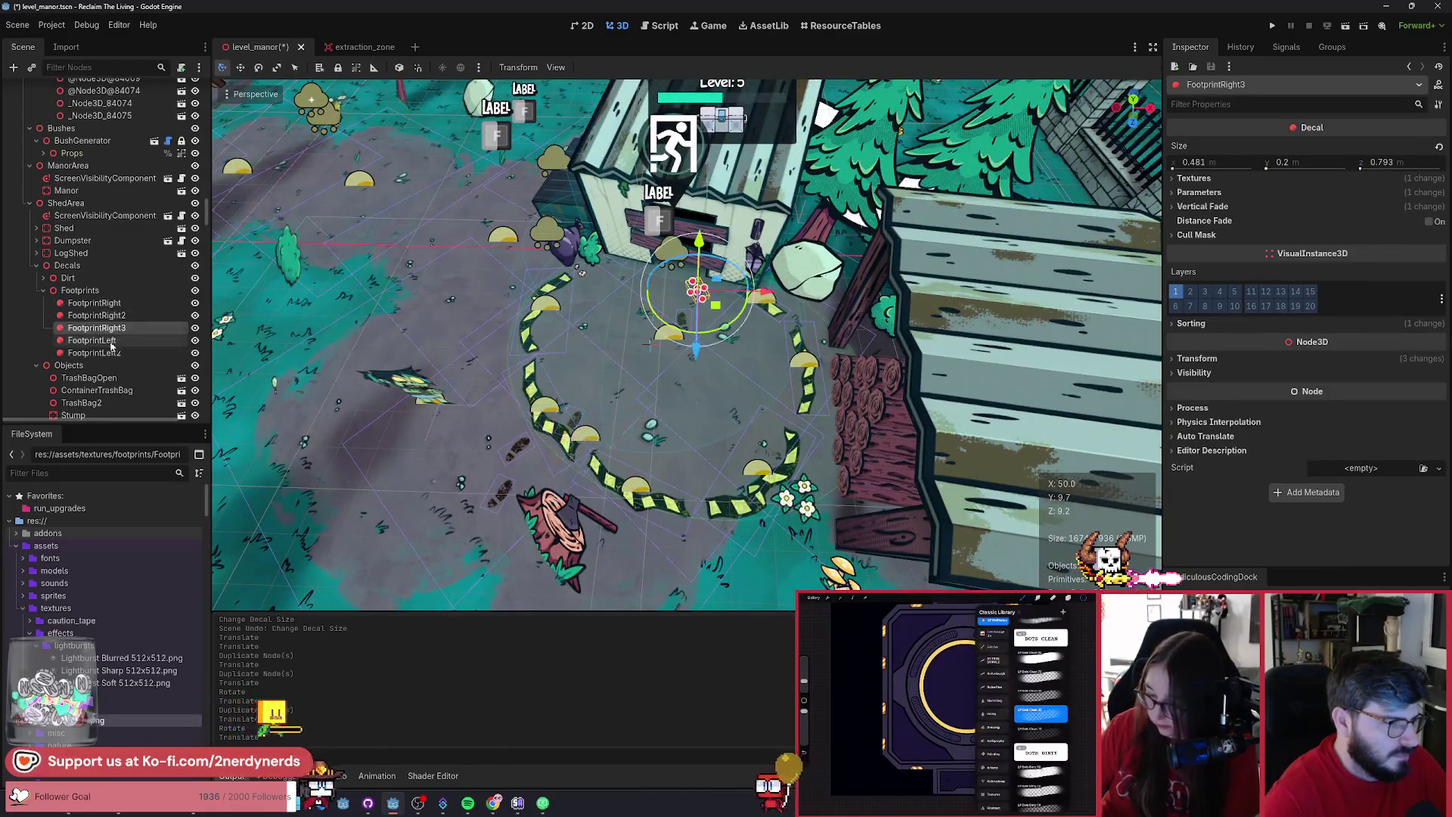
{"action": "left_click", "coordinate": [106, 340]}
{"action": "left_click", "coordinate": [110, 353]}
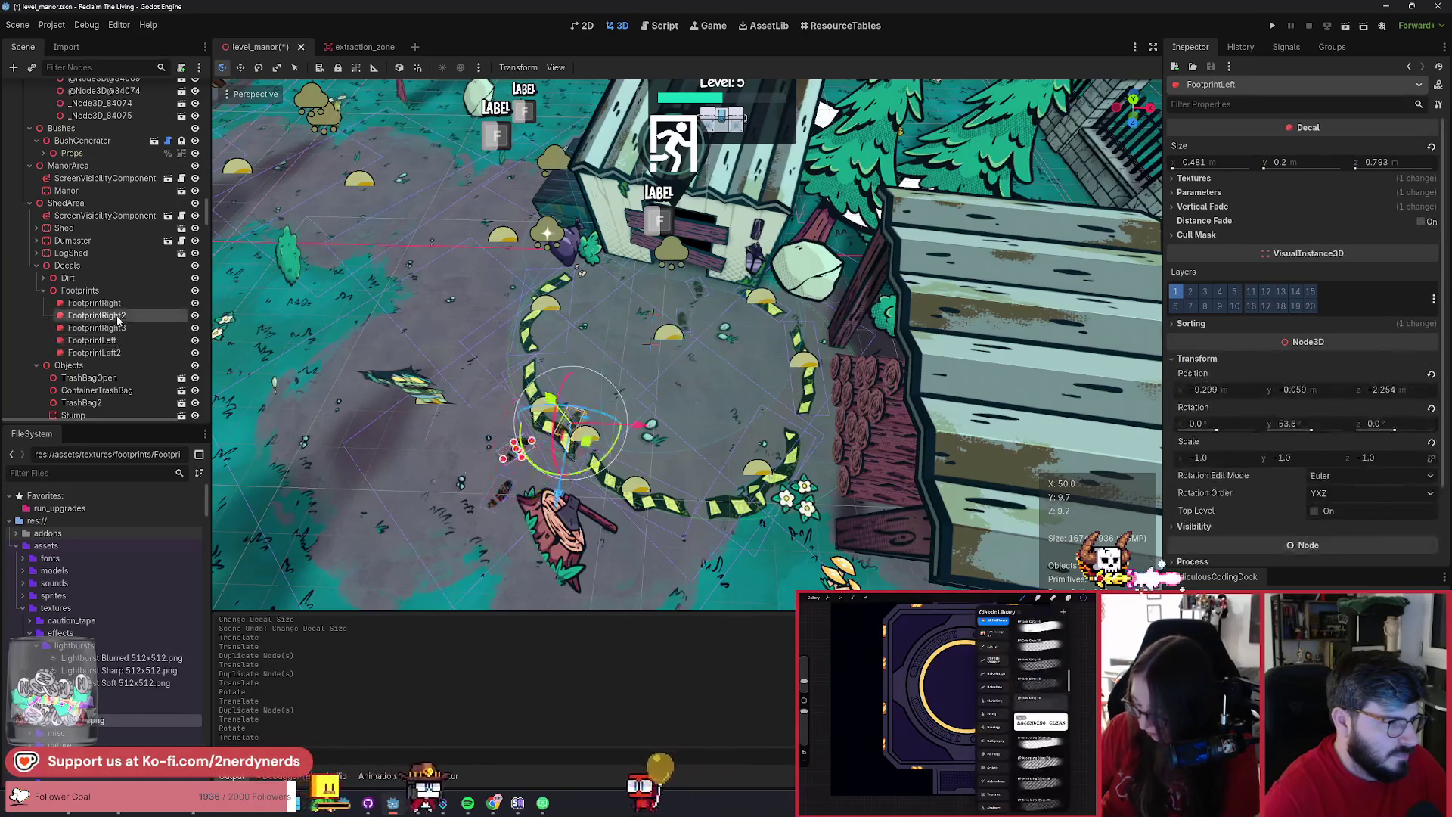
{"action": "left_click", "coordinate": [113, 303]}
- Move FootprintRight4 down the floor further along the trail
{"action": "left_click", "coordinate": [706, 288]}
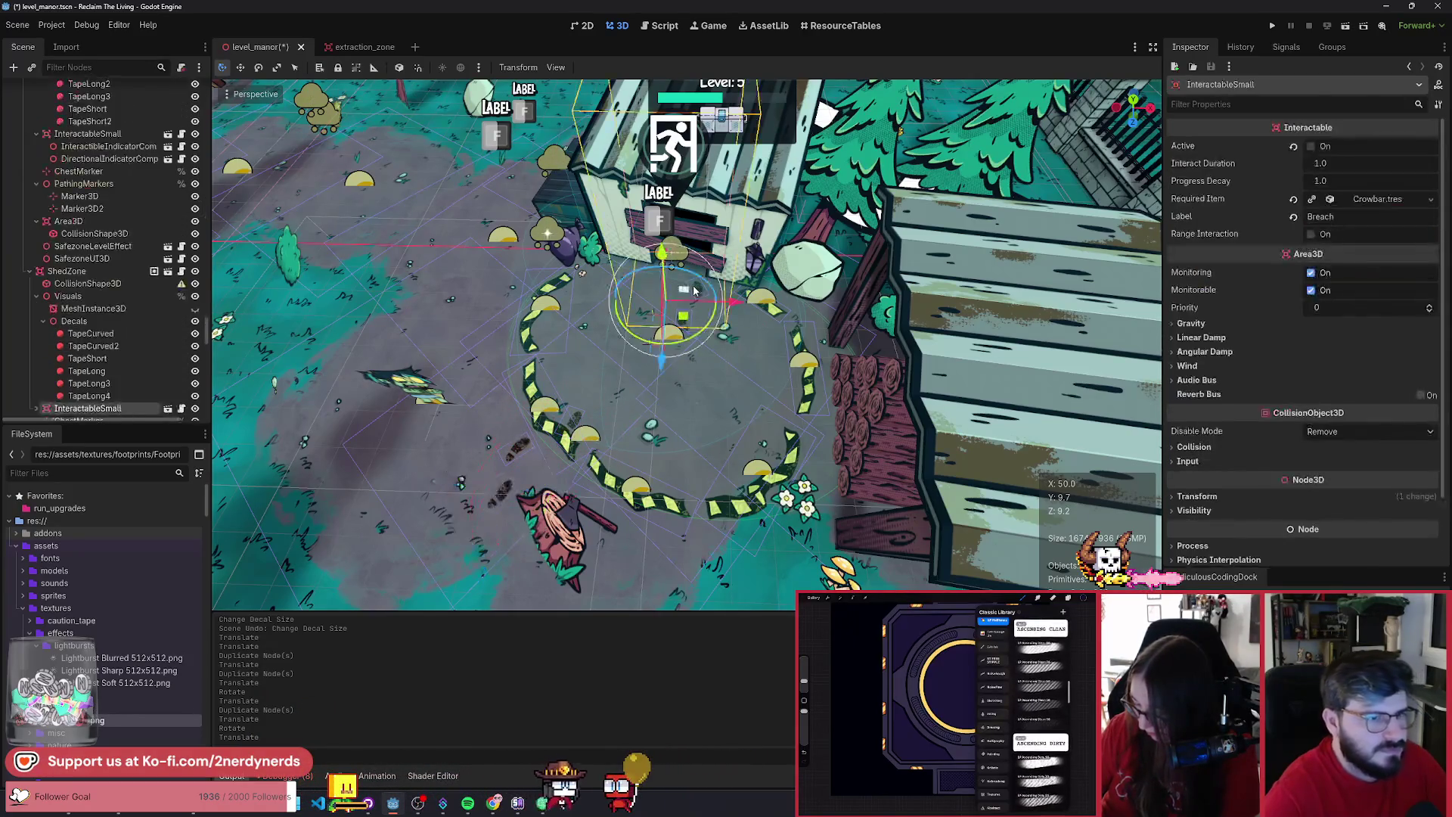
{"action": "scroll", "coordinate": [706, 287], "scroll_direction": "up", "scroll_amount": 5}
{"action": "scroll", "coordinate": [686, 344], "scroll_direction": "down", "scroll_amount": 3}
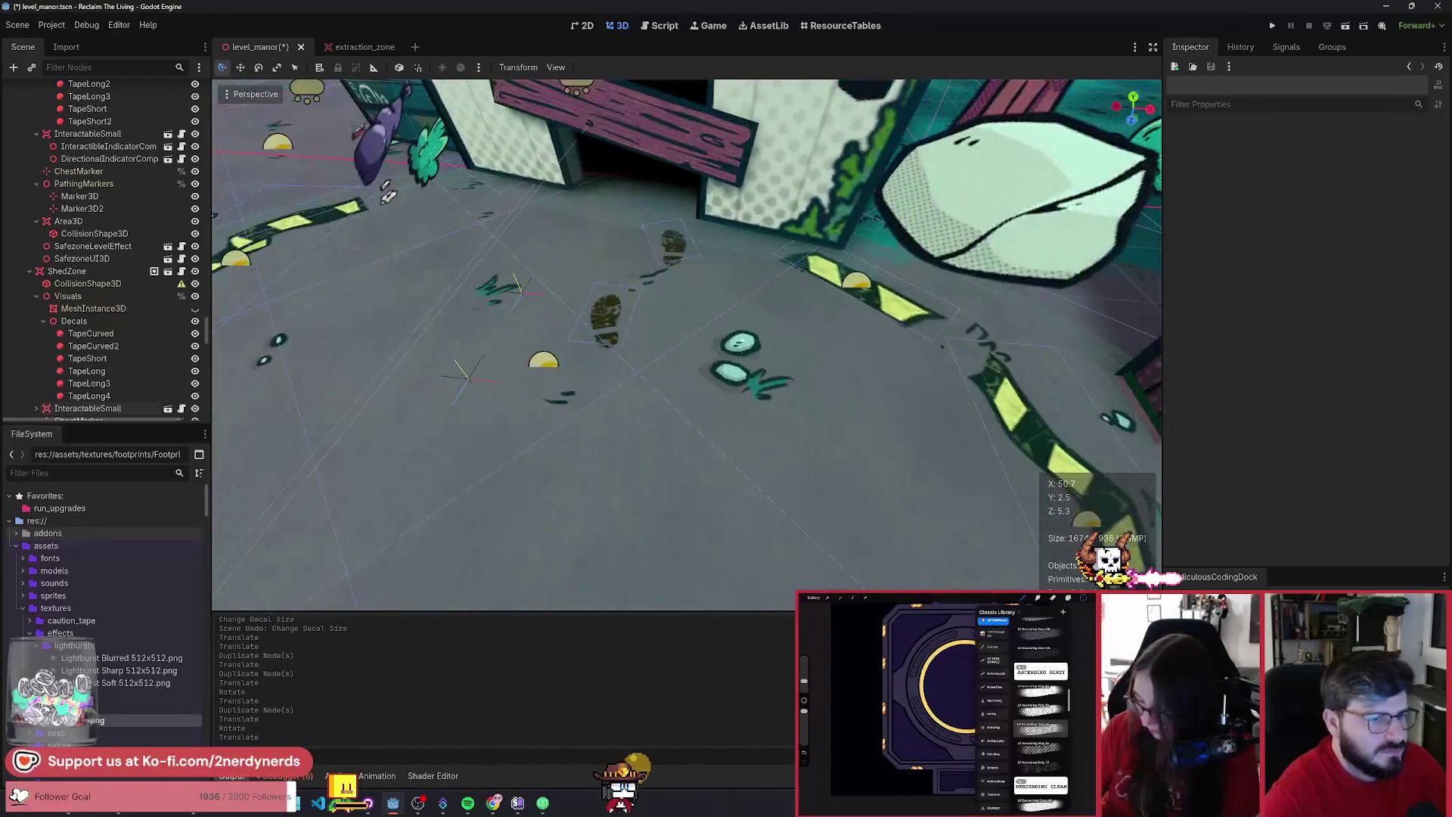
{"action": "left_click", "coordinate": [675, 255]}
{"action": "left_click_drag", "start_coordinate": [675, 255], "coordinate": [700, 445]}
{"action": "scroll", "coordinate": [698, 442], "scroll_direction": "down", "scroll_amount": 6}
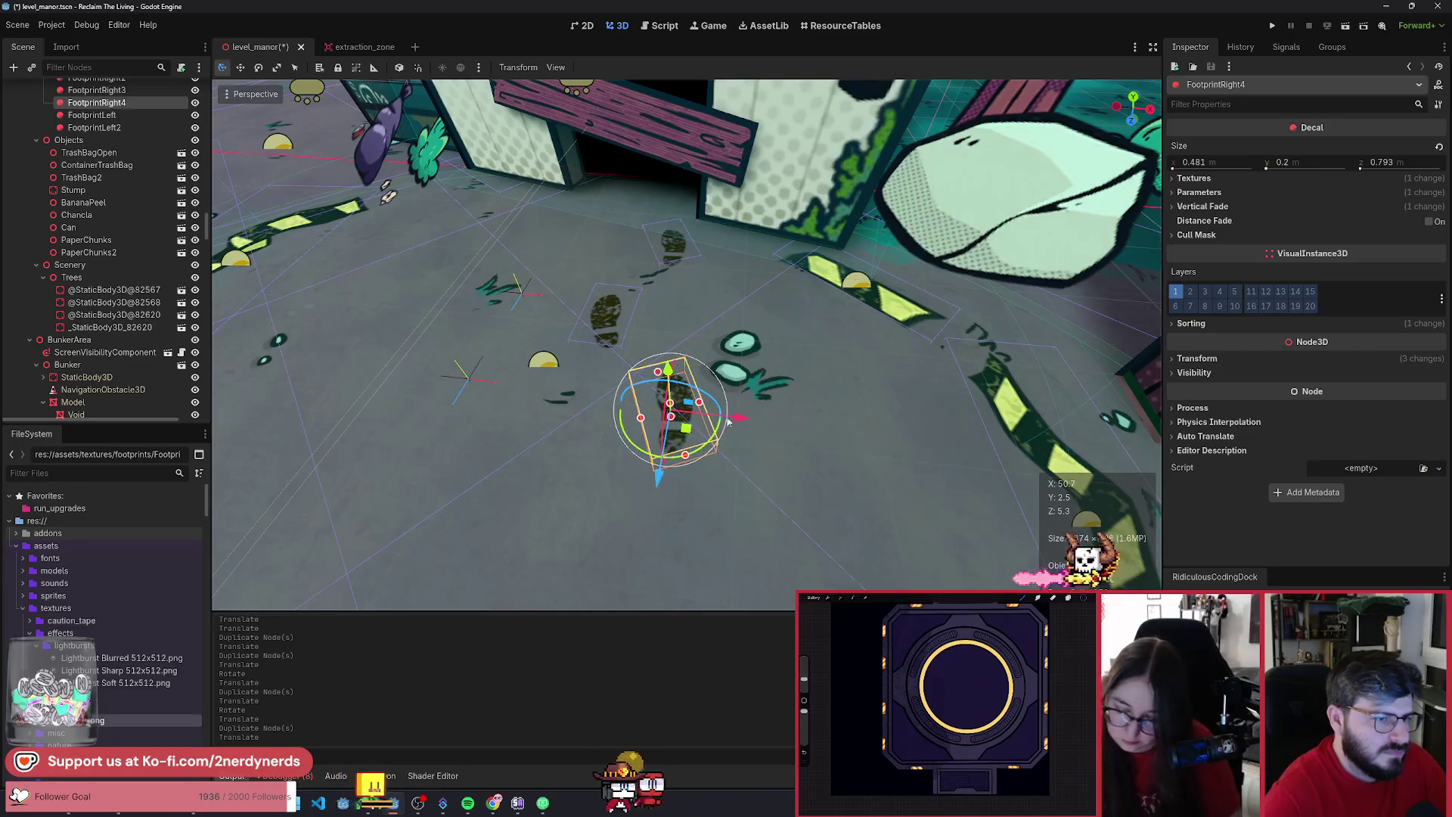
{"action": "scroll", "coordinate": [687, 344], "scroll_direction": "down", "scroll_amount": 2}
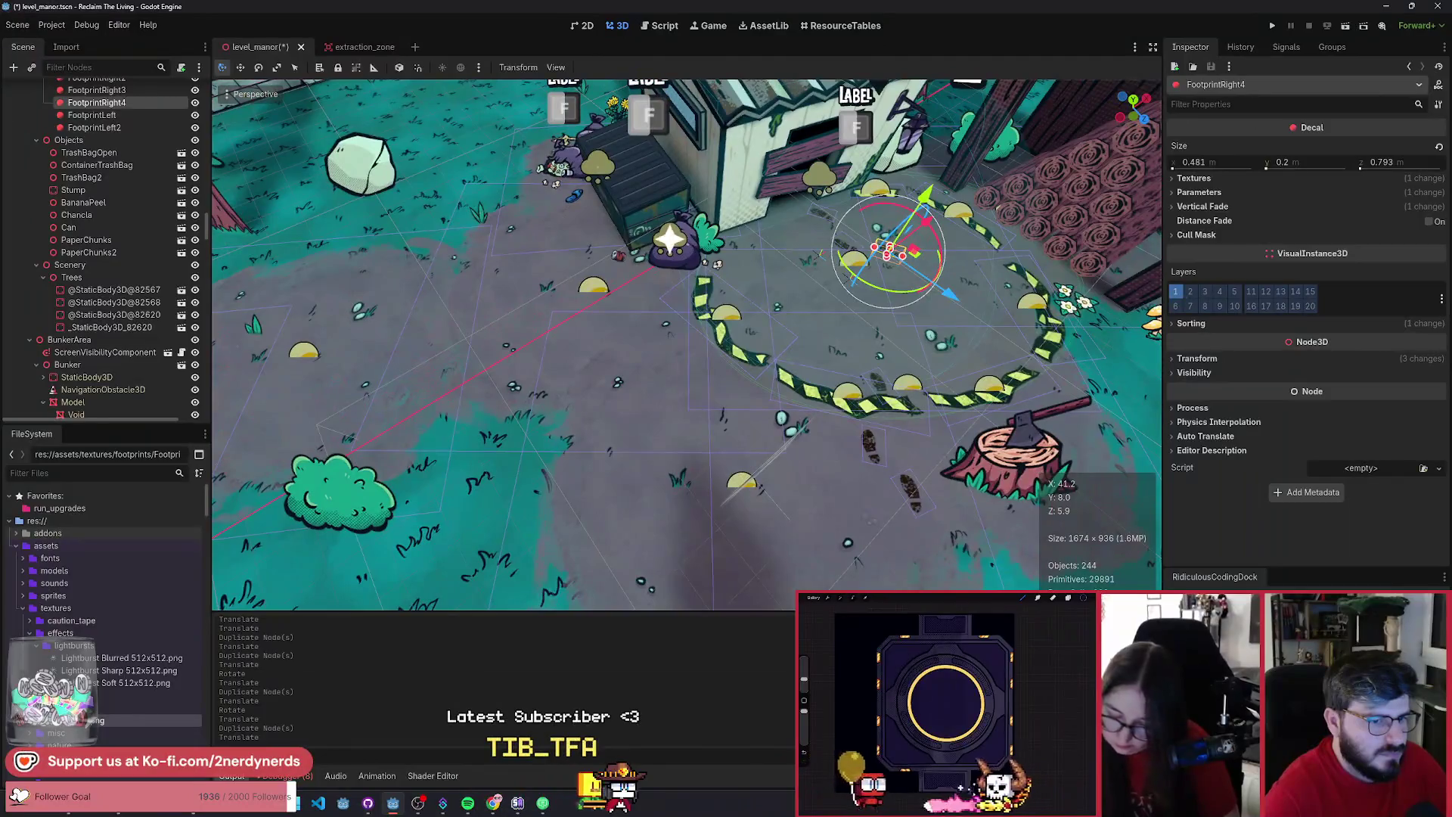
- Select all six footprint decals in the Scene tree and focus the view on them
{"action": "key", "text": "d"}
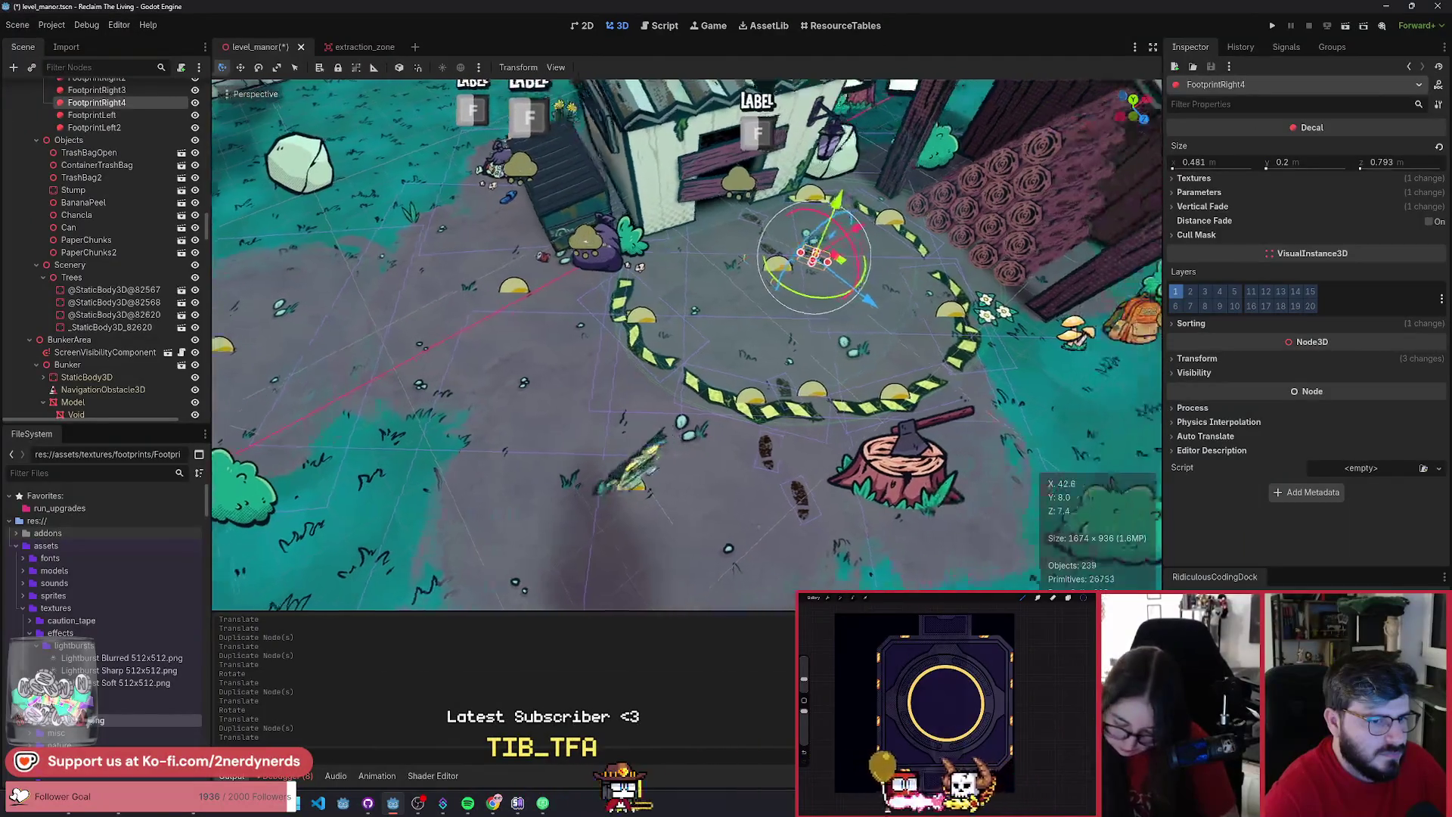
{"action": "key", "text": "w"}
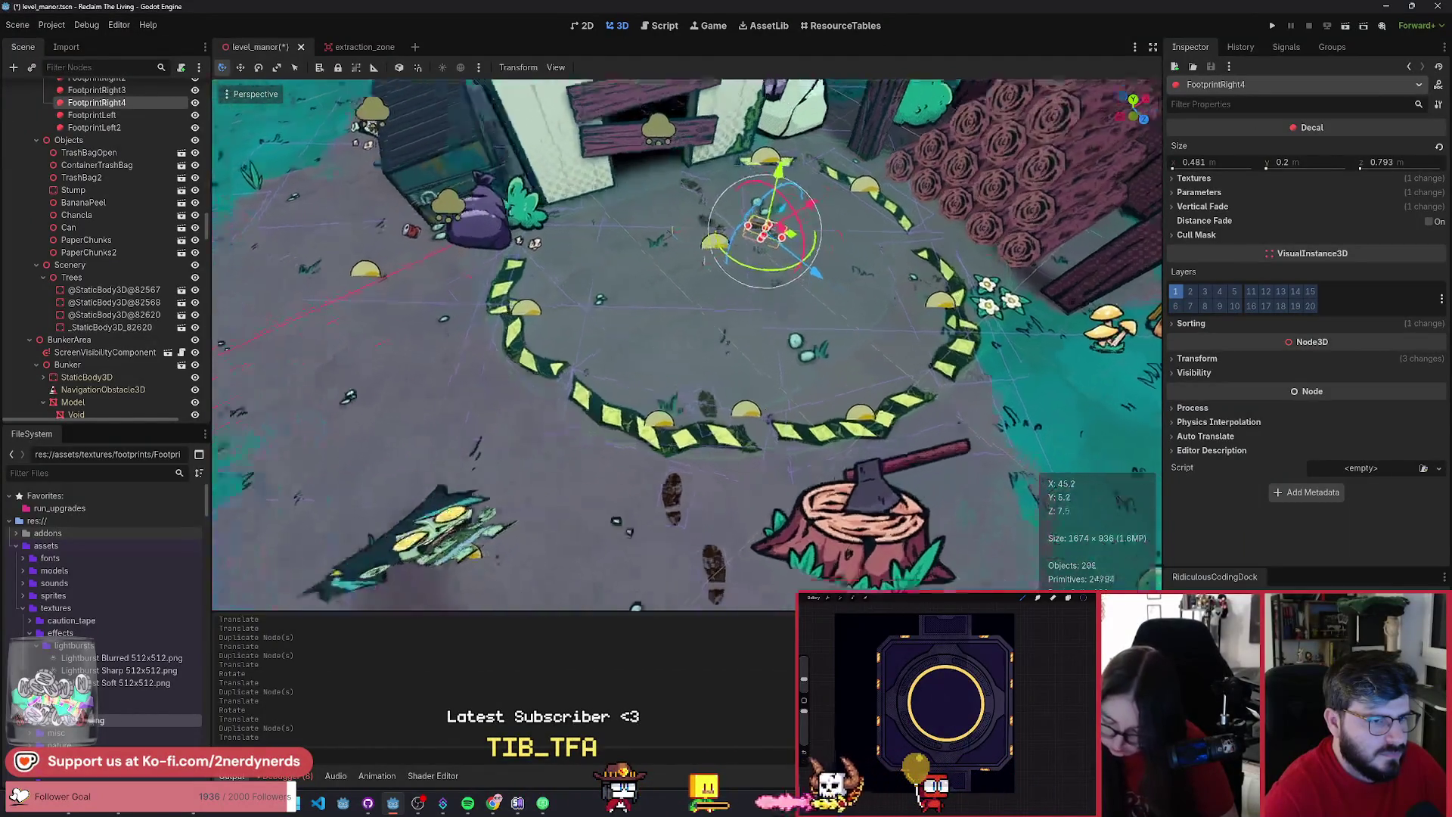
{"action": "key", "text": "s"}
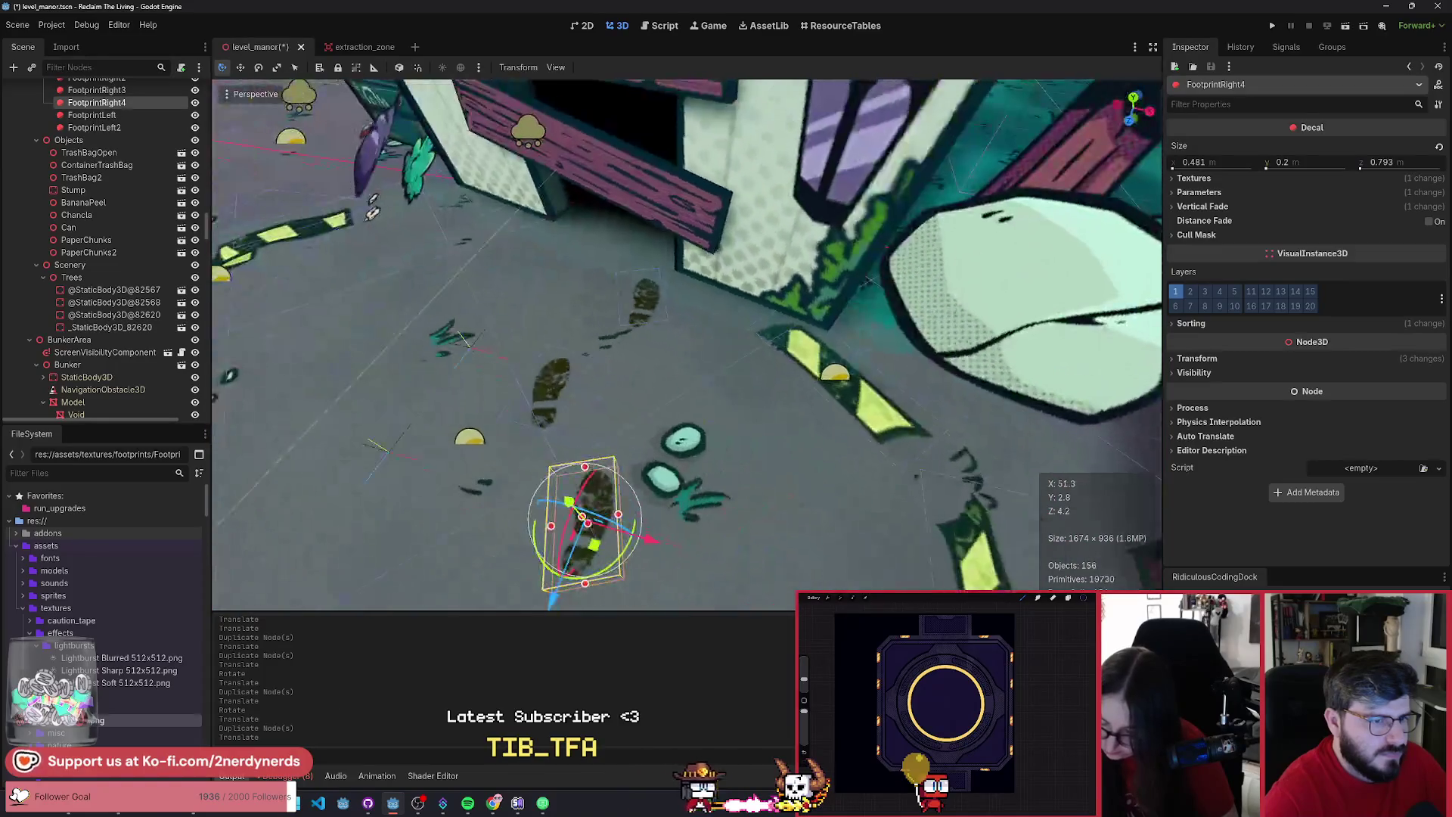
{"action": "key", "text": "w"}
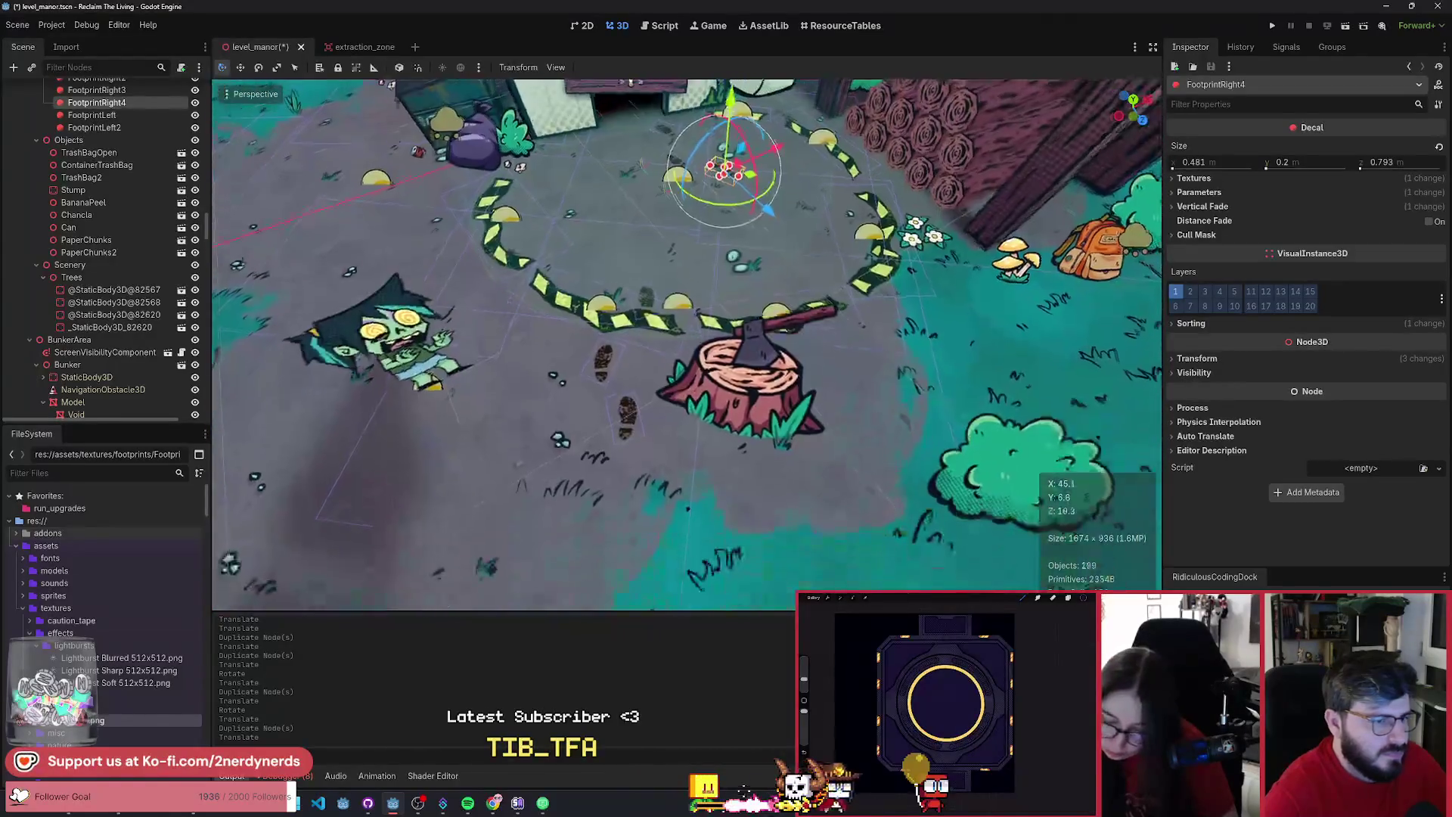
{"action": "scroll", "coordinate": [128, 208], "scroll_direction": "up", "scroll_amount": 2}
{"action": "left_click", "coordinate": [95, 209]}
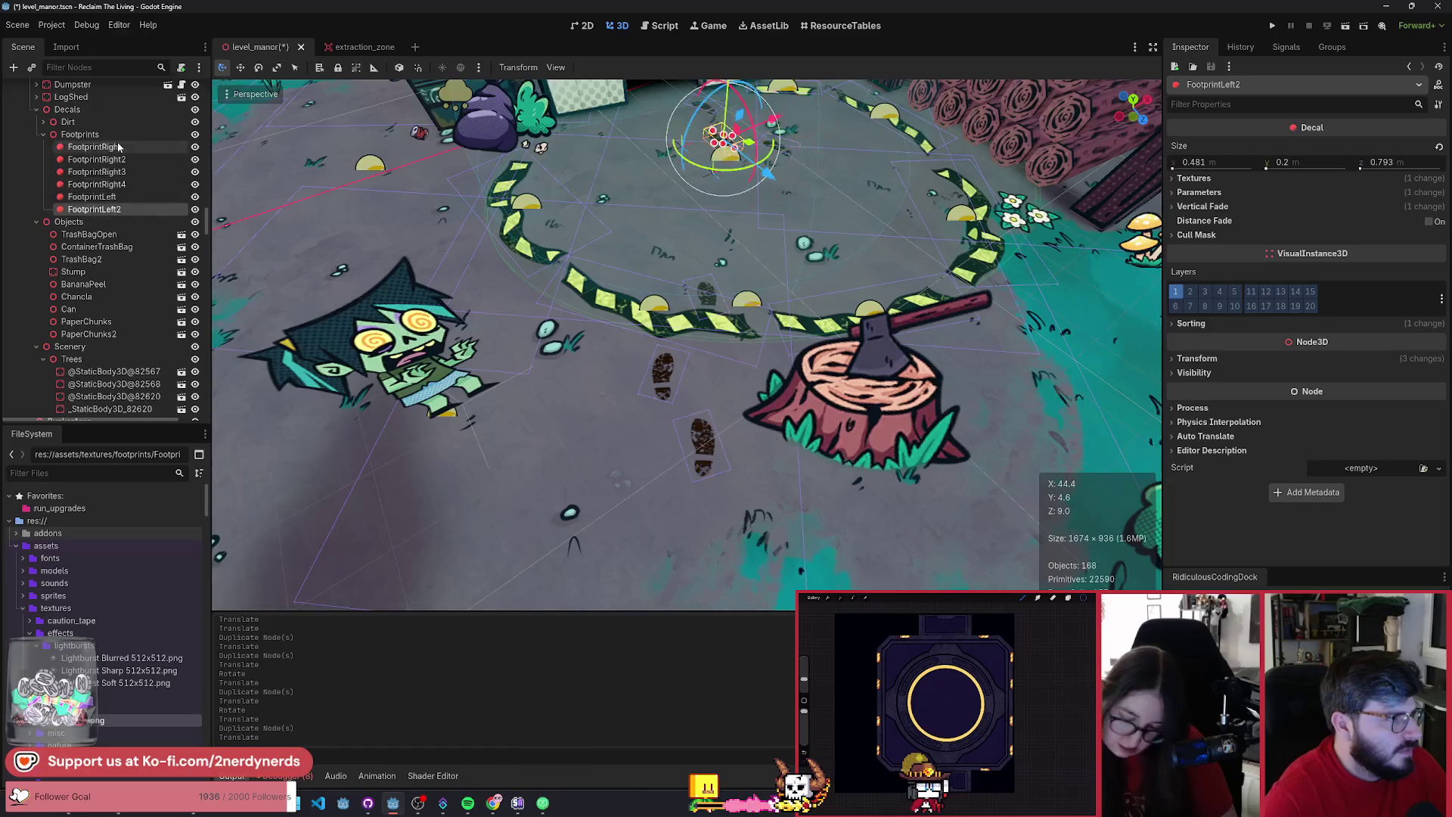
{"action": "left_click", "coordinate": [94, 147], "text": "shift"}
{"action": "key", "text": "f"}
- Expand the shared Parameters section in the Inspector
{"action": "left_click", "coordinate": [1197, 194]}
{"action": "left_click", "coordinate": [1199, 192]}
{"action": "left_click", "coordinate": [1200, 179]}
{"action": "left_click", "coordinate": [1200, 180]}
{"action": "left_click", "coordinate": [1200, 193]}
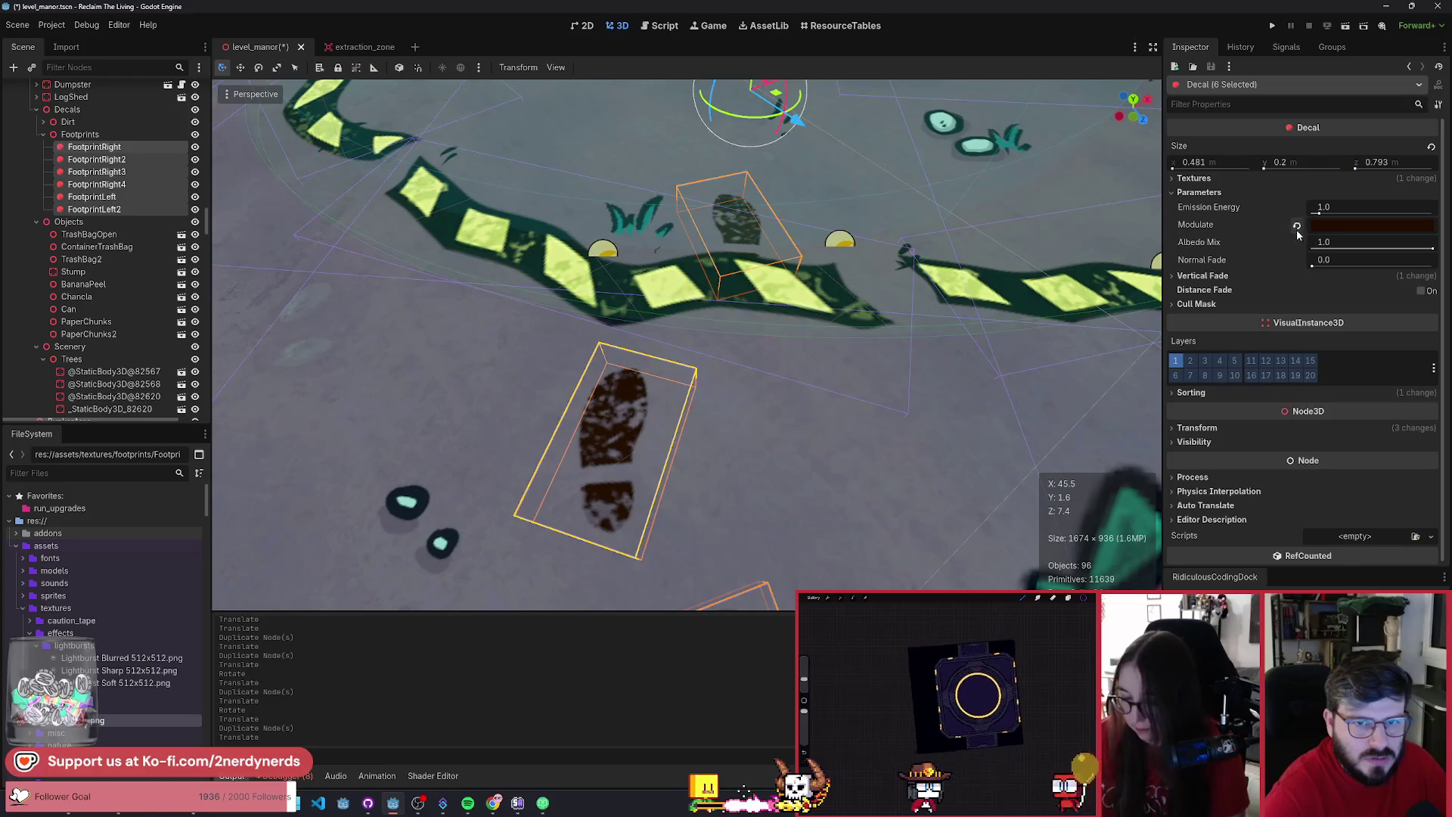
- Tint the footprints' Modulate a dark brownish black, 1c1a13
{"action": "left_click", "coordinate": [1331, 225]}
{"action": "left_click", "coordinate": [1289, 396]}
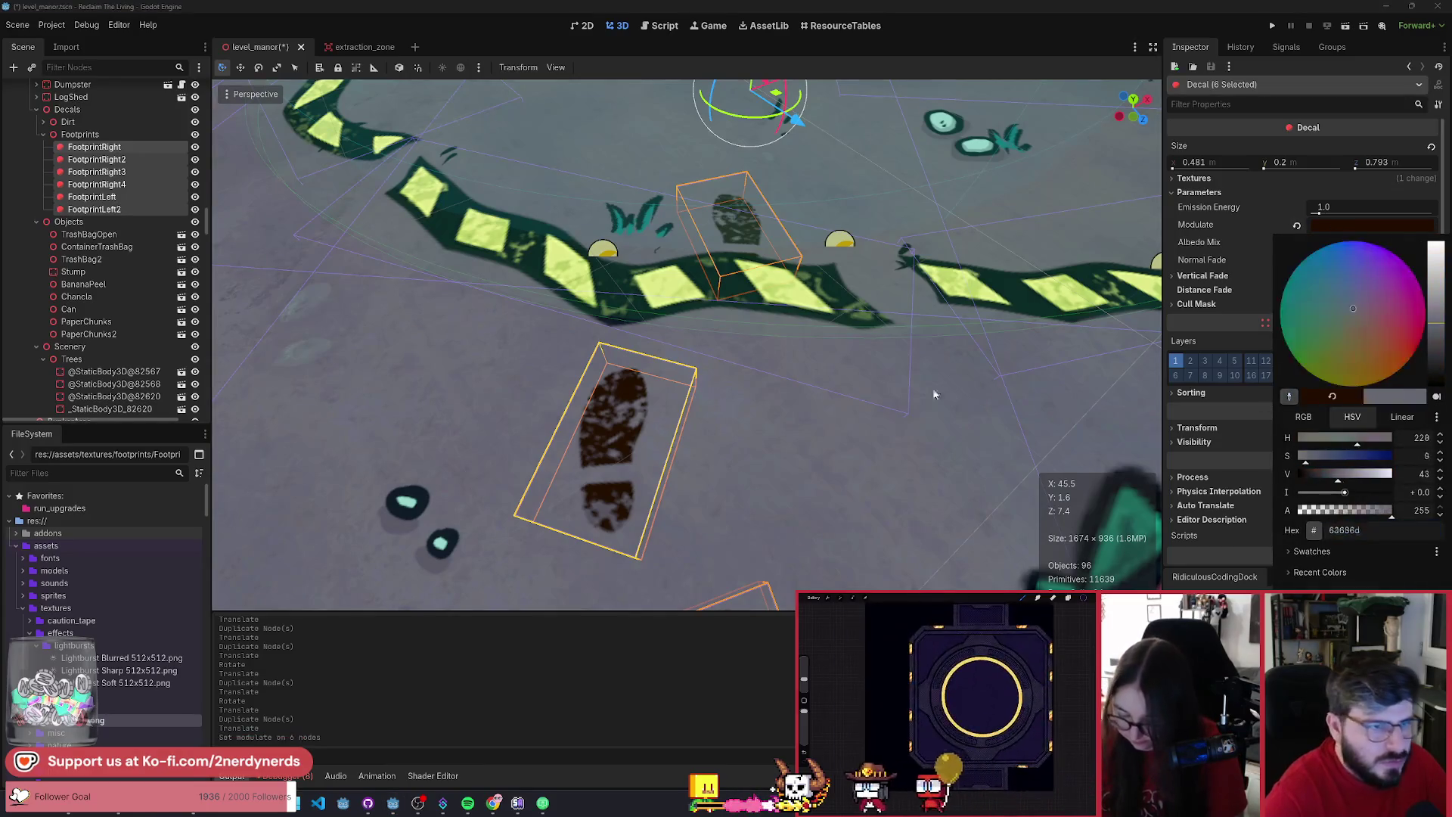
{"action": "left_click", "coordinate": [423, 501]}
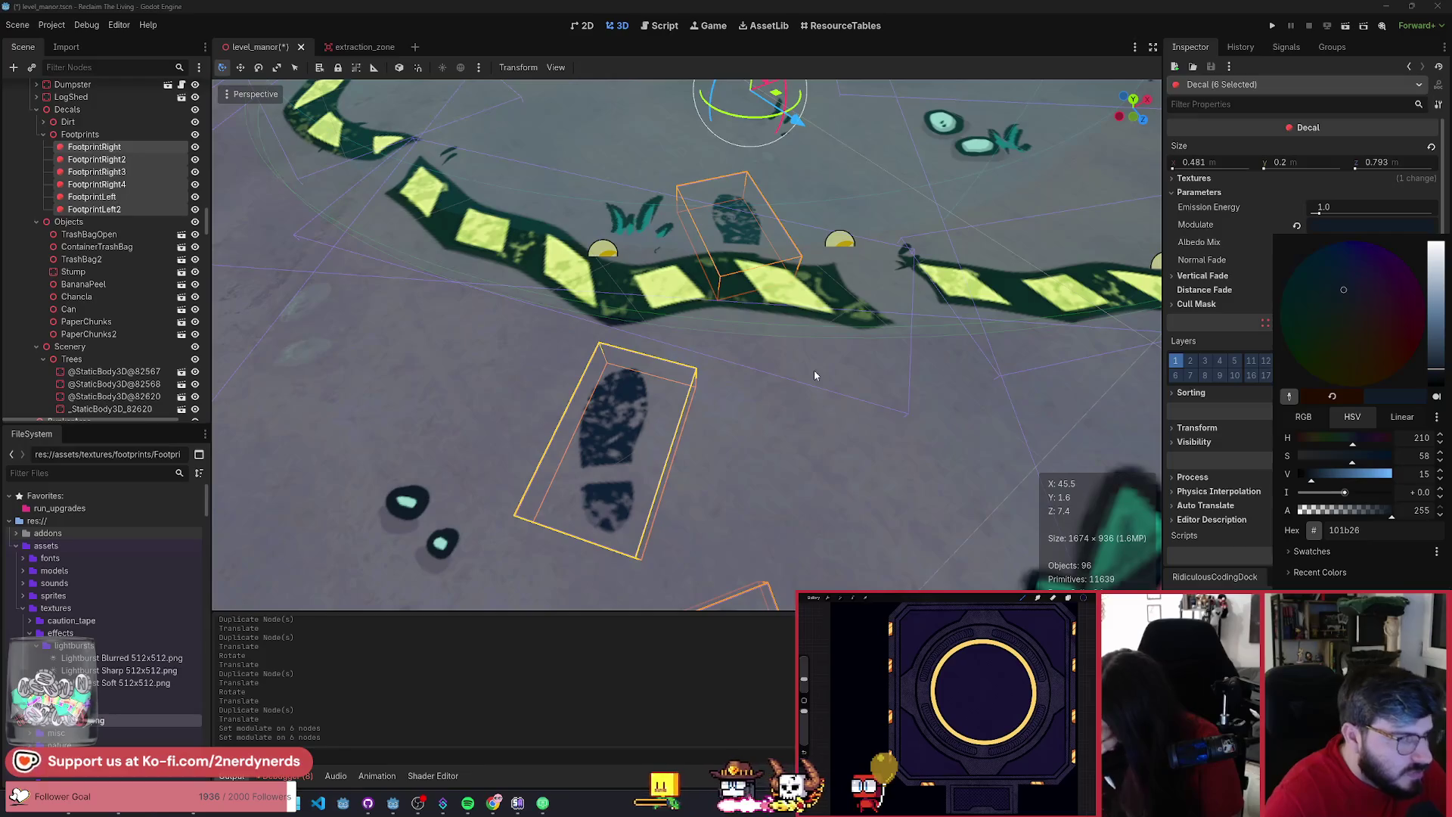
{"action": "left_click", "coordinate": [1345, 296]}
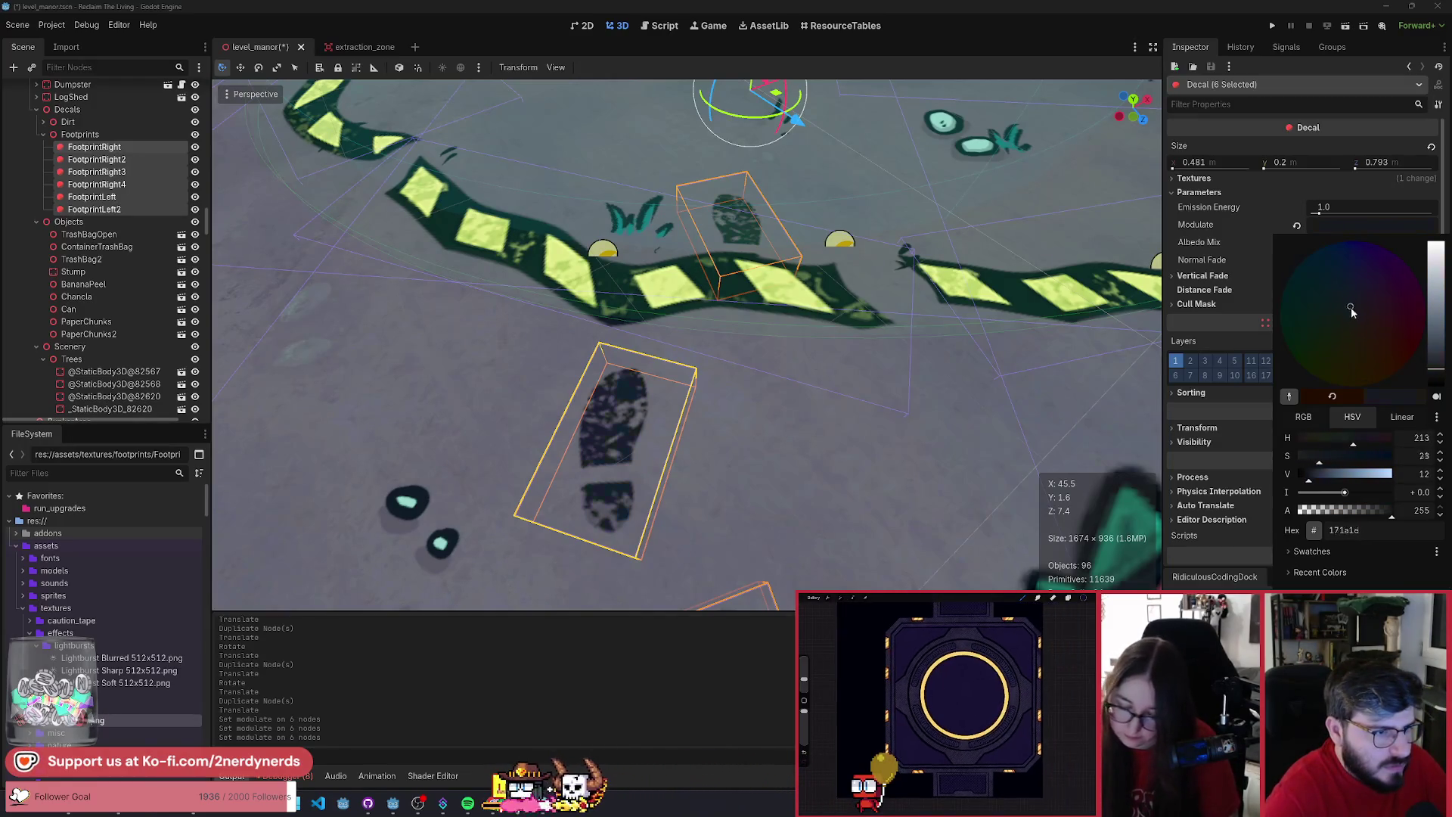
{"action": "left_click", "coordinate": [1352, 330]}
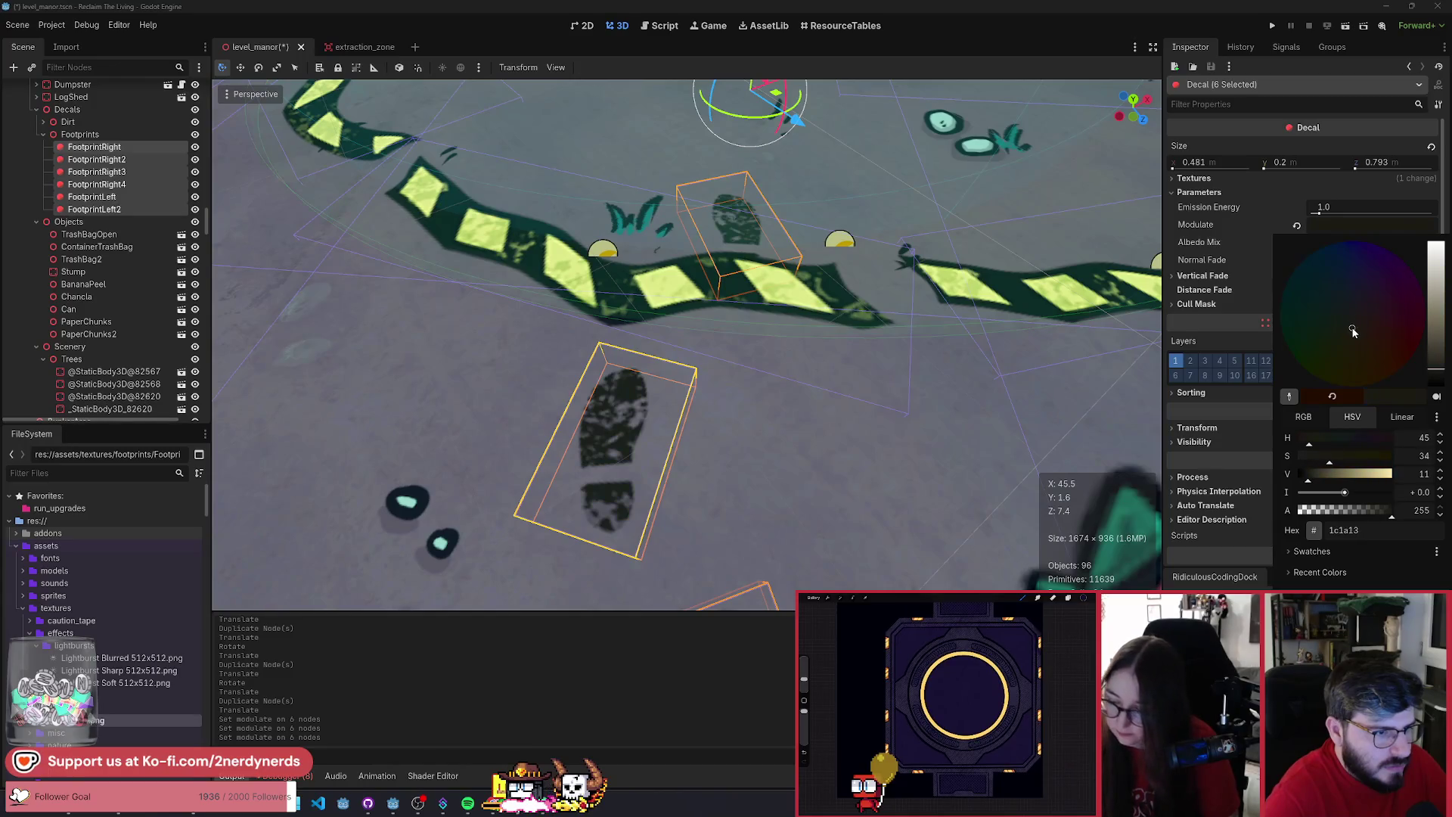
{"action": "left_click", "coordinate": [1363, 225]}
- Deselect the decals and save the level scene
{"action": "left_click", "coordinate": [808, 448]}
{"action": "key", "text": "ctrl+s"}
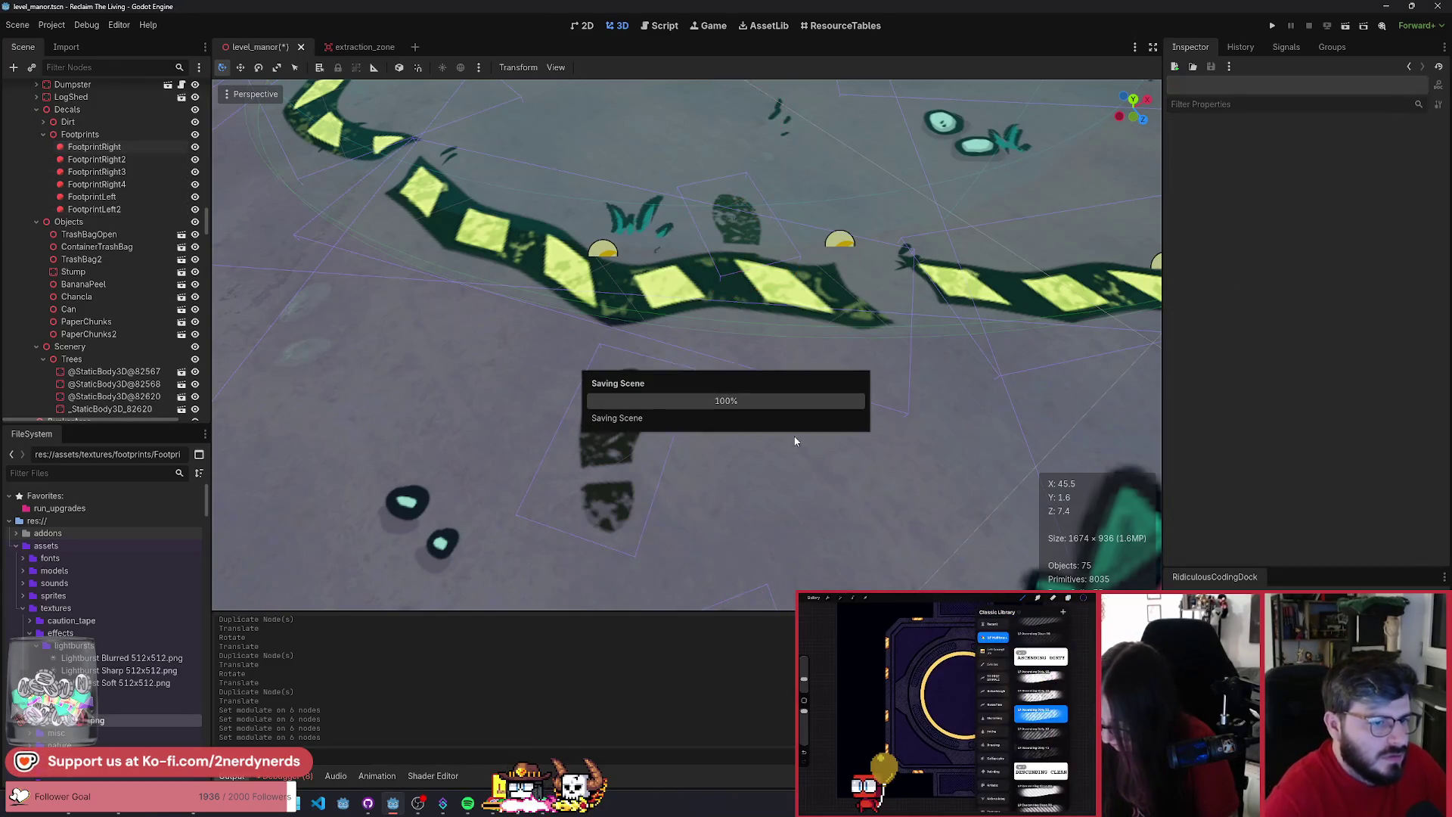
{"action": "scroll", "coordinate": [794, 434], "scroll_direction": "down", "scroll_amount": 5}
{"action": "scroll", "coordinate": [280, 323], "scroll_direction": "down", "scroll_amount": 4}
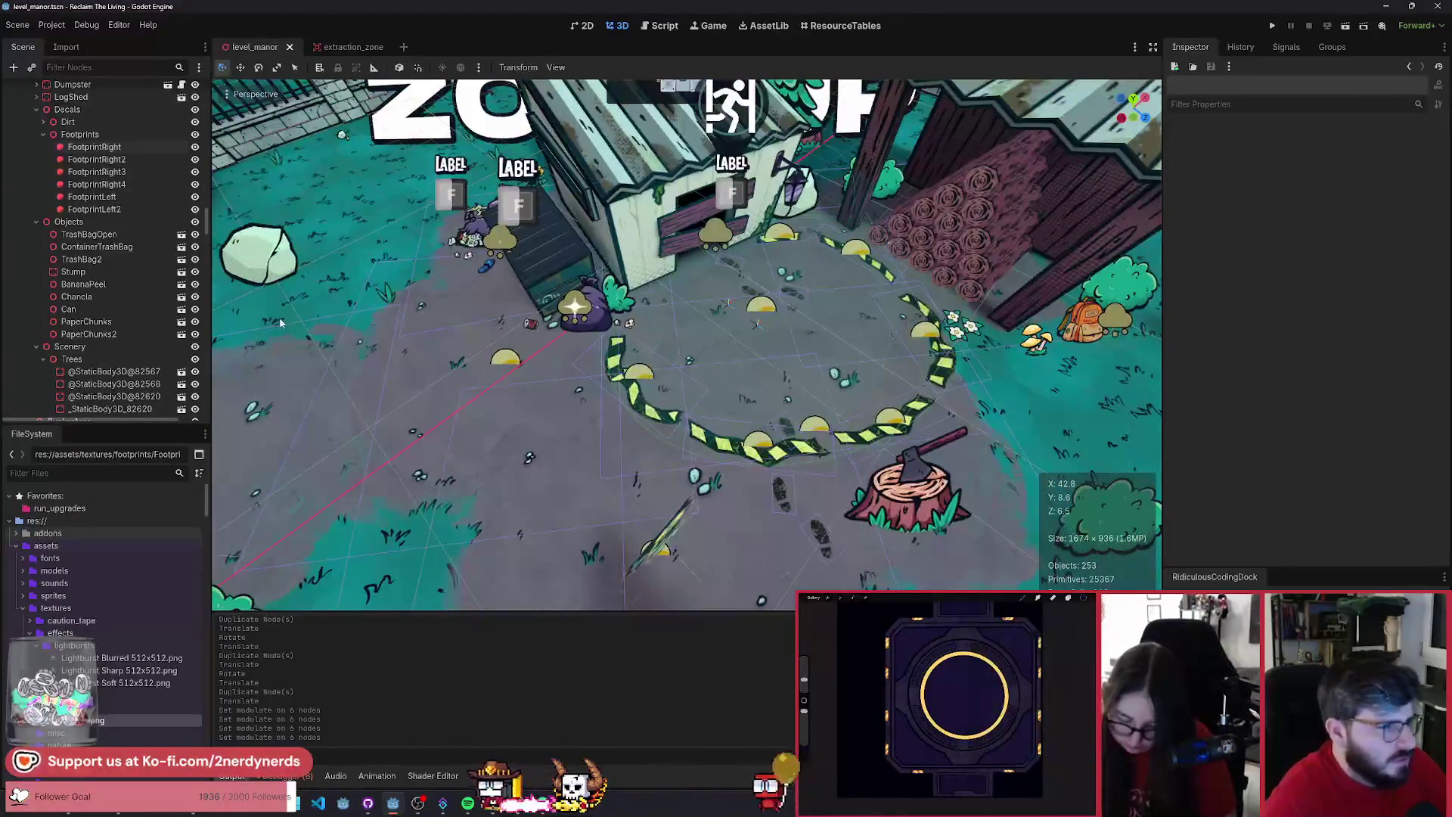
- Duplicate FootprintLeft into FootprintLeft3 and move it to a new spot on the road
{"action": "left_click", "coordinate": [92, 196]}
{"action": "key", "text": "ctrl+d"}
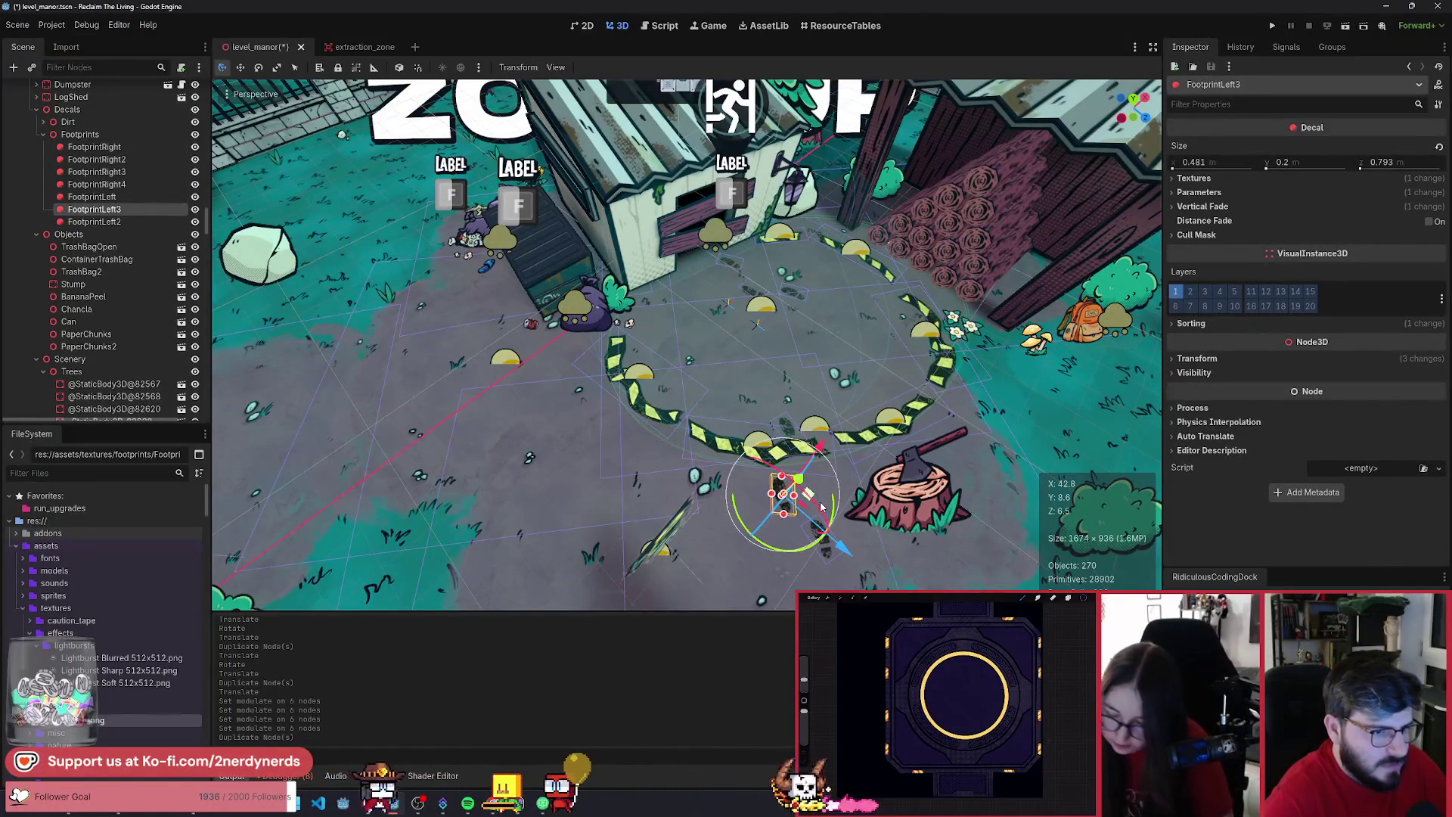
{"action": "left_click_drag", "start_coordinate": [820, 503], "coordinate": [489, 433]}
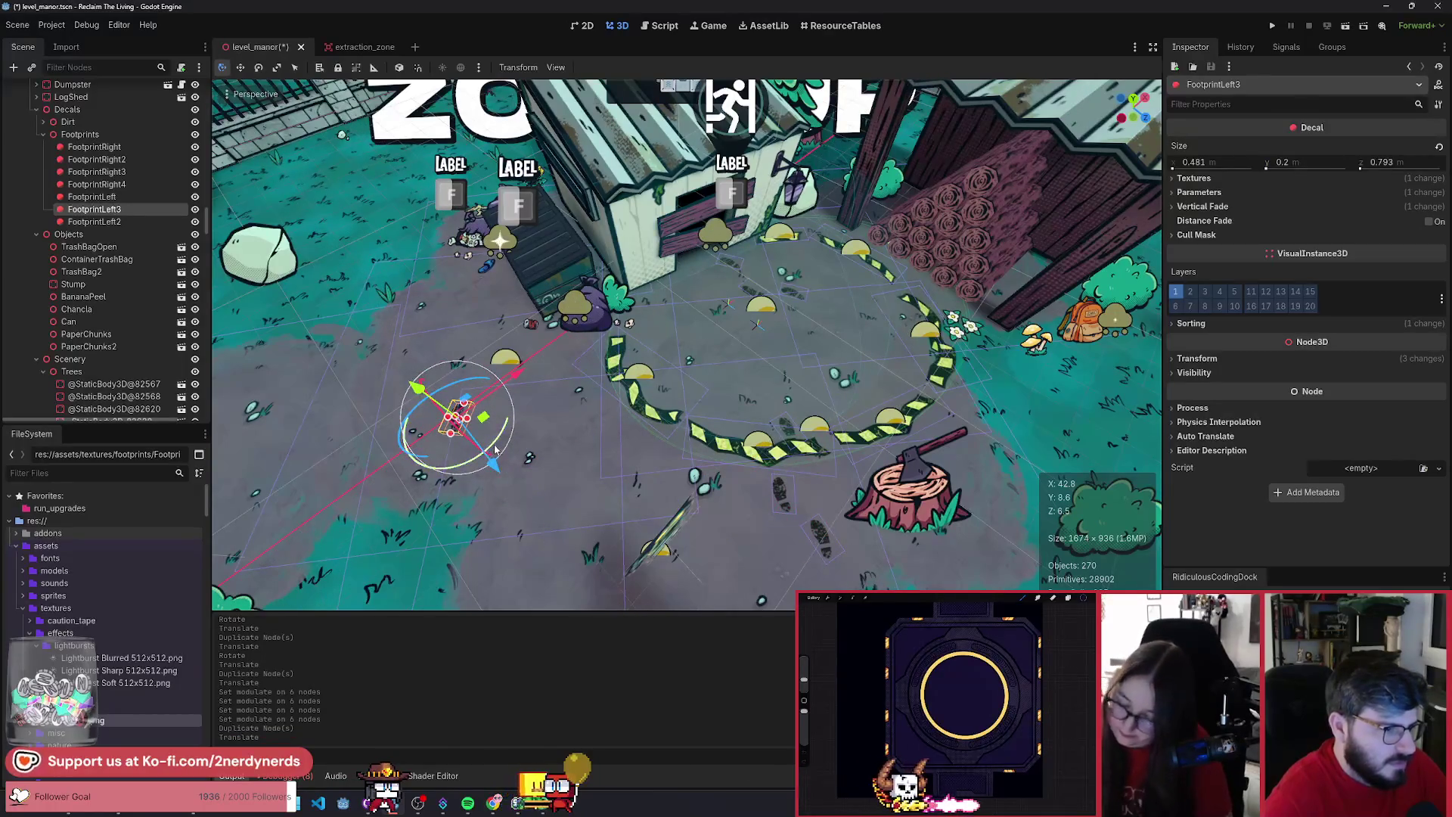
{"action": "left_click", "coordinate": [421, 482]}
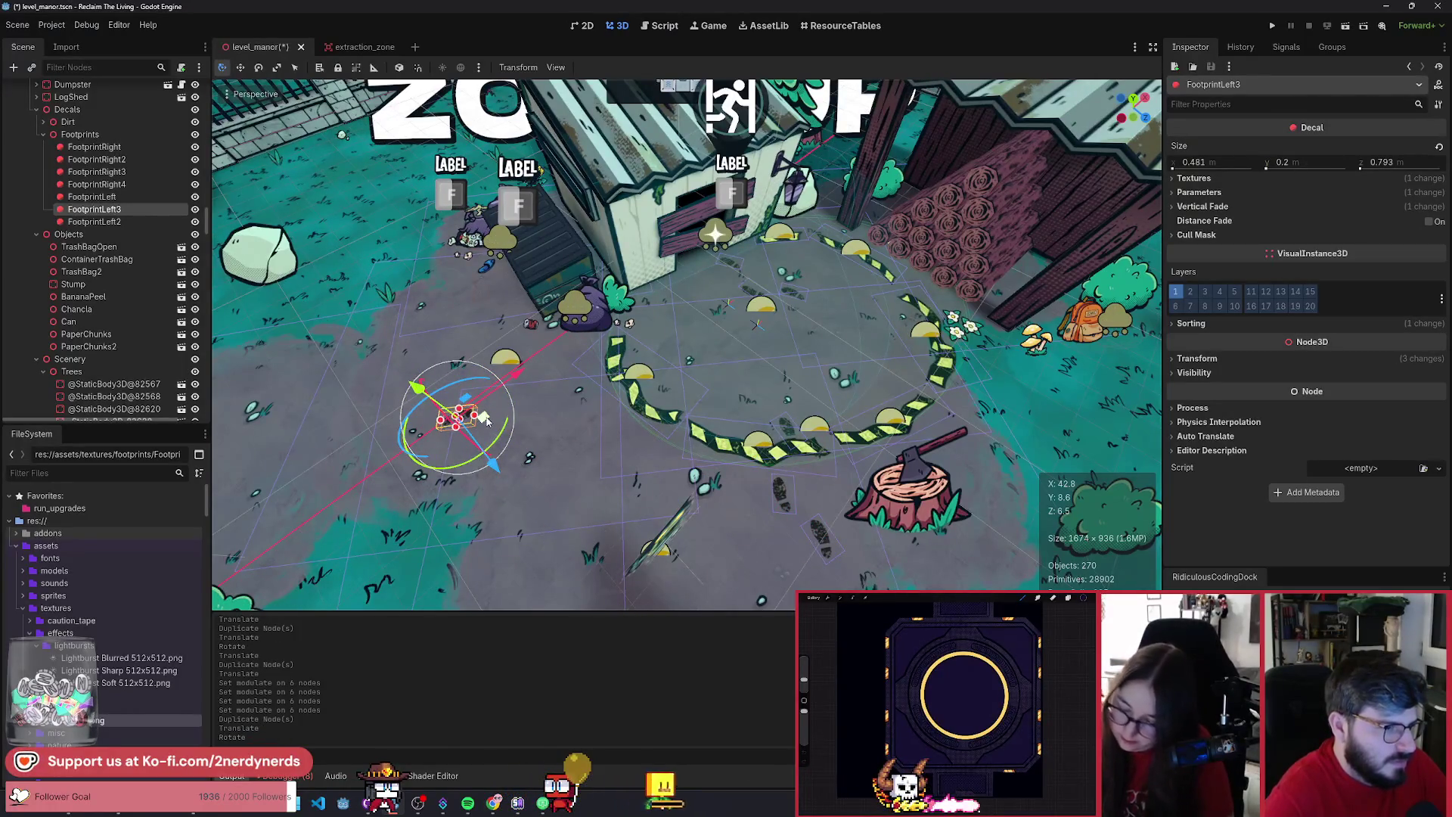
{"action": "left_click_drag", "start_coordinate": [493, 423], "coordinate": [390, 406]}
- Rotate FootprintLeft3 and nudge it further along the trail
{"action": "scroll", "coordinate": [409, 424], "scroll_direction": "up", "scroll_amount": 5}
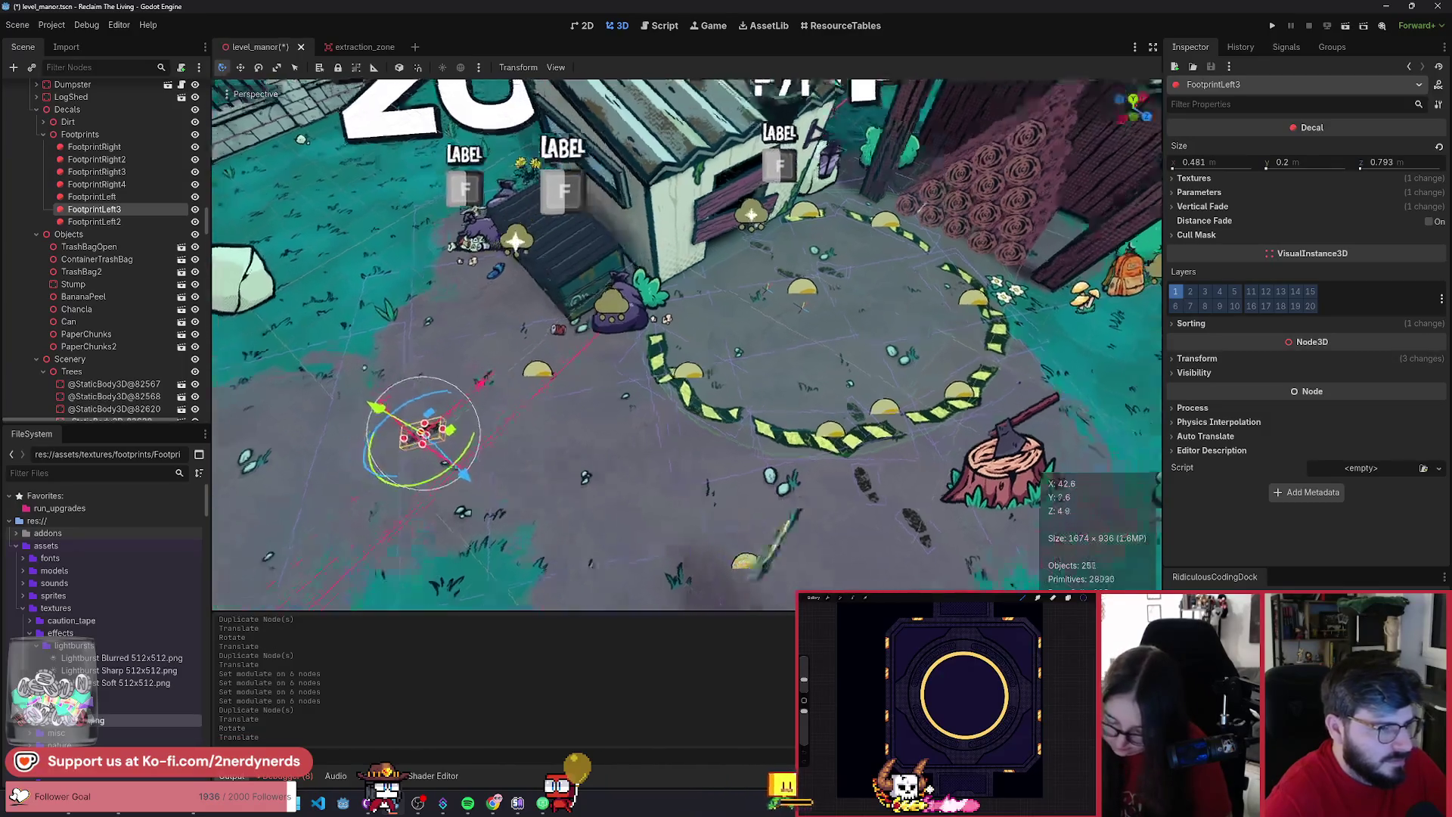
{"action": "scroll", "coordinate": [657, 533], "scroll_direction": "down", "scroll_amount": 3}
{"action": "scroll", "coordinate": [563, 490], "scroll_direction": "up", "scroll_amount": 3}
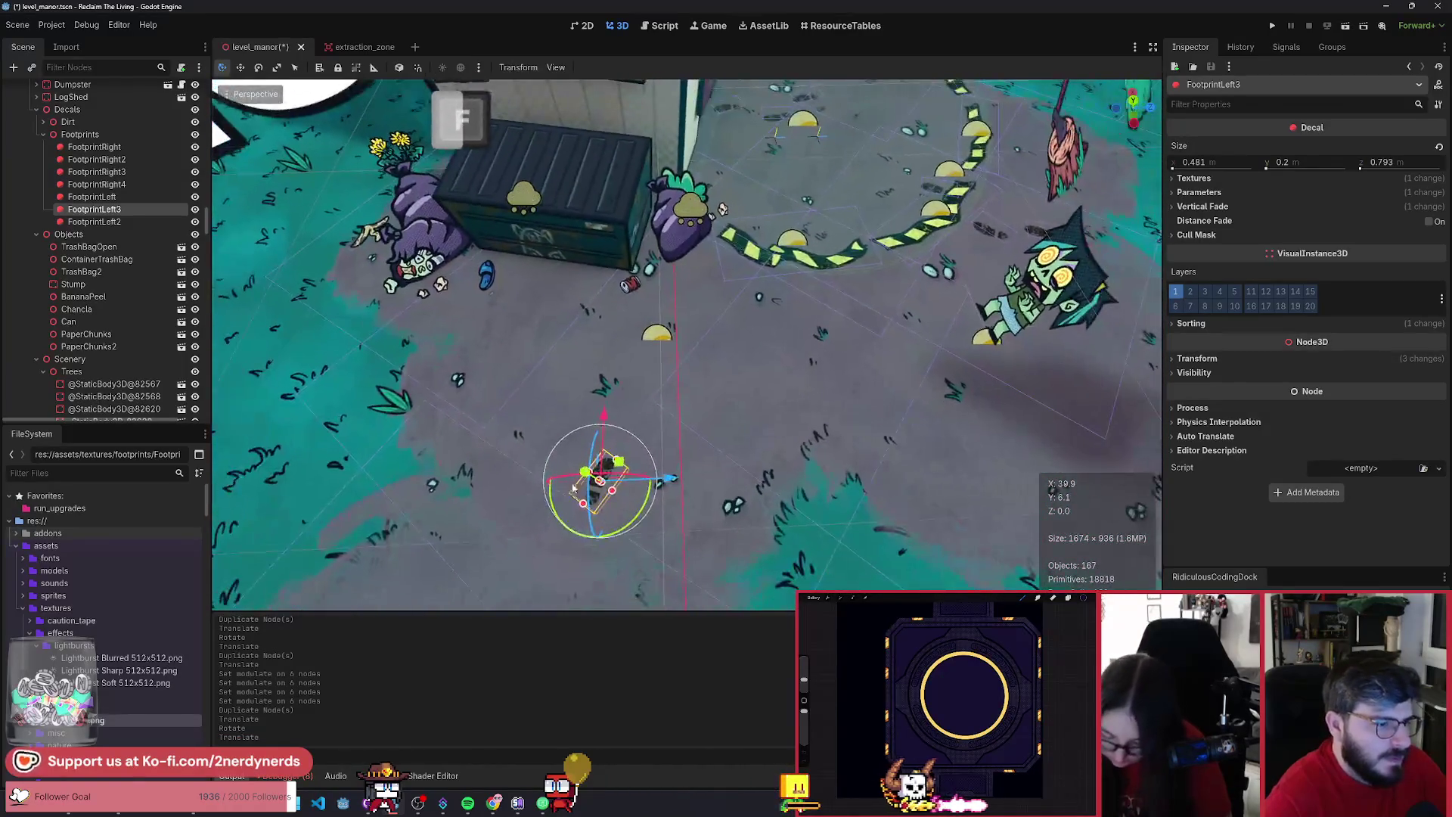
{"action": "key", "text": "r"}
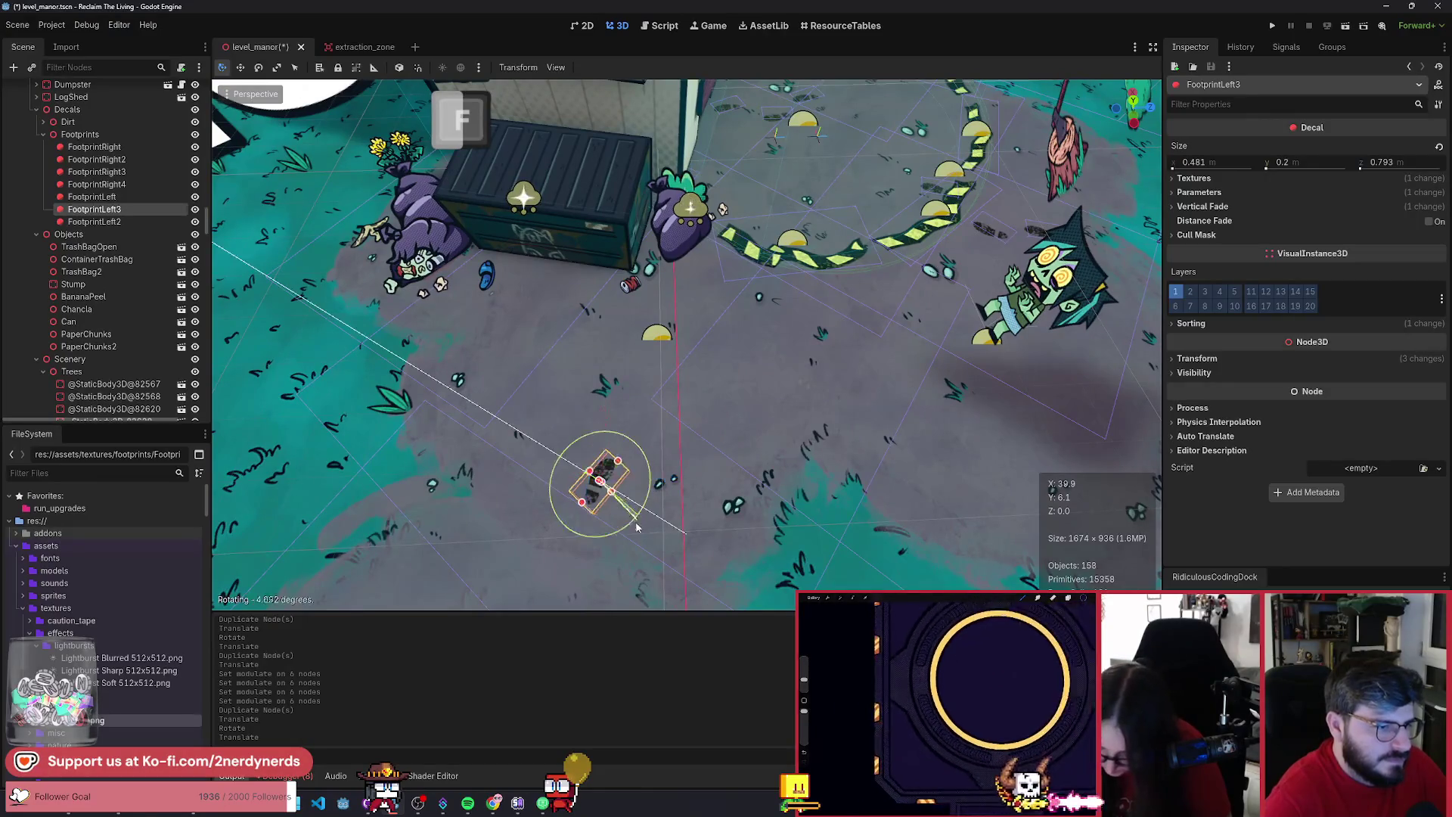
{"action": "left_click", "coordinate": [634, 533]}
{"action": "left_click_drag", "start_coordinate": [620, 460], "coordinate": [614, 467]}
{"action": "key", "text": "ctrl+z"}
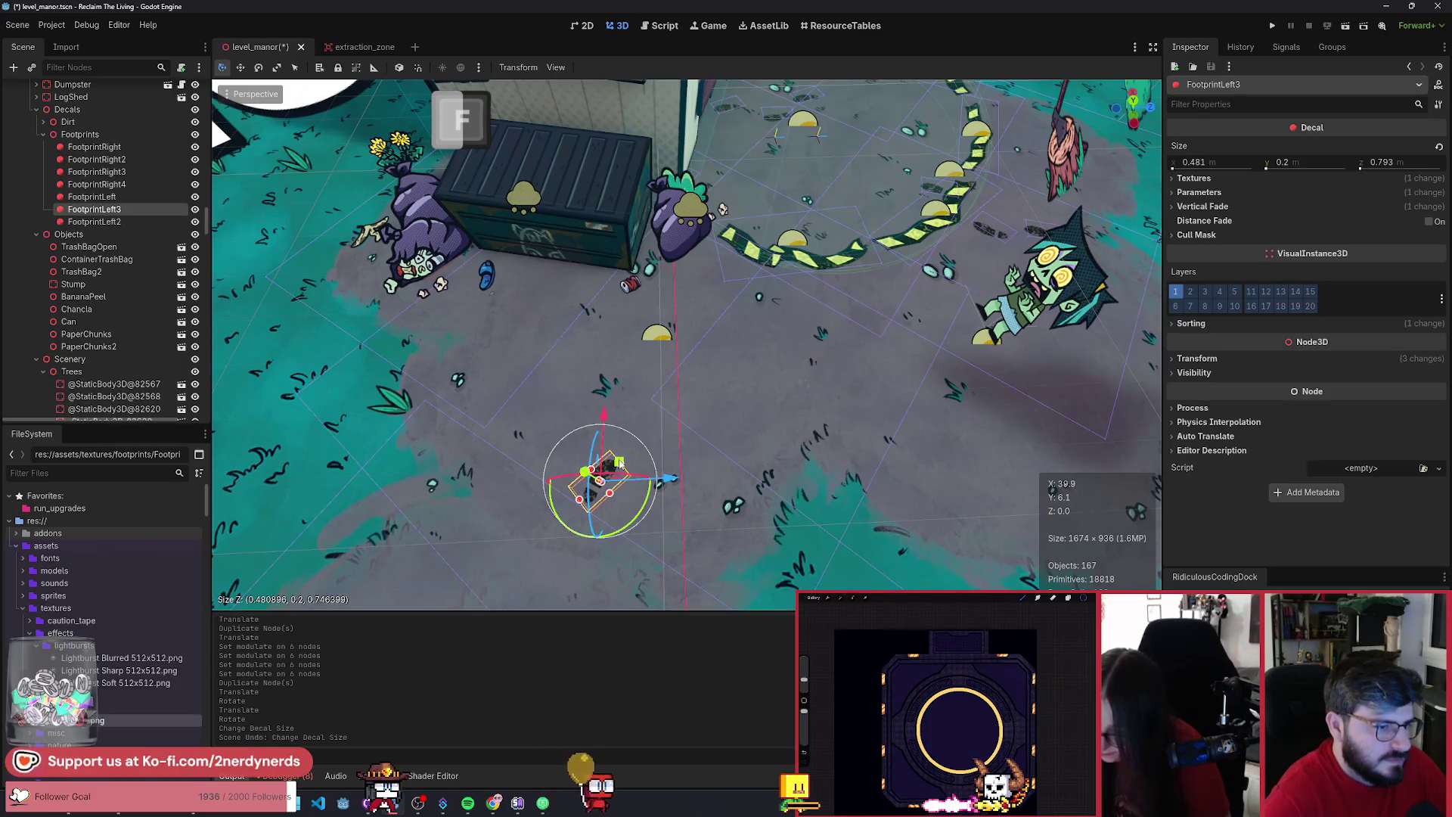
{"action": "left_click_drag", "start_coordinate": [619, 460], "coordinate": [609, 454]}
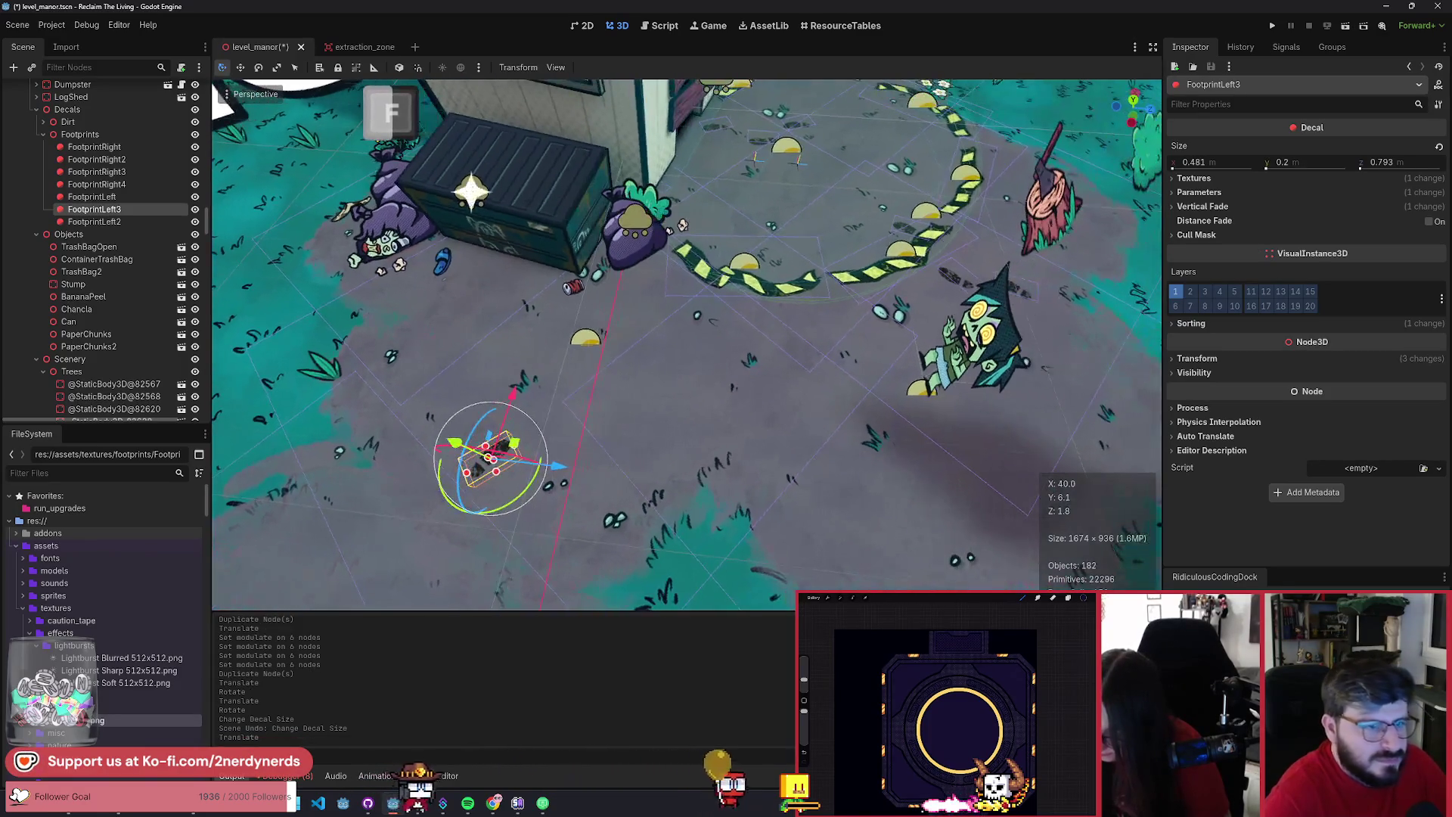
- Duplicate the footprint decal at the trail's end to create FootprintRight5
{"action": "left_click", "coordinate": [1018, 295]}
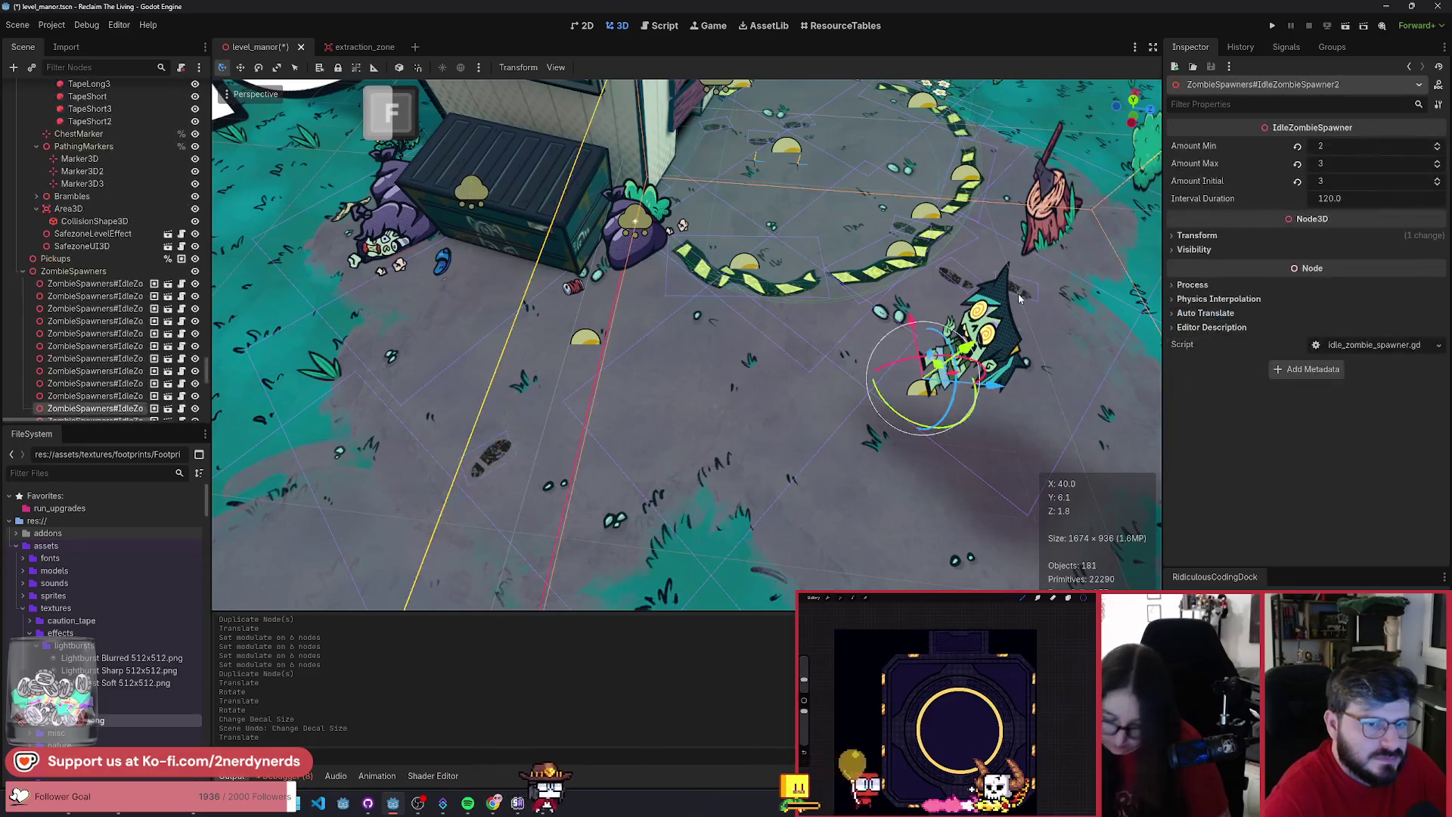
{"action": "left_click", "coordinate": [794, 127]}
{"action": "key", "text": "ctrl+d"}
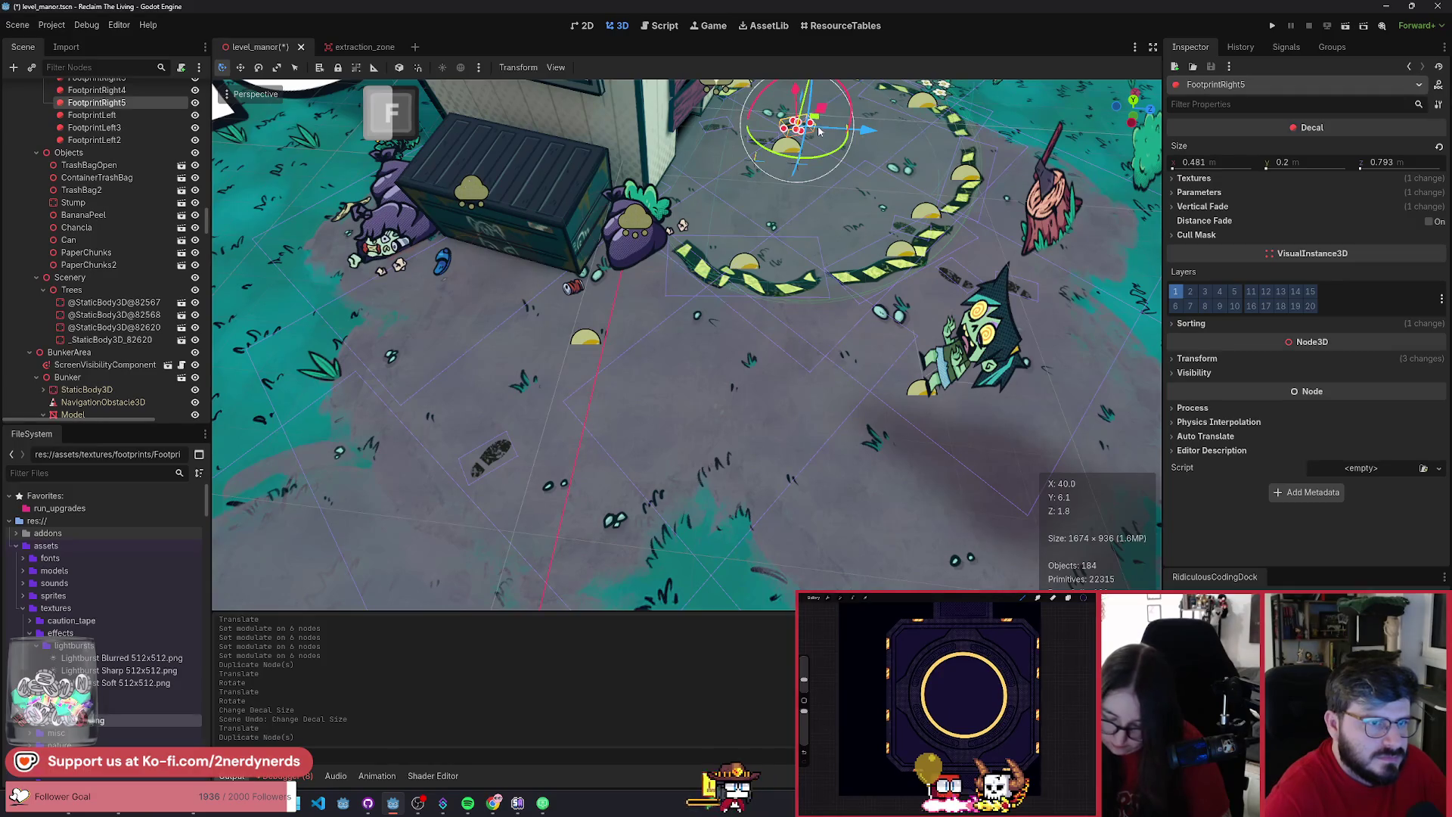
- Move FootprintRight5 down the trail and settle it onto the path
{"action": "mouse_move", "coordinate": [816, 127]}
{"action": "left_mouse_down"}
{"action": "mouse_move", "coordinate": [745, 373]}
{"action": "mouse_move", "coordinate": [624, 459]}
{"action": "mouse_move", "coordinate": [469, 522]}
{"action": "mouse_move", "coordinate": [364, 471]}
{"action": "mouse_move", "coordinate": [351, 439]}
{"action": "left_mouse_up"}
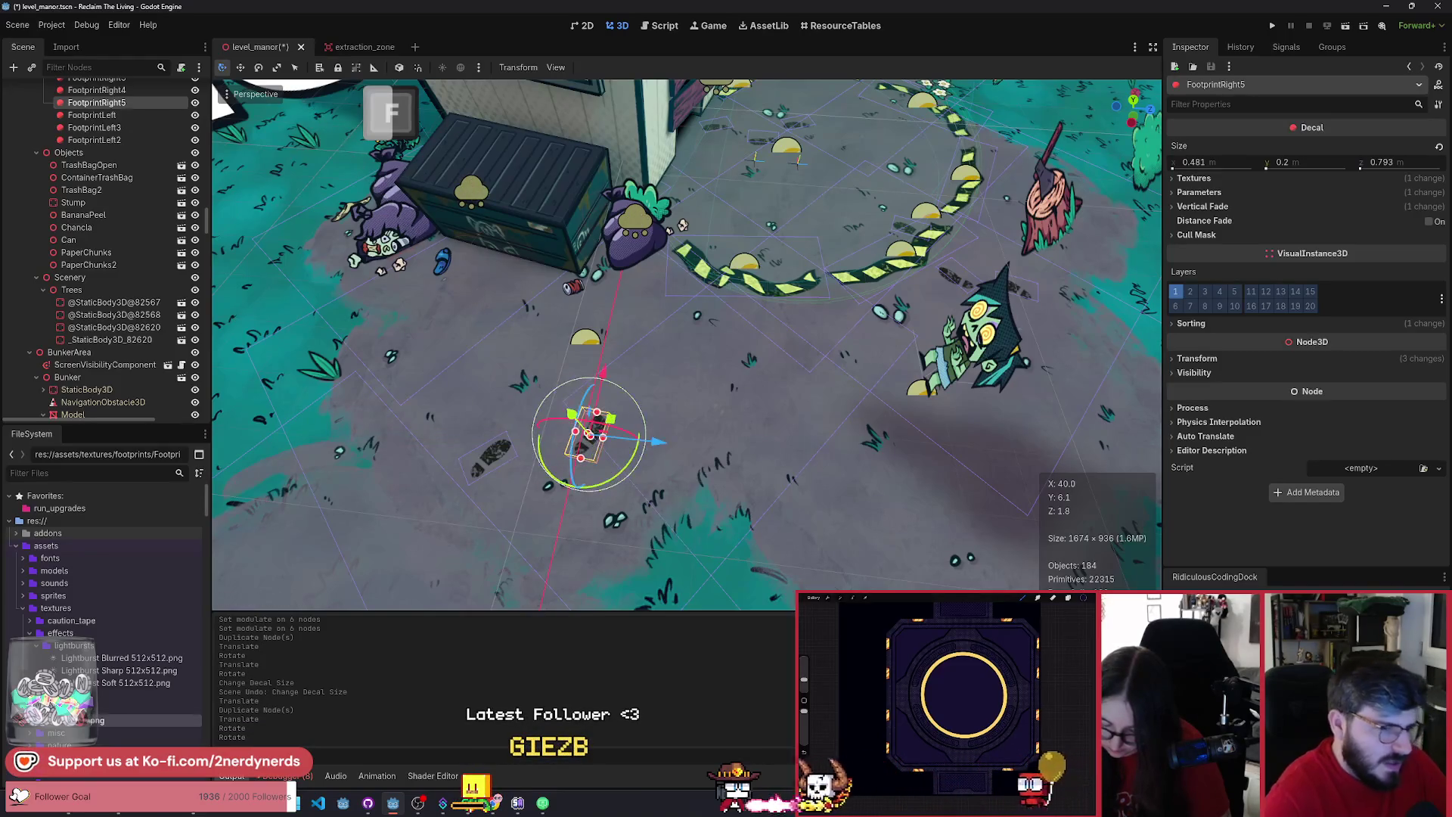
{"action": "key", "text": "f"}
{"action": "left_click_drag", "start_coordinate": [756, 453], "coordinate": [770, 469]}
{"action": "mouse_move", "coordinate": [744, 403]}
{"action": "left_mouse_down"}
{"action": "mouse_move", "coordinate": [719, 404]}
{"action": "mouse_move", "coordinate": [732, 391]}
{"action": "mouse_move", "coordinate": [759, 443]}
{"action": "left_mouse_up"}
{"action": "left_click_drag", "start_coordinate": [724, 392], "coordinate": [730, 416]}
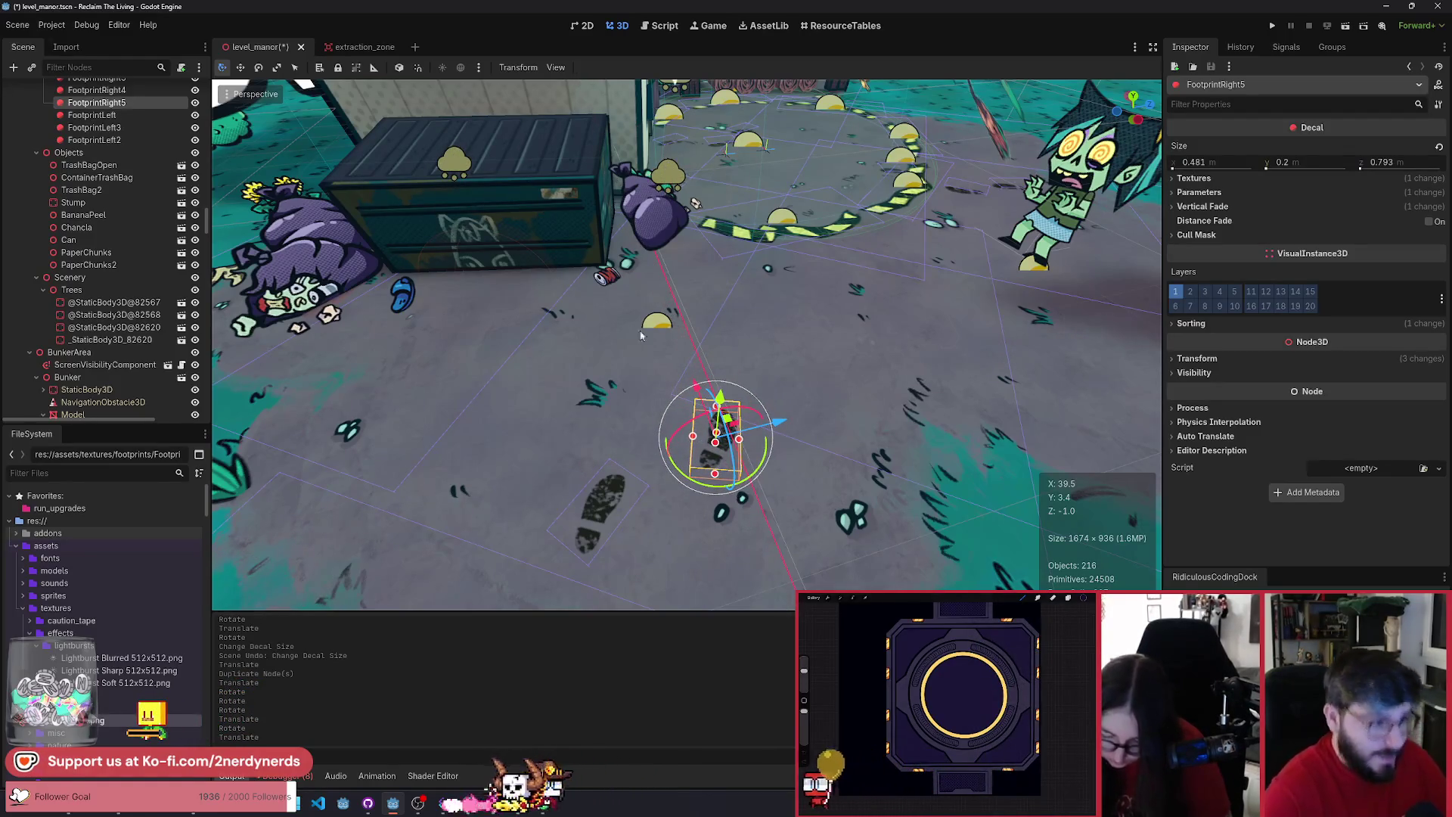
- Duplicate FootprintLeft3 as FootprintLeft4 and place it rotated near the trash bags
{"action": "left_click", "coordinate": [601, 514]}
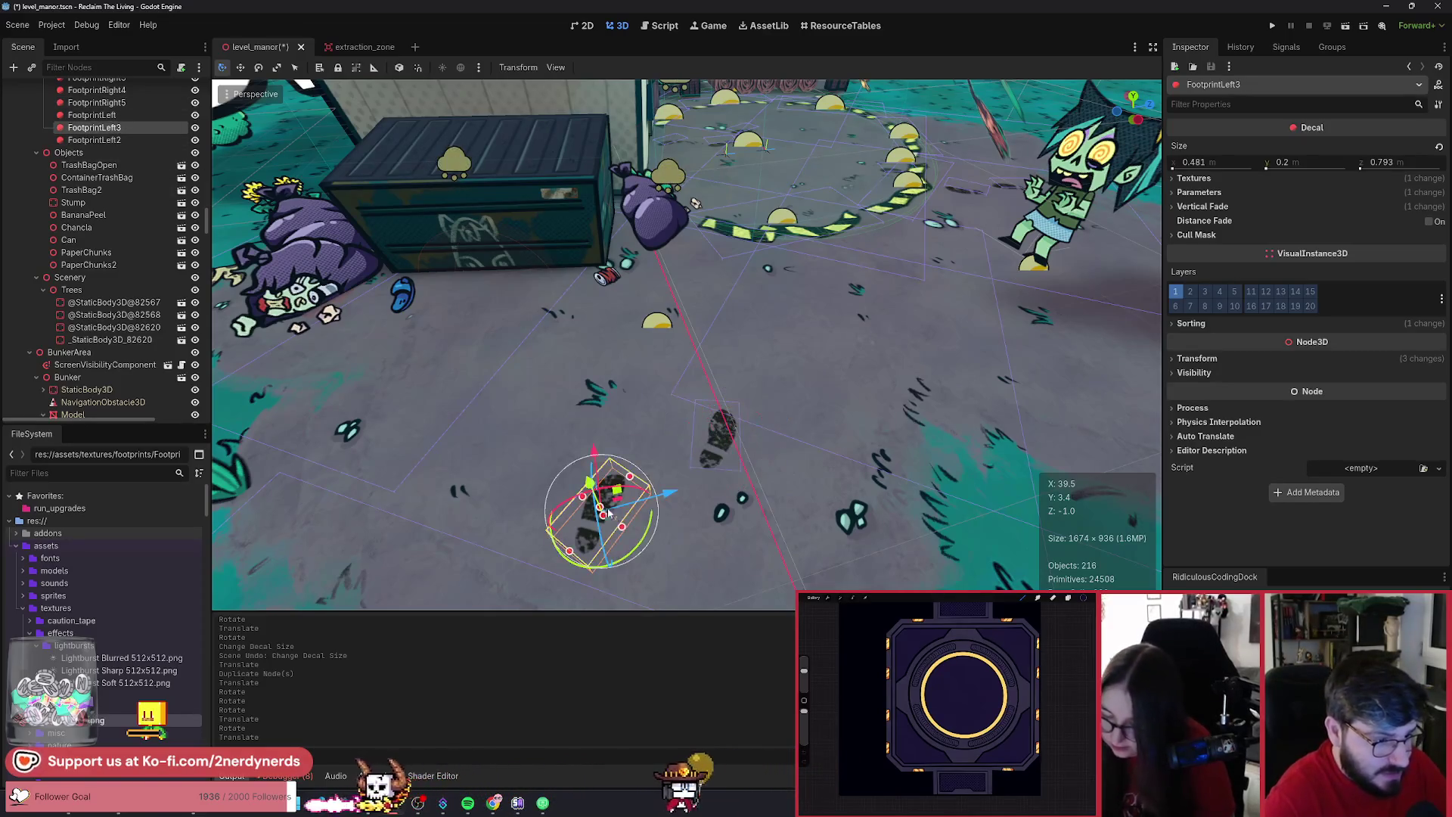
{"action": "key", "text": "ctrl+d"}
{"action": "left_click_drag", "start_coordinate": [616, 490], "coordinate": [682, 333]}
{"action": "left_click_drag", "start_coordinate": [679, 392], "coordinate": [697, 333]}
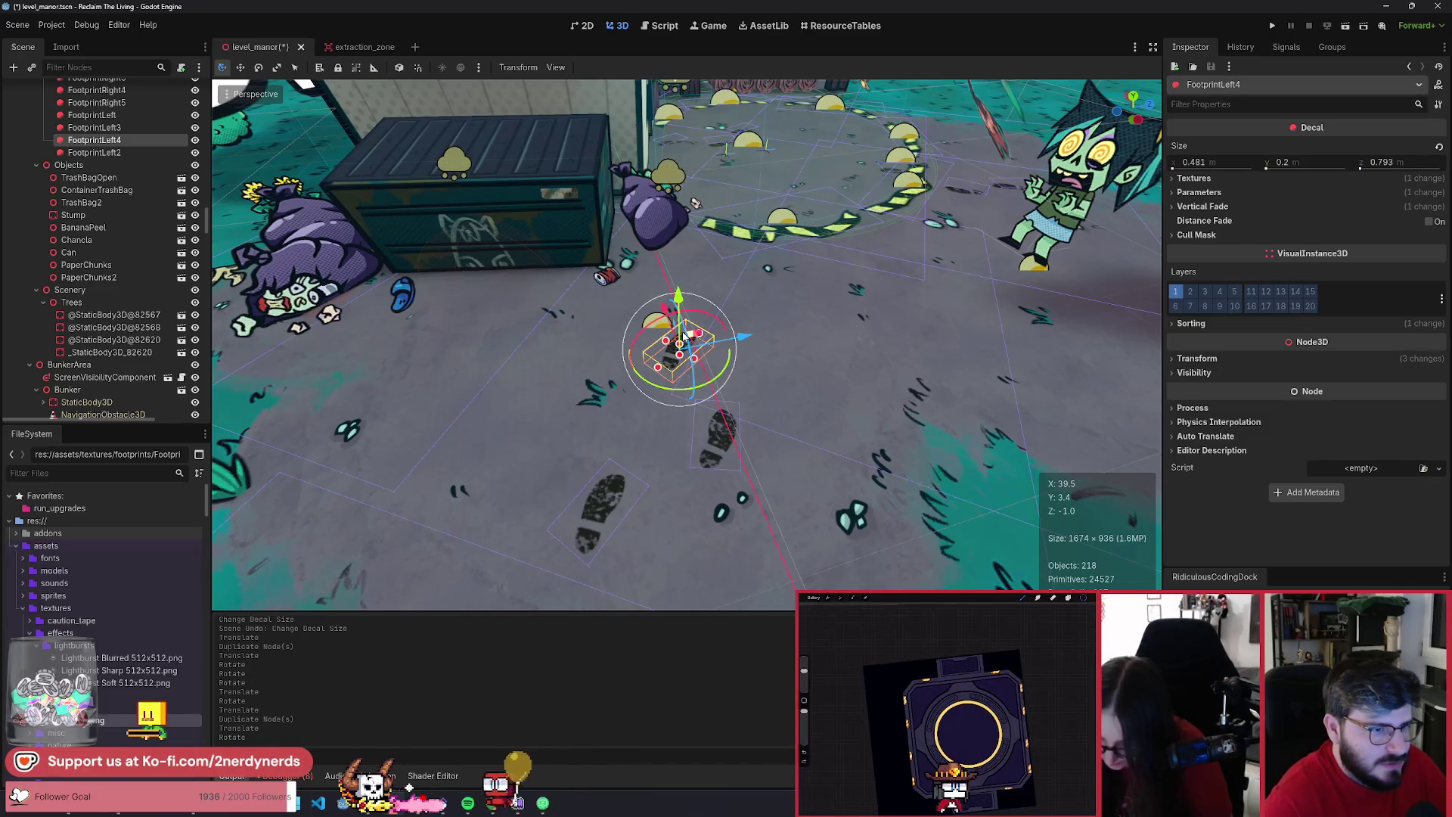
{"action": "left_click_drag", "start_coordinate": [684, 335], "coordinate": [669, 335]}
{"action": "left_click_drag", "start_coordinate": [697, 382], "coordinate": [706, 384]}
{"action": "left_click", "coordinate": [750, 298]}
{"action": "key", "text": "w"}
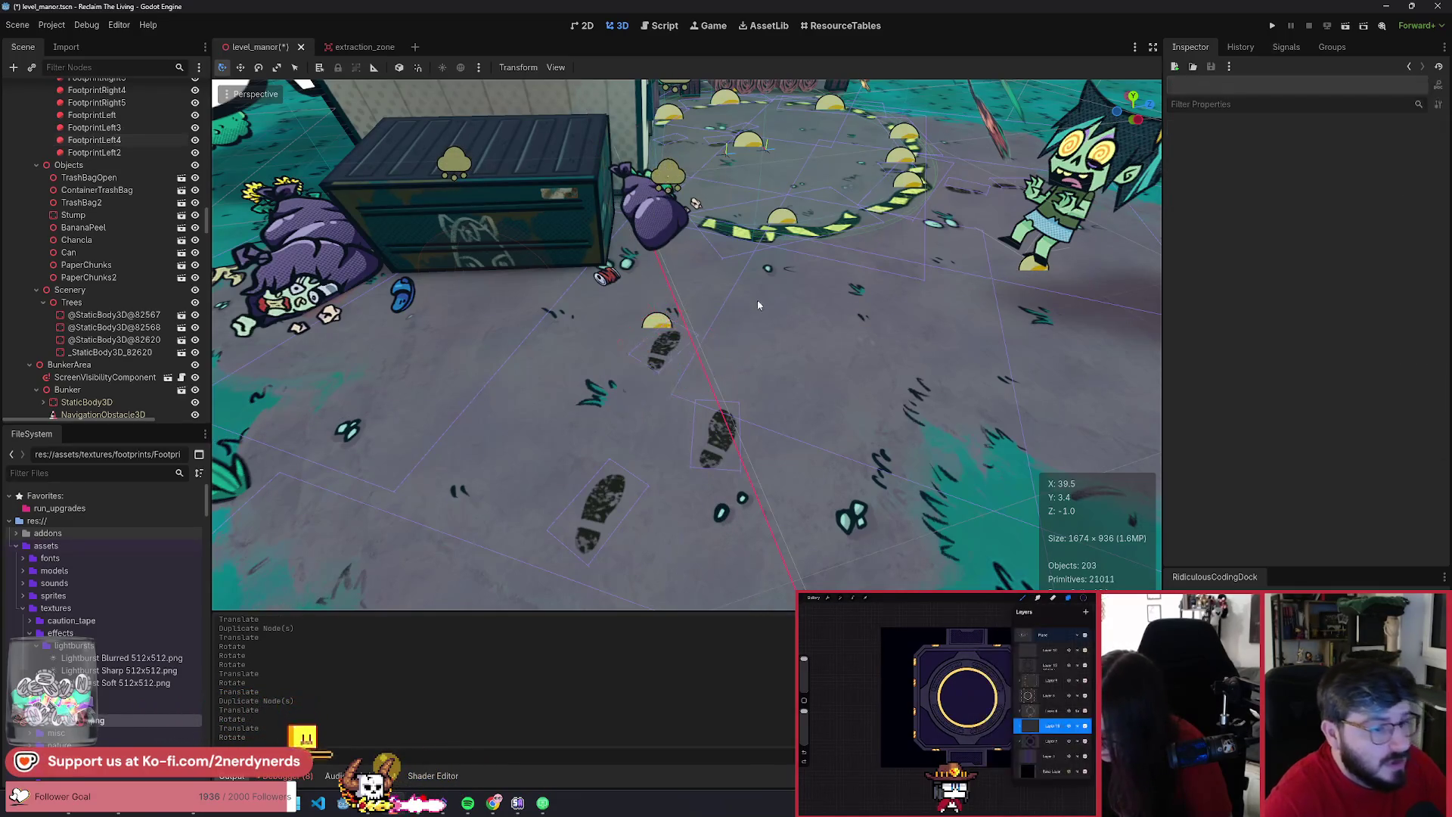
{"action": "scroll", "coordinate": [762, 301], "scroll_direction": "down", "scroll_amount": 10}
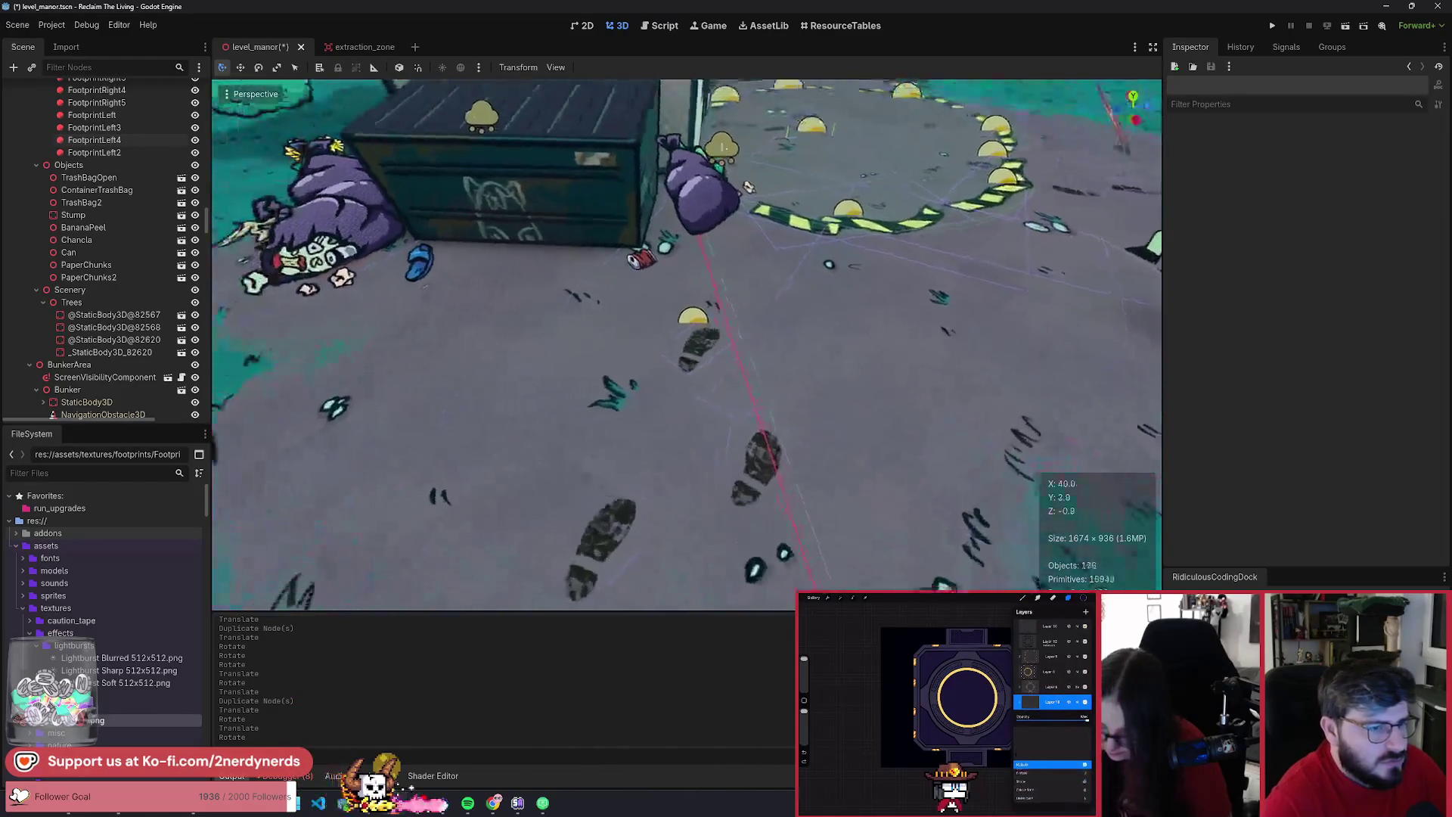
- Duplicate FootprintRight5 into FootprintRight6 and move it ahead on the trail
{"action": "key", "text": "w"}
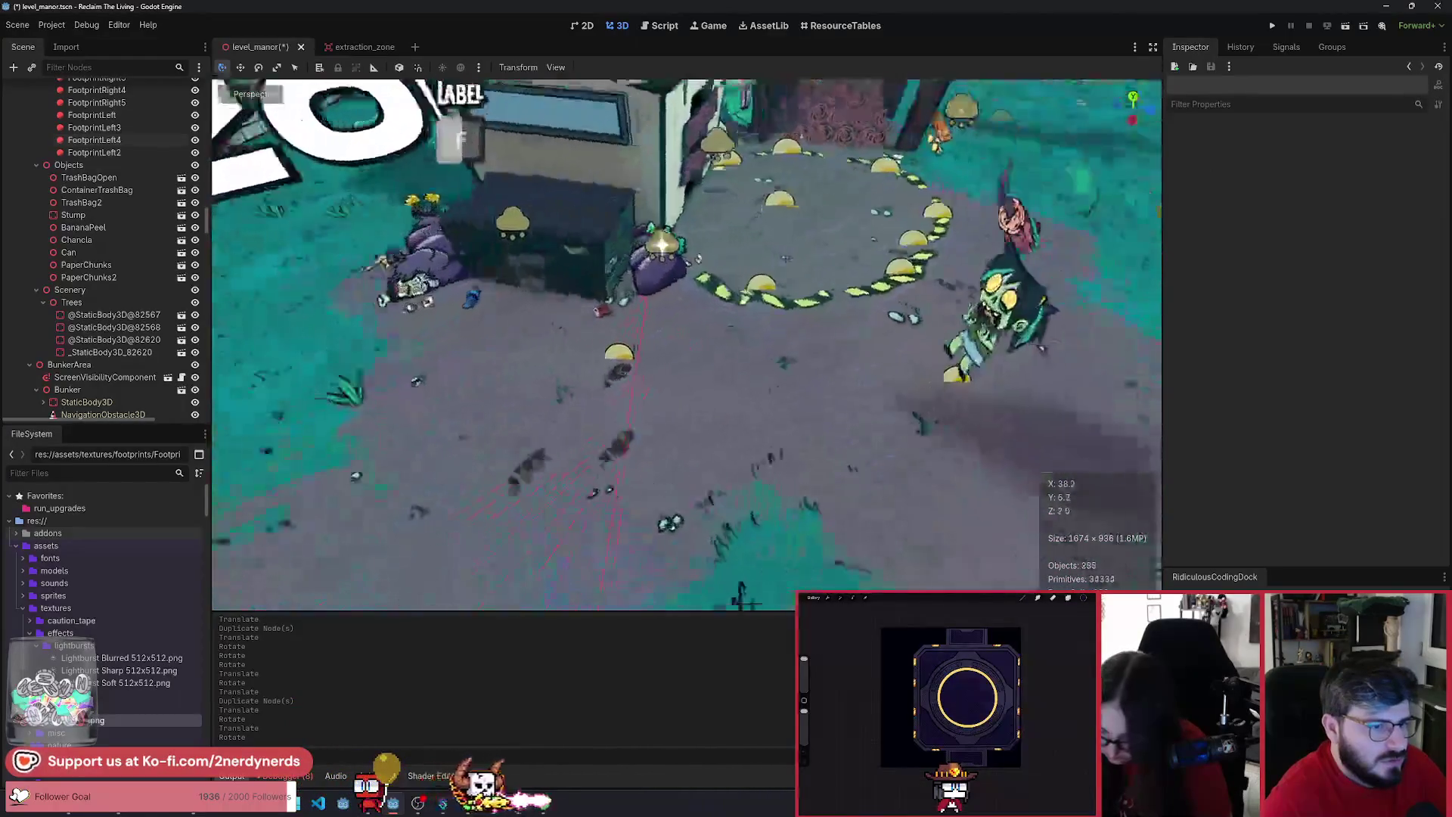
{"action": "left_click", "coordinate": [626, 469]}
{"action": "key", "text": "ctrl+d"}
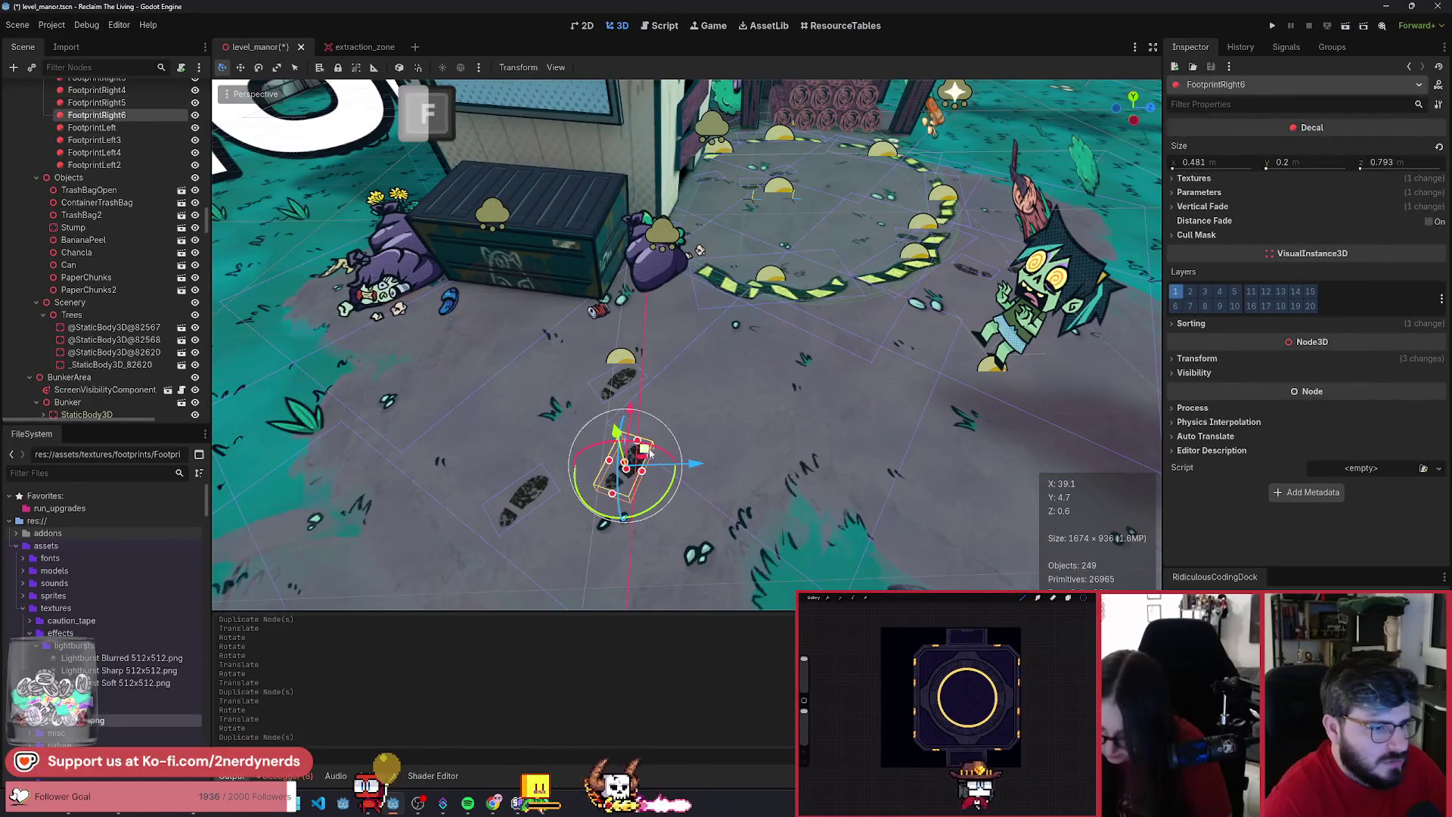
{"action": "left_click_drag", "start_coordinate": [644, 449], "coordinate": [715, 342]}
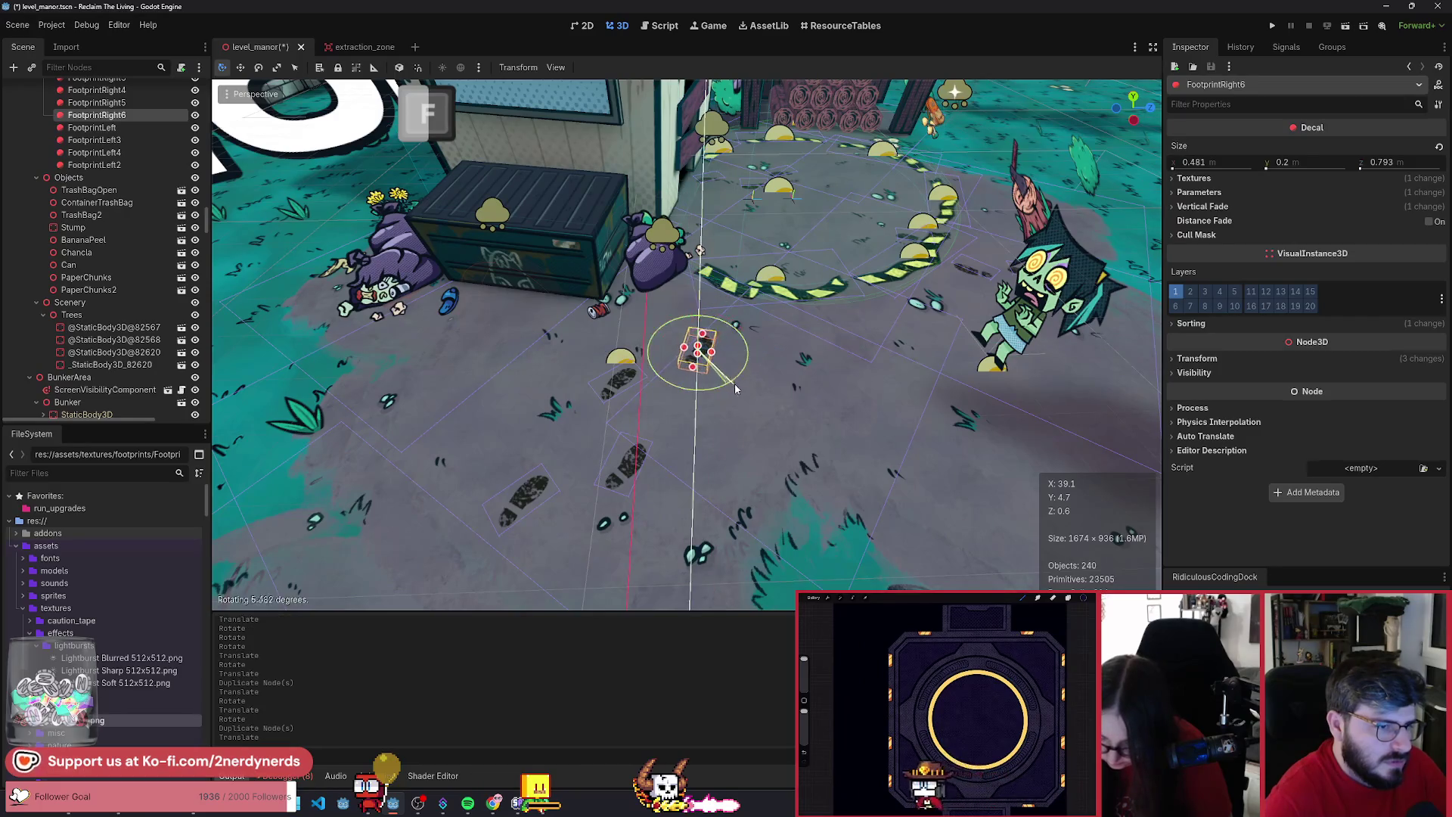
{"action": "scroll", "coordinate": [710, 446], "scroll_direction": "up", "scroll_amount": 3}
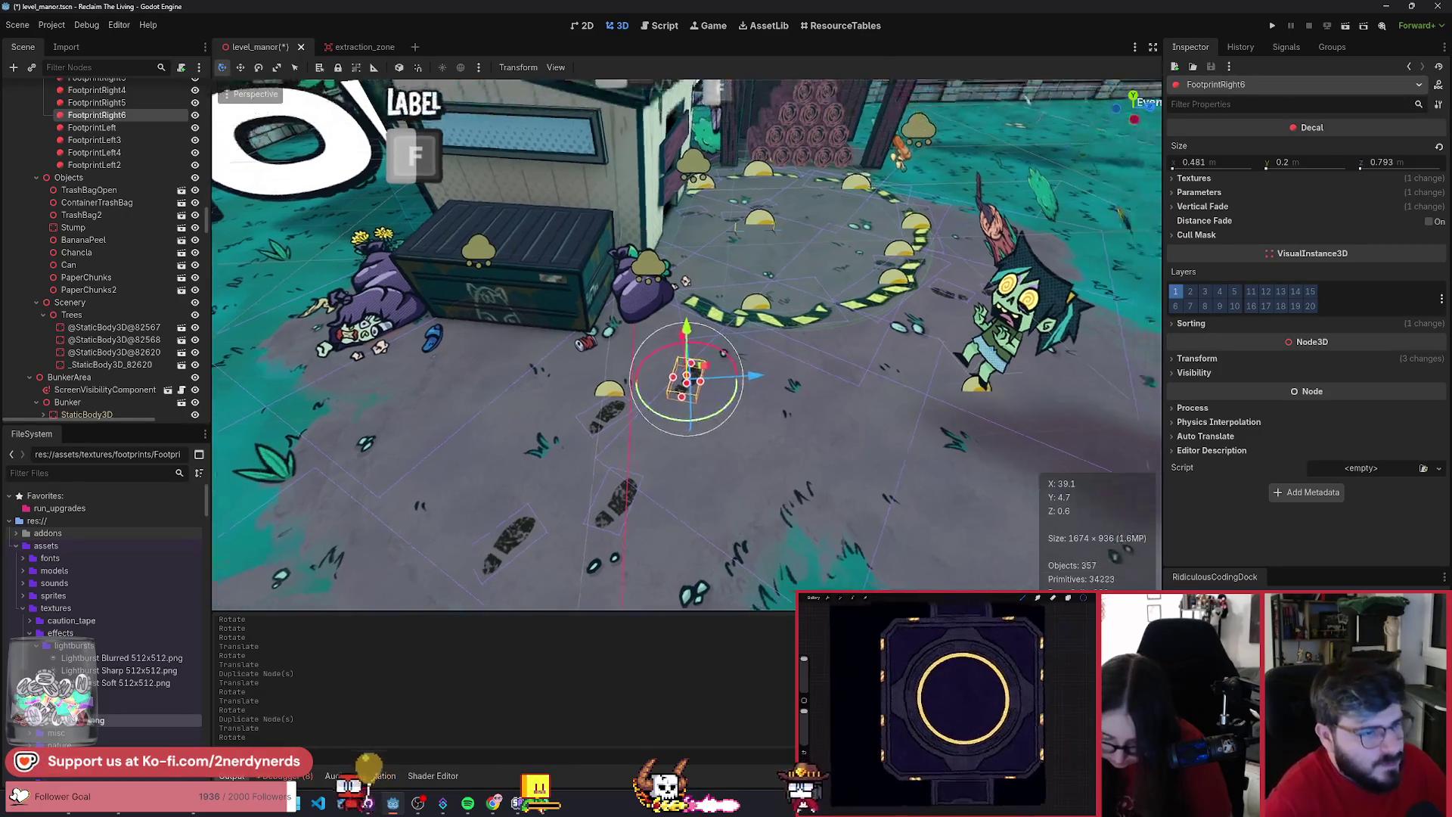
- Duplicate the latest left footprint into FootprintLeft5, moved up the trail and rotated to match
{"action": "left_click", "coordinate": [649, 545]}
{"action": "key", "text": "ctrl+d"}
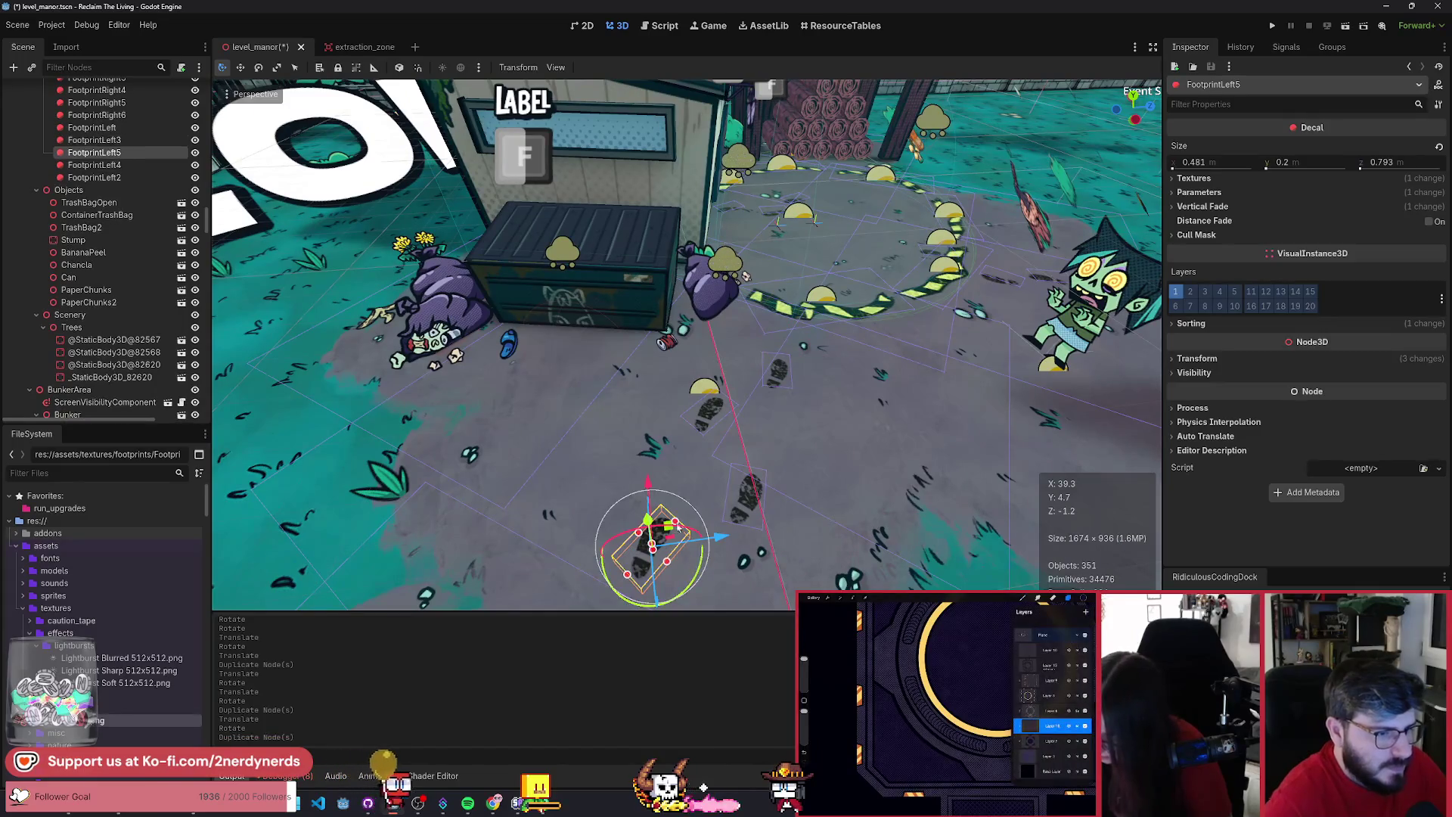
{"action": "left_click_drag", "start_coordinate": [668, 527], "coordinate": [553, 361]}
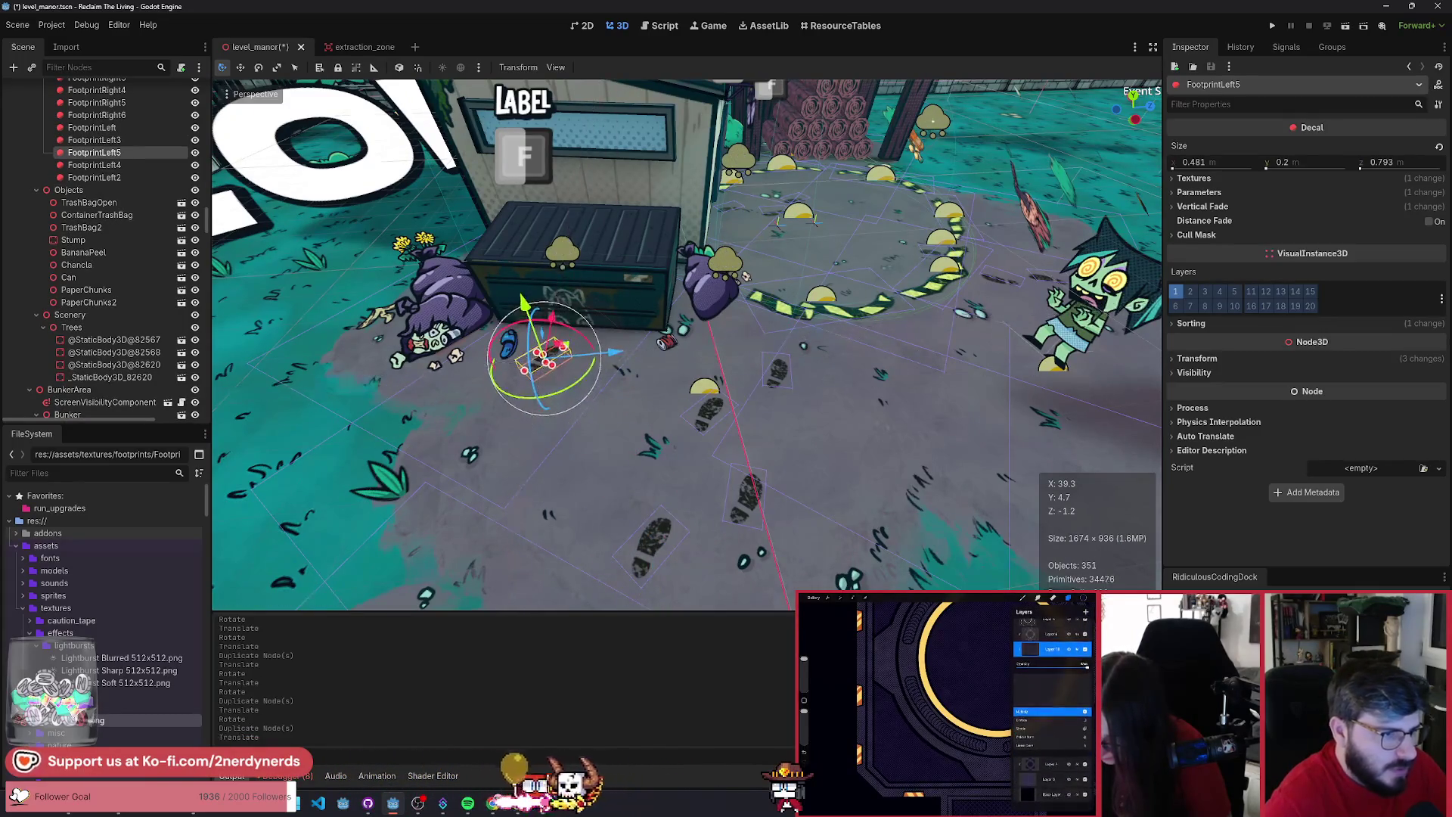
{"action": "key", "text": "f"}
{"action": "left_click_drag", "start_coordinate": [631, 382], "coordinate": [645, 420]}
{"action": "key", "text": "f"}
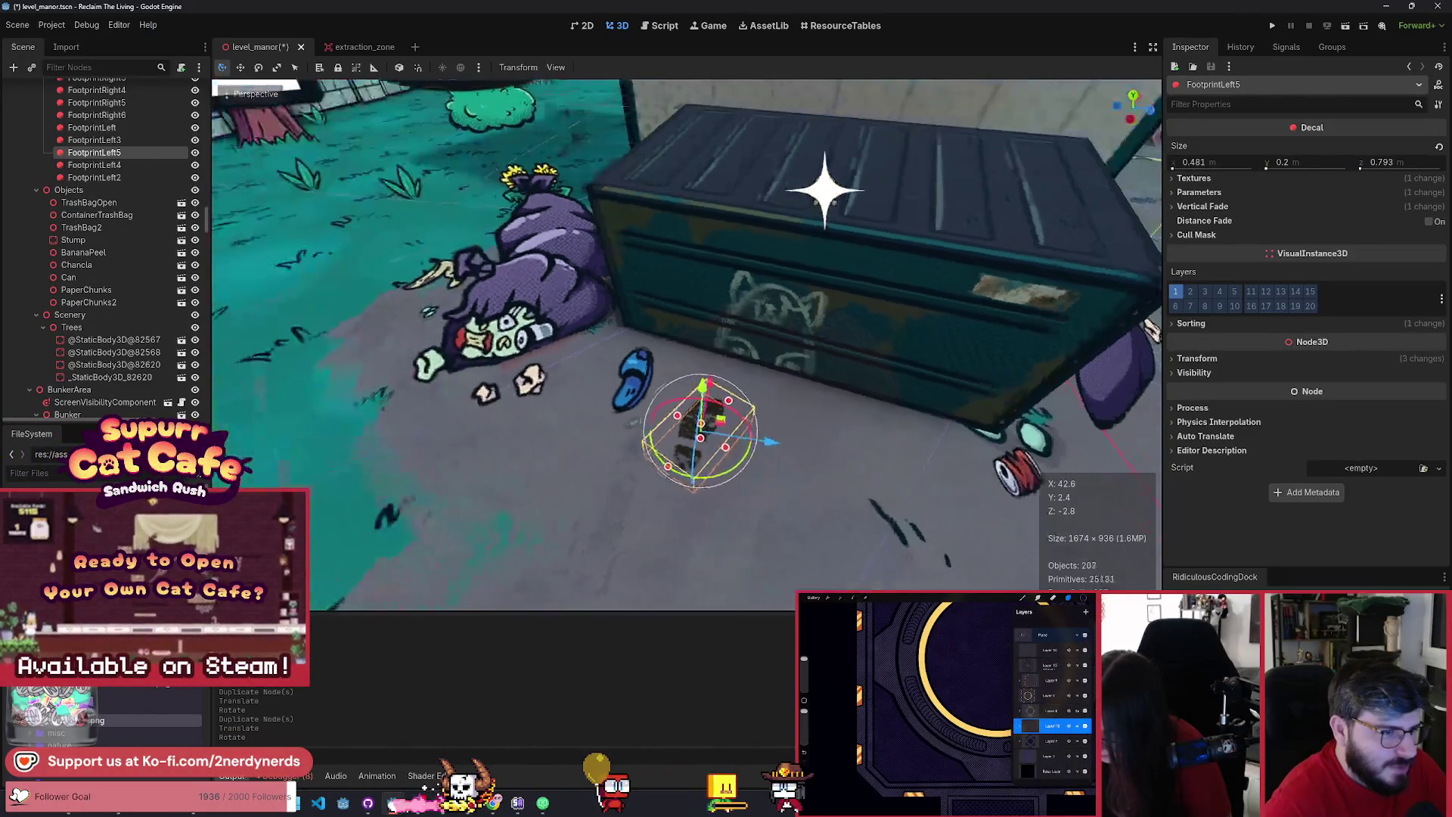
- Add FootprintRight7 beside the dumpster and move FootprintLeft5 closer to it
{"action": "key", "text": "ctrl+d"}
{"action": "mouse_move", "coordinate": [575, 332]}
{"action": "left_mouse_down"}
{"action": "mouse_move", "coordinate": [810, 396]}
{"action": "mouse_move", "coordinate": [624, 335]}
{"action": "left_mouse_up"}
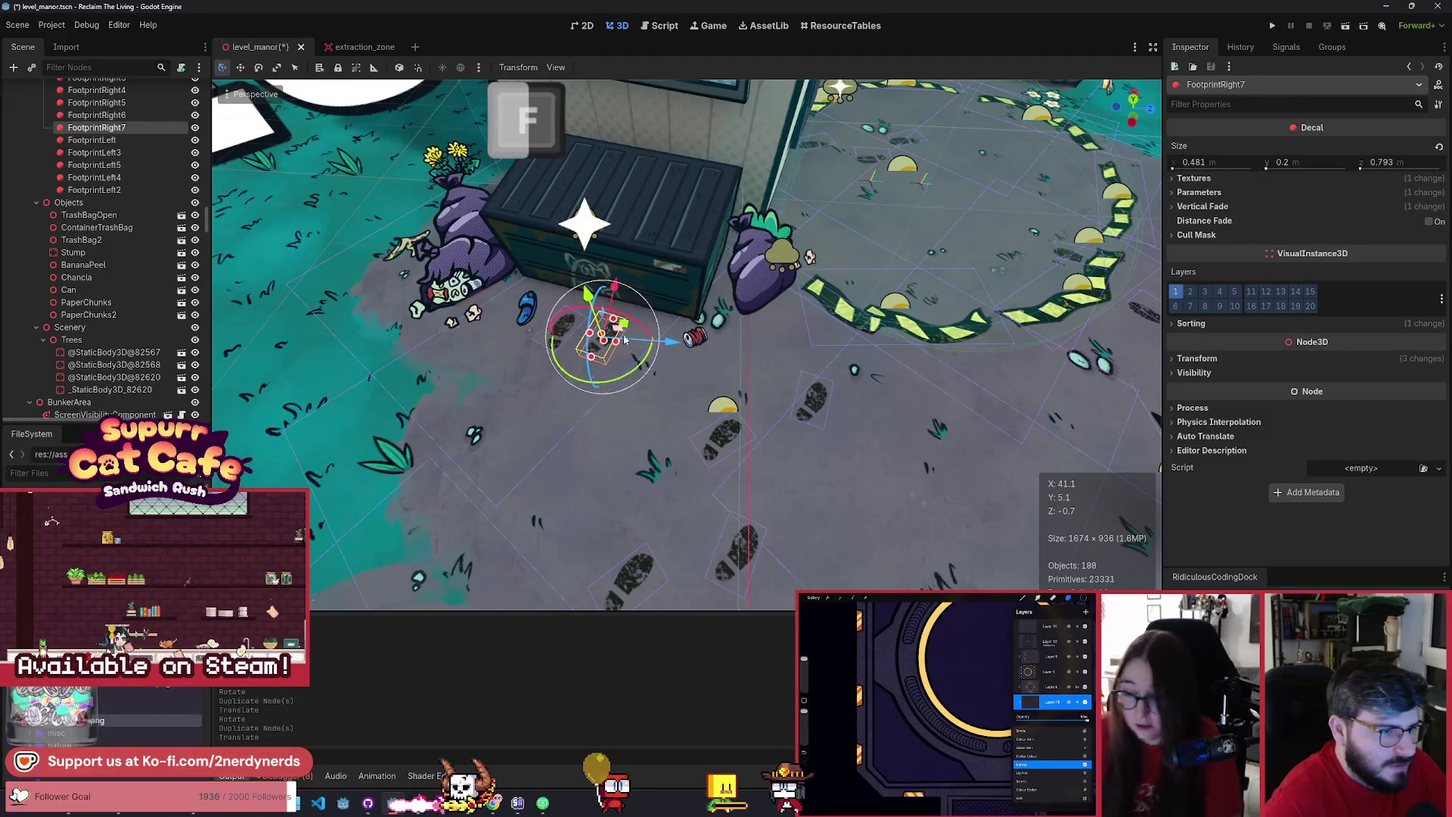
{"action": "left_click", "coordinate": [639, 376]}
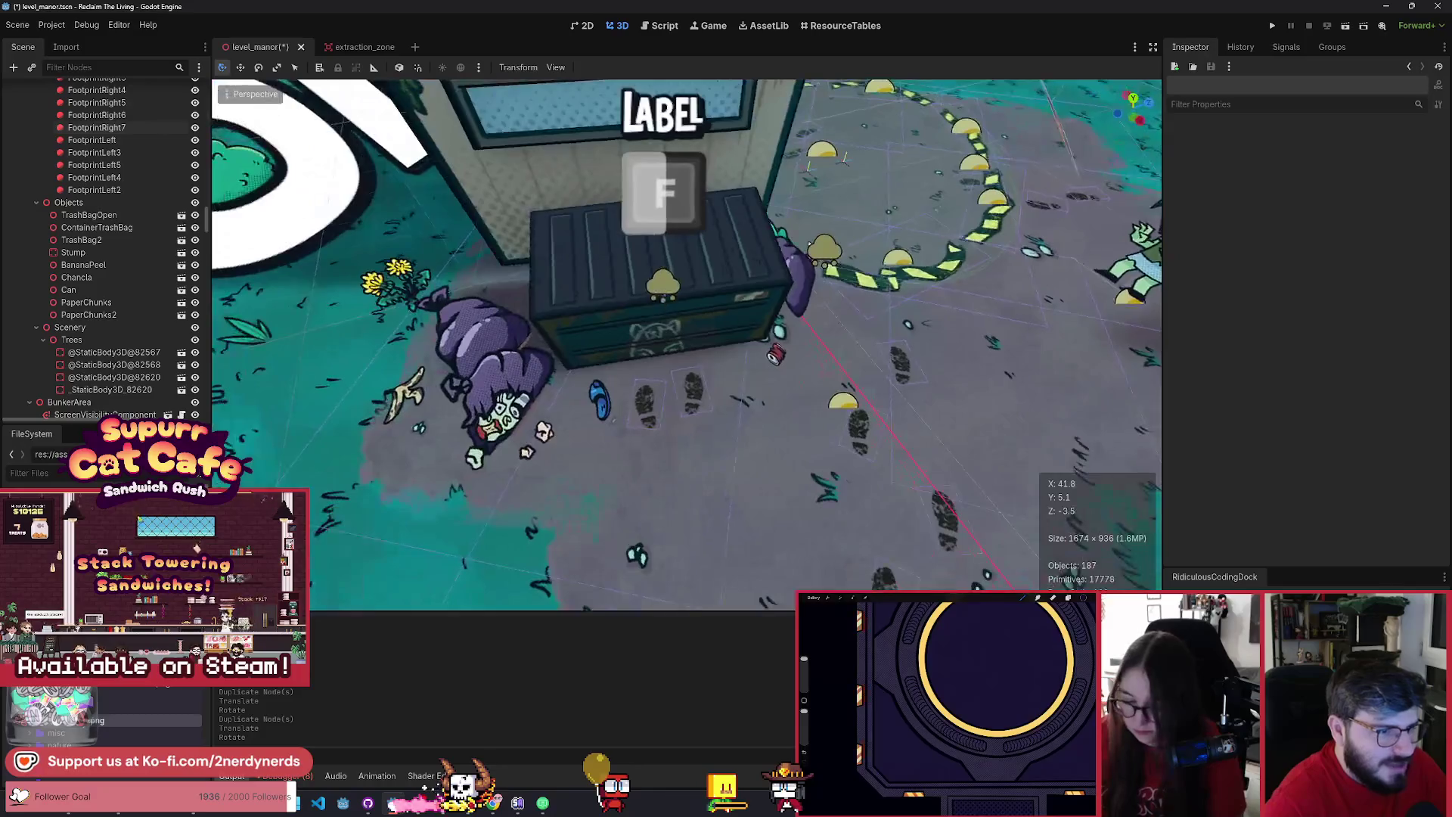
{"action": "mouse_move", "coordinate": [749, 159]}
{"action": "left_mouse_down"}
{"action": "mouse_move", "coordinate": [713, 152]}
{"action": "mouse_move", "coordinate": [1101, 195]}
{"action": "mouse_move", "coordinate": [962, 194]}
{"action": "left_mouse_up"}
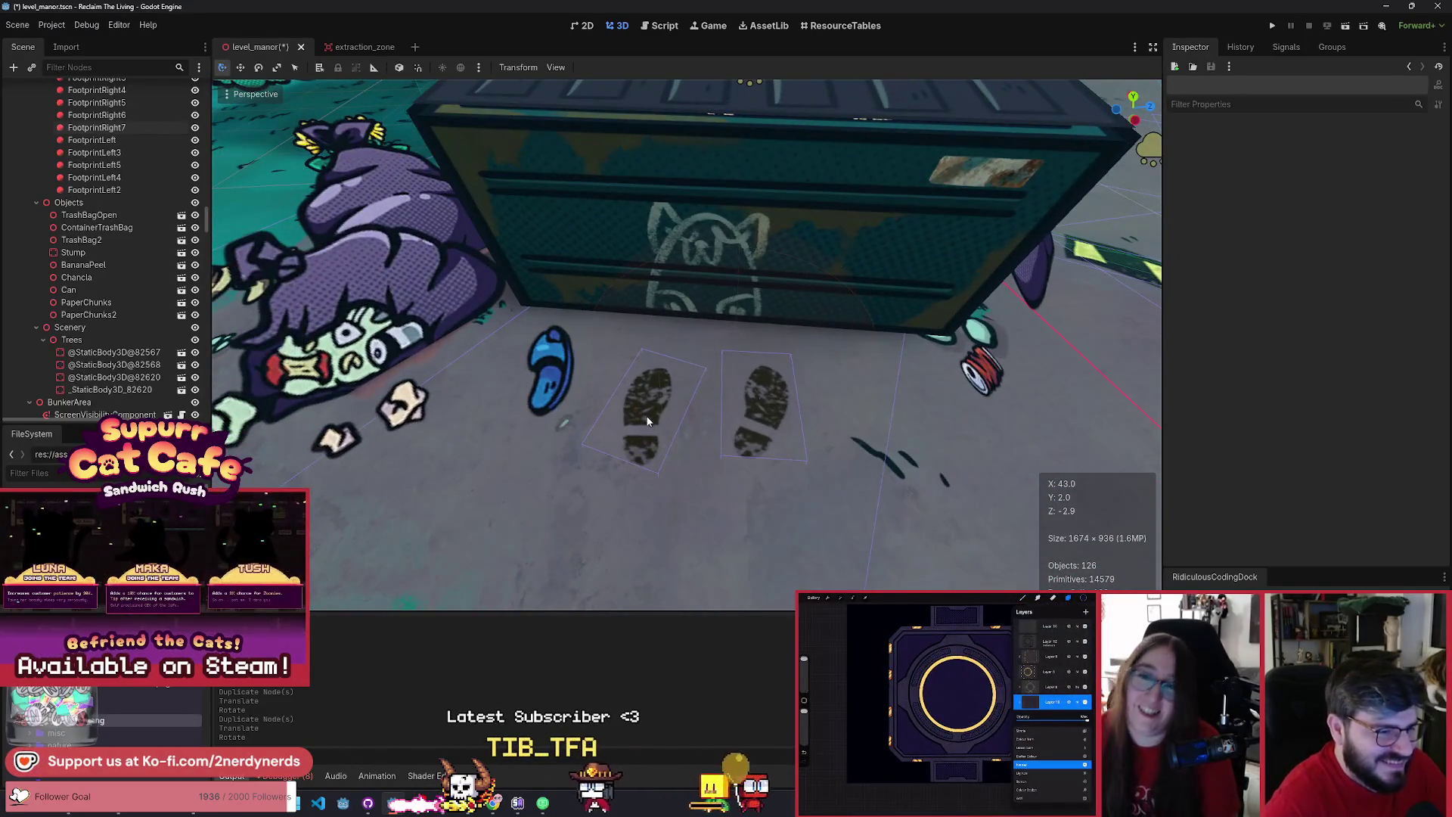
{"action": "left_click", "coordinate": [650, 412]}
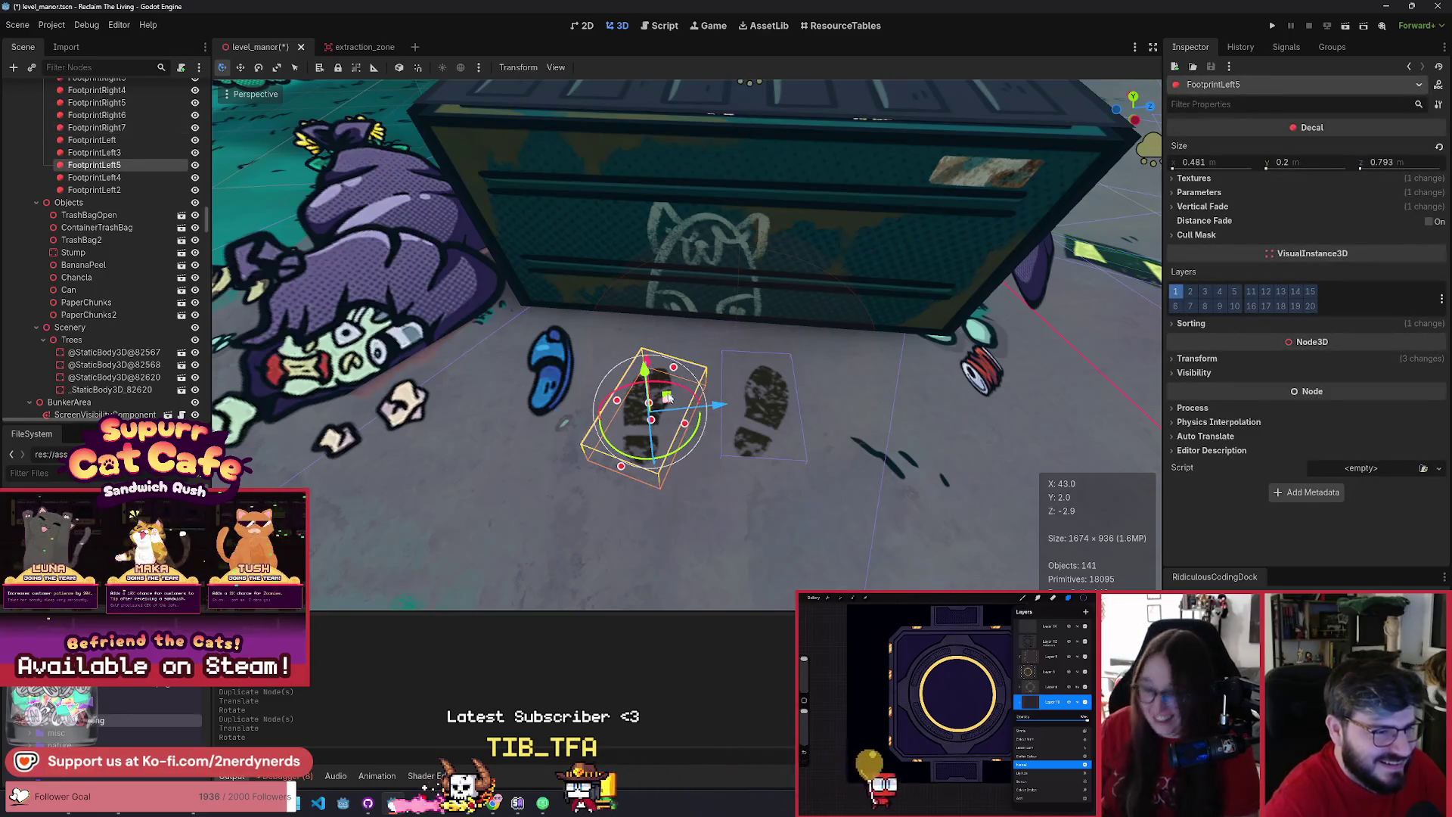
{"action": "mouse_move", "coordinate": [667, 398]}
{"action": "left_mouse_down"}
{"action": "mouse_move", "coordinate": [673, 372]}
{"action": "mouse_move", "coordinate": [656, 406]}
{"action": "mouse_move", "coordinate": [705, 440]}
{"action": "left_mouse_up"}
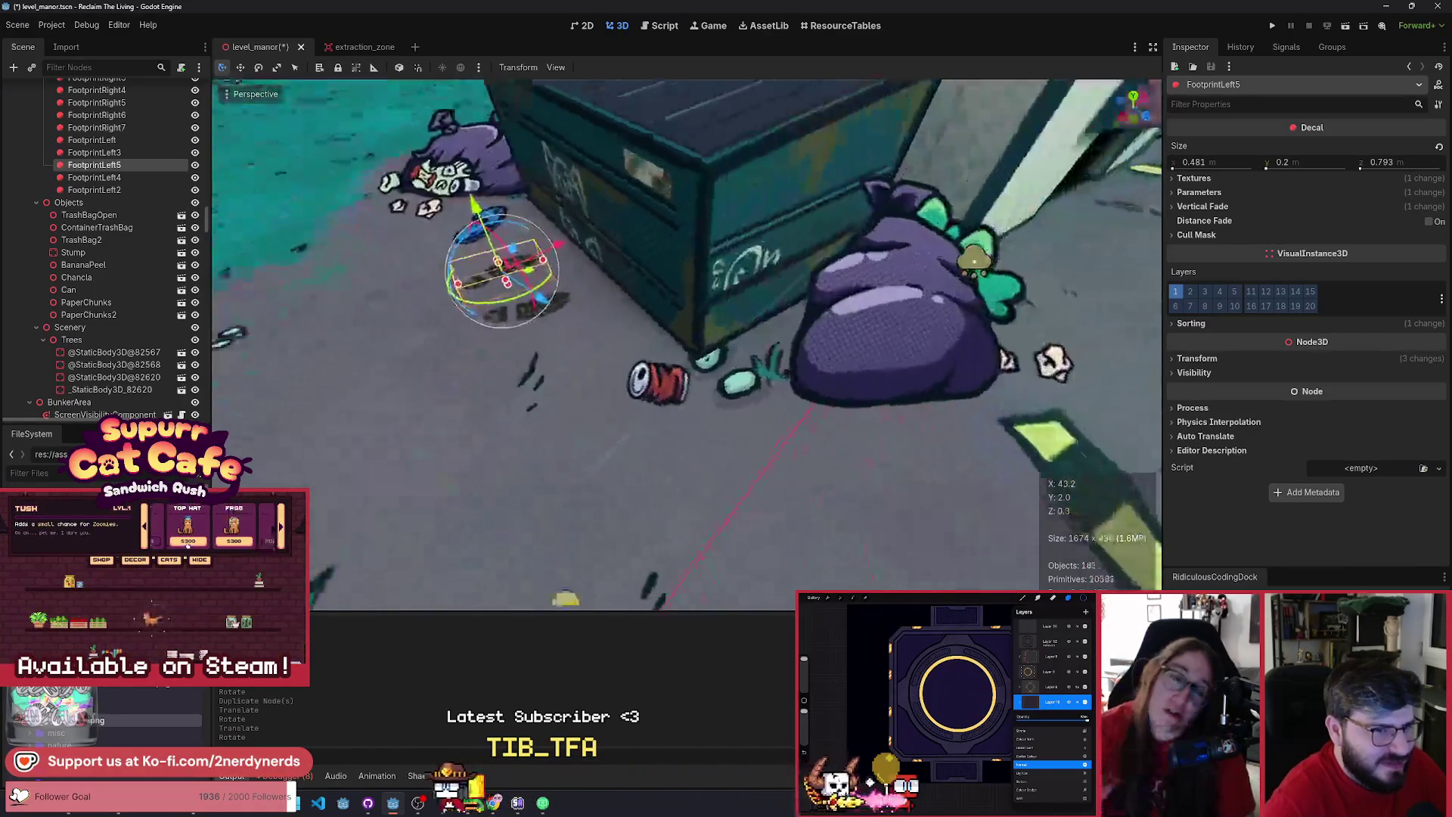
- Select FootprintLeft5 and FootprintRight7 together beside the dumpster
{"action": "scroll", "coordinate": [680, 340], "scroll_direction": "up", "scroll_amount": 5}
{"action": "scroll", "coordinate": [686, 344], "scroll_direction": "down", "scroll_amount": 8}
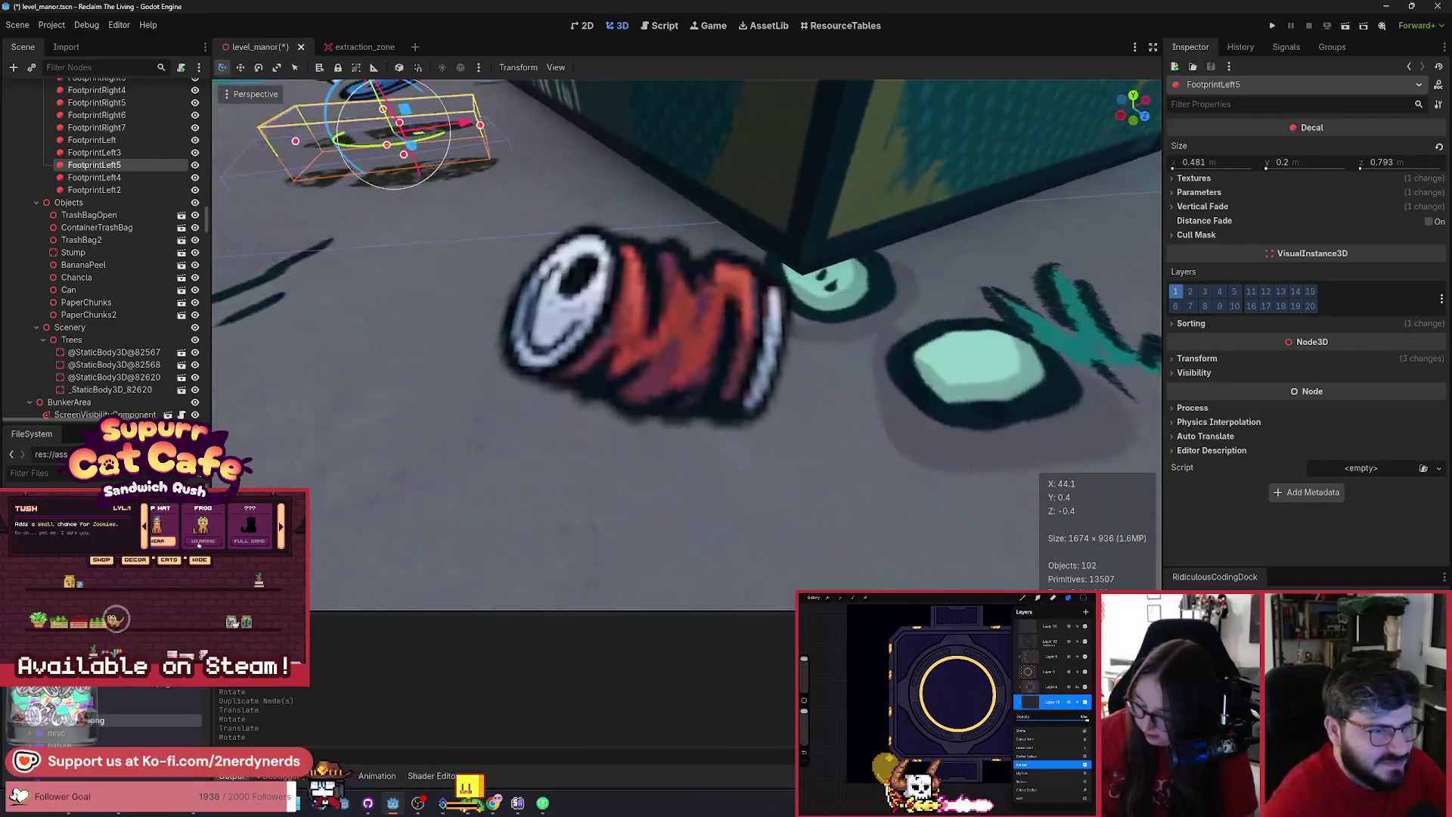
{"action": "scroll", "coordinate": [686, 344], "scroll_direction": "up", "scroll_amount": 3}
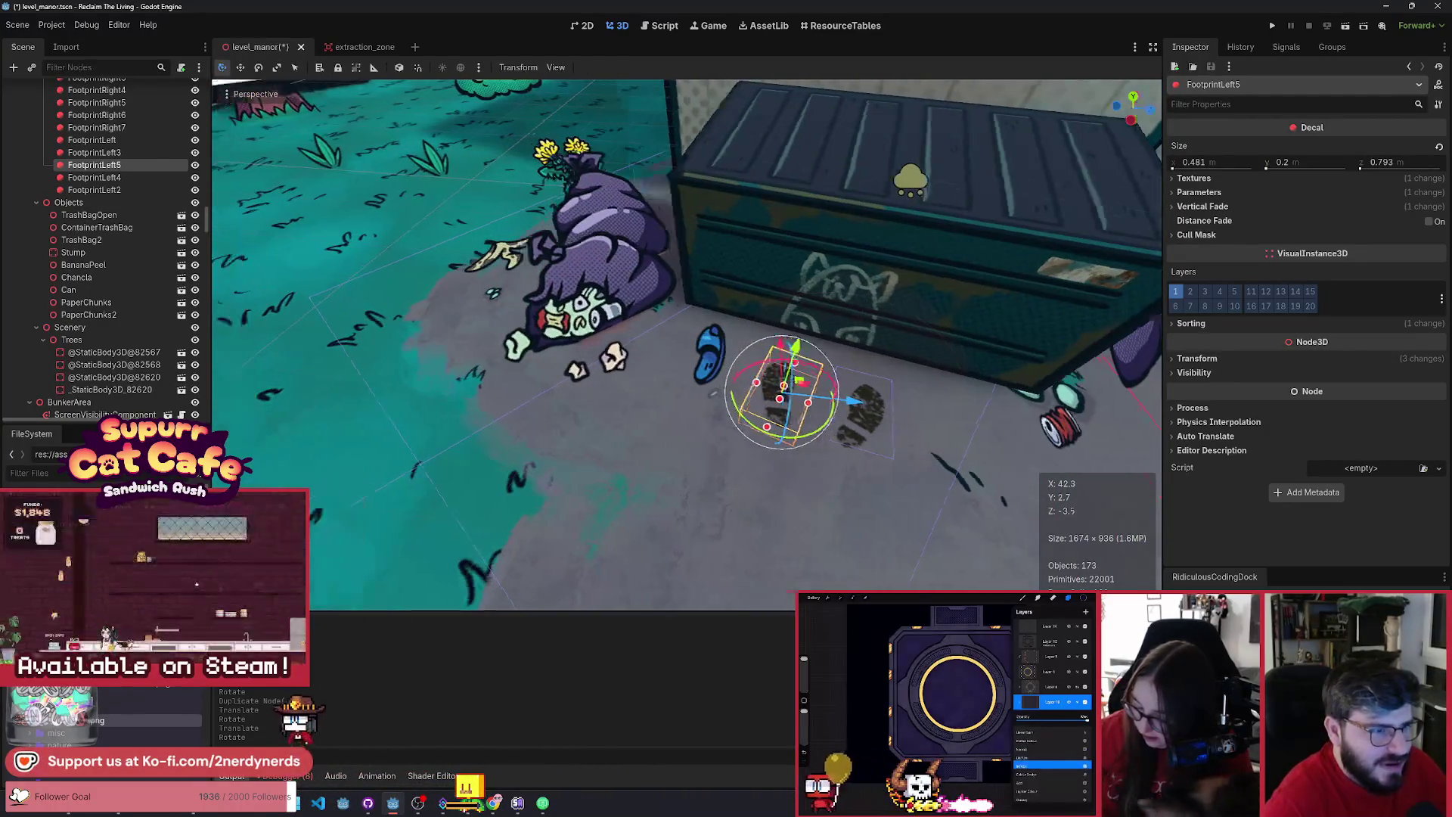
{"action": "scroll", "coordinate": [686, 344], "scroll_direction": "down", "scroll_amount": 3}
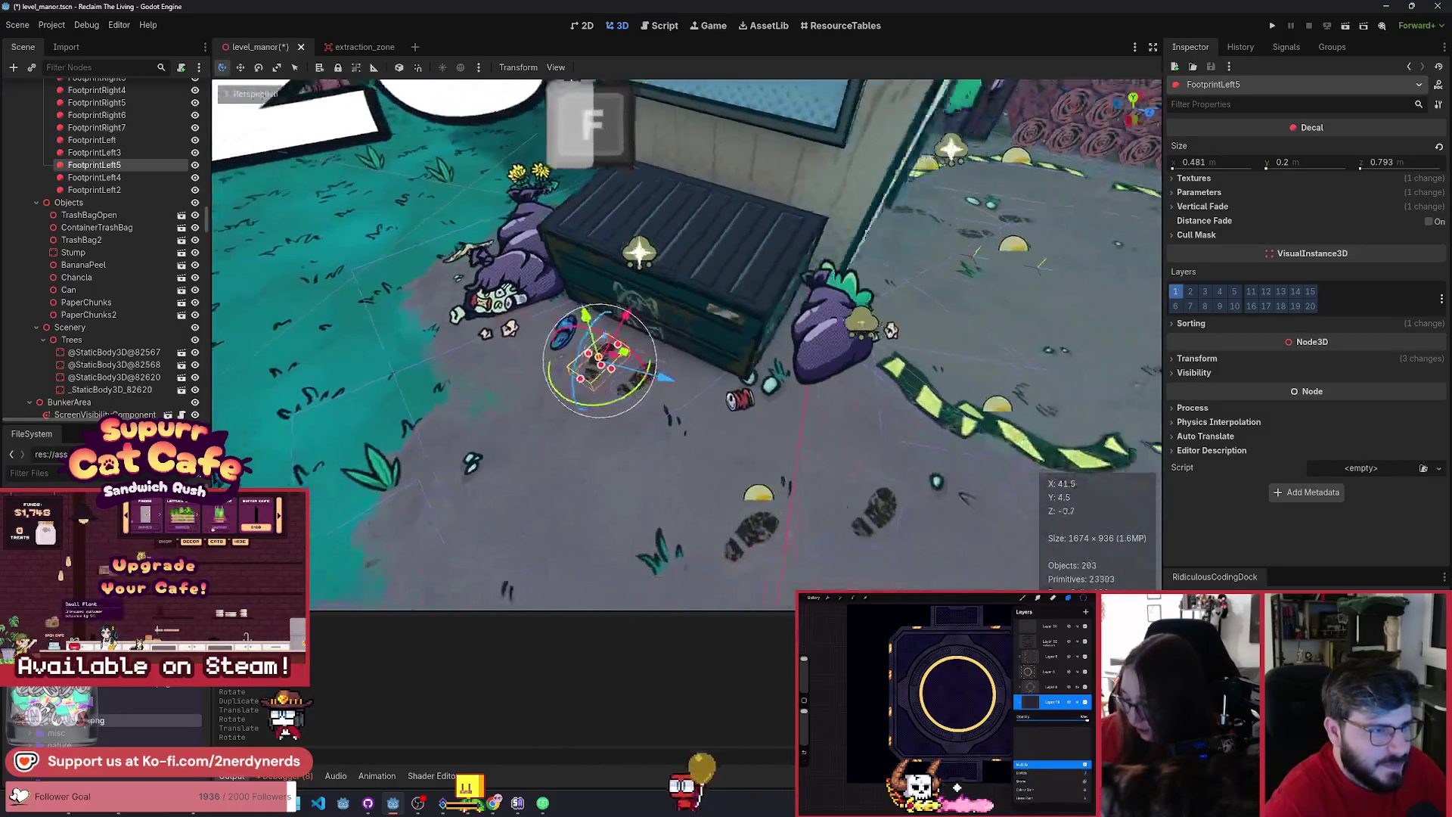
{"action": "scroll", "coordinate": [686, 344], "scroll_direction": "up", "scroll_amount": 3}
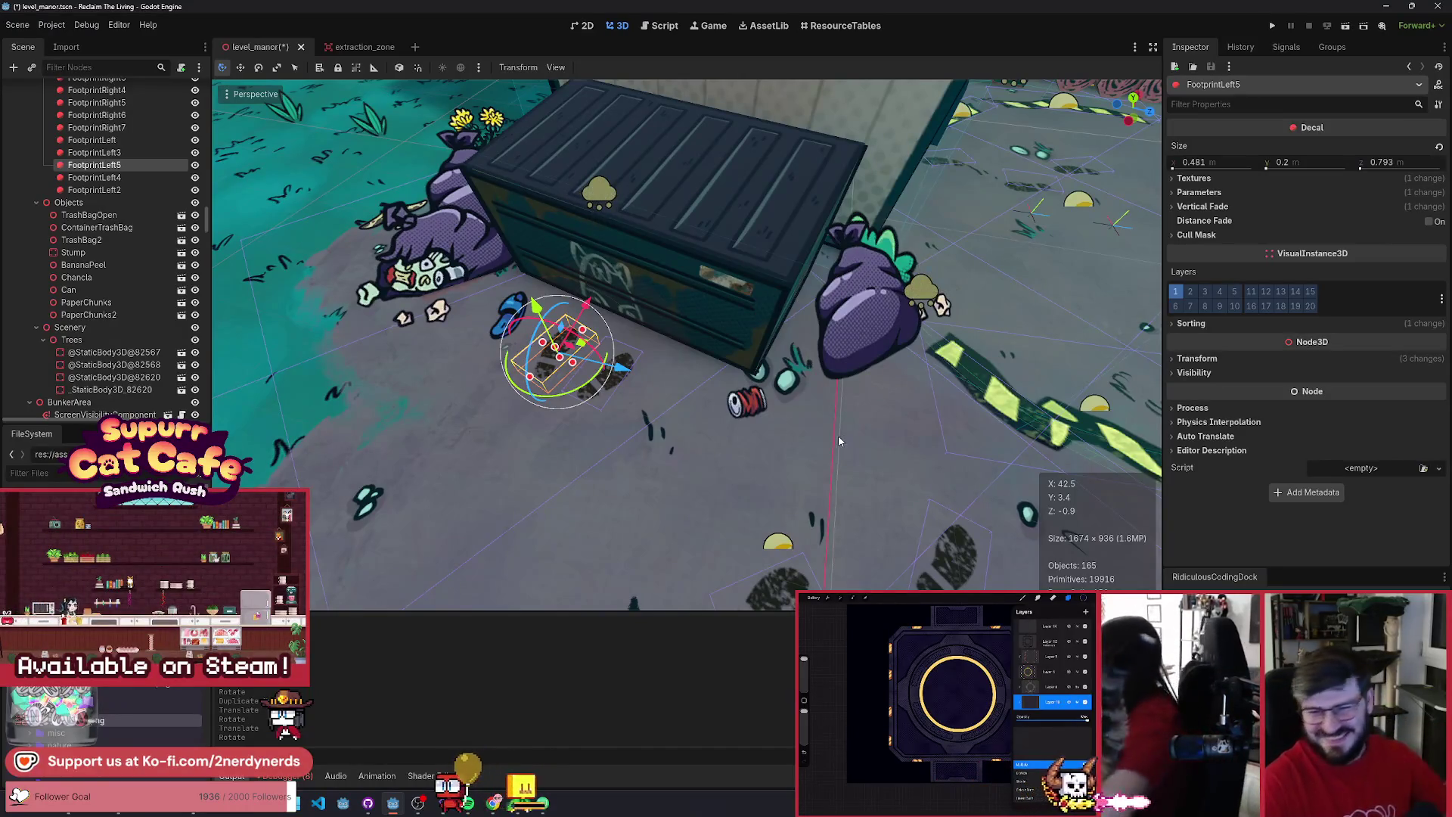
{"action": "left_click", "coordinate": [806, 355]}
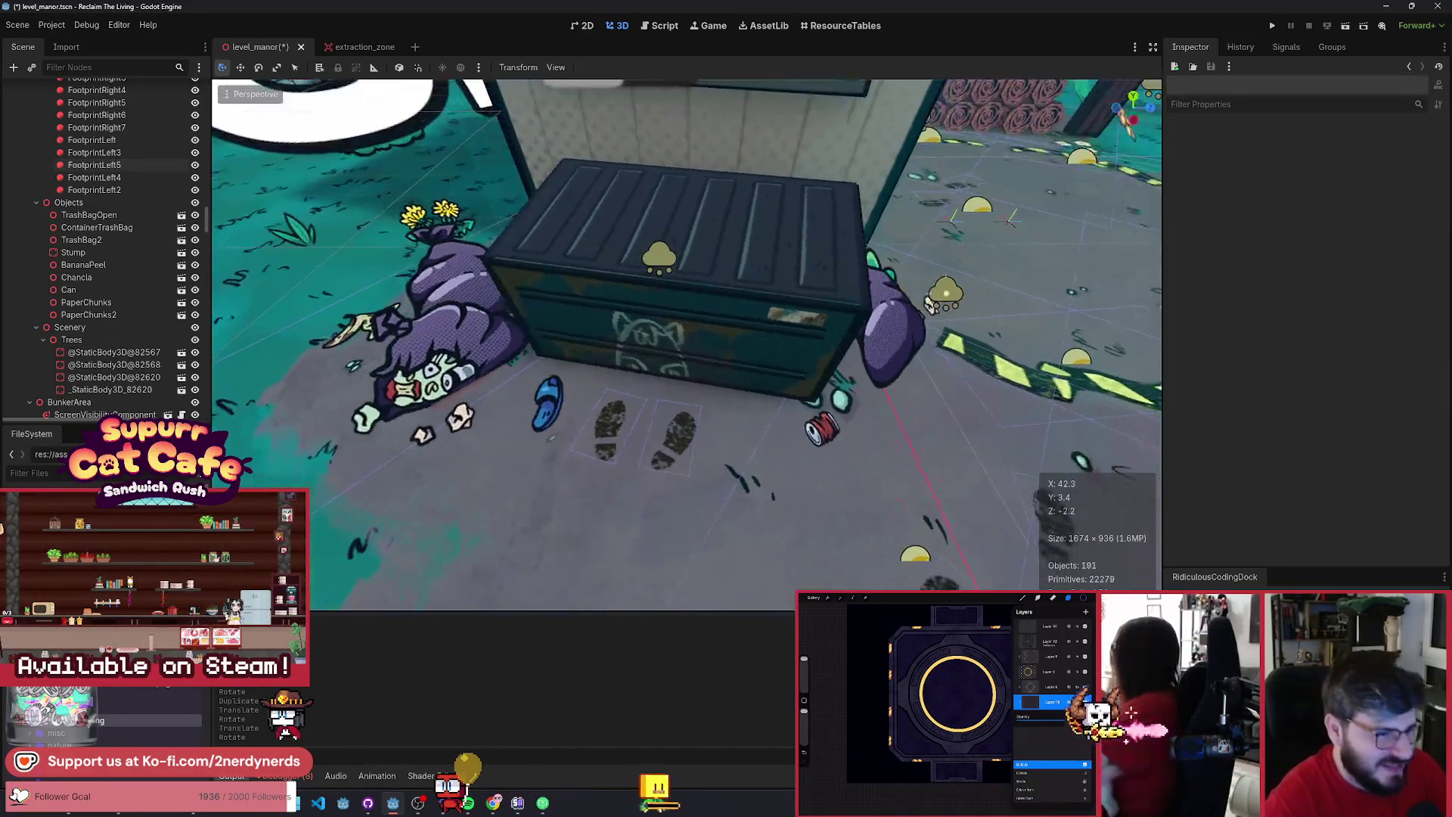
{"action": "left_click", "coordinate": [611, 430]}
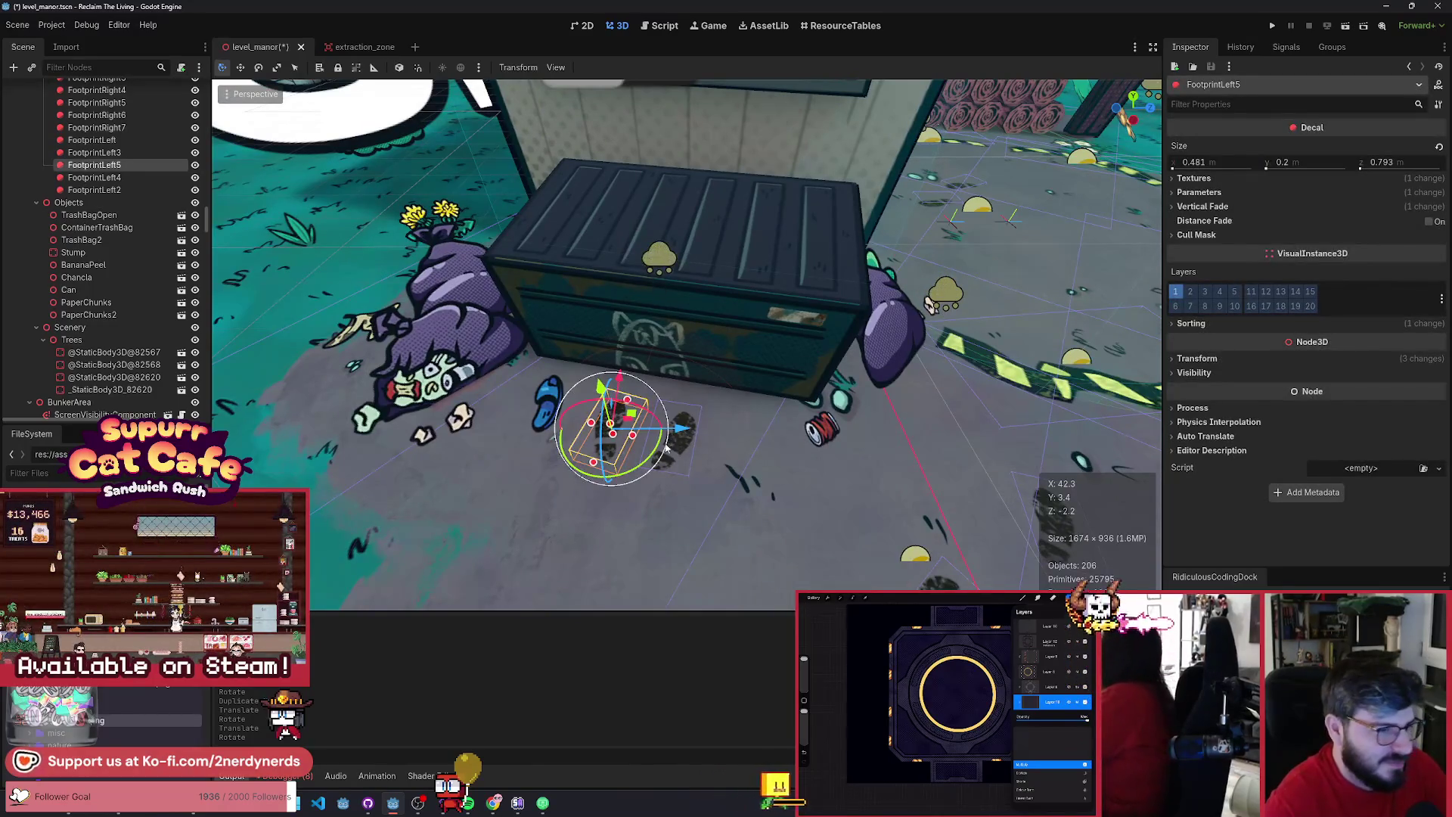
{"action": "left_click", "coordinate": [677, 448], "text": "shift"}
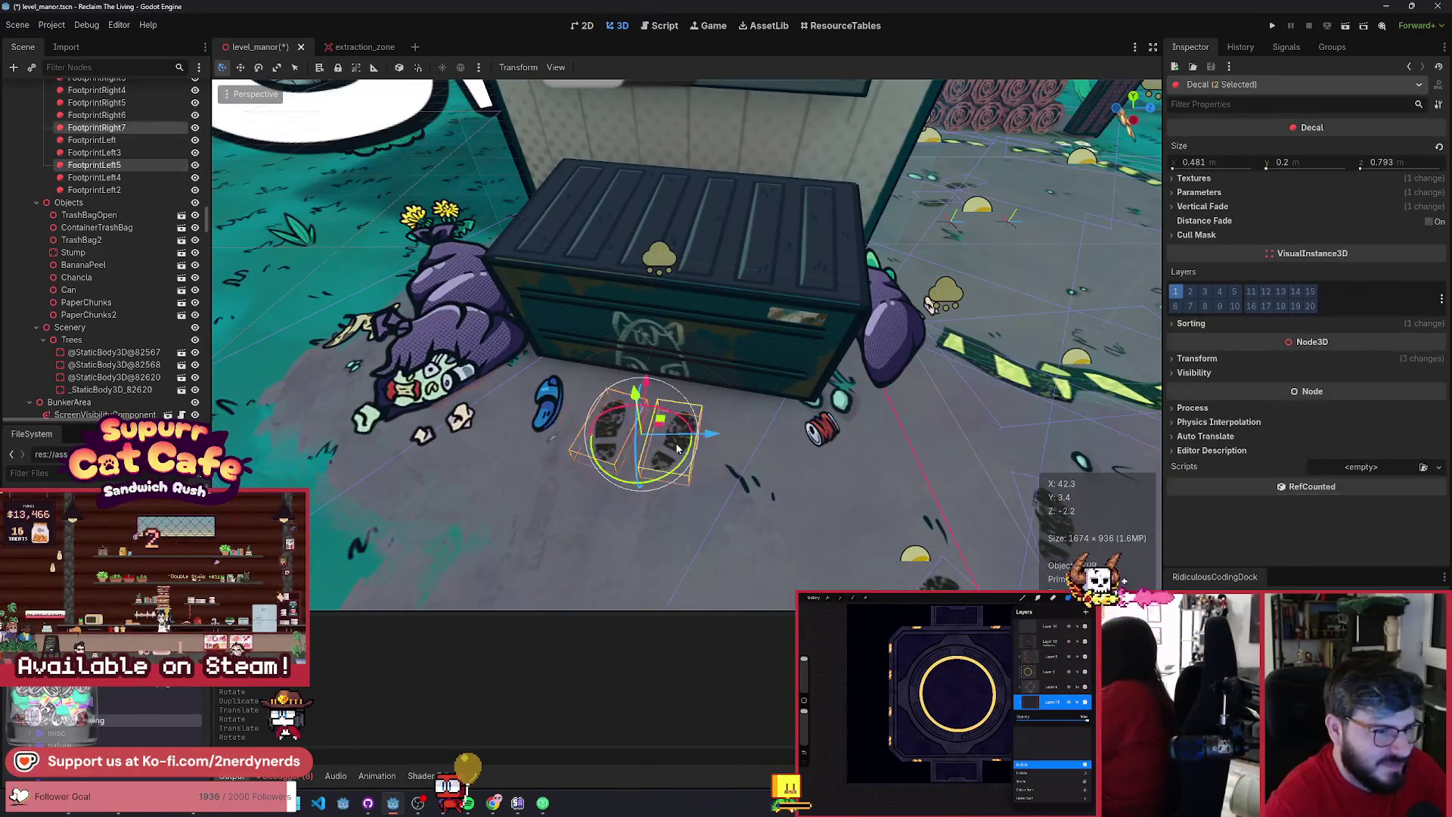
- Lower the two footprints' Modulate alpha so they appear partly translucent
{"action": "left_click", "coordinate": [1199, 193]}
{"action": "left_click", "coordinate": [1346, 226]}
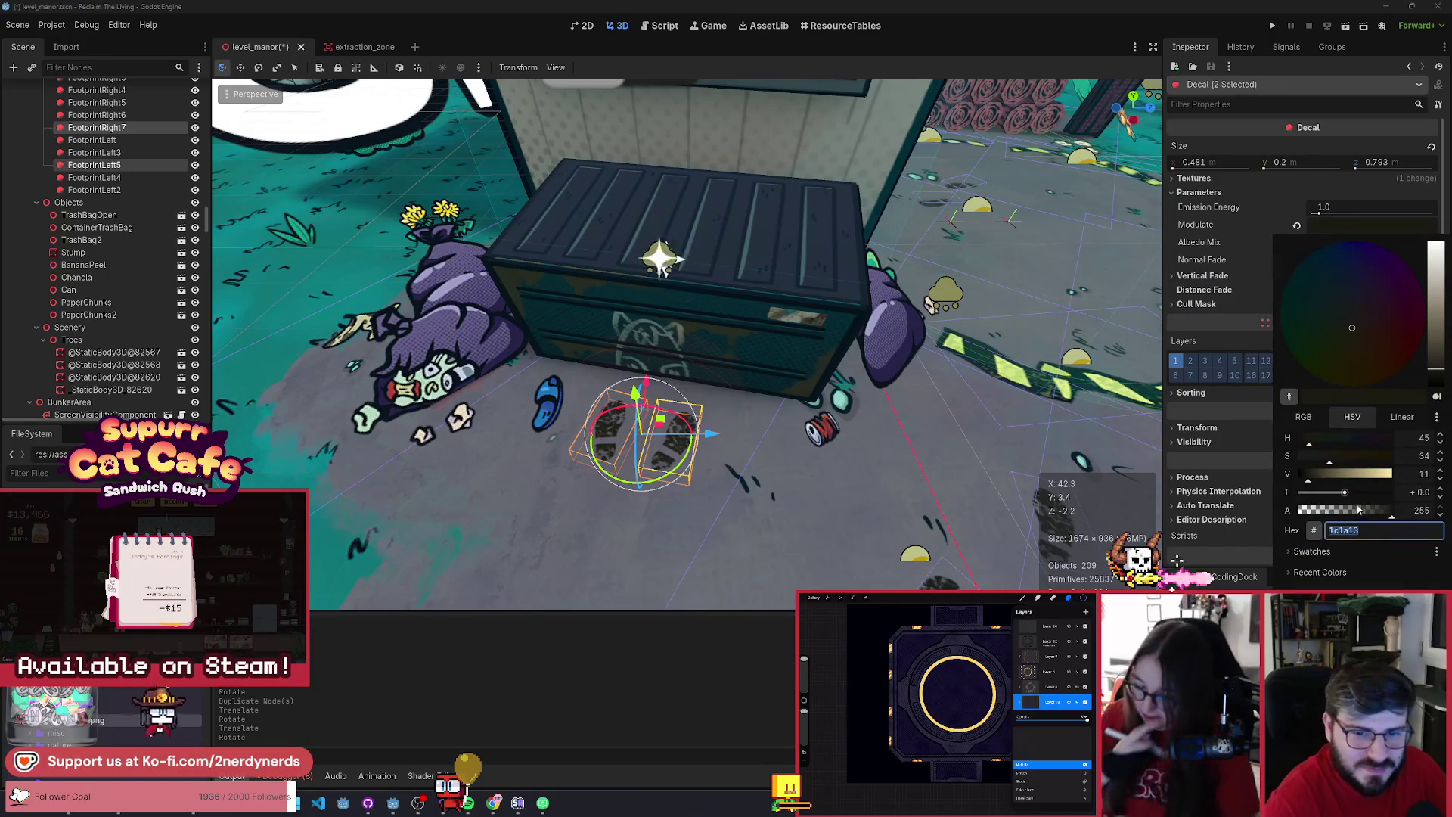
{"action": "left_click_drag", "start_coordinate": [1358, 511], "coordinate": [1293, 510]}
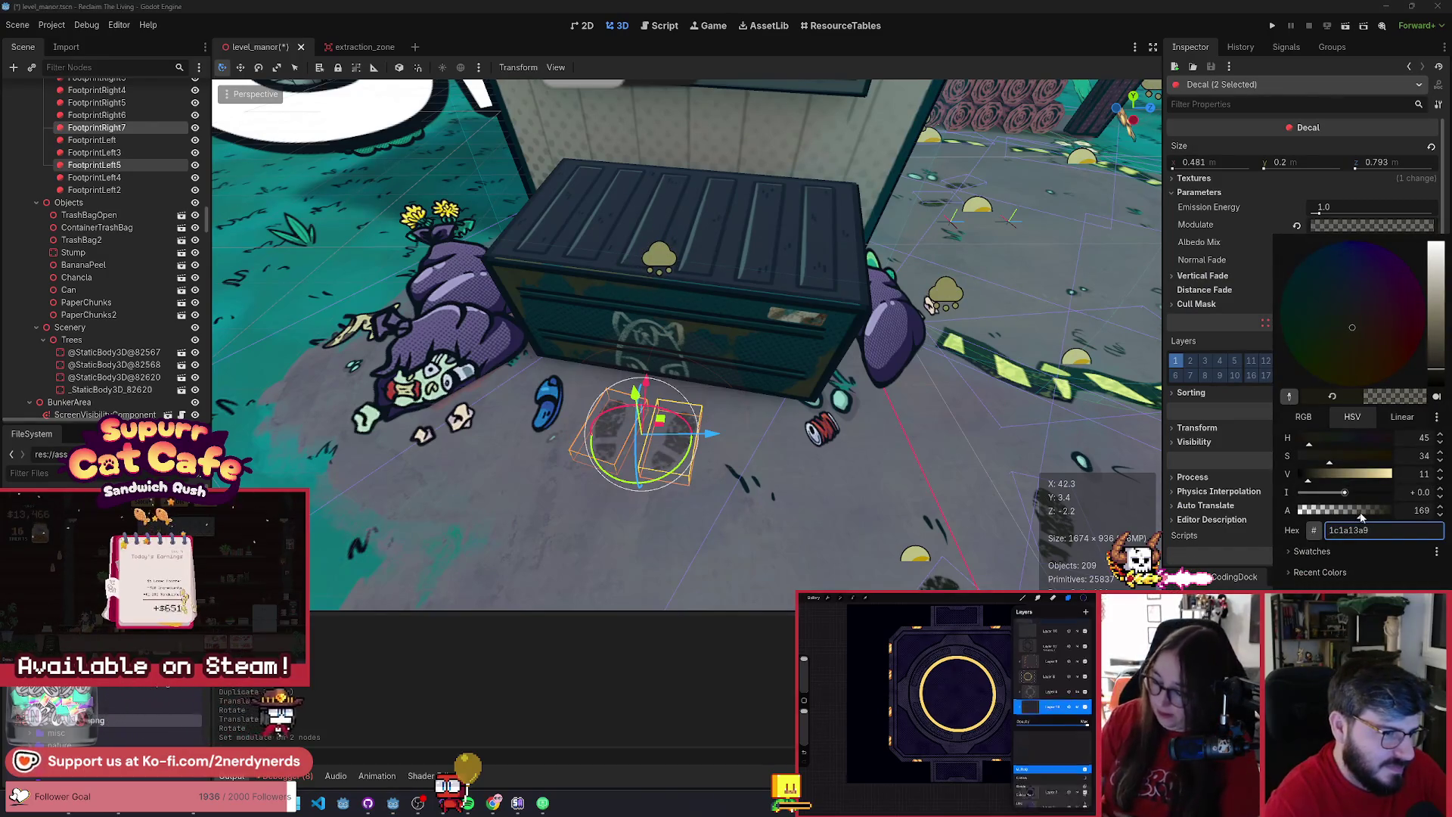
{"action": "left_click", "coordinate": [822, 446]}
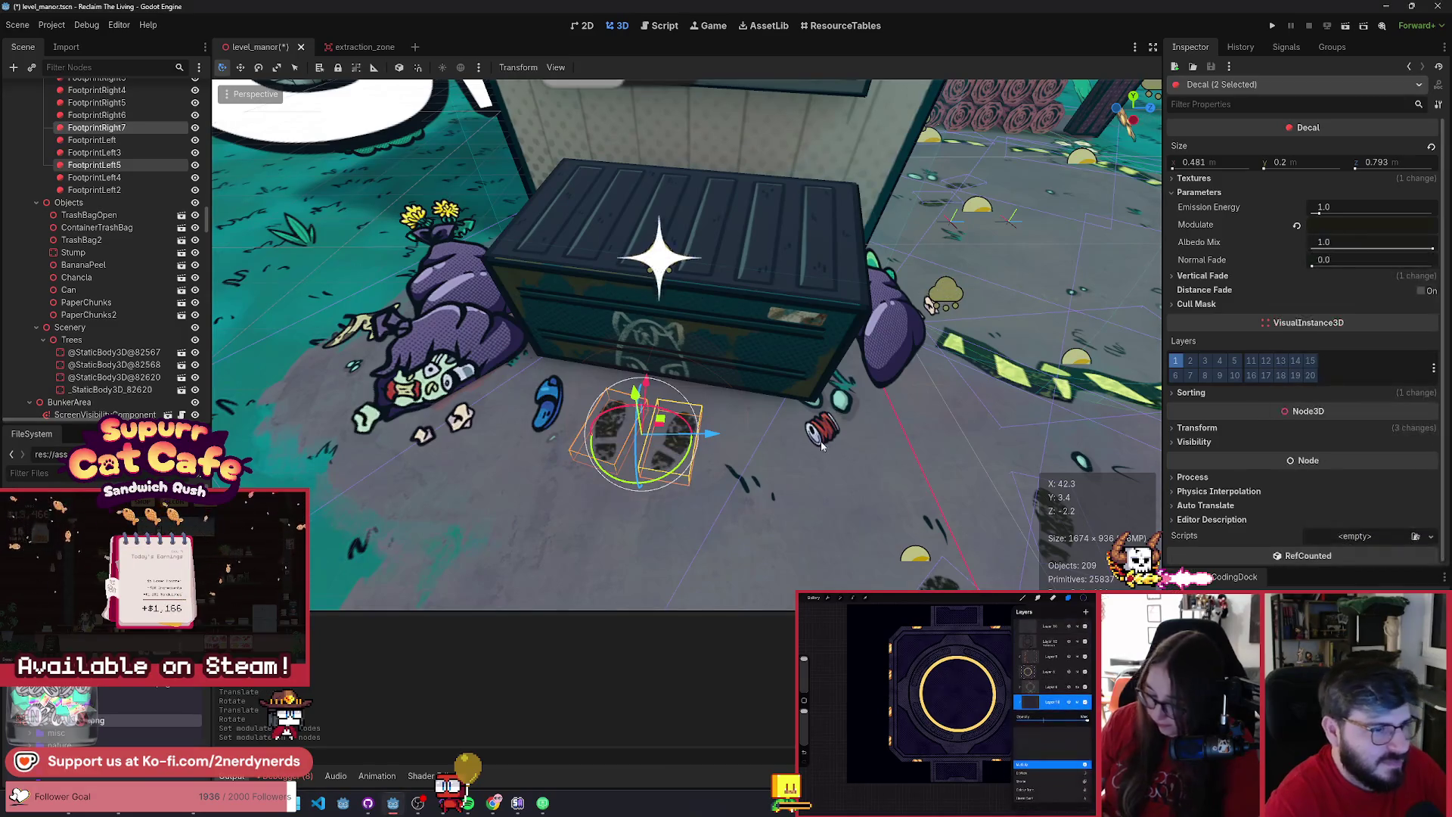
{"action": "left_click", "coordinate": [1337, 226]}
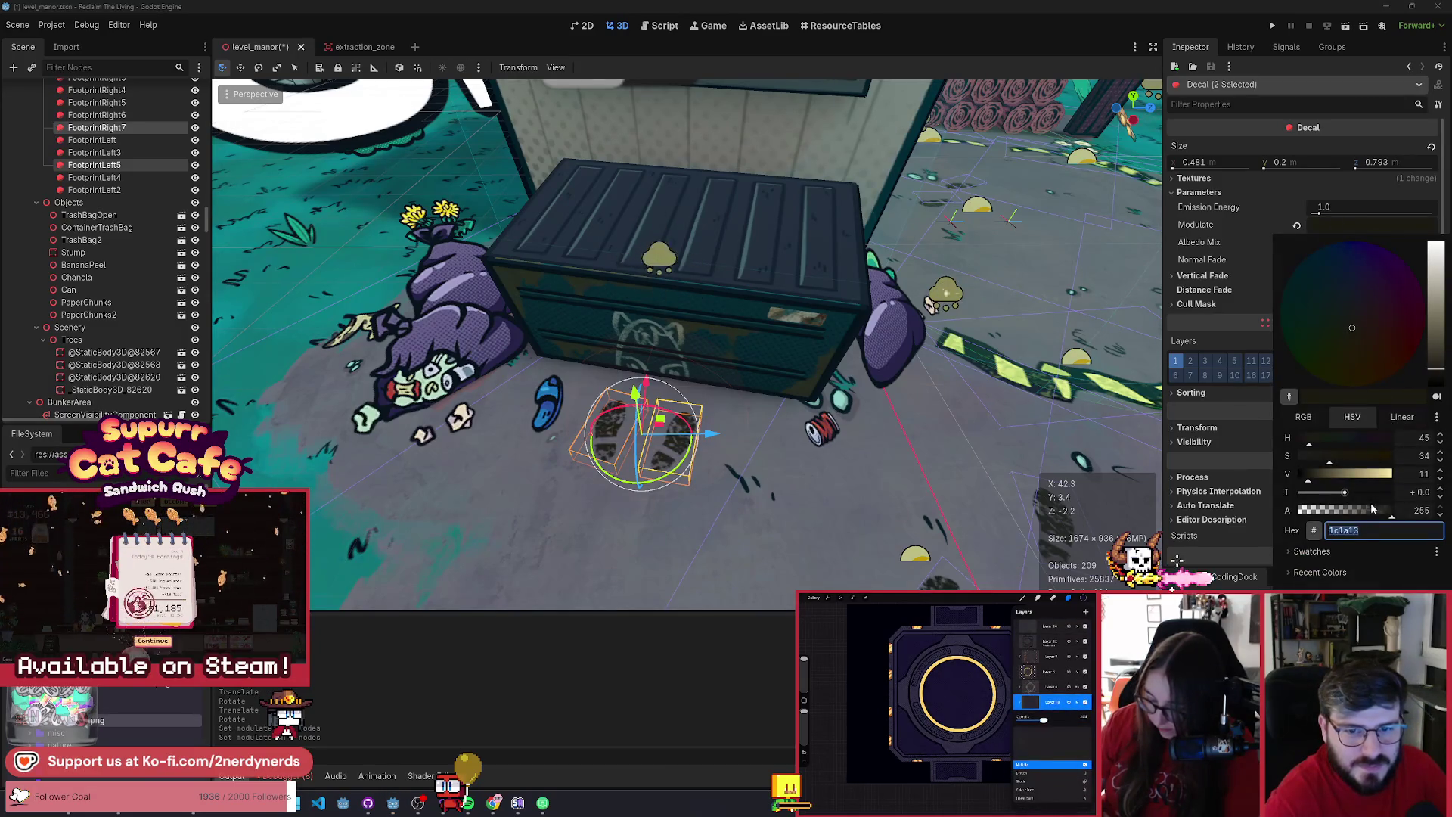
{"action": "left_click_drag", "start_coordinate": [1372, 505], "coordinate": [1358, 515]}
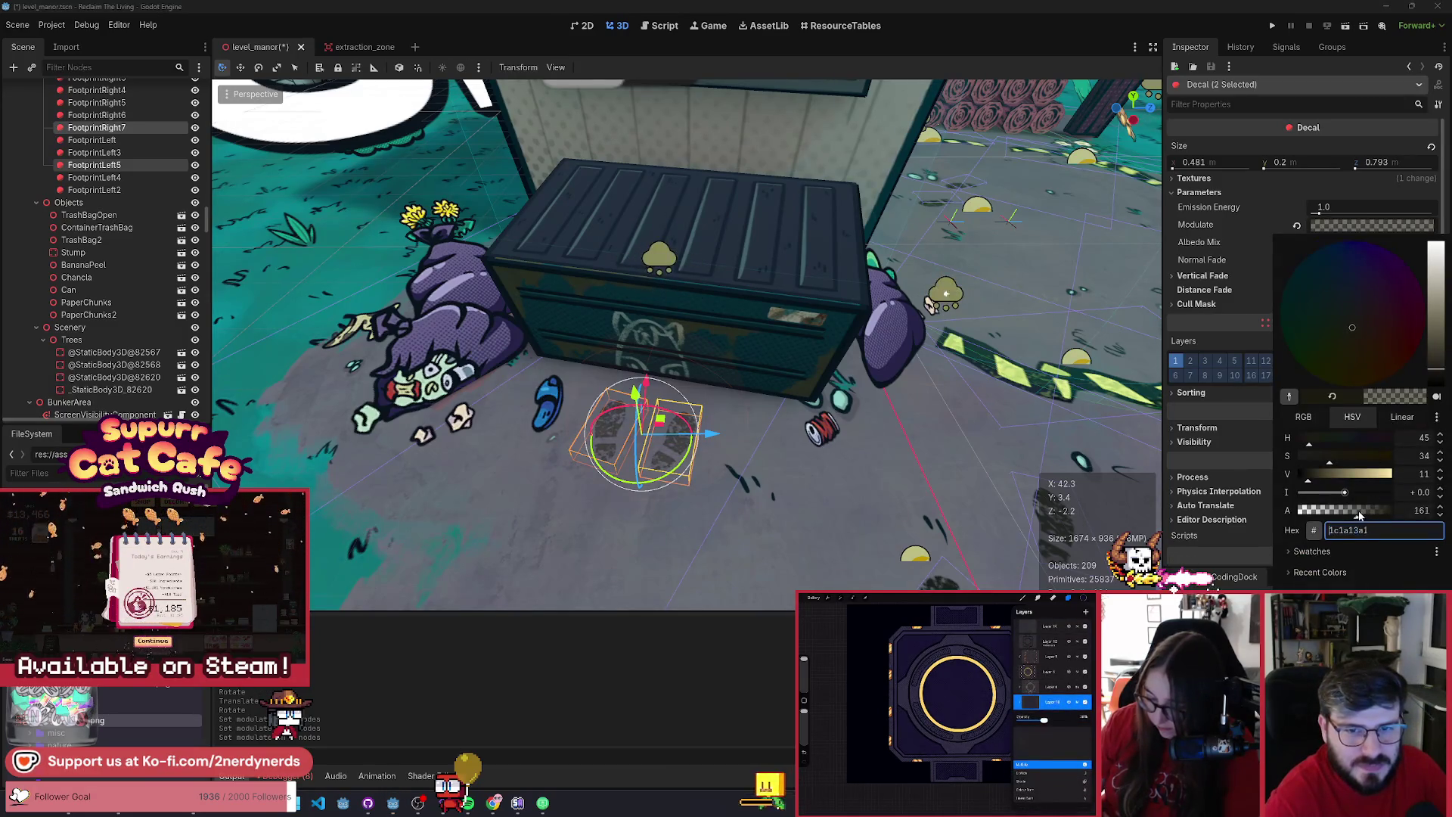
{"action": "left_click", "coordinate": [1373, 229]}
- Save level_manor and run the scene to test it in-game
{"action": "key", "text": "ctrl+s"}
{"action": "left_click", "coordinate": [838, 383]}
{"action": "scroll", "coordinate": [687, 344], "scroll_direction": "down", "scroll_amount": 5}
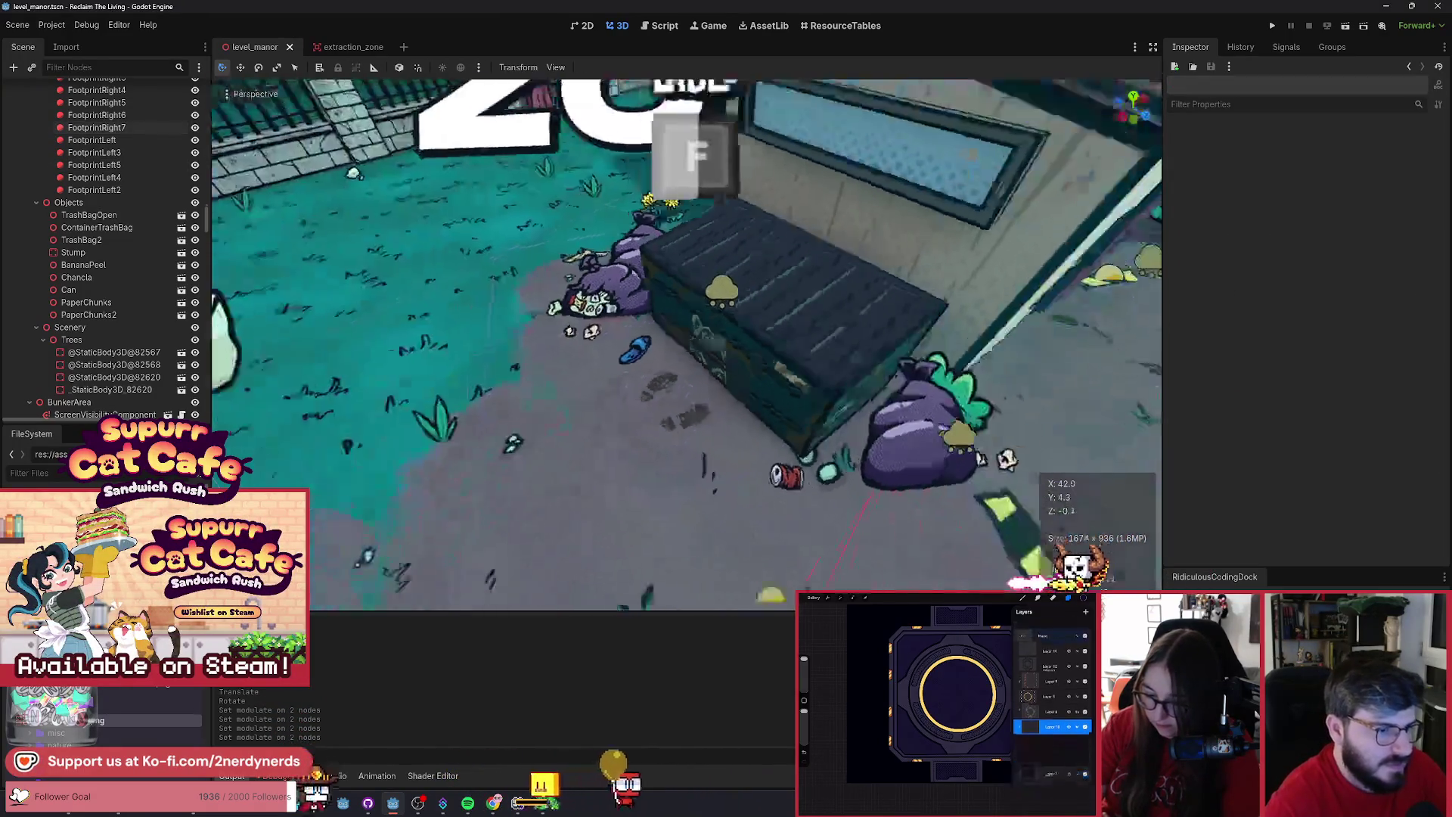
{"action": "scroll", "coordinate": [686, 344], "scroll_direction": "down", "scroll_amount": 5}
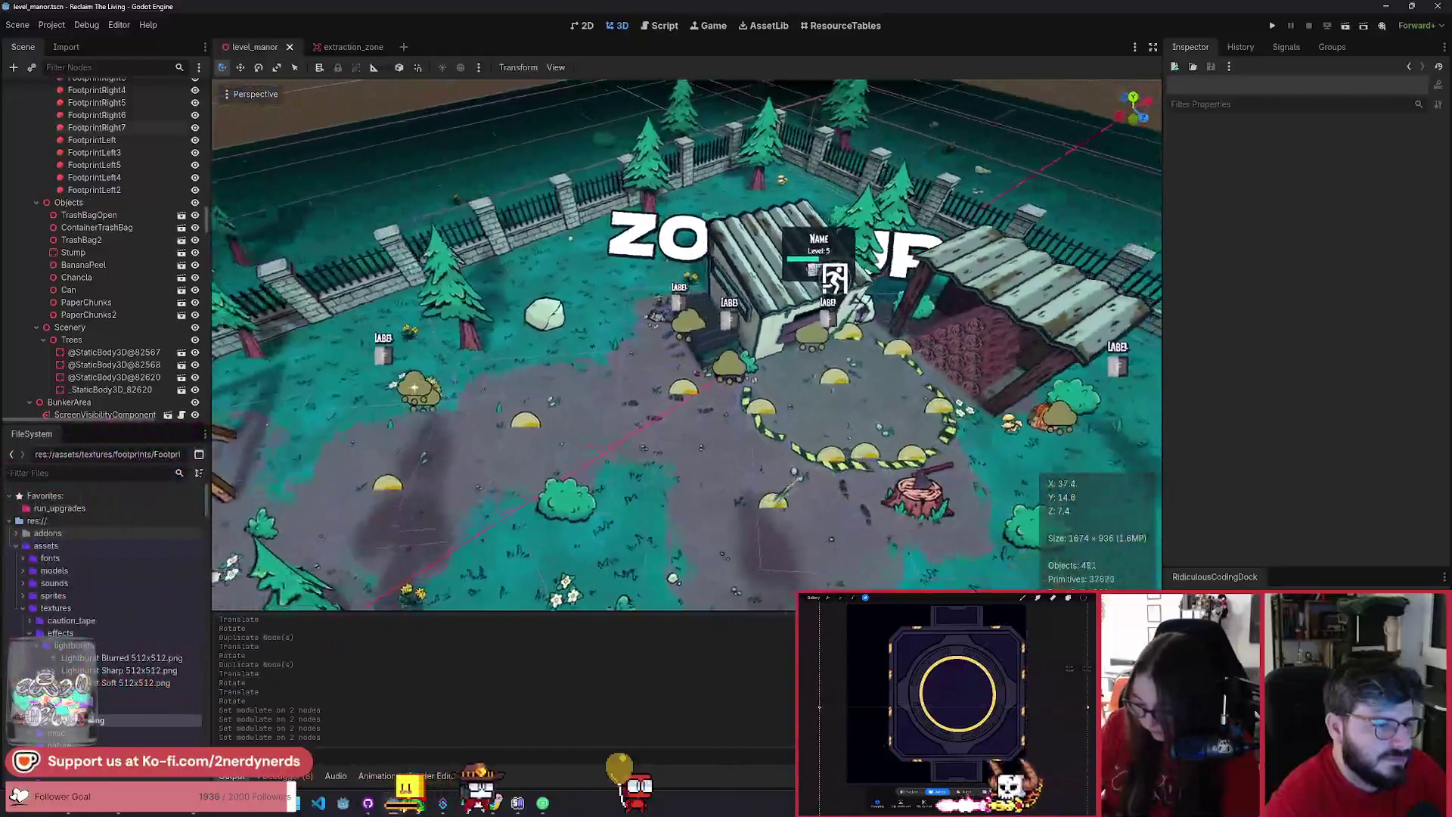
{"action": "left_click_drag", "start_coordinate": [414, 387], "coordinate": [718, 387]}
{"action": "key", "text": "ctrl+s"}
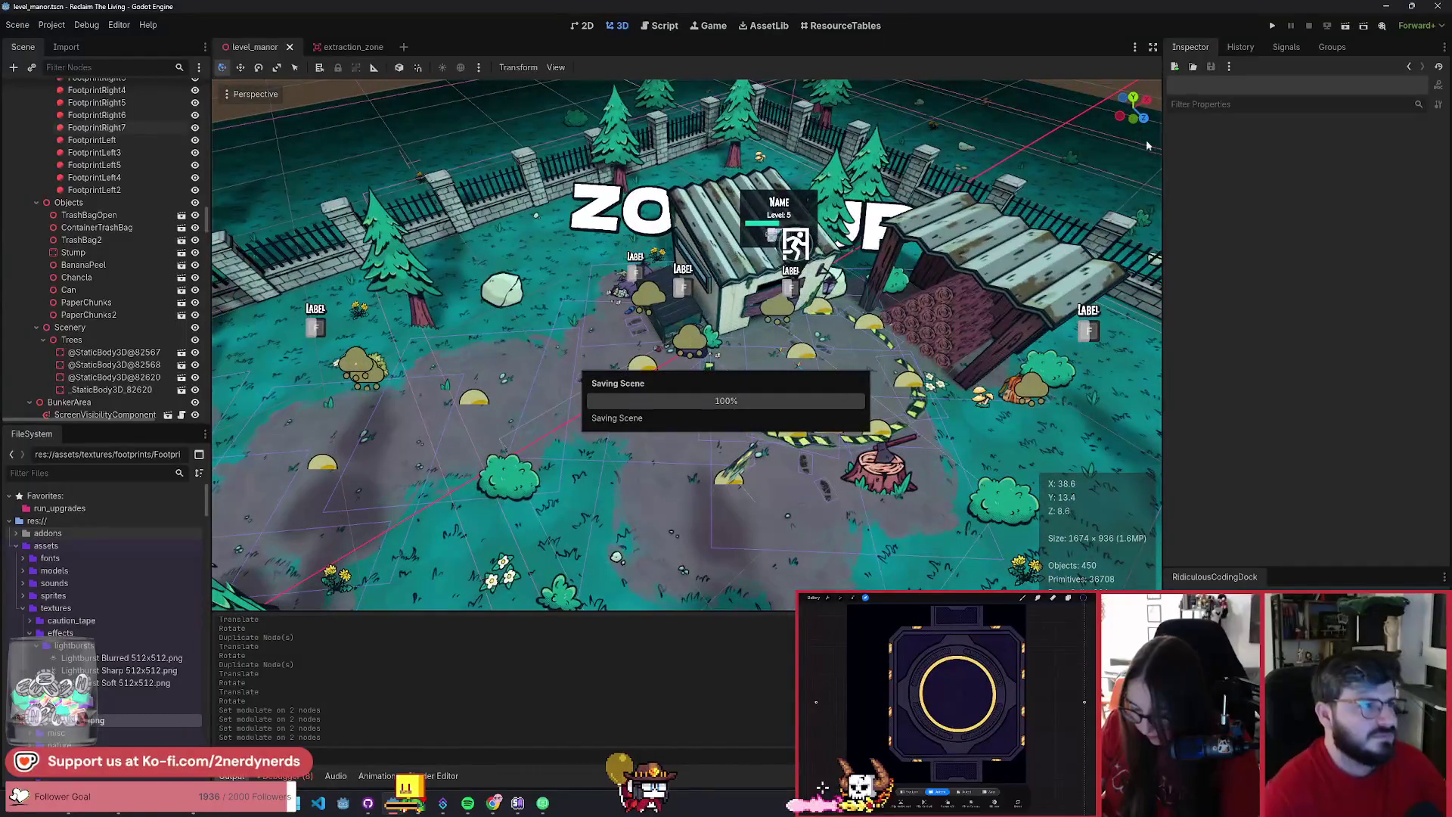
{"action": "left_click", "coordinate": [1345, 26]}
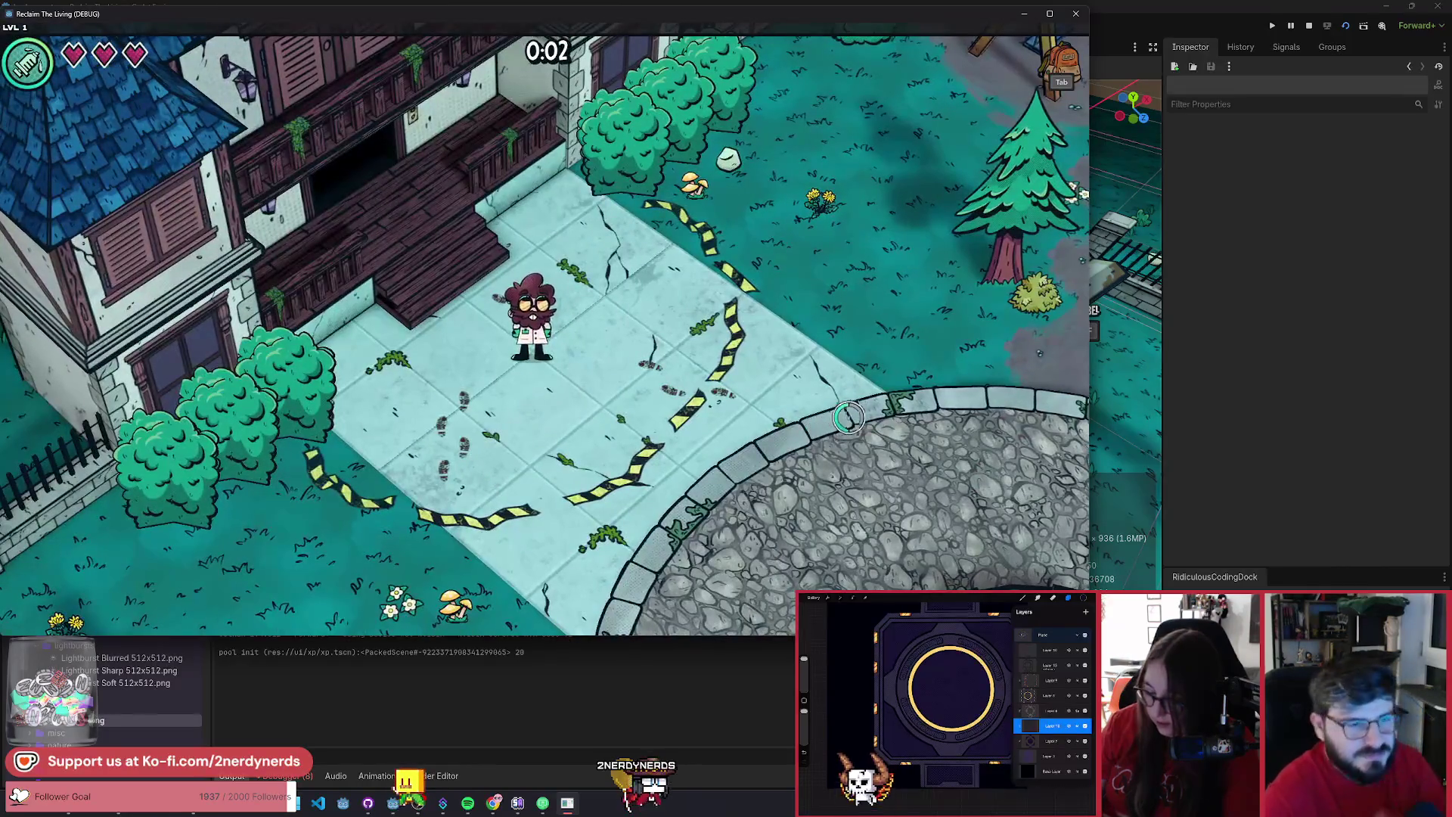
{"action": "key", "text": "d"}
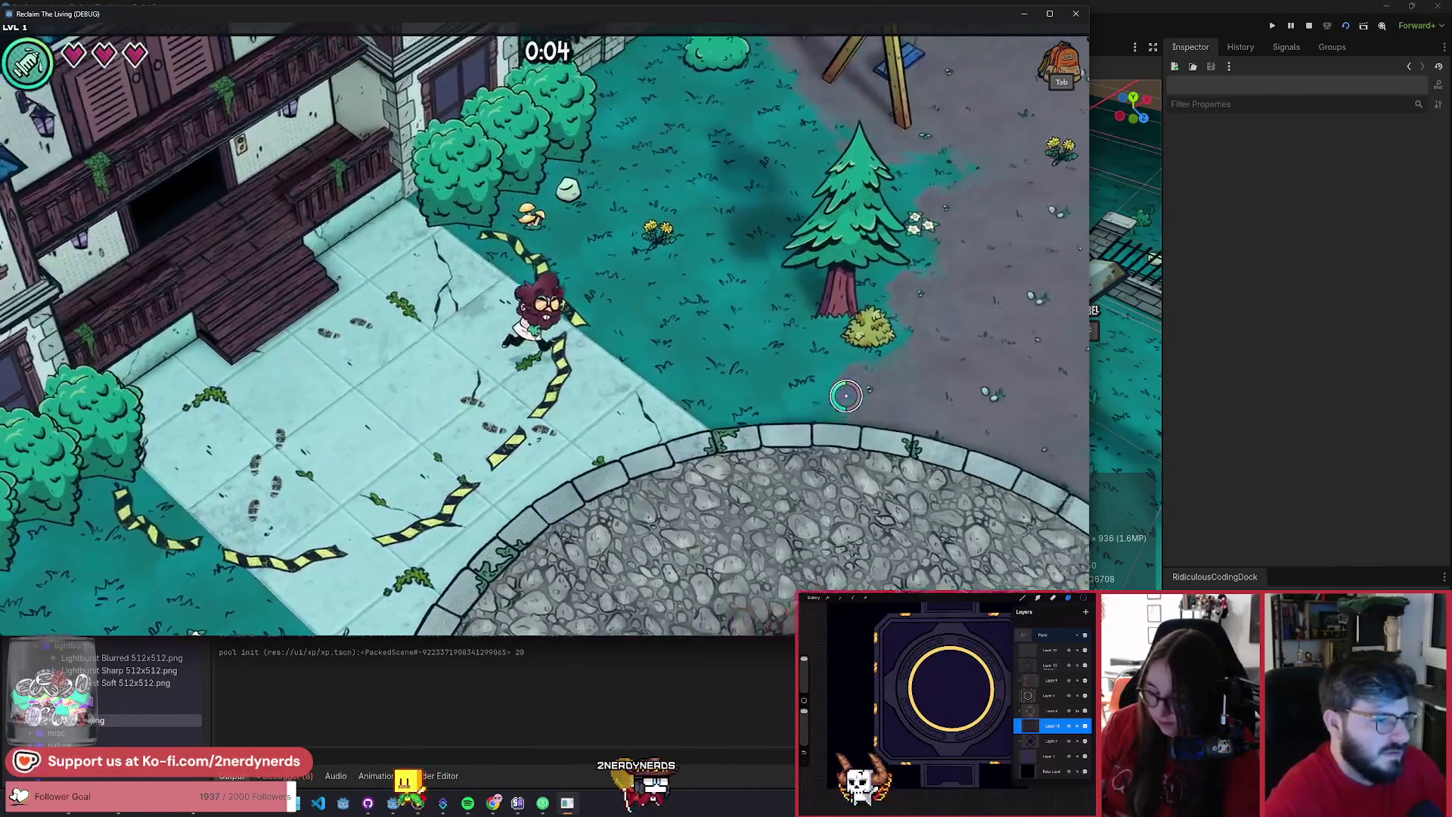
{"action": "key", "text": "d"}
{"action": "key", "text": "F1"}
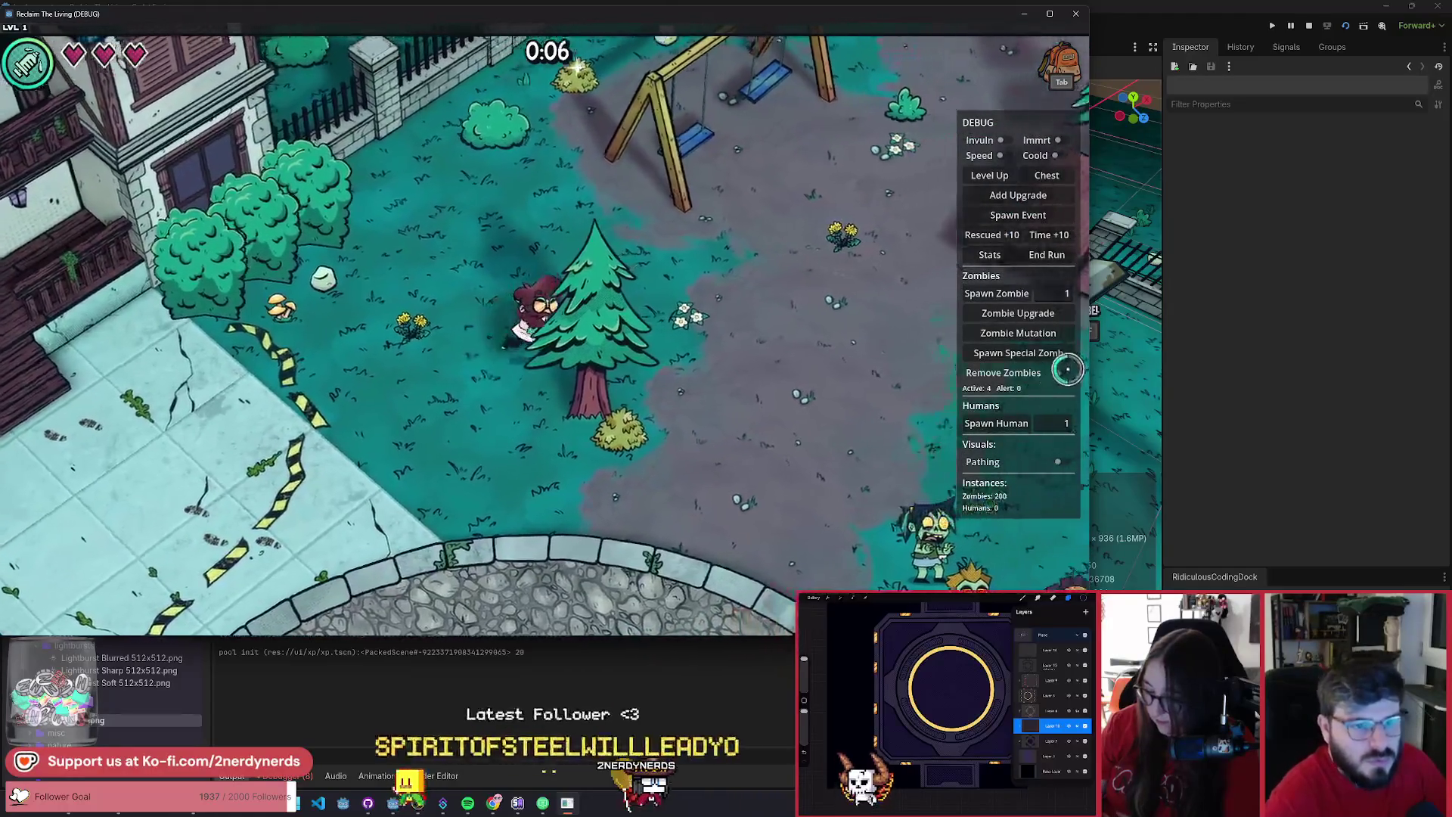
{"action": "left_click", "coordinate": [1008, 157]}
{"action": "key", "text": "d"}
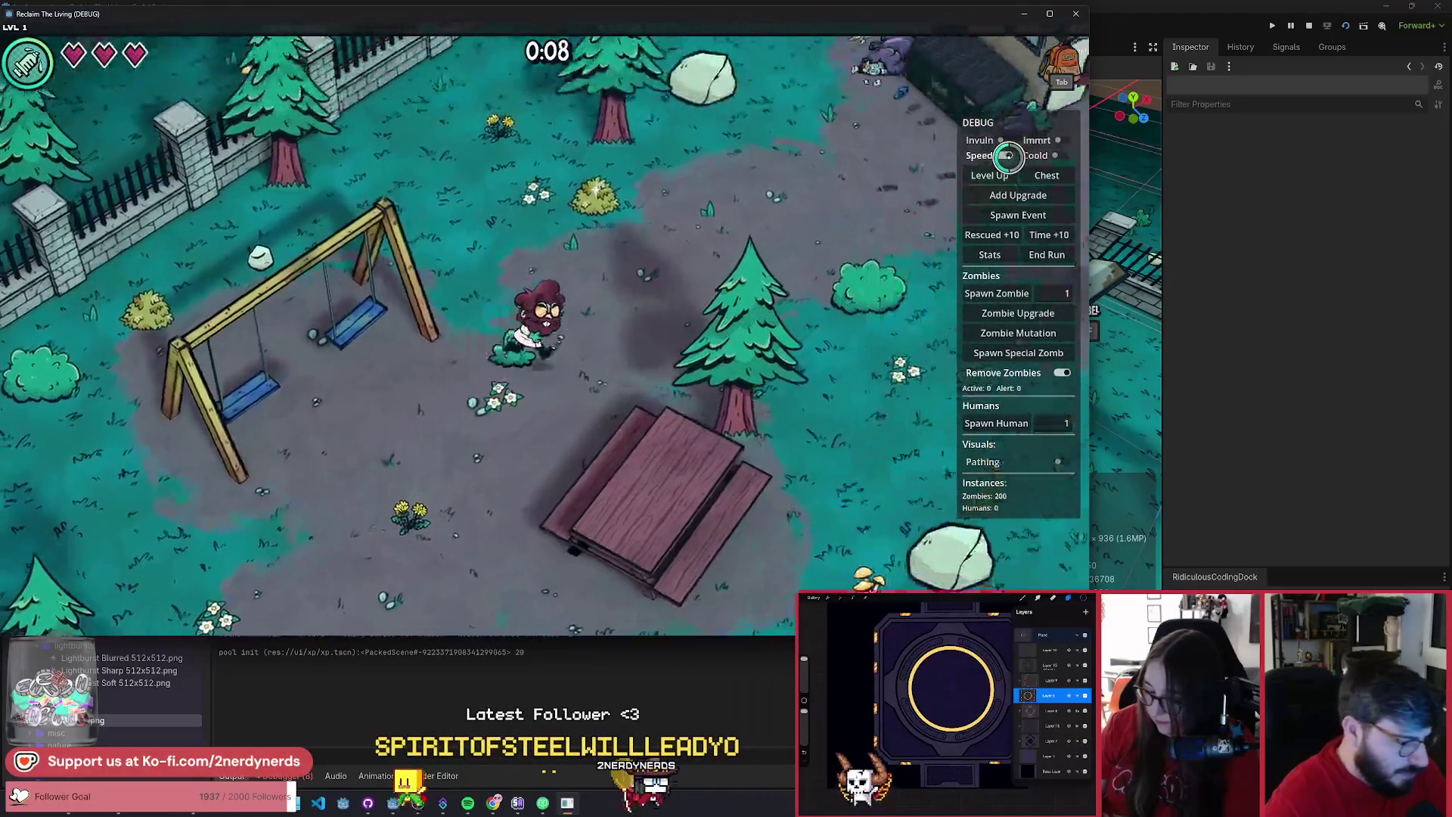
{"action": "key", "text": "d"}
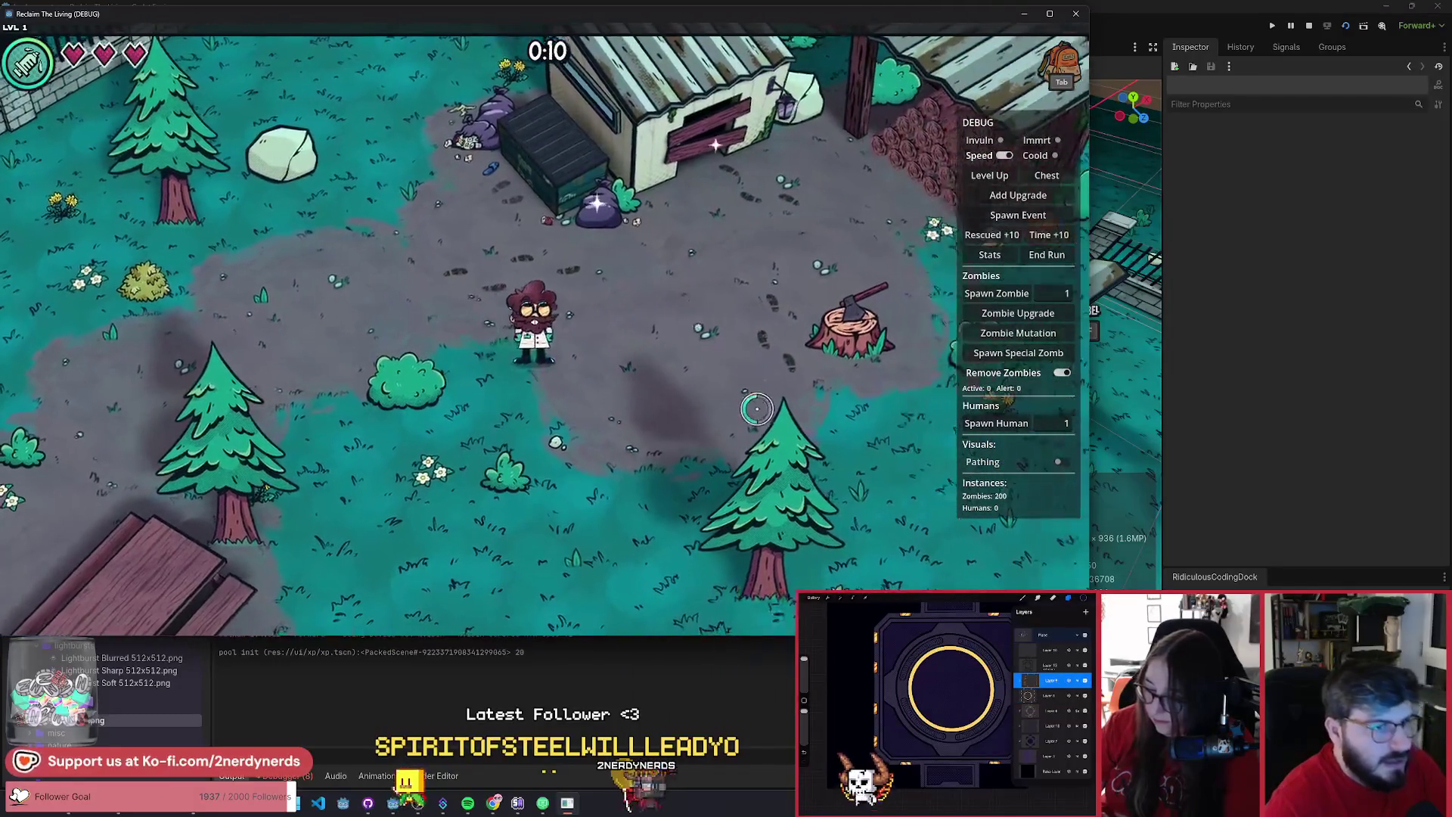
{"action": "key", "text": "s"}
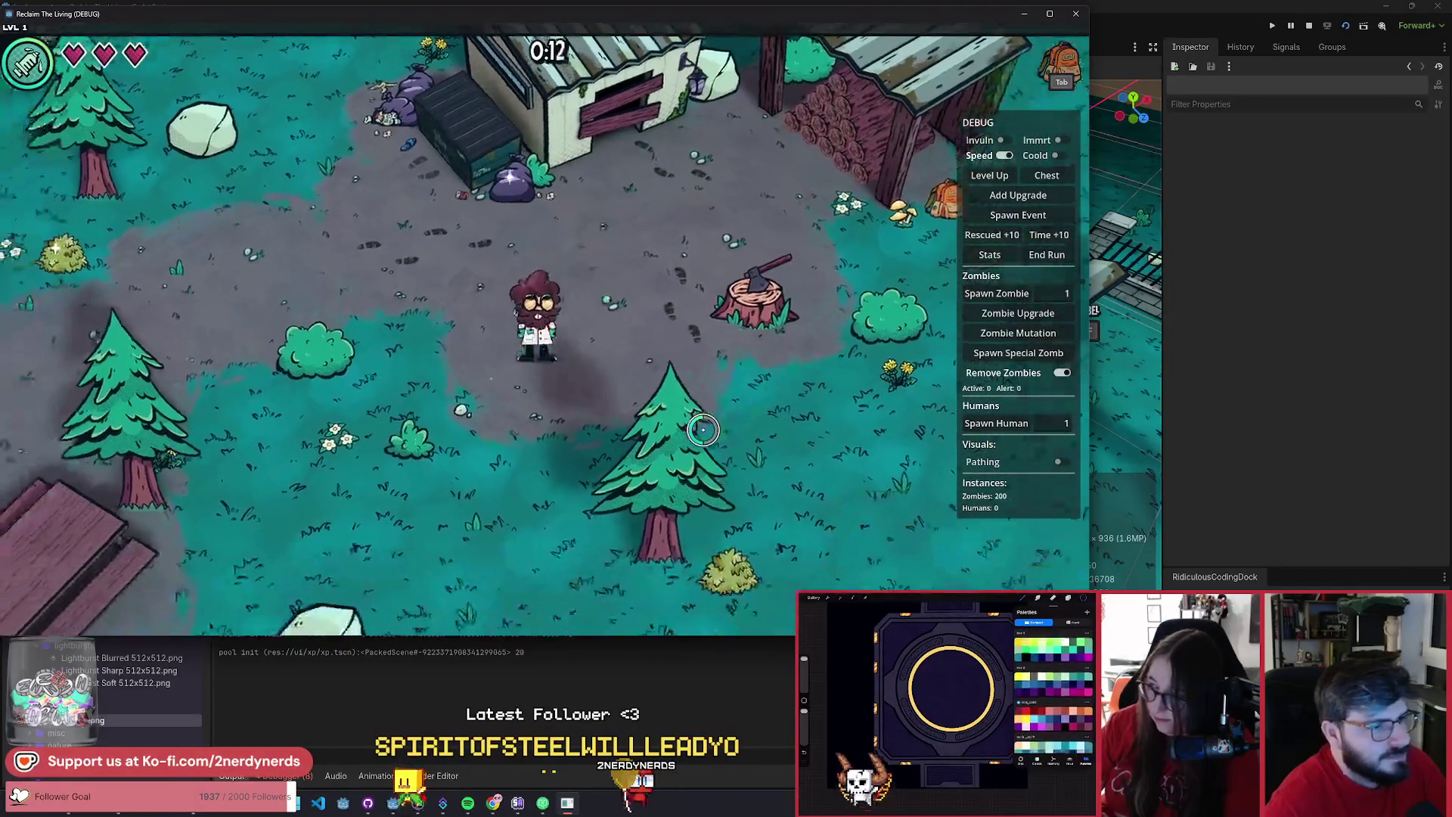
{"action": "key", "text": "w"}
{"action": "key", "text": "d"}
{"action": "key", "text": "s"}
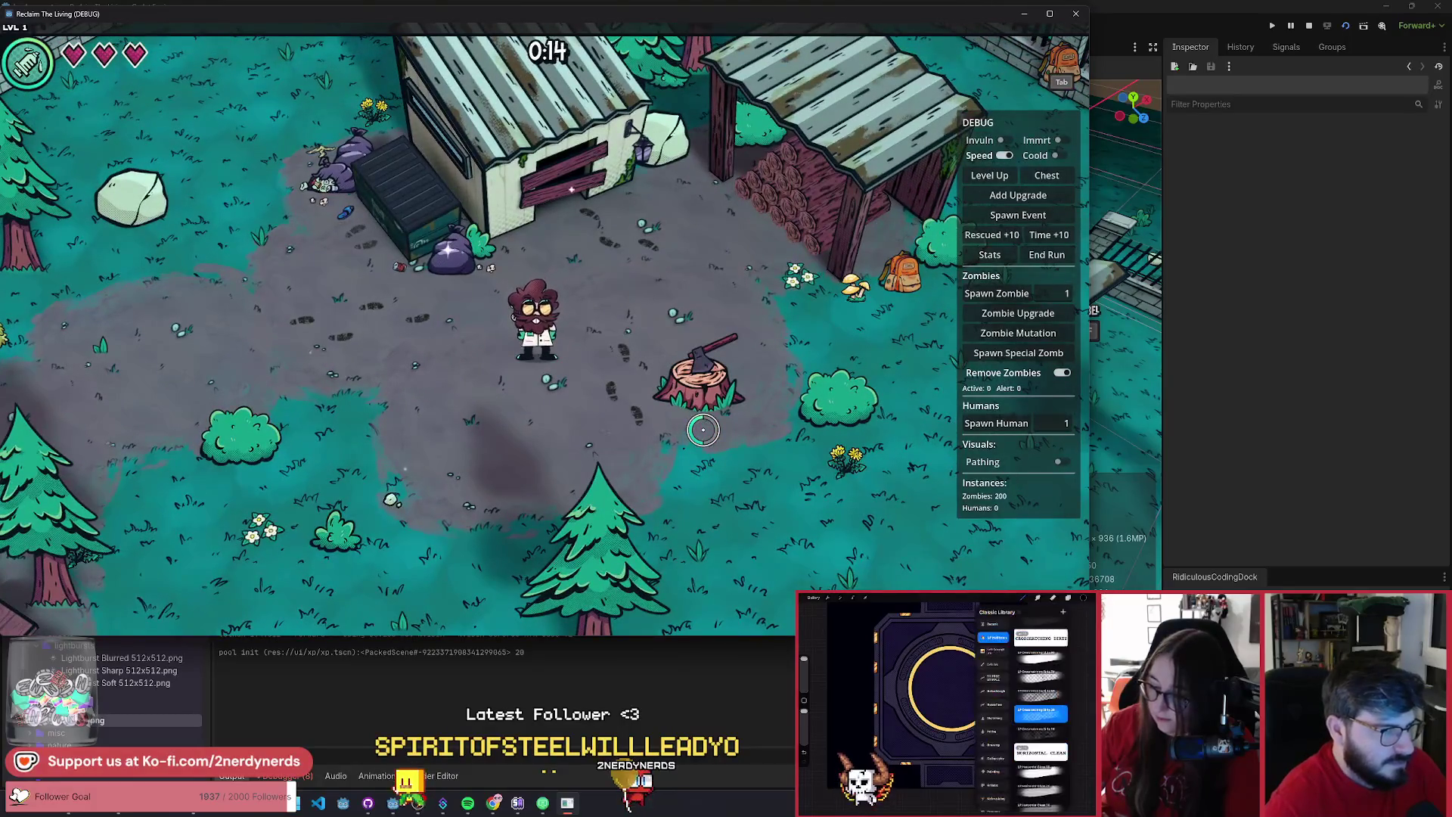
{"action": "key", "text": "a"}
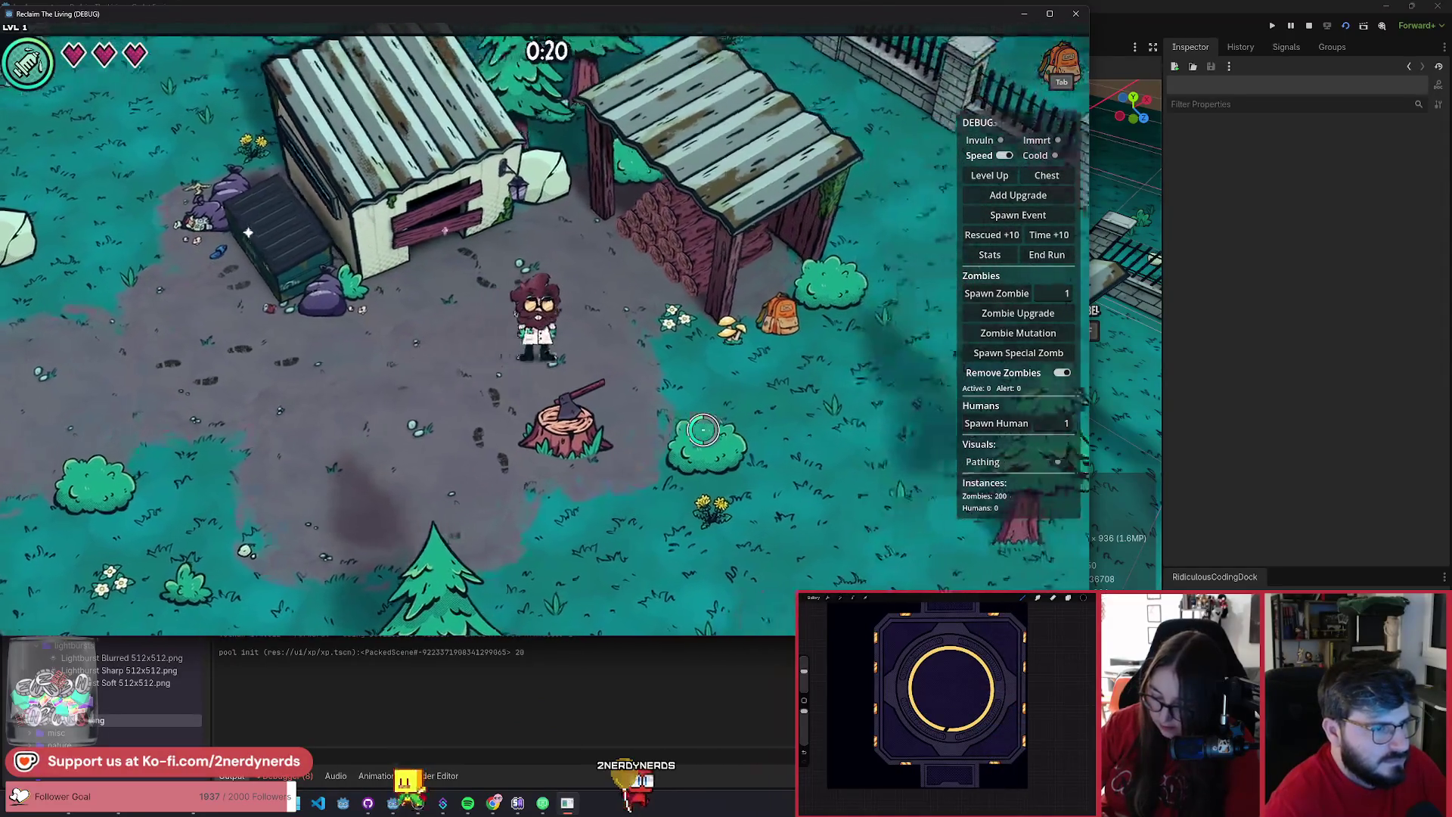
{"action": "key", "text": "a+s"}
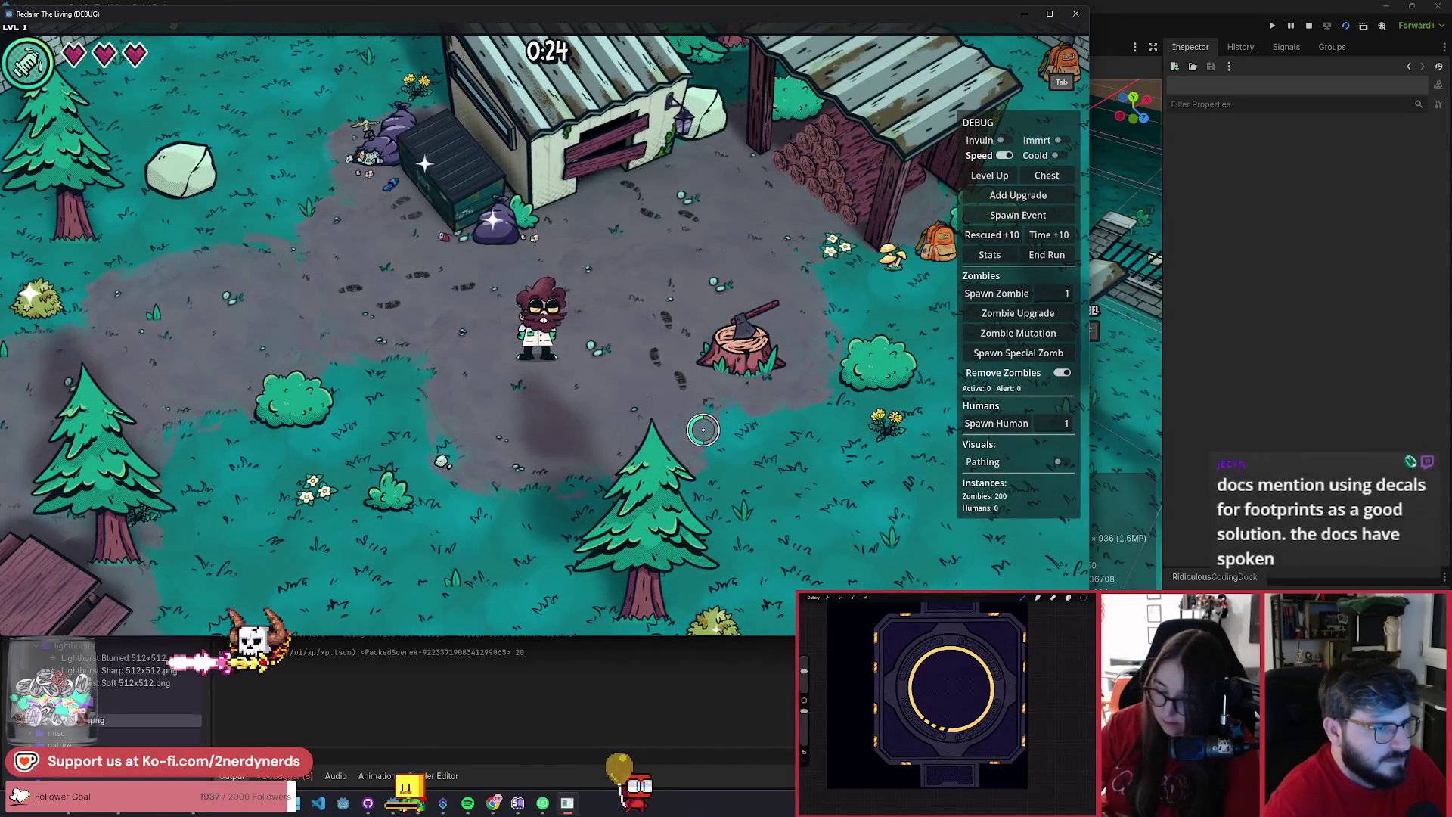
{"action": "key", "text": "a+s"}
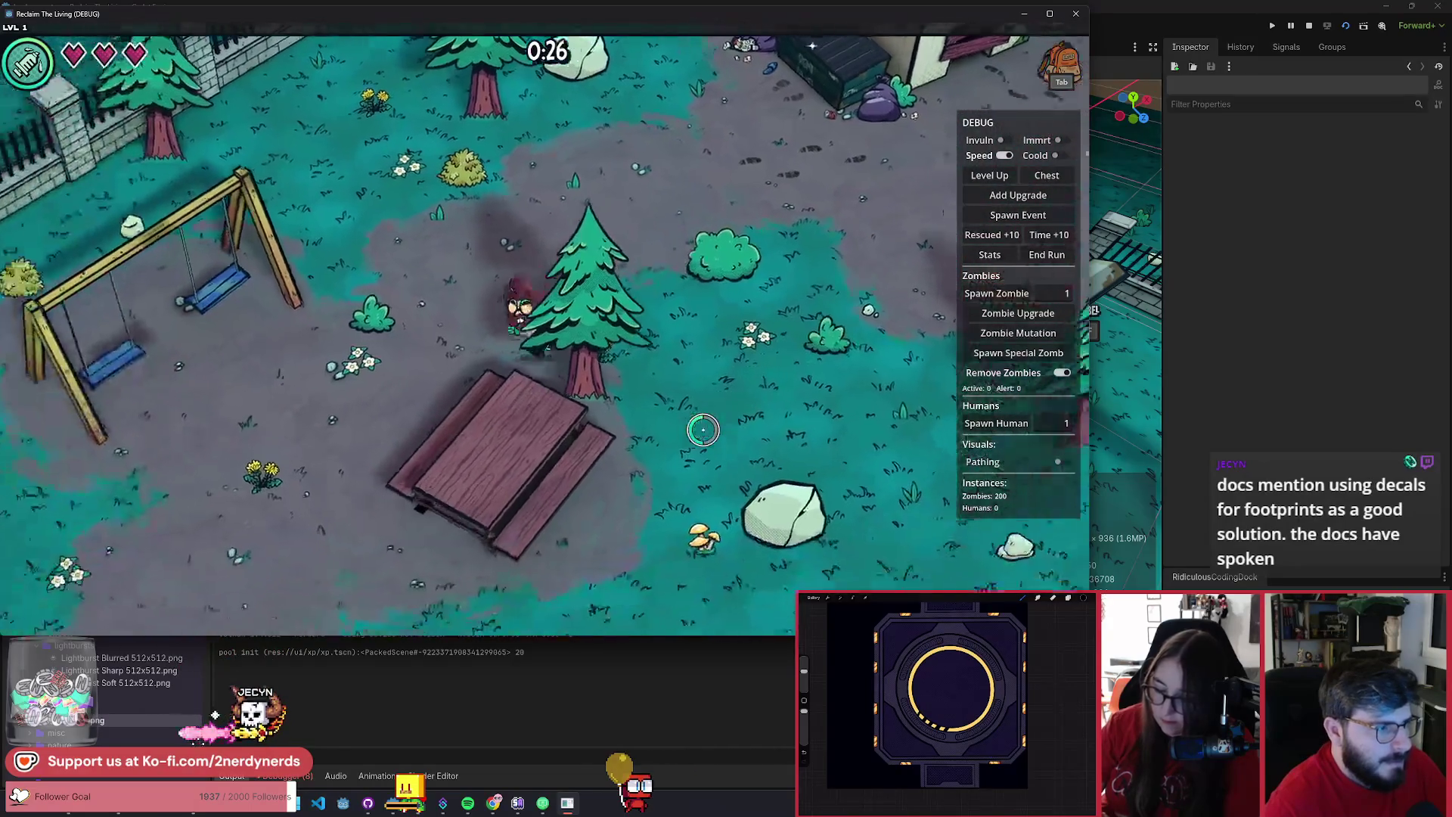
{"action": "key", "text": "w+d"}
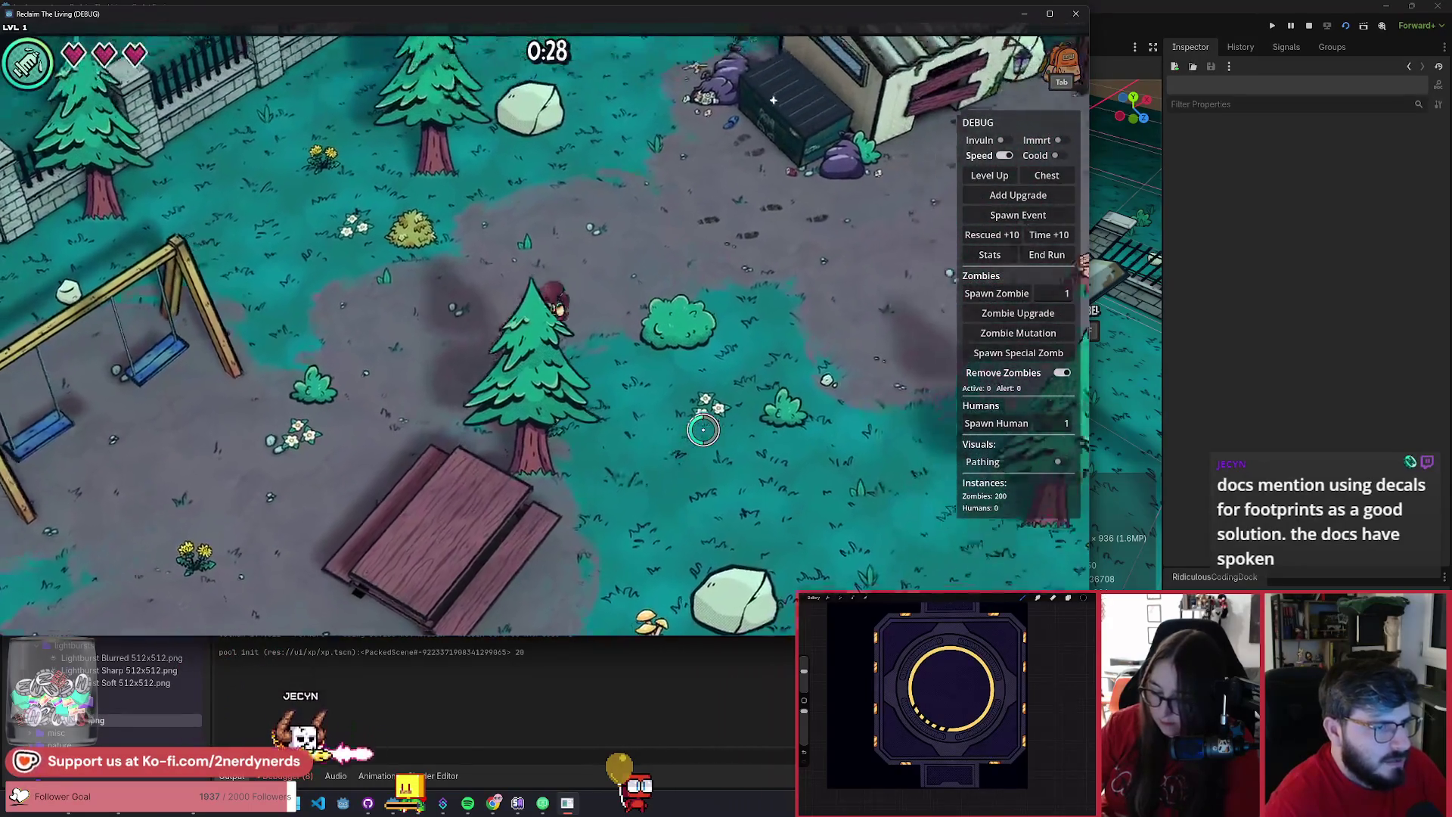
{"action": "key", "text": "Escape"}
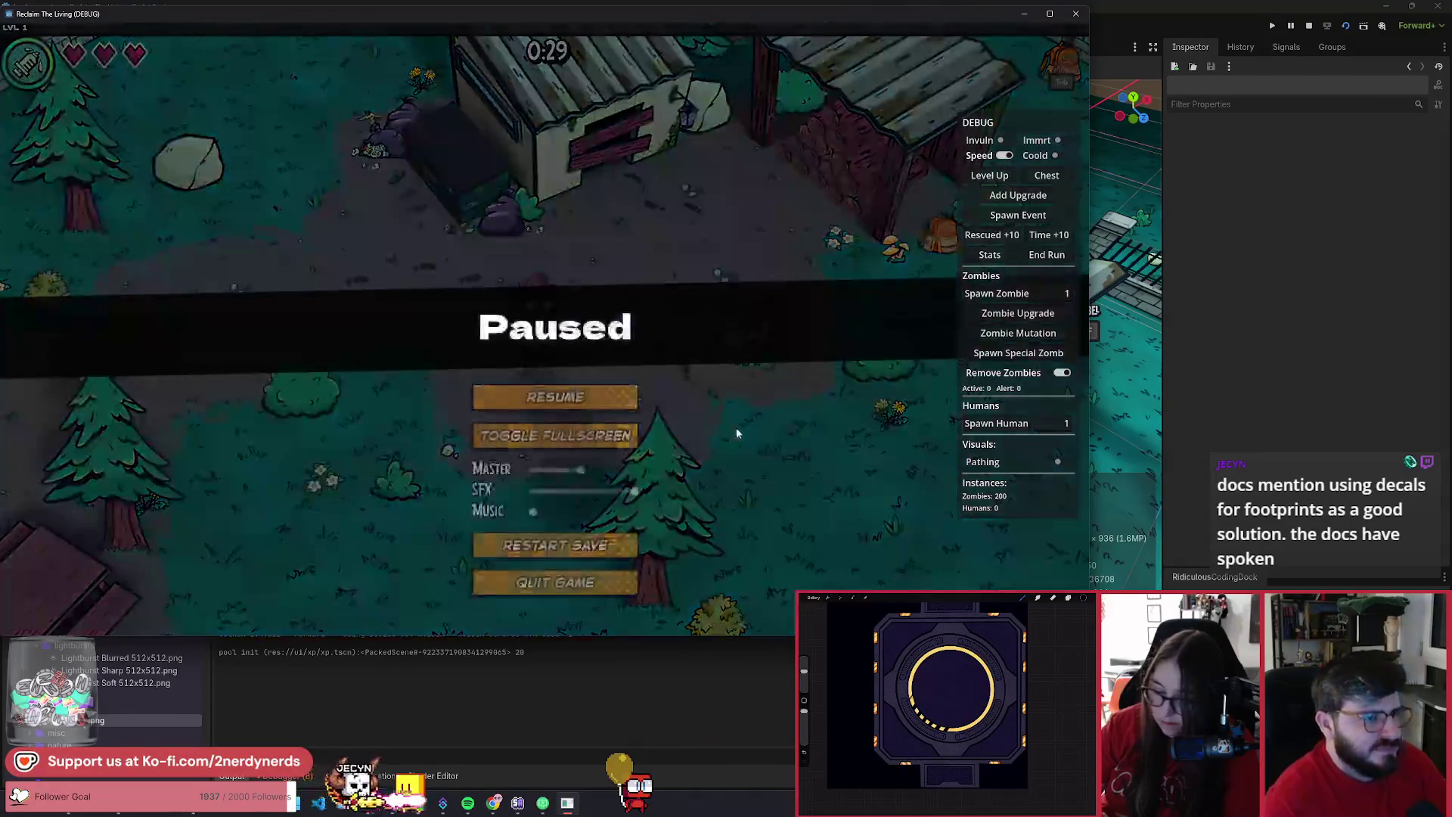
{"action": "left_click", "coordinate": [614, 586]}
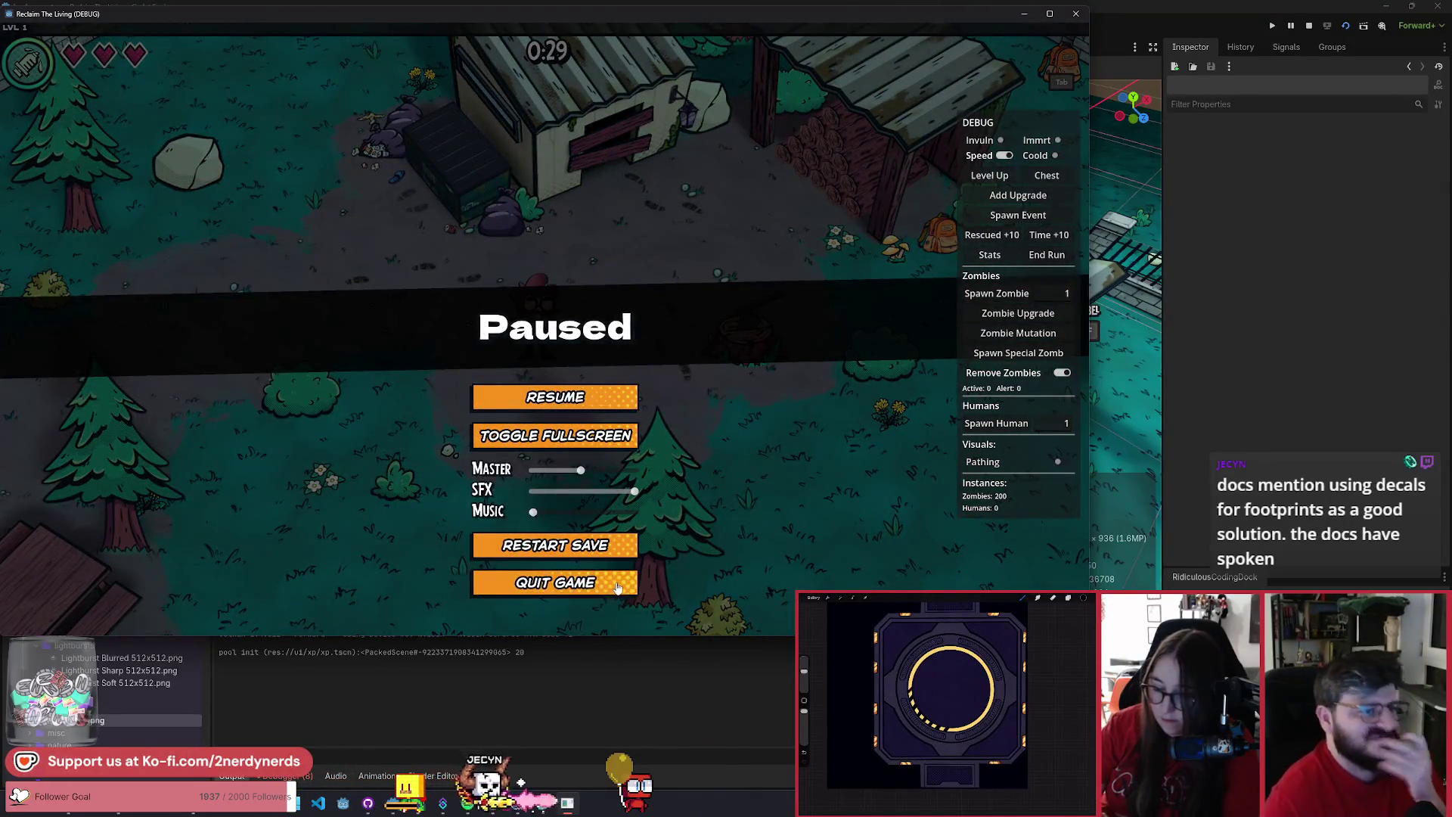
{"action": "left_click", "coordinate": [668, 399]}
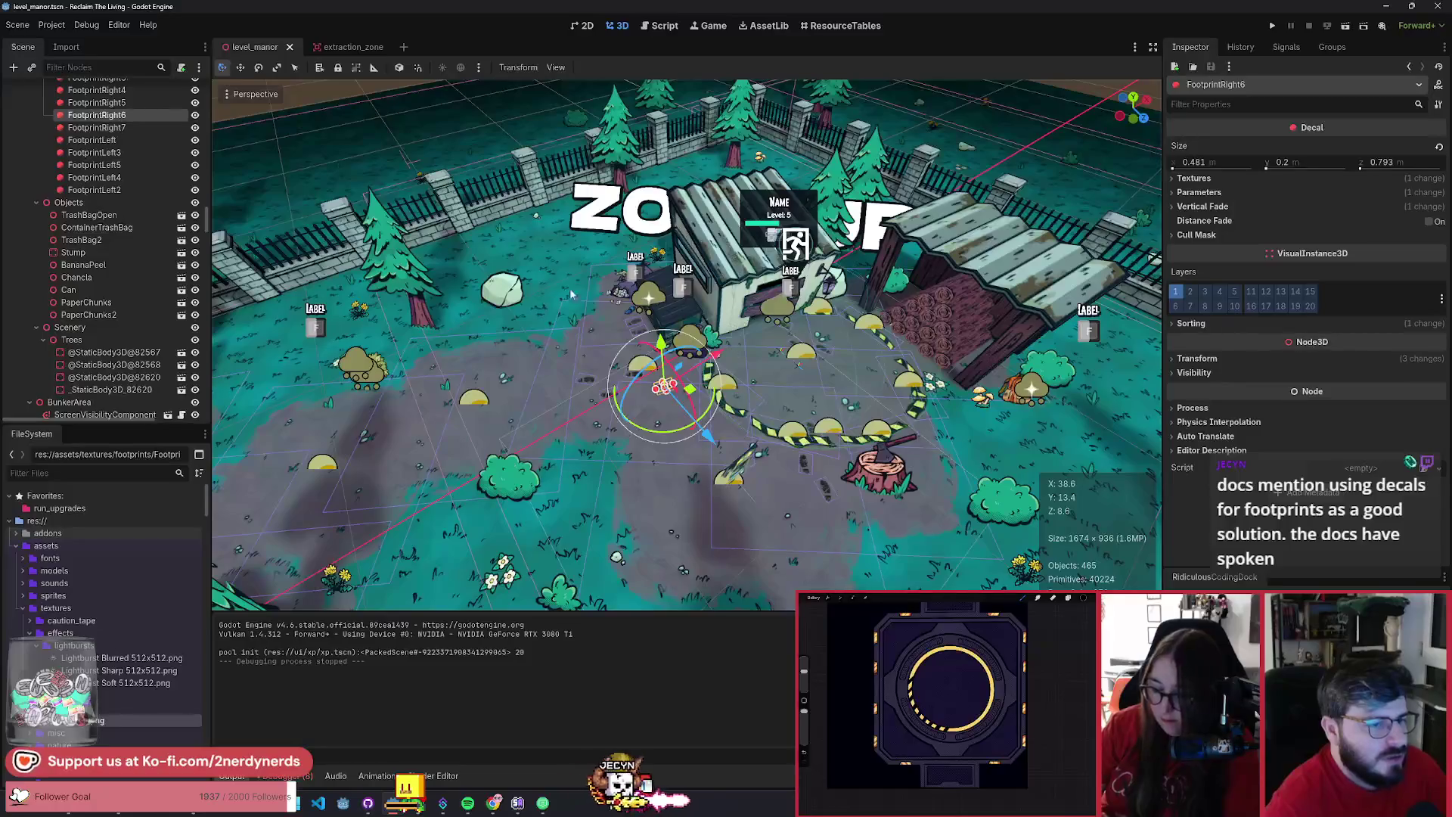
- Select four footprint decals, including FootprintLeft4, for copying
{"action": "key", "text": "f"}
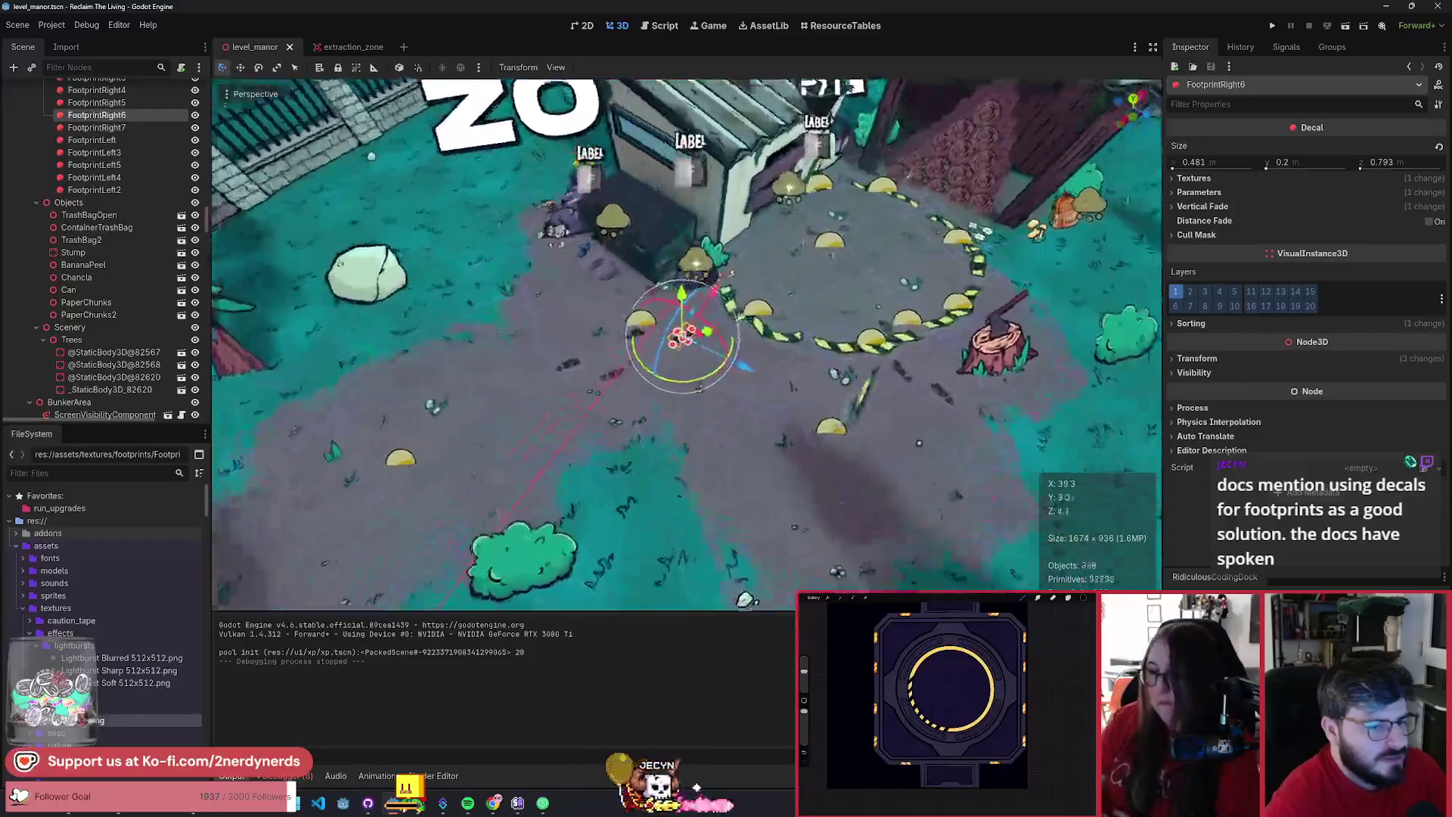
{"action": "scroll", "coordinate": [699, 387], "scroll_direction": "up", "scroll_amount": 5}
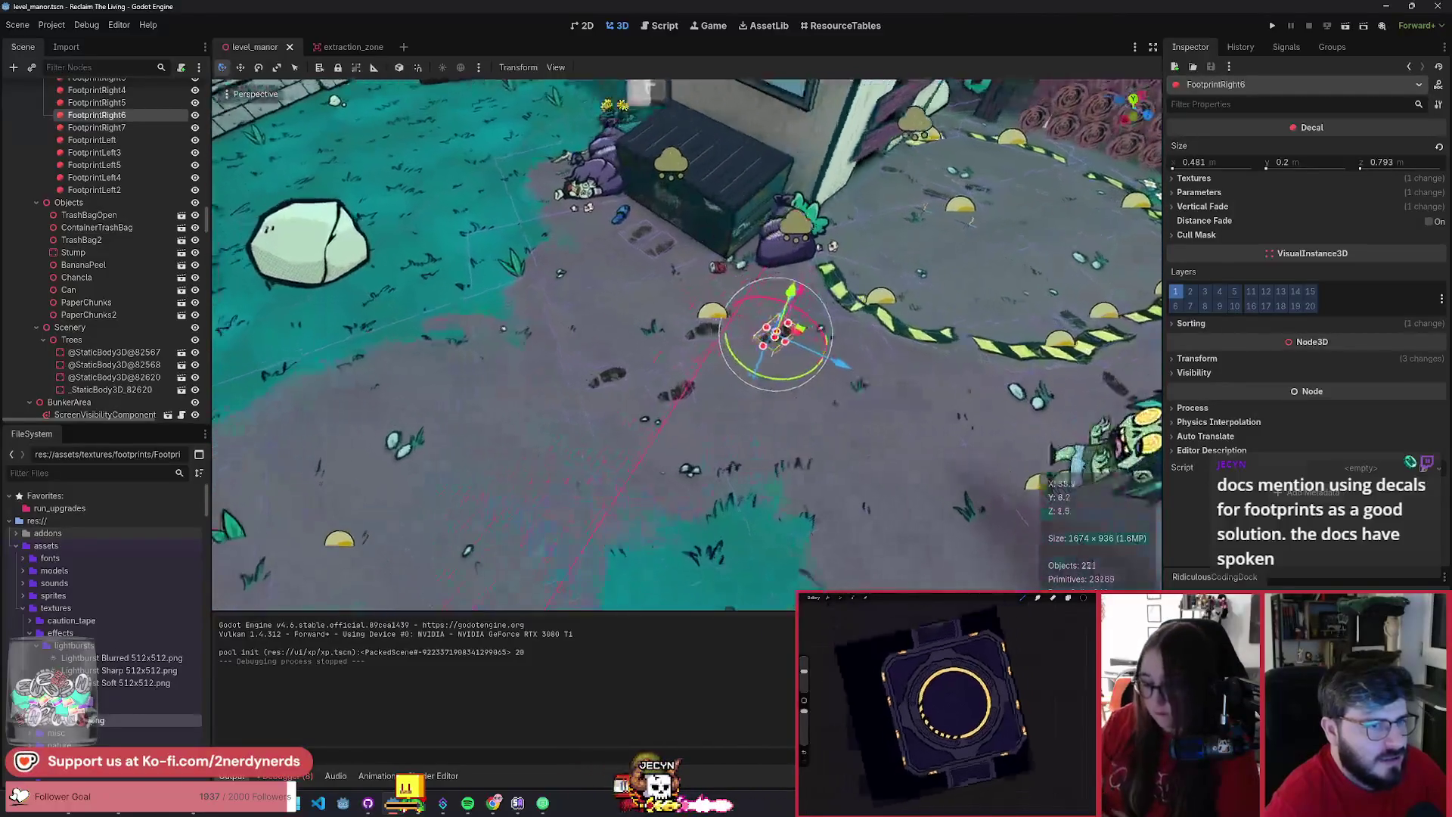
{"action": "left_click", "coordinate": [689, 329], "text": "shift"}
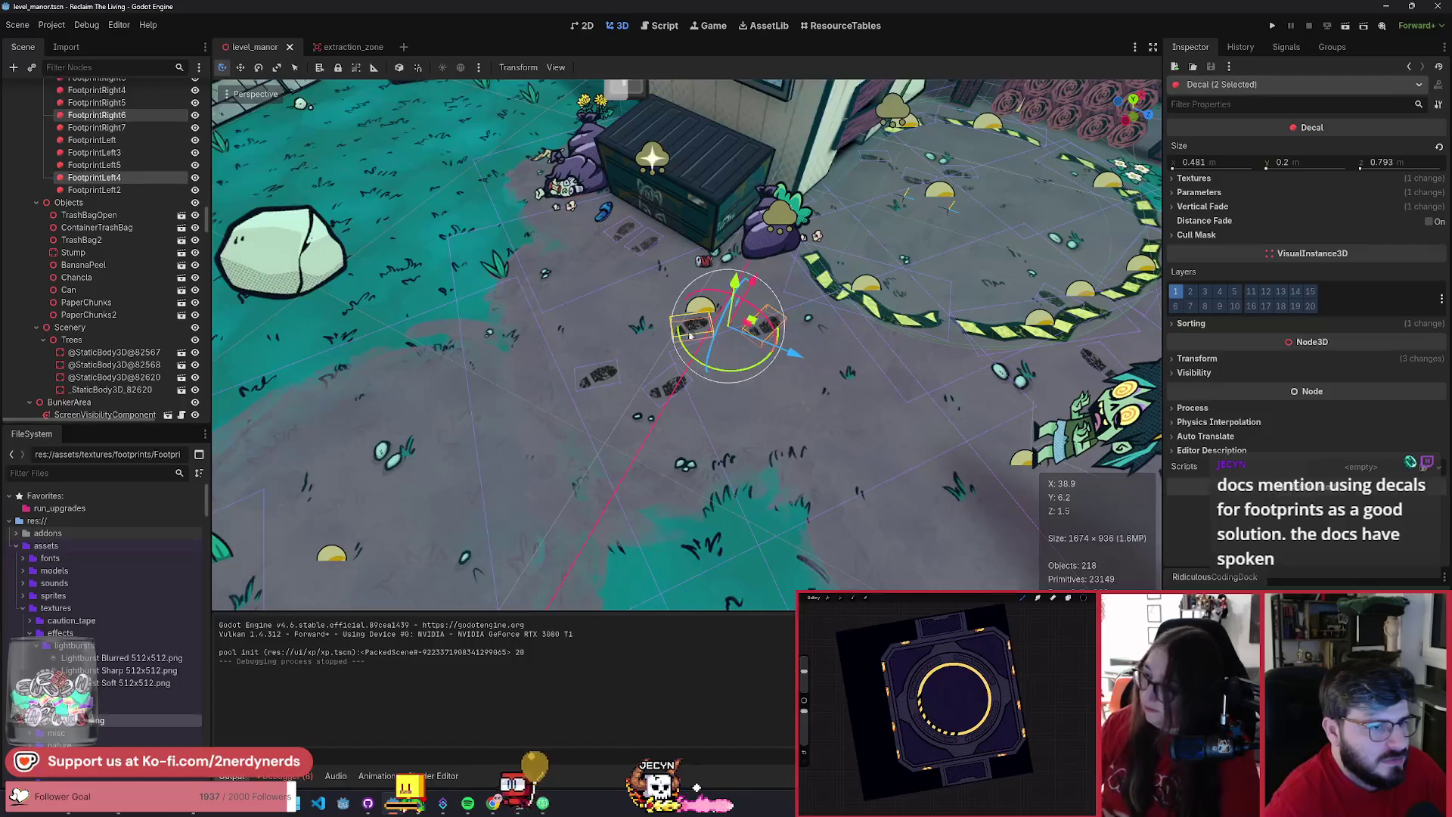
{"action": "left_click", "coordinate": [670, 390], "text": "shift"}
{"action": "left_click", "coordinate": [598, 374], "text": "shift"}
{"action": "scroll", "coordinate": [593, 340], "scroll_direction": "down", "scroll_amount": 4}
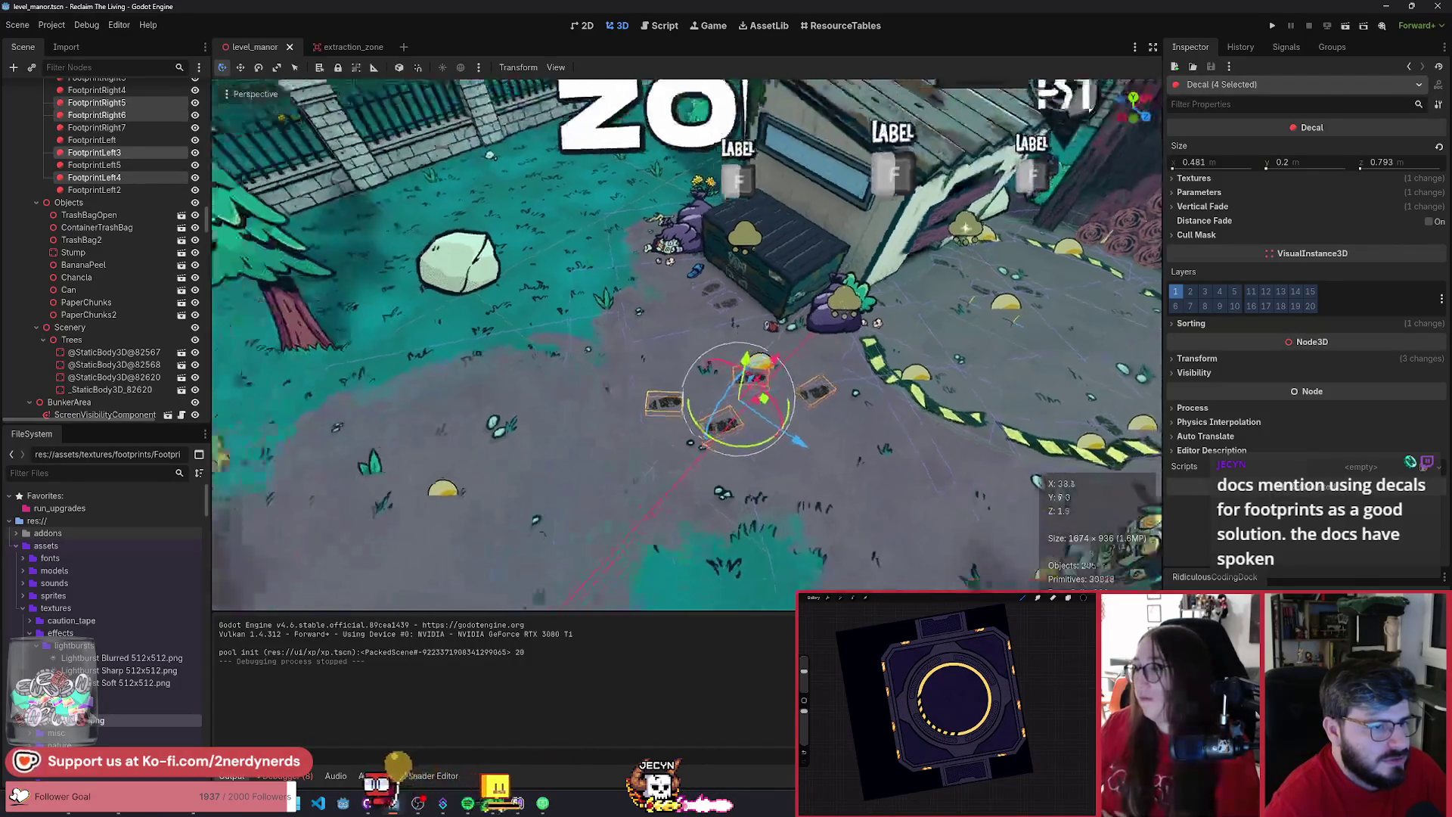
{"action": "mouse_move", "coordinate": [591, 303]}
{"action": "left_mouse_down"}
{"action": "mouse_move", "coordinate": [507, 261]}
{"action": "mouse_move", "coordinate": [796, 414]}
{"action": "left_mouse_up"}
- Paste the footprint decals under the SwingsetArea node
{"action": "left_click", "coordinate": [798, 411]}
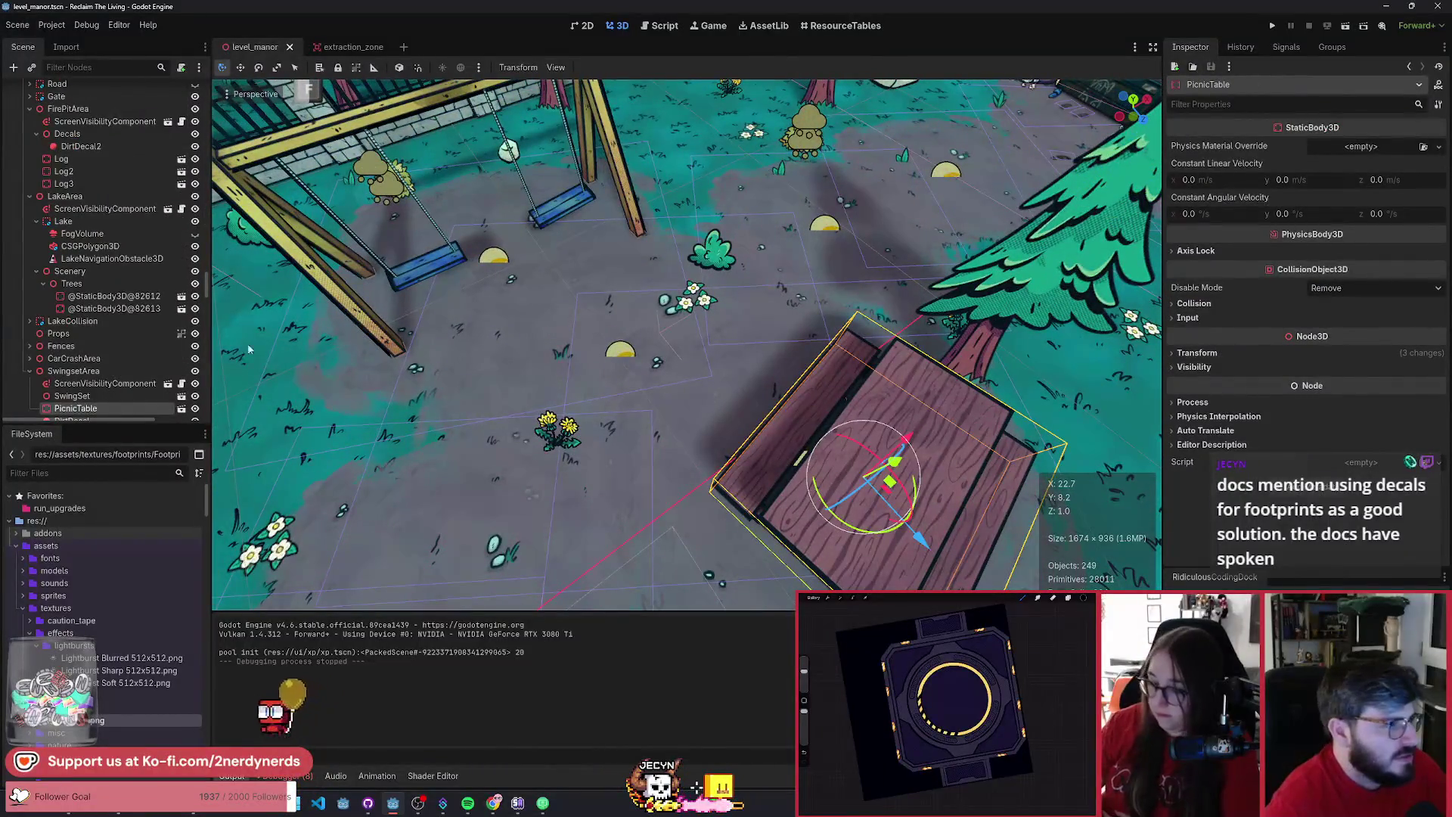
{"action": "scroll", "coordinate": [132, 350], "scroll_direction": "down", "scroll_amount": 3}
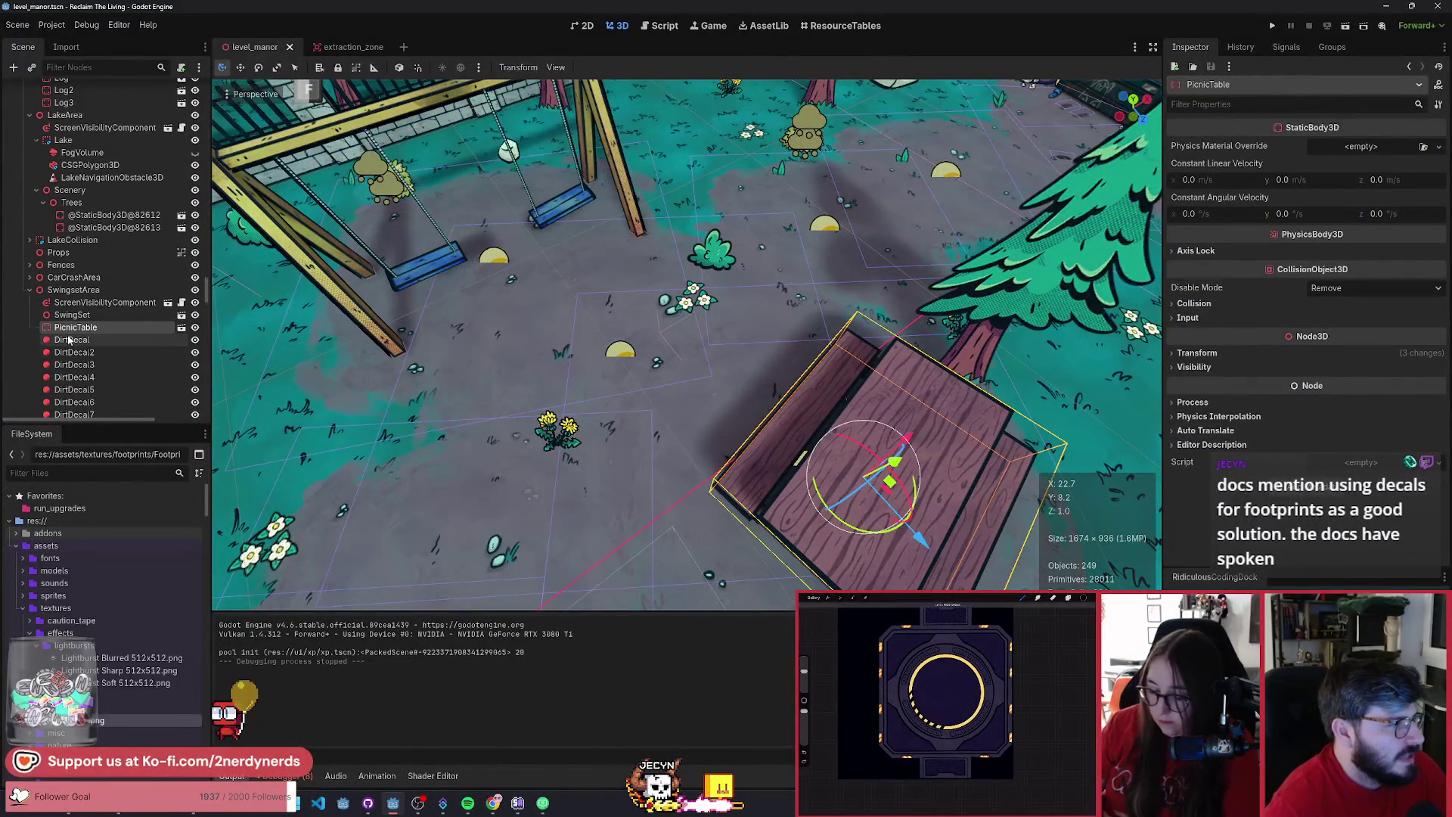
{"action": "scroll", "coordinate": [68, 340], "scroll_direction": "down", "scroll_amount": 2}
{"action": "left_click", "coordinate": [96, 251]}
{"action": "key", "text": "ctrl+v"}
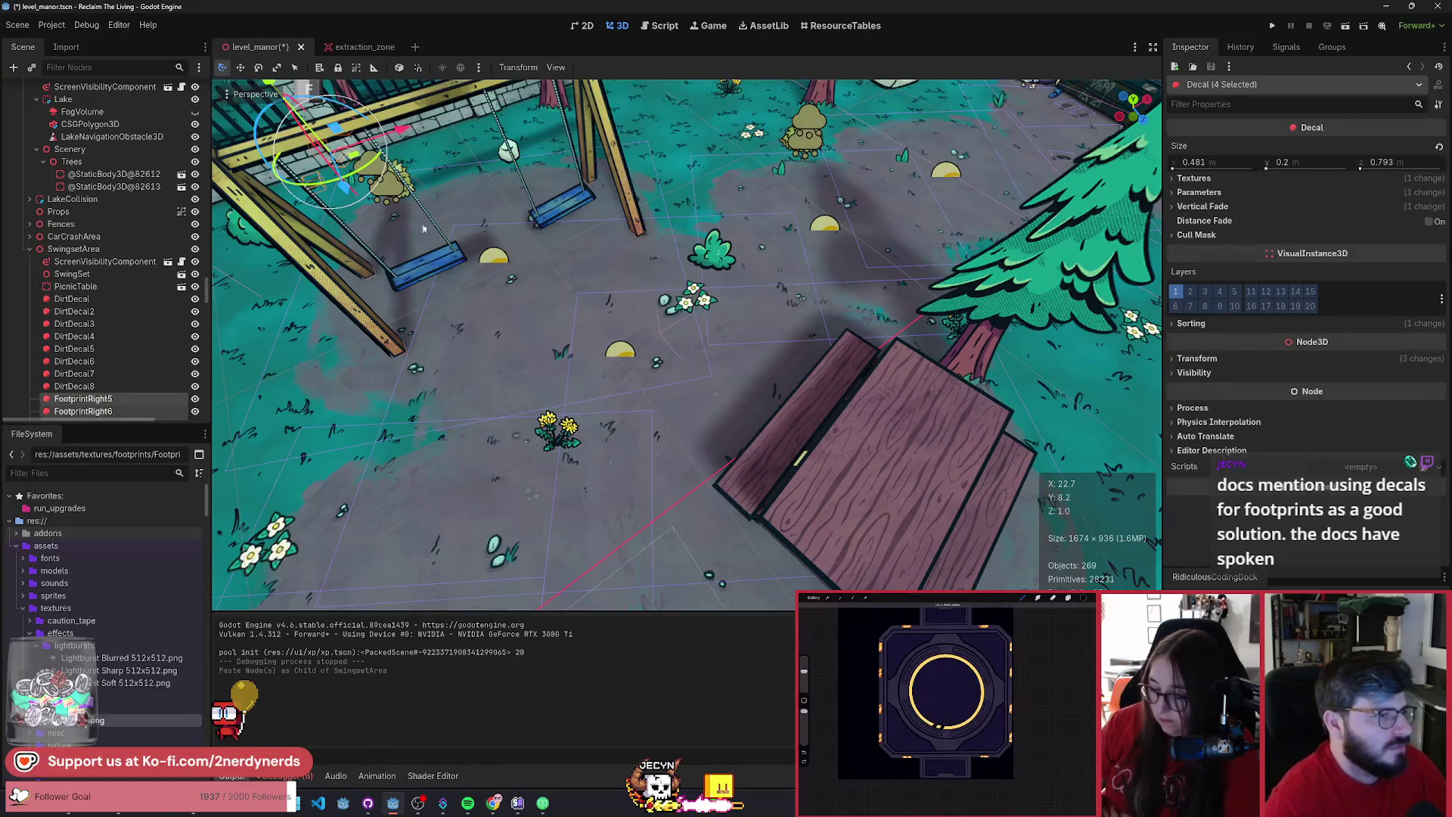
- Place and rotate the pasted footprints beside the picnic table, then save
{"action": "key", "text": "g"}
{"action": "left_click", "coordinate": [714, 378]}
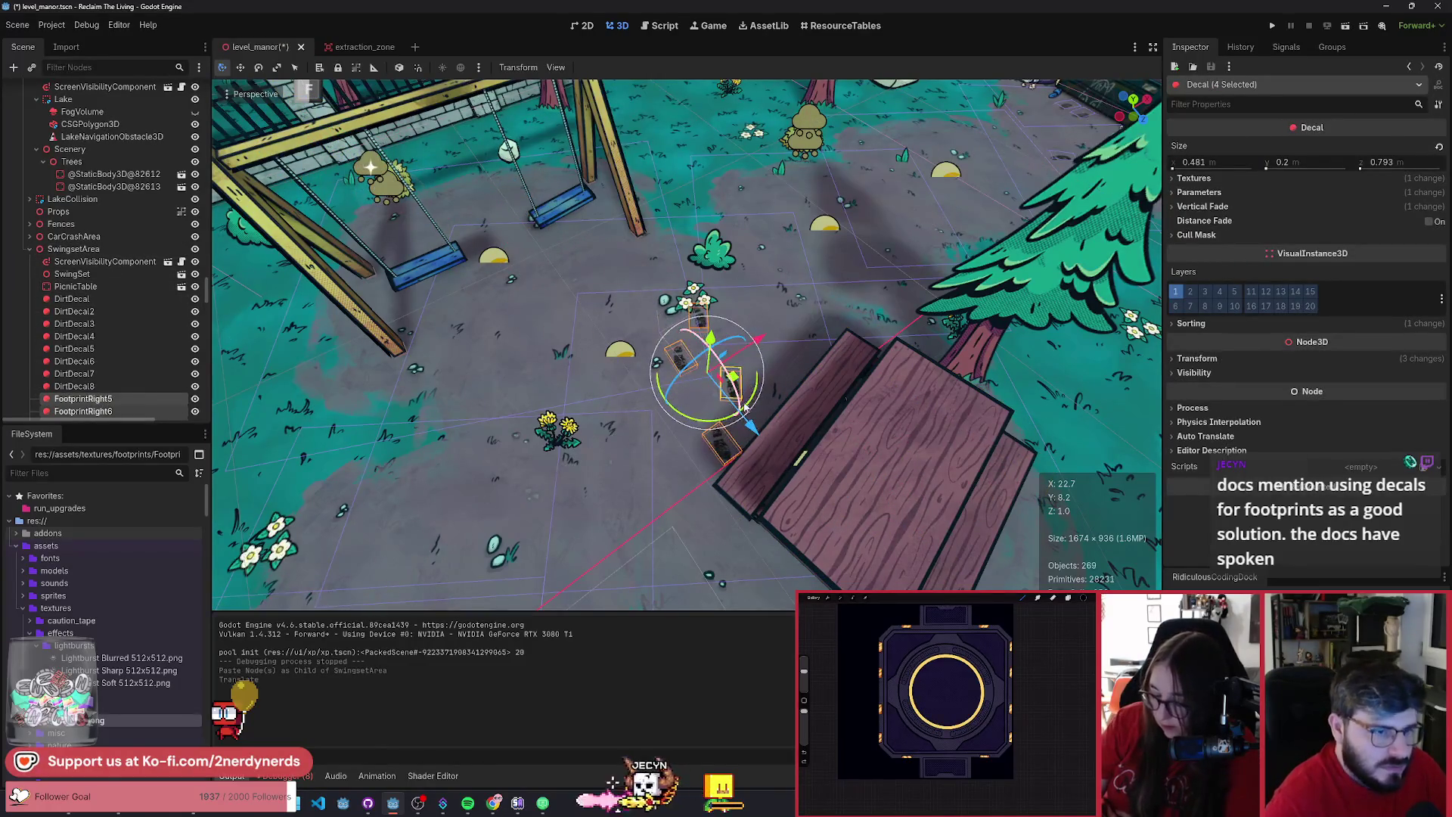
{"action": "key", "text": "r"}
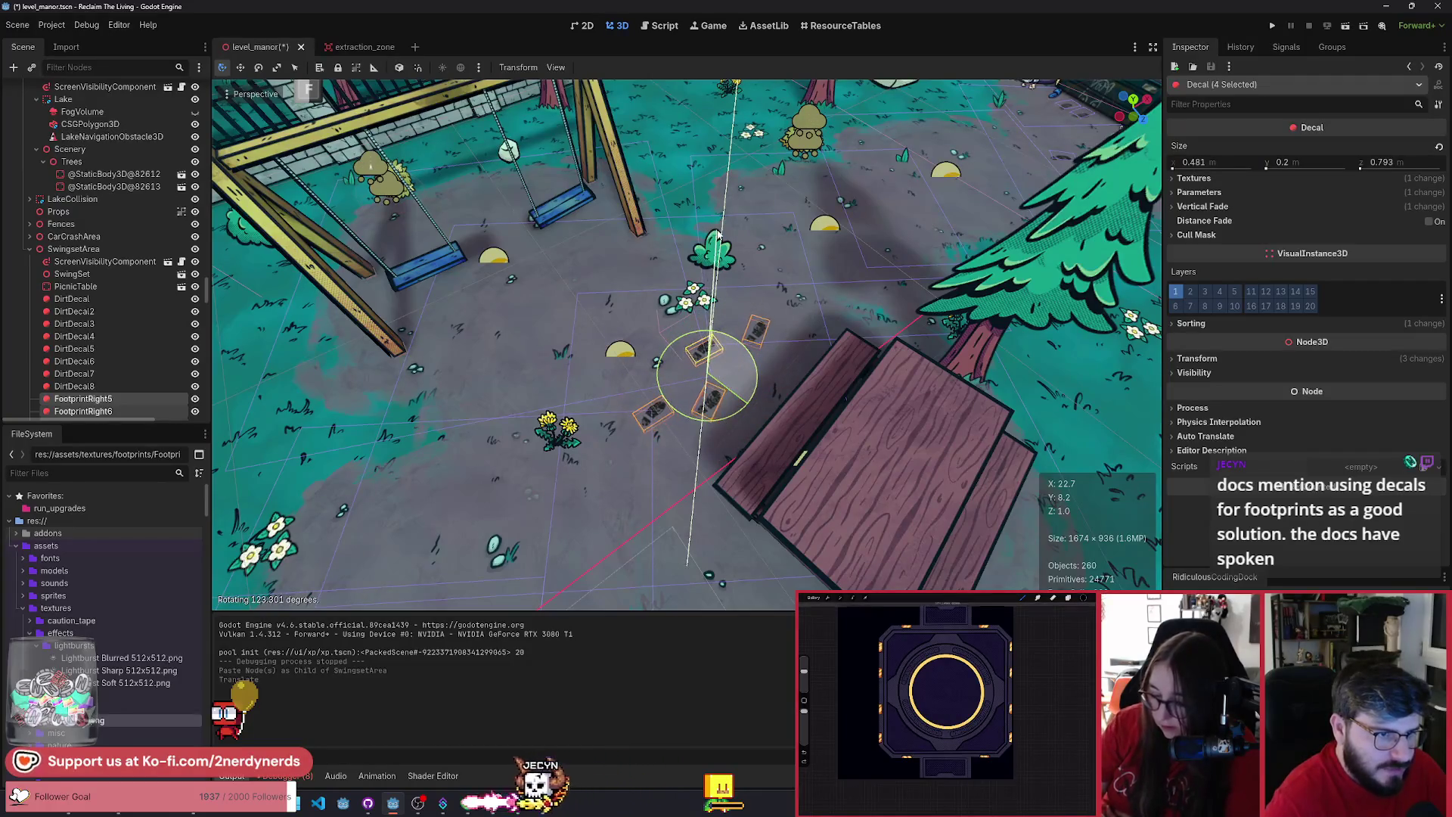
{"action": "left_click", "coordinate": [703, 231]}
{"action": "left_click_drag", "start_coordinate": [737, 378], "coordinate": [744, 387]}
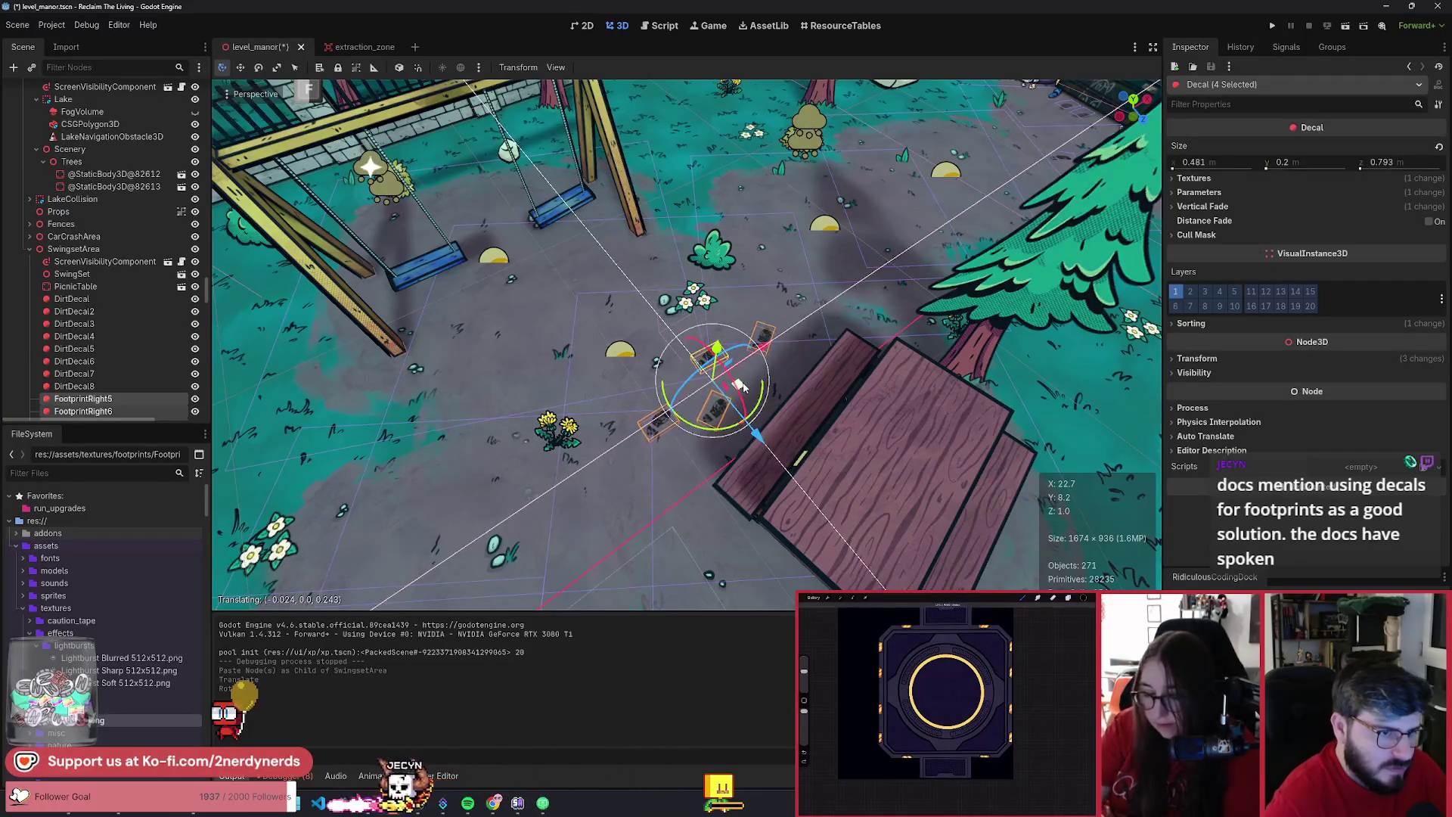
{"action": "left_click", "coordinate": [850, 384]}
{"action": "scroll", "coordinate": [850, 384], "scroll_direction": "down", "scroll_amount": 5}
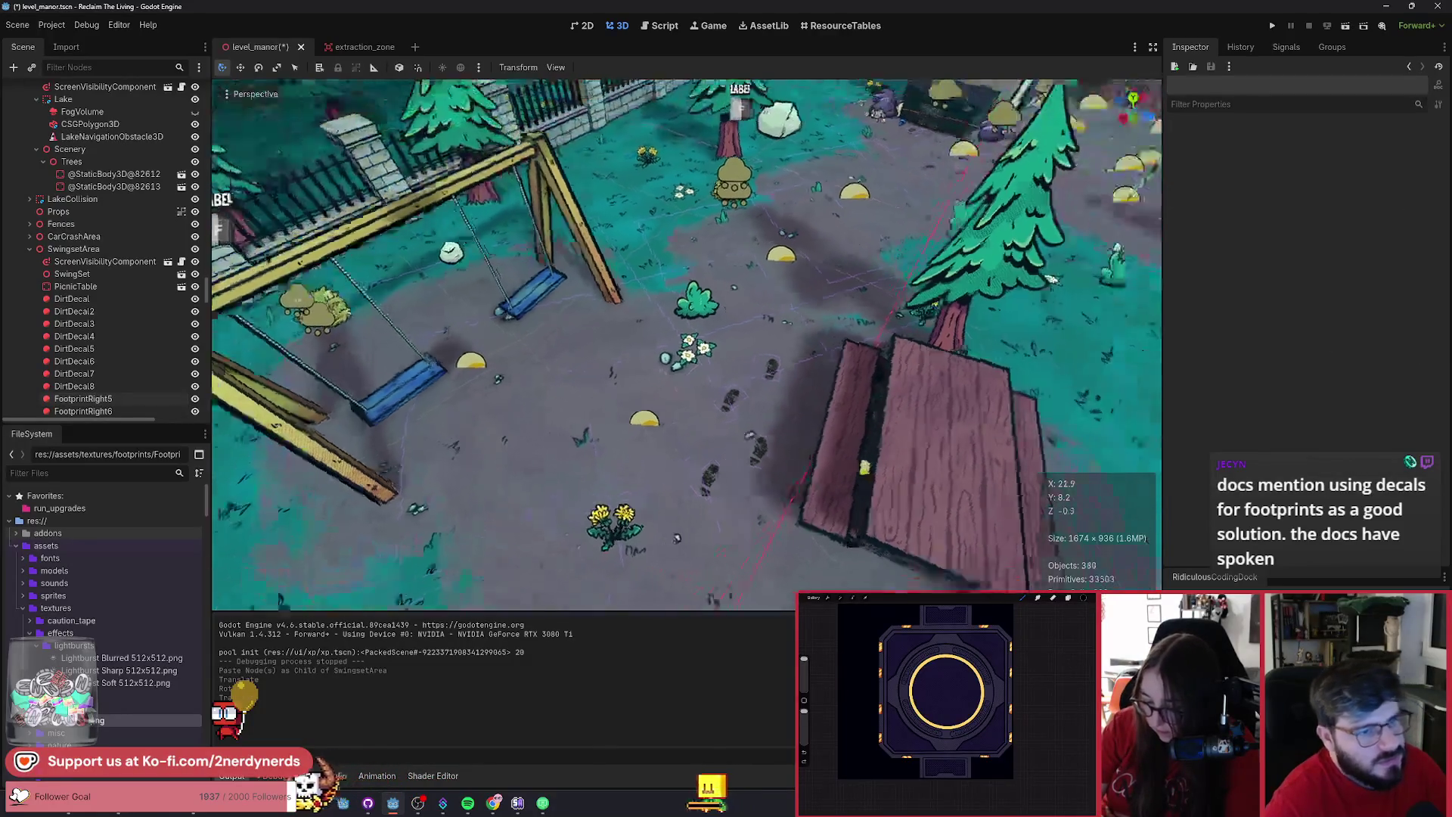
{"action": "key", "text": "ctrl+s"}
{"action": "left_click_drag", "start_coordinate": [907, 444], "coordinate": [824, 423]}
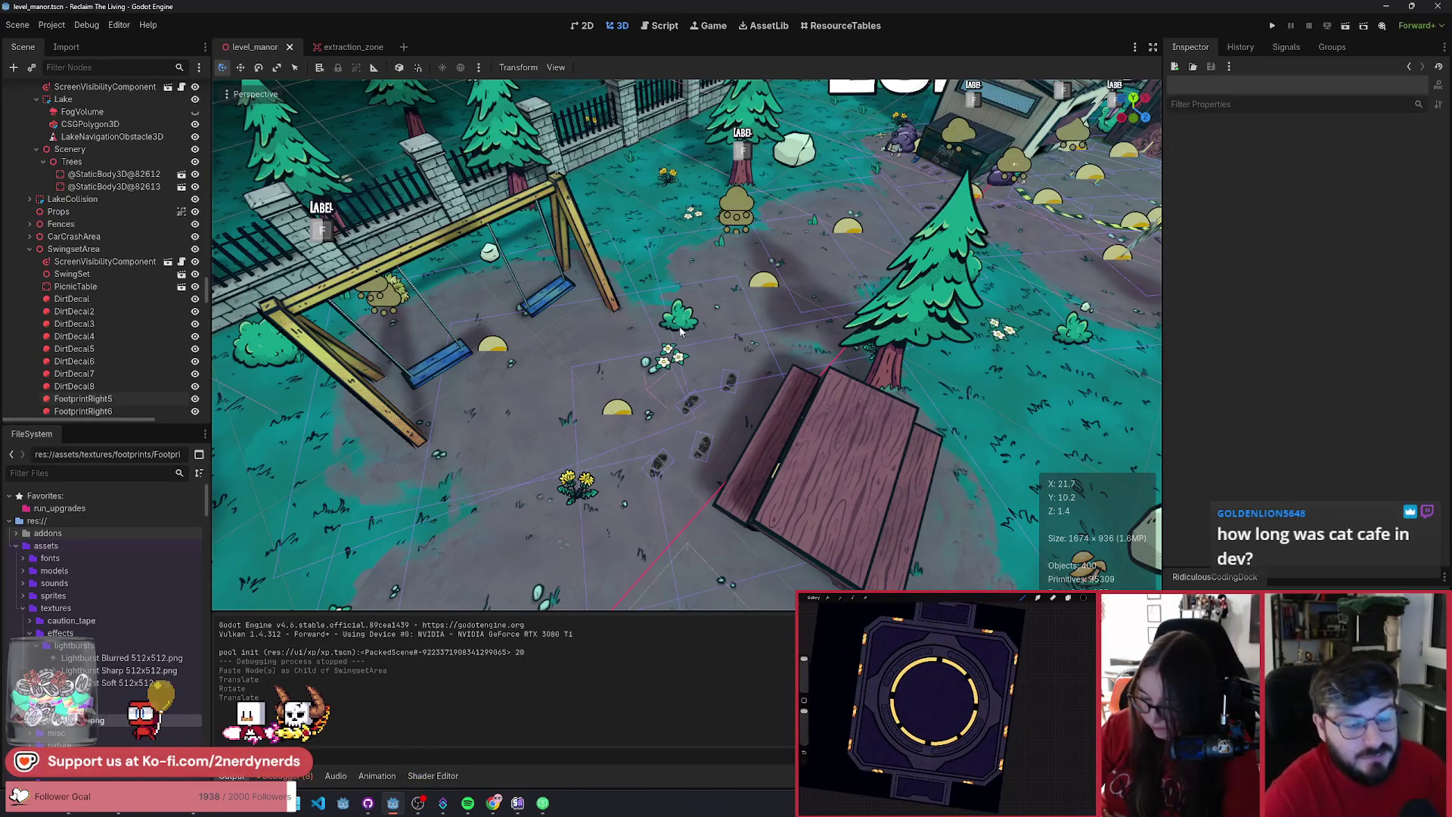
{"action": "left_click", "coordinate": [671, 363]}
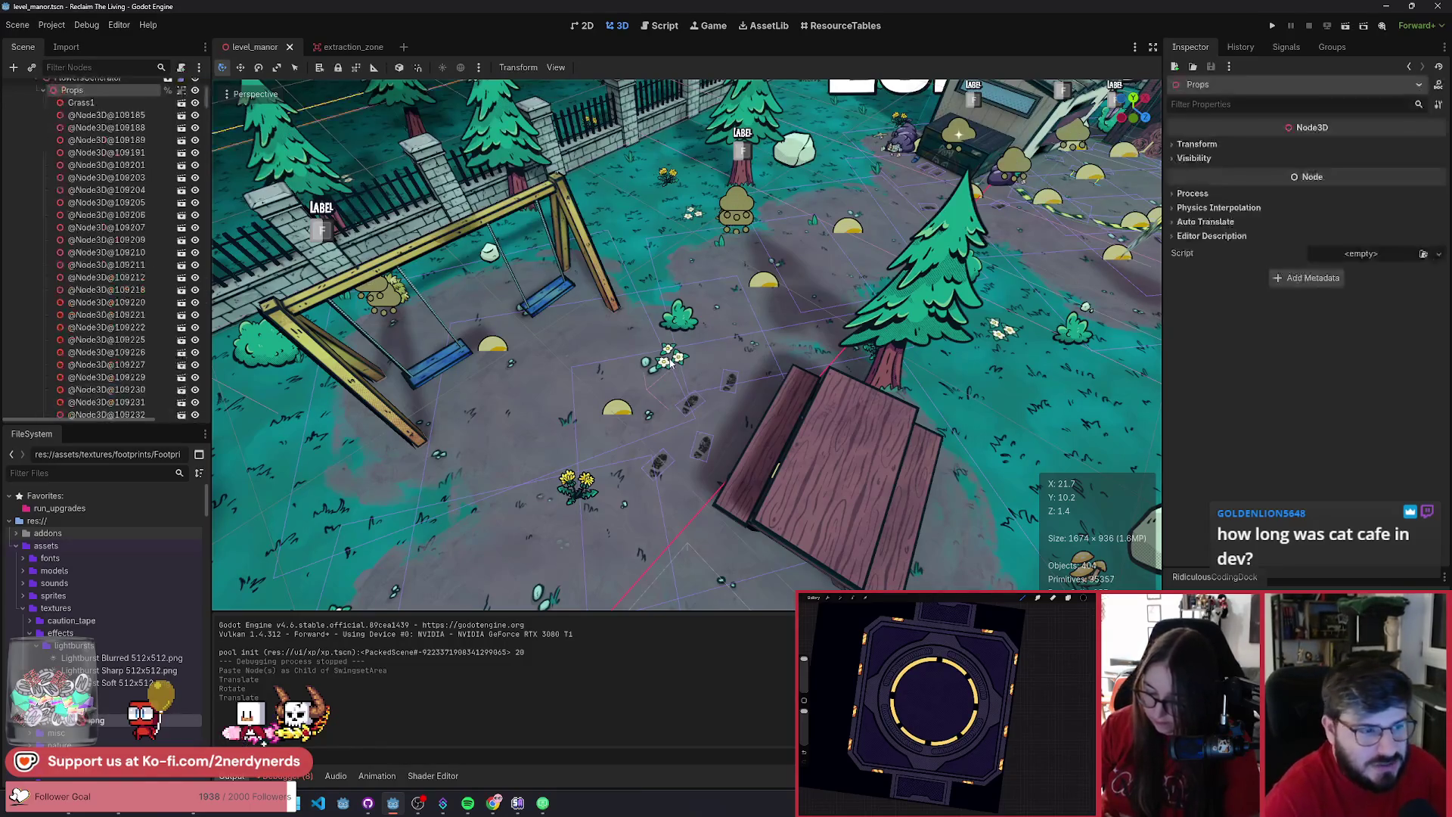
- Group MushroomGenerator's Props node so its mushroom children select as one unit
{"action": "left_click", "coordinate": [680, 361]}
{"action": "scroll", "coordinate": [174, 271], "scroll_direction": "up", "scroll_amount": 3}
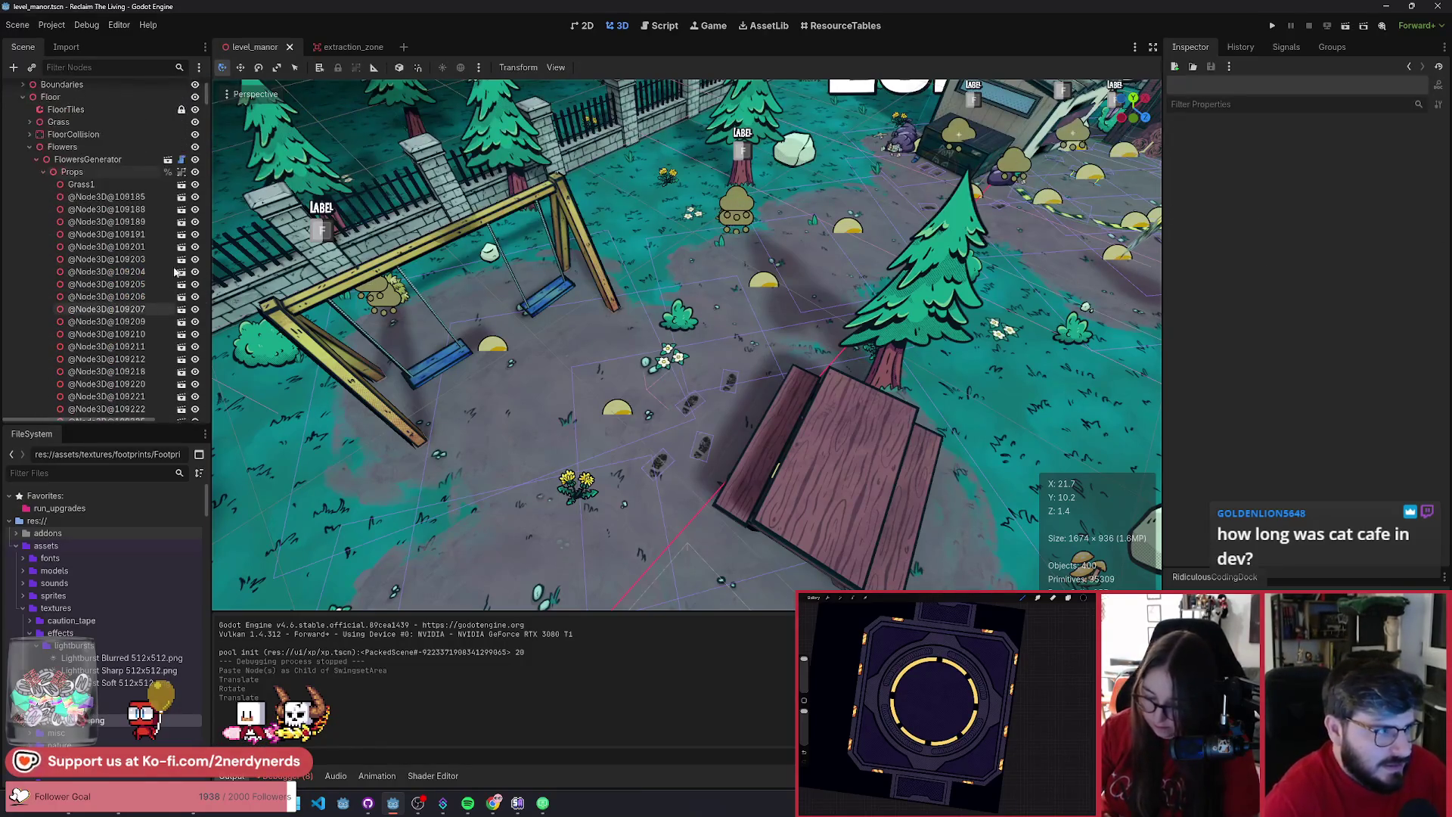
{"action": "left_click", "coordinate": [44, 173]}
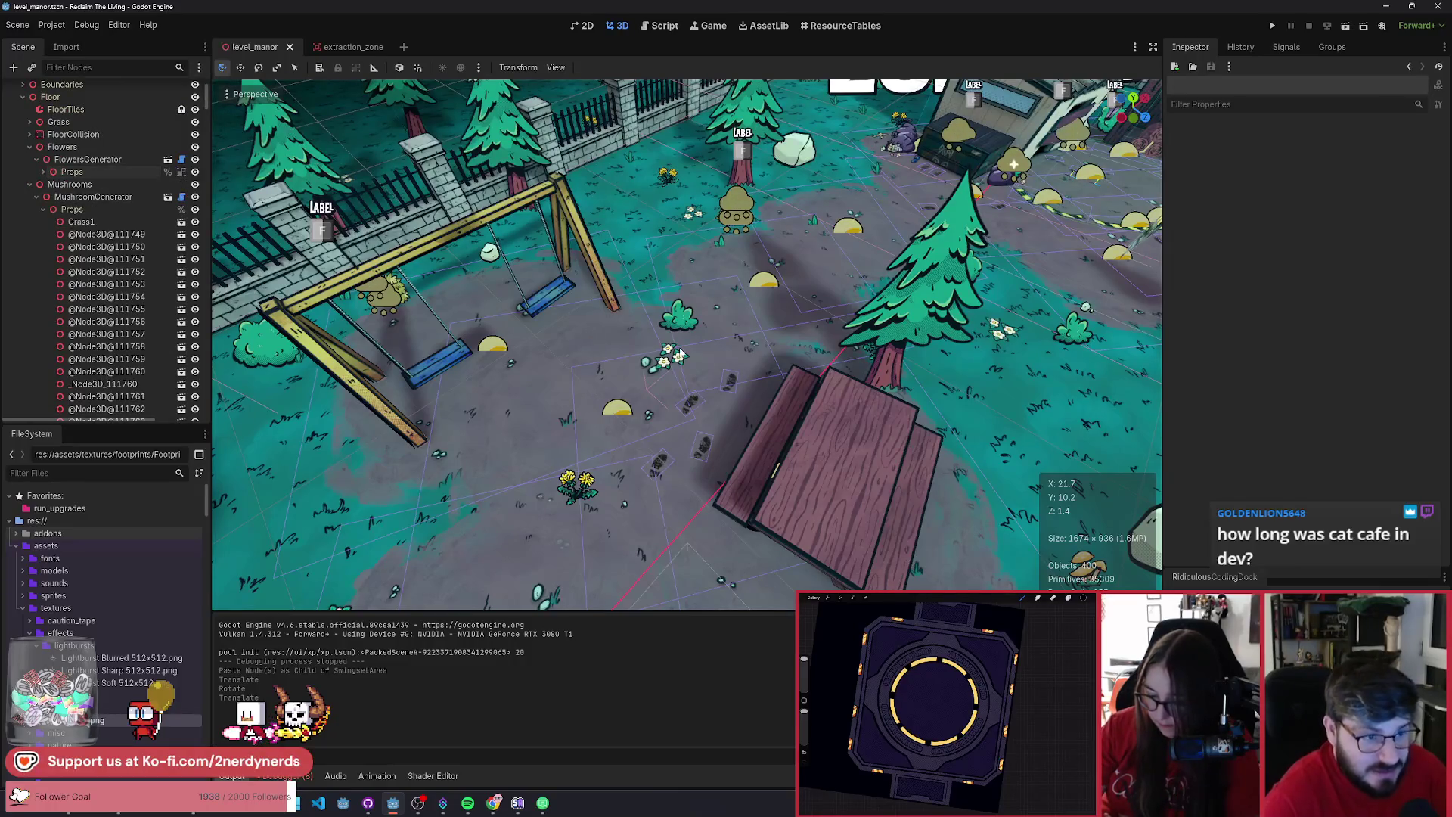
{"action": "left_click_drag", "start_coordinate": [800, 337], "coordinate": [684, 344]}
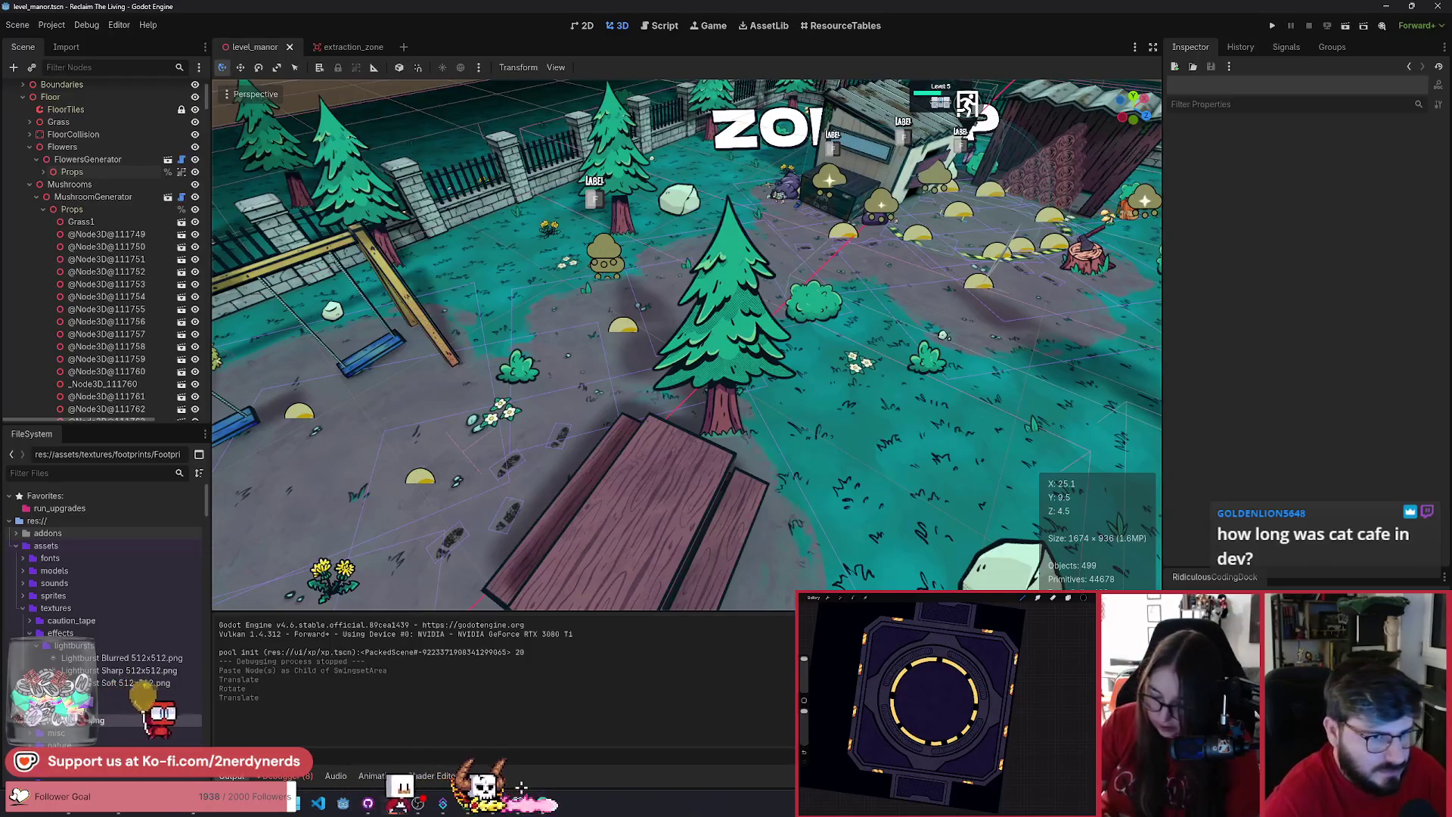
{"action": "scroll", "coordinate": [685, 344], "scroll_direction": "down", "scroll_amount": 2}
{"action": "scroll", "coordinate": [798, 336], "scroll_direction": "up", "scroll_amount": 4}
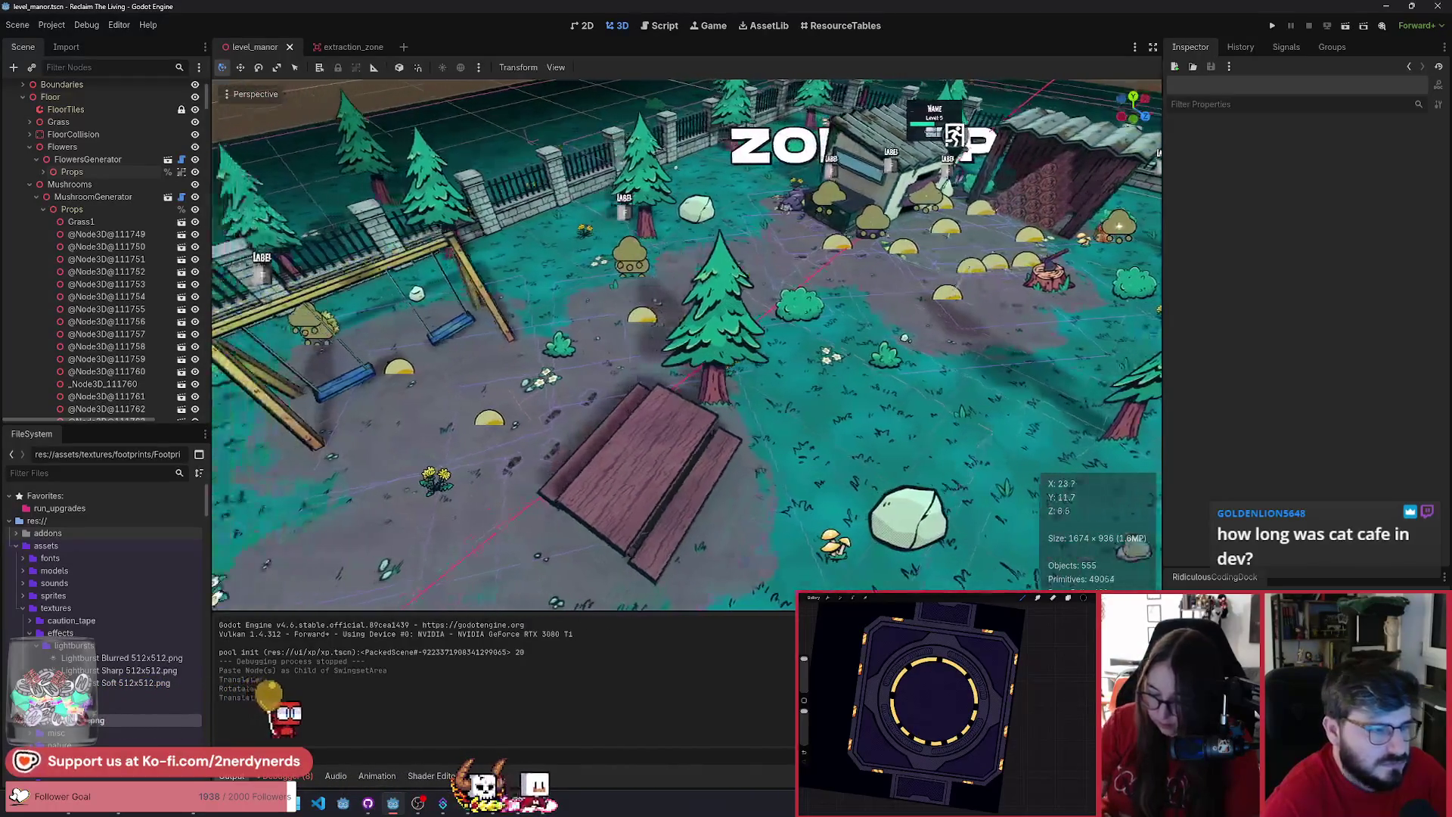
{"action": "left_click", "coordinate": [169, 207]}
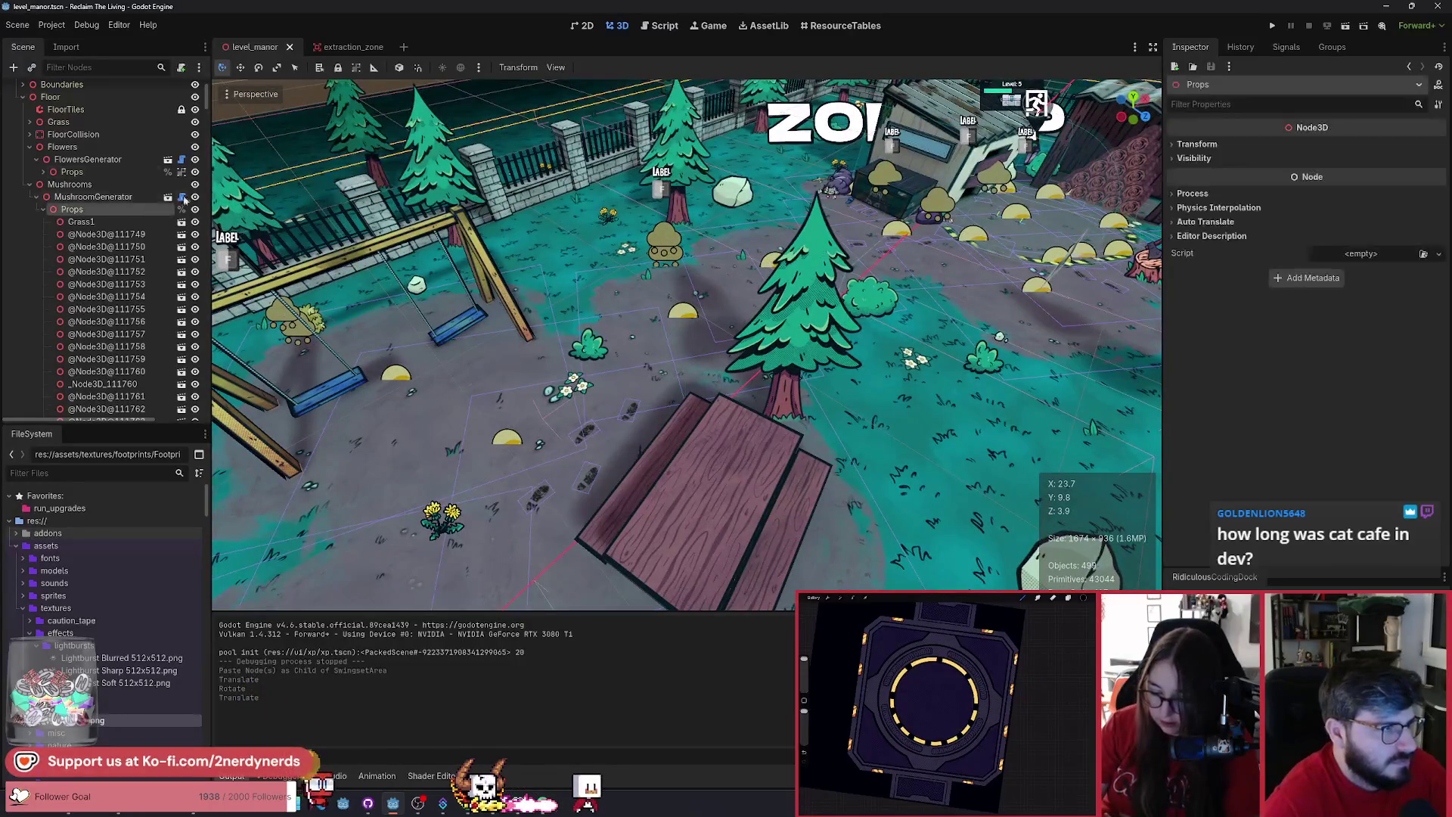
{"action": "left_click", "coordinate": [356, 68]}
{"action": "left_click", "coordinate": [45, 210]}
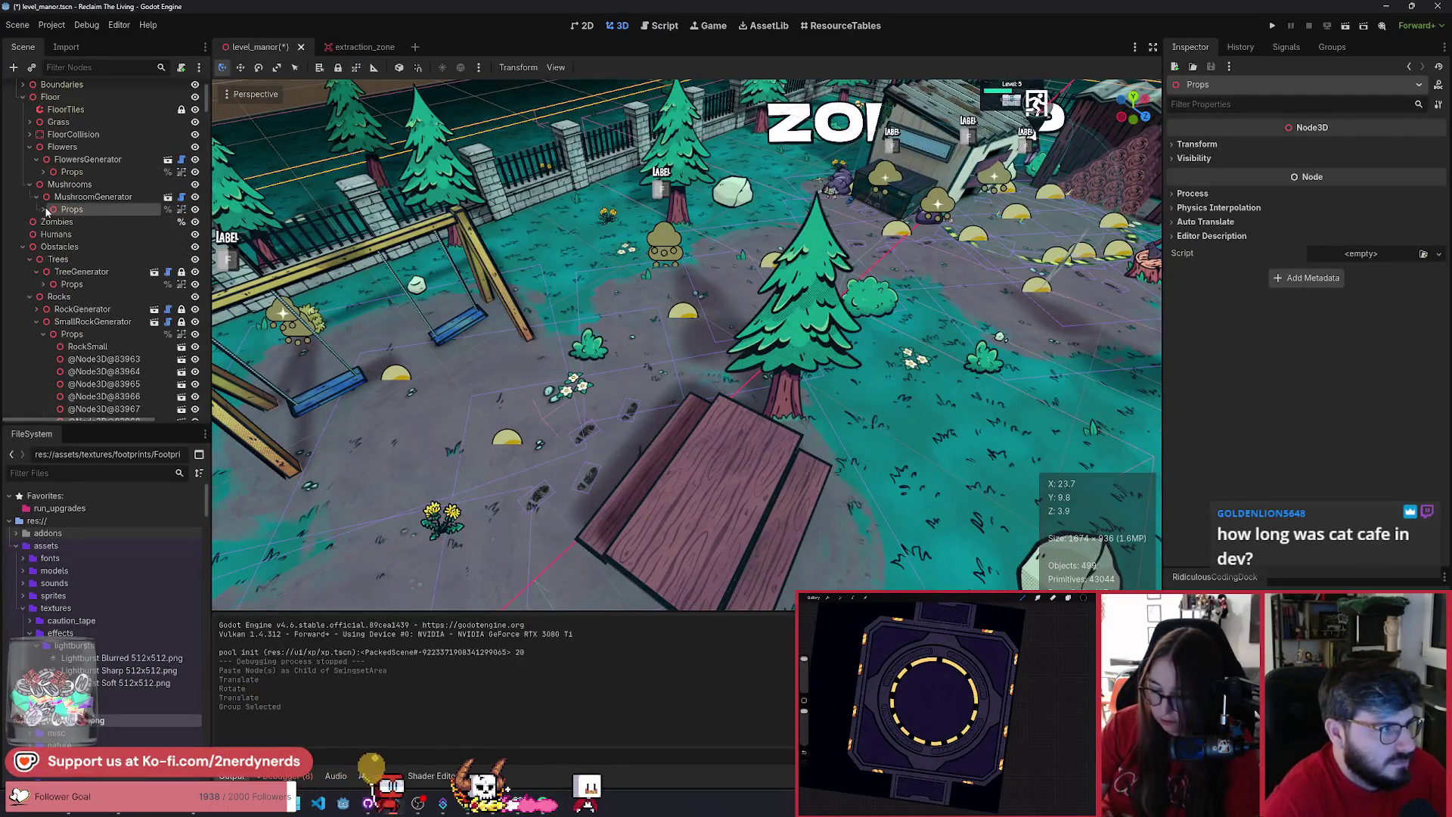
{"action": "left_click", "coordinate": [474, 324]}
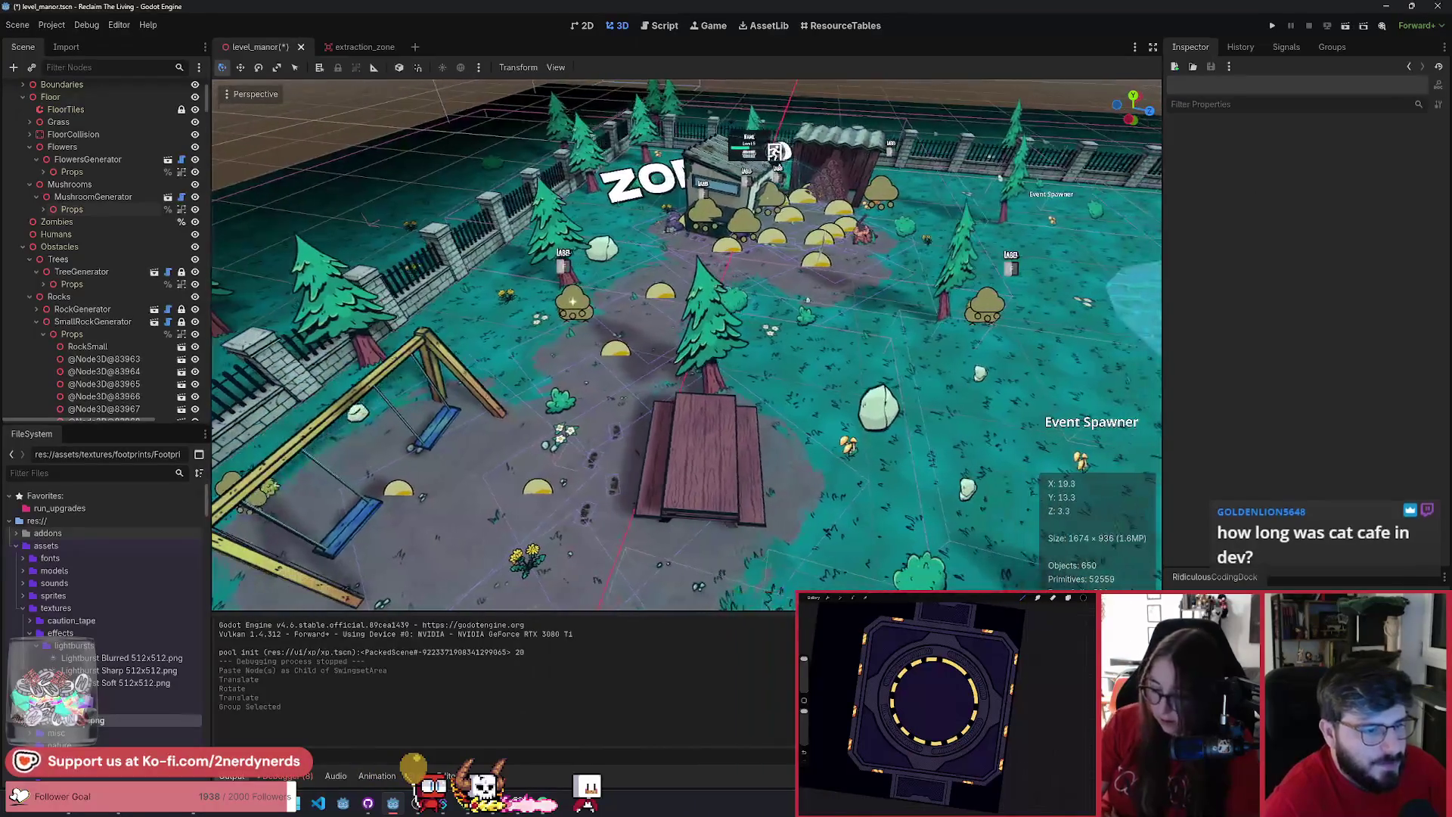
{"action": "scroll", "coordinate": [686, 344], "scroll_direction": "up", "scroll_amount": 5}
{"action": "scroll", "coordinate": [686, 344], "scroll_direction": "up", "scroll_amount": 4}
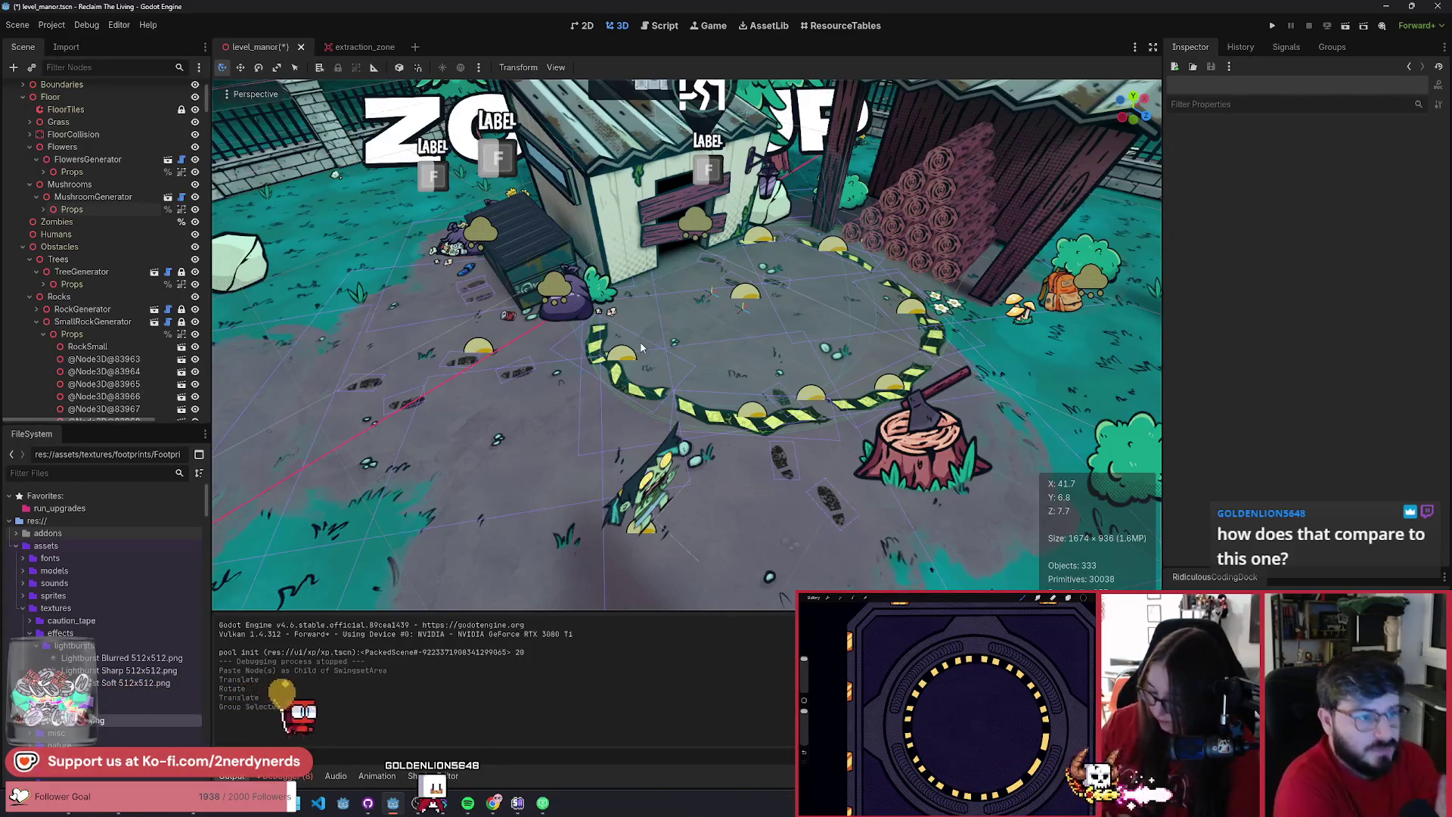
{"action": "scroll", "coordinate": [565, 313], "scroll_direction": "down", "scroll_amount": 5}
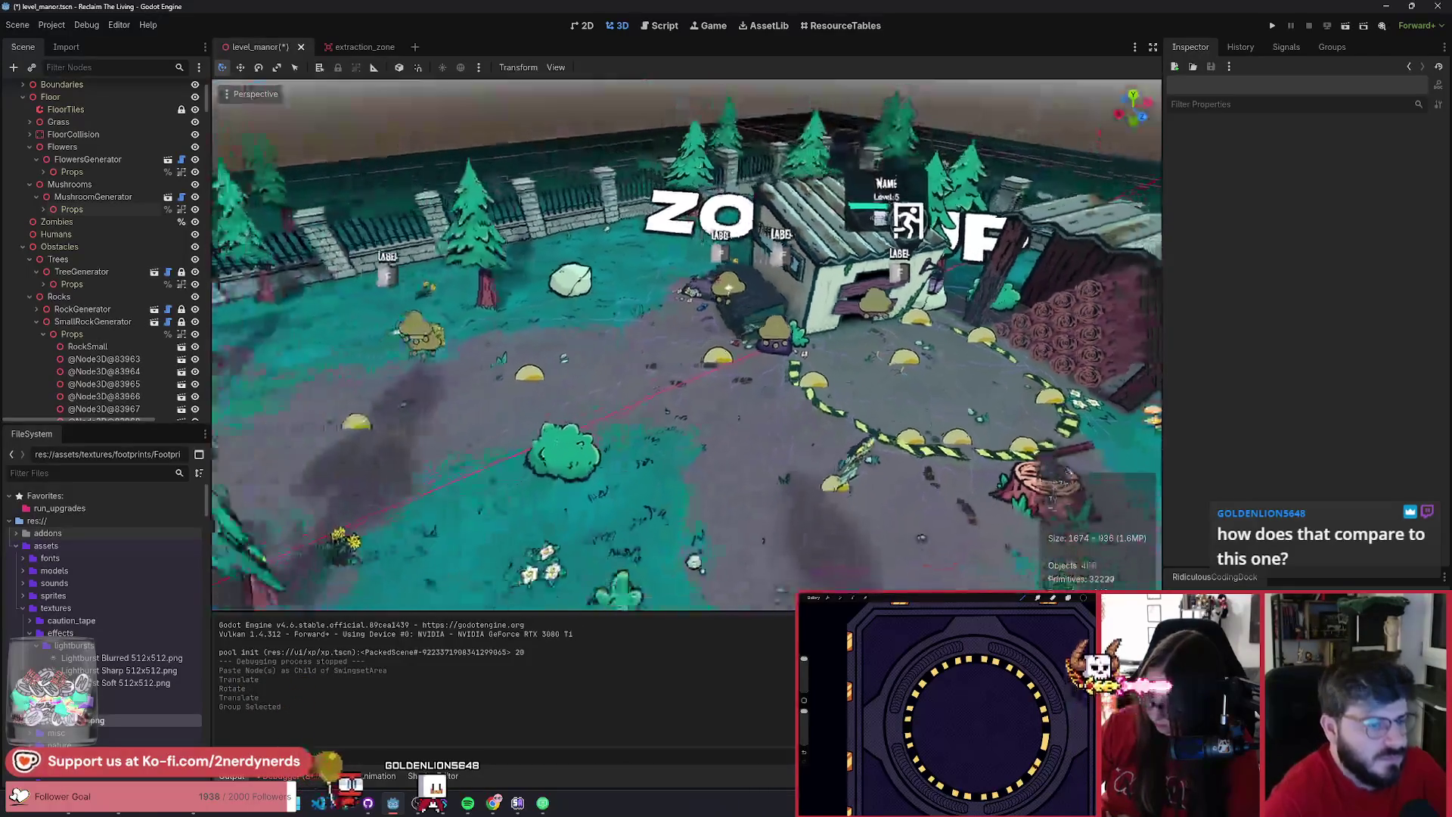
{"action": "scroll", "coordinate": [687, 344], "scroll_direction": "up", "scroll_amount": 5}
{"action": "scroll", "coordinate": [686, 345], "scroll_direction": "down", "scroll_amount": 2}
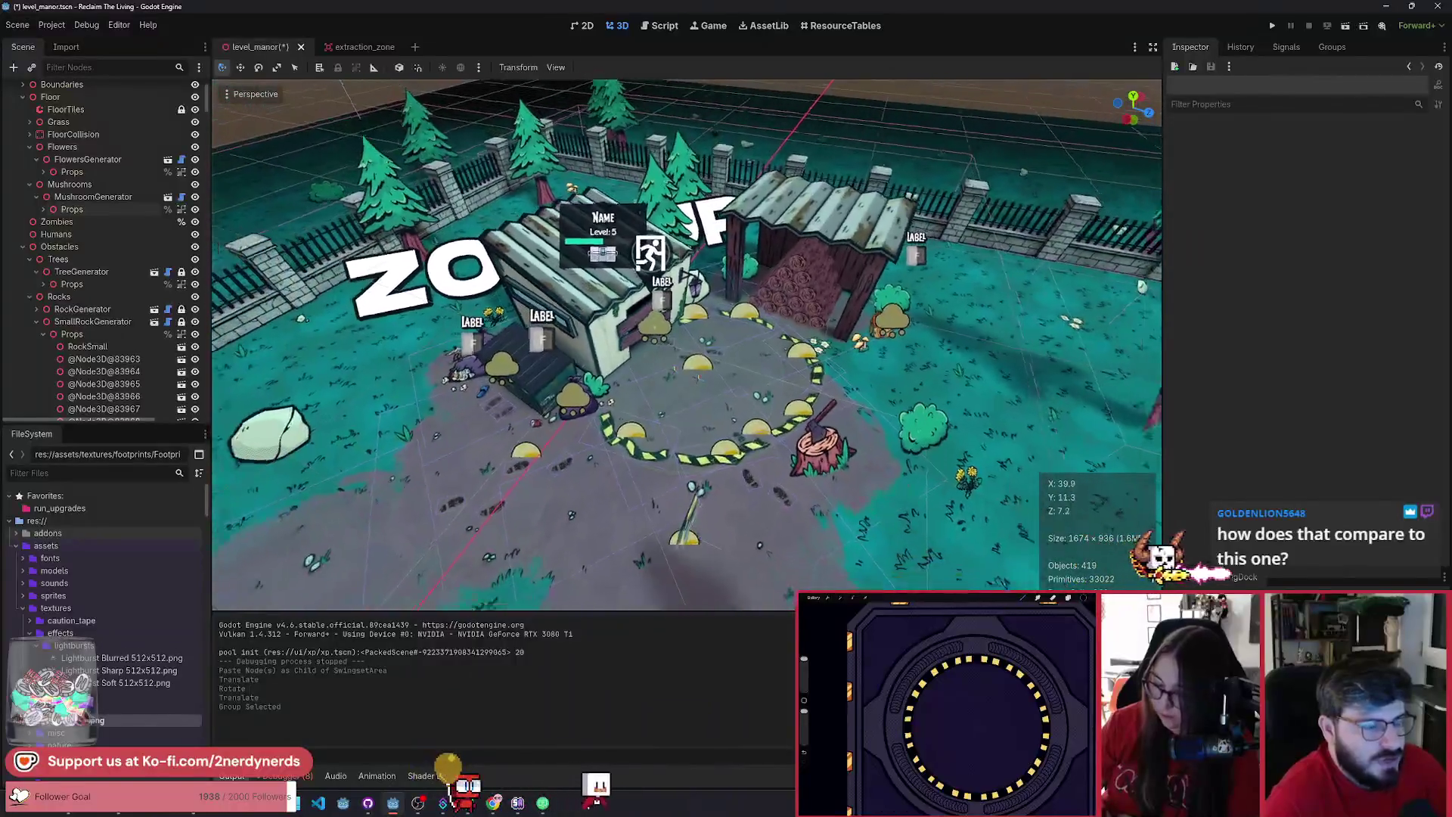
{"action": "scroll", "coordinate": [654, 327], "scroll_direction": "down", "scroll_amount": 5}
{"action": "scroll", "coordinate": [654, 326], "scroll_direction": "up", "scroll_amount": 5}
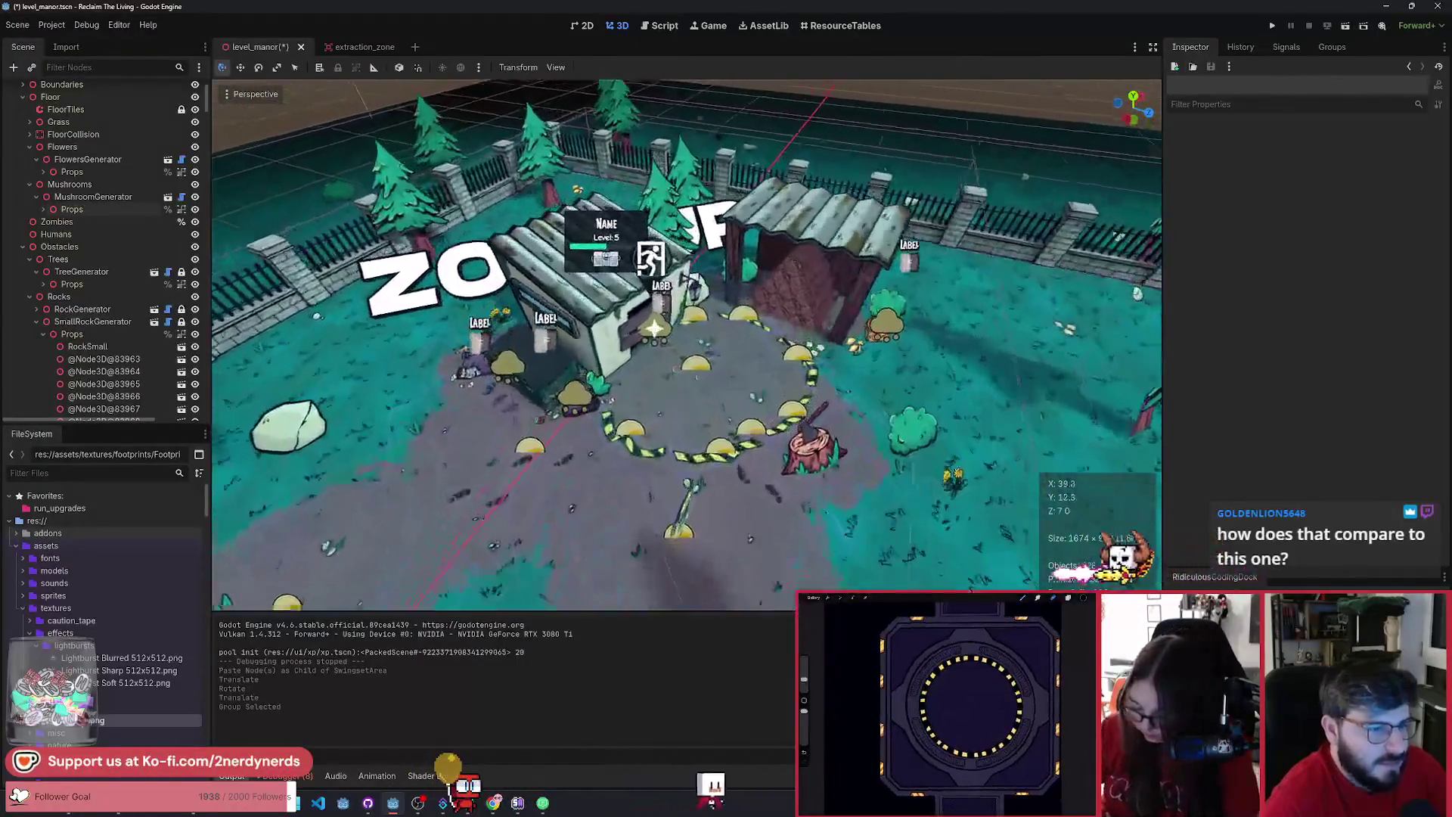
{"action": "scroll", "coordinate": [654, 326], "scroll_direction": "up", "scroll_amount": 1}
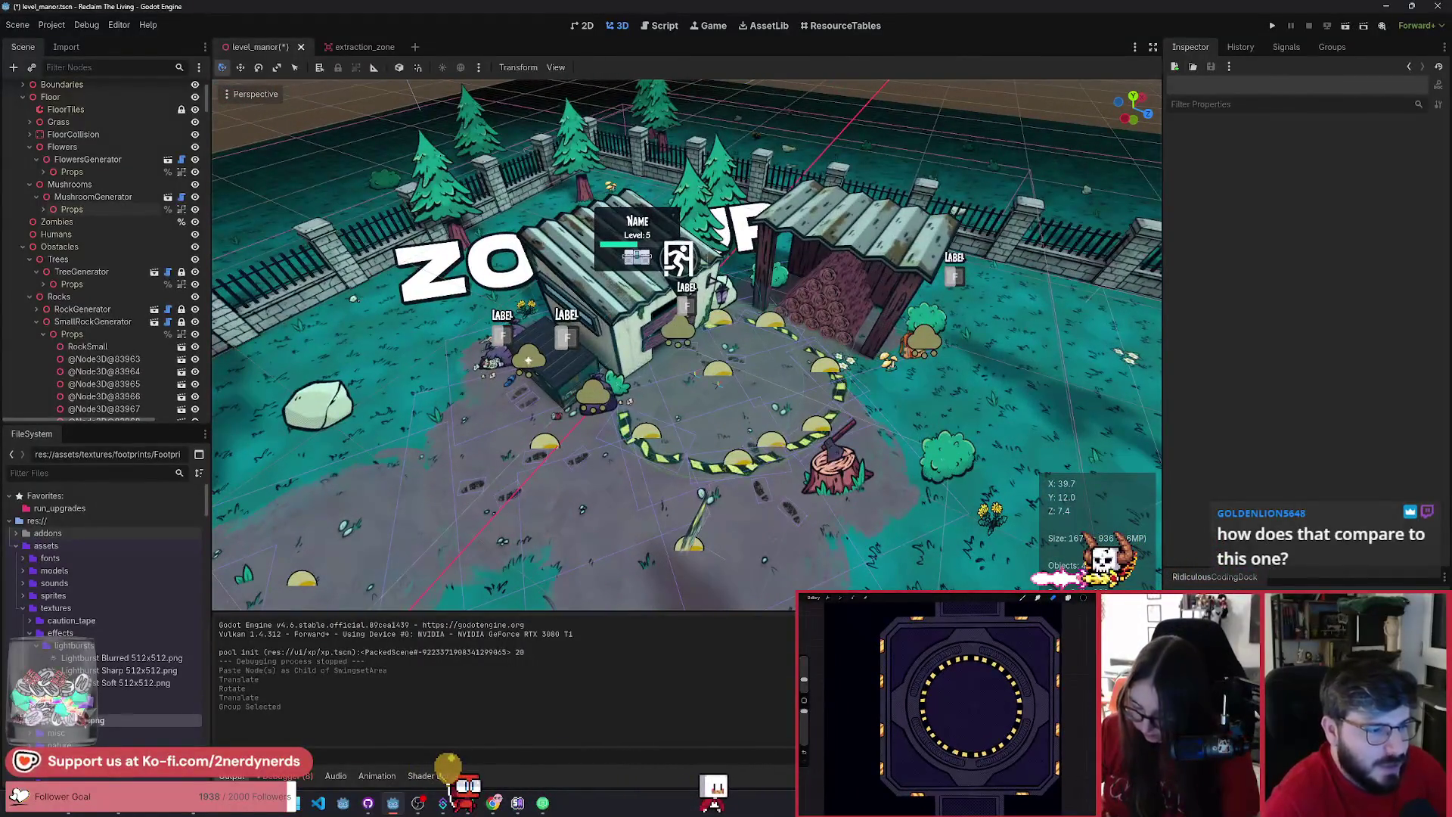
{"action": "scroll", "coordinate": [686, 344], "scroll_direction": "up", "scroll_amount": 2}
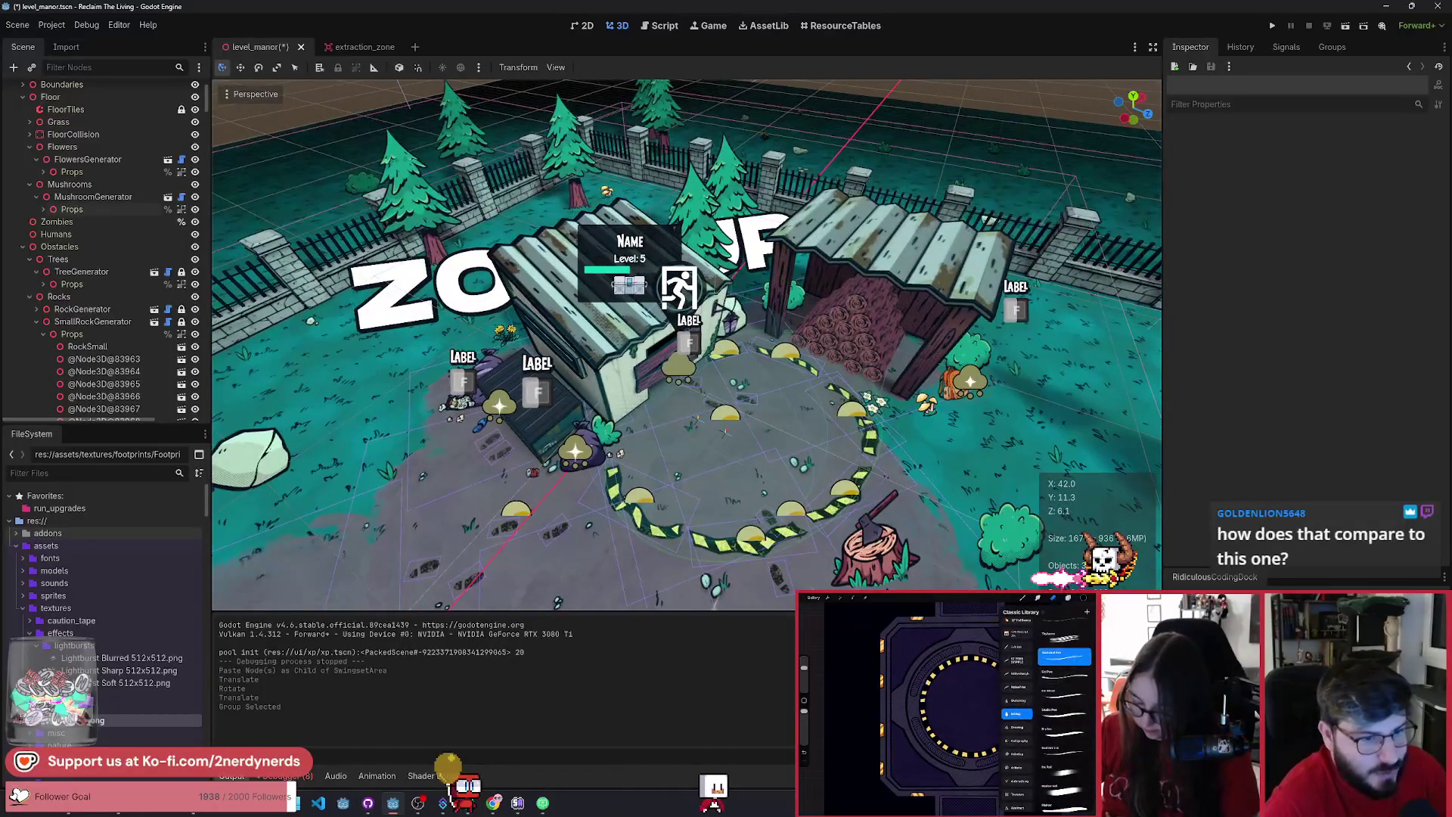
{"action": "scroll", "coordinate": [686, 344], "scroll_direction": "up", "scroll_amount": 3}
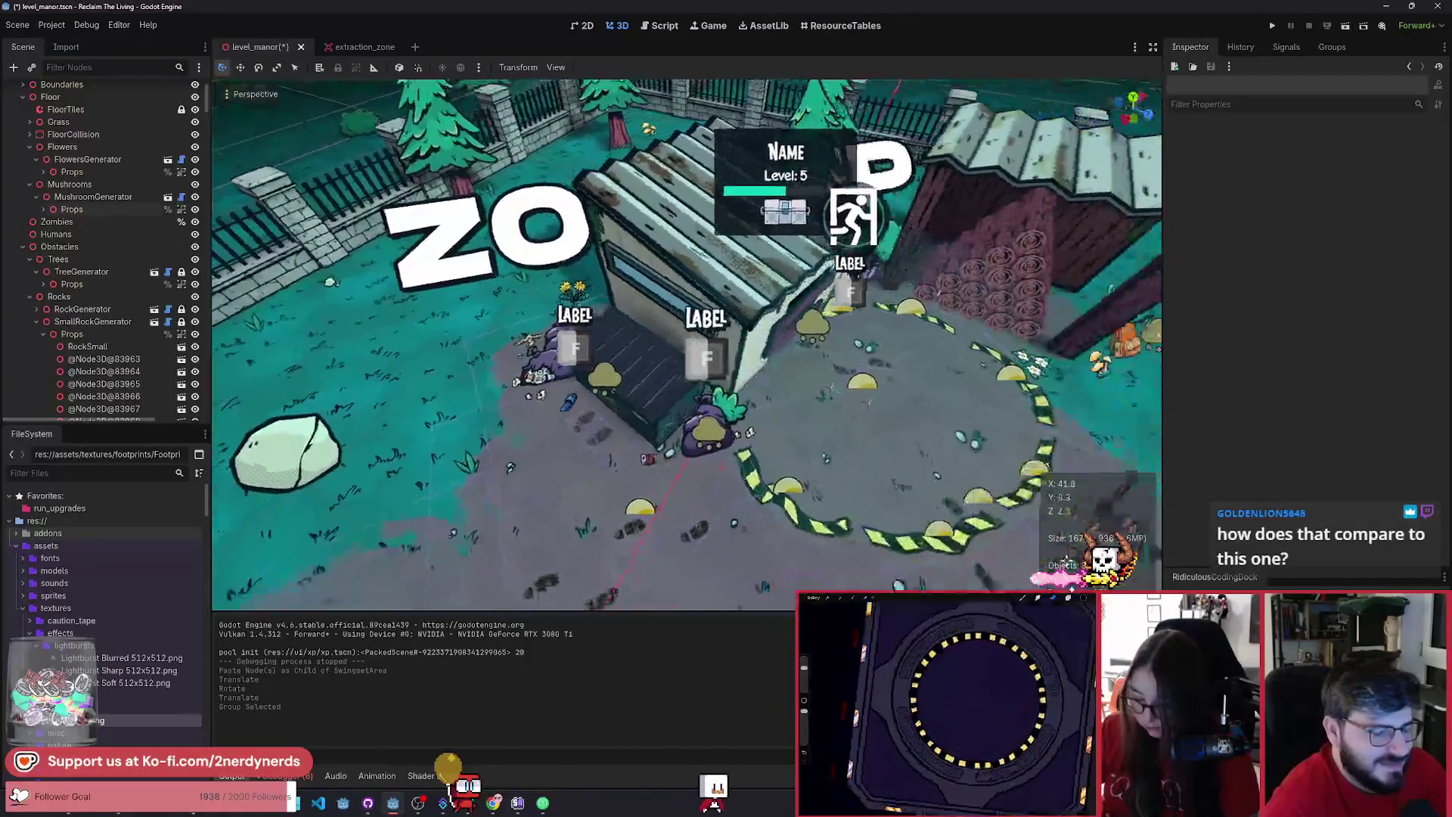
{"action": "scroll", "coordinate": [686, 344], "scroll_direction": "down", "scroll_amount": 3}
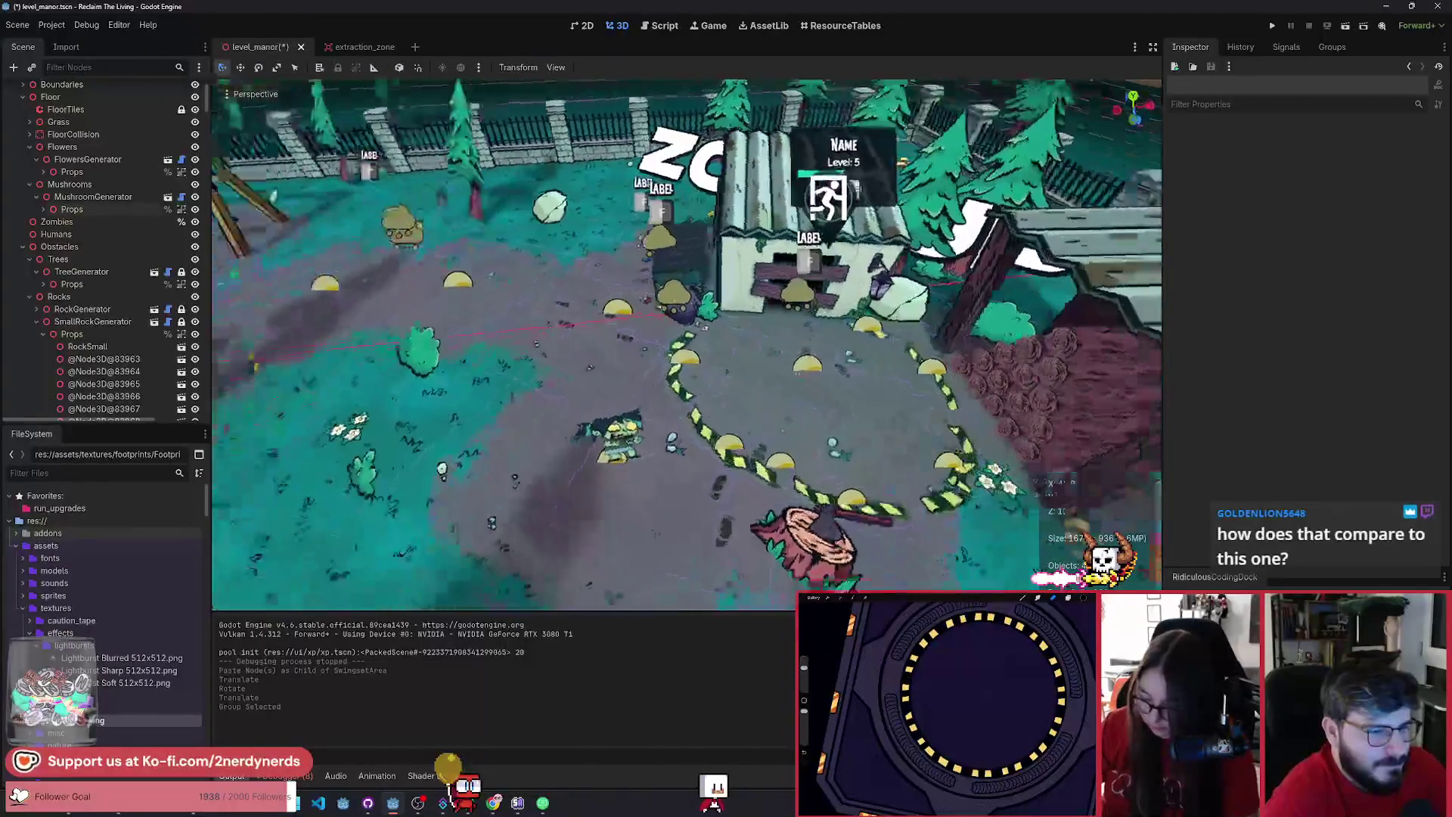
{"action": "scroll", "coordinate": [686, 344], "scroll_direction": "up", "scroll_amount": 3}
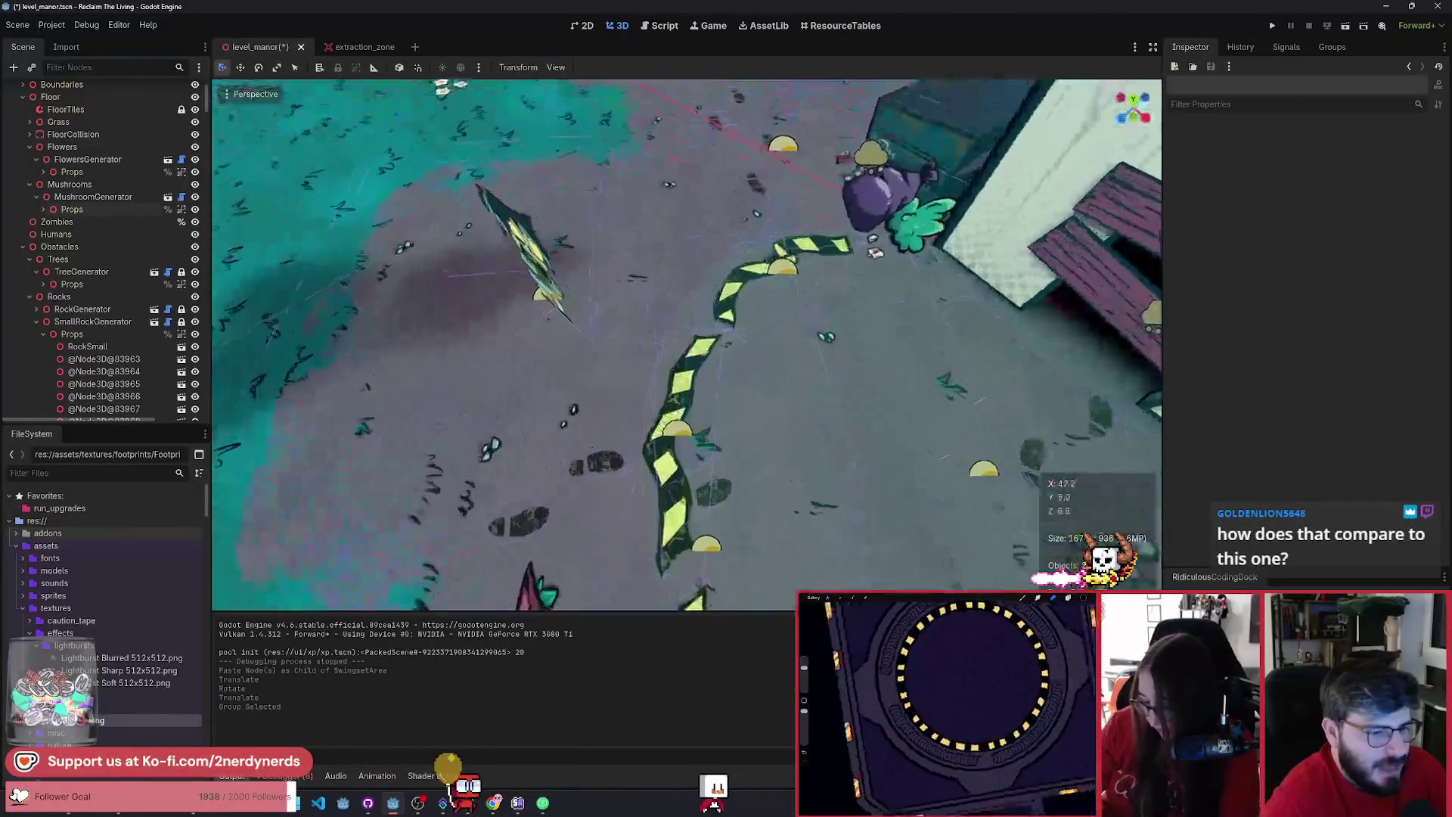
{"action": "scroll", "coordinate": [686, 344], "scroll_direction": "up", "scroll_amount": 2}
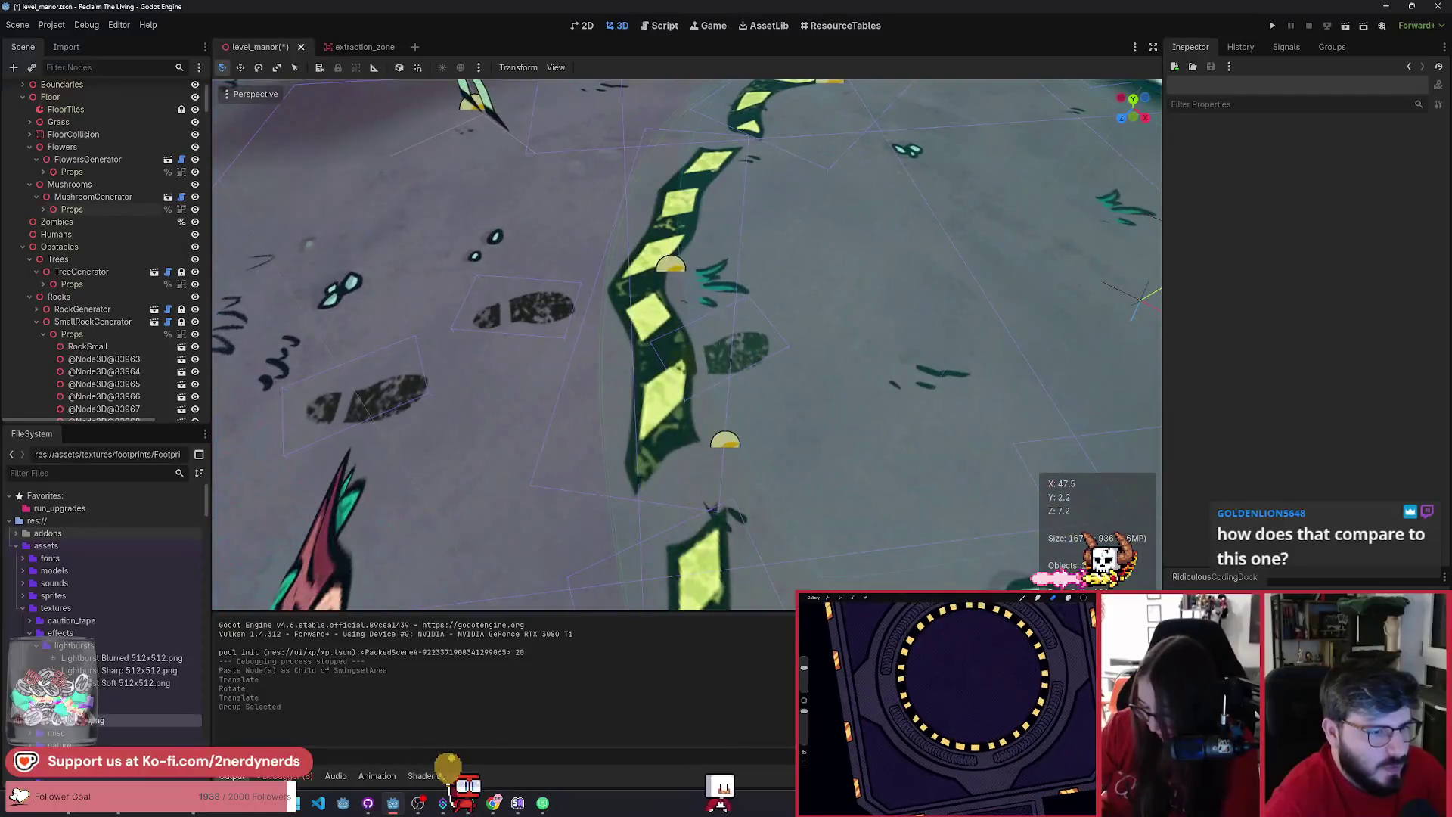
{"action": "scroll", "coordinate": [687, 344], "scroll_direction": "down", "scroll_amount": 3}
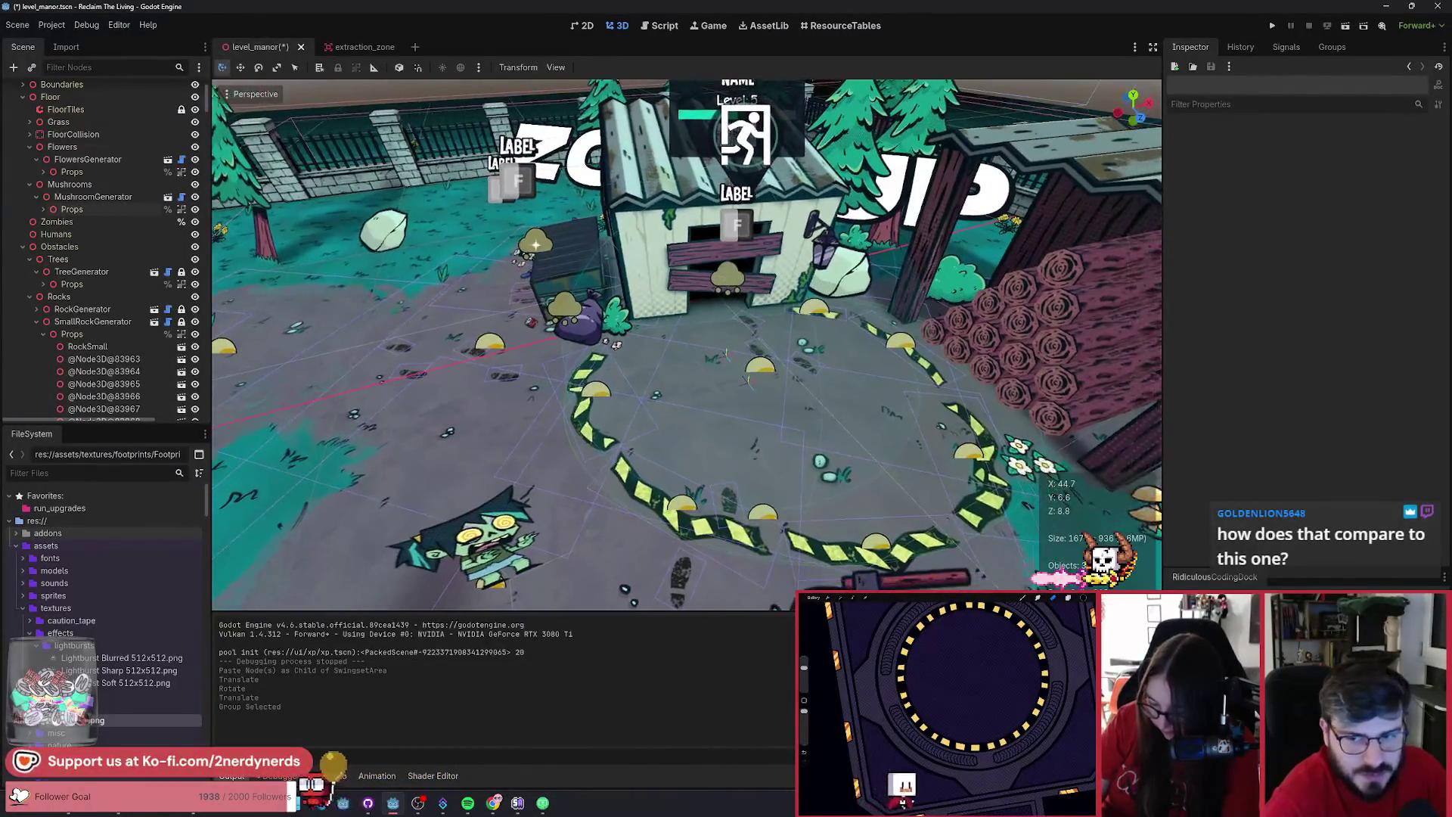
{"action": "scroll", "coordinate": [686, 344], "scroll_direction": "down", "scroll_amount": 1}
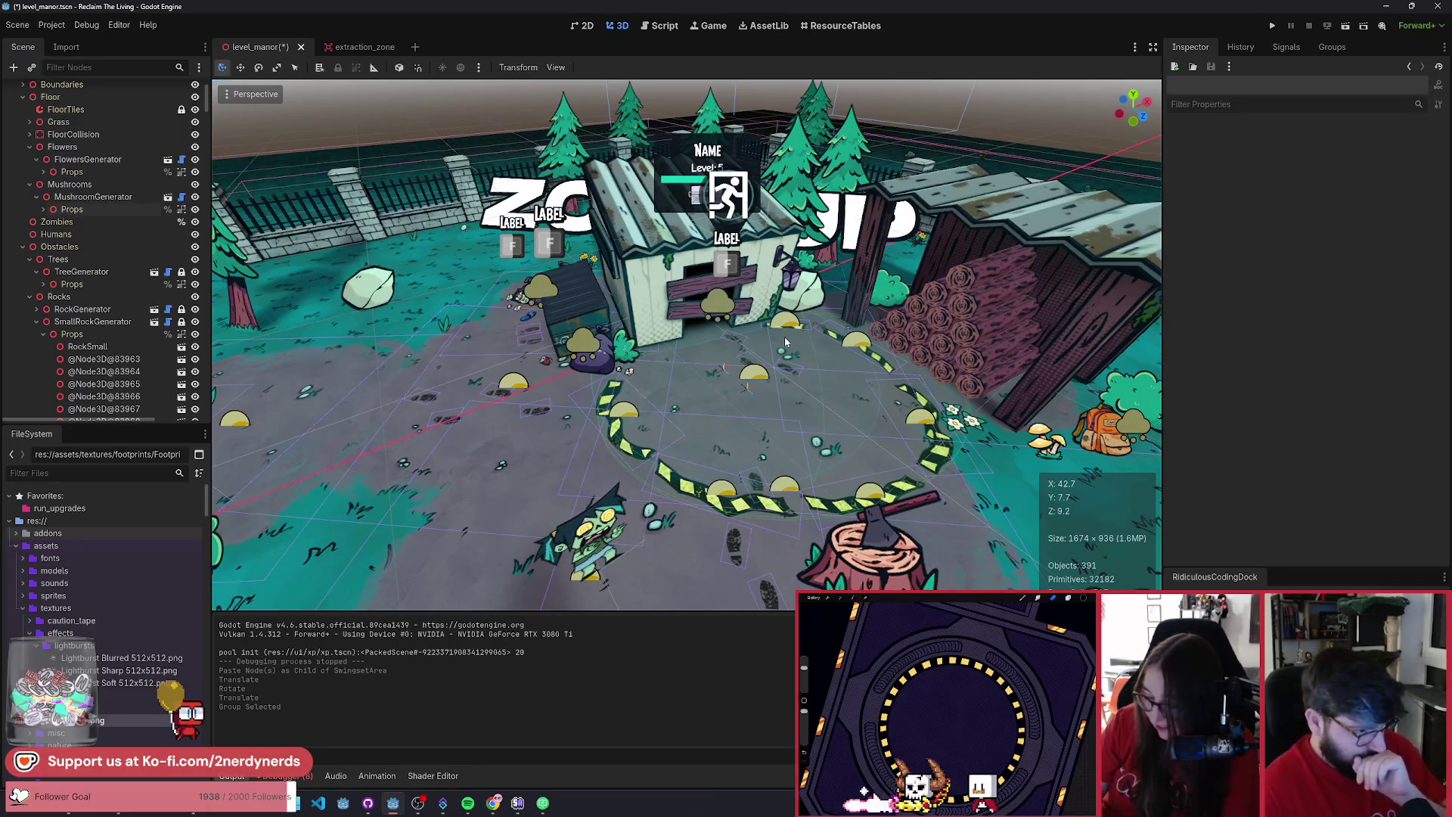
{"action": "key", "text": "w"}
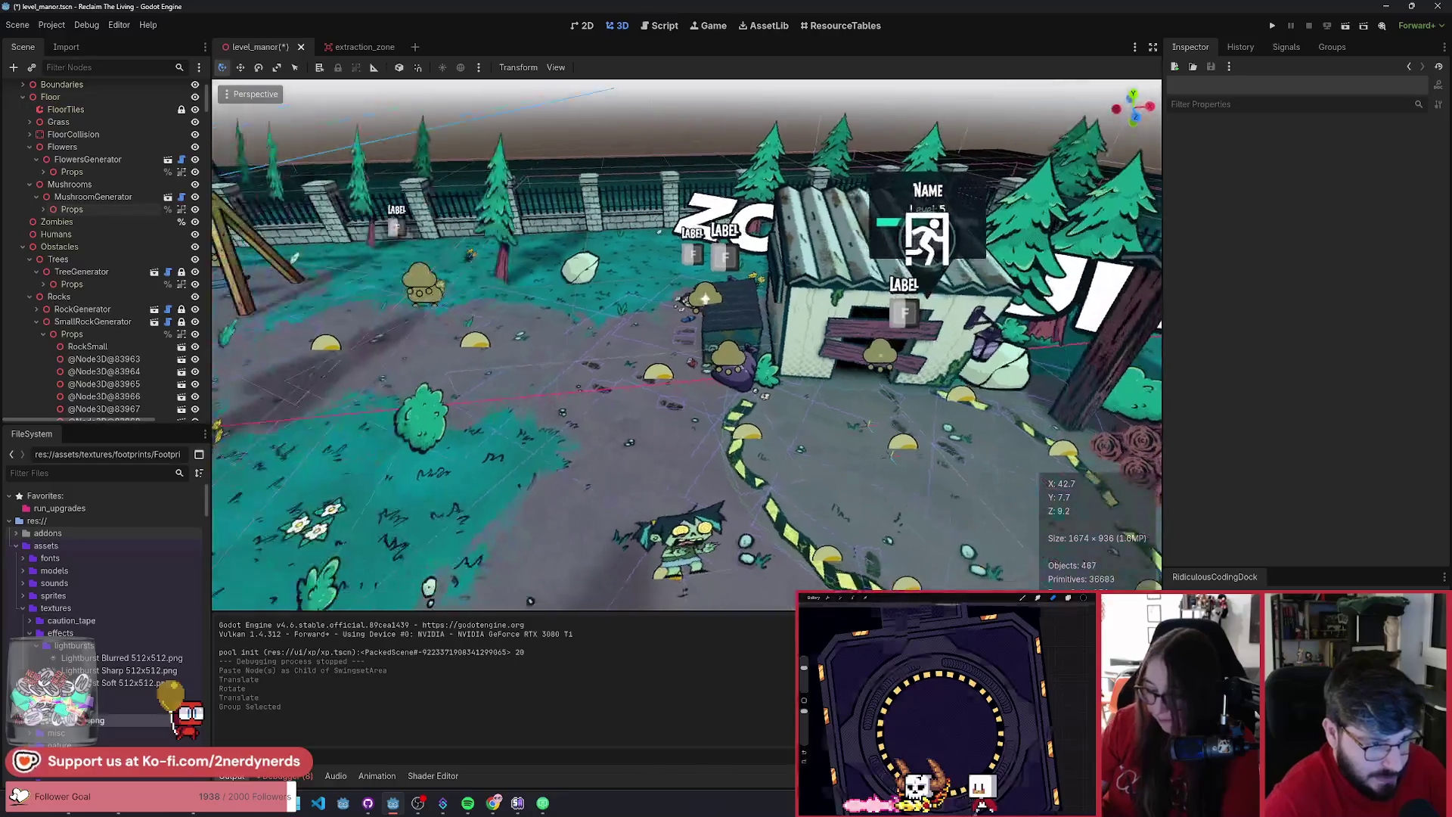
{"action": "key", "text": "w"}
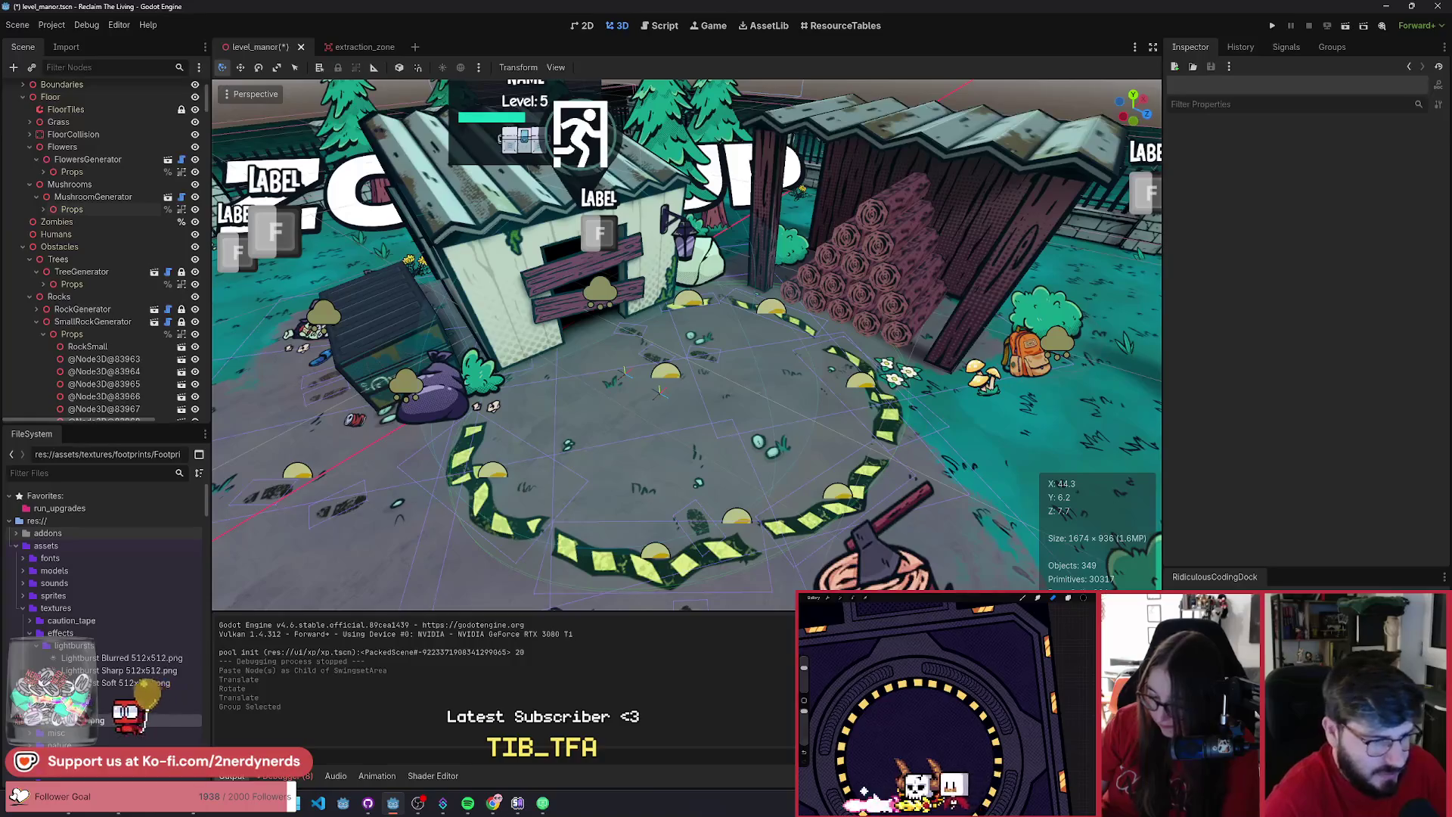
{"action": "key", "text": "w"}
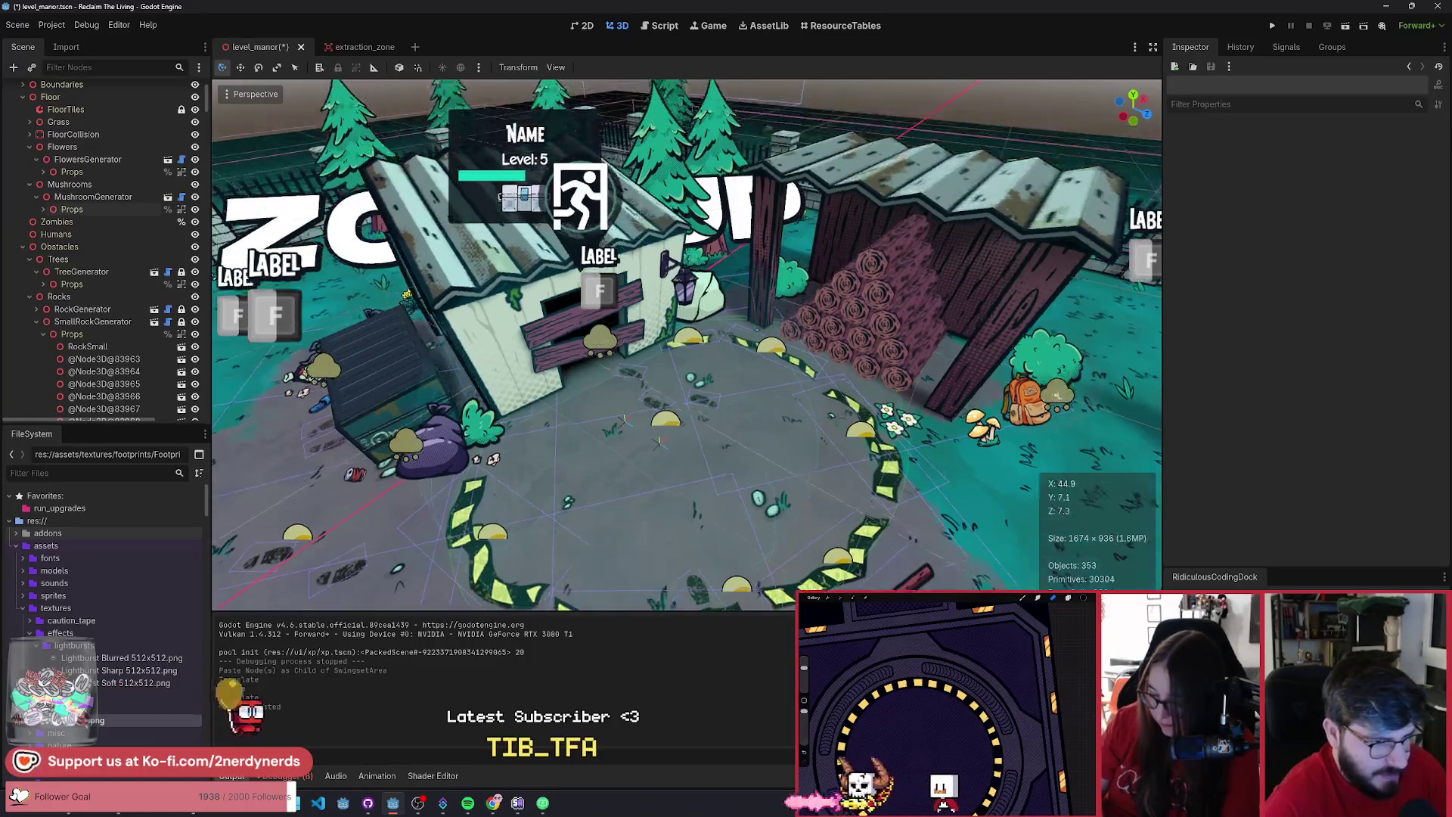
{"action": "key", "text": "s"}
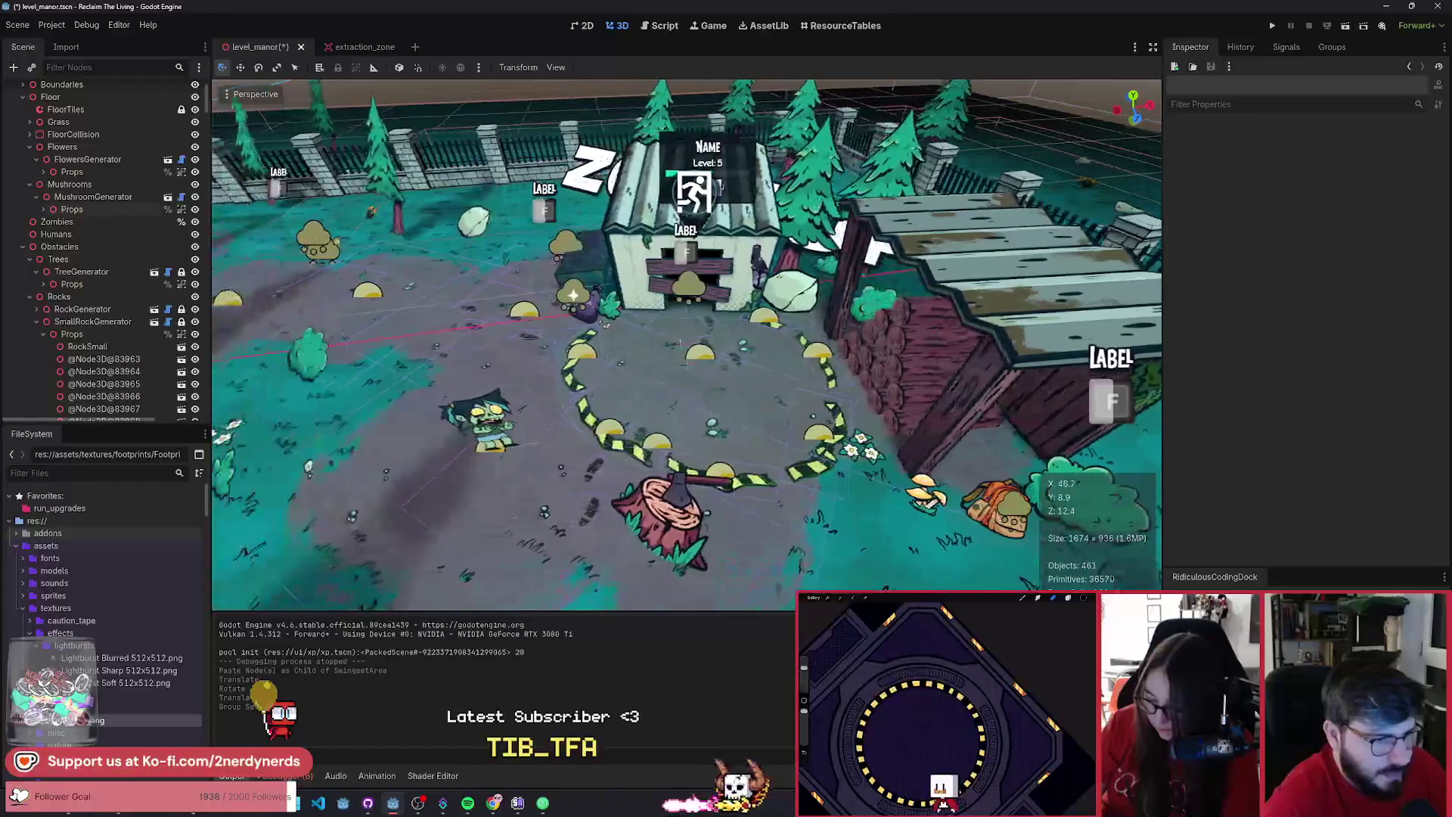
{"action": "key", "text": "e"}
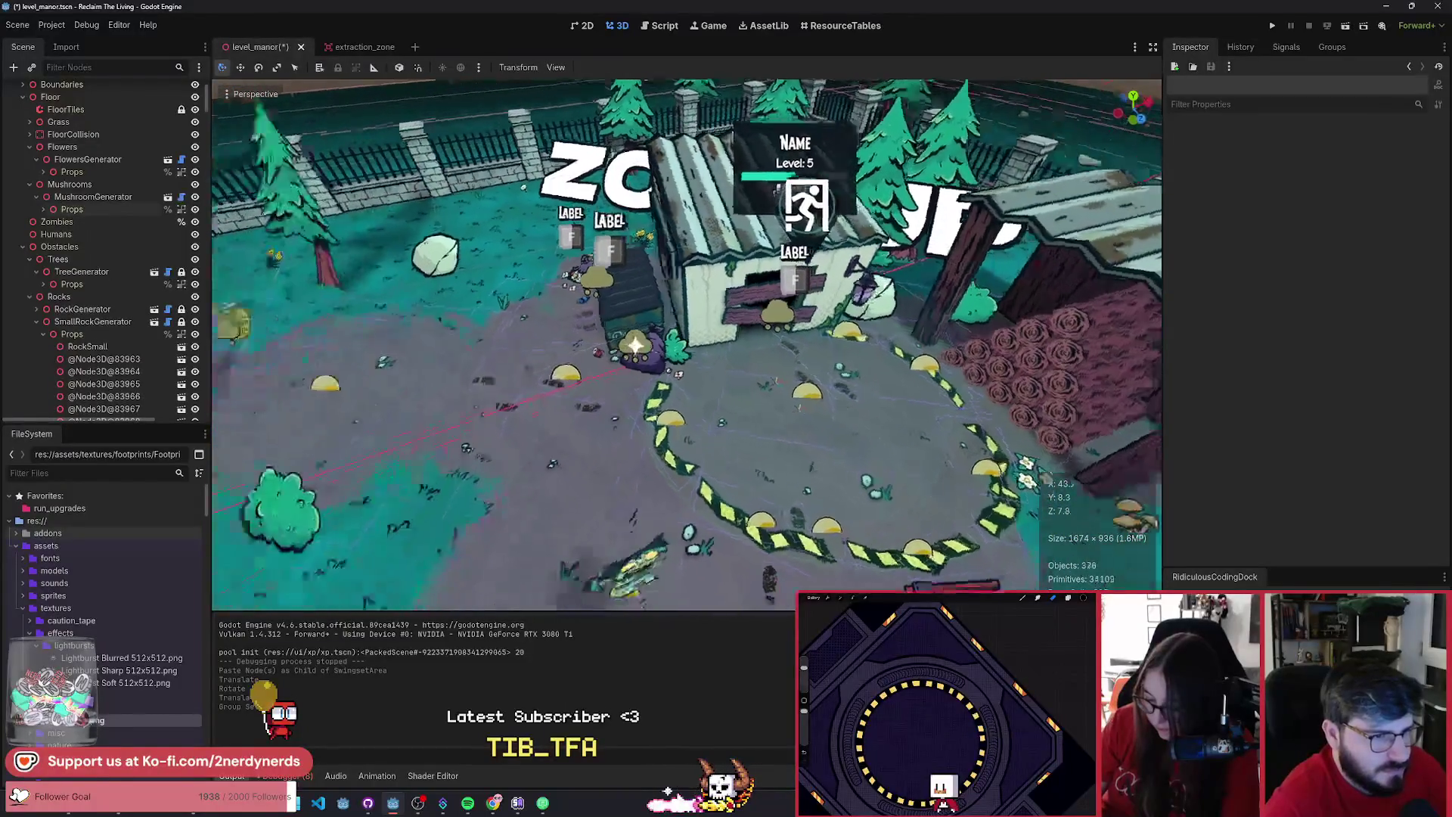
{"action": "key", "text": "a"}
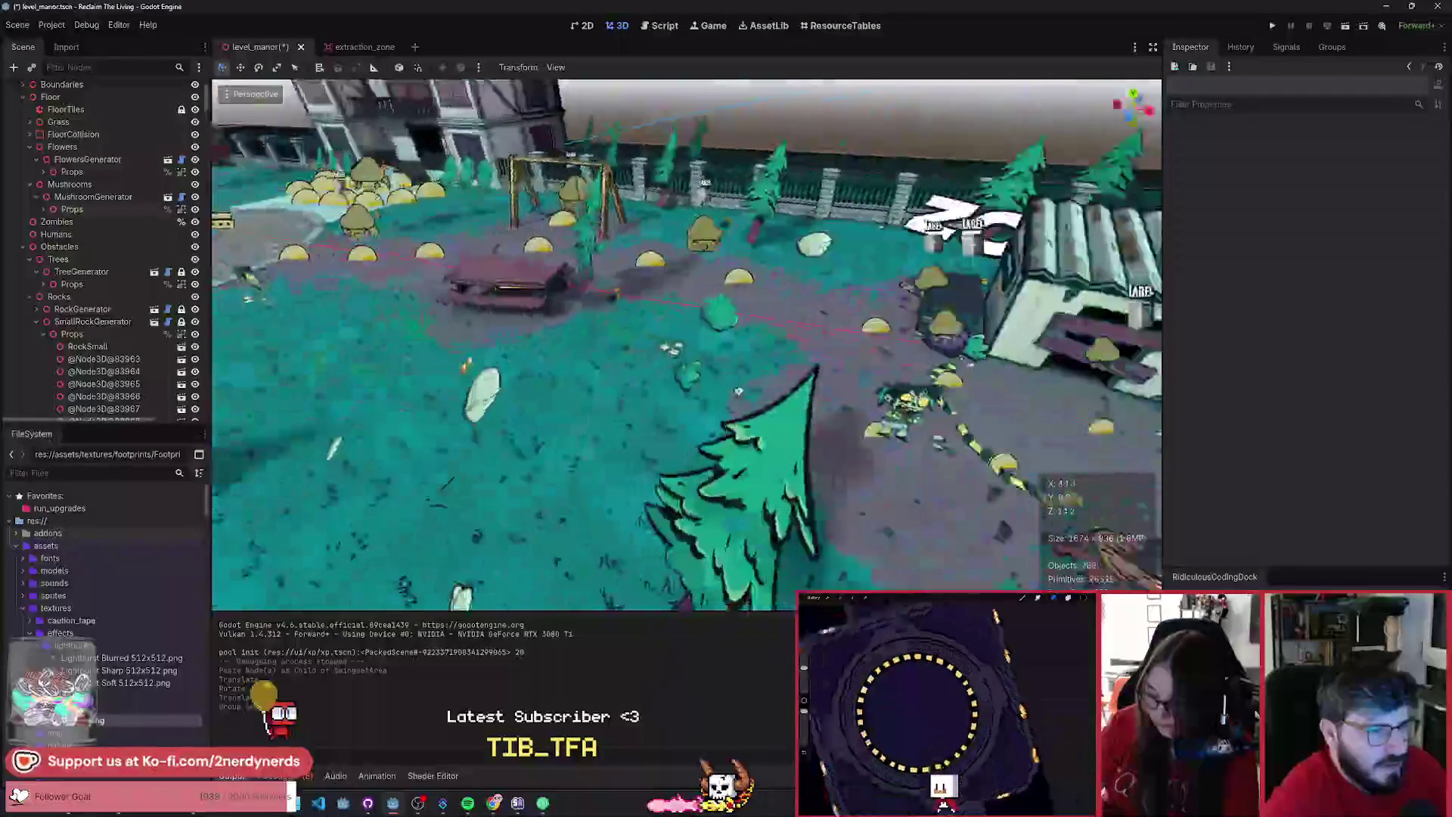
{"action": "key", "text": "d"}
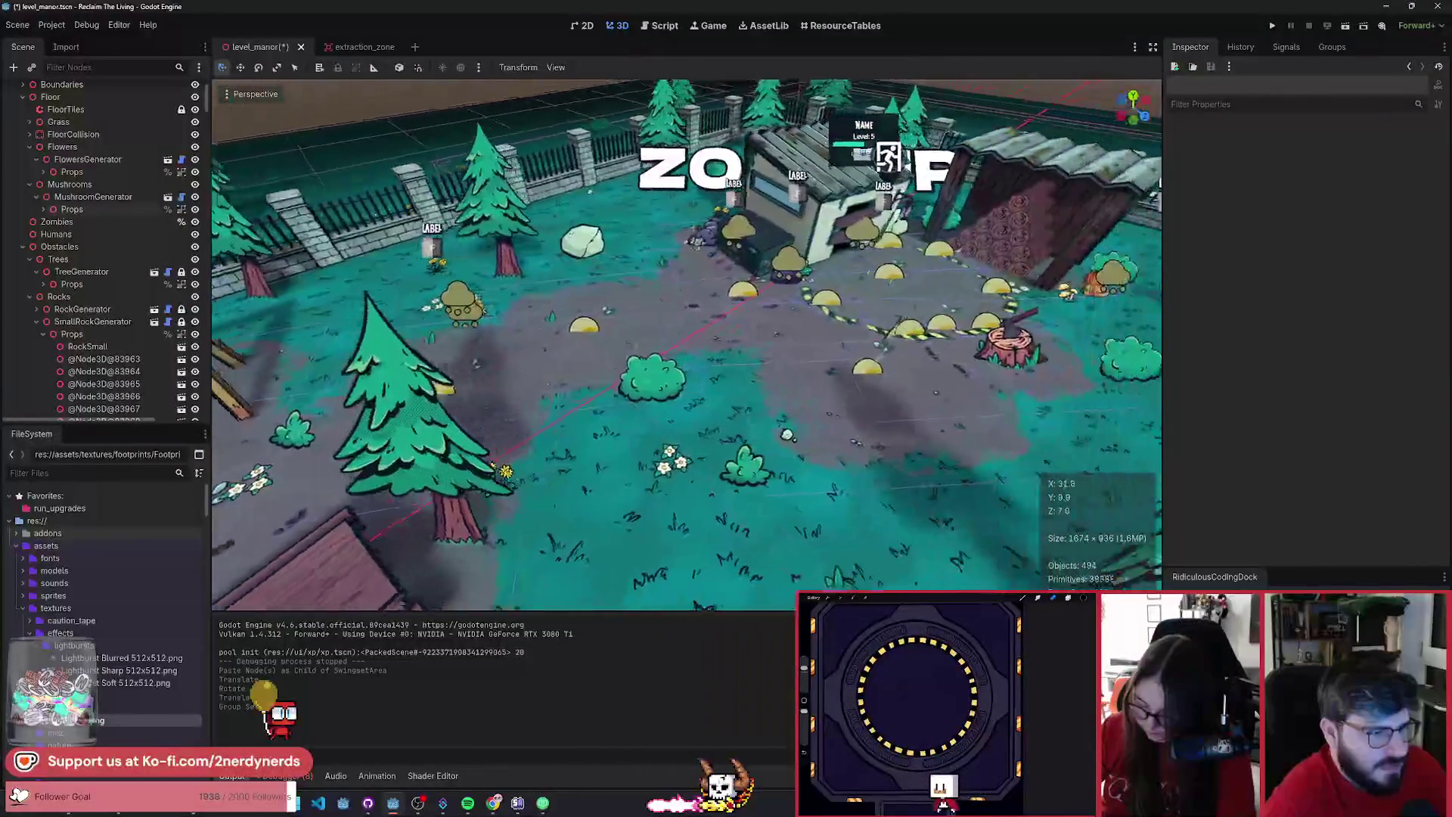
{"action": "key", "text": "w"}
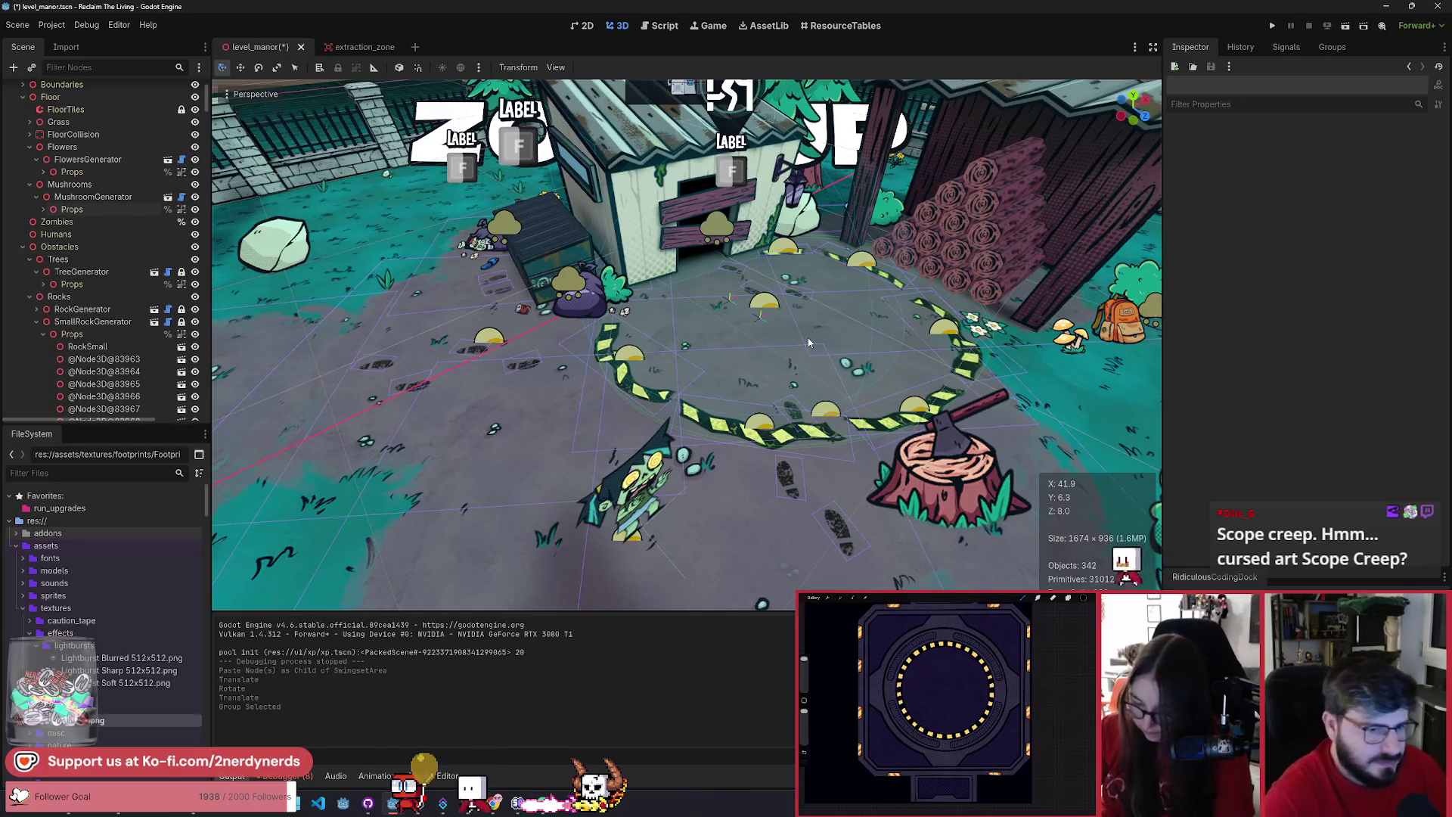
{"action": "scroll", "coordinate": [808, 343], "scroll_direction": "down", "scroll_amount": 5}
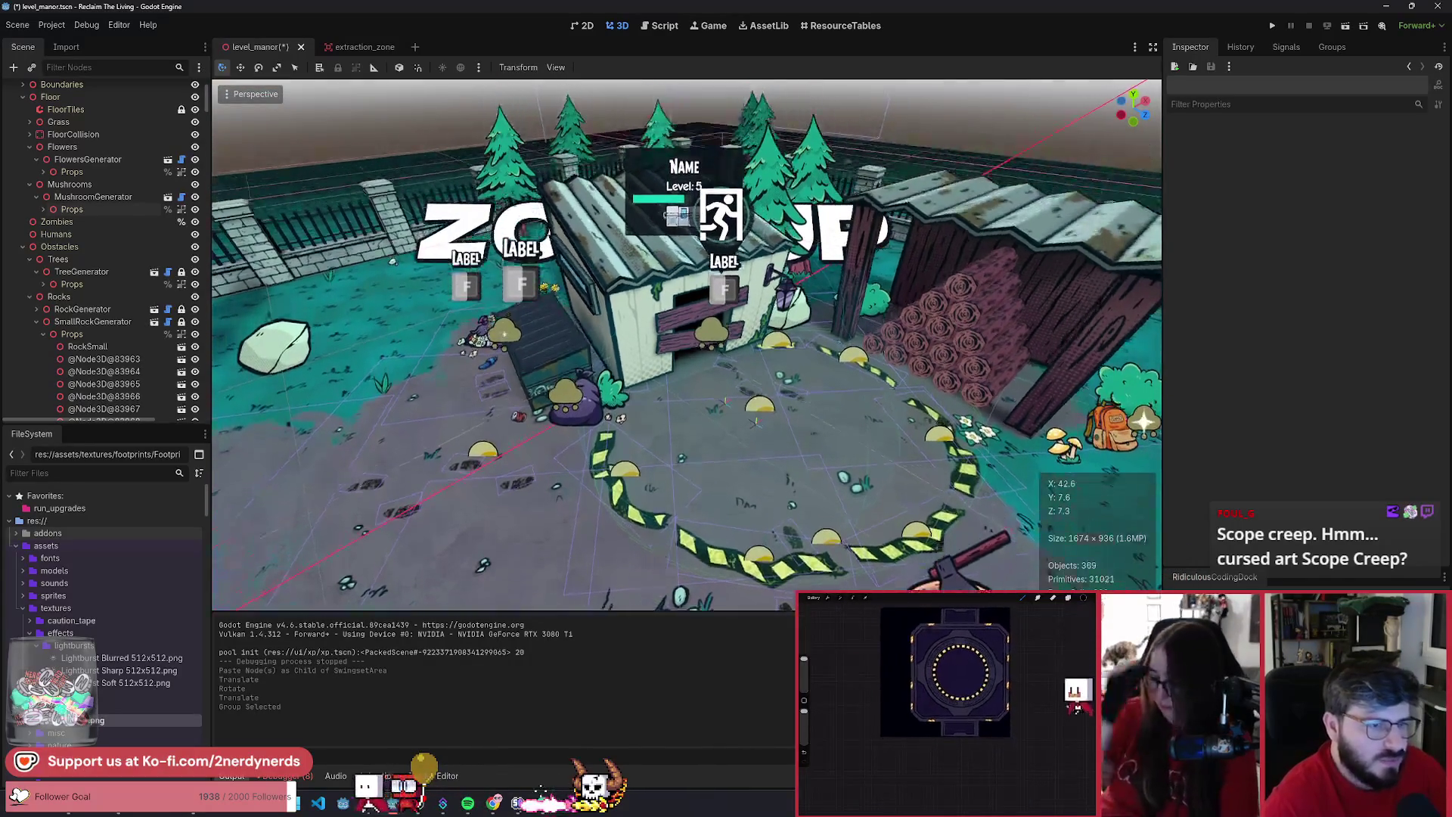
{"action": "scroll", "coordinate": [796, 369], "scroll_direction": "down", "scroll_amount": 3}
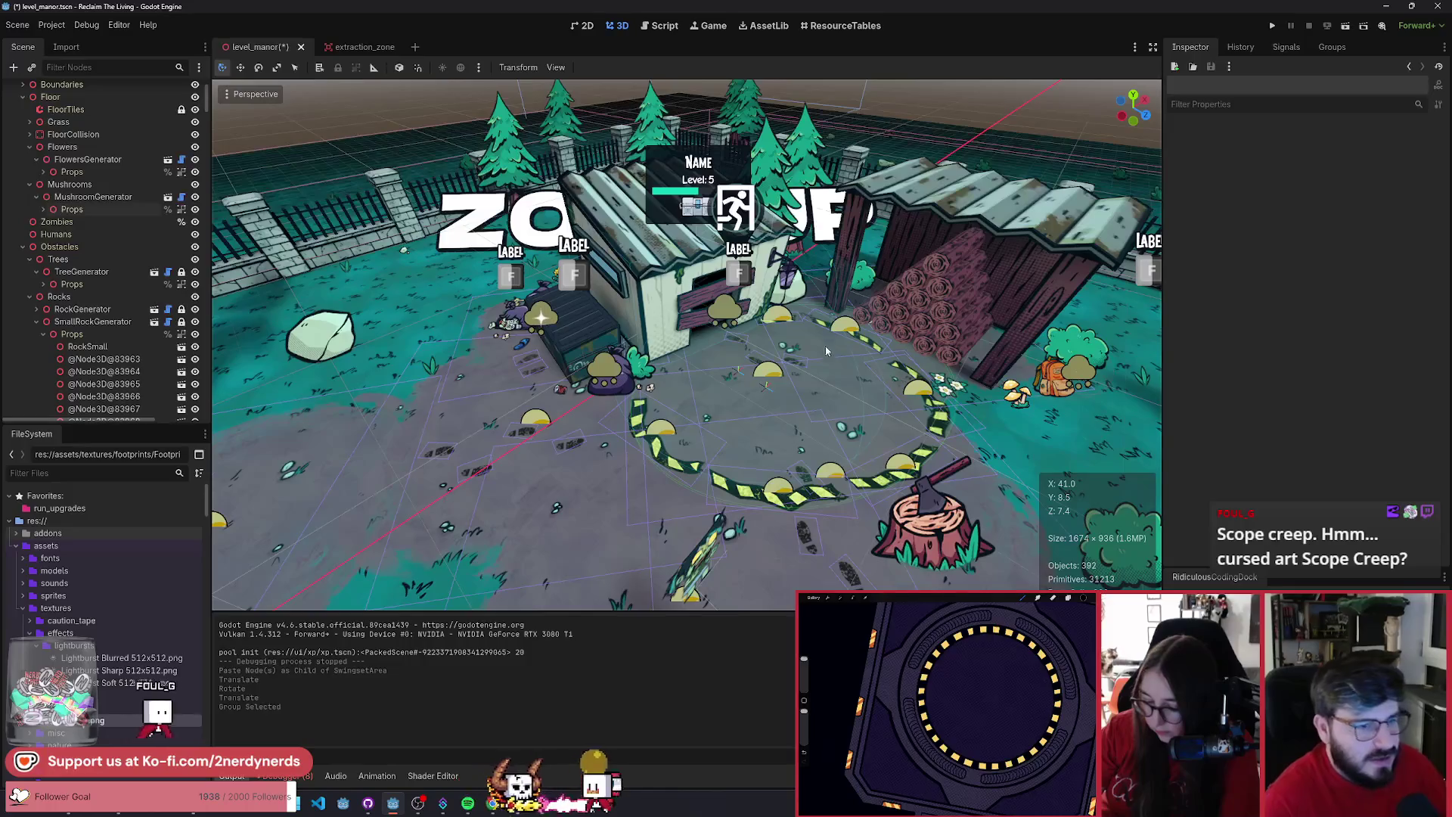
{"action": "scroll", "coordinate": [825, 347], "scroll_direction": "up", "scroll_amount": 3}
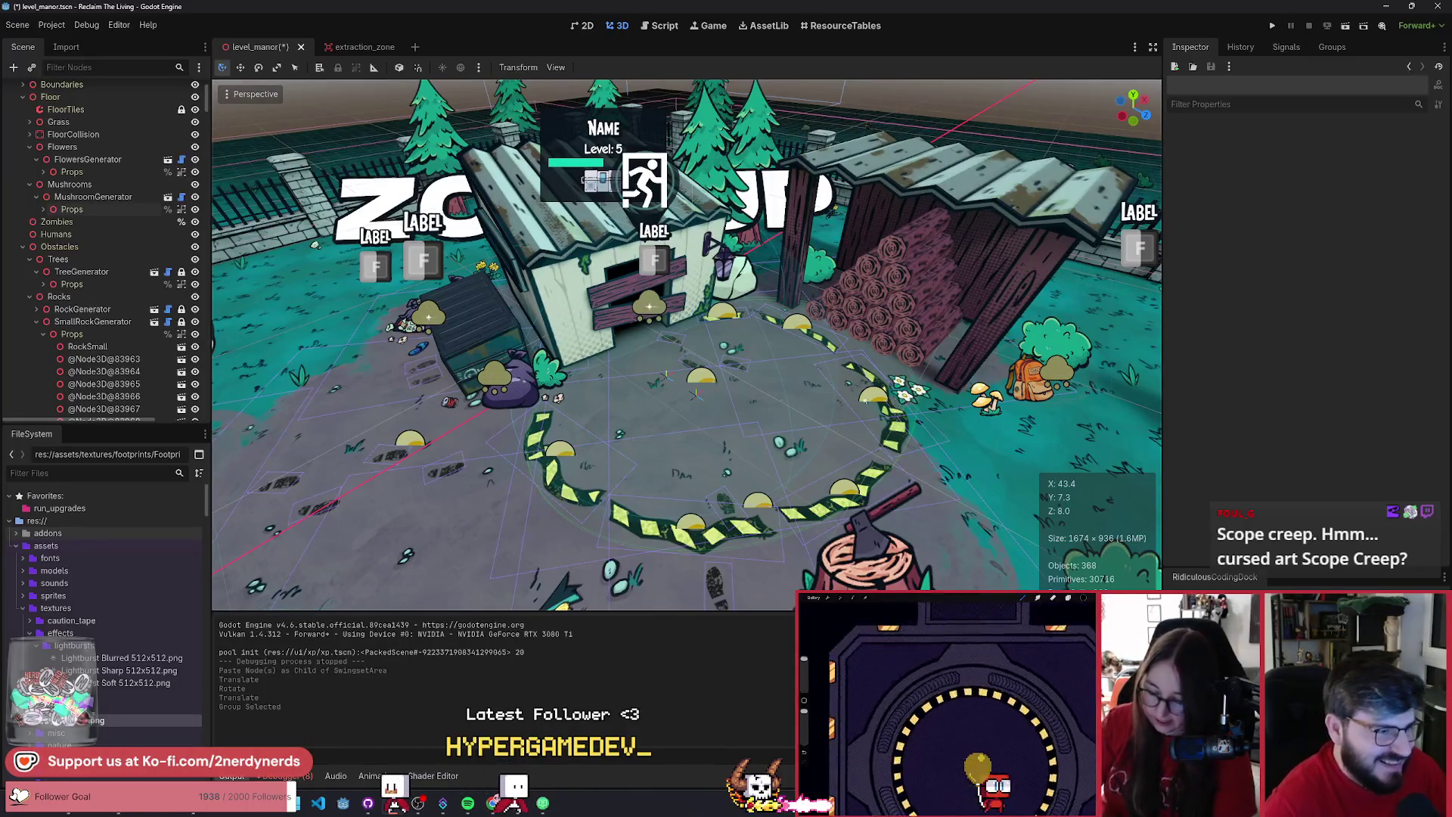
{"action": "scroll", "coordinate": [894, 400], "scroll_direction": "up", "scroll_amount": 5}
{"action": "scroll", "coordinate": [791, 401], "scroll_direction": "down", "scroll_amount": 3}
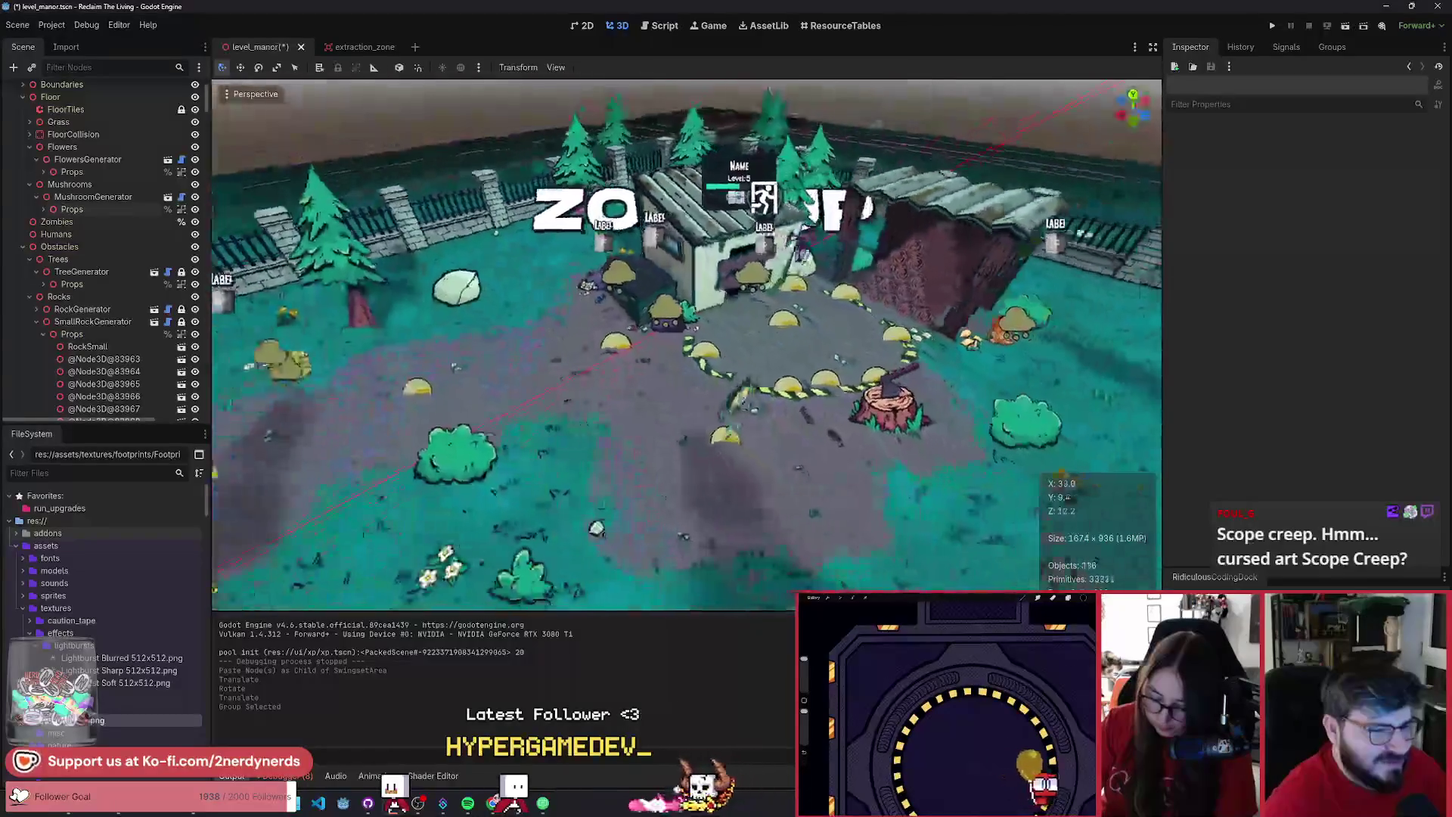
{"action": "scroll", "coordinate": [790, 401], "scroll_direction": "up", "scroll_amount": 4}
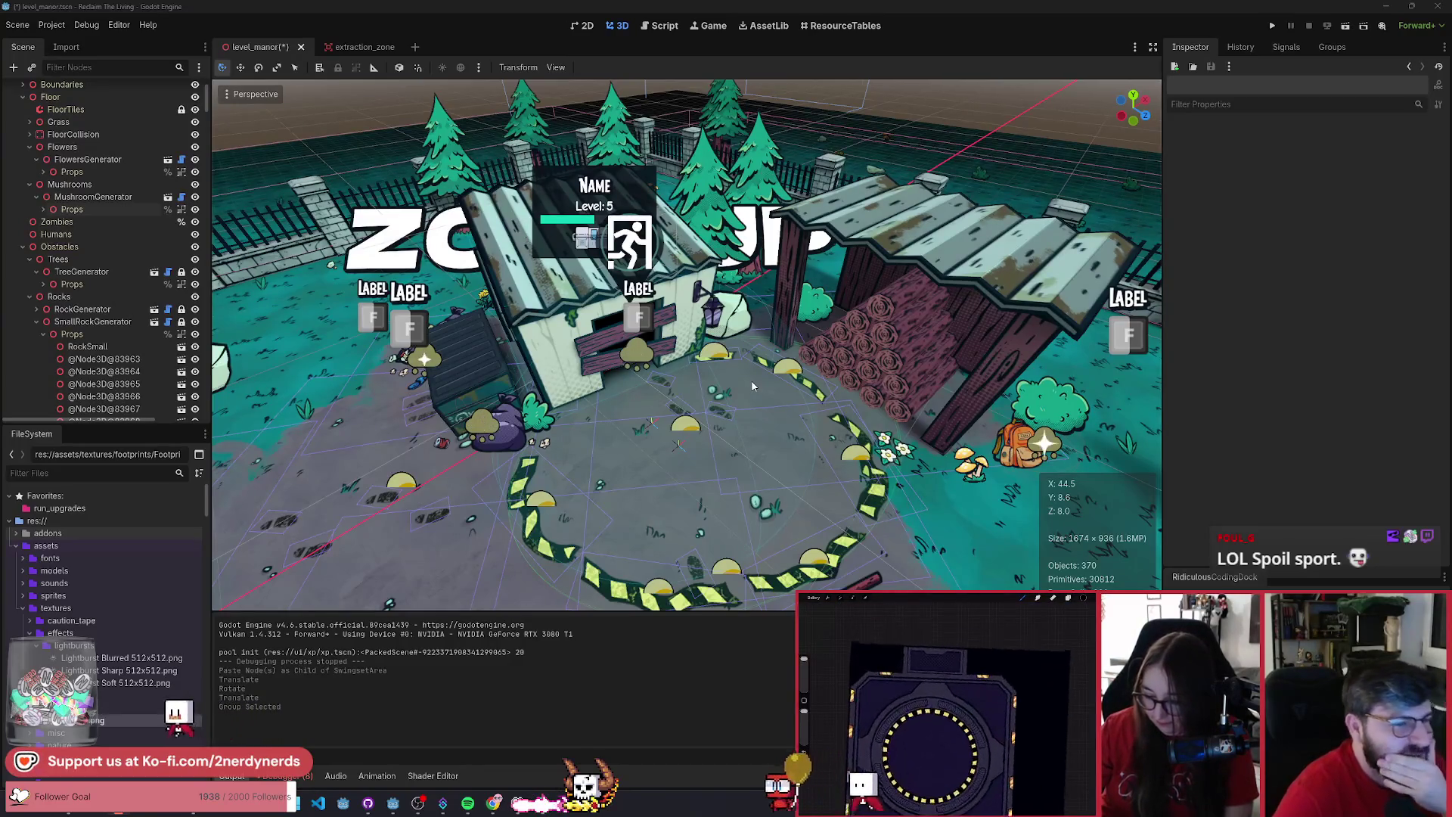
- Turn the view toward the manor and swings, then save level_manor
{"action": "mouse_move", "coordinate": [743, 376]}
{"action": "left_mouse_down"}
{"action": "mouse_move", "coordinate": [424, 363]}
{"action": "mouse_move", "coordinate": [945, 371]}
{"action": "mouse_move", "coordinate": [870, 371]}
{"action": "mouse_move", "coordinate": [870, 401]}
{"action": "mouse_move", "coordinate": [832, 424]}
{"action": "mouse_move", "coordinate": [756, 393]}
{"action": "mouse_move", "coordinate": [741, 409]}
{"action": "mouse_move", "coordinate": [869, 397]}
{"action": "mouse_move", "coordinate": [793, 363]}
{"action": "mouse_move", "coordinate": [771, 393]}
{"action": "mouse_move", "coordinate": [832, 371]}
{"action": "mouse_move", "coordinate": [908, 370]}
{"action": "mouse_move", "coordinate": [900, 393]}
{"action": "mouse_move", "coordinate": [775, 393]}
{"action": "left_mouse_up"}
{"action": "key", "text": "ctrl+s"}
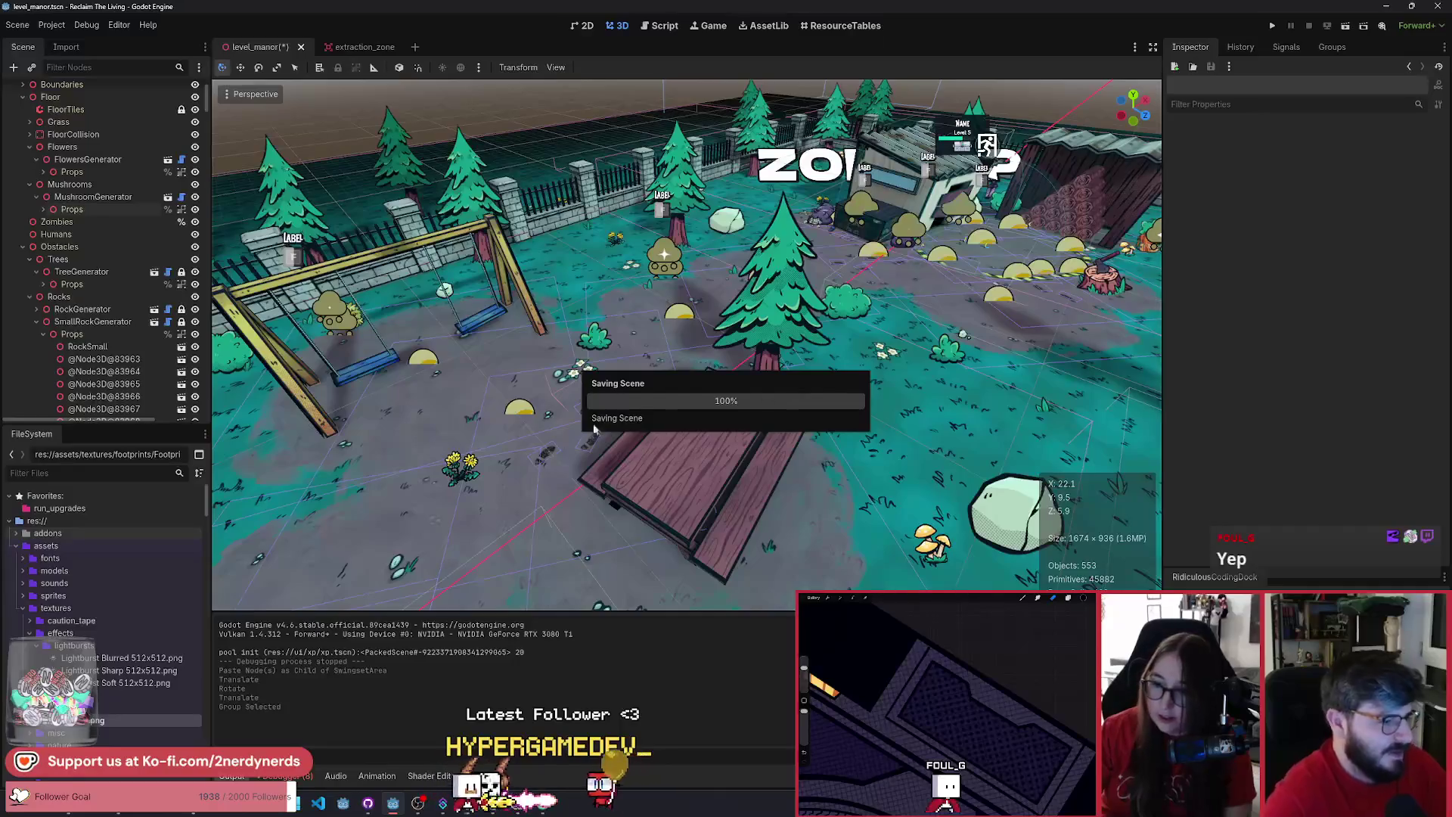
- Cut the stale mesh_instance_3d declaration on line 20 of the erroring script
{"action": "left_click", "coordinate": [309, 775]}
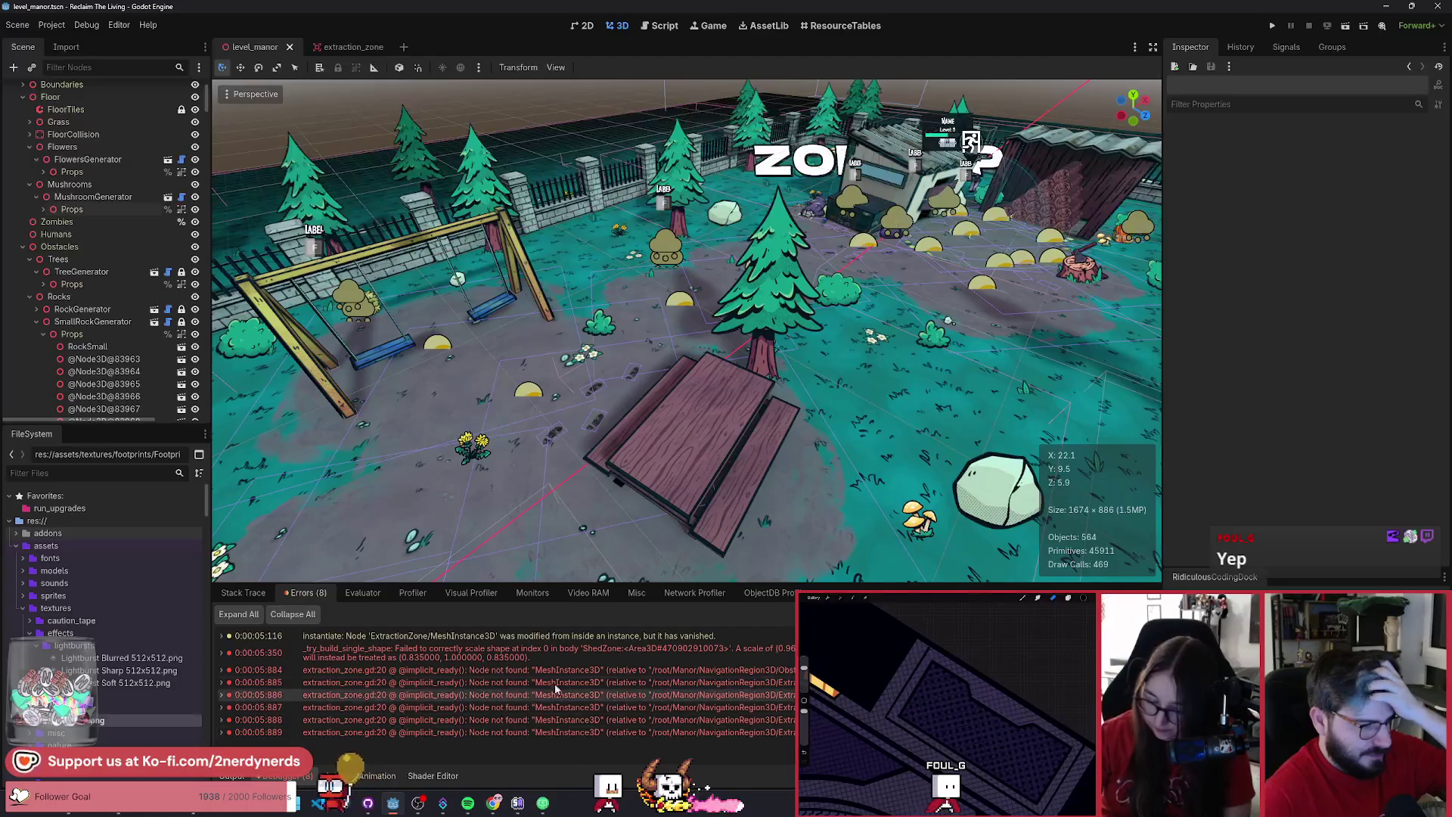
{"action": "double_click", "coordinate": [582, 670]}
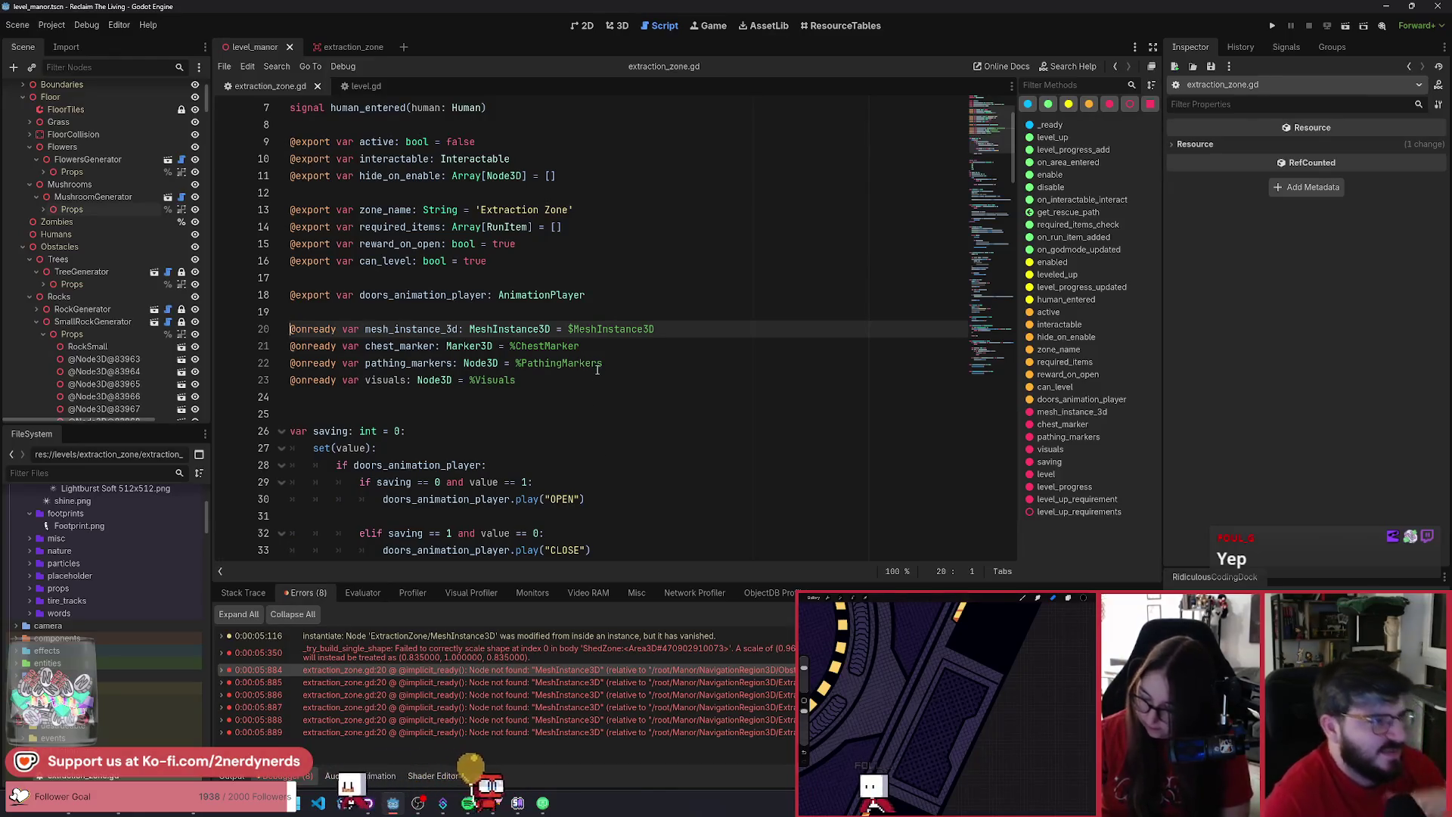
{"action": "left_click", "coordinate": [671, 328], "text": "shift"}
{"action": "key", "text": "ctrl+x"}
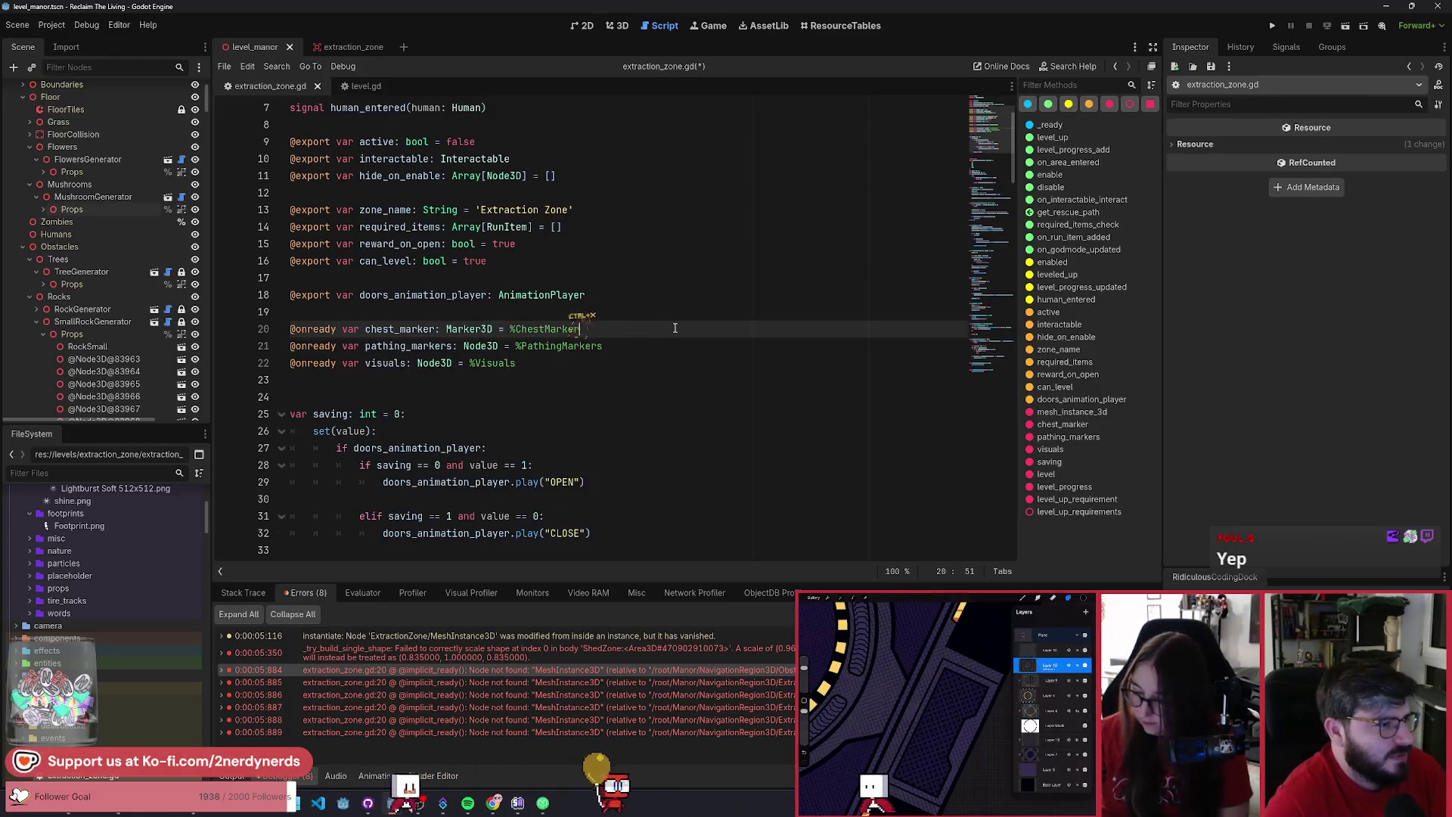
- Delete Visuals > MeshInstance3D in extraction_zone, save, and run the manor level
{"action": "left_click", "coordinate": [353, 48]}
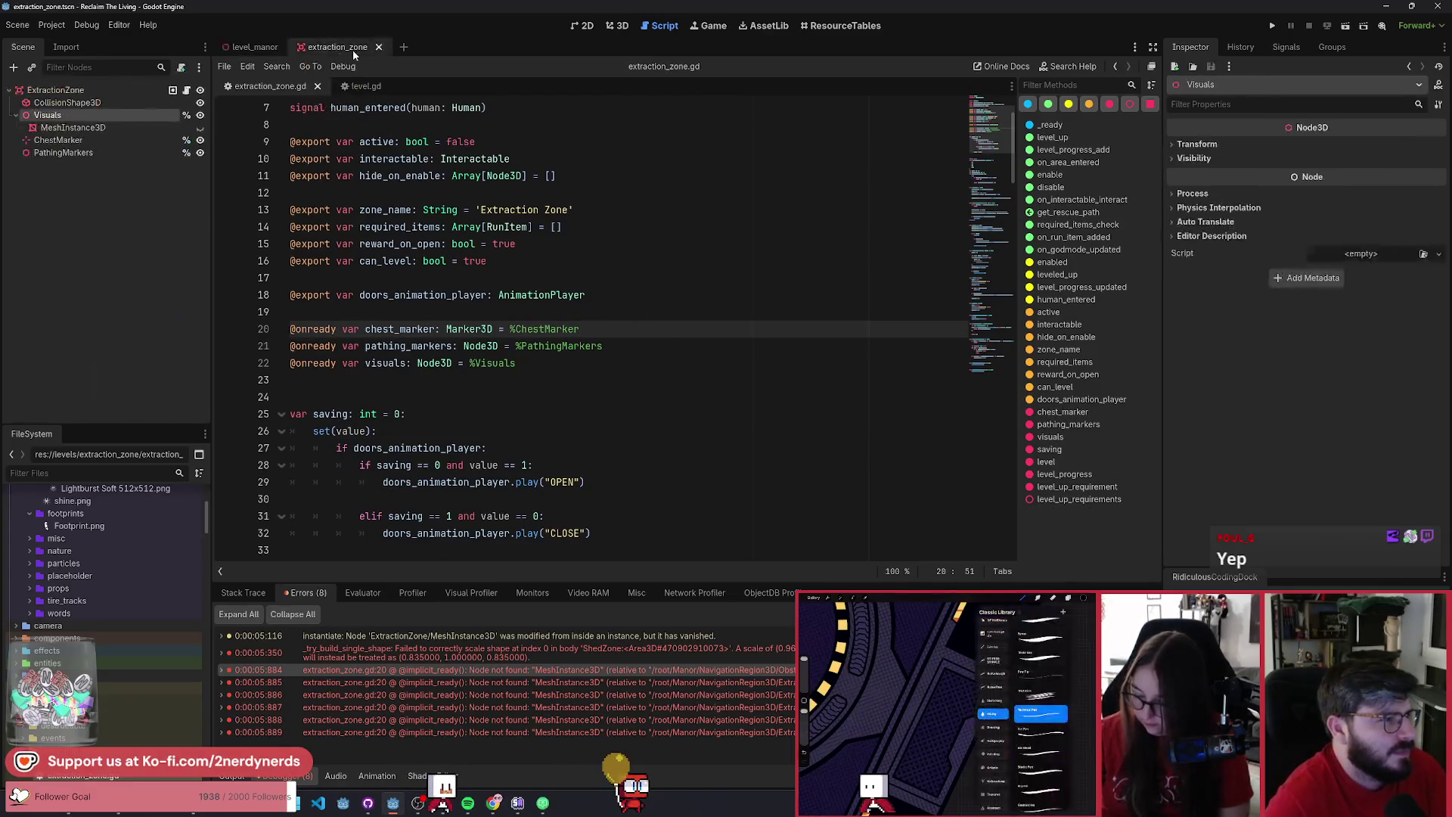
{"action": "left_click", "coordinate": [111, 128]}
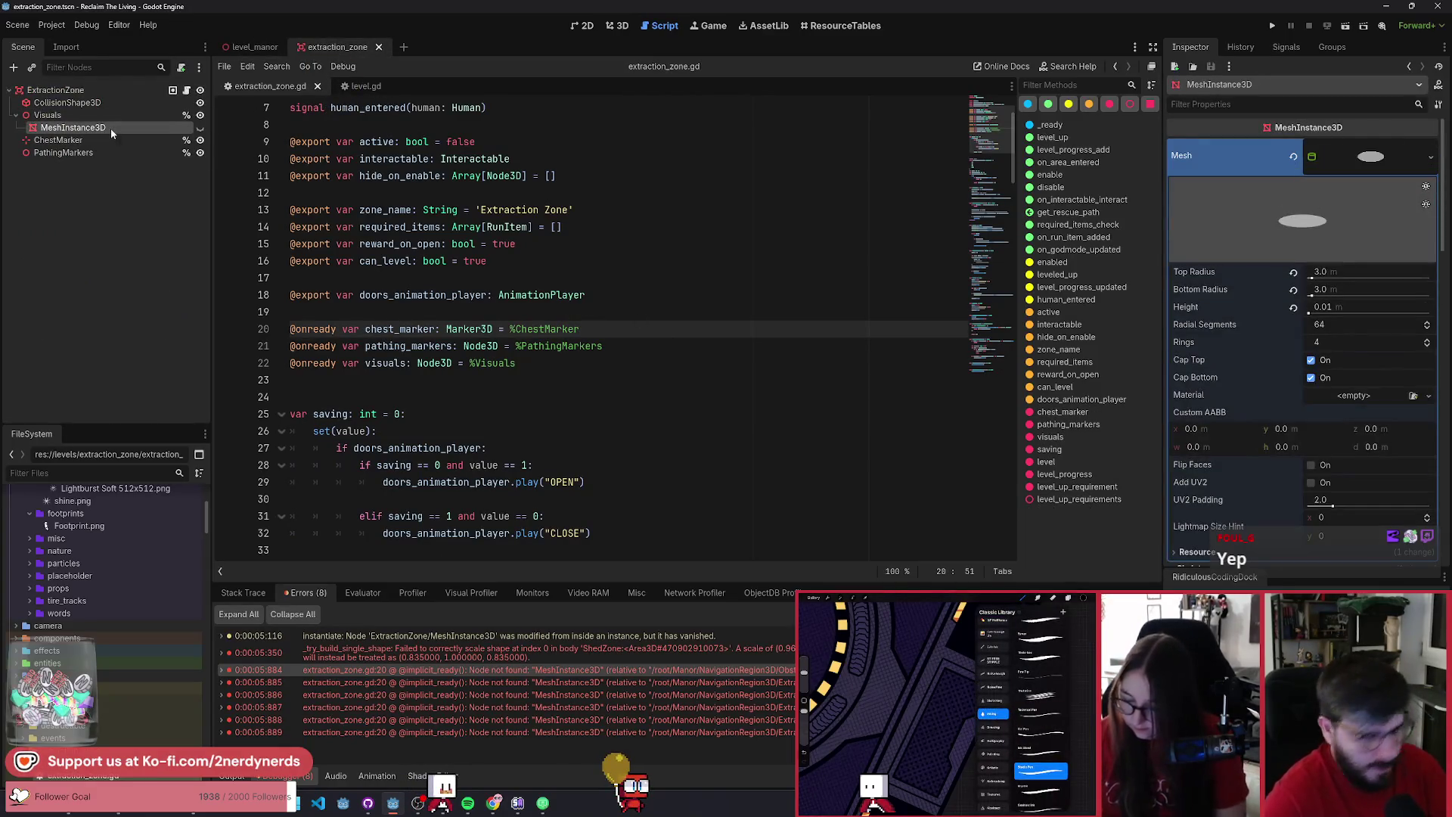
{"action": "key", "text": "Delete"}
{"action": "key", "text": "Return"}
{"action": "key", "text": "ctrl+s"}
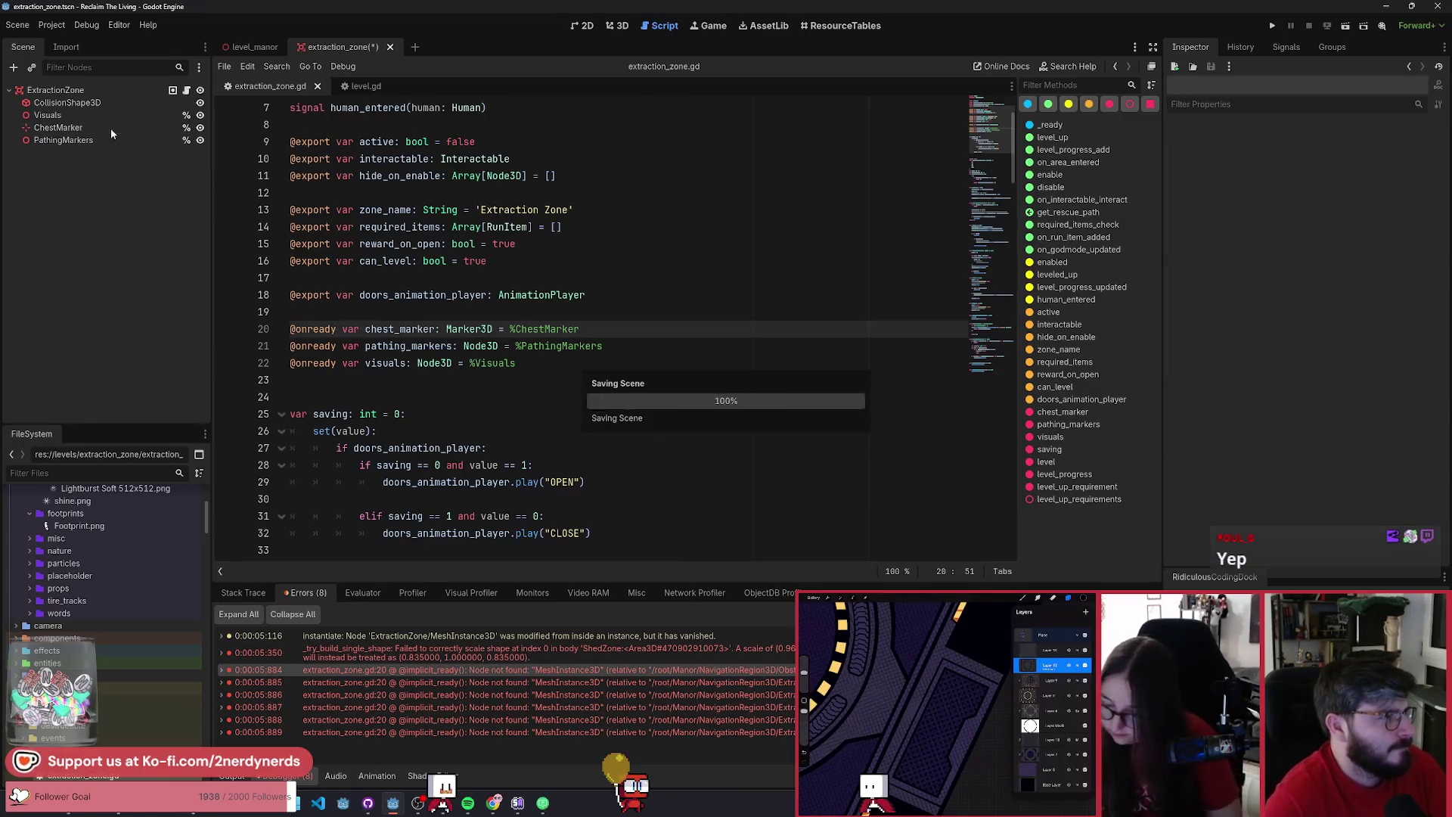
{"action": "left_click", "coordinate": [255, 48]}
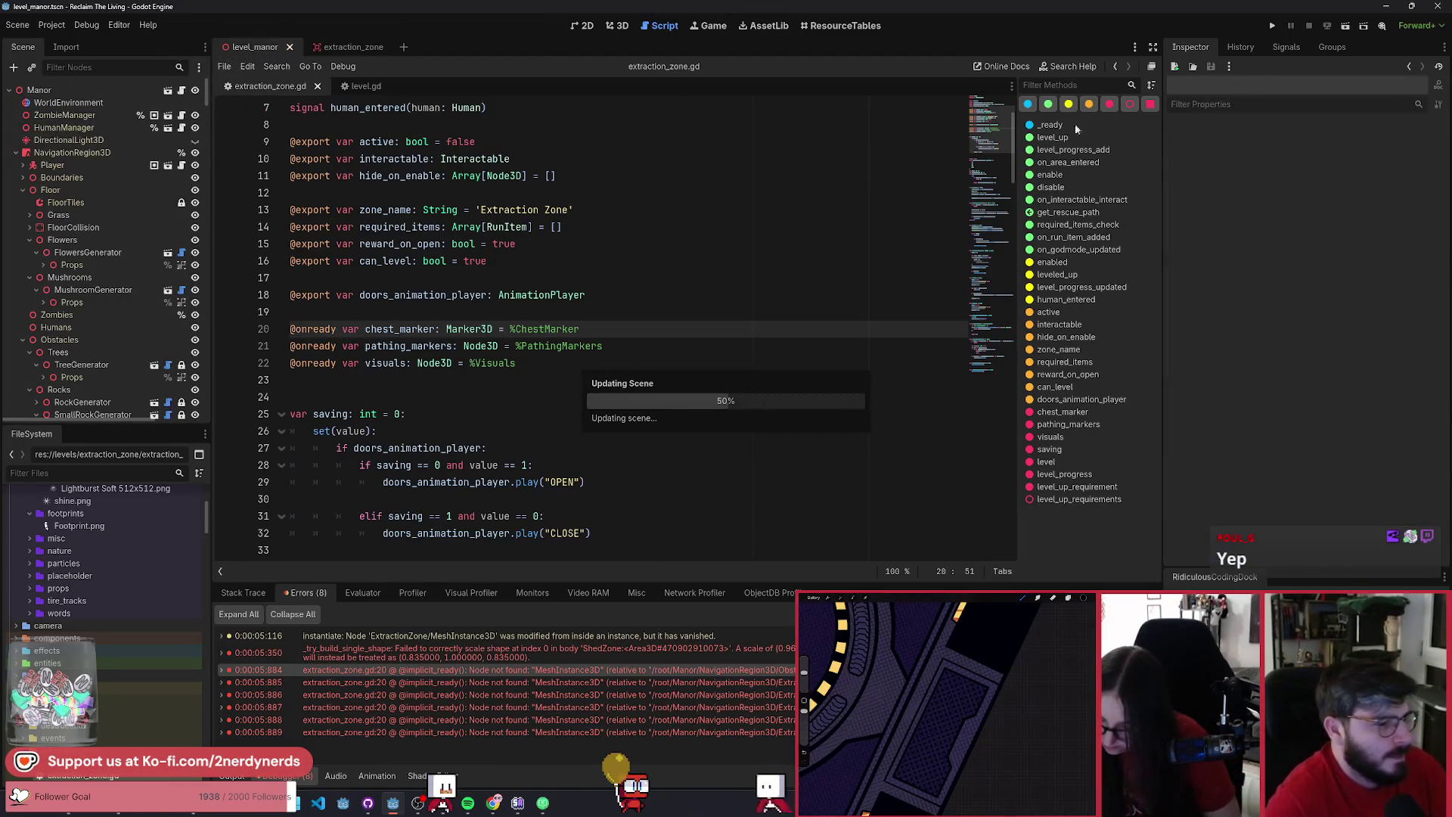
{"action": "left_click", "coordinate": [1346, 26]}
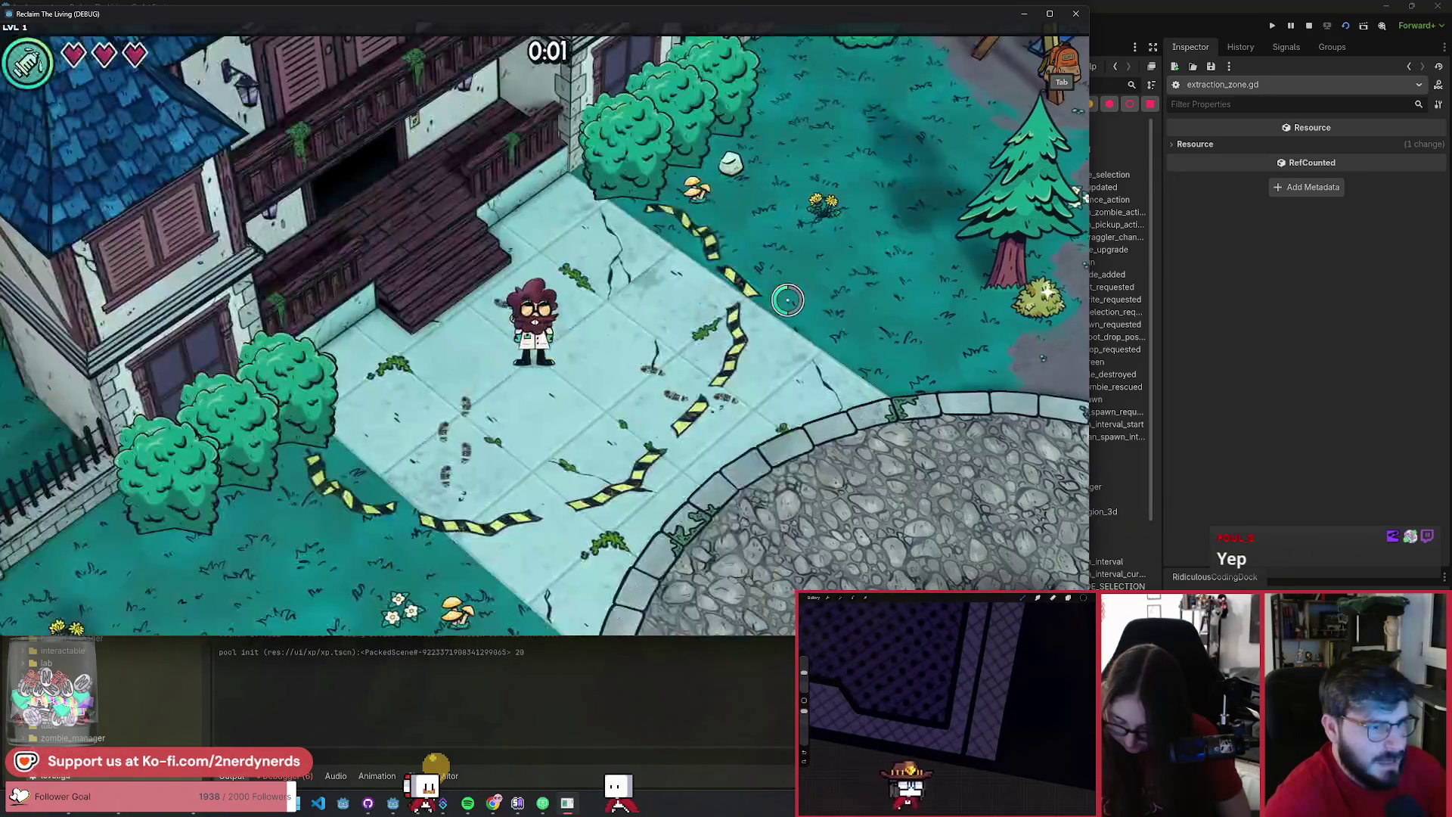
- Walk the character right and toward the swings, then stop the game
{"action": "key", "text": "d"}
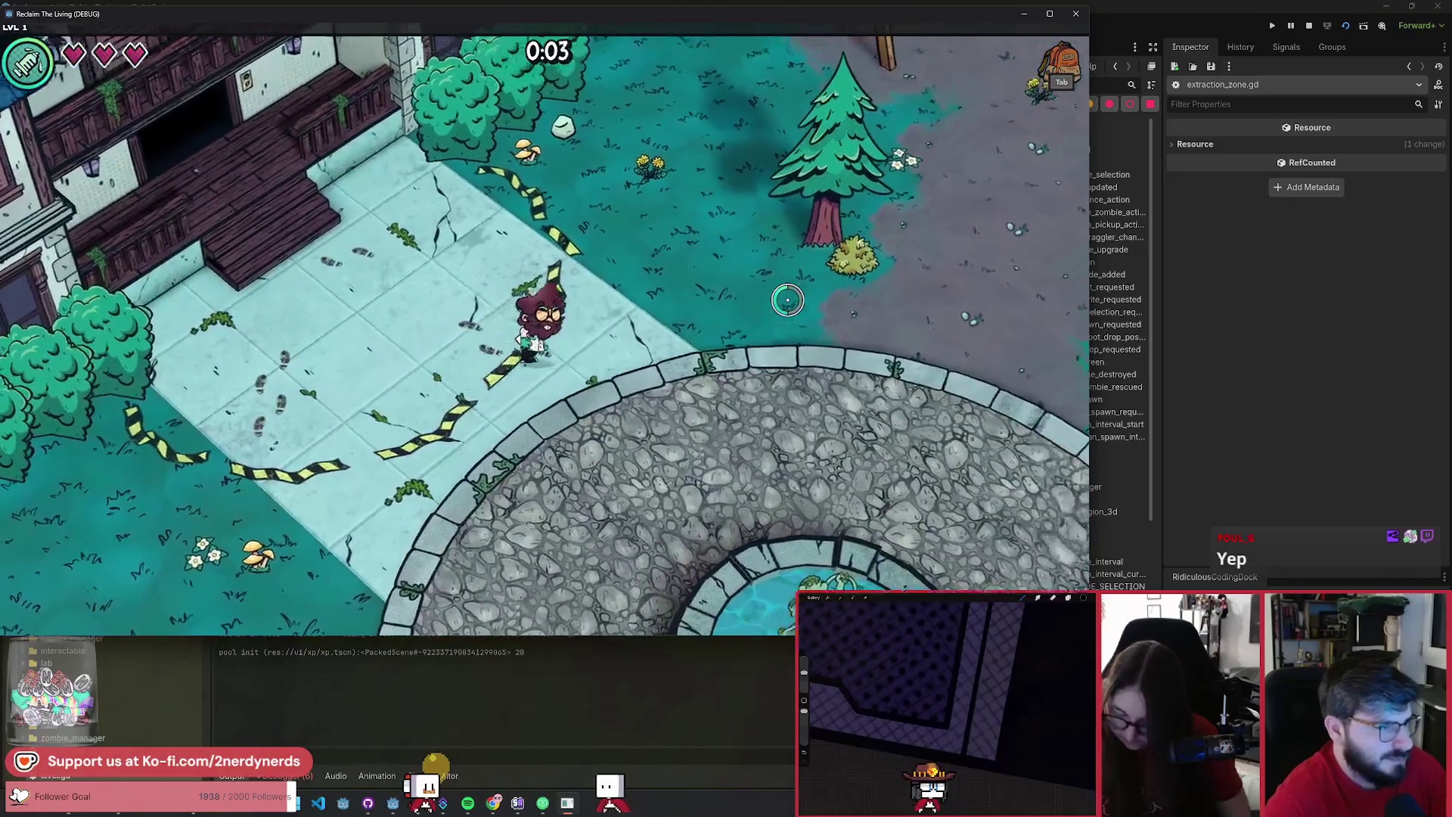
{"action": "key", "text": "w"}
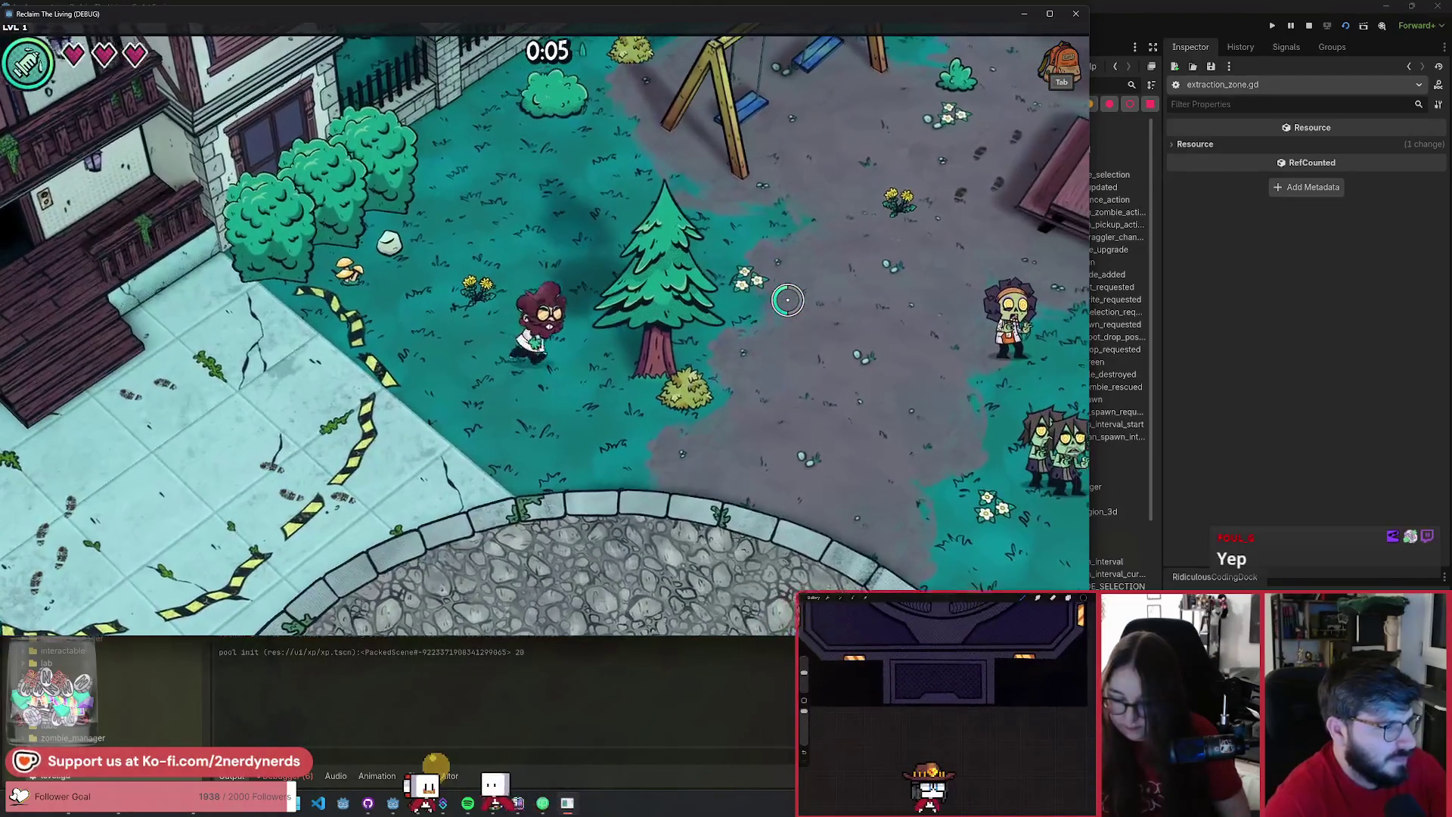
{"action": "left_click", "coordinate": [1307, 27]}
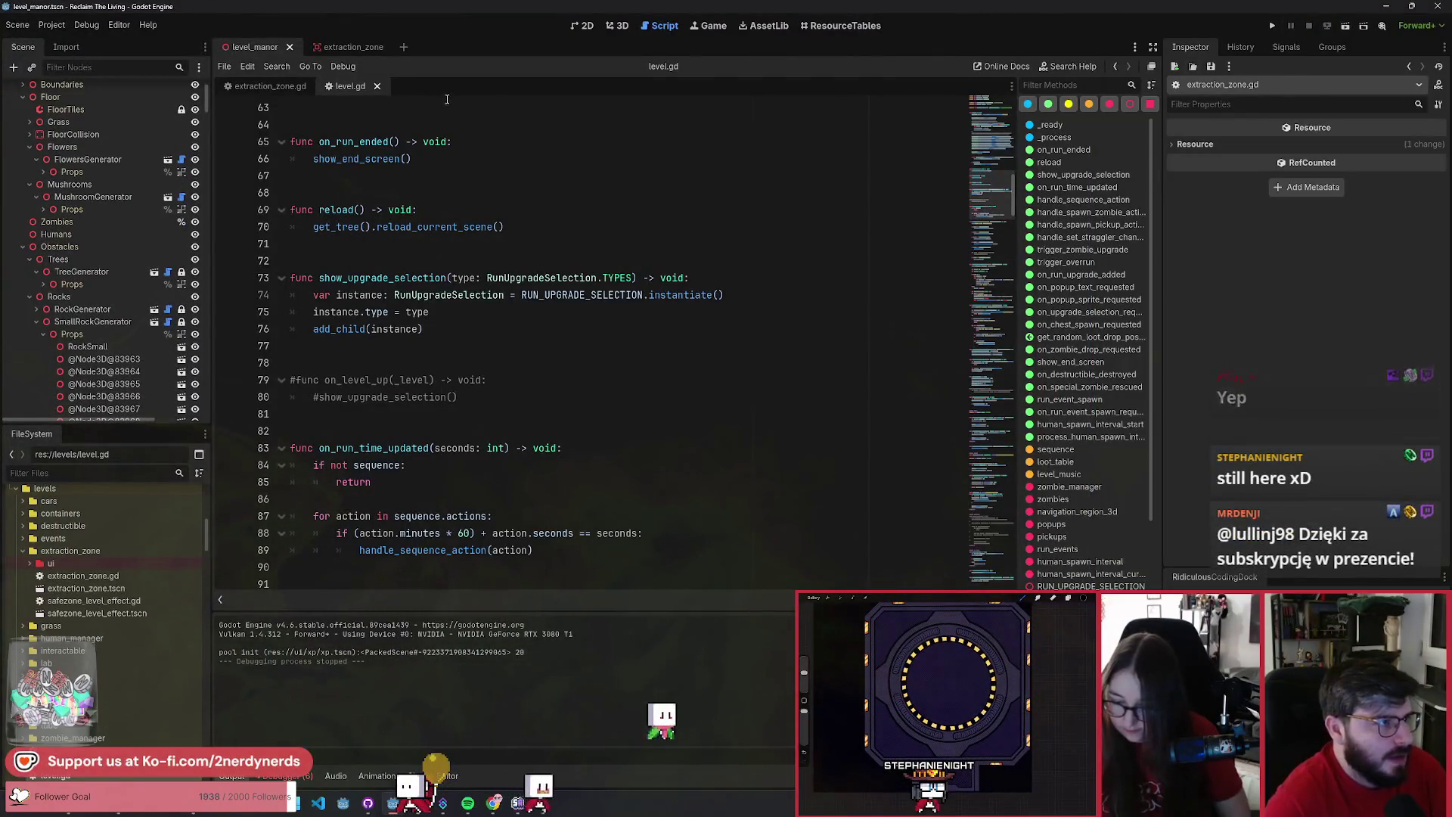
- Return to the 3D view near the manor steps and select the TapeCurved decal
{"action": "left_click", "coordinate": [582, 29]}
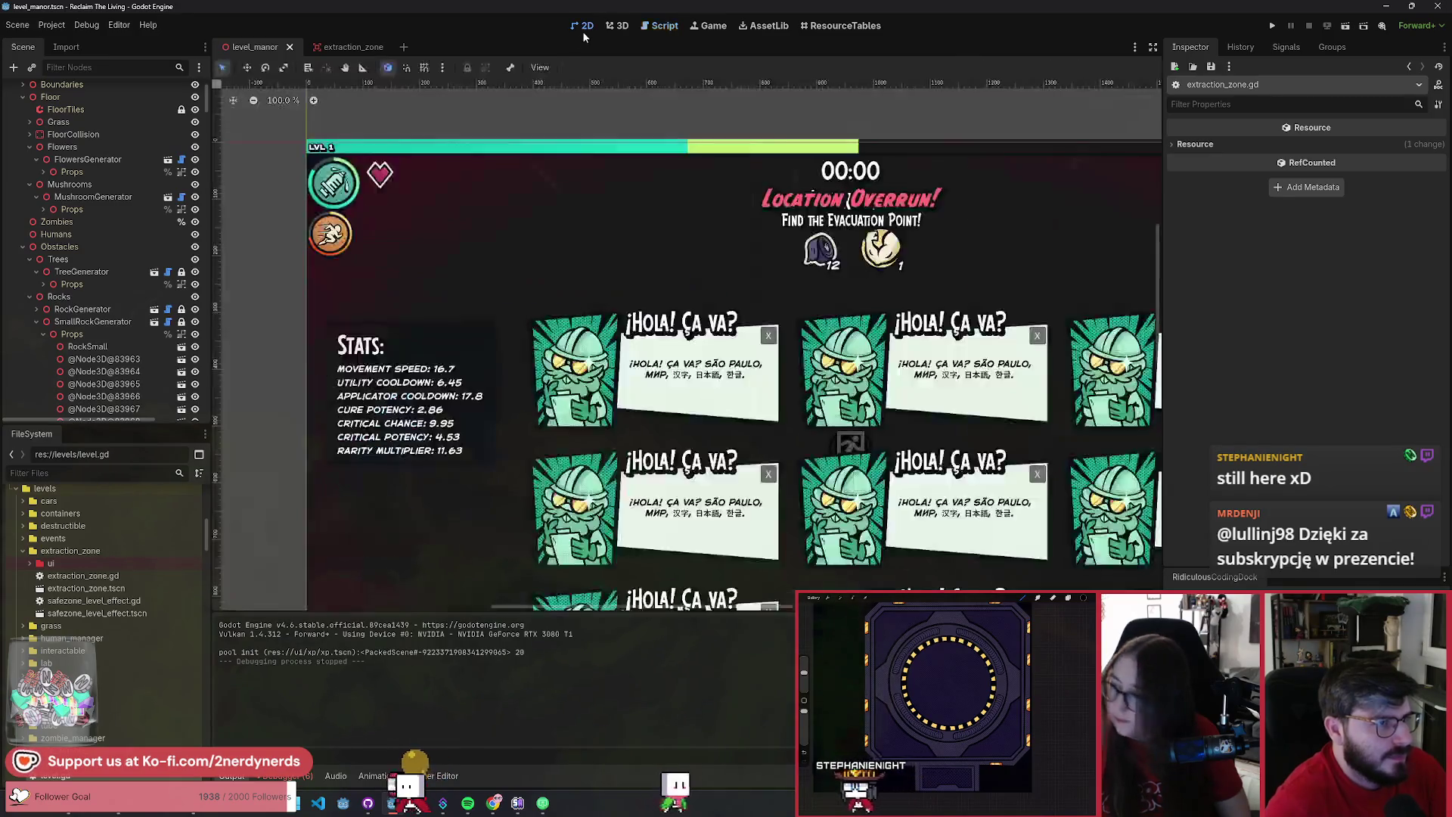
{"action": "left_click", "coordinate": [619, 29]}
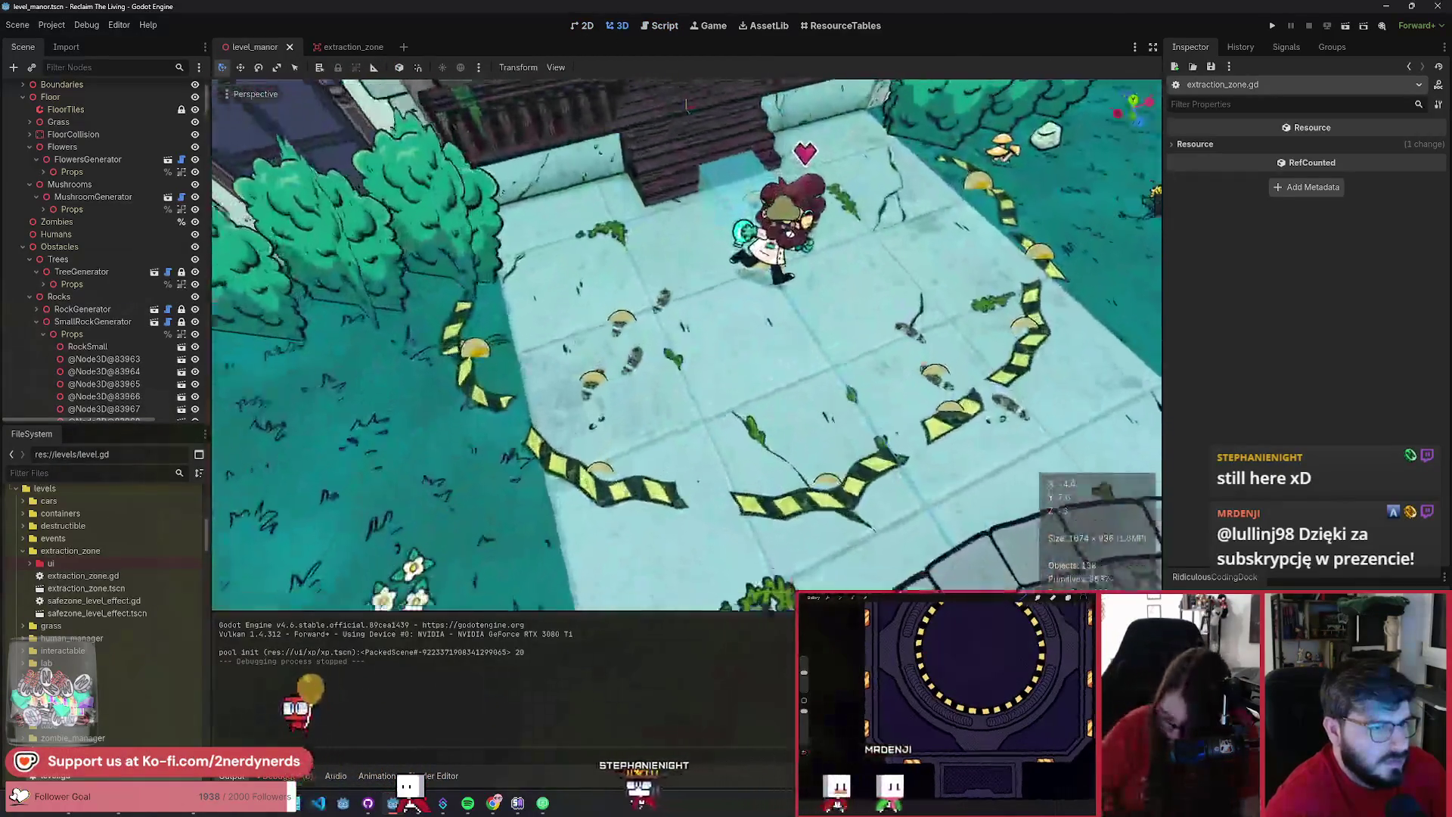
{"action": "left_click_drag", "start_coordinate": [686, 104], "coordinate": [649, 280]}
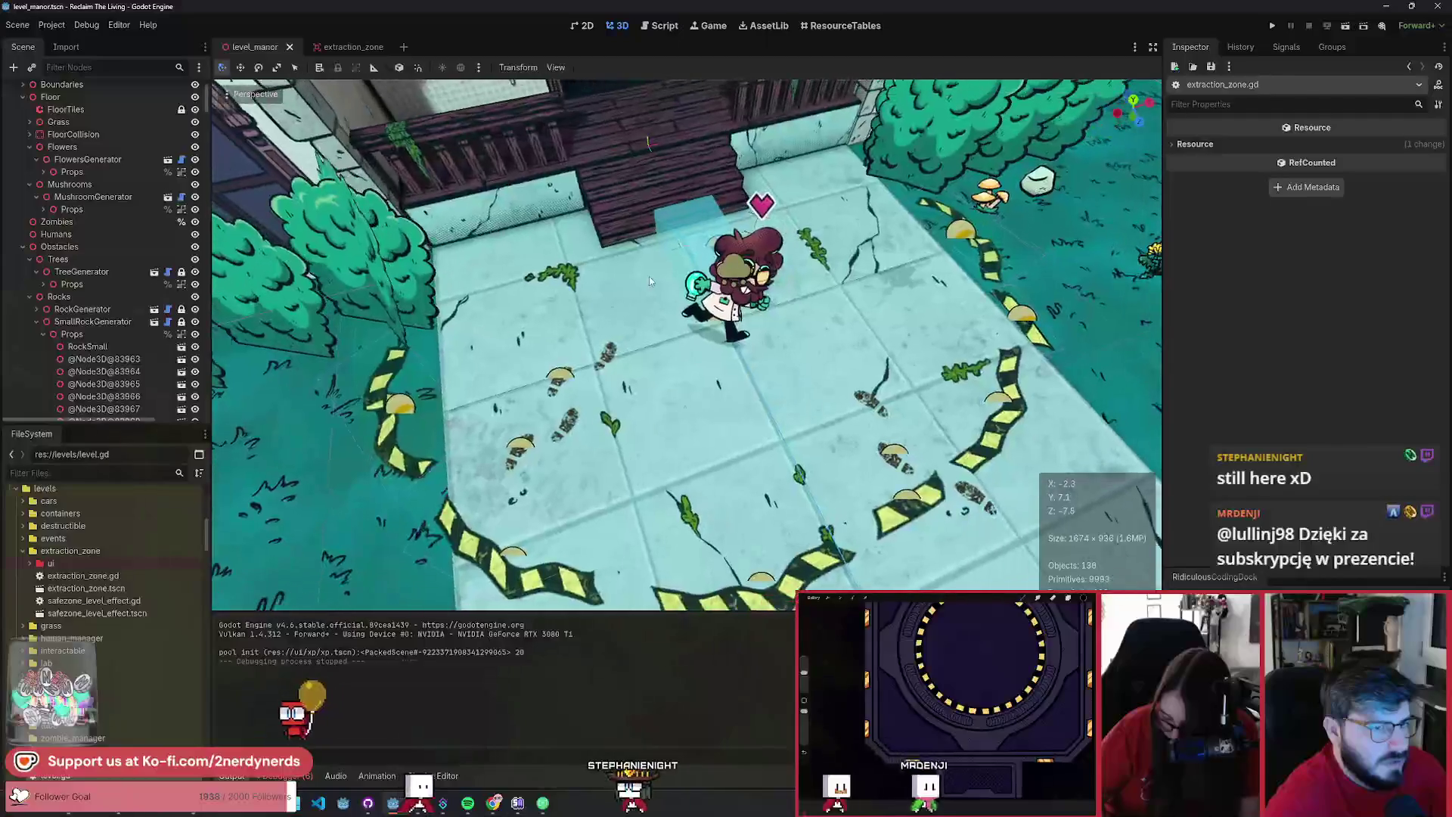
{"action": "left_click", "coordinate": [648, 148]}
{"action": "left_click", "coordinate": [388, 431]}
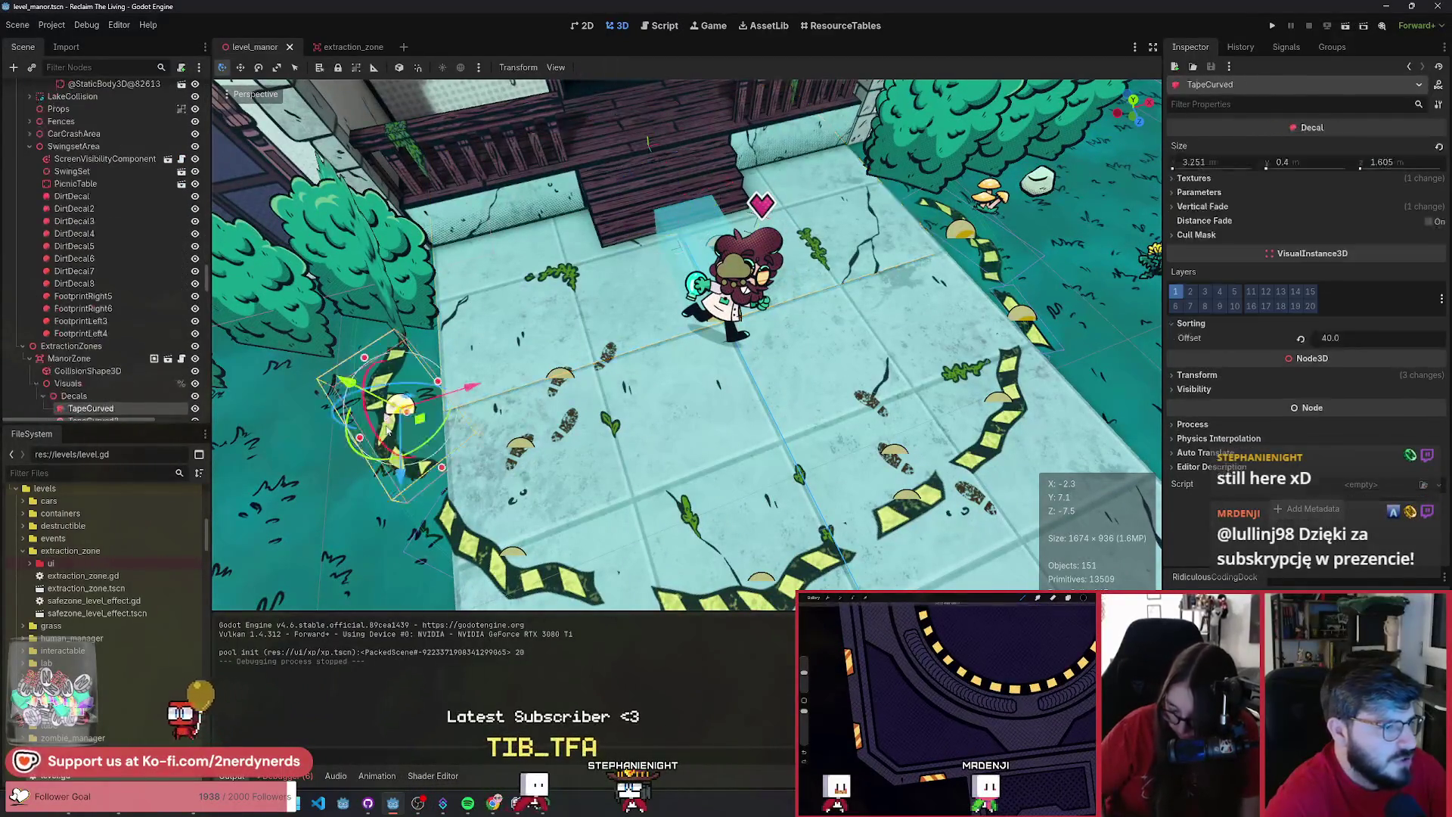
- Select all nine manor-zone footprint decals, FootprintLeft through FootprintRight2
{"action": "left_click", "coordinate": [116, 334]}
{"action": "left_click", "coordinate": [108, 300], "text": "shift"}
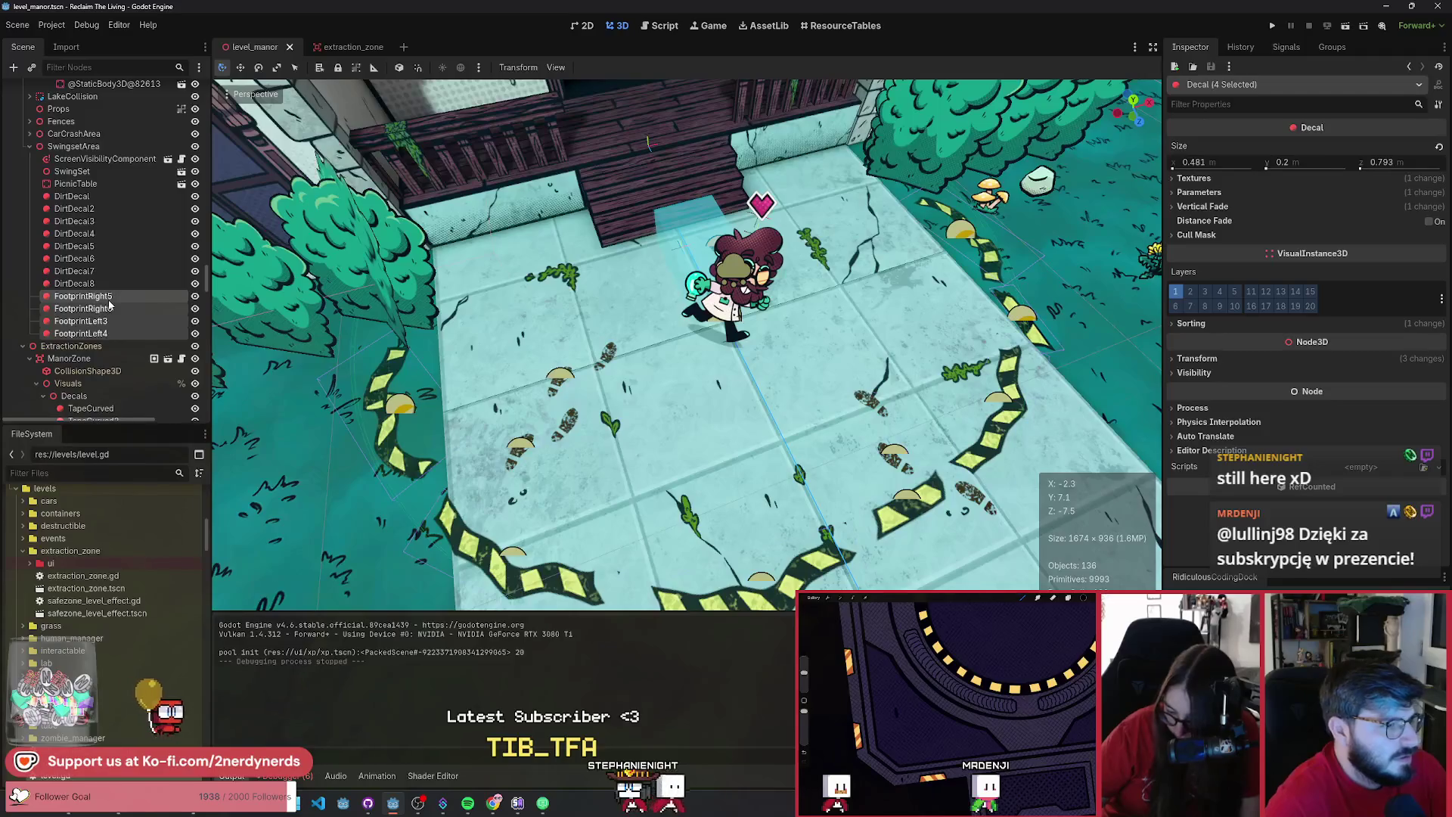
{"action": "left_click", "coordinate": [393, 405]}
{"action": "left_click", "coordinate": [385, 418]}
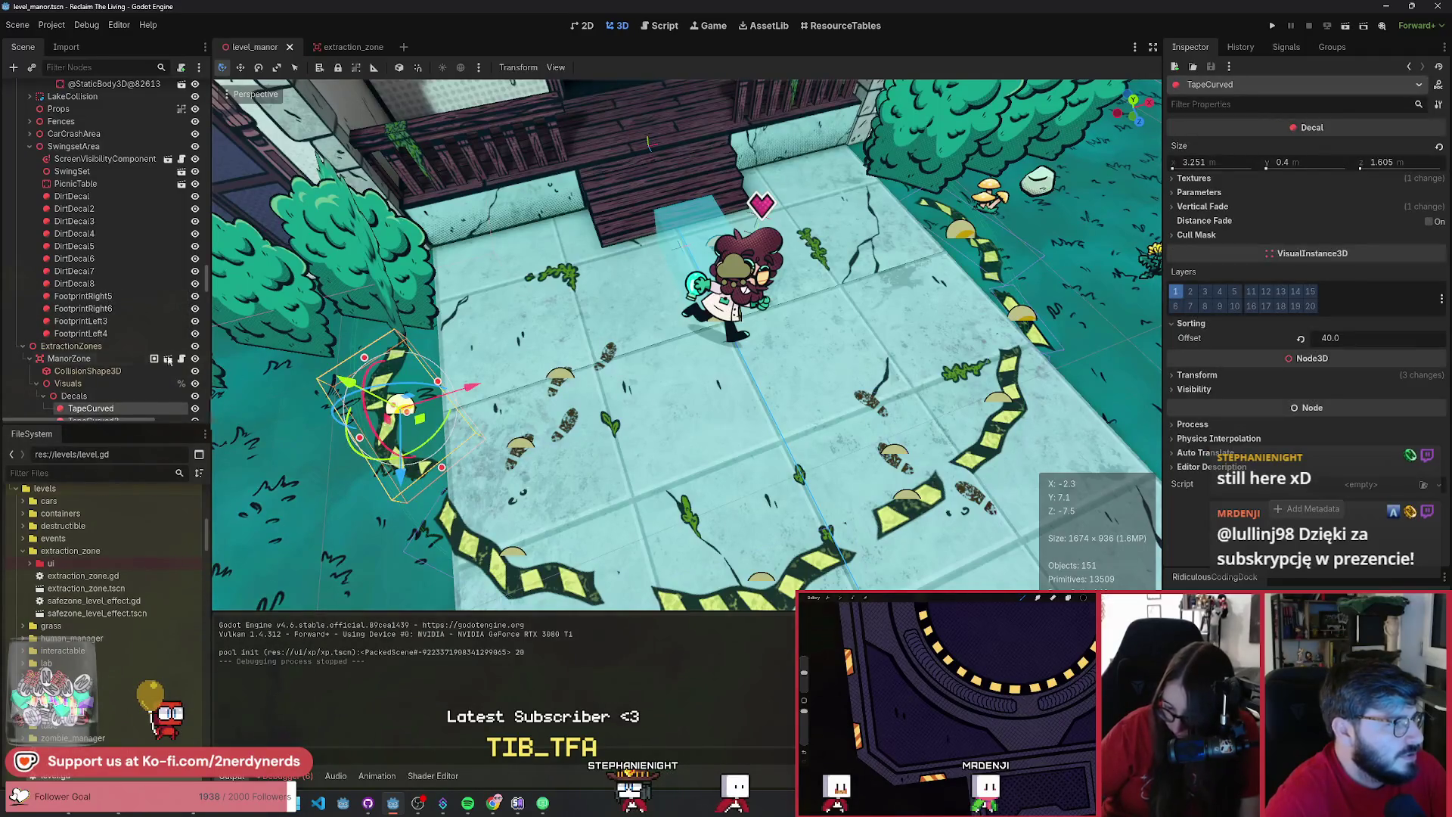
{"action": "scroll", "coordinate": [123, 343], "scroll_direction": "down", "scroll_amount": 3}
{"action": "left_click", "coordinate": [105, 393]}
{"action": "left_click", "coordinate": [104, 298], "text": "shift"}
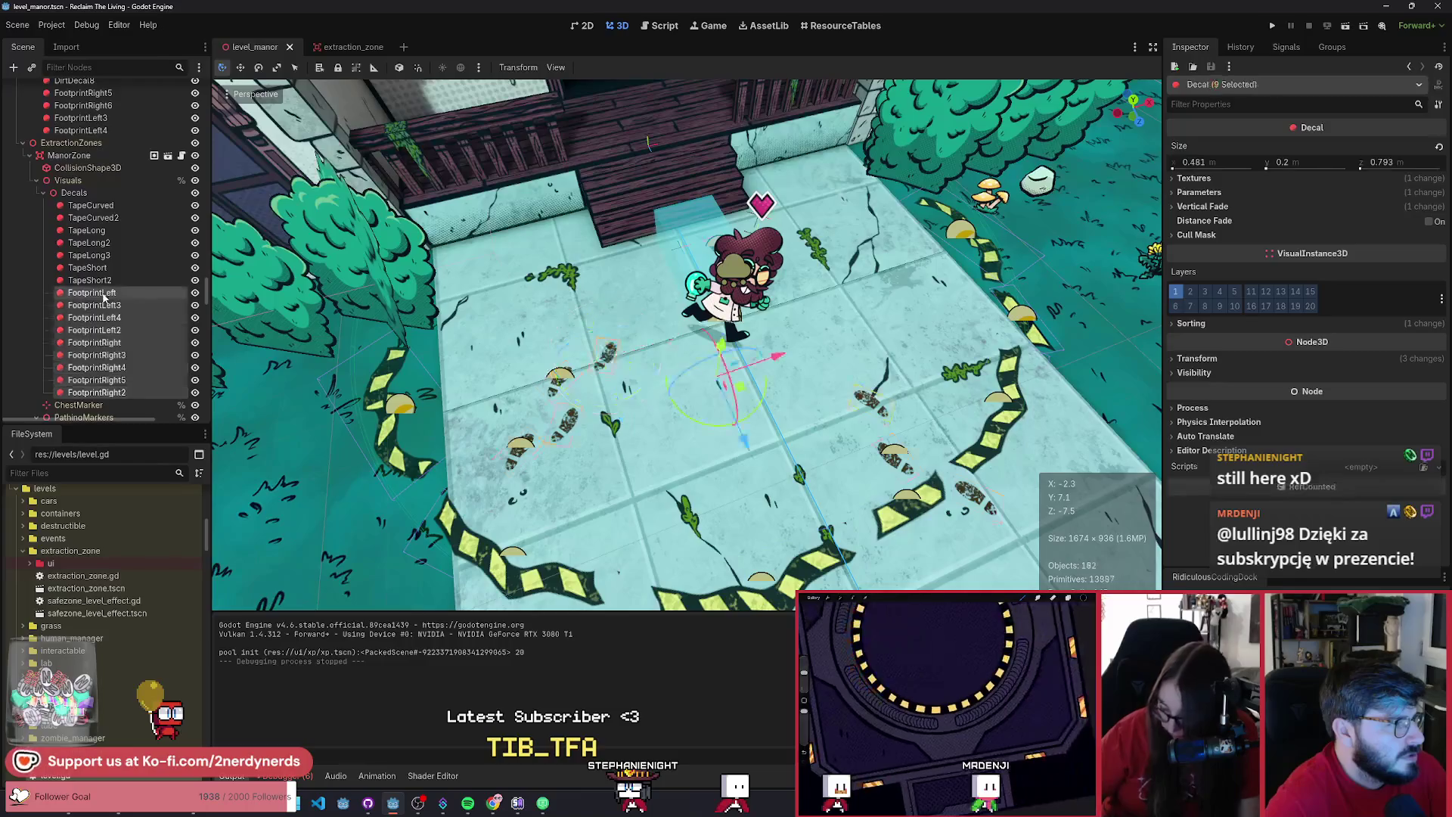
{"action": "scroll", "coordinate": [466, 364], "scroll_direction": "up", "scroll_amount": 5}
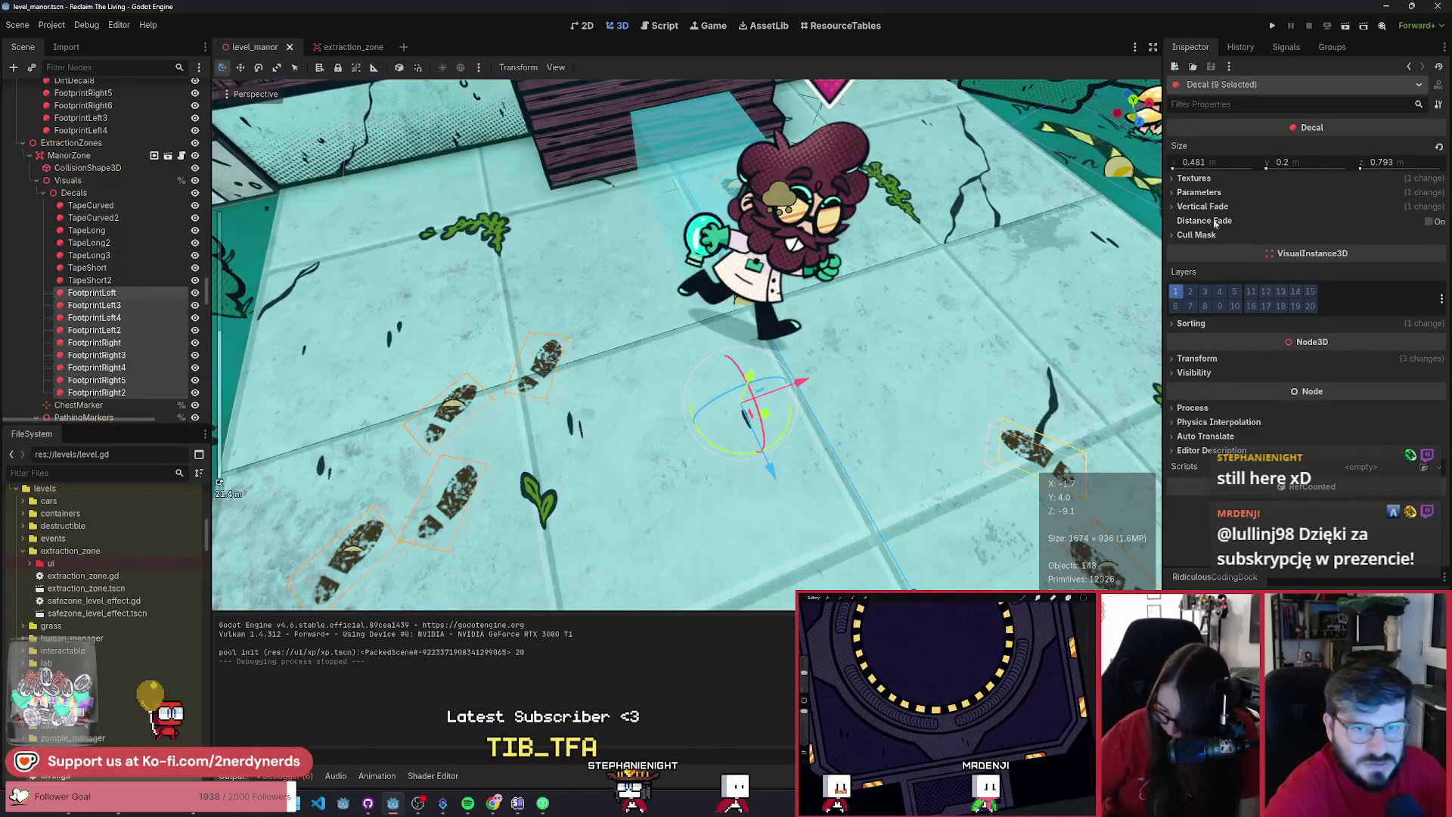
- Give the footprints a darker Modulate tint and save level_manor
{"action": "left_click", "coordinate": [1198, 192]}
{"action": "left_click", "coordinate": [1369, 225]}
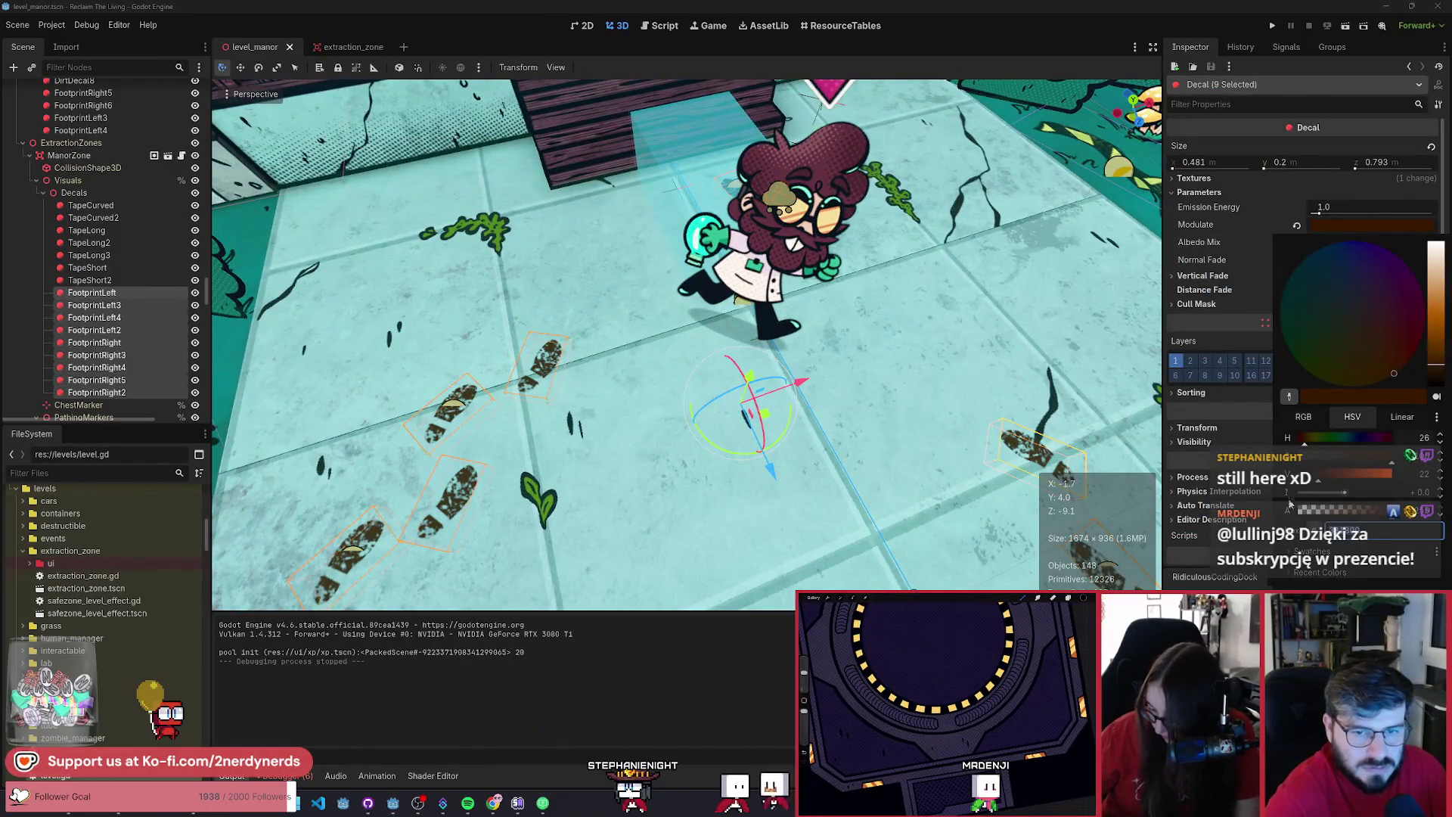
{"action": "left_click", "coordinate": [1290, 397]}
{"action": "left_click", "coordinate": [1313, 340]}
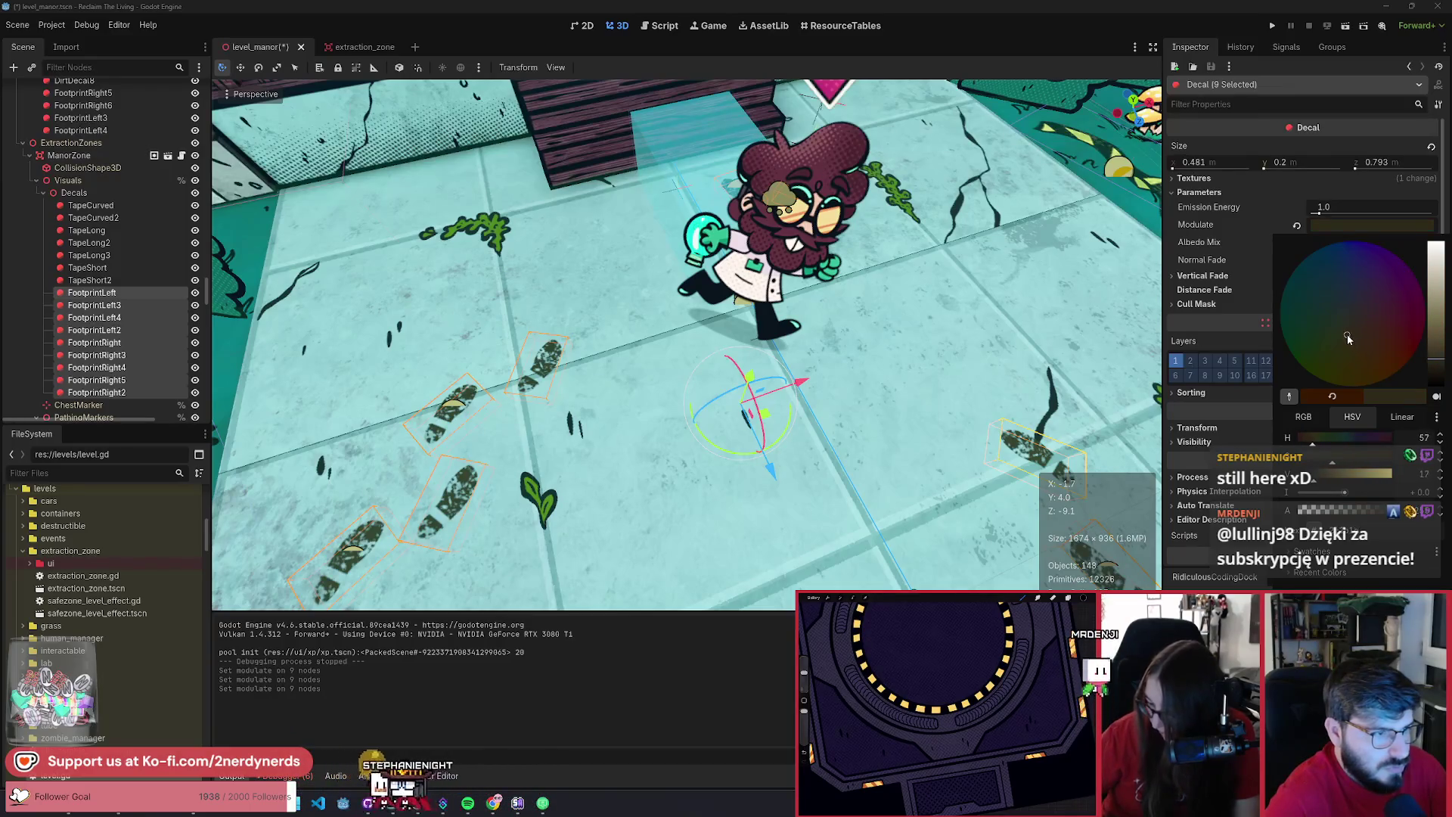
{"action": "key", "text": "Escape"}
{"action": "key", "text": "ctrl+s"}
{"action": "left_click", "coordinate": [869, 361]}
{"action": "scroll", "coordinate": [869, 361], "scroll_direction": "up", "scroll_amount": 2}
{"action": "scroll", "coordinate": [686, 344], "scroll_direction": "down", "scroll_amount": 5}
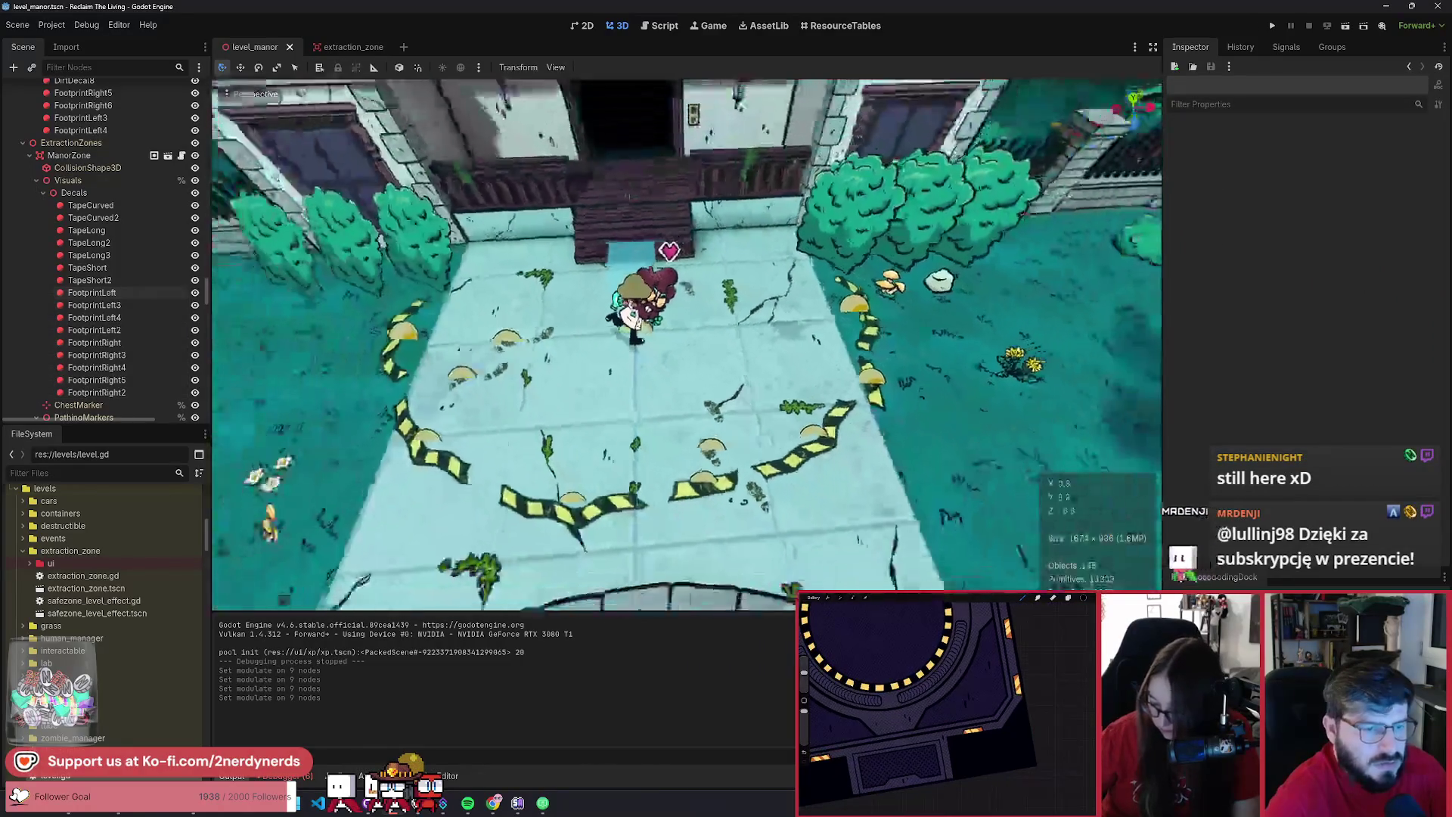
- Save the manor level and collapse the ManorZone and GarageZone branches in the Scene tree
{"action": "scroll", "coordinate": [632, 244], "scroll_direction": "up", "scroll_amount": 2}
{"action": "key", "text": "ctrl+s"}
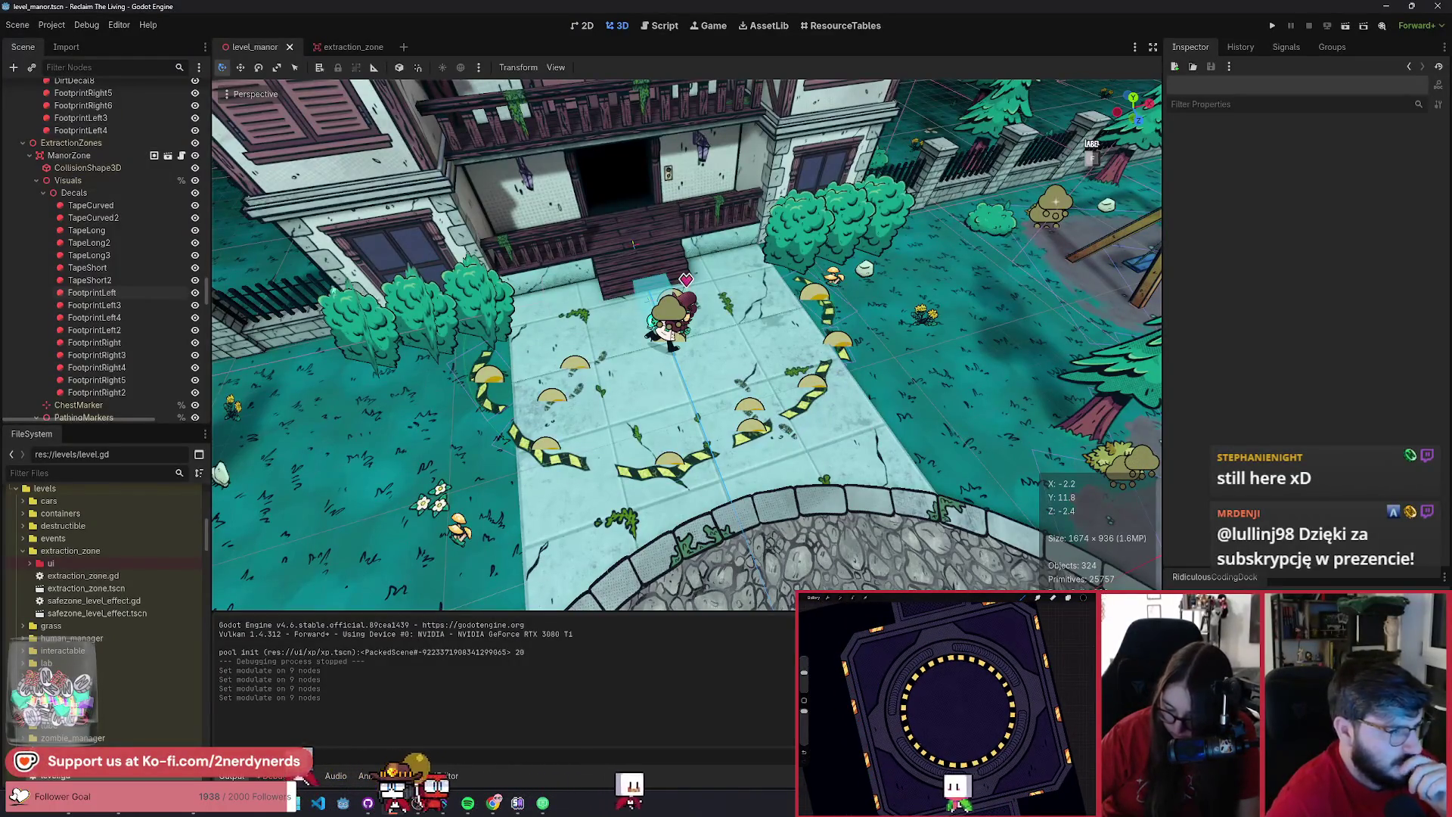
{"action": "left_click", "coordinate": [37, 180]}
{"action": "left_click", "coordinate": [29, 155]}
{"action": "left_click", "coordinate": [28, 169]}
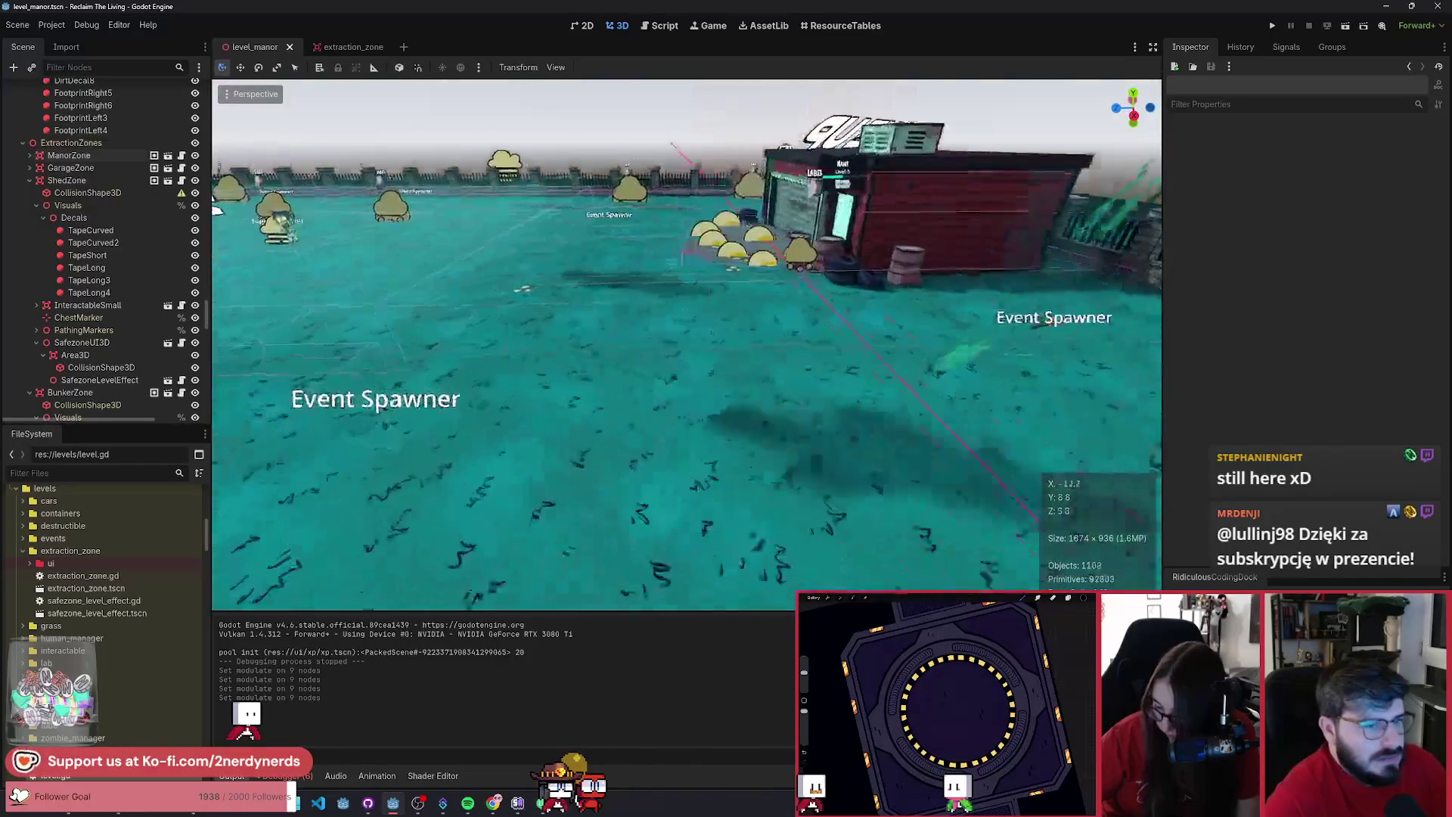
- Fly across the level to the cobblestone road and select the crashed yellow car
{"action": "key", "text": "w"}
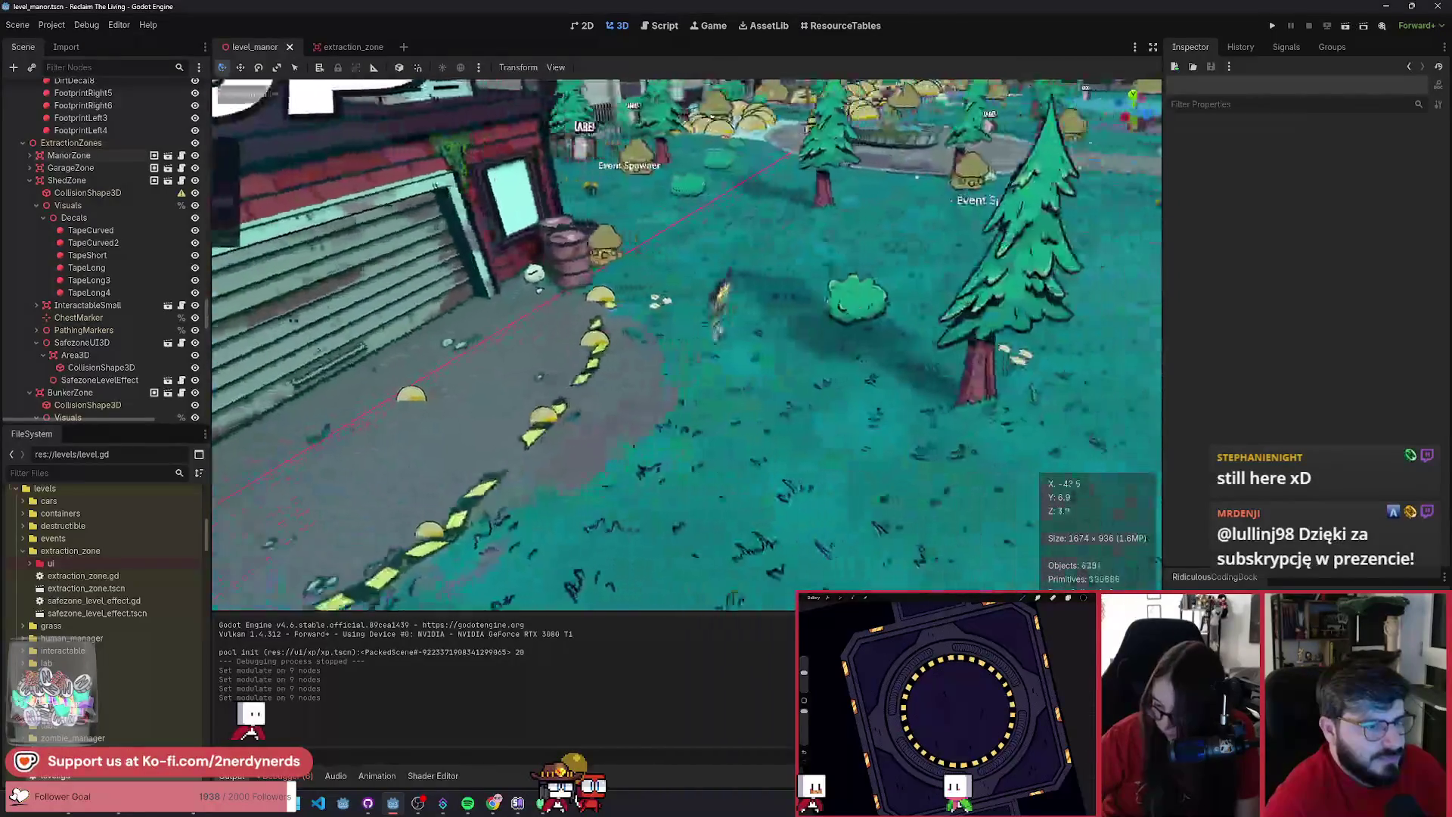
{"action": "key", "text": "w"}
{"action": "key", "text": "s"}
{"action": "key", "text": "w"}
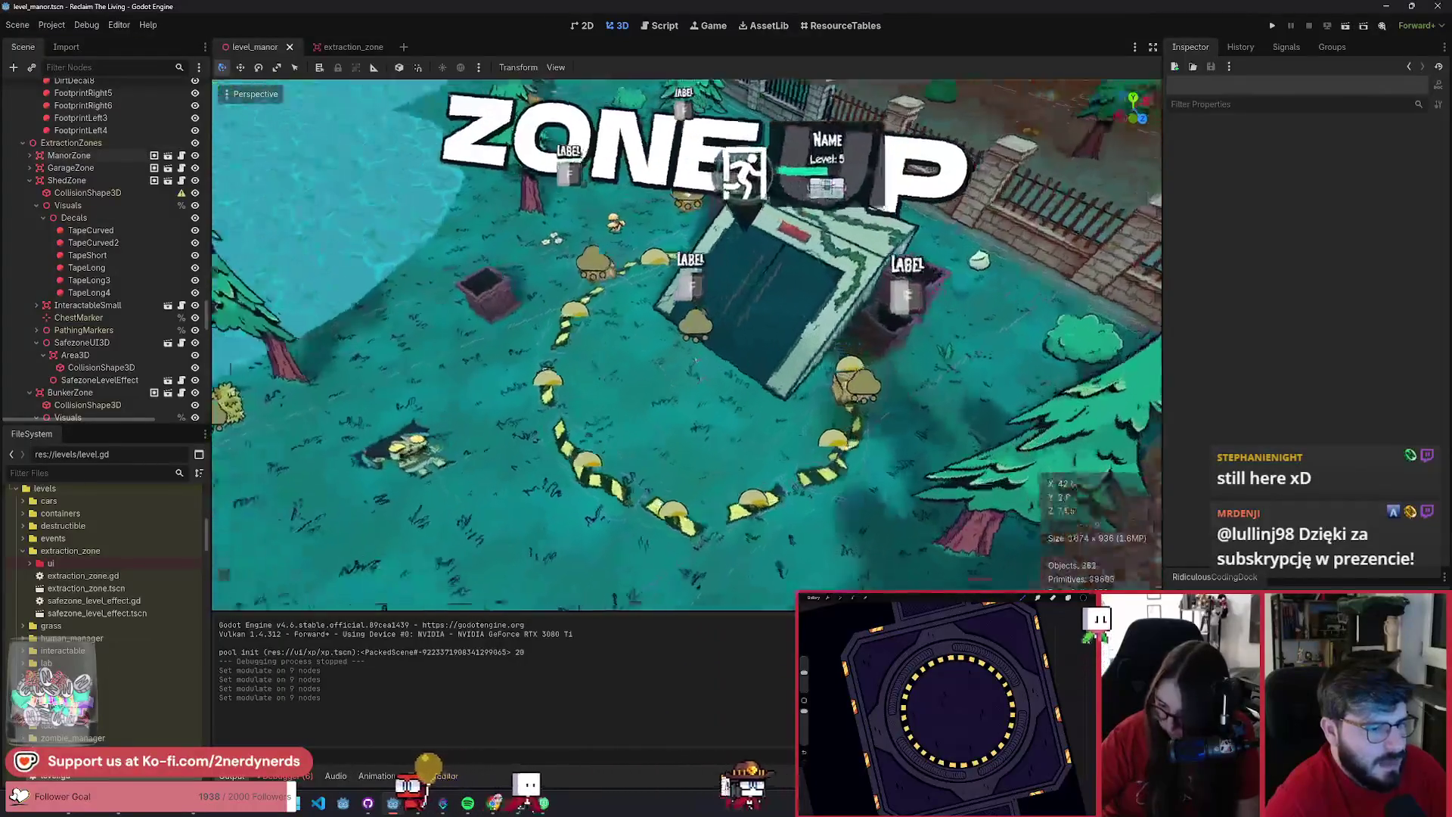
{"action": "key", "text": "s"}
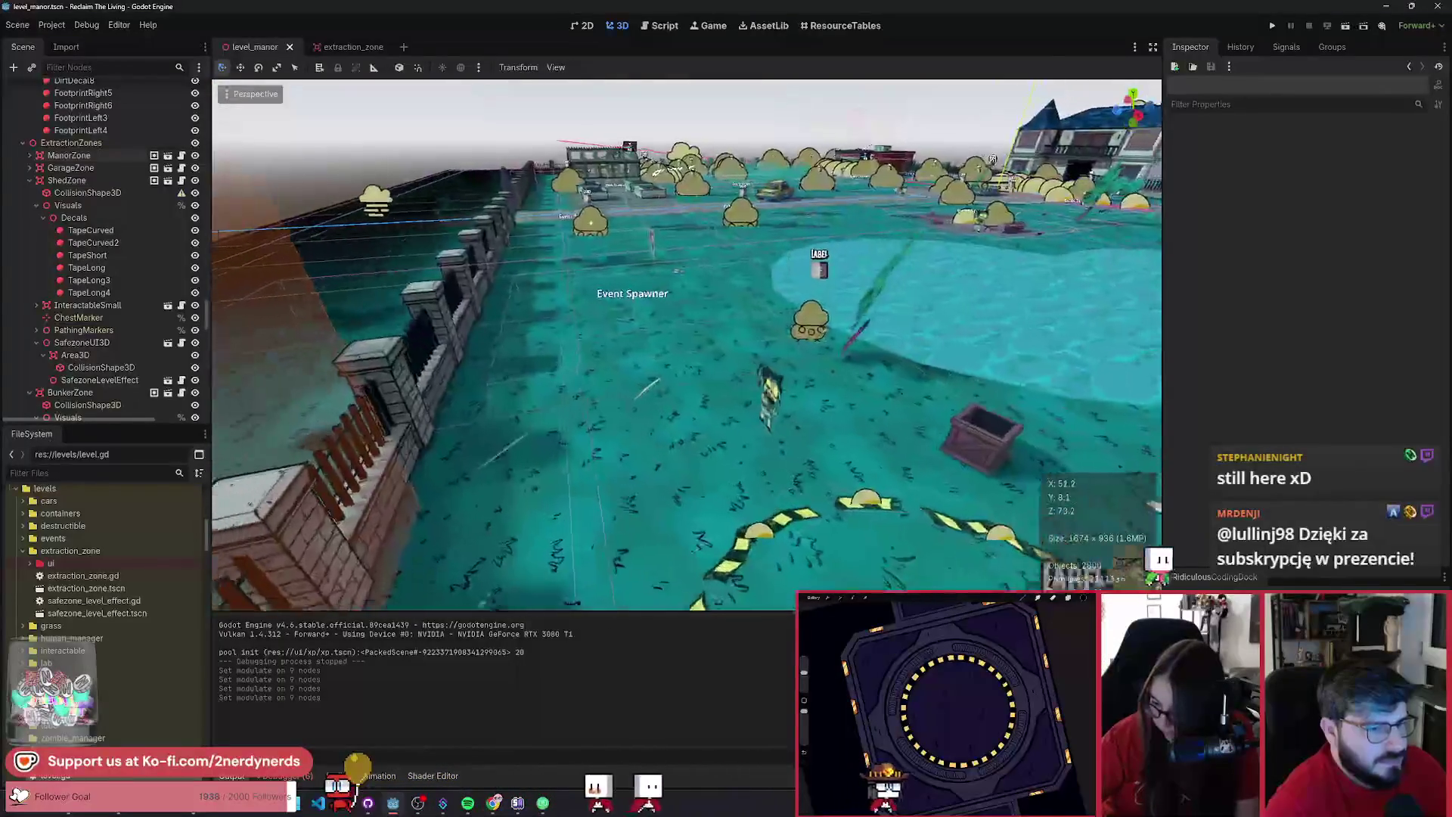
{"action": "key", "text": "w"}
{"action": "key", "text": "s"}
{"action": "key", "text": "w"}
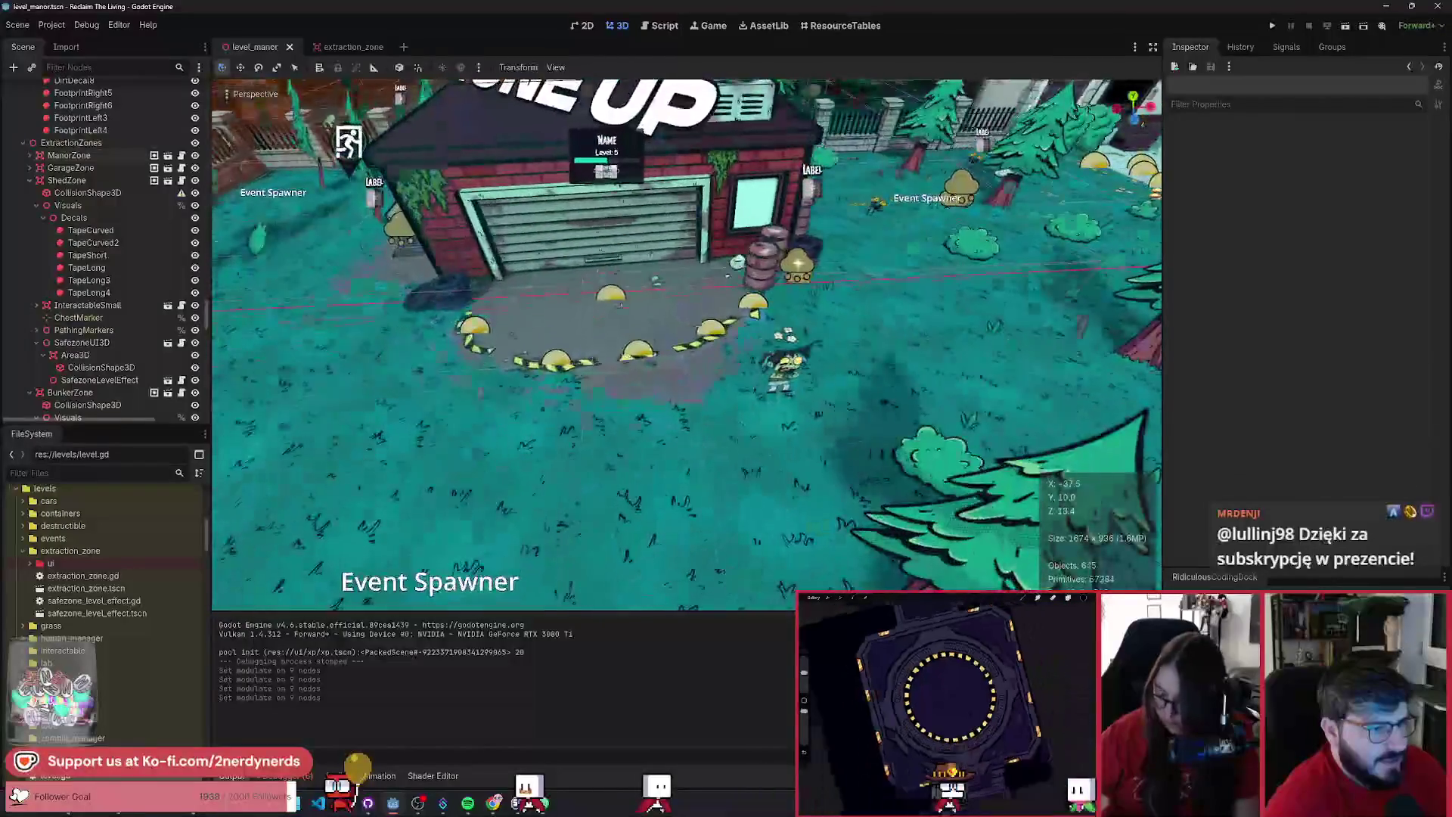
{"action": "key", "text": "s"}
{"action": "key", "text": "w"}
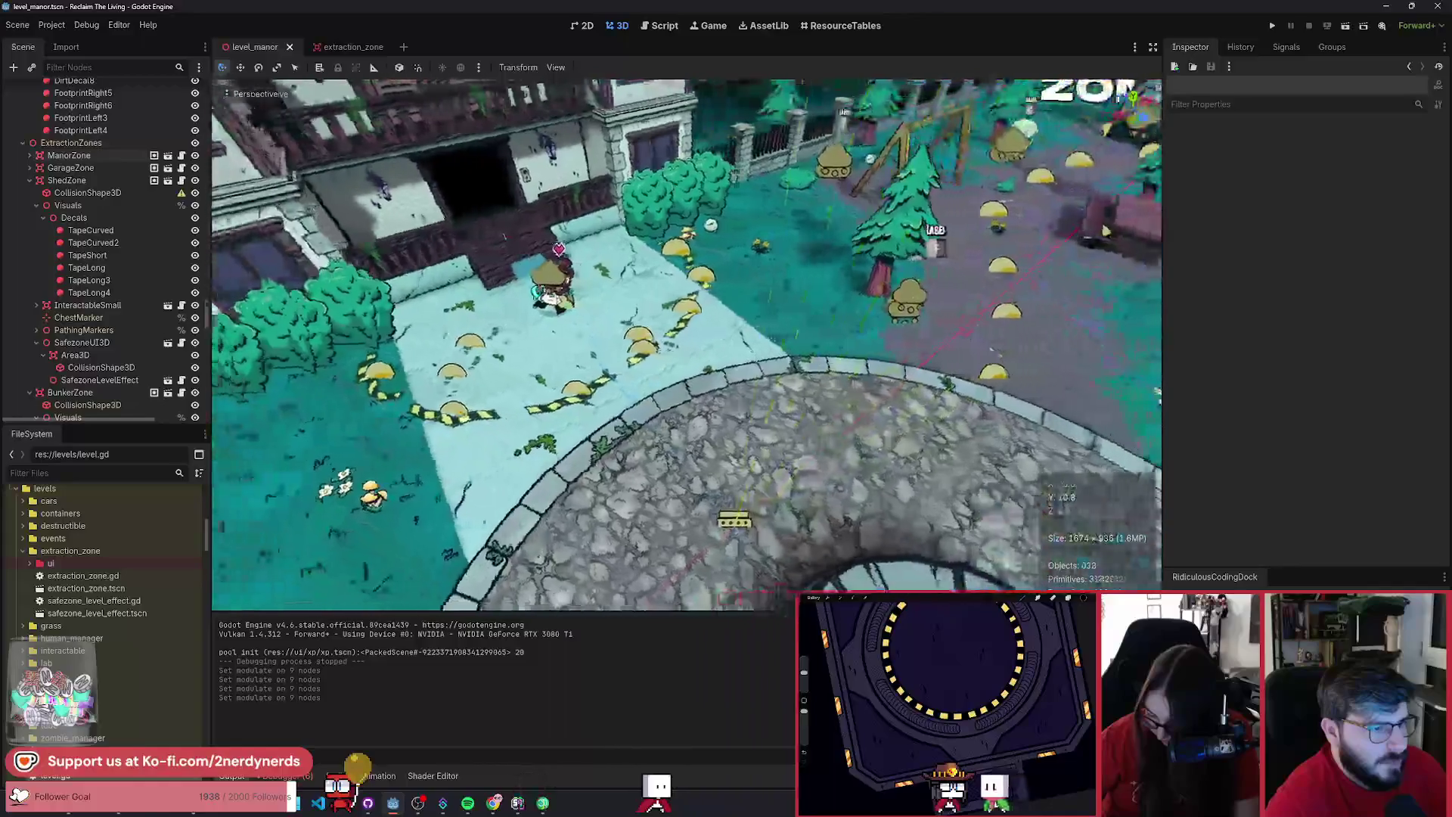
{"action": "key", "text": "w"}
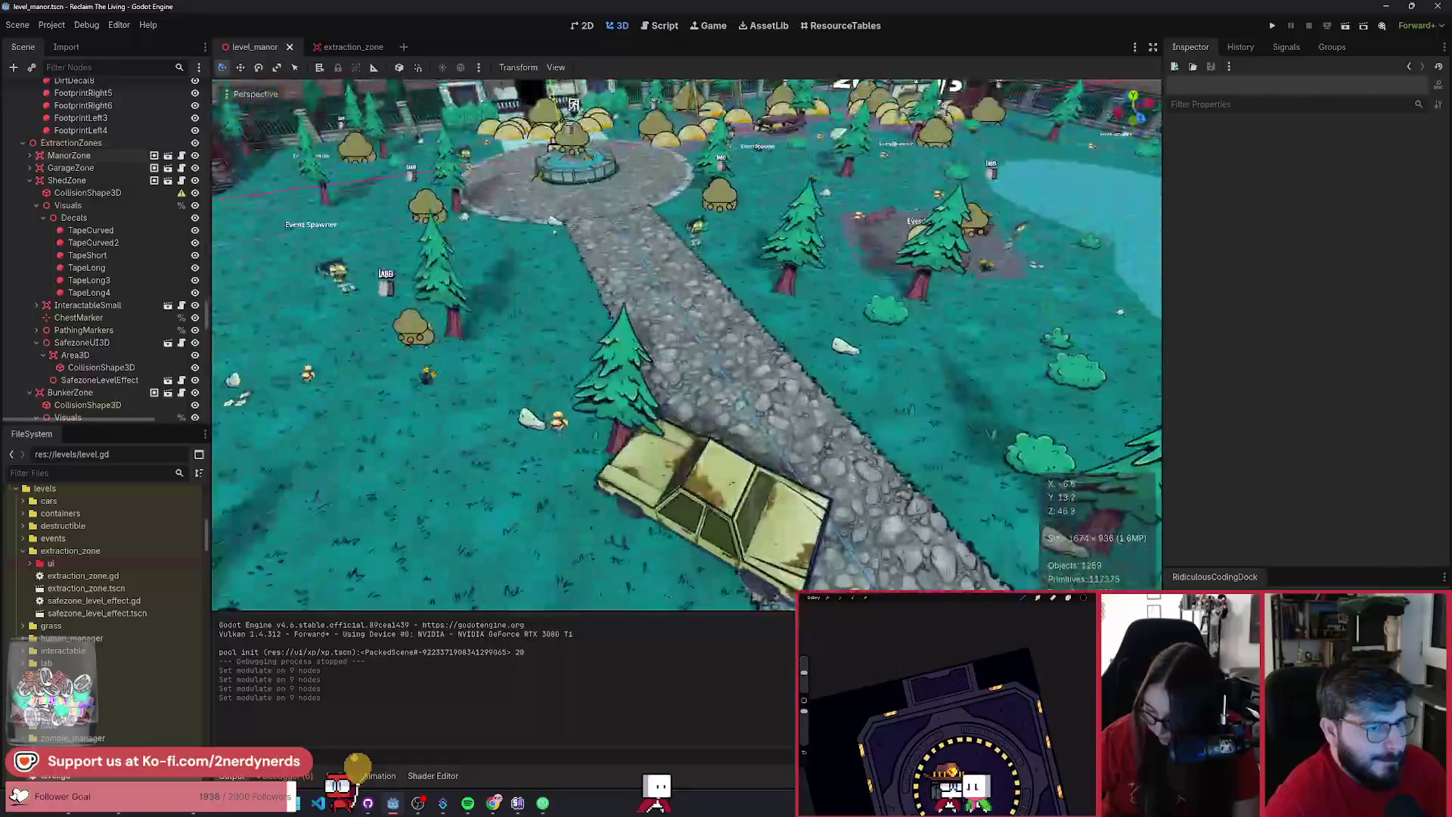
{"action": "left_click", "coordinate": [657, 390]}
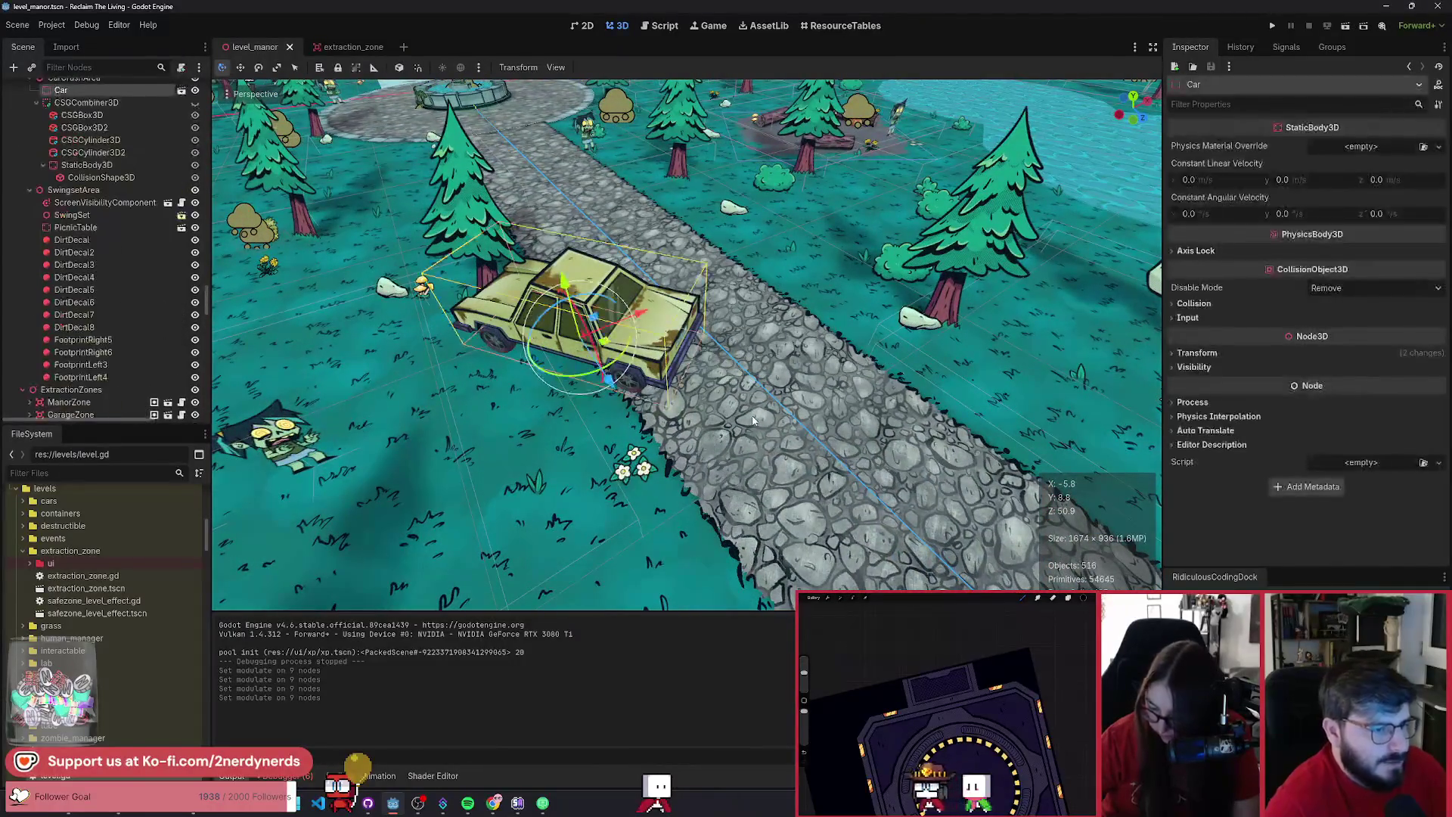
- Select the FootprintLeft3 decal, then return to the crashed car and start adding a child node
{"action": "double_click", "coordinate": [98, 242]}
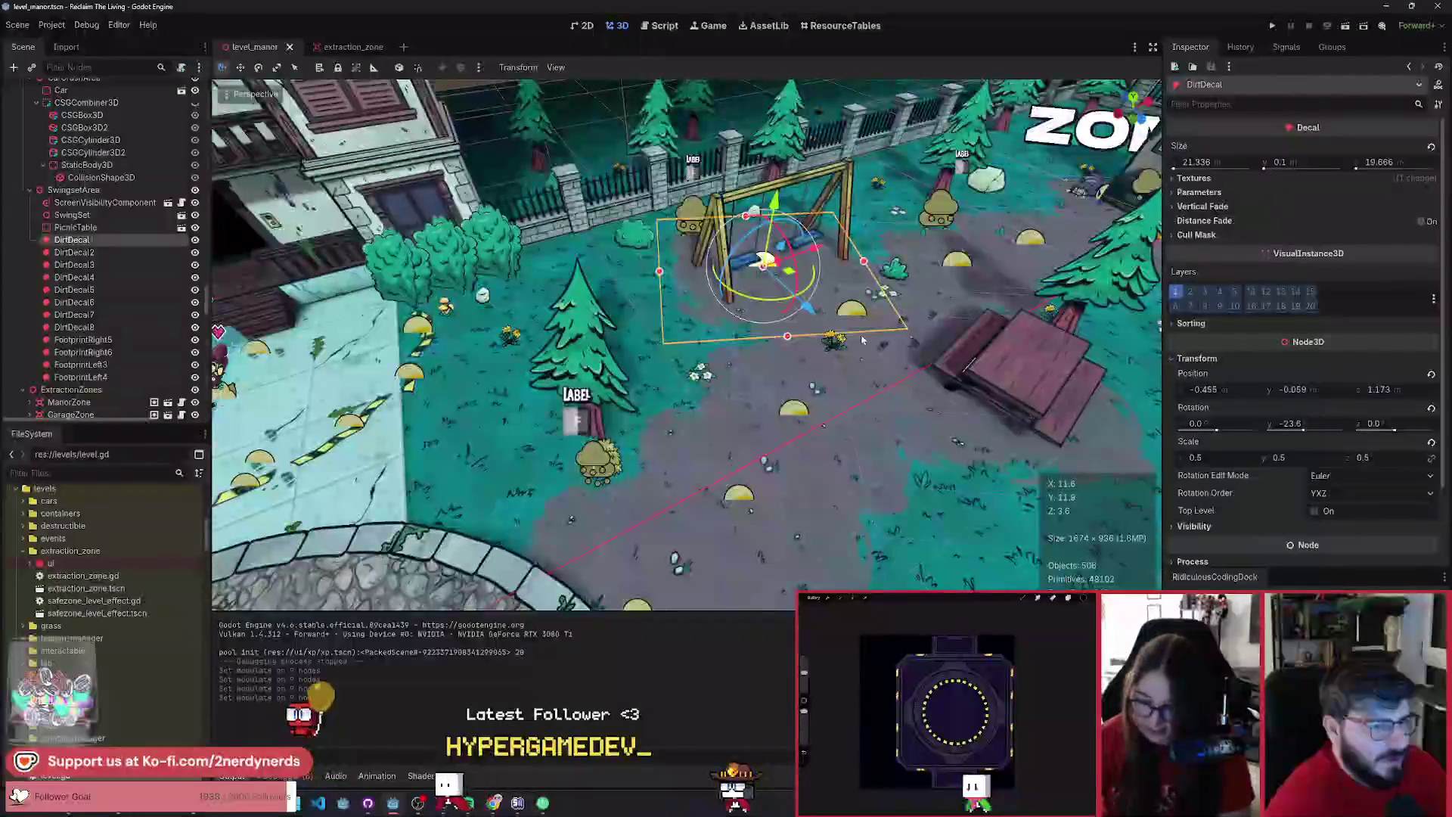
{"action": "left_click", "coordinate": [892, 347]}
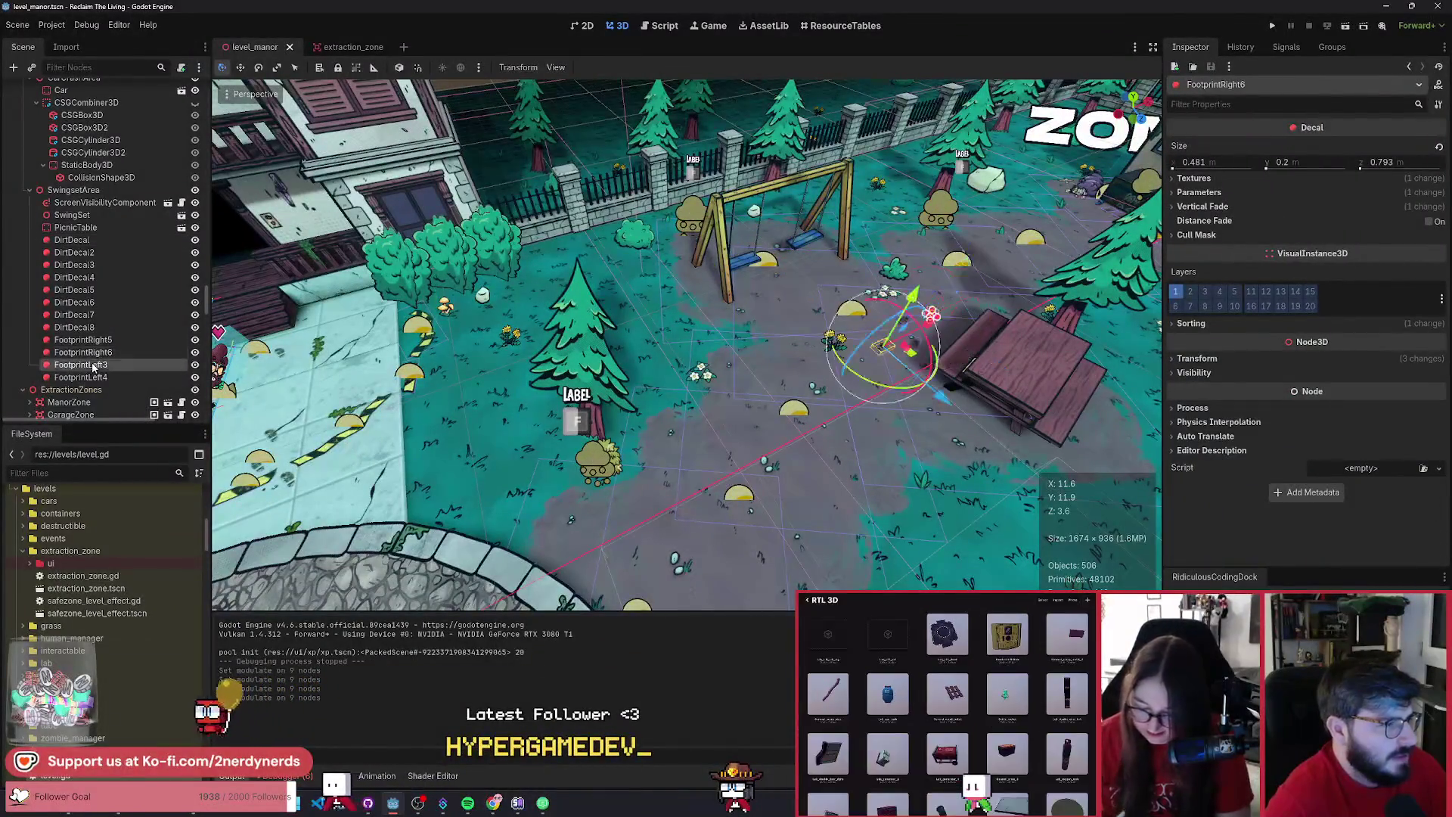
{"action": "key", "text": "w"}
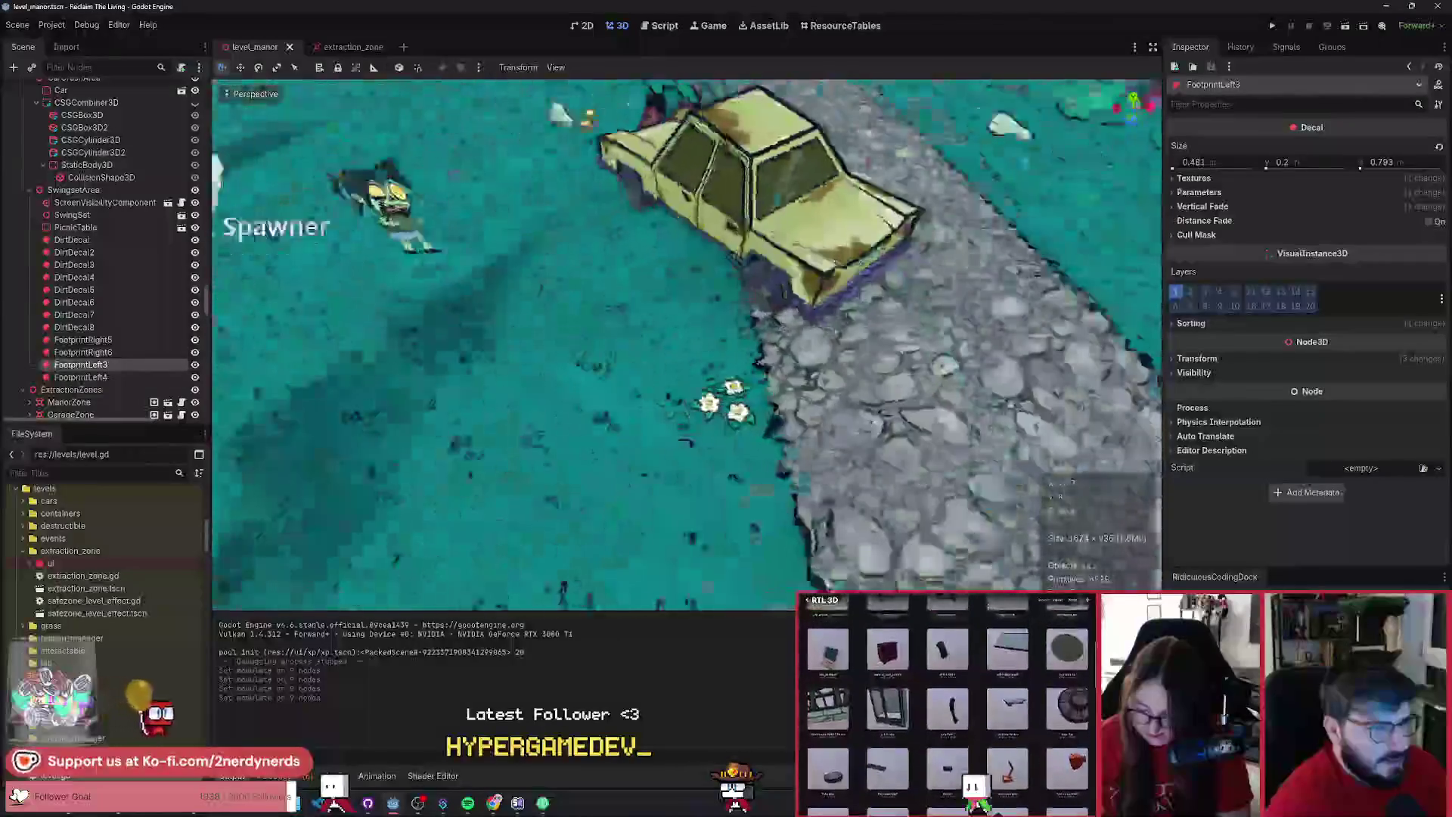
{"action": "left_click", "coordinate": [737, 227]}
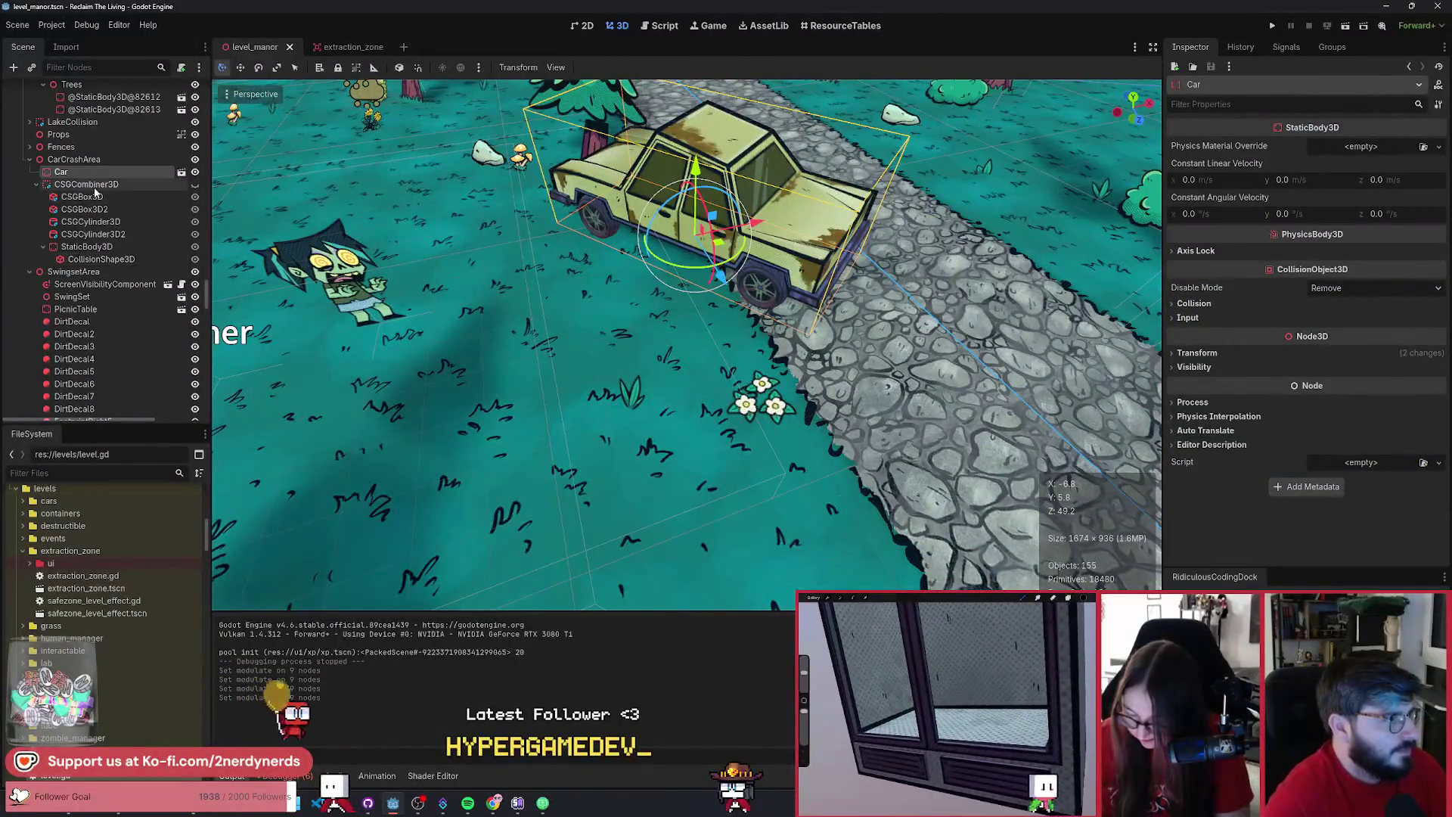
{"action": "key", "text": "ctrl+a"}
- Add a Node3D named TireTracks under Car and paste the FootprintLeft3 decal into it
{"action": "type", "text": "node3"}
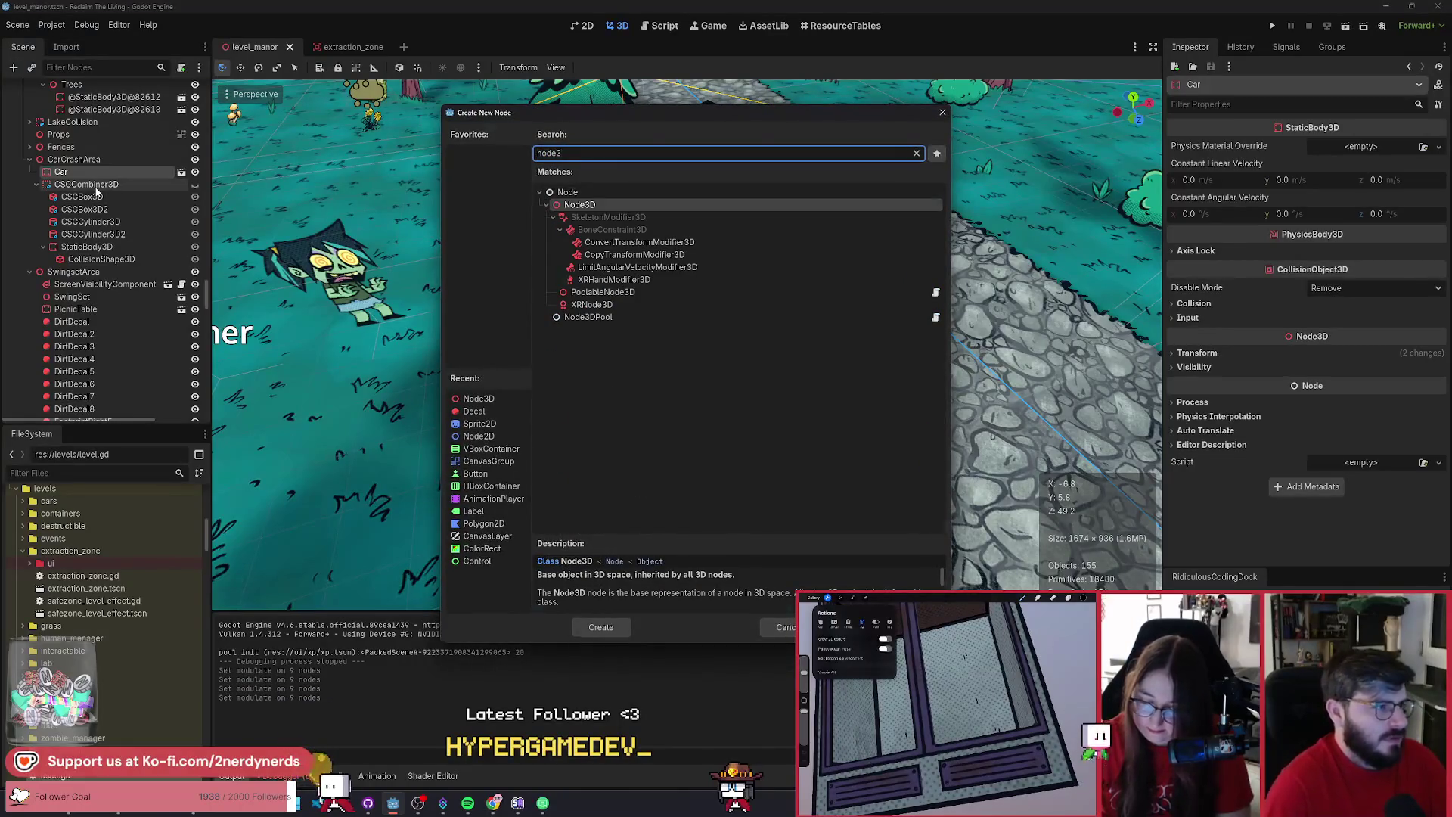
{"action": "key", "text": "Return"}
{"action": "double_click", "coordinate": [96, 185]}
{"action": "type", "text": "TireTracks"}
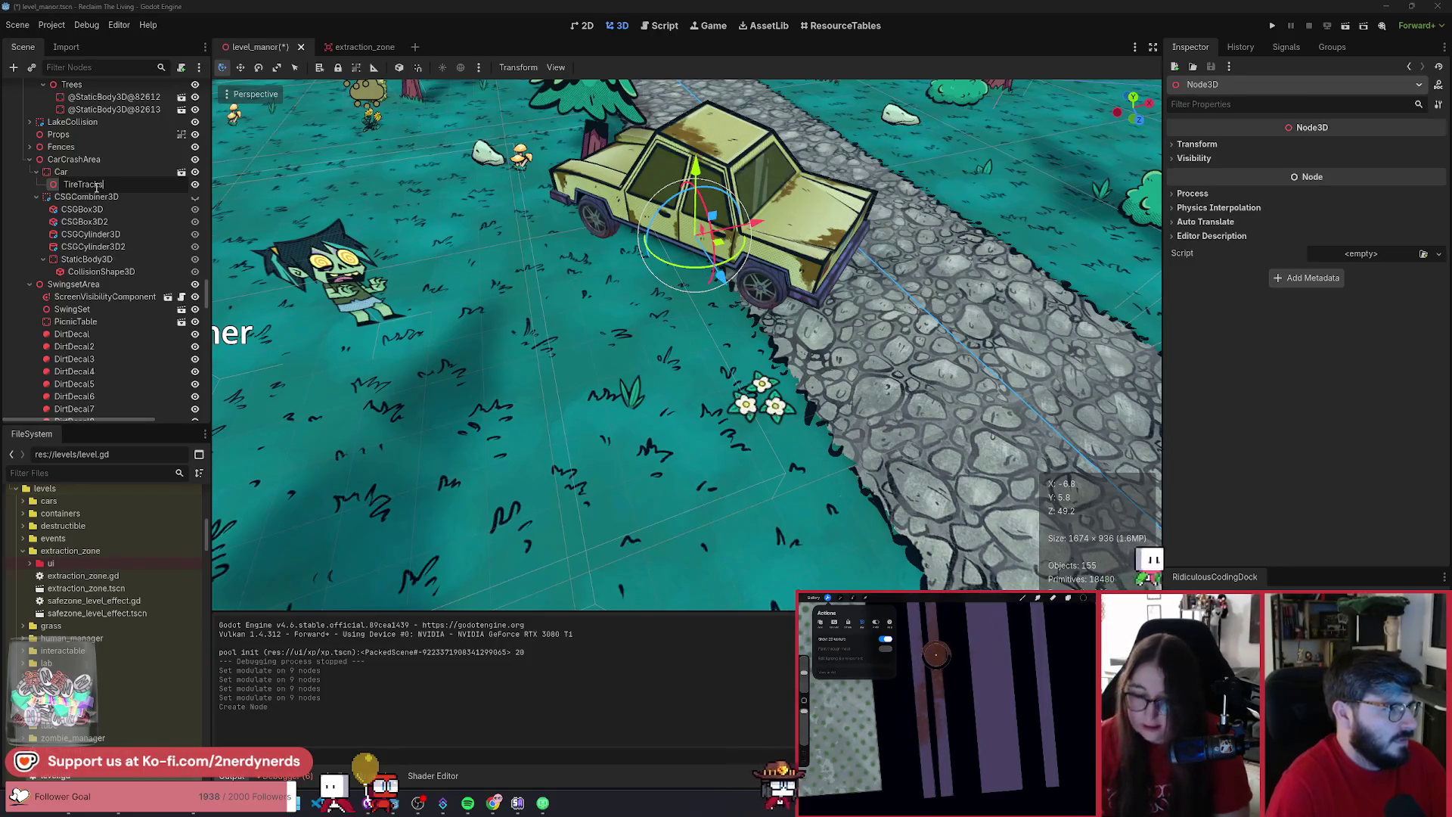
{"action": "key", "text": "ctrl+shift+v"}
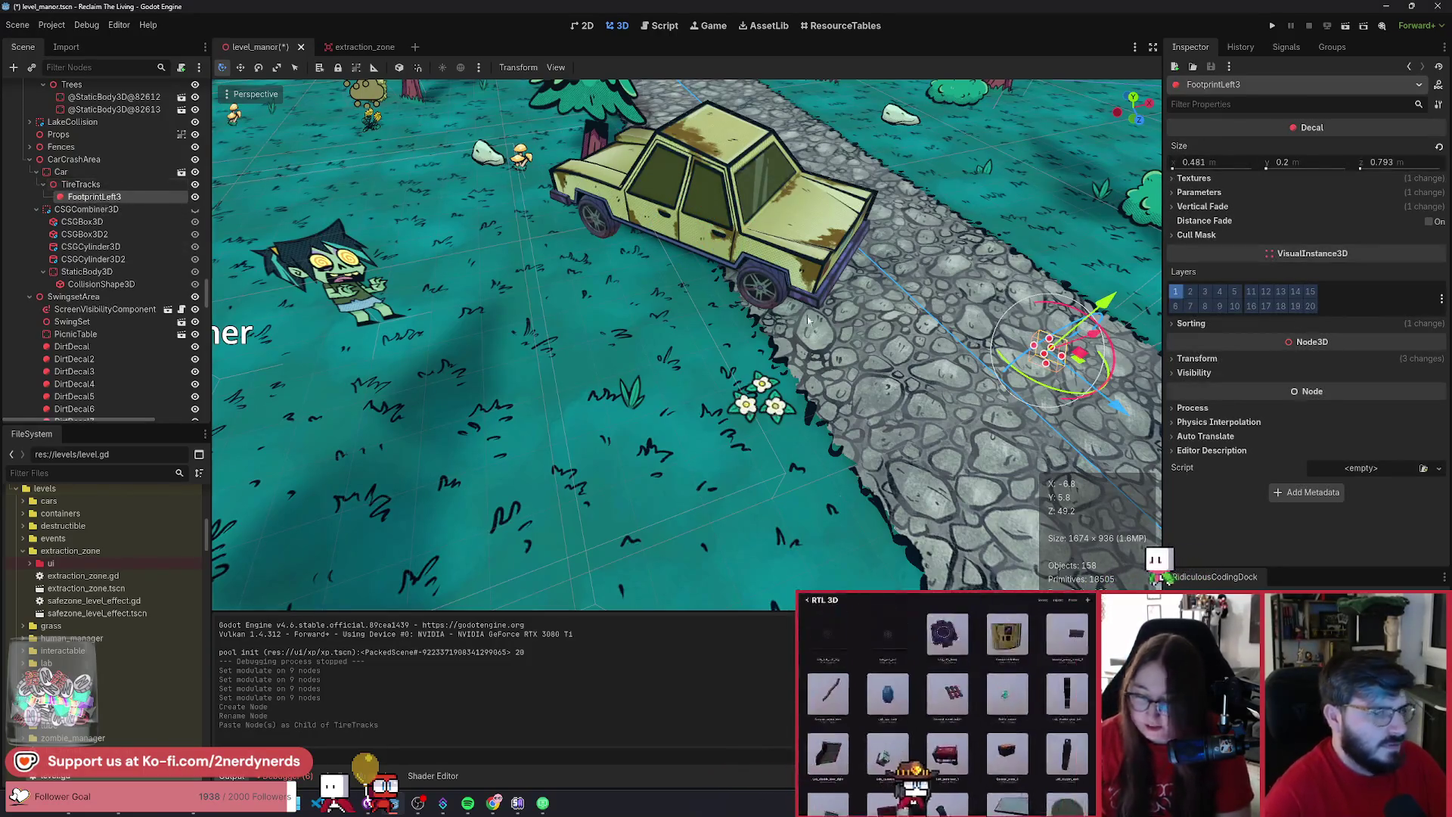
{"action": "scroll", "coordinate": [366, 583], "scroll_direction": "down", "scroll_amount": 5}
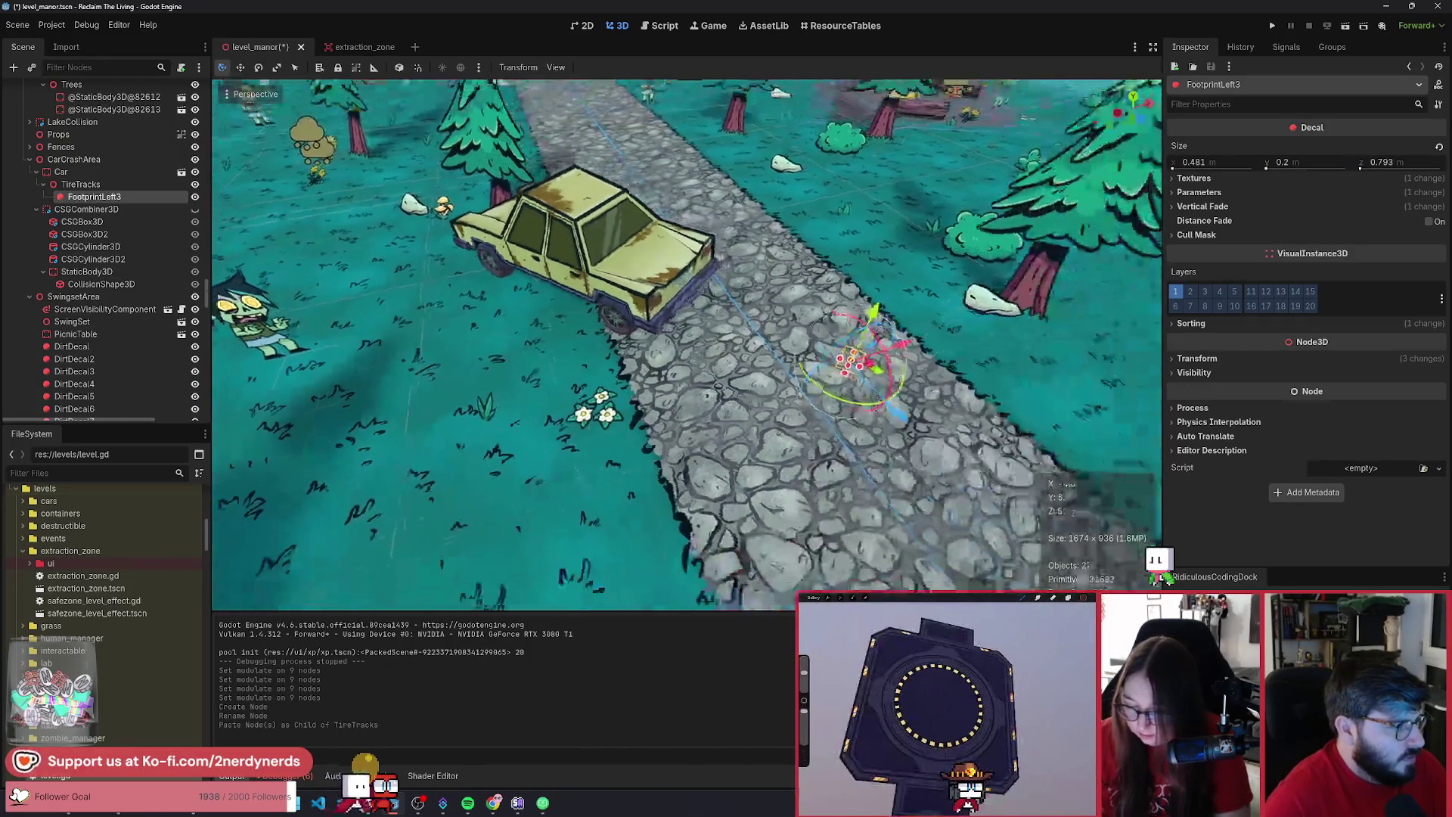
{"action": "scroll", "coordinate": [366, 576], "scroll_direction": "up", "scroll_amount": 5}
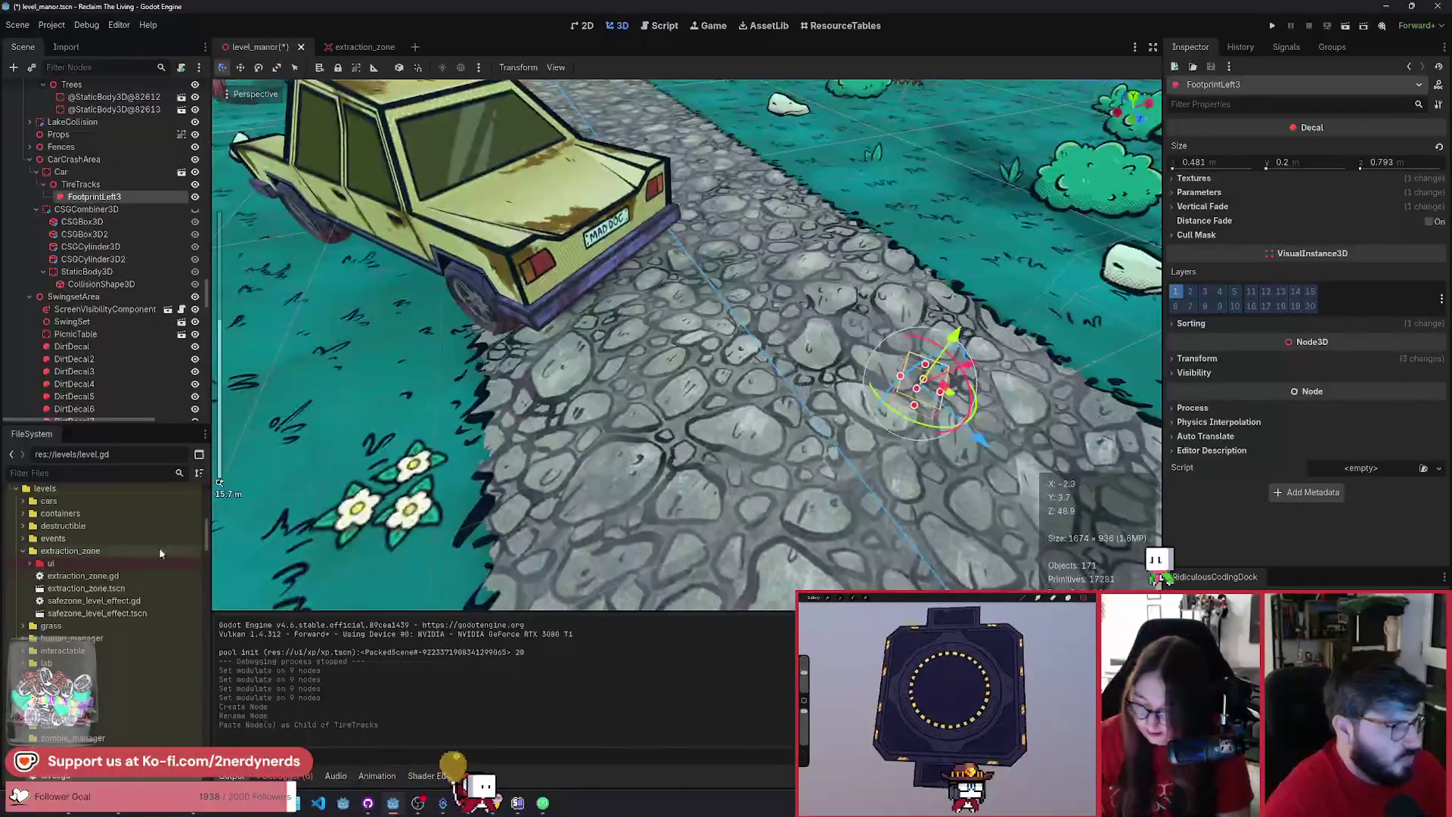
{"action": "scroll", "coordinate": [175, 551], "scroll_direction": "up", "scroll_amount": 10}
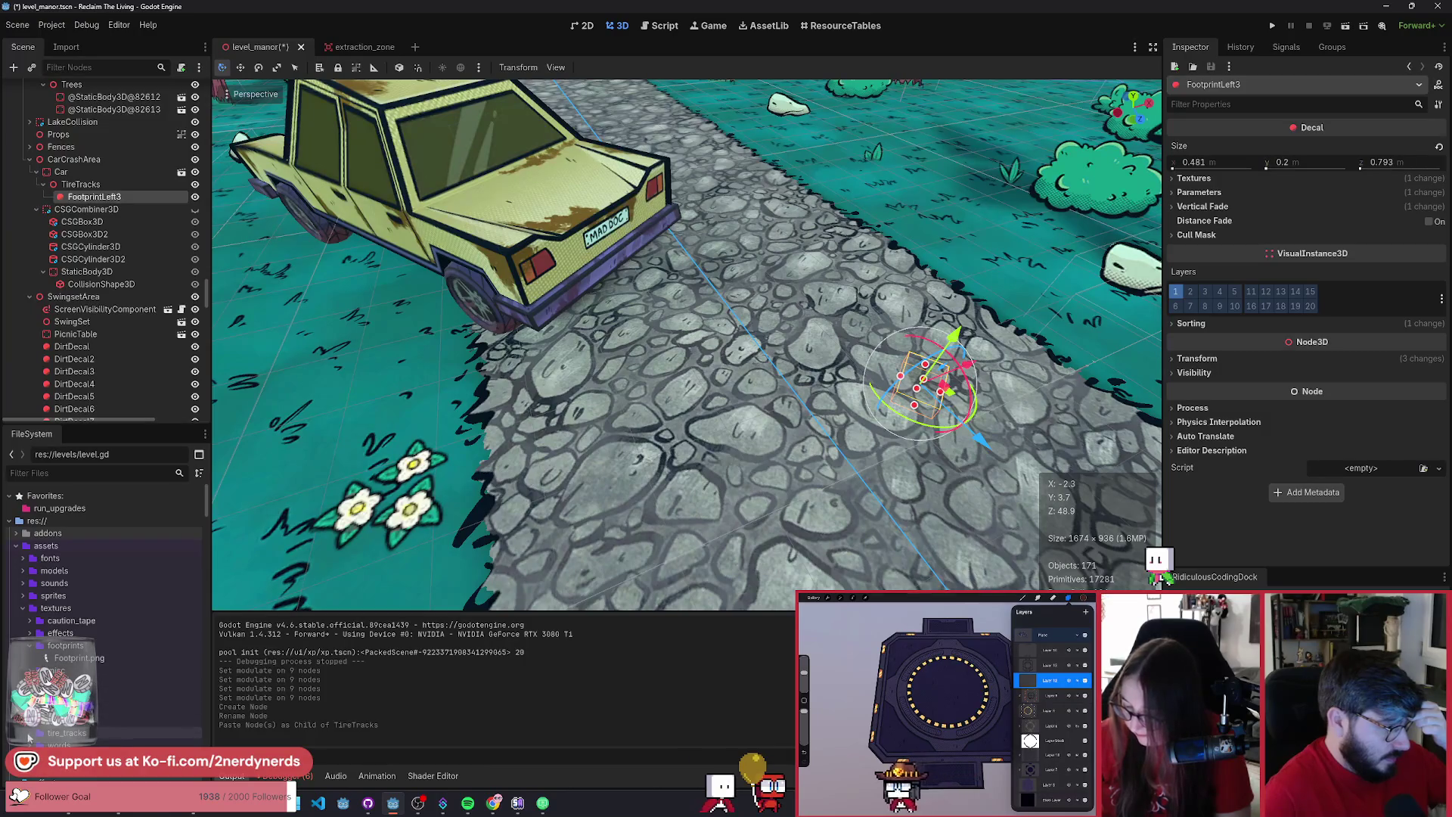
- Put tire_tracks_1.png in the decal's Albedo slot, rotate it along the road, and lengthen it to 1.341 m
{"action": "mouse_move", "coordinate": [1169, 350]}
{"action": "left_mouse_down"}
{"action": "mouse_move", "coordinate": [151, 540]}
{"action": "mouse_move", "coordinate": [96, 630]}
{"action": "left_mouse_up"}
{"action": "left_click", "coordinate": [1194, 178]}
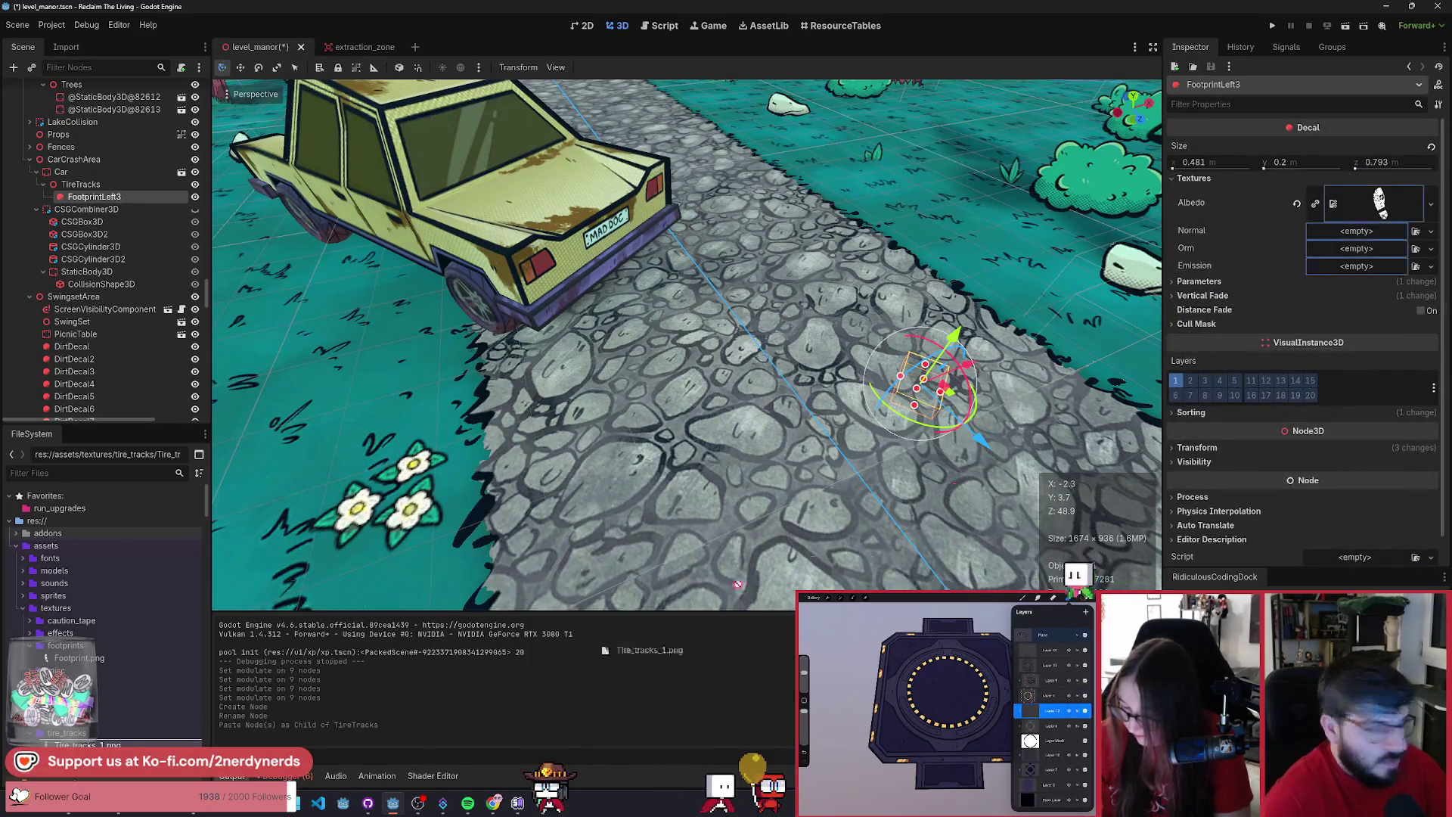
{"action": "left_click_drag", "start_coordinate": [931, 429], "coordinate": [956, 396]}
{"action": "mouse_move", "coordinate": [837, 437]}
{"action": "left_mouse_down"}
{"action": "mouse_move", "coordinate": [1050, 527]}
{"action": "mouse_move", "coordinate": [896, 475]}
{"action": "mouse_move", "coordinate": [854, 420]}
{"action": "mouse_move", "coordinate": [1057, 355]}
{"action": "mouse_move", "coordinate": [919, 378]}
{"action": "mouse_move", "coordinate": [325, 393]}
{"action": "left_mouse_up"}
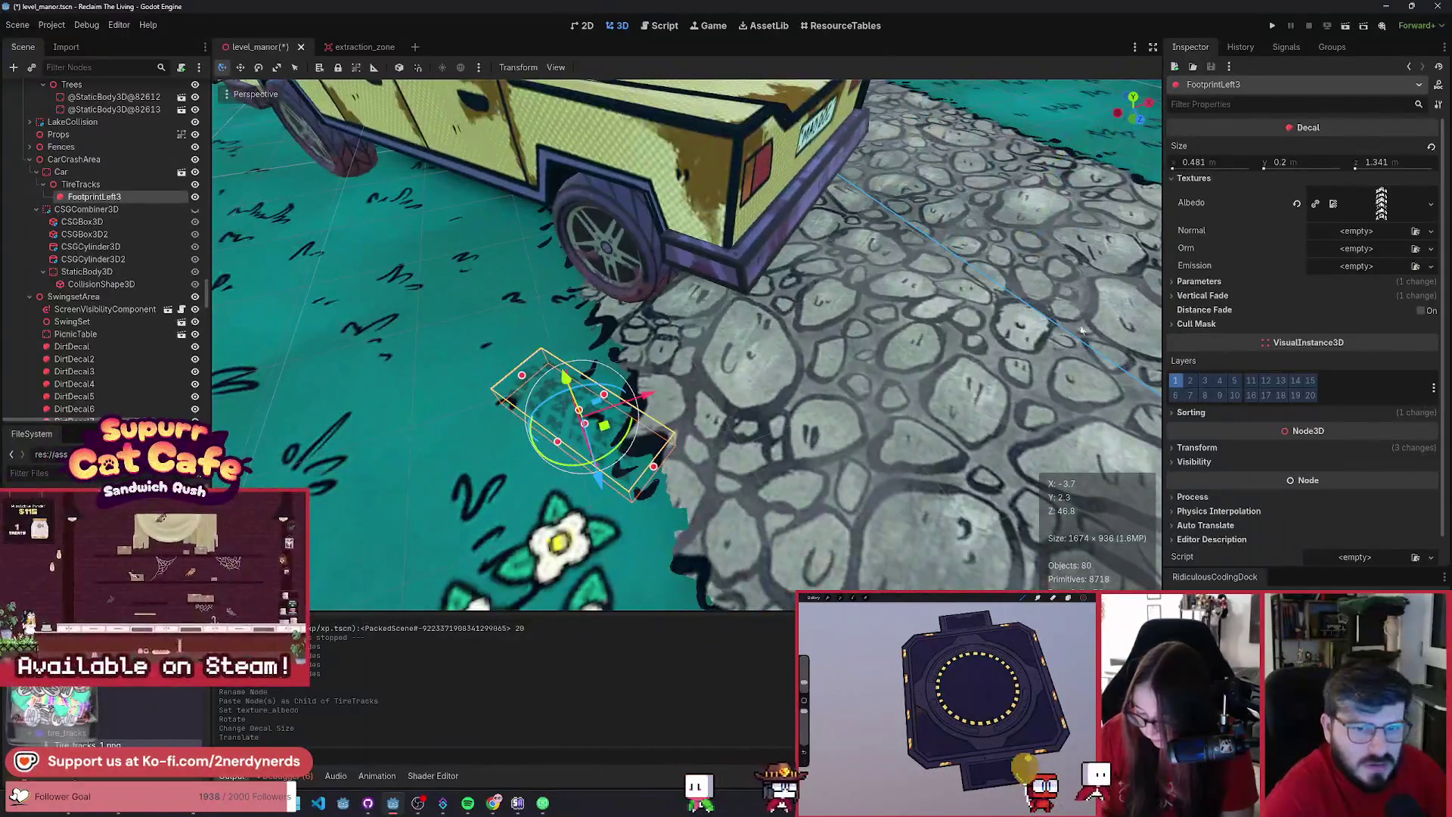
{"action": "left_click", "coordinate": [1210, 280]}
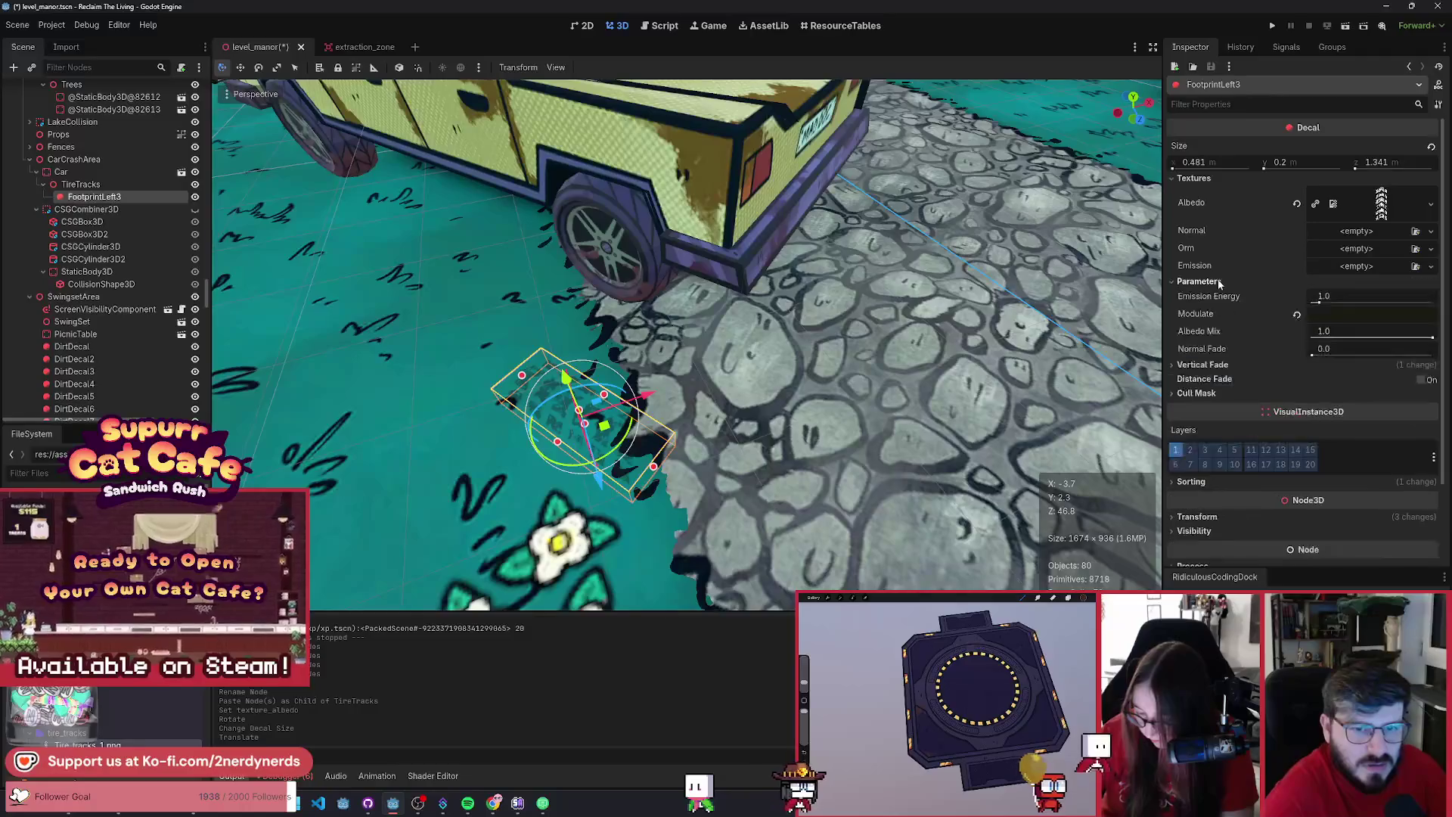
- Tint the tire-track decal through Modulate and raise it slightly on Y
{"action": "left_click", "coordinate": [1338, 314]}
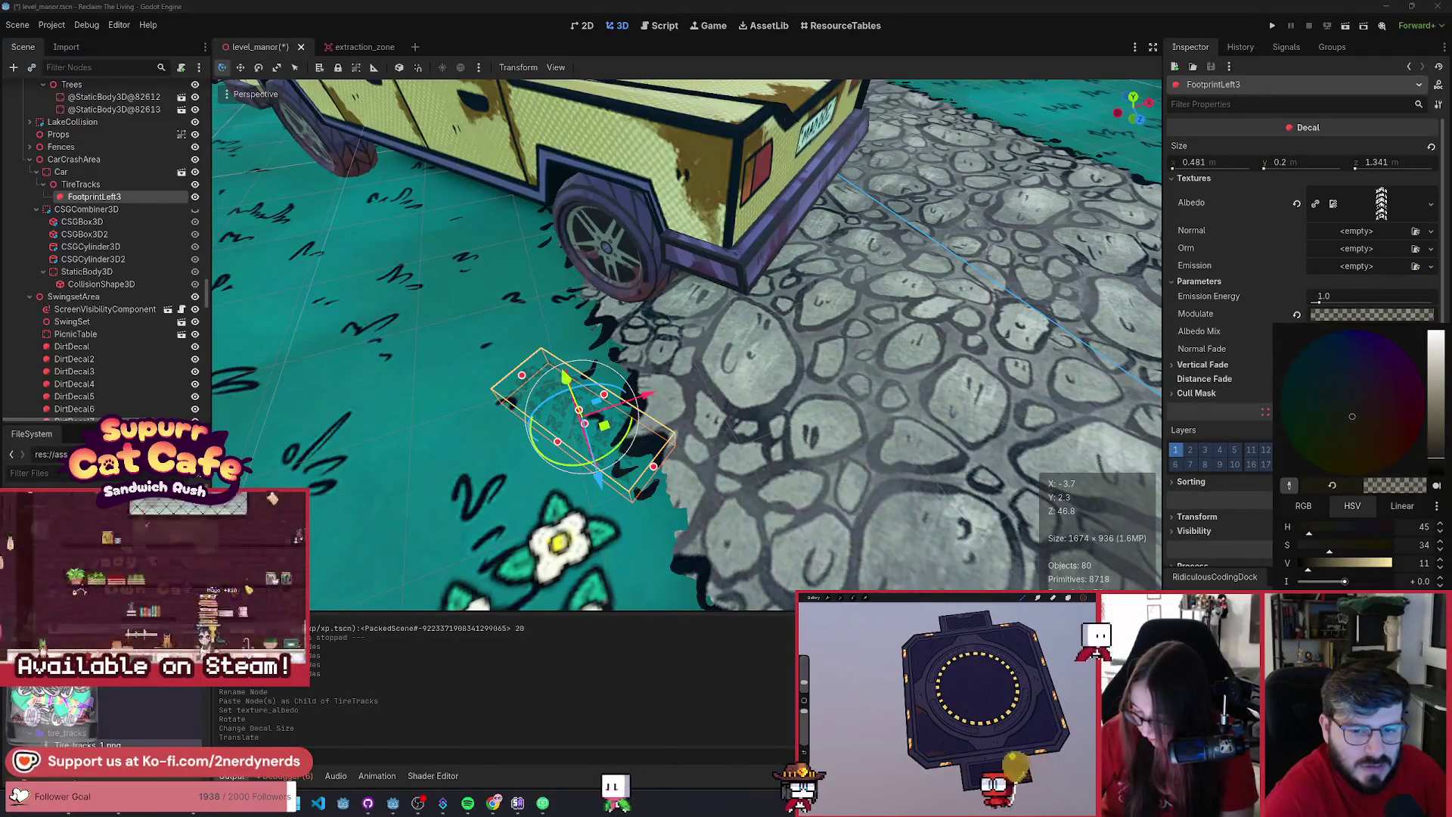
{"action": "left_click_drag", "start_coordinate": [1437, 409], "coordinate": [1431, 550]}
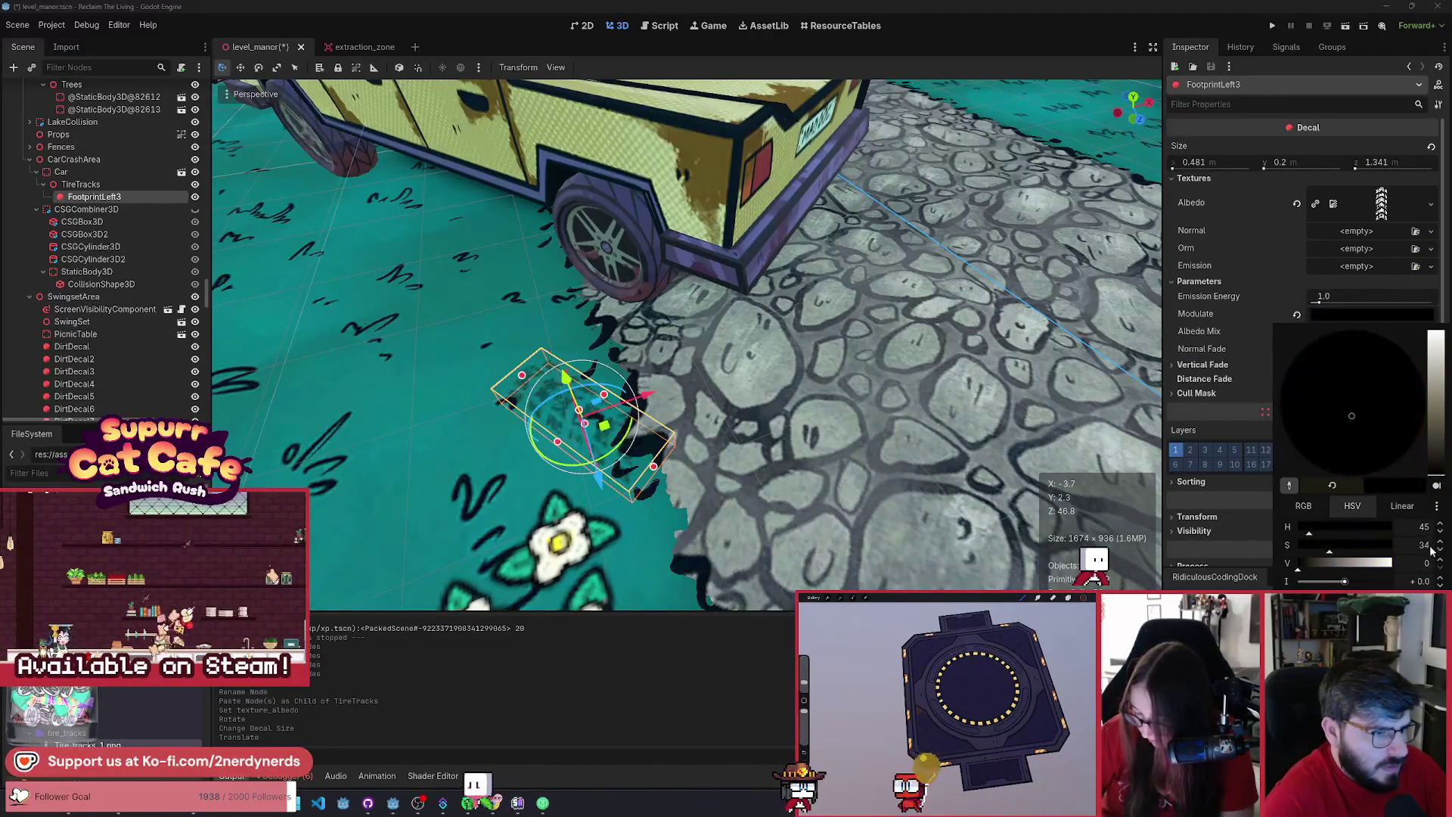
{"action": "left_click", "coordinate": [1377, 315]}
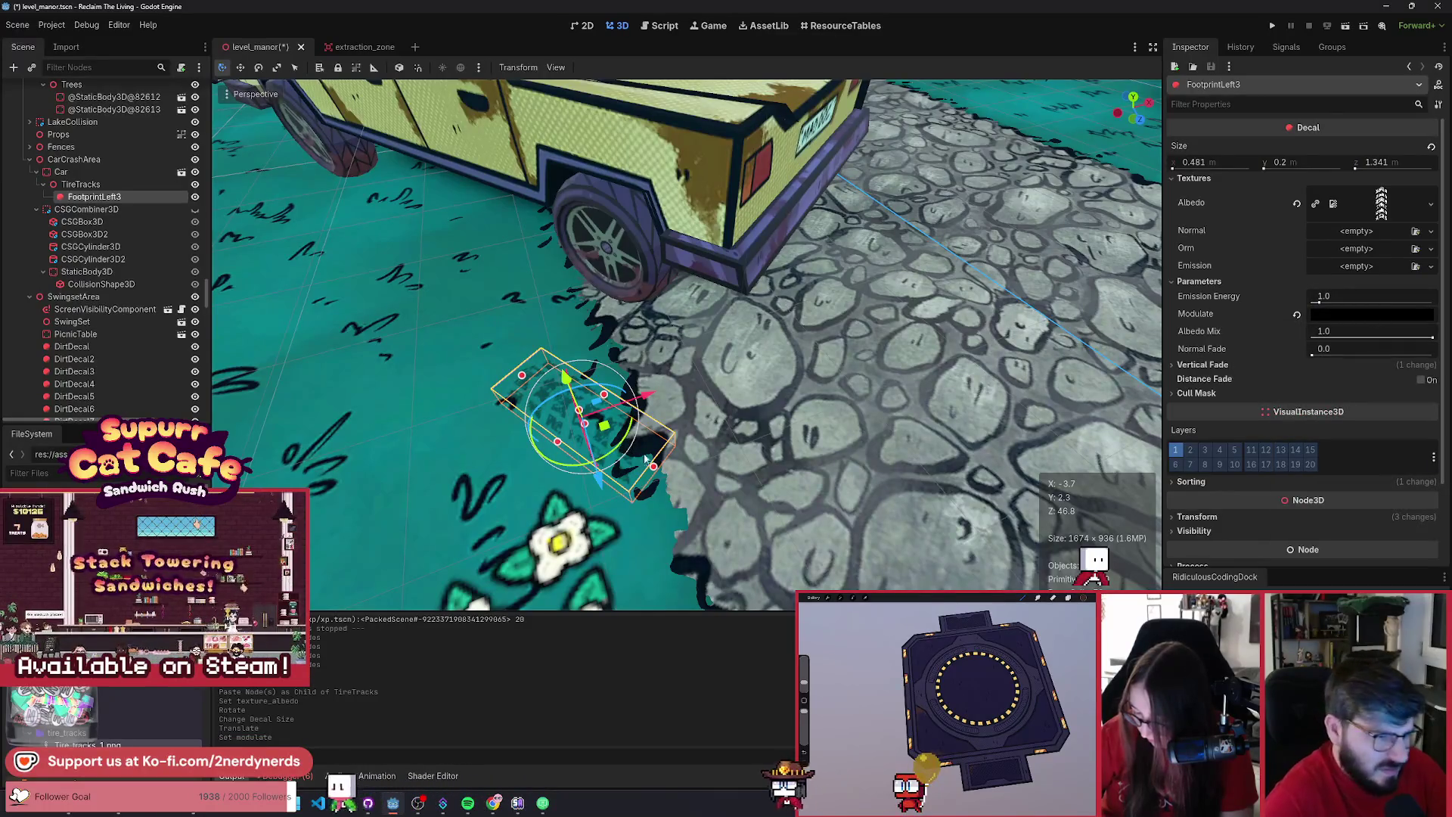
{"action": "left_click_drag", "start_coordinate": [686, 344], "coordinate": [759, 181]}
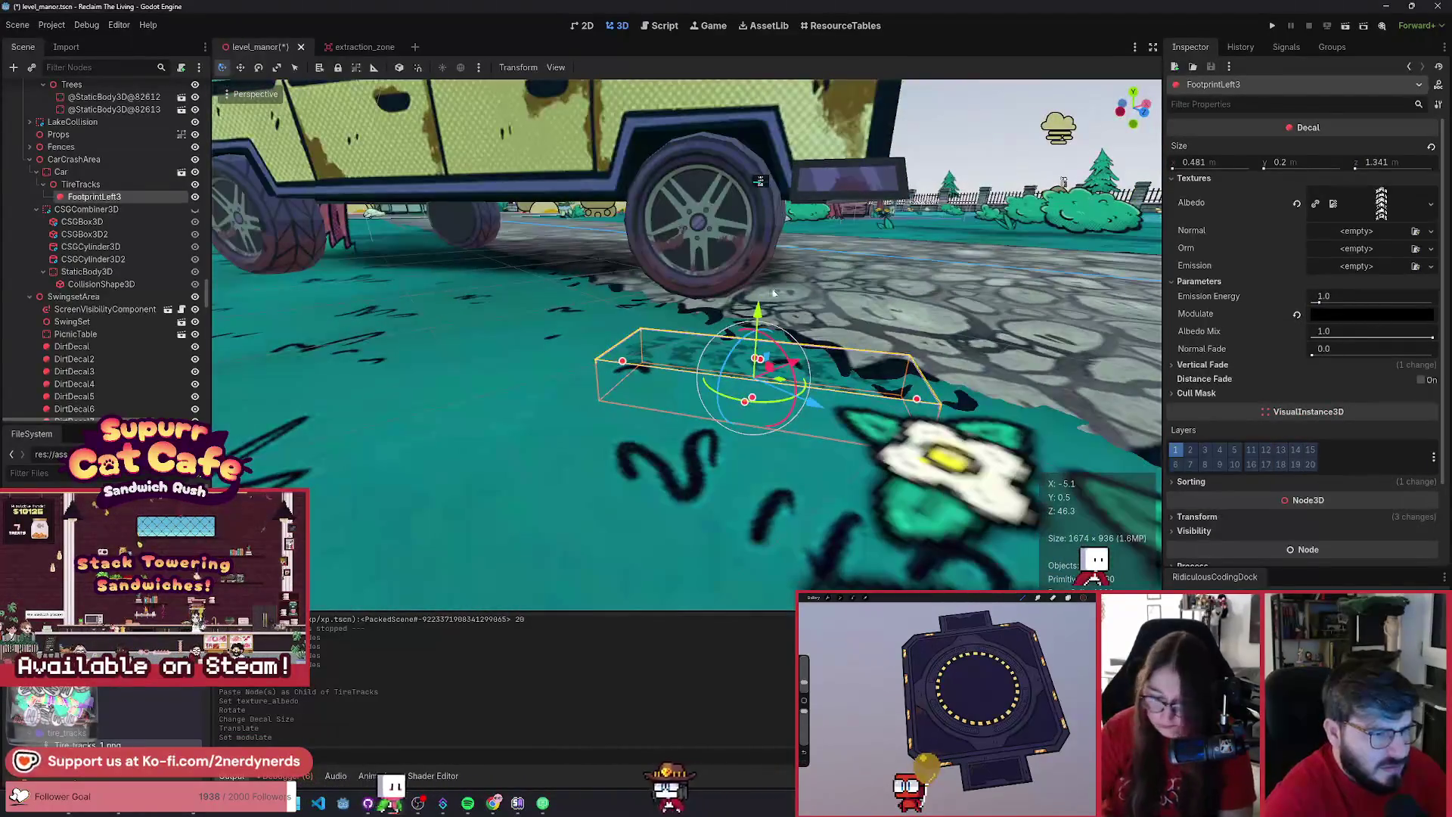
{"action": "mouse_move", "coordinate": [759, 299]}
{"action": "left_mouse_down"}
{"action": "mouse_move", "coordinate": [784, 249]}
{"action": "mouse_move", "coordinate": [780, 288]}
{"action": "left_mouse_up"}
{"action": "mouse_move", "coordinate": [892, 230]}
{"action": "left_mouse_down"}
{"action": "mouse_move", "coordinate": [893, 454]}
{"action": "mouse_move", "coordinate": [740, 316]}
{"action": "mouse_move", "coordinate": [690, 336]}
{"action": "mouse_move", "coordinate": [830, 400]}
{"action": "left_mouse_up"}
- Shrink the decal to 0.696 by 2.083 and re-pick a very dark blue Modulate with the eyedropper
{"action": "left_click_drag", "start_coordinate": [726, 361], "coordinate": [718, 344]}
{"action": "left_click_drag", "start_coordinate": [828, 396], "coordinate": [748, 326]}
{"action": "left_click", "coordinate": [1319, 315]}
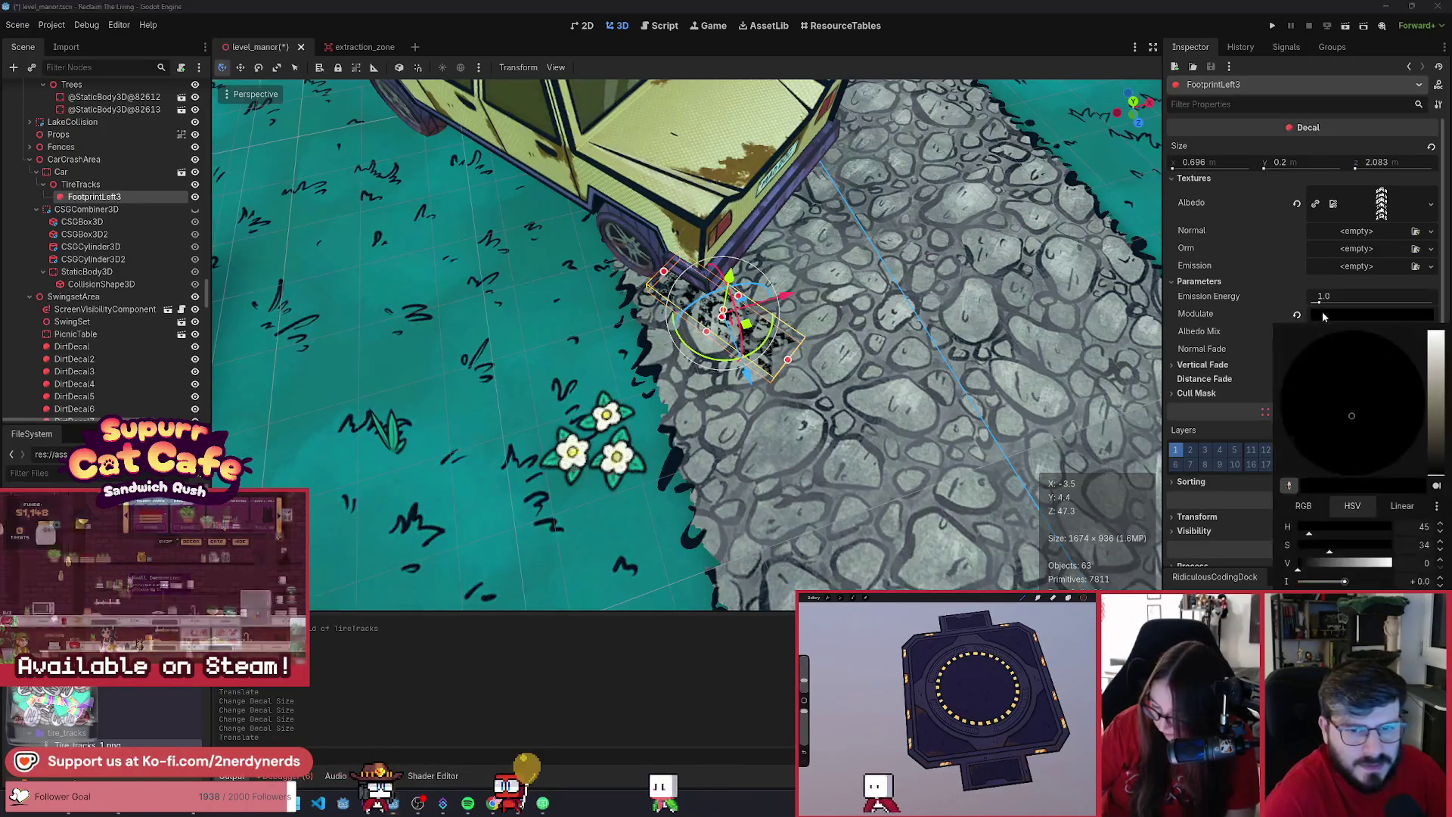
{"action": "left_click", "coordinate": [1289, 485]}
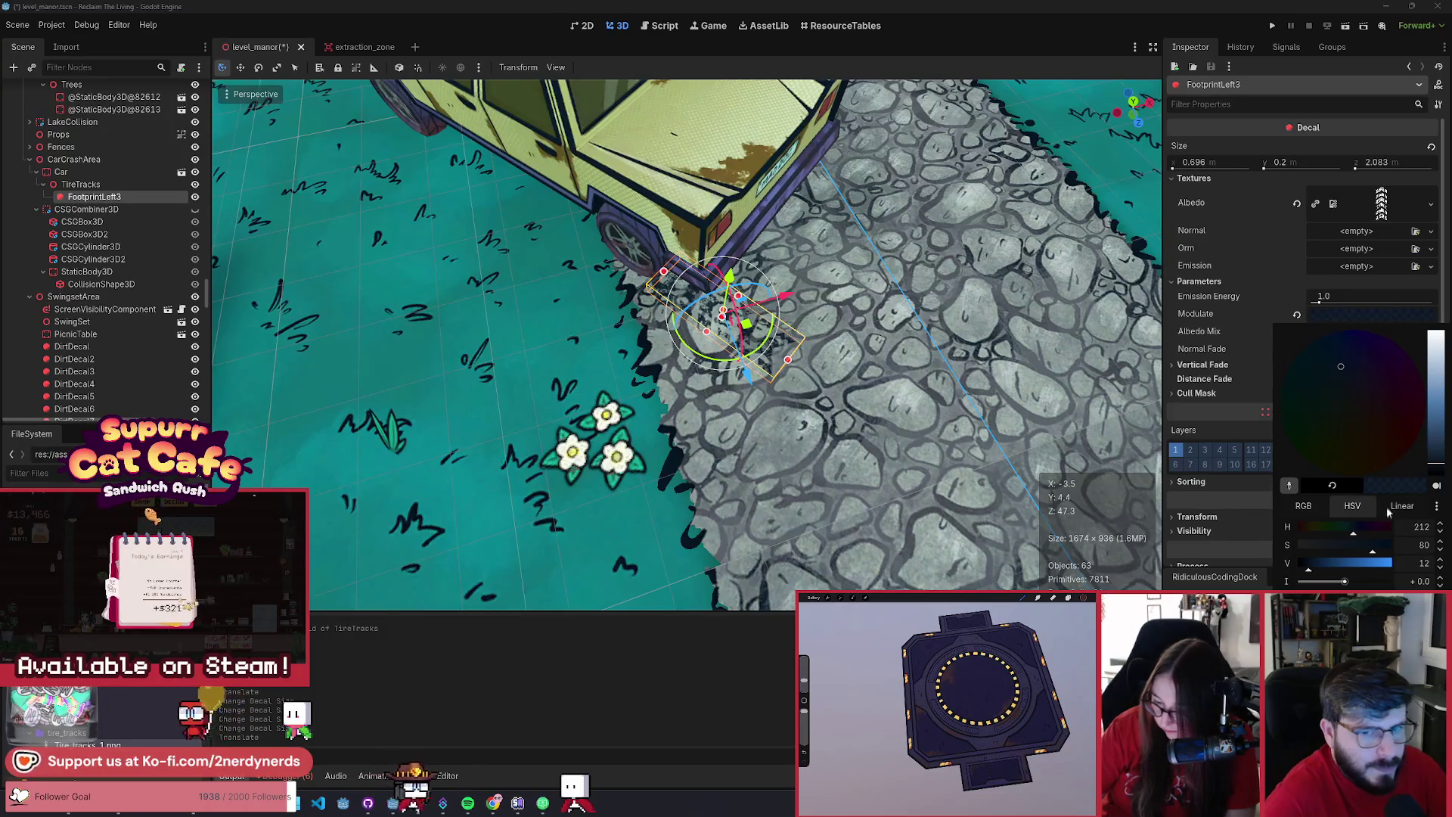
{"action": "scroll", "coordinate": [681, 340], "scroll_direction": "down", "scroll_amount": 5}
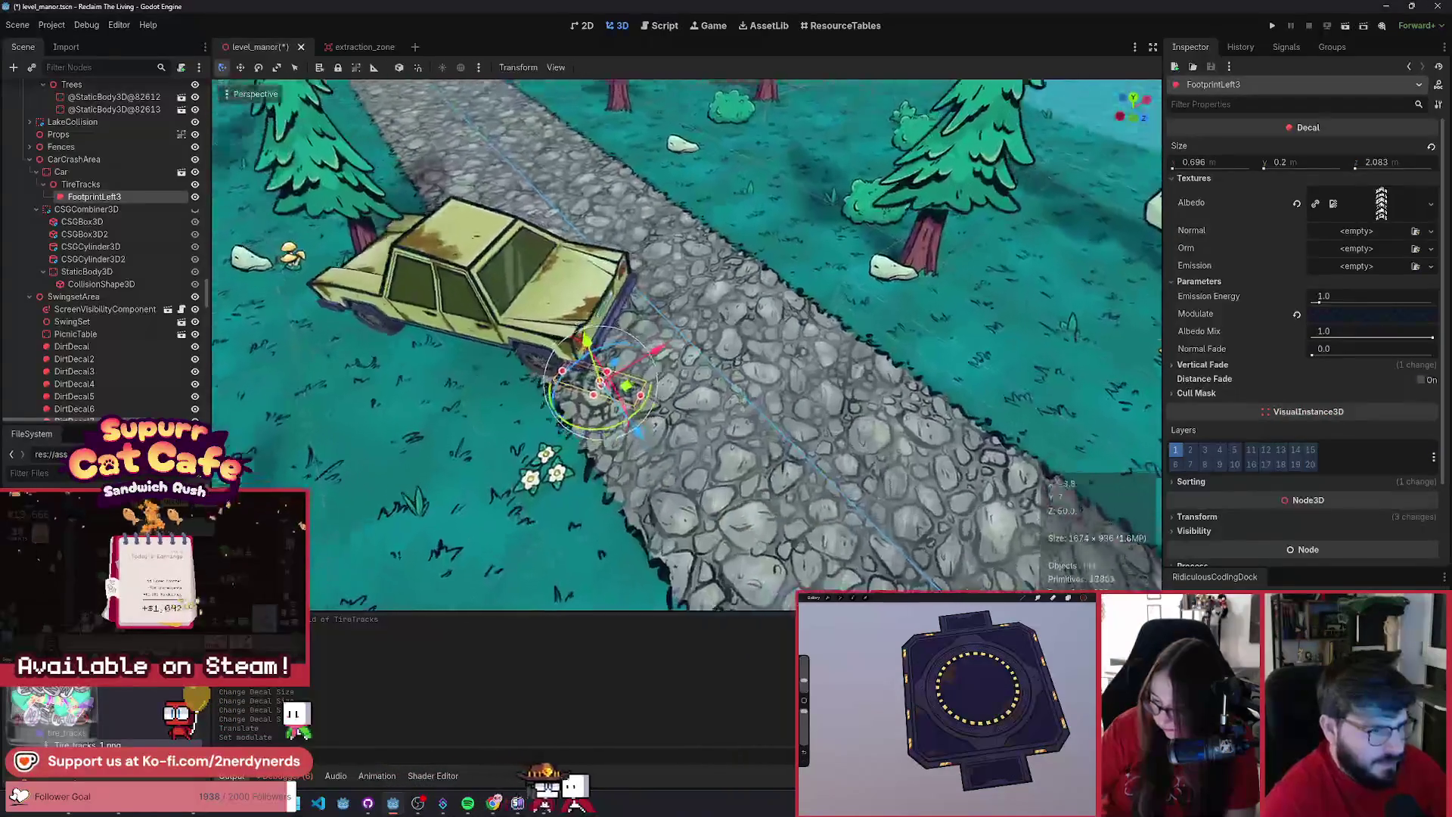
- Rename the decal TireTrack and place duplicates TireTrack2 and TireTrack3 farther along the road
{"action": "scroll", "coordinate": [835, 310], "scroll_direction": "up", "scroll_amount": 2}
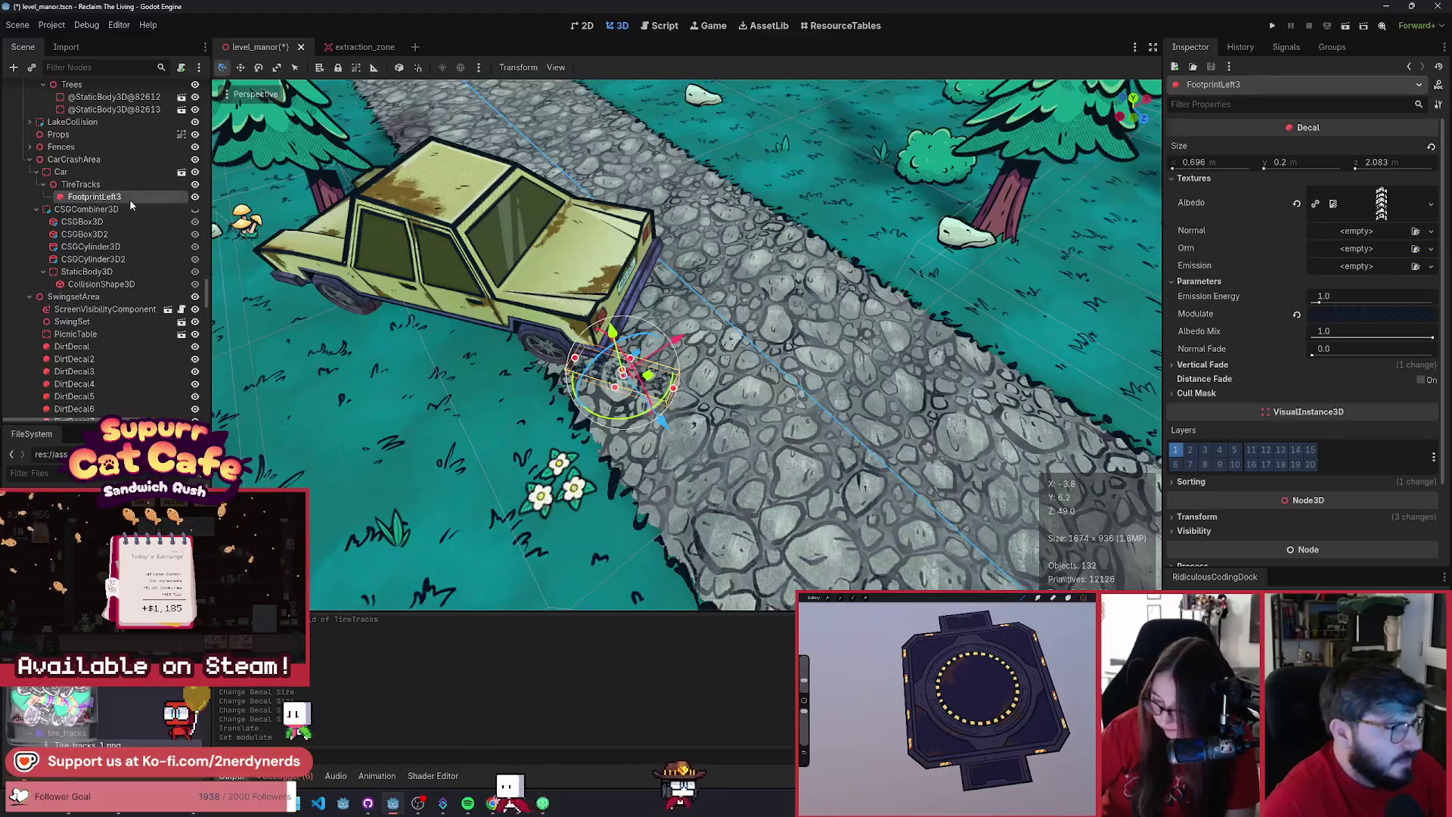
{"action": "type", "text": "TireTrack"}
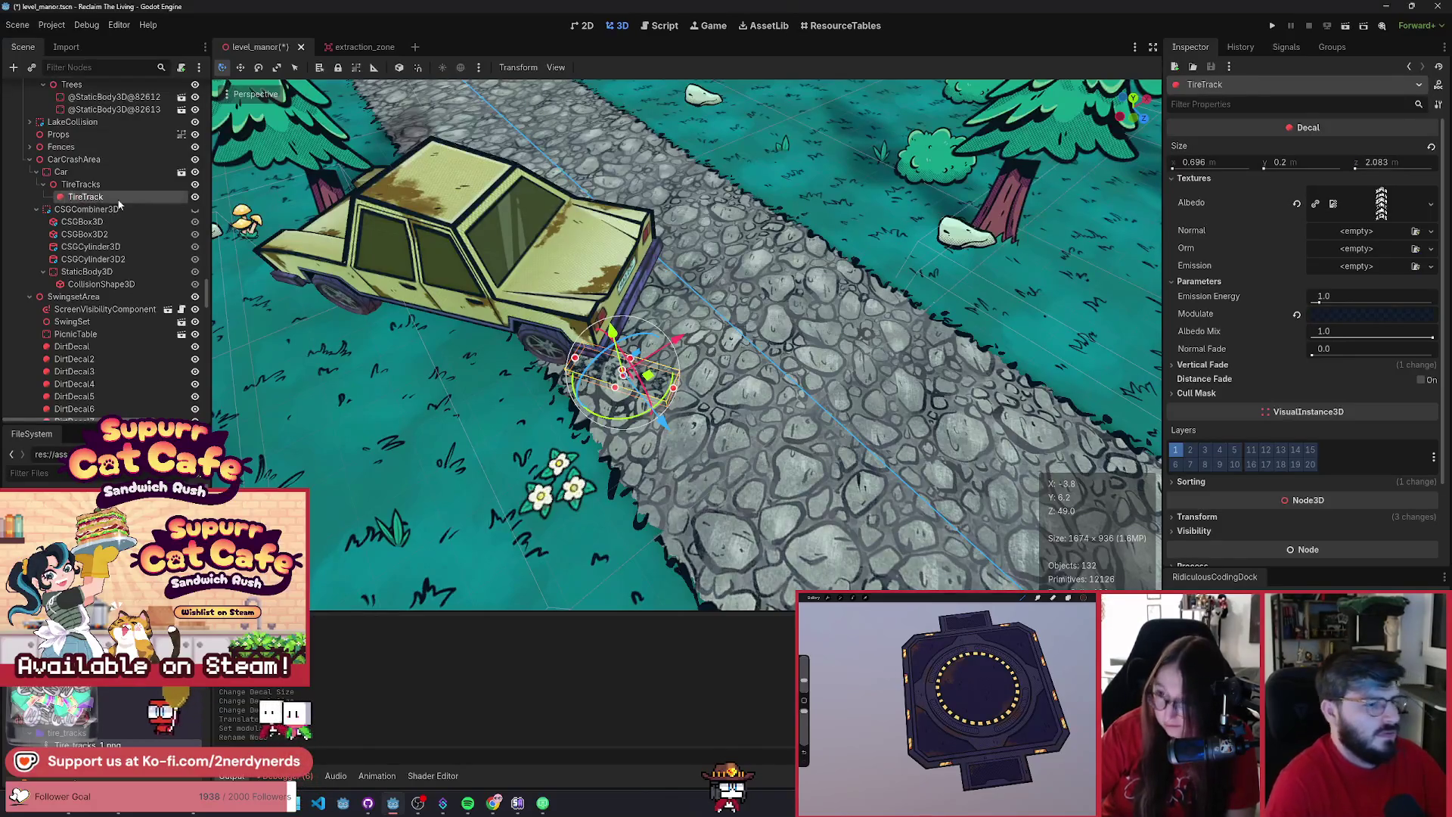
{"action": "key", "text": "ctrl+d"}
{"action": "mouse_move", "coordinate": [648, 375]}
{"action": "left_mouse_down"}
{"action": "mouse_move", "coordinate": [748, 405]}
{"action": "mouse_move", "coordinate": [741, 456]}
{"action": "left_mouse_up"}
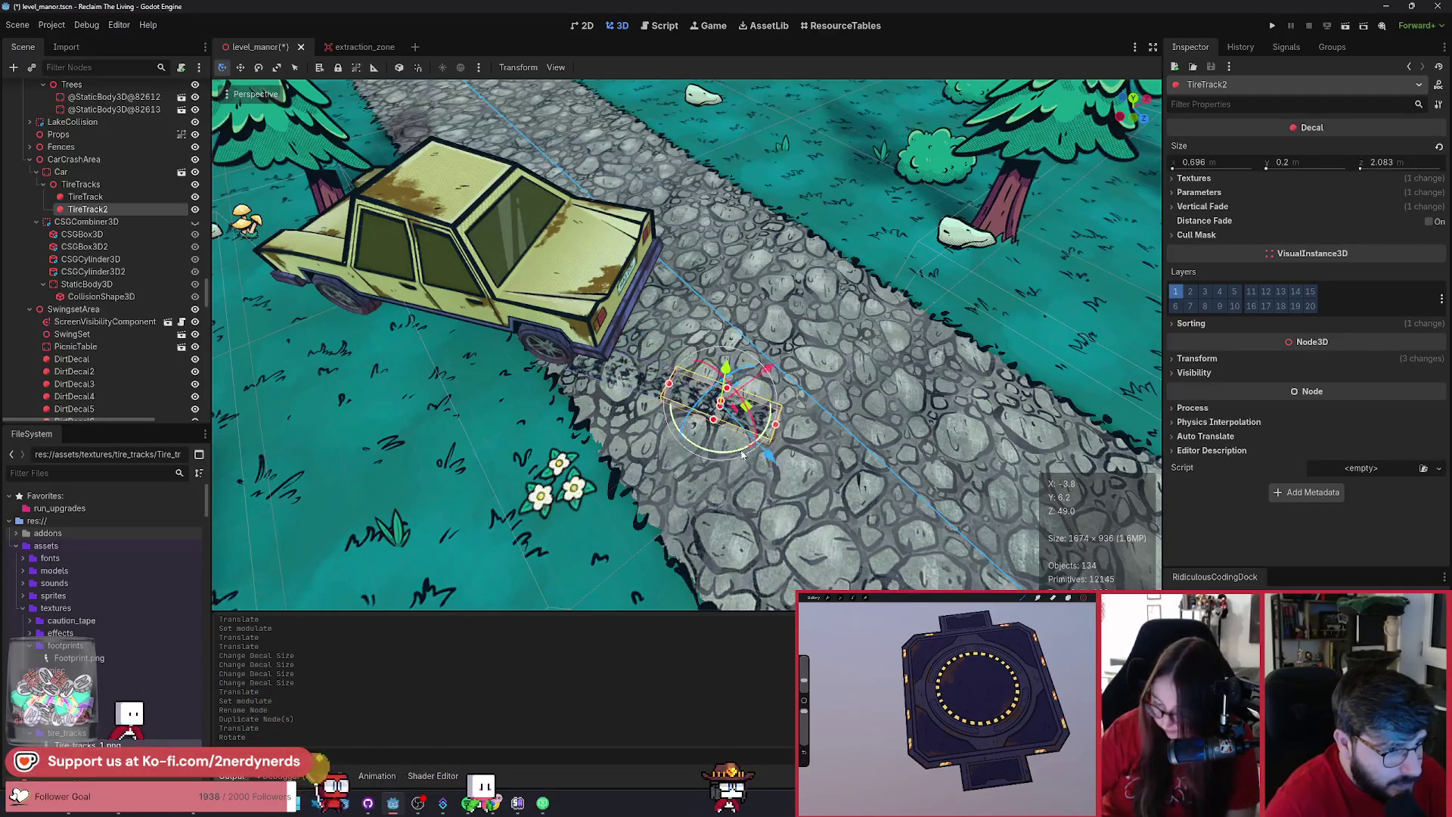
{"action": "left_click_drag", "start_coordinate": [752, 407], "coordinate": [783, 429]}
{"action": "left_click_drag", "start_coordinate": [679, 463], "coordinate": [677, 563]}
{"action": "scroll", "coordinate": [726, 446], "scroll_direction": "up", "scroll_amount": 2}
{"action": "key", "text": "ctrl+d"}
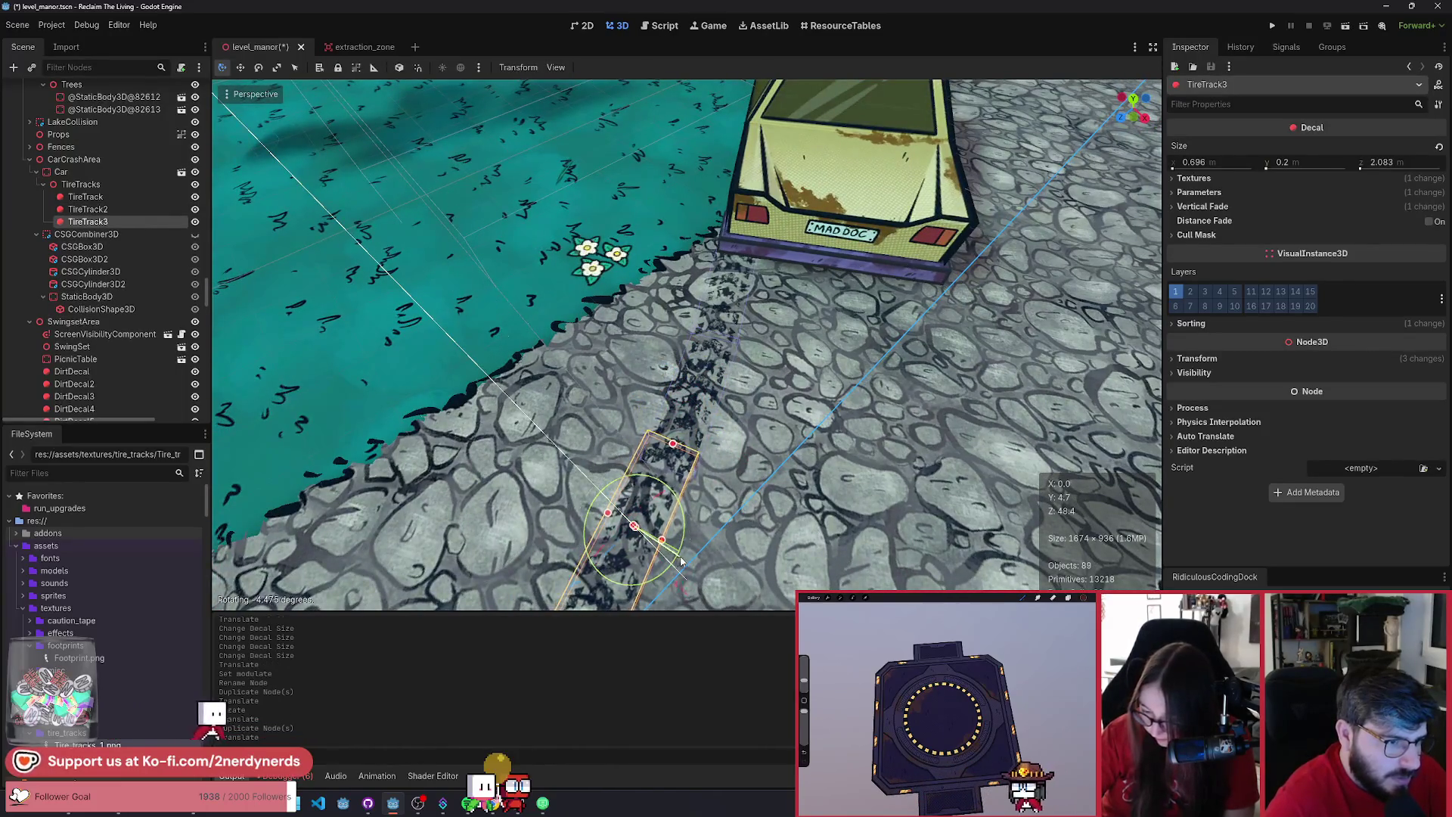
{"action": "scroll", "coordinate": [634, 581], "scroll_direction": "down", "scroll_amount": 2}
{"action": "left_click_drag", "start_coordinate": [632, 579], "coordinate": [770, 474]}
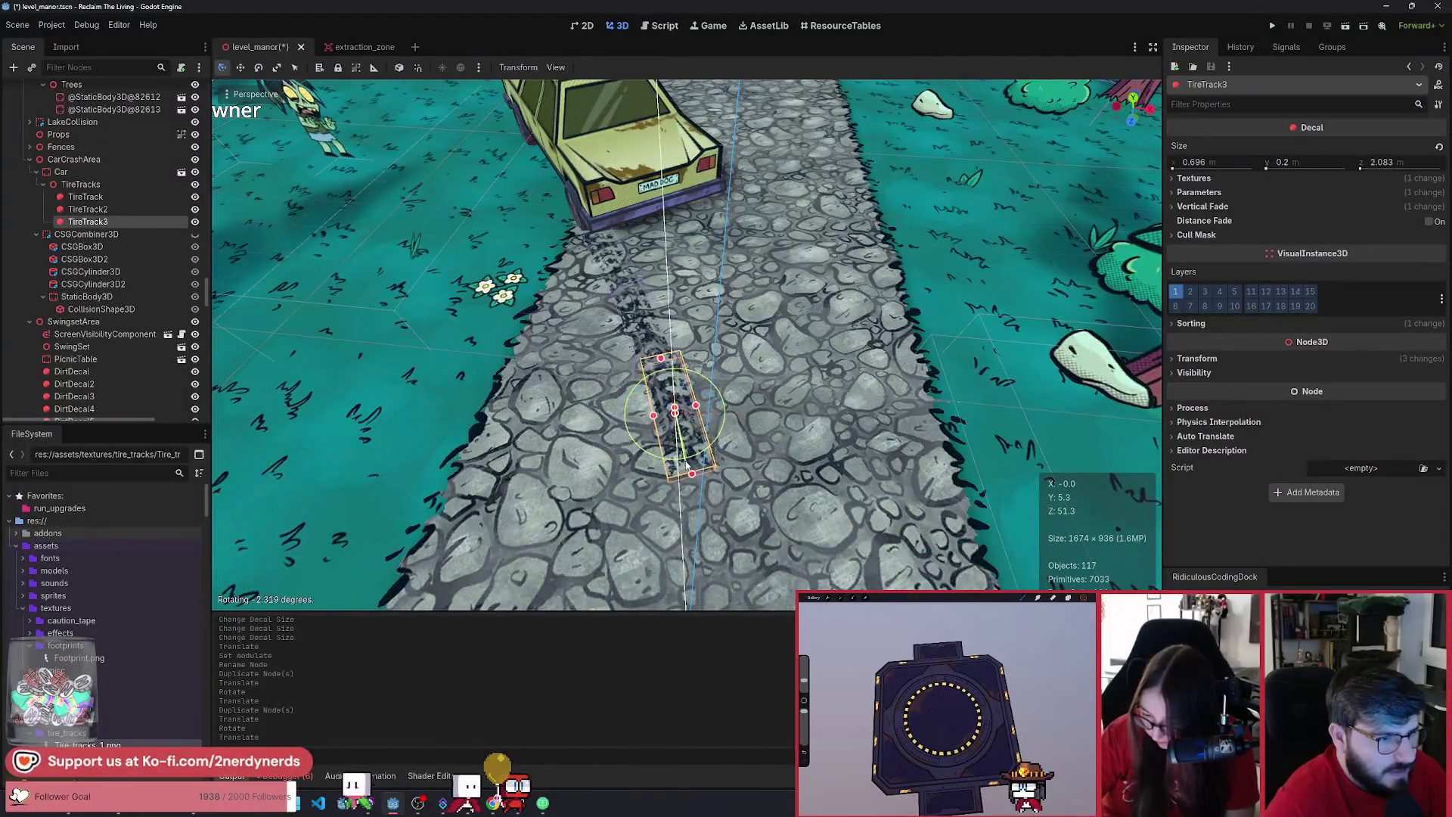
{"action": "mouse_move", "coordinate": [762, 383]}
{"action": "left_mouse_down"}
{"action": "mouse_move", "coordinate": [624, 435]}
{"action": "mouse_move", "coordinate": [665, 394]}
{"action": "mouse_move", "coordinate": [715, 408]}
{"action": "left_mouse_up"}
{"action": "left_click", "coordinate": [618, 441]}
{"action": "scroll", "coordinate": [619, 441], "scroll_direction": "down", "scroll_amount": 3}
- Add TireTrack4 and TireTrack5 as duplicates, moving and rotating each to follow the road
{"action": "key", "text": "ctrl+d"}
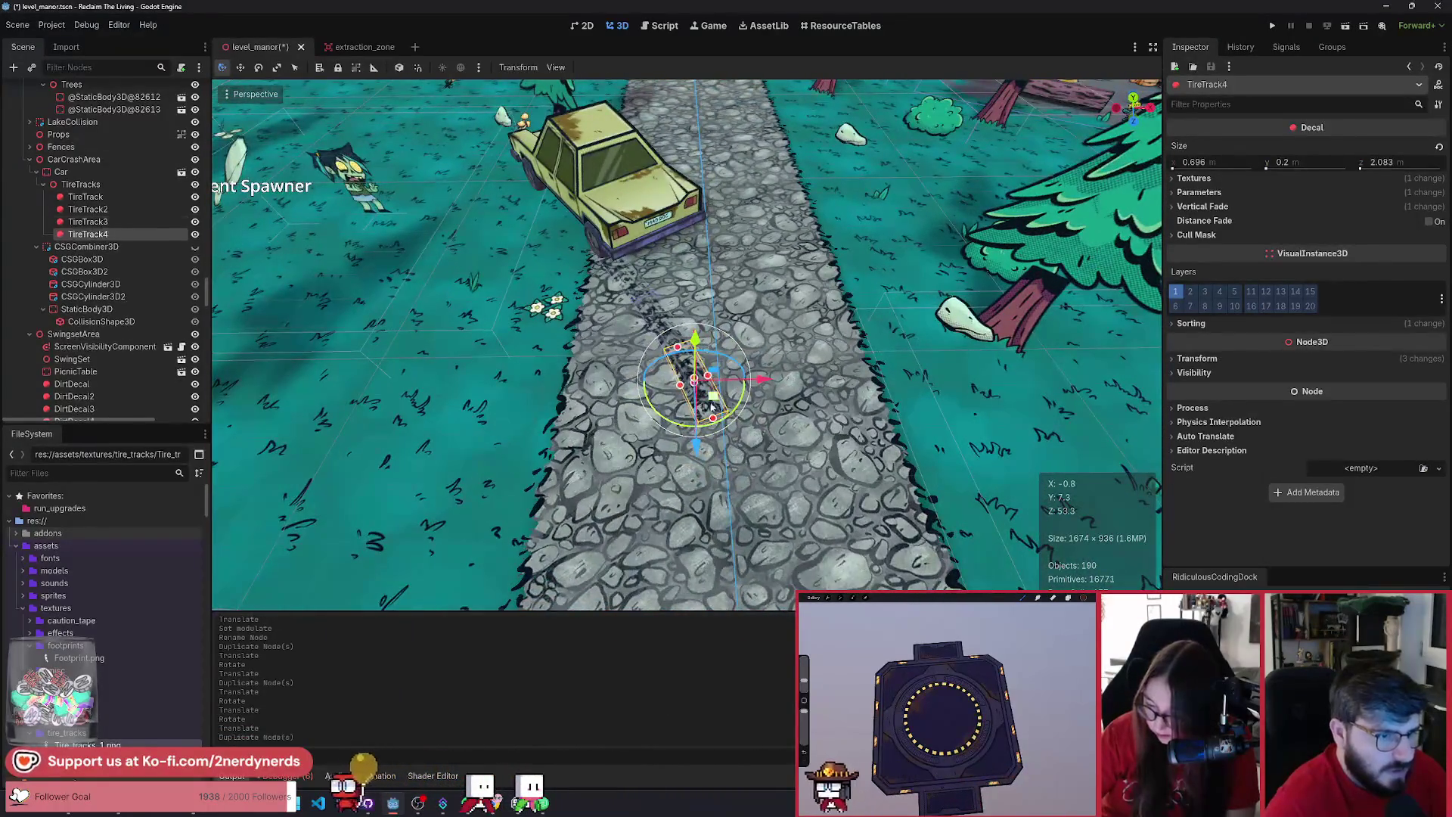
{"action": "left_click", "coordinate": [747, 541]}
{"action": "key", "text": "r"}
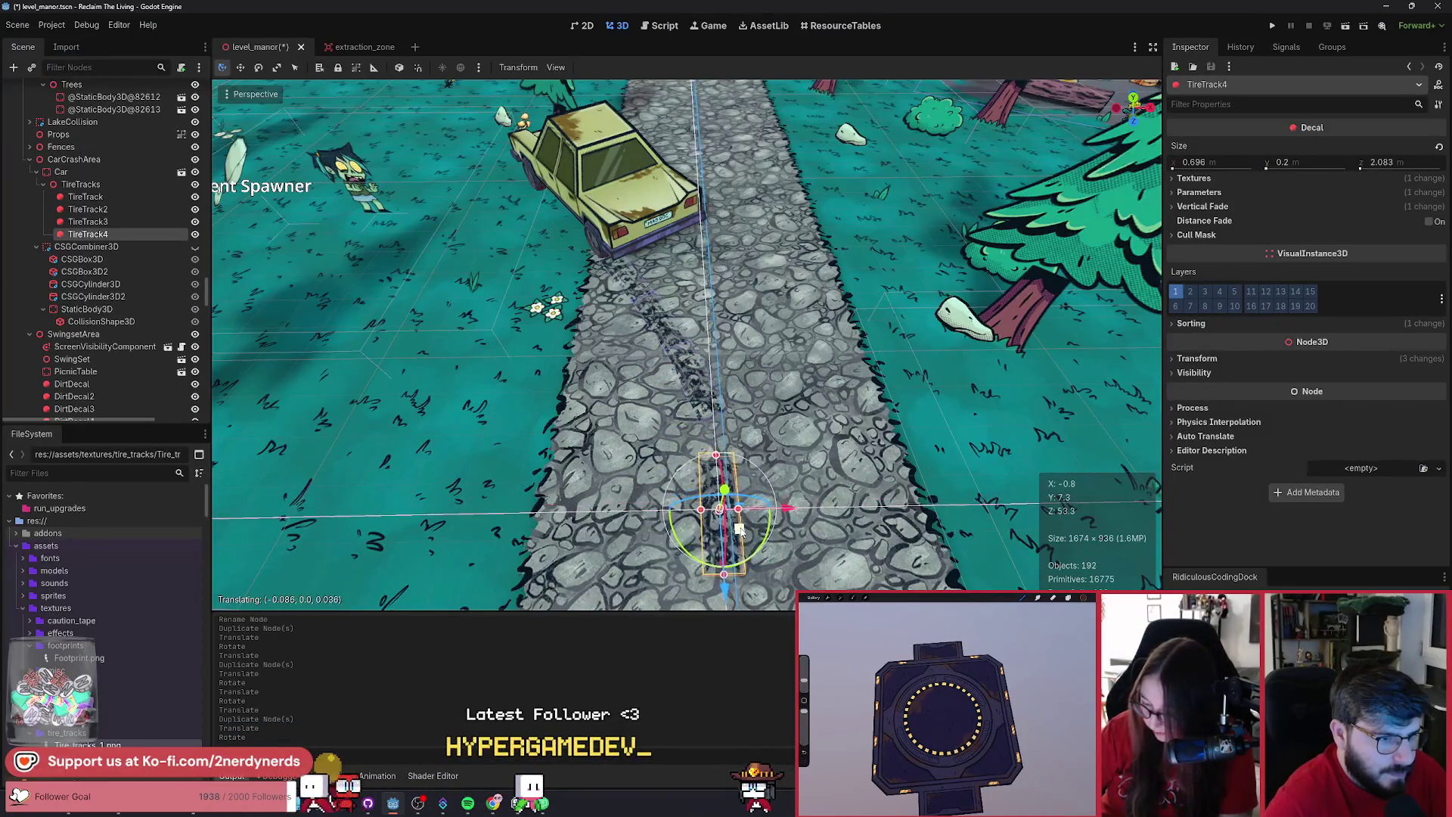
{"action": "mouse_move", "coordinate": [792, 469]}
{"action": "left_mouse_down"}
{"action": "mouse_move", "coordinate": [779, 453]}
{"action": "mouse_move", "coordinate": [816, 462]}
{"action": "mouse_move", "coordinate": [802, 439]}
{"action": "mouse_move", "coordinate": [800, 470]}
{"action": "left_mouse_up"}
{"action": "key", "text": "ctrl+d"}
{"action": "key", "text": "g"}
{"action": "left_click", "coordinate": [763, 491]}
{"action": "scroll", "coordinate": [763, 495], "scroll_direction": "up", "scroll_amount": 2}
{"action": "scroll", "coordinate": [646, 311], "scroll_direction": "up", "scroll_amount": 2}
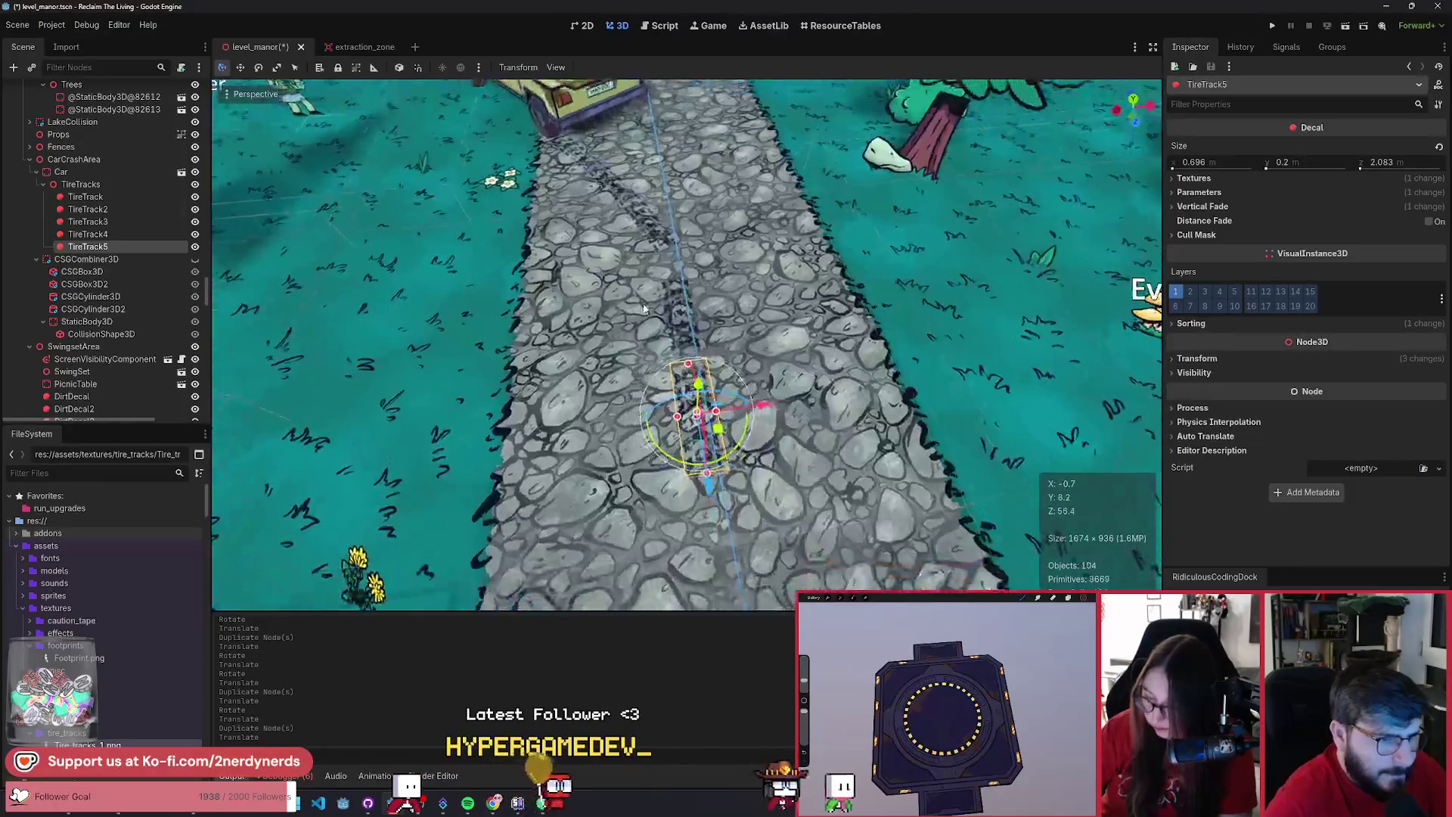
{"action": "left_click", "coordinate": [737, 456]}
{"action": "key", "text": "g"}
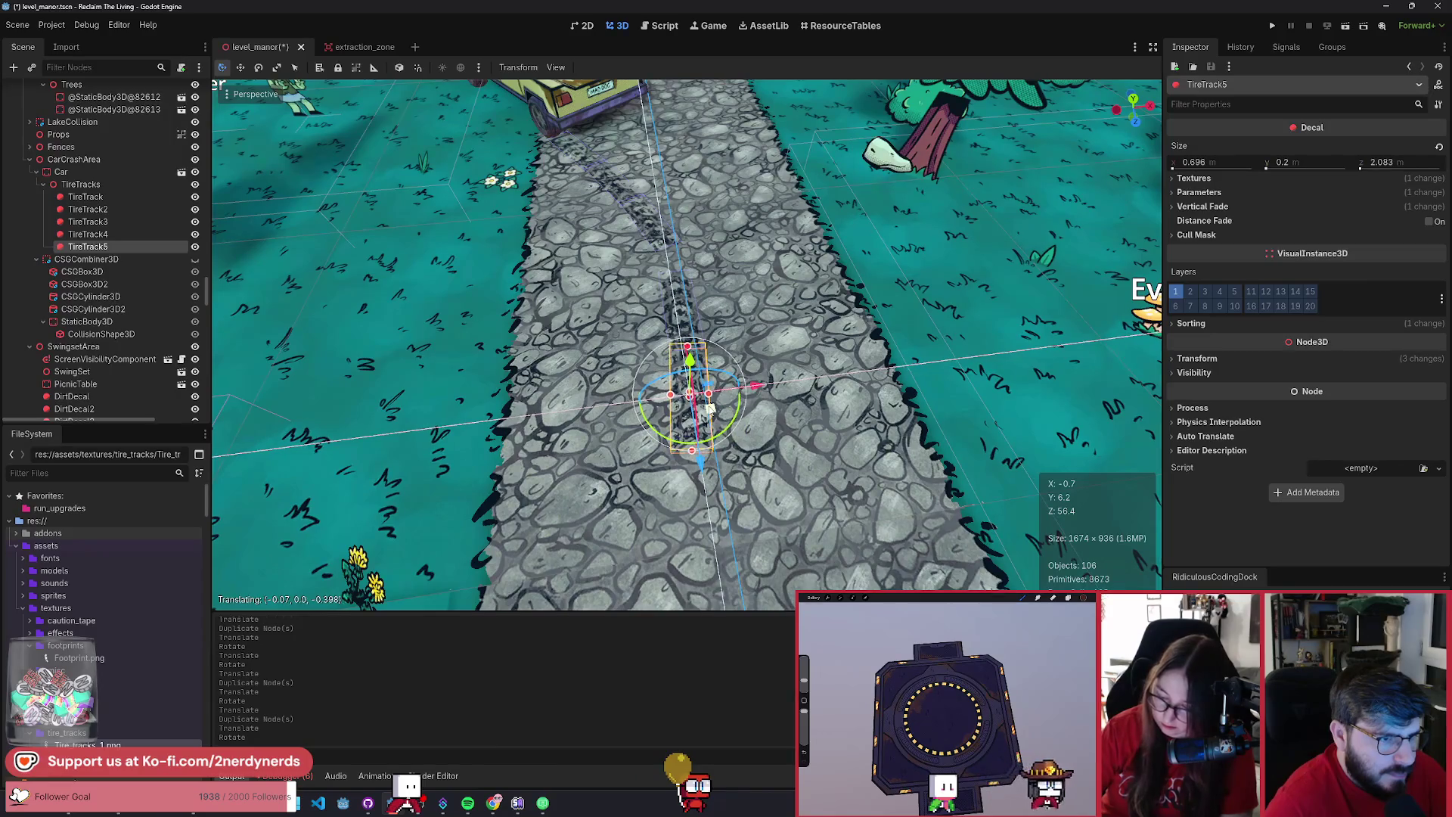
{"action": "left_click", "coordinate": [709, 408]}
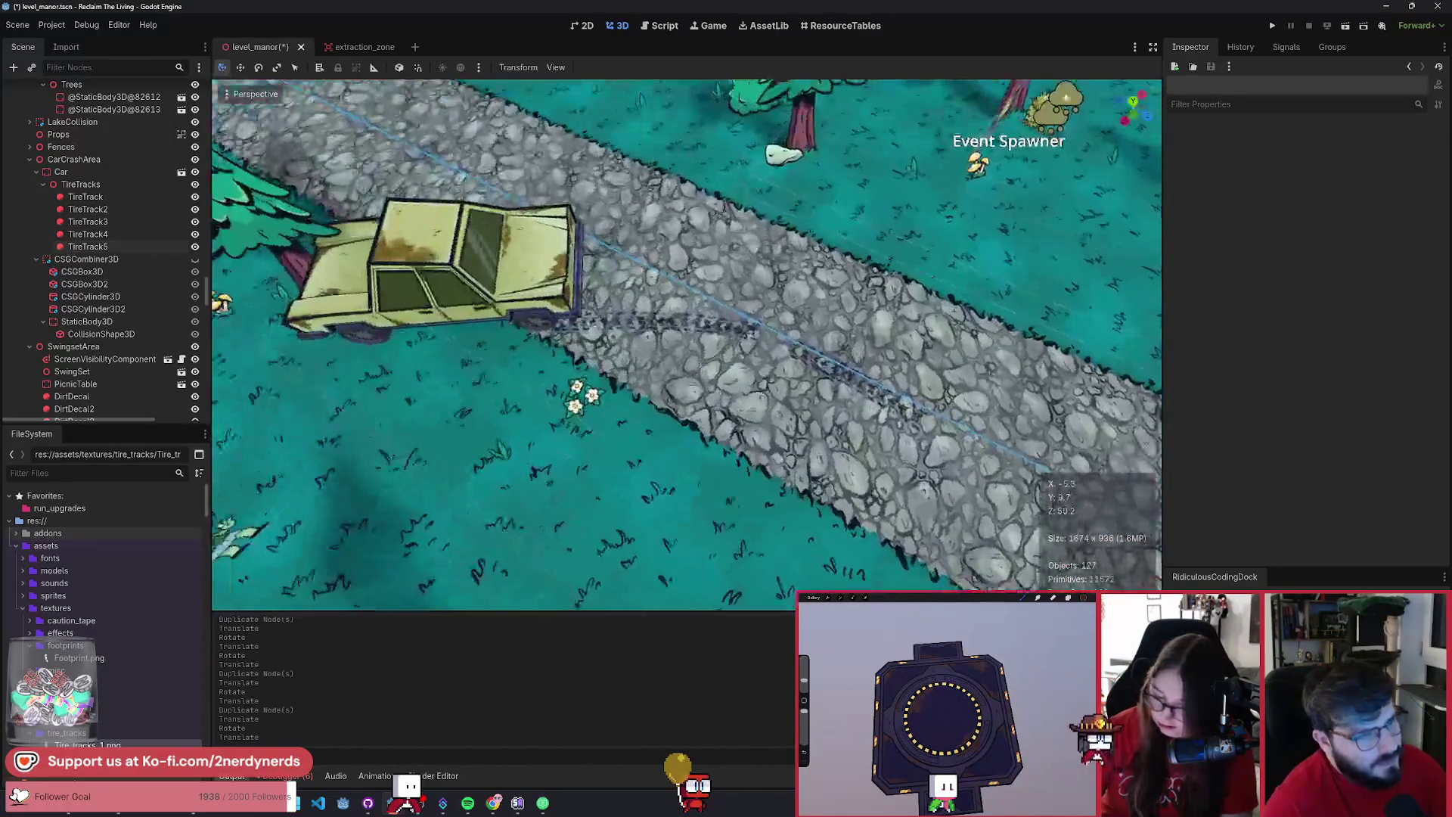
- Duplicate TireTrack through TireTrack3 and slide the copies further down the cobblestone road
{"action": "scroll", "coordinate": [686, 344], "scroll_direction": "down", "scroll_amount": 3}
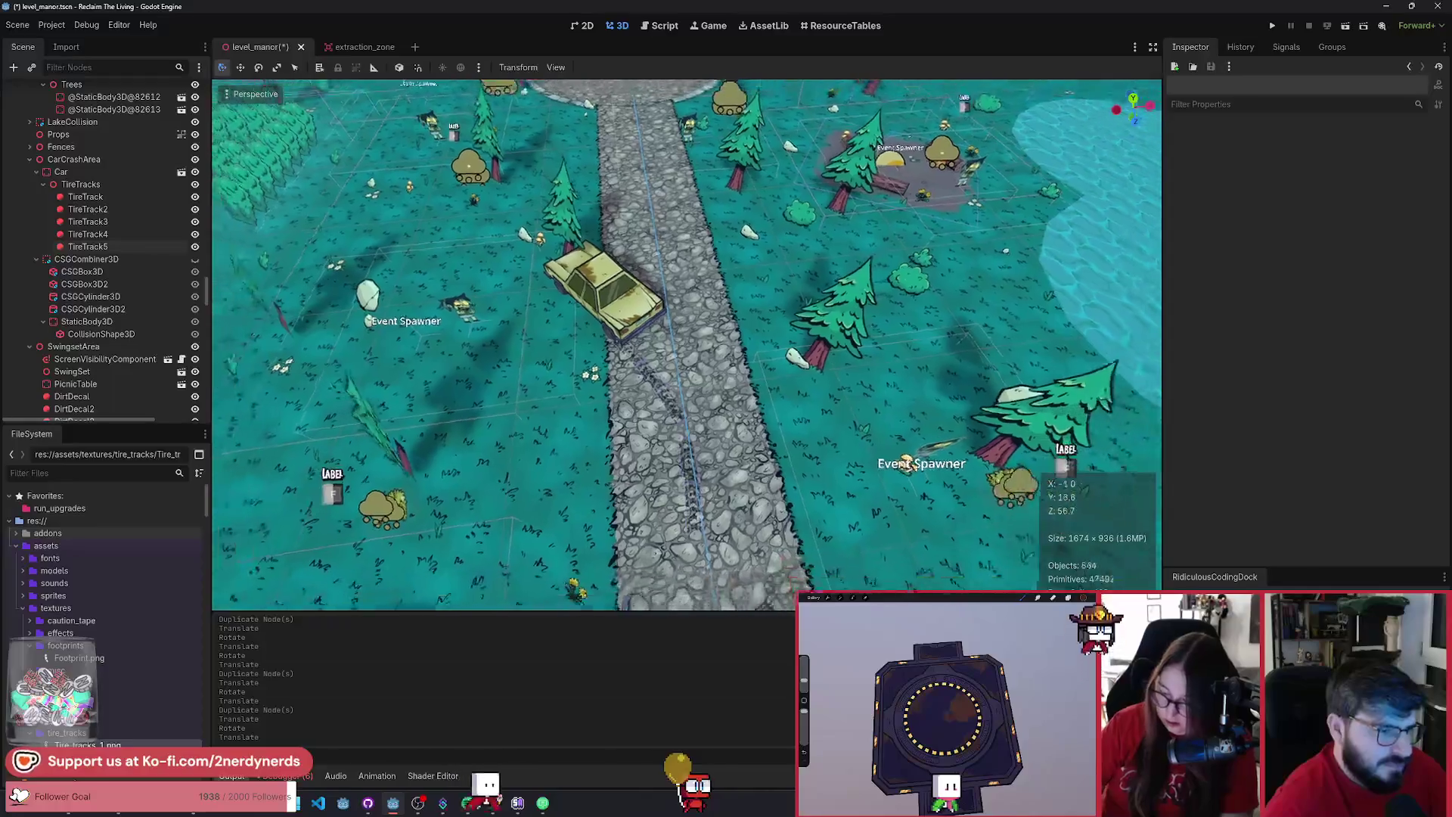
{"action": "scroll", "coordinate": [686, 344], "scroll_direction": "up", "scroll_amount": 3}
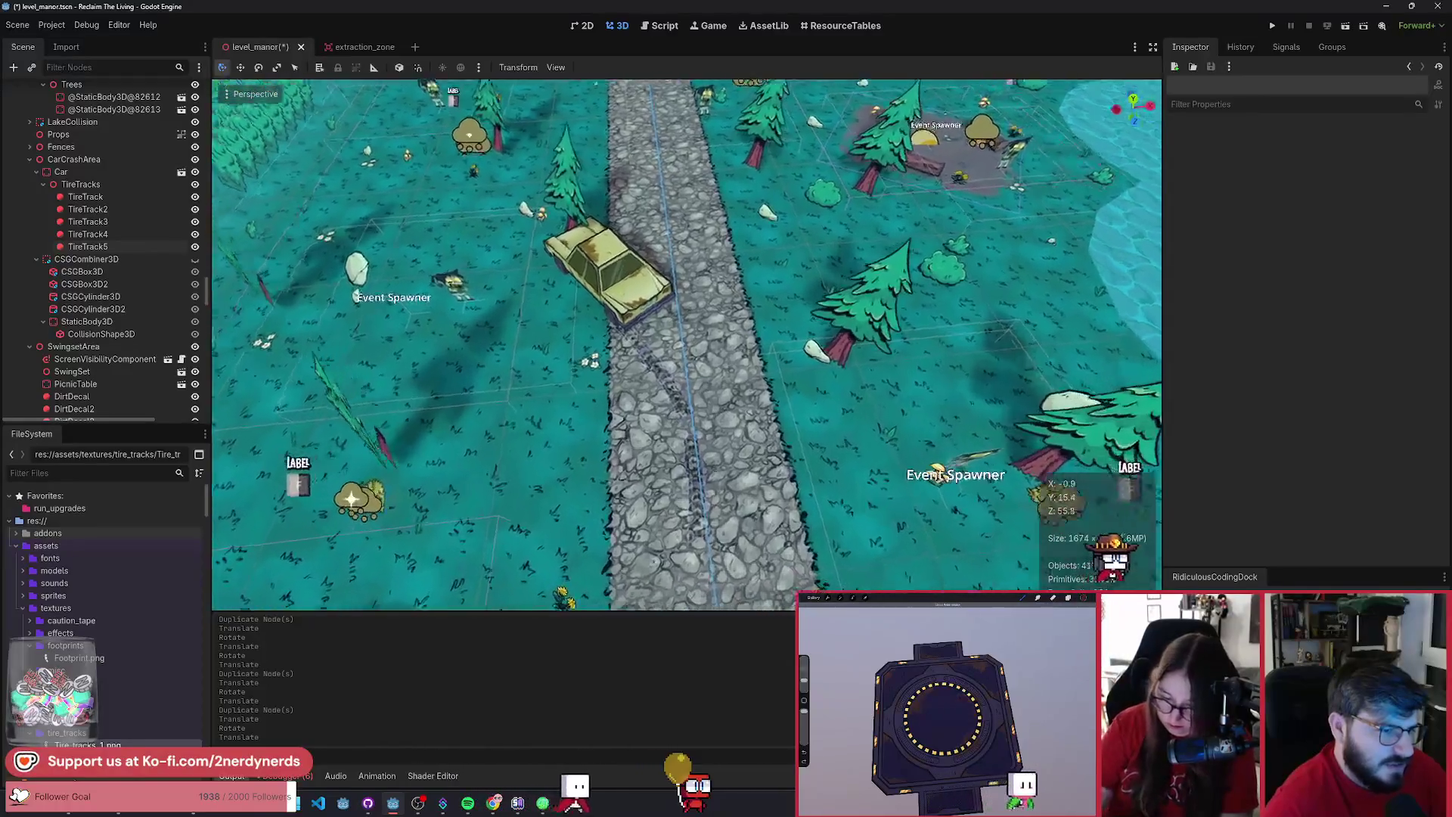
{"action": "scroll", "coordinate": [828, 302], "scroll_direction": "up", "scroll_amount": 3}
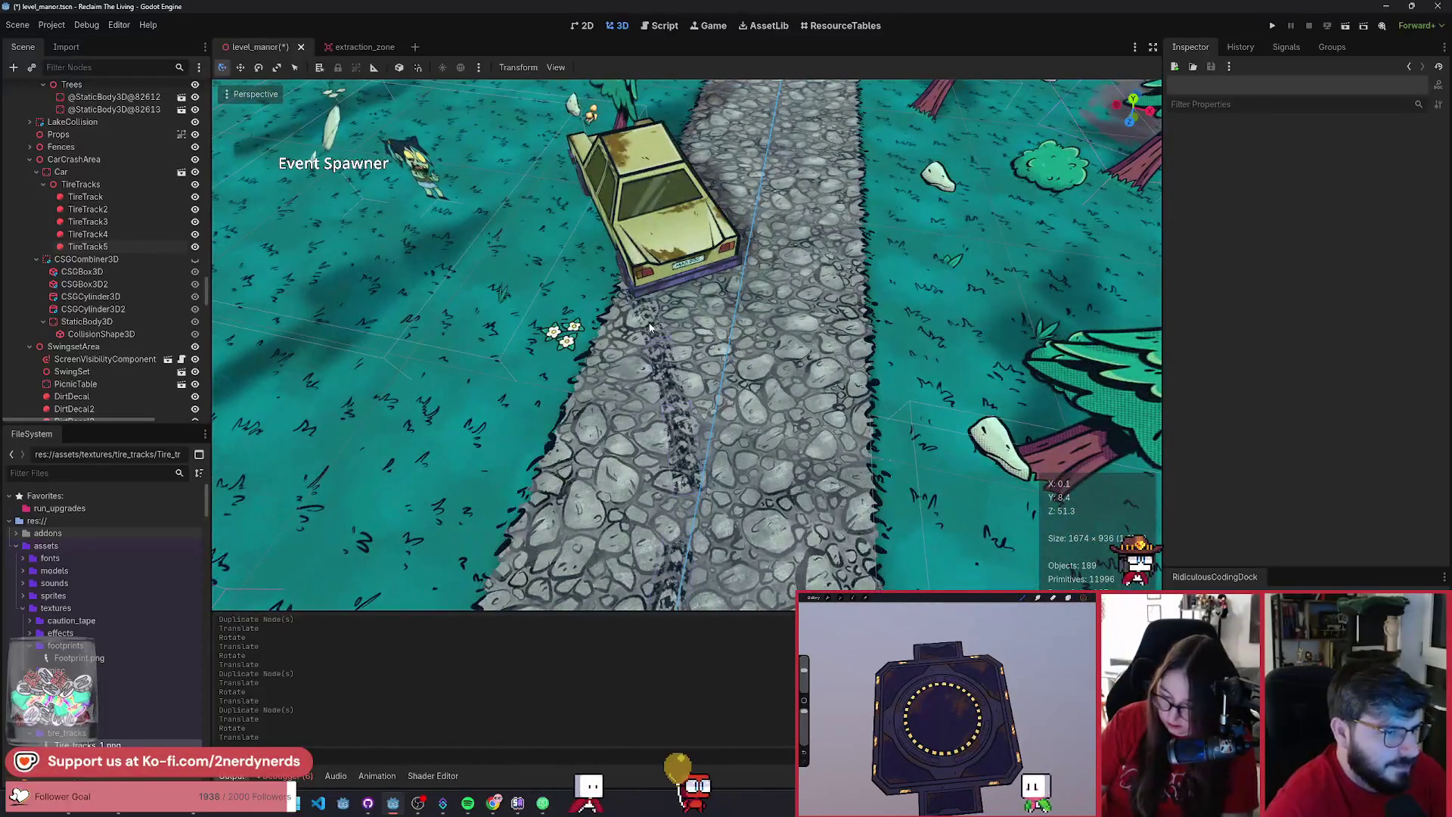
{"action": "left_click", "coordinate": [649, 327]}
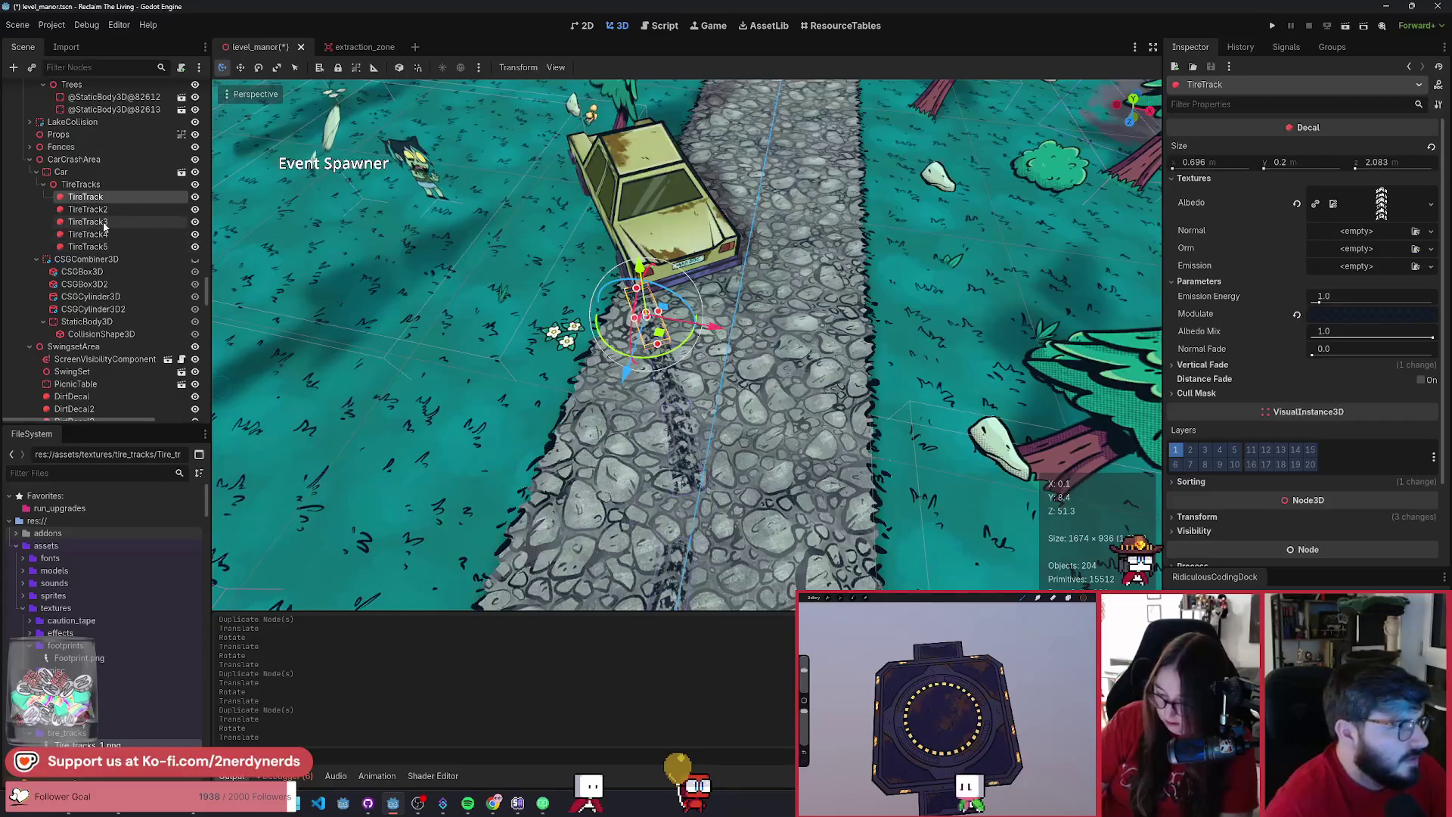
{"action": "left_click", "coordinate": [103, 224], "text": "shift"}
{"action": "key", "text": "ctrl+d"}
{"action": "mouse_move", "coordinate": [691, 373]}
{"action": "left_mouse_down"}
{"action": "mouse_move", "coordinate": [759, 385]}
{"action": "mouse_move", "coordinate": [752, 374]}
{"action": "left_mouse_up"}
{"action": "scroll", "coordinate": [475, 432], "scroll_direction": "up", "scroll_amount": 3}
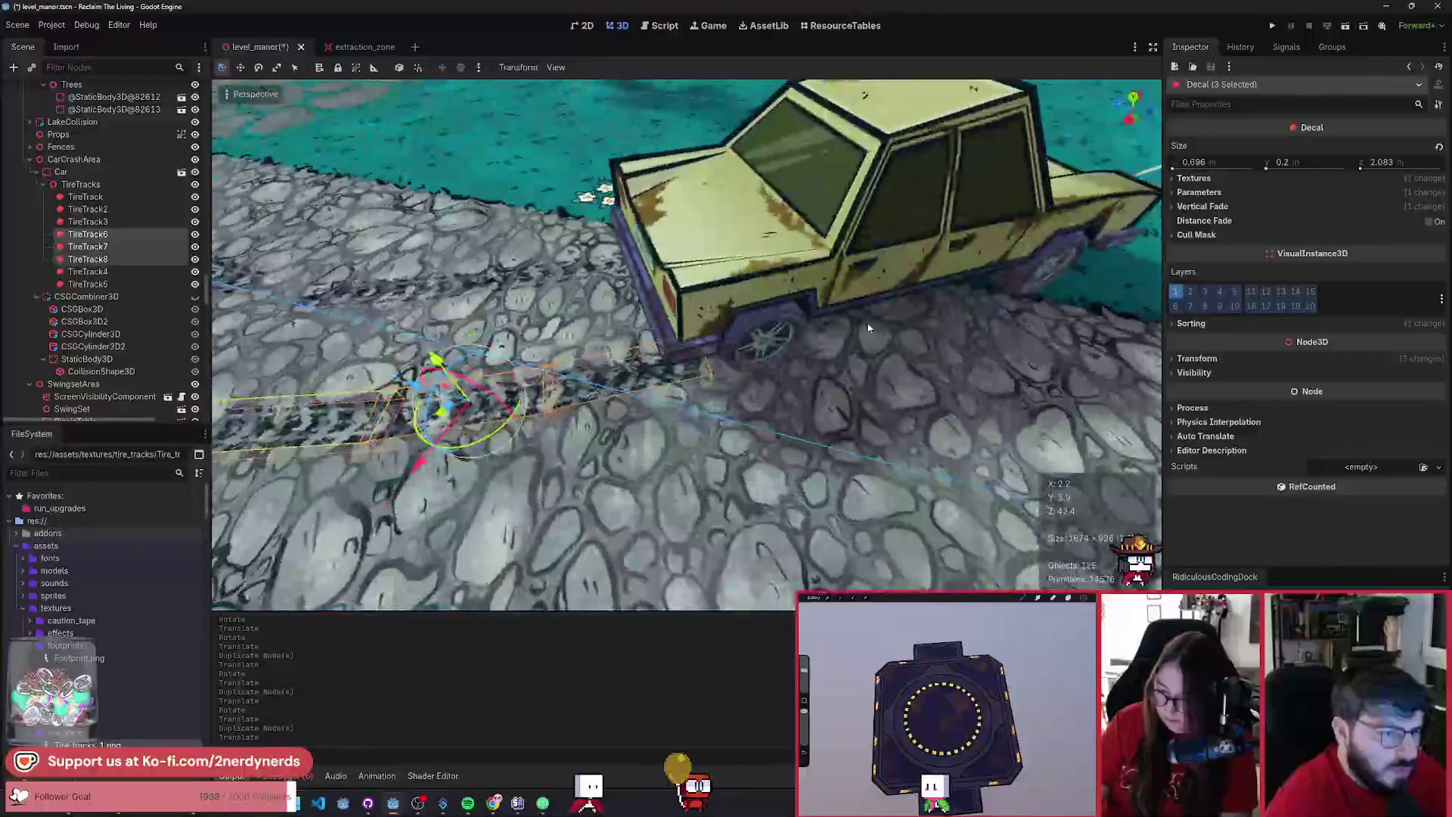
{"action": "left_click_drag", "start_coordinate": [436, 423], "coordinate": [474, 426]}
{"action": "scroll", "coordinate": [474, 426], "scroll_direction": "down", "scroll_amount": 5}
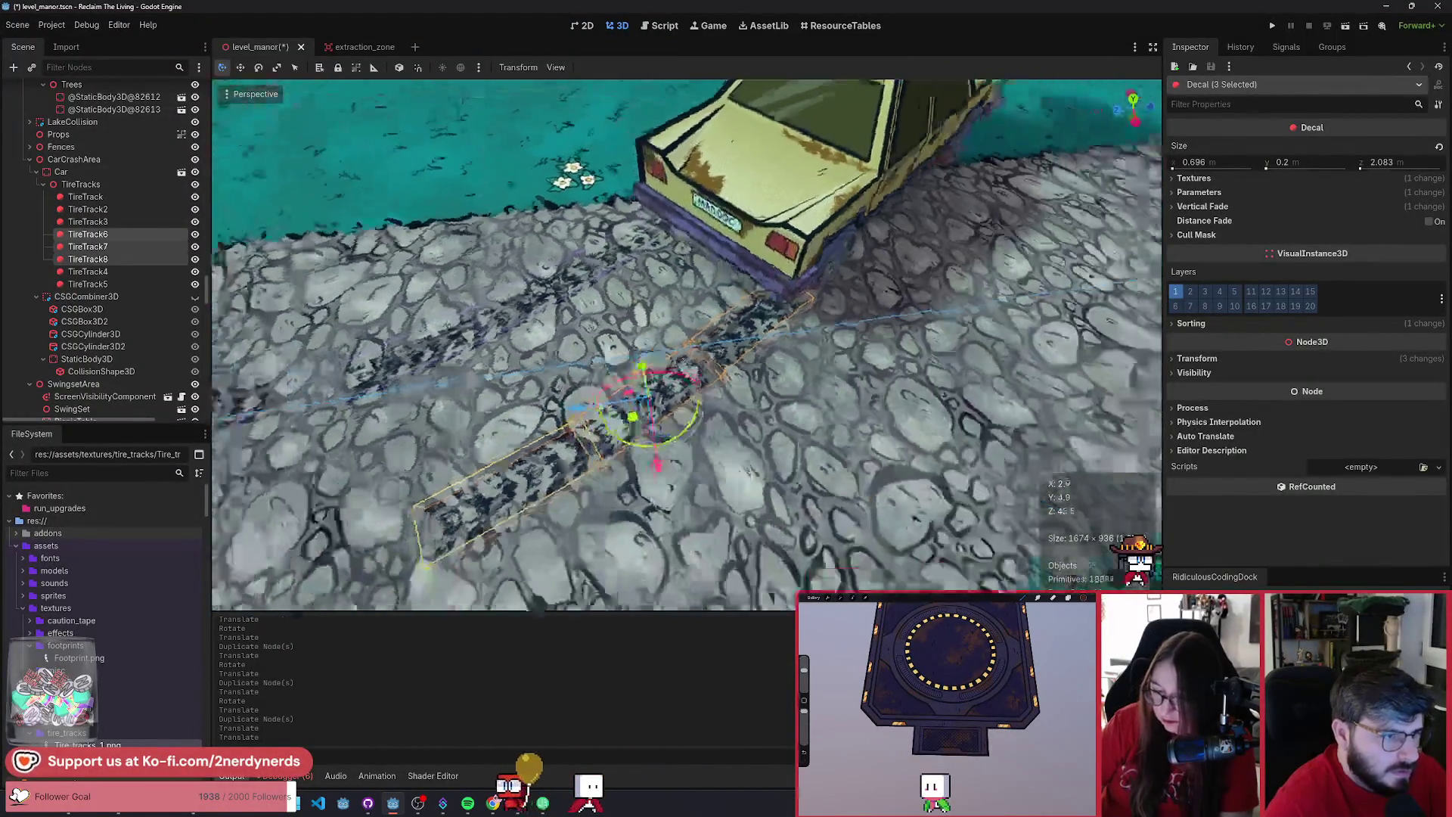
{"action": "scroll", "coordinate": [683, 382], "scroll_direction": "up", "scroll_amount": 3}
- Duplicate tracks 6–8 again, then rotate and move the new copies into line down the road
{"action": "key", "text": "ctrl+d"}
{"action": "key", "text": "g"}
{"action": "left_click", "coordinate": [631, 469]}
{"action": "key", "text": "r"}
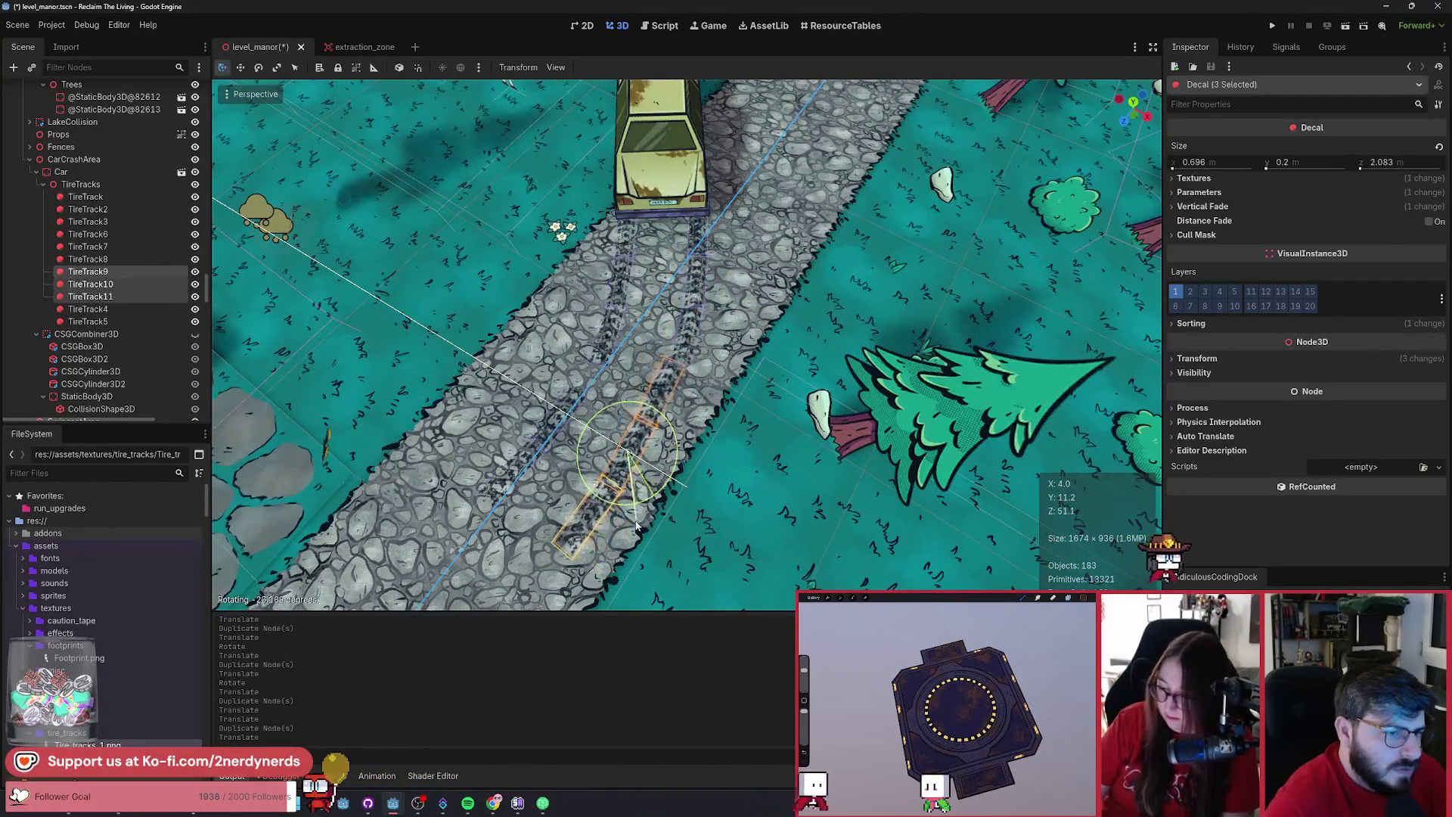
{"action": "left_click", "coordinate": [639, 499]}
{"action": "key", "text": "g"}
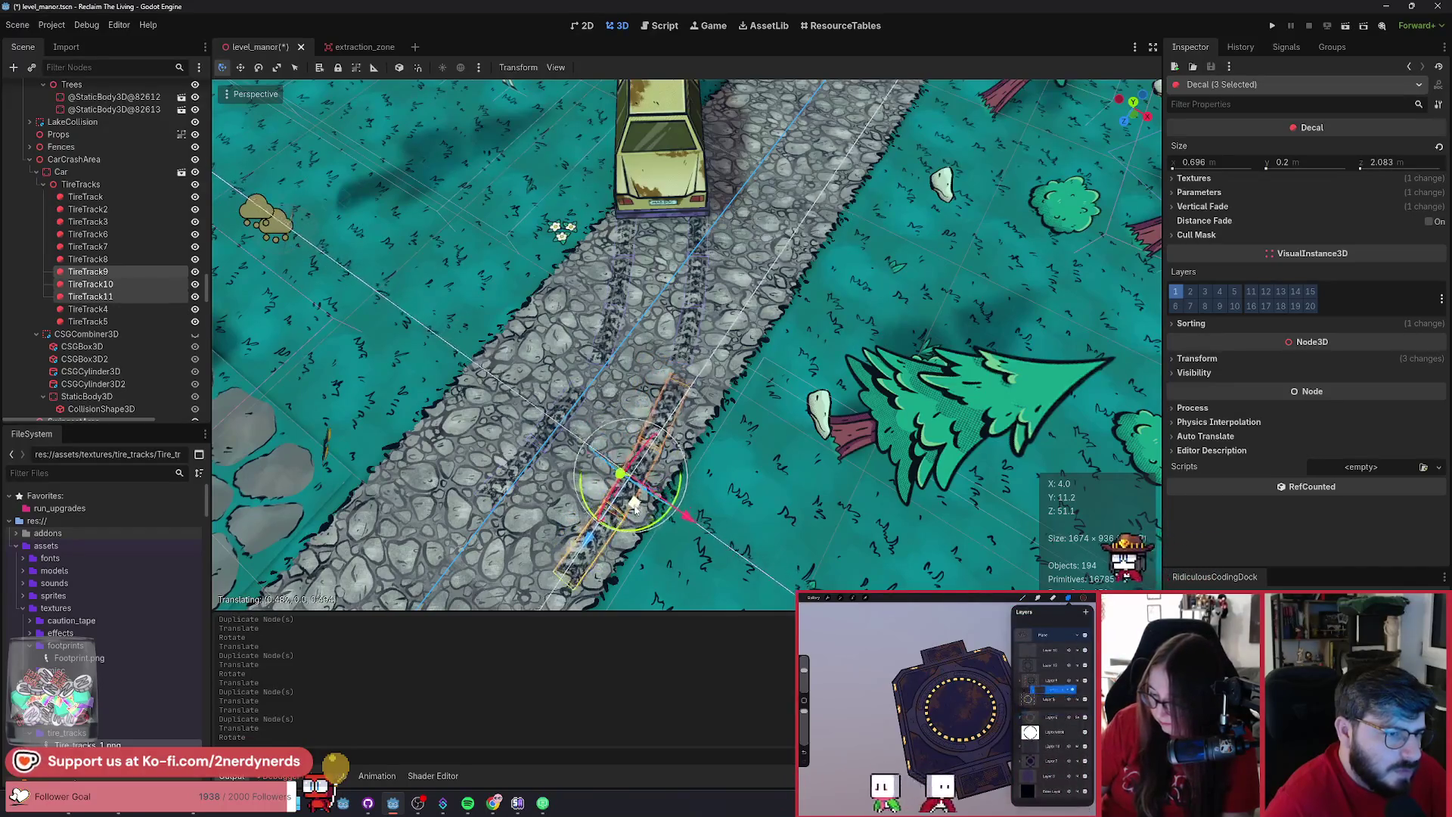
{"action": "left_click", "coordinate": [651, 513]}
{"action": "key", "text": "r"}
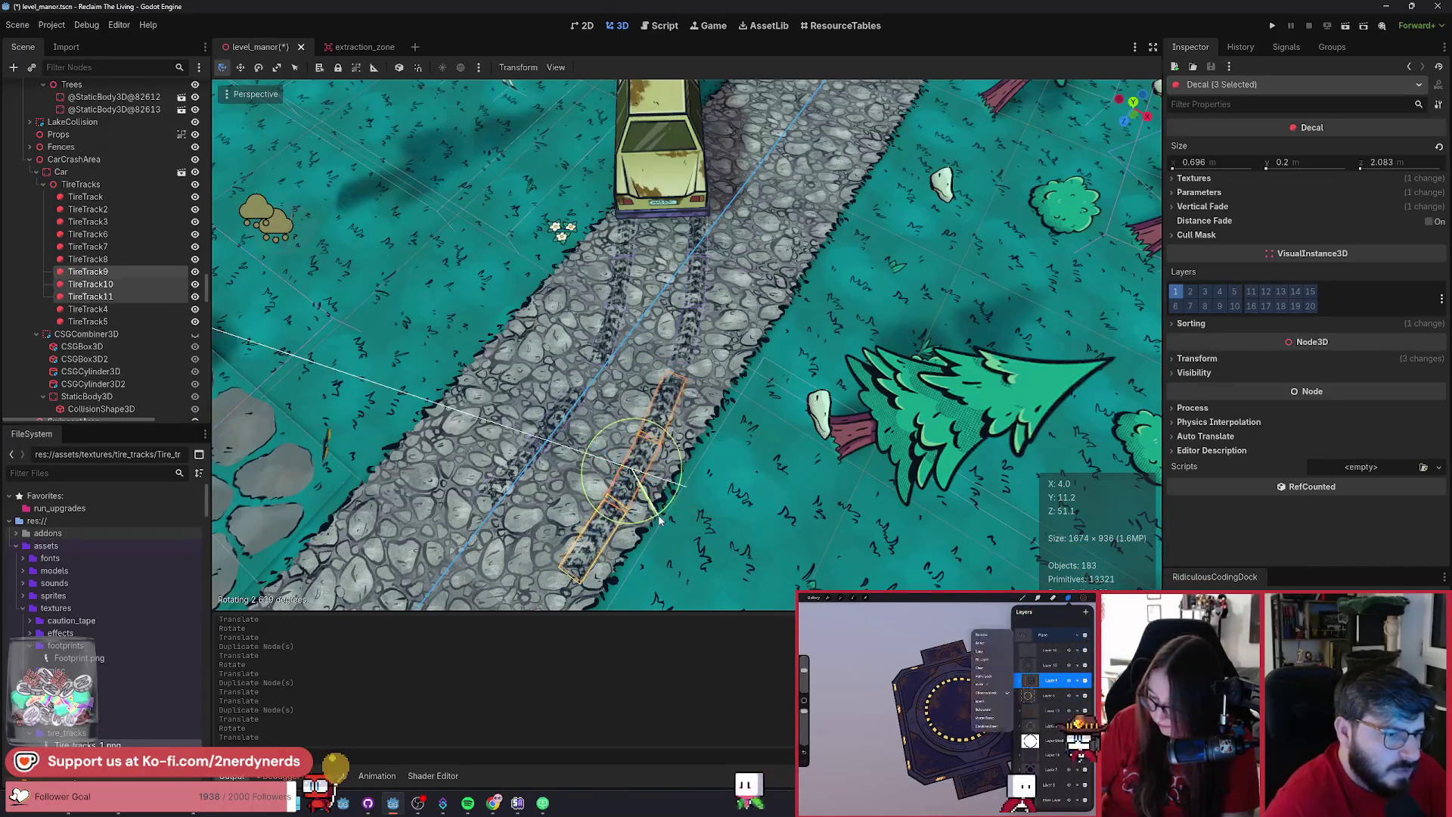
{"action": "left_click", "coordinate": [647, 508]}
{"action": "key", "text": "g"}
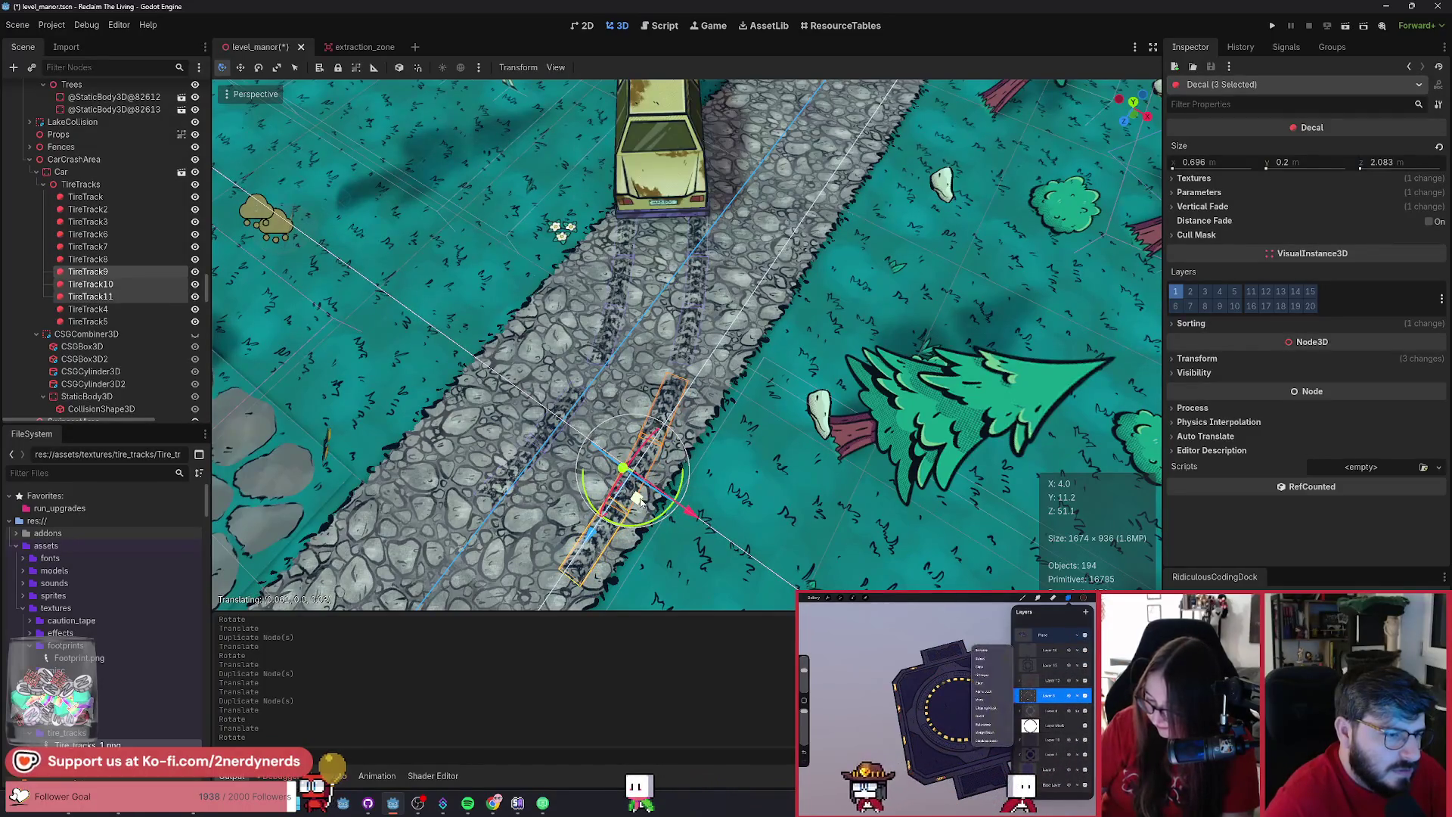
{"action": "key", "text": "r"}
{"action": "left_click", "coordinate": [639, 500]}
{"action": "key", "text": "g"}
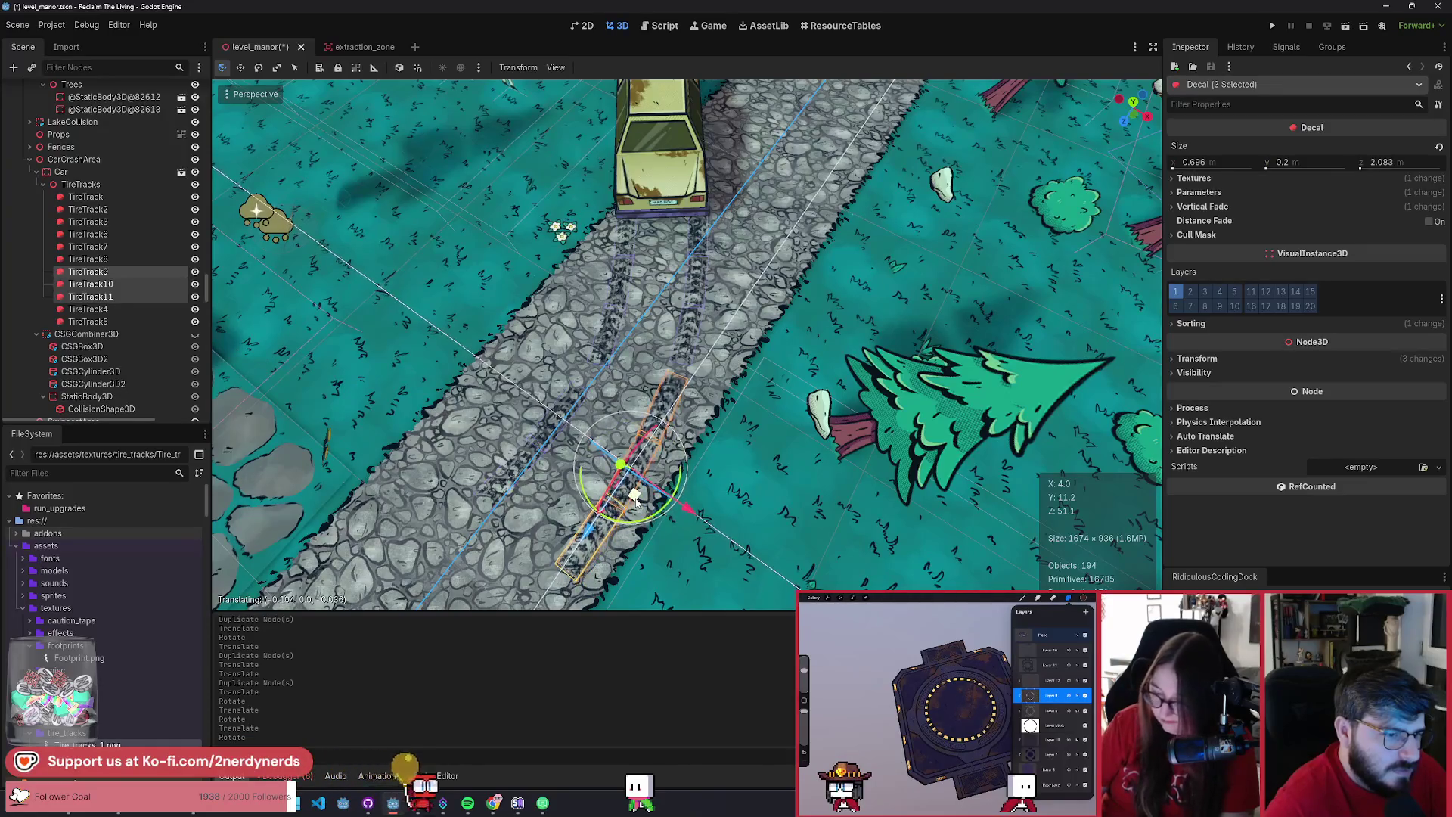
{"action": "left_click", "coordinate": [737, 398]}
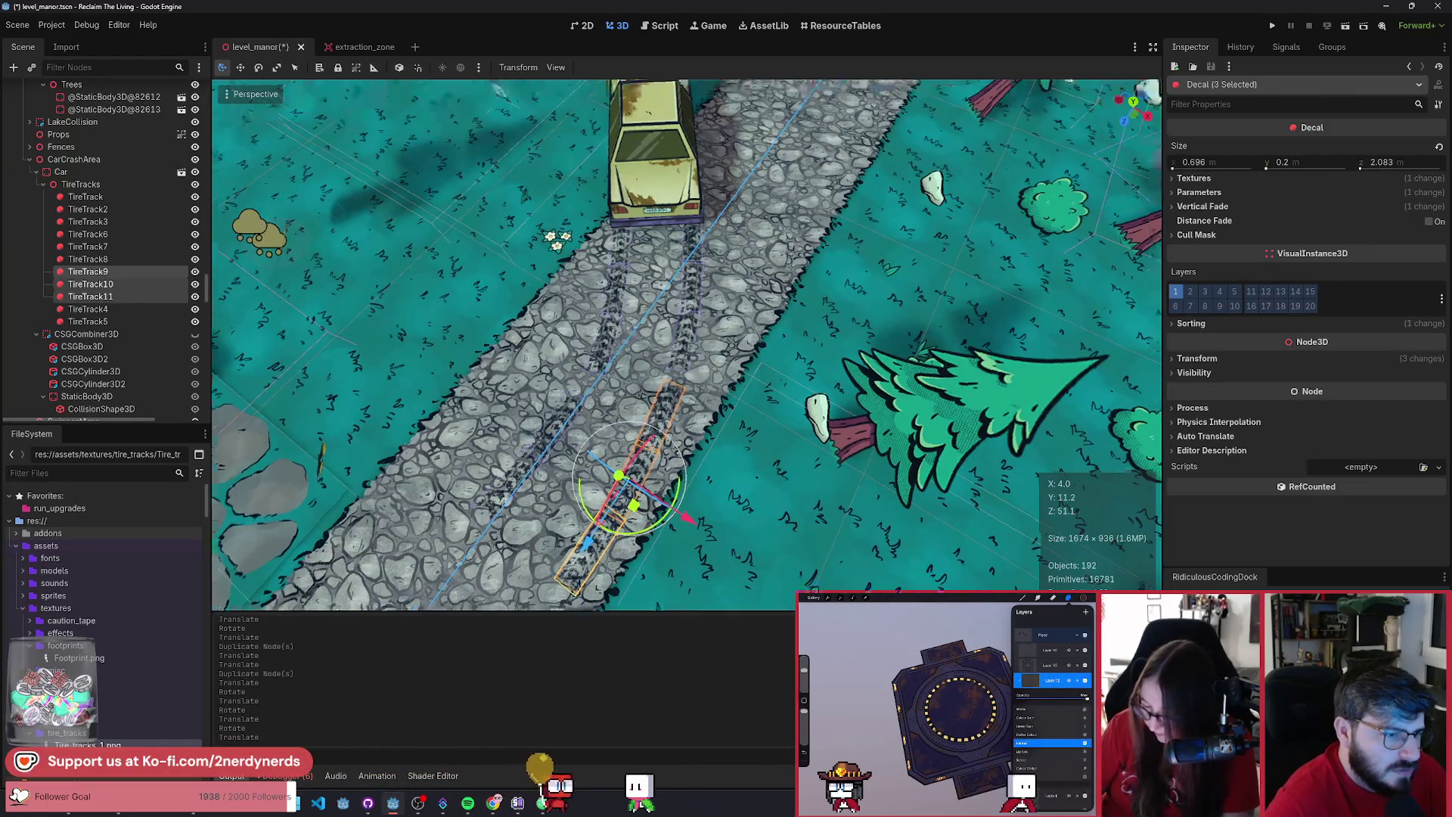
{"action": "scroll", "coordinate": [759, 402], "scroll_direction": "up", "scroll_amount": 5}
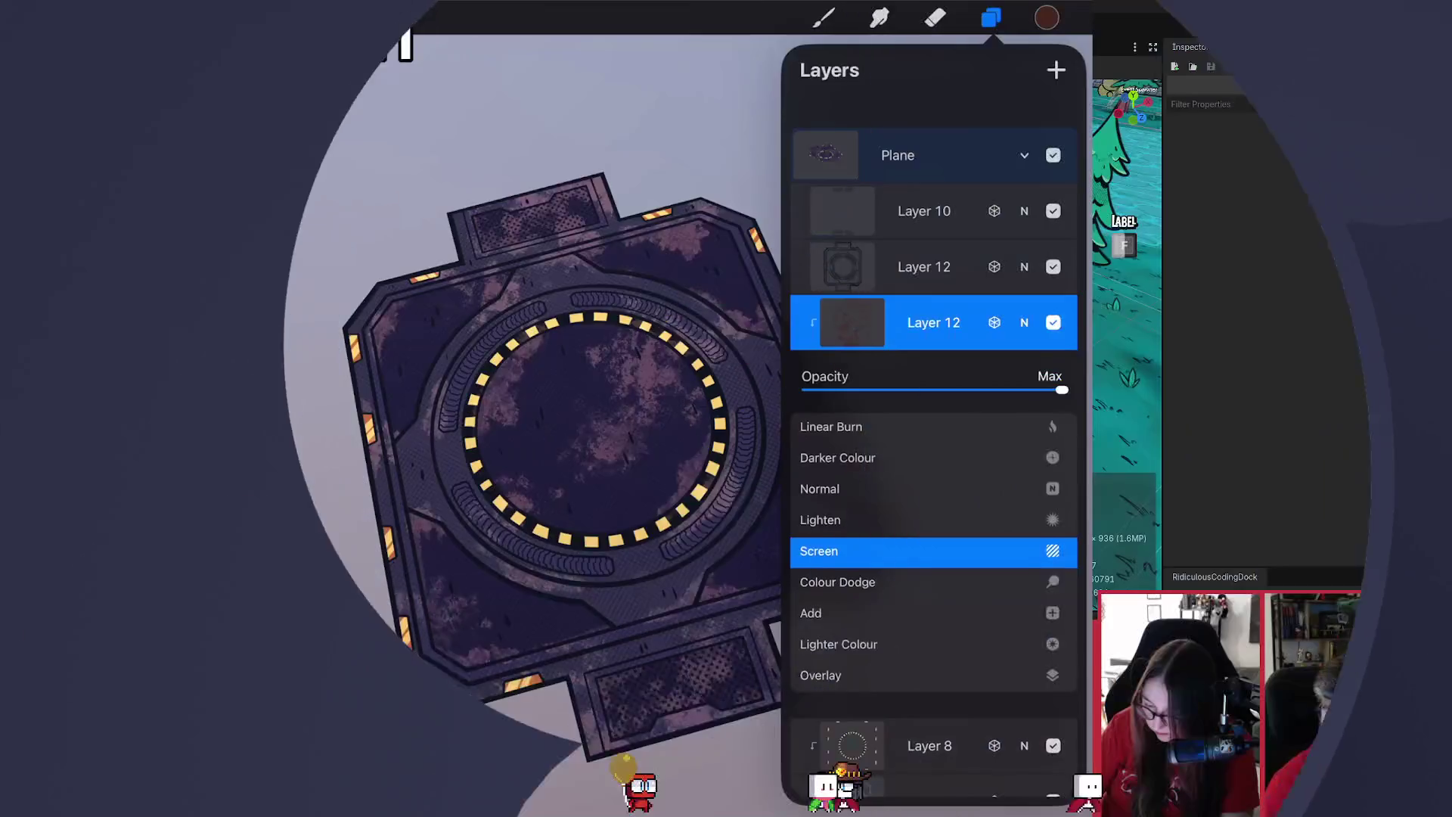
- Set Layer 12's rust blend to Lighten, then try Screen, Add, Lighter Colour and Overlay
{"action": "left_click", "coordinate": [819, 520]}
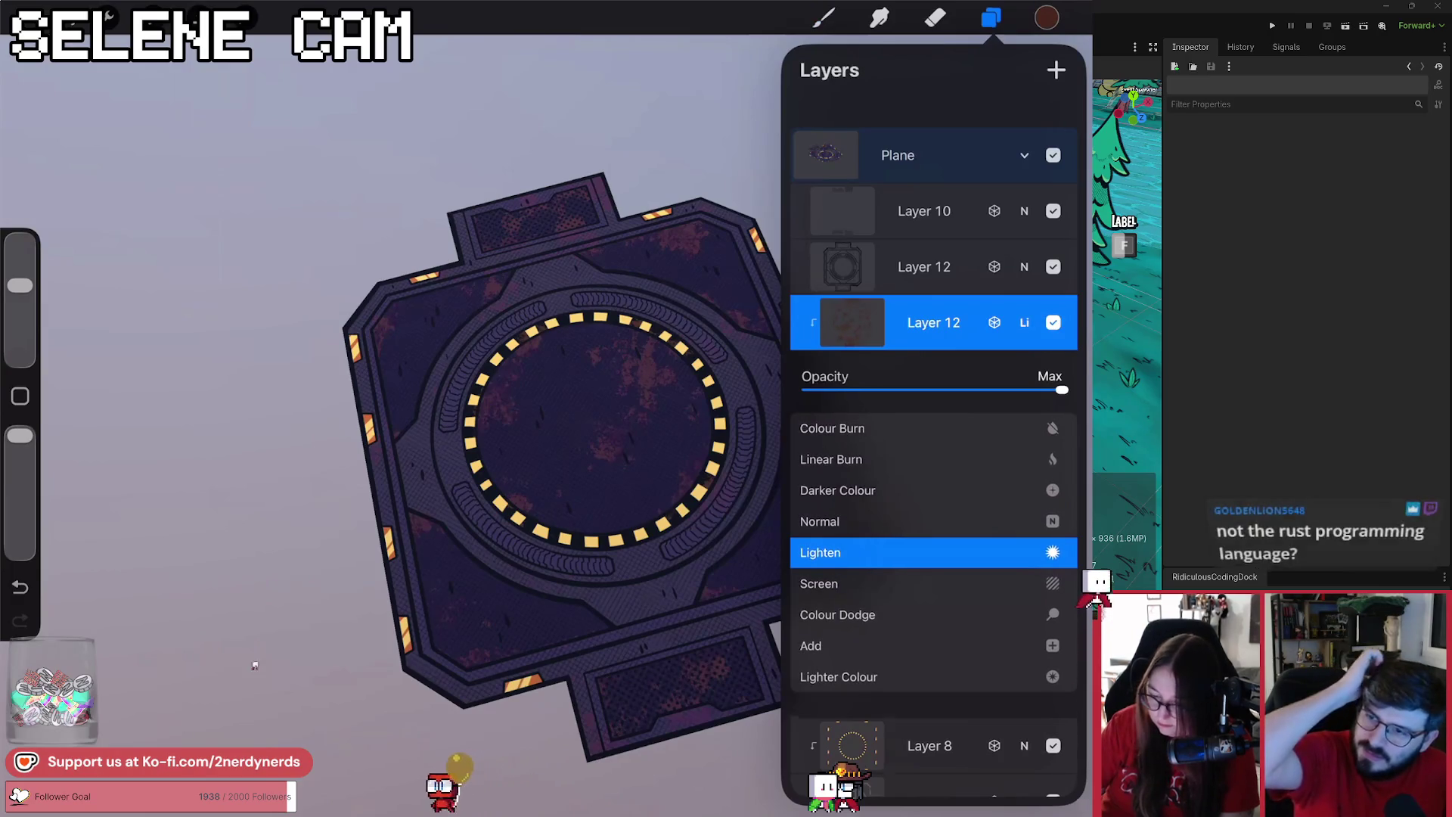
{"action": "left_click", "coordinate": [1024, 322]}
{"action": "left_click", "coordinate": [823, 19]}
{"action": "scroll", "coordinate": [594, 439], "scroll_direction": "up", "scroll_amount": 2}
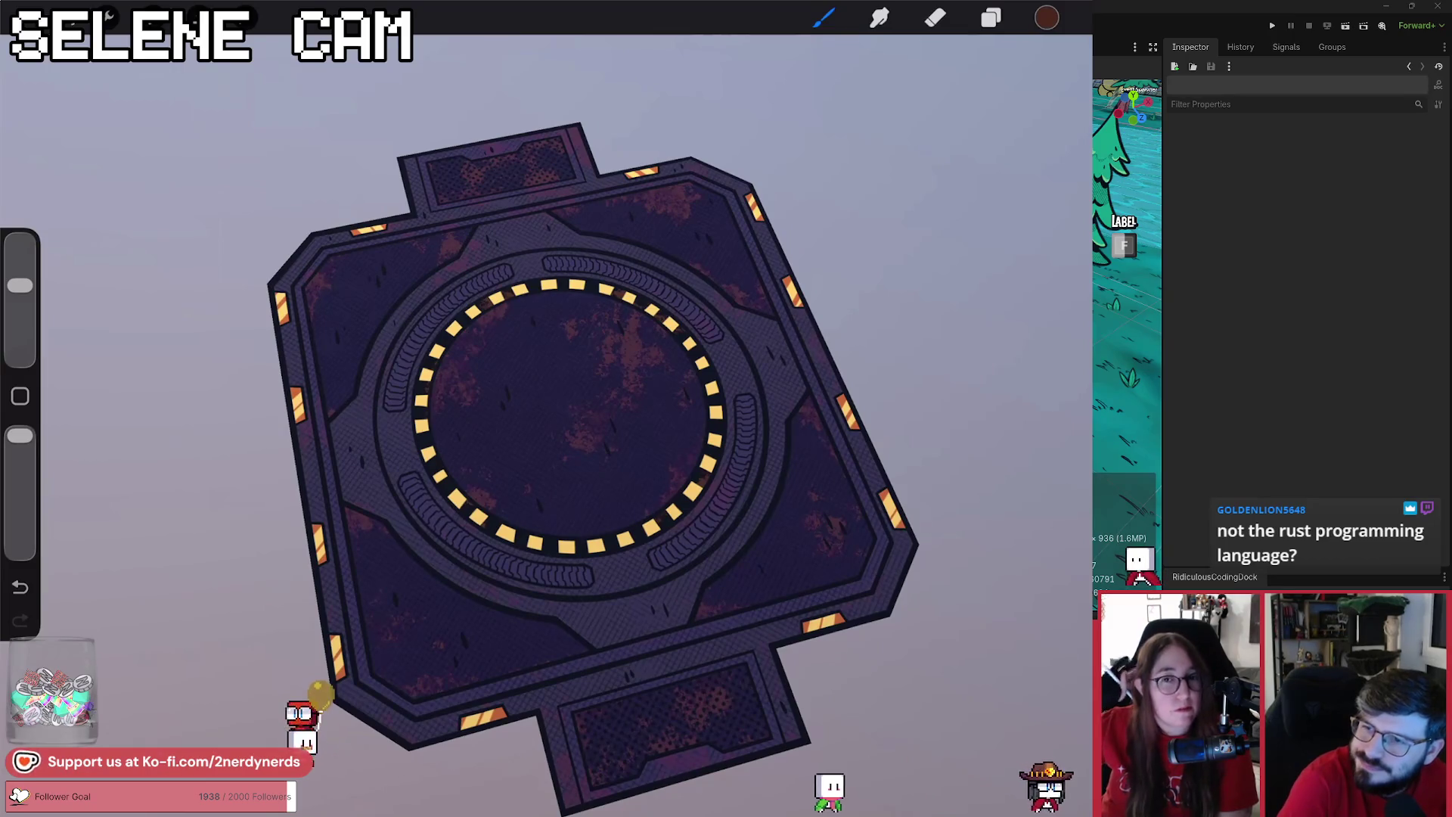
{"action": "left_click", "coordinate": [990, 18]}
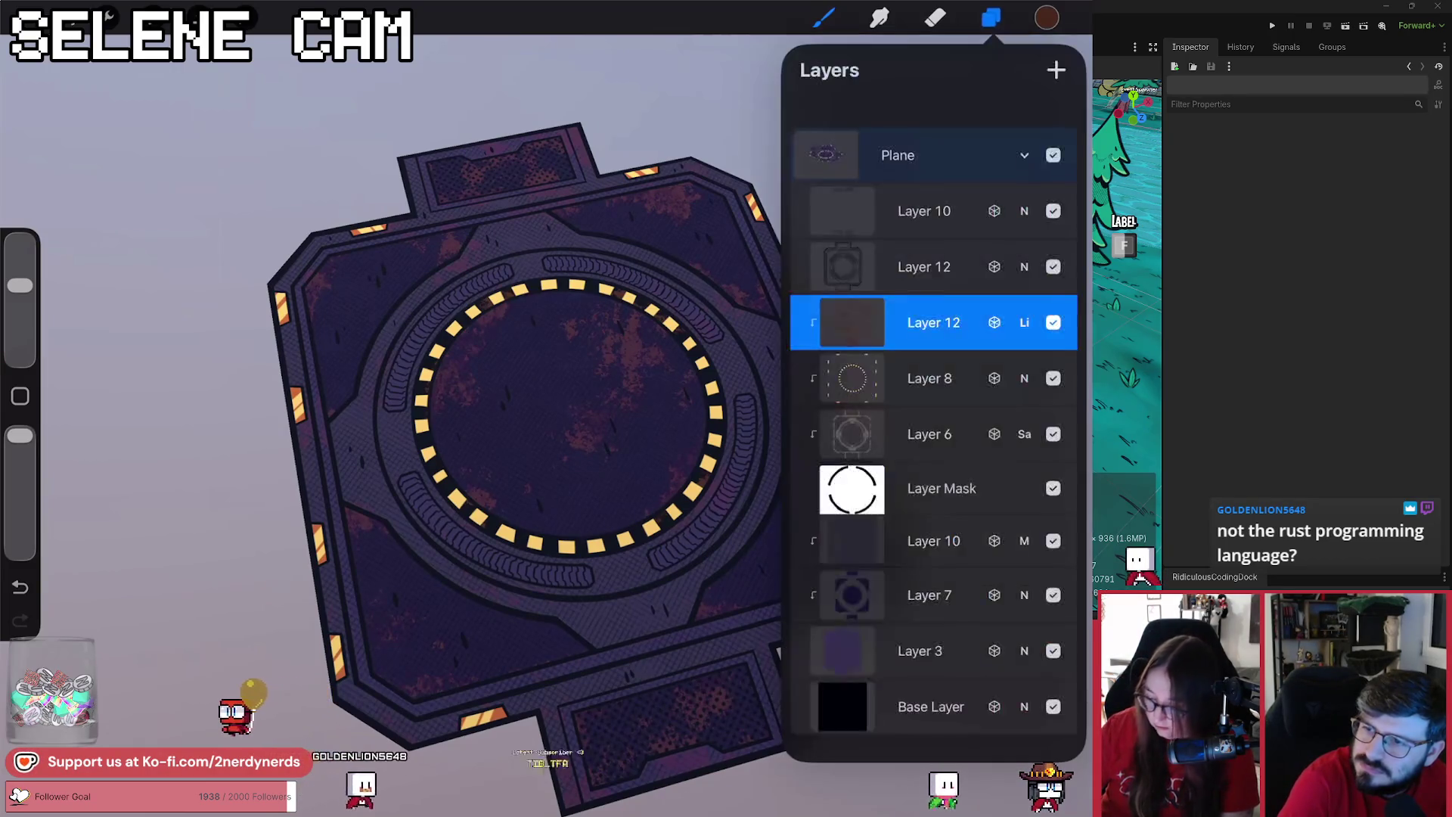
{"action": "left_click", "coordinate": [1024, 322]}
{"action": "left_click", "coordinate": [819, 551]}
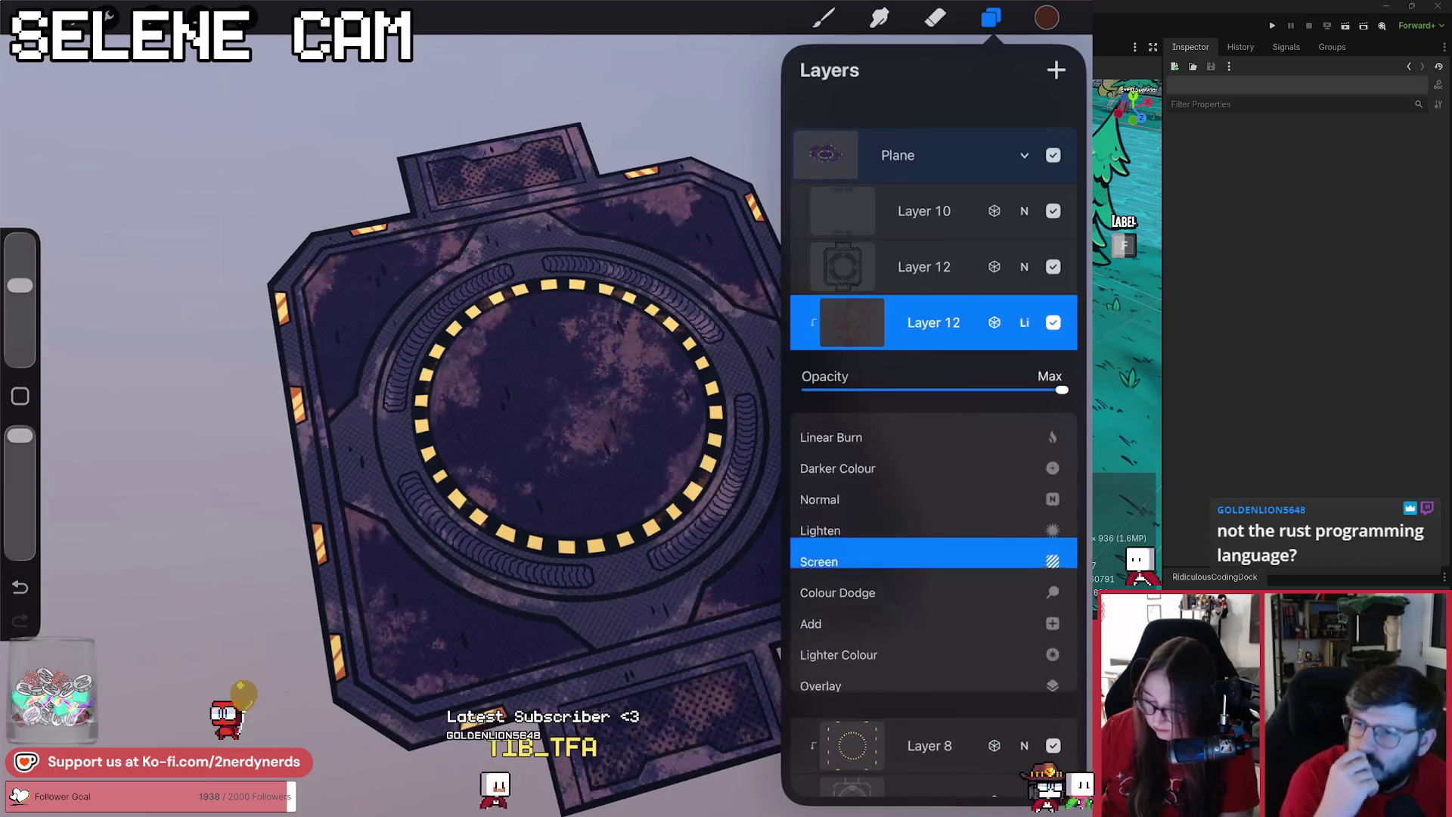
{"action": "left_click", "coordinate": [810, 560]}
{"action": "left_click", "coordinate": [820, 556]}
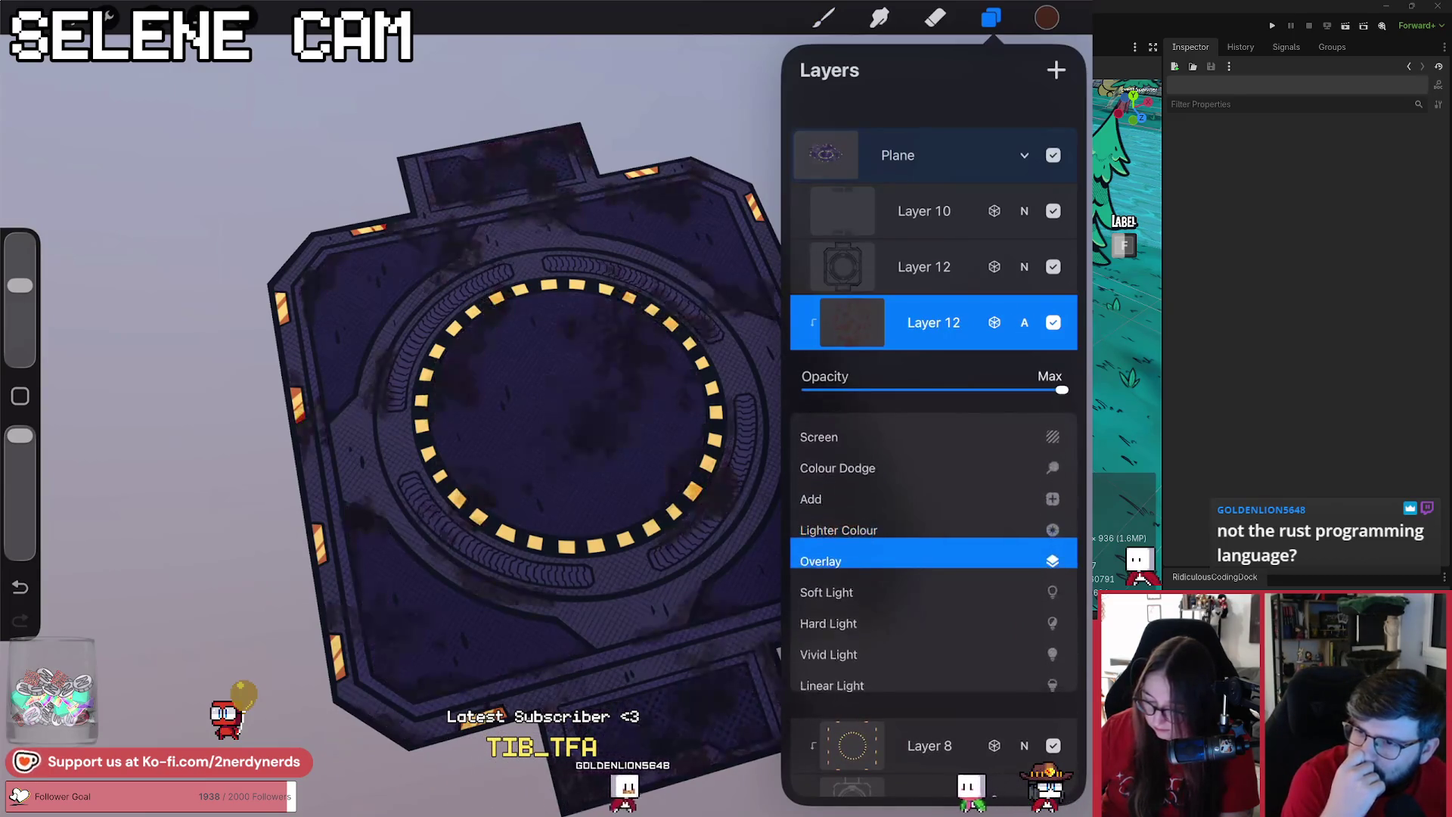
{"action": "left_click", "coordinate": [838, 548]}
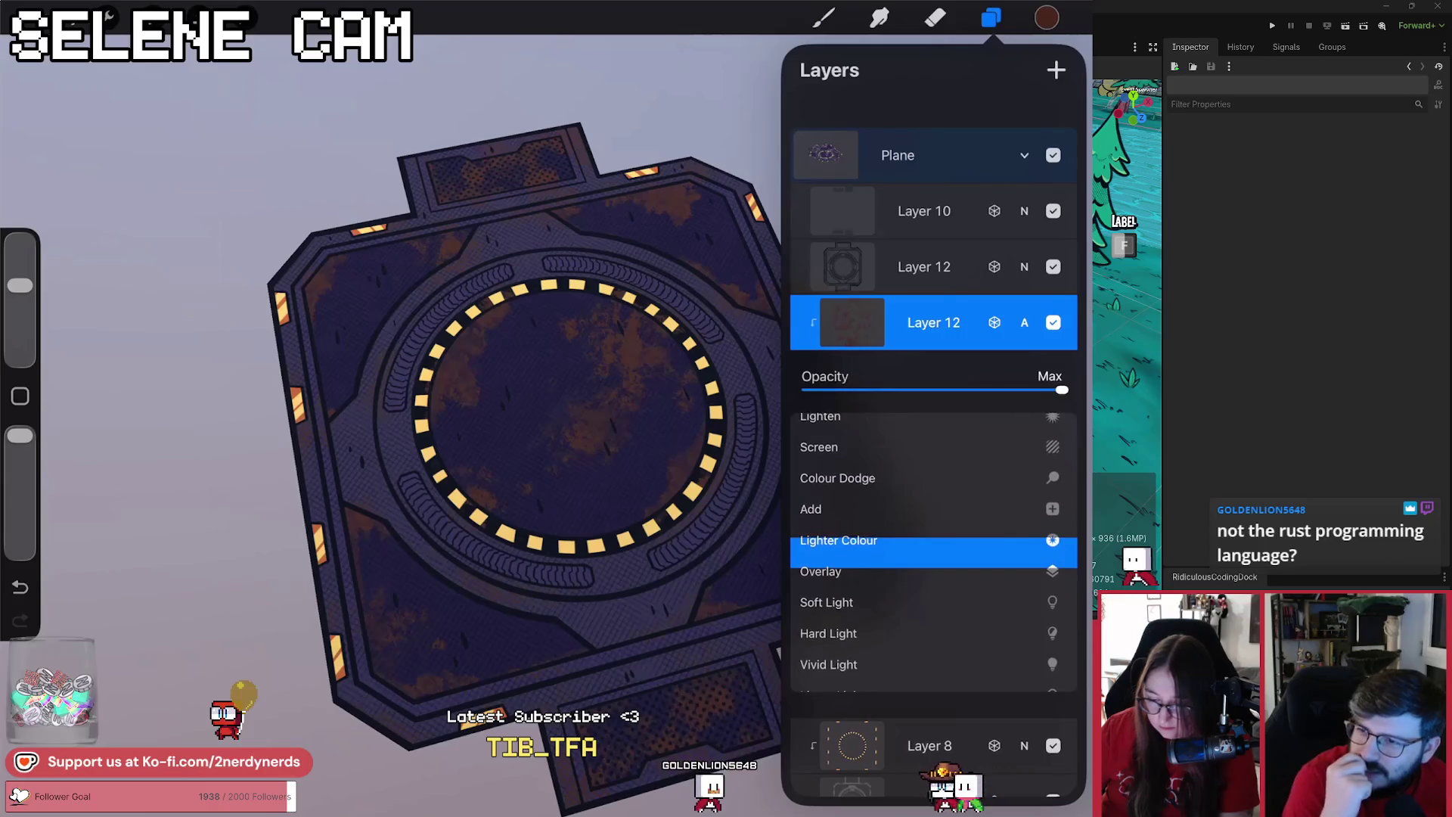
{"action": "left_click", "coordinate": [820, 574]}
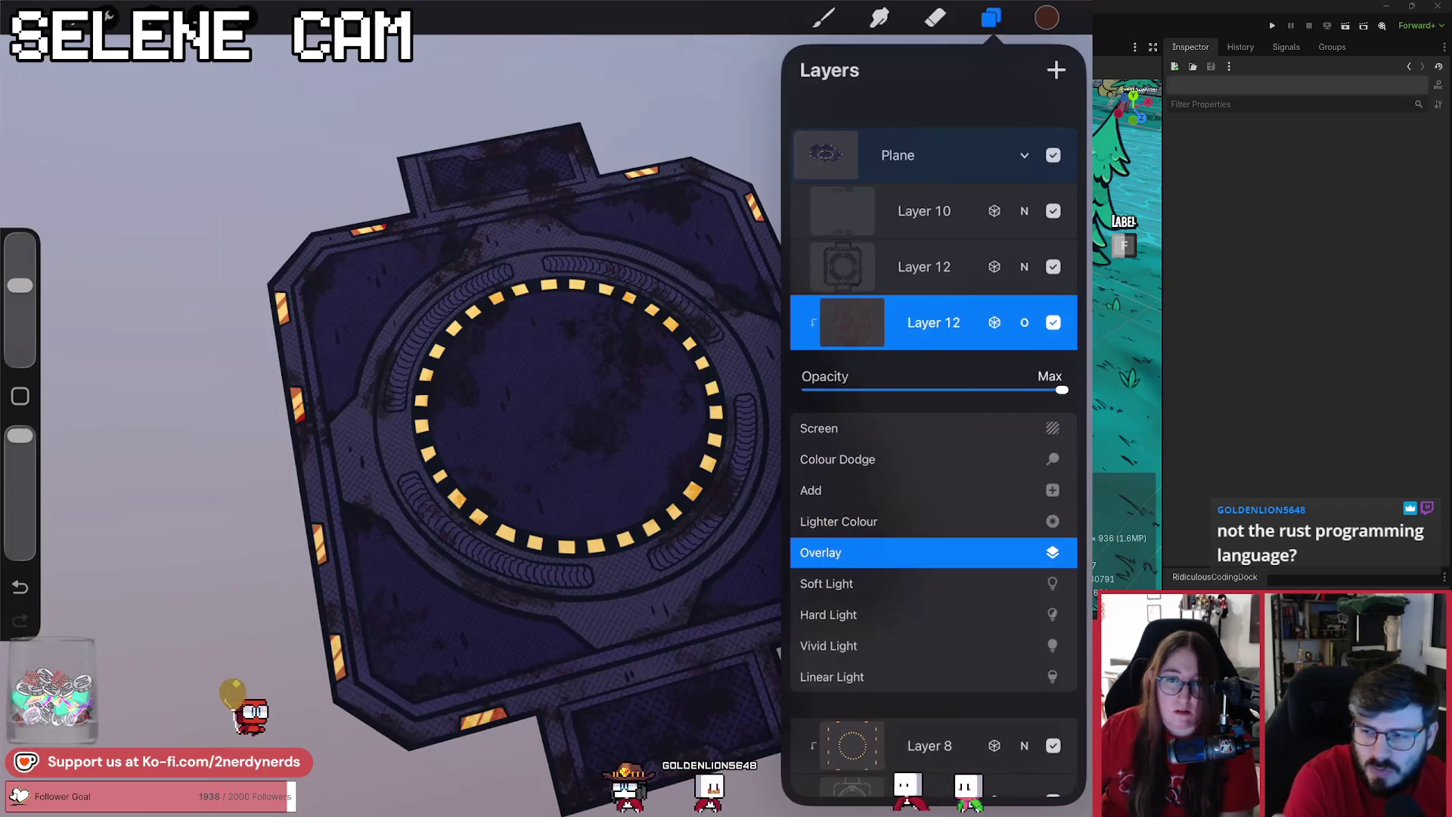
- Try the rust layer on each blend mode from Soft Light through Luminosity
{"action": "left_click", "coordinate": [826, 583]}
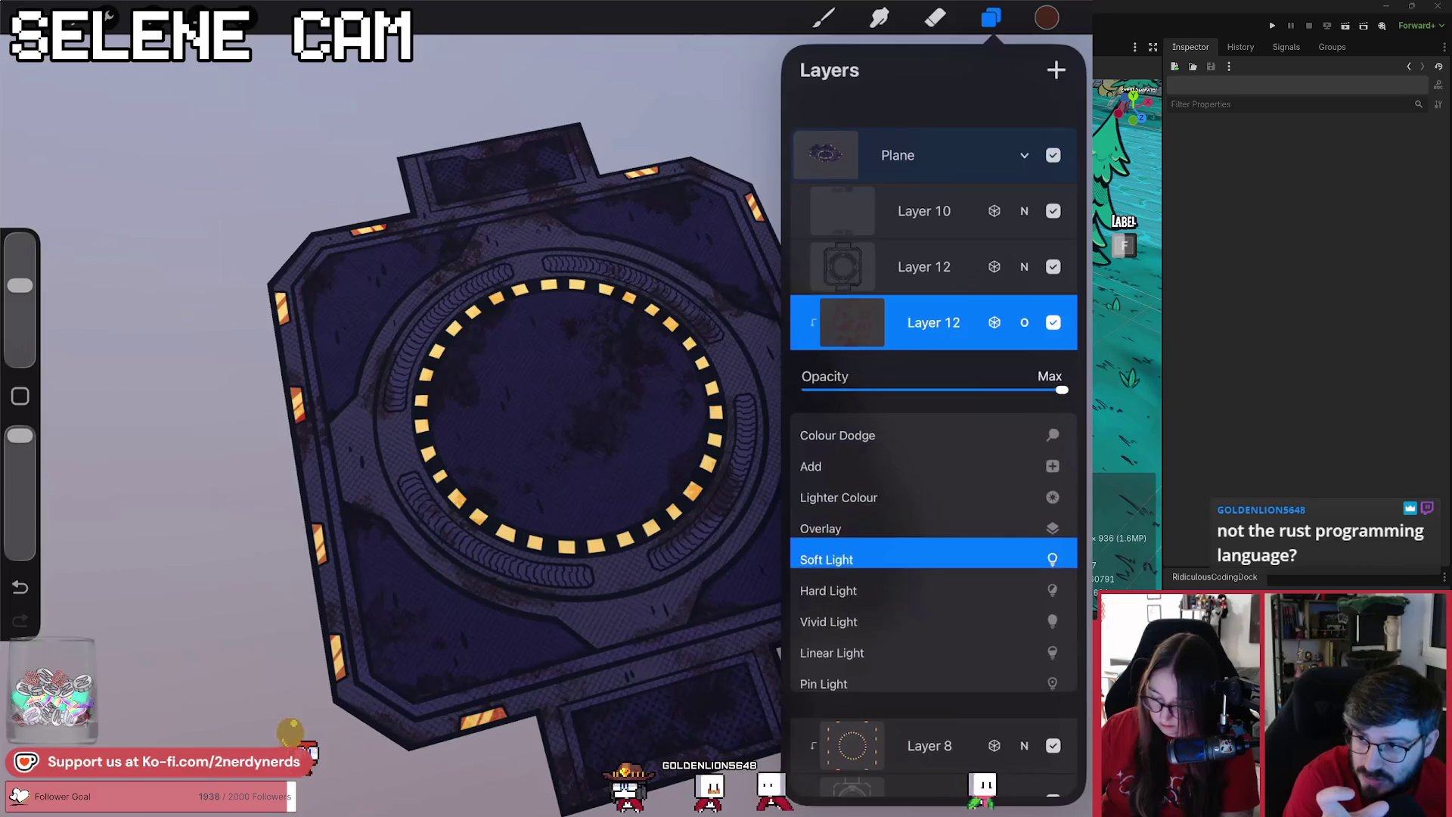
{"action": "left_click", "coordinate": [828, 584]}
{"action": "left_click", "coordinate": [828, 583]}
{"action": "left_click", "coordinate": [831, 574]}
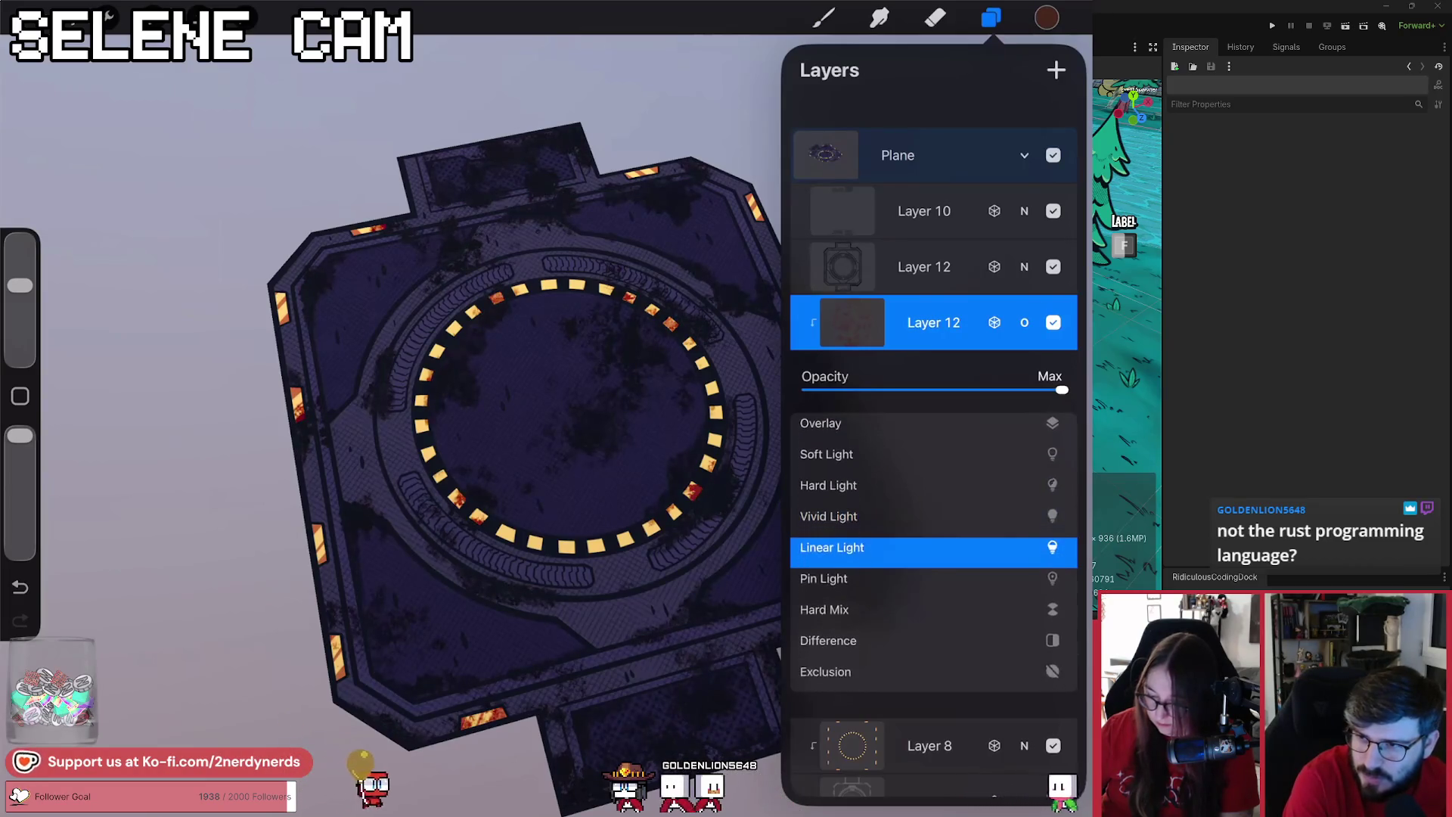
{"action": "left_click", "coordinate": [824, 575]}
{"action": "left_click", "coordinate": [828, 606]}
{"action": "left_click", "coordinate": [825, 576]}
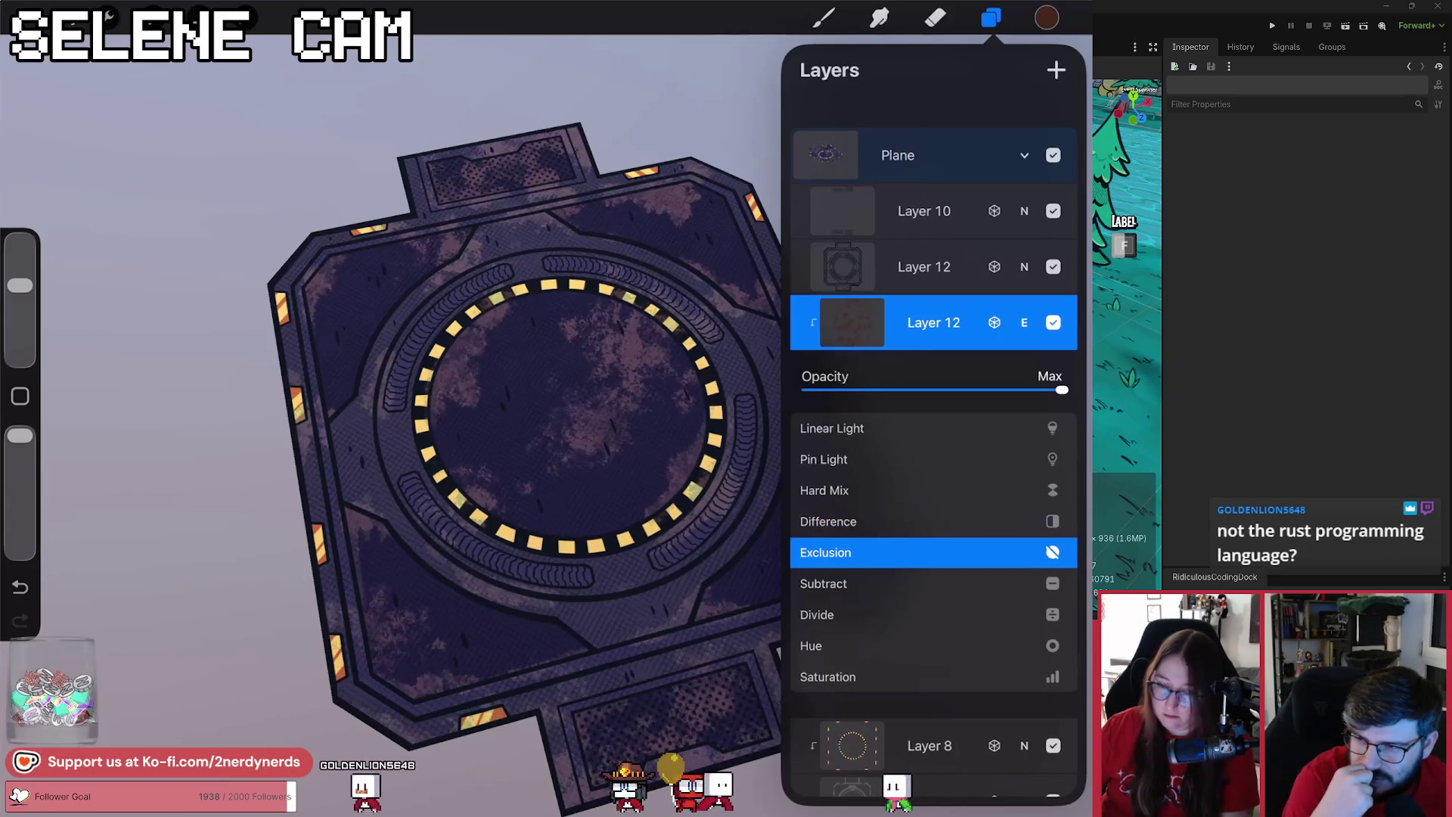
{"action": "left_click", "coordinate": [824, 583]}
{"action": "left_click", "coordinate": [824, 583]}
{"action": "left_click", "coordinate": [825, 583]}
{"action": "left_click", "coordinate": [824, 583]}
{"action": "left_click", "coordinate": [819, 589]}
{"action": "left_click", "coordinate": [829, 582]}
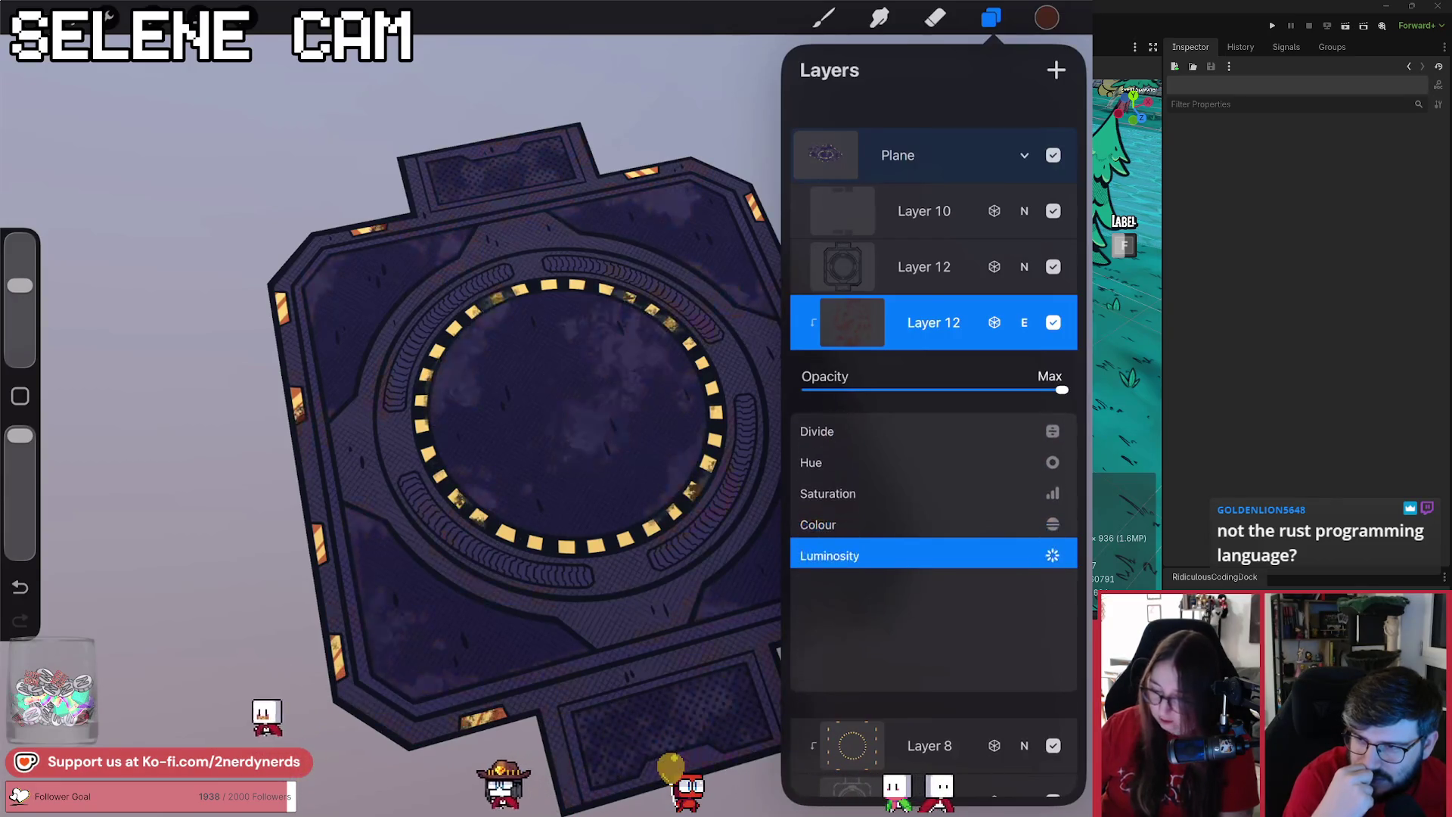
{"action": "left_click", "coordinate": [828, 491]}
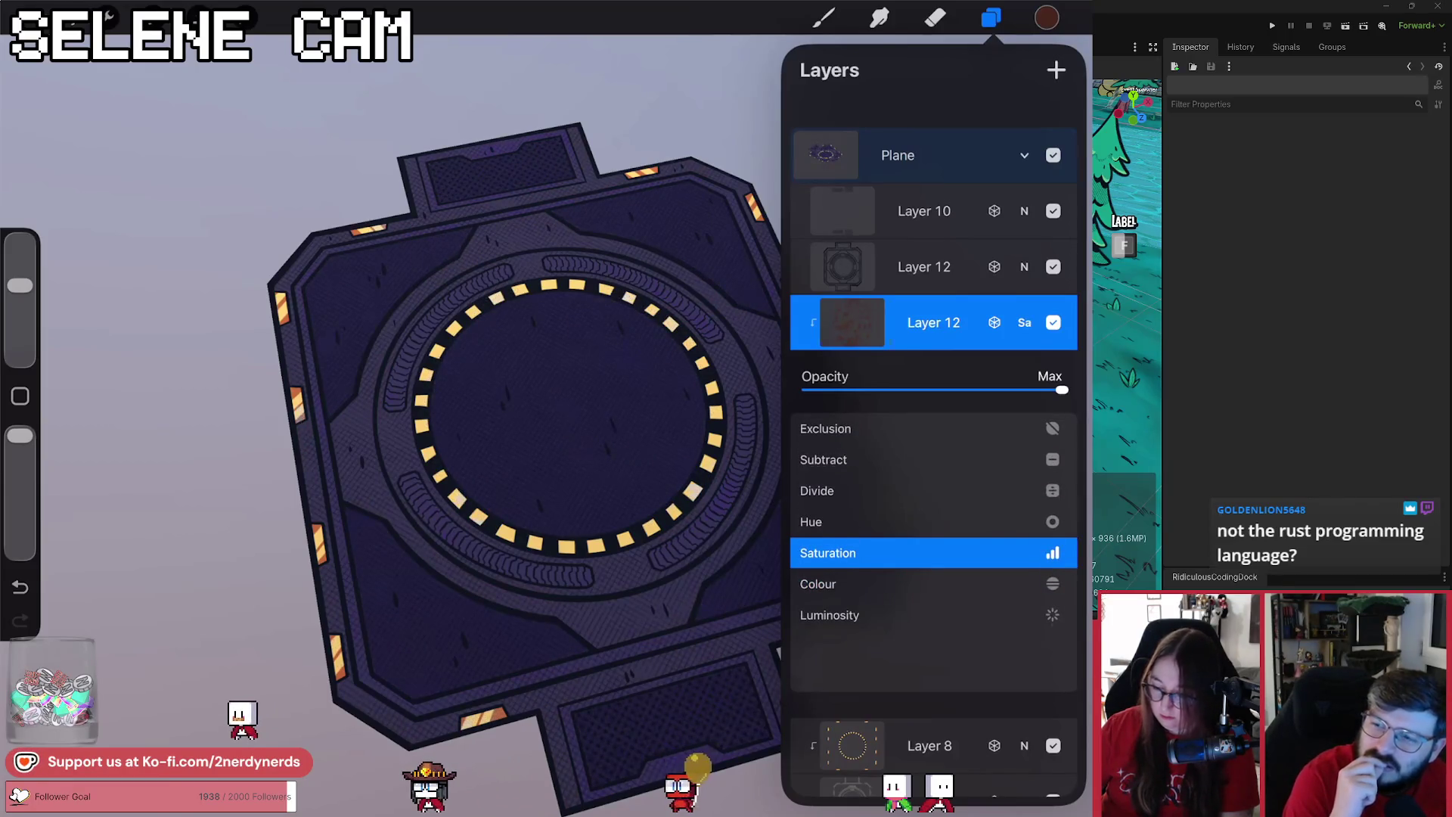
{"action": "left_click", "coordinate": [829, 615]}
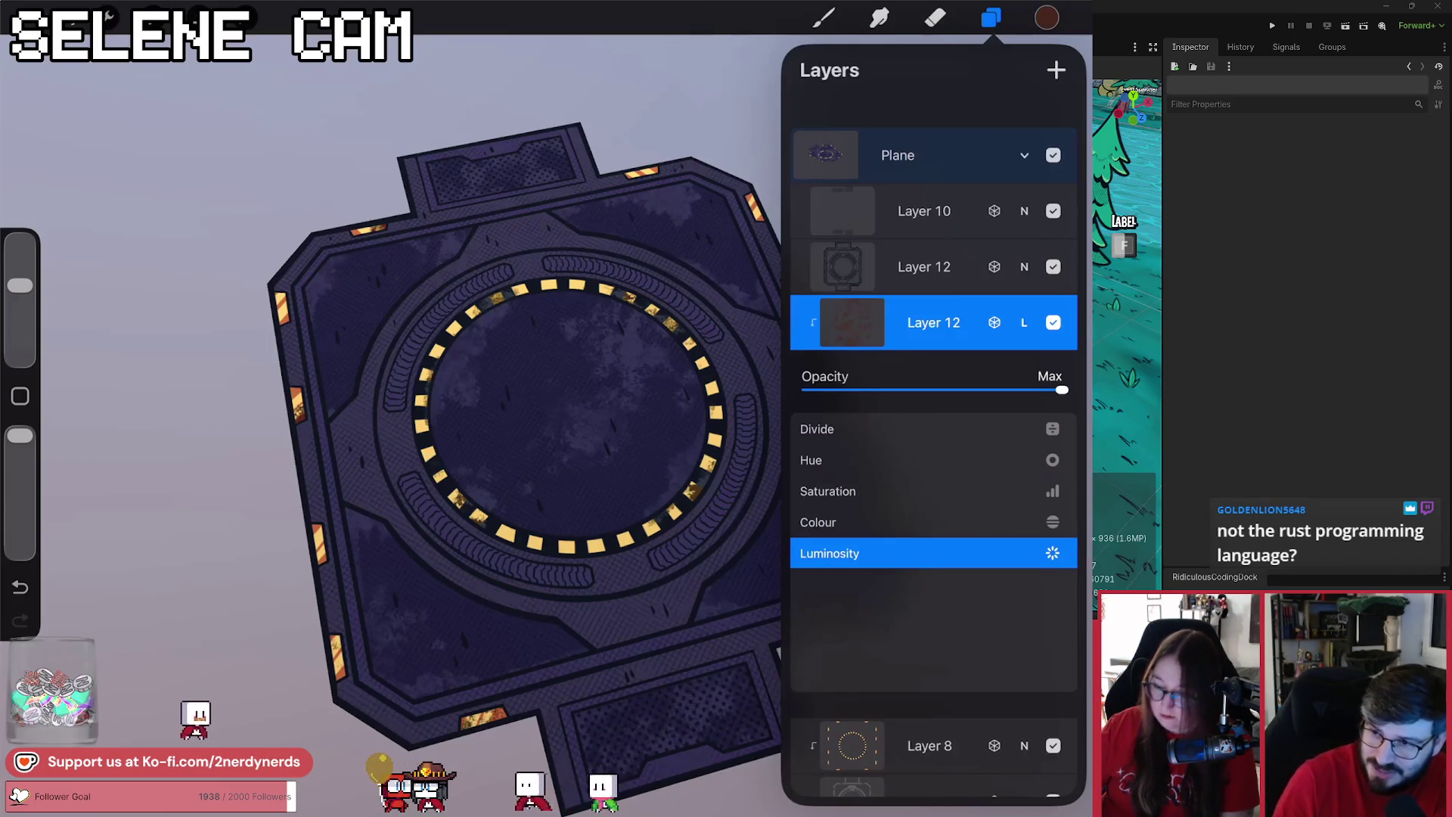
- Return the rust layer to Normal blend and close the layer panel
{"action": "scroll", "coordinate": [933, 552], "scroll_direction": "down", "scroll_amount": 5}
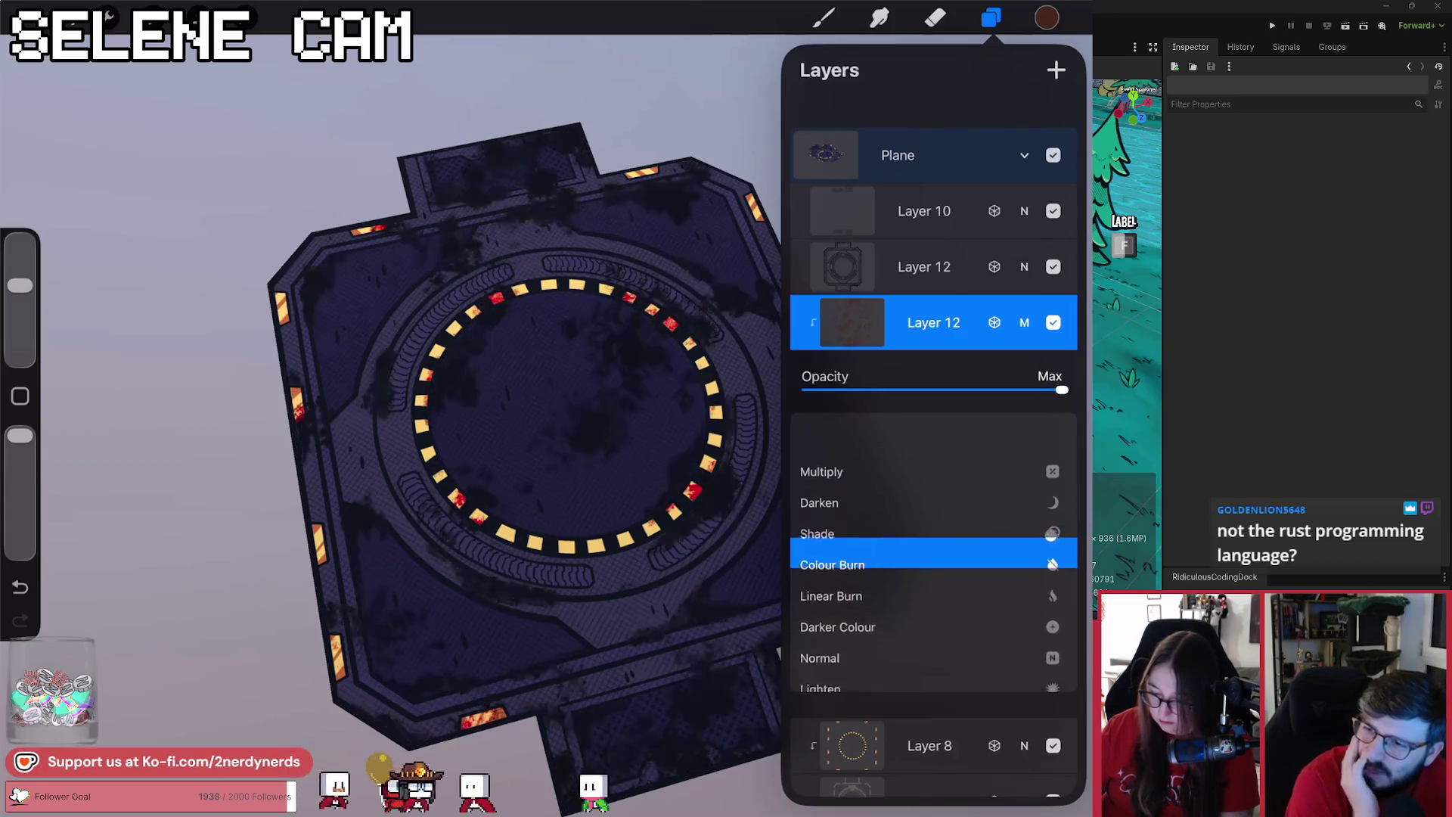
{"action": "scroll", "coordinate": [933, 552], "scroll_direction": "down", "scroll_amount": 5}
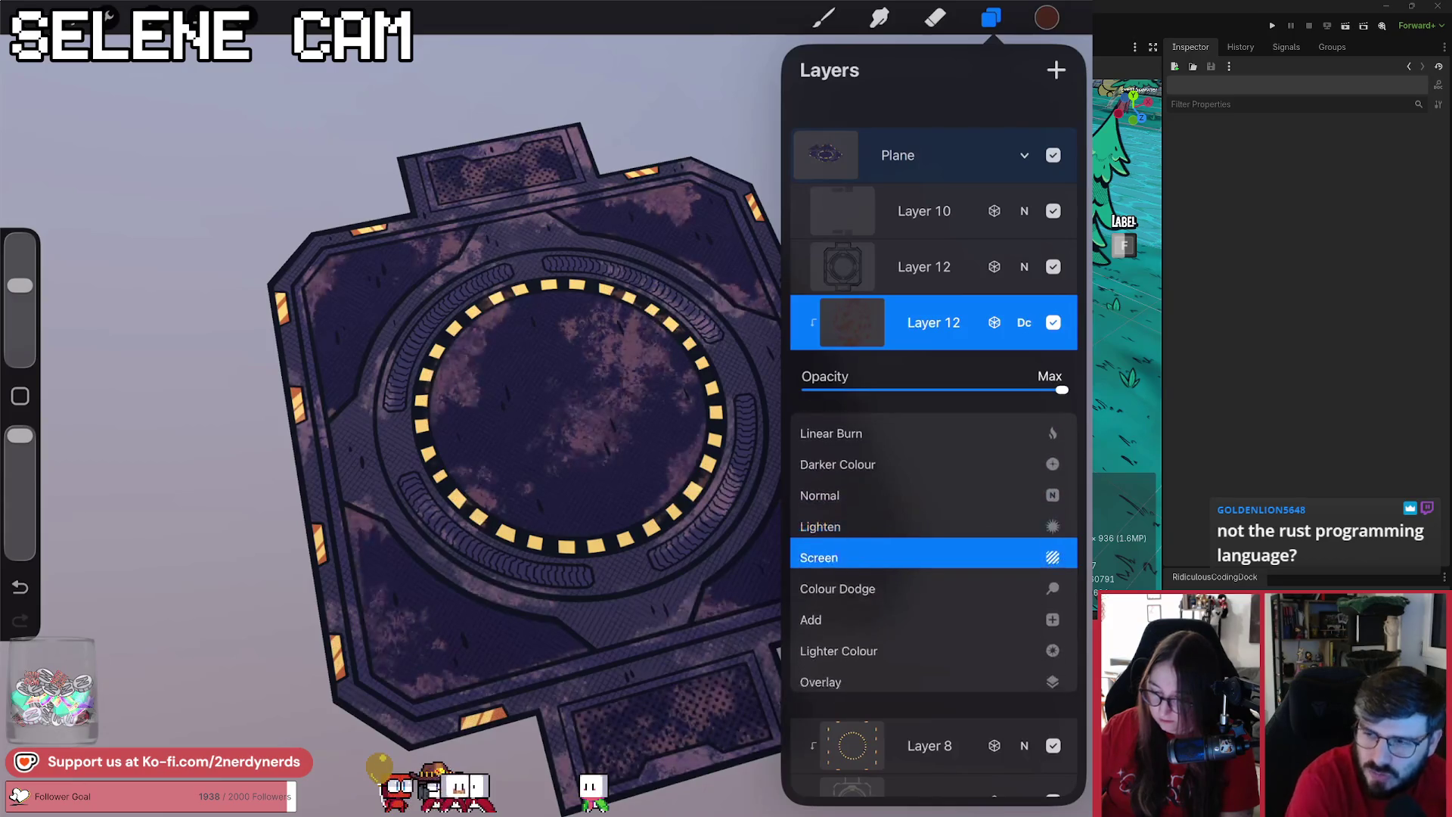
{"action": "scroll", "coordinate": [933, 552], "scroll_direction": "down", "scroll_amount": 1}
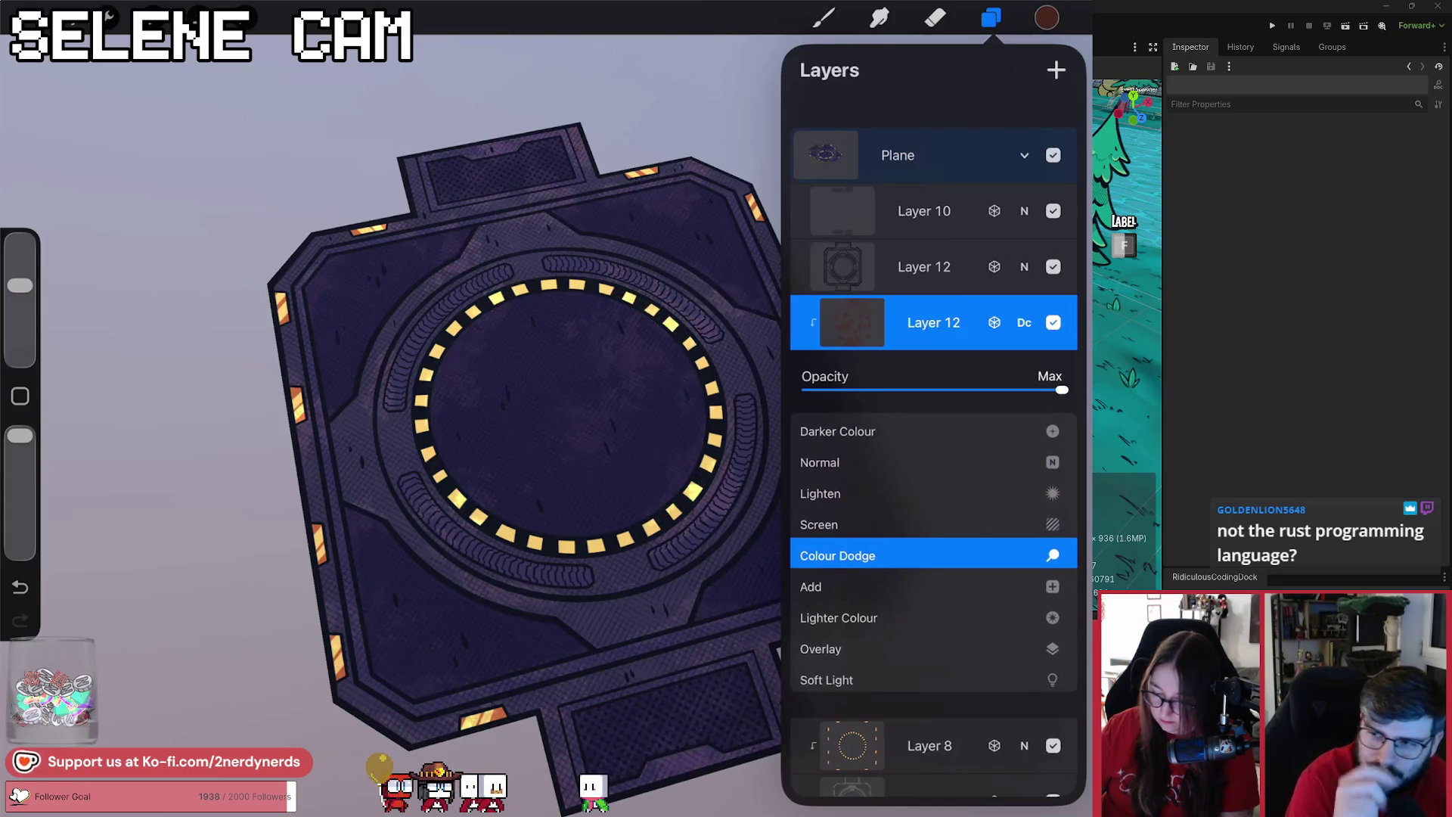
{"action": "scroll", "coordinate": [933, 552], "scroll_direction": "up", "scroll_amount": 1}
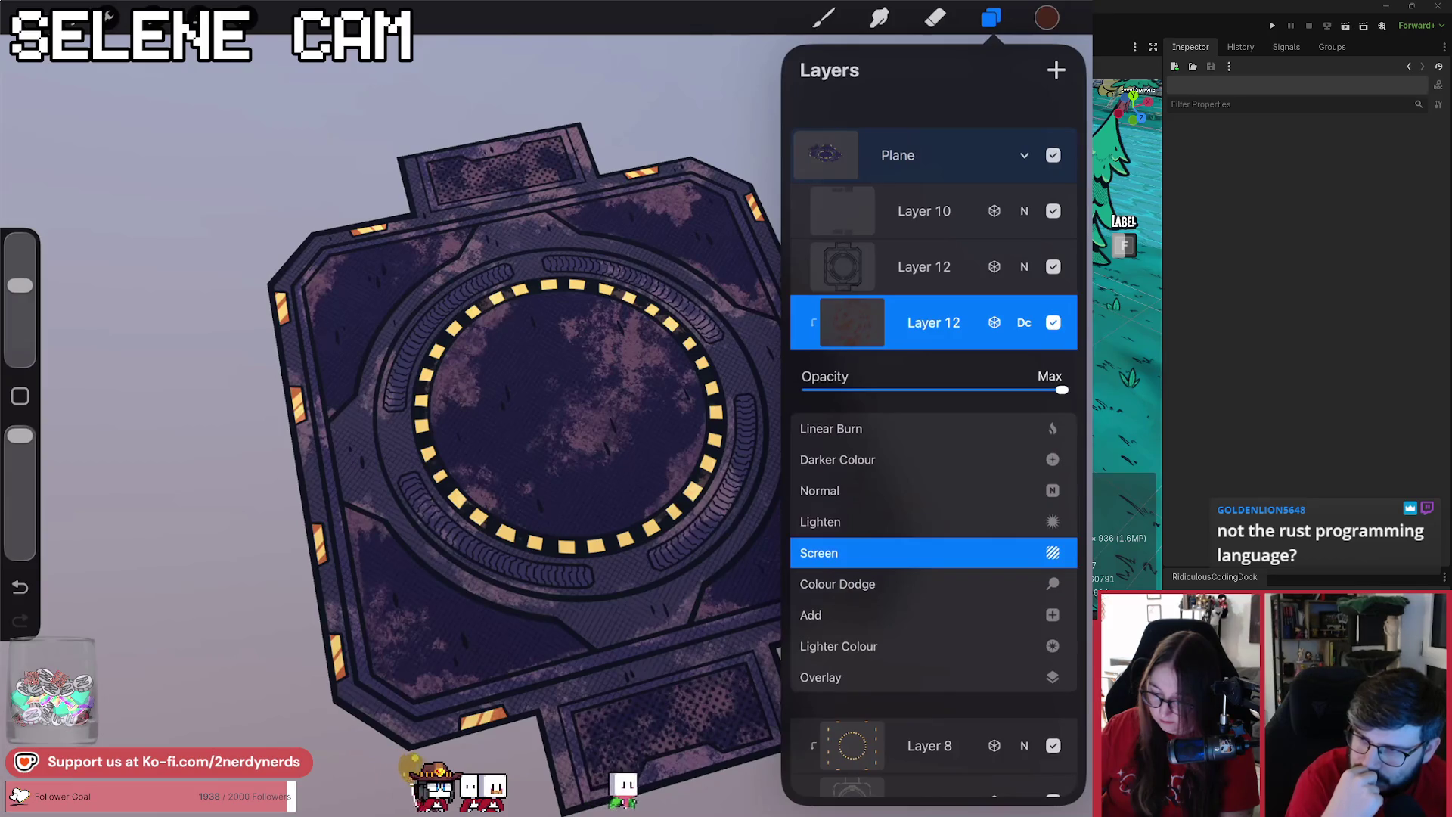
{"action": "scroll", "coordinate": [933, 552], "scroll_direction": "down", "scroll_amount": 9}
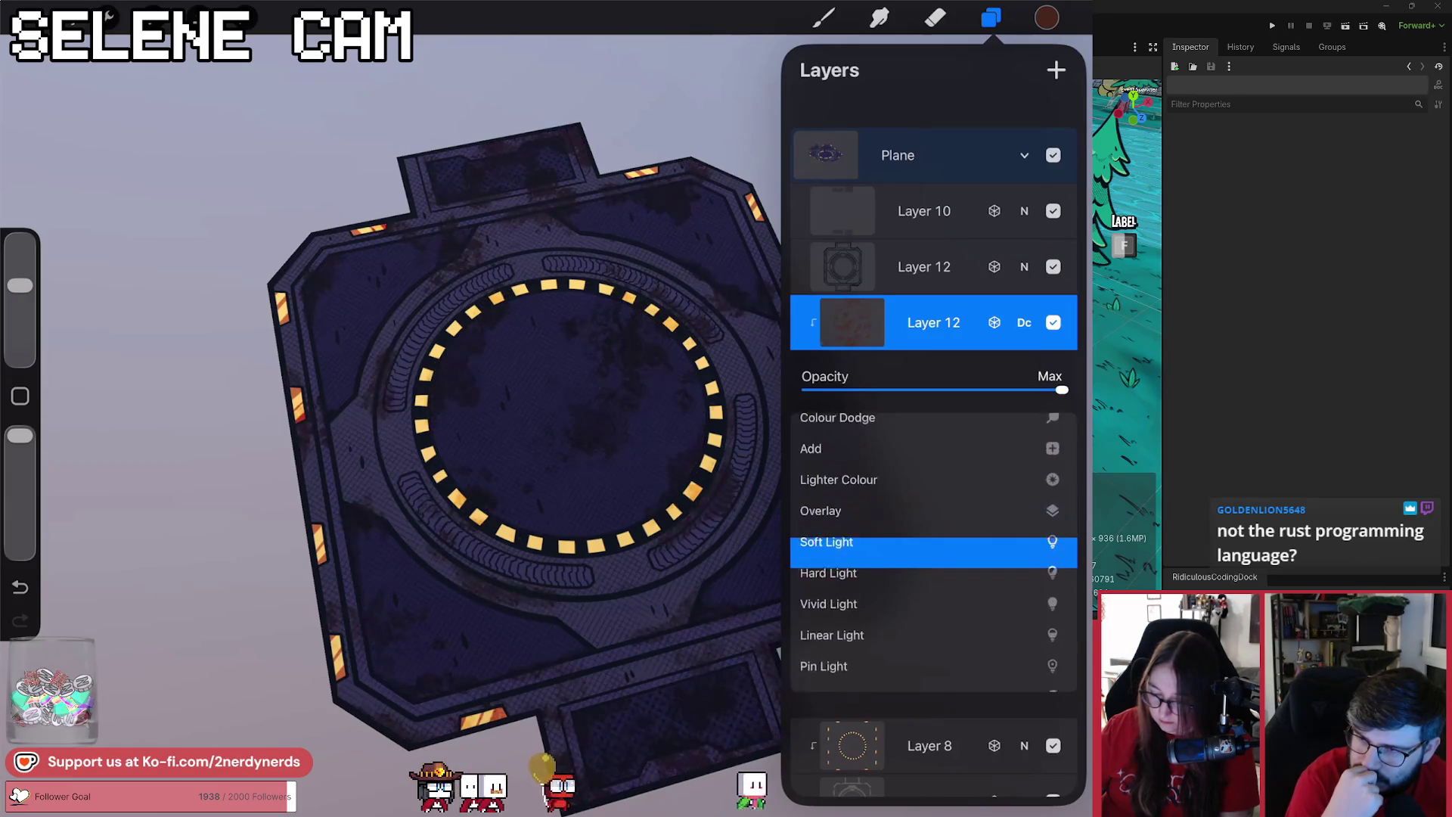
{"action": "scroll", "coordinate": [933, 551], "scroll_direction": "up", "scroll_amount": 12}
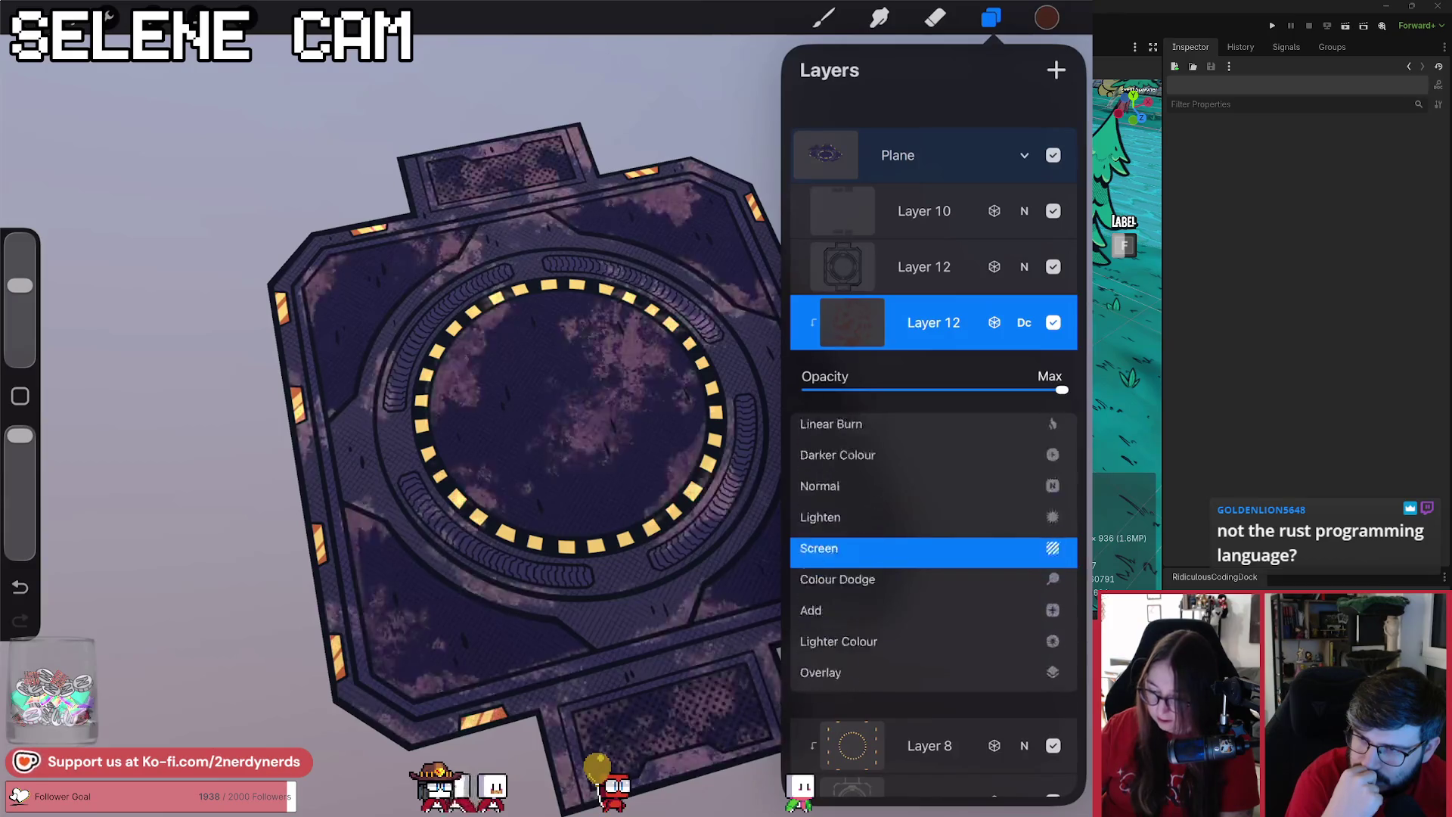
{"action": "scroll", "coordinate": [933, 552], "scroll_direction": "down", "scroll_amount": 1}
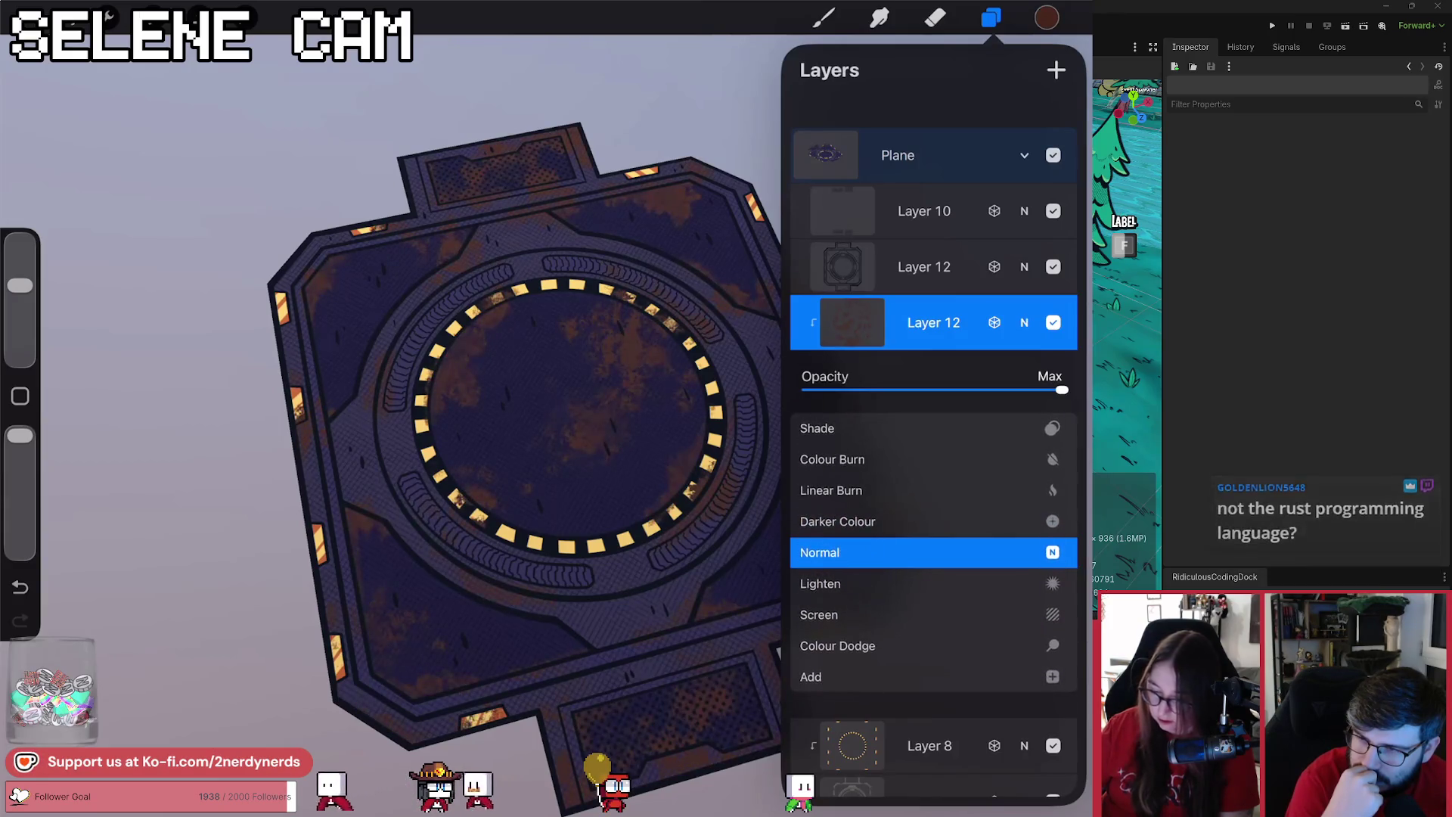
{"action": "left_click", "coordinate": [1023, 322]}
- Recolour the rust layer with Hue, Saturation, Brightness: hue 25%, saturation 11%, brightness 50%
{"action": "left_click", "coordinate": [110, 17]}
{"action": "left_click", "coordinate": [159, 113]}
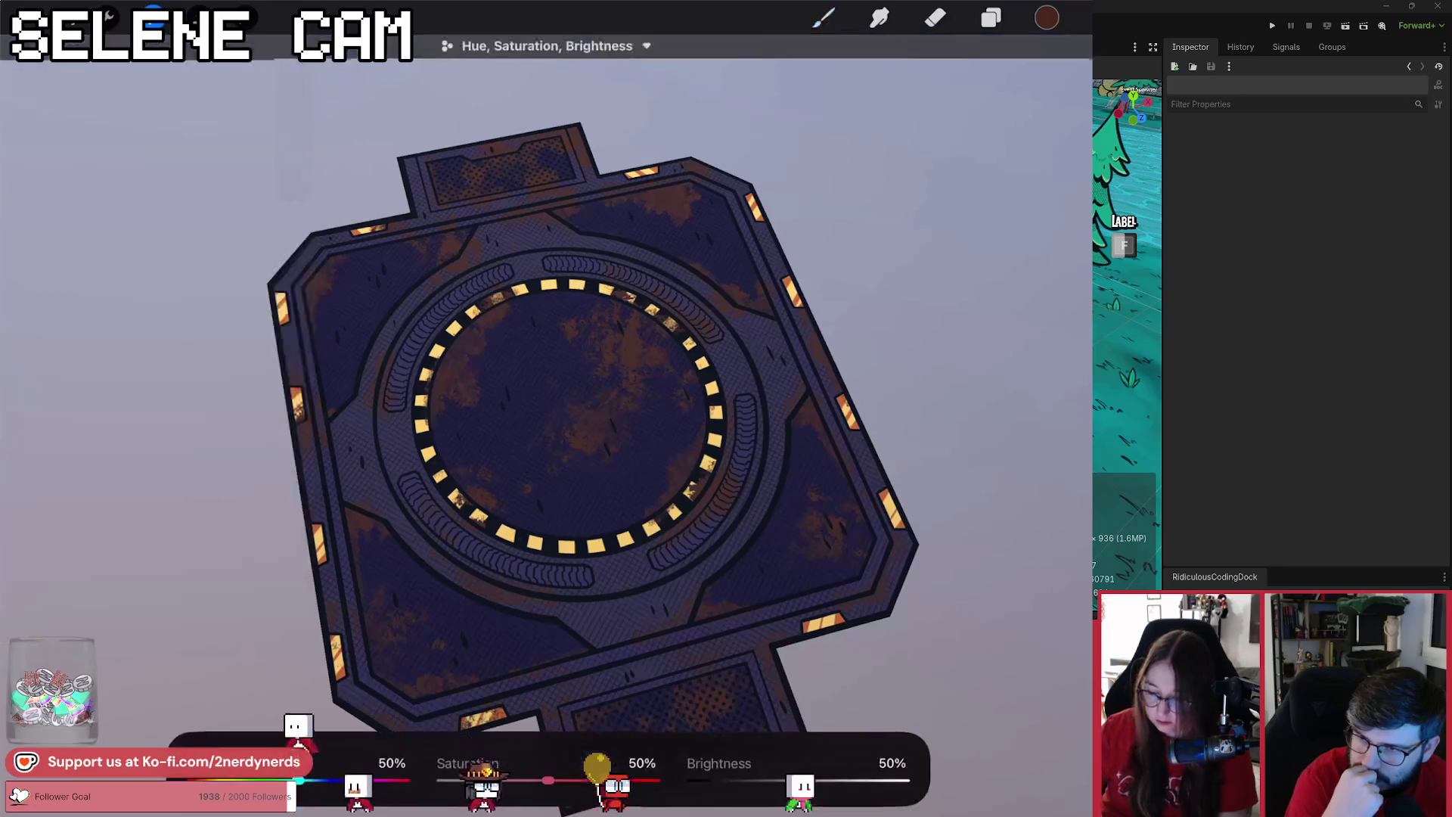
{"action": "left_click_drag", "start_coordinate": [798, 779], "coordinate": [815, 780]}
{"action": "left_click_drag", "start_coordinate": [547, 780], "coordinate": [456, 779]}
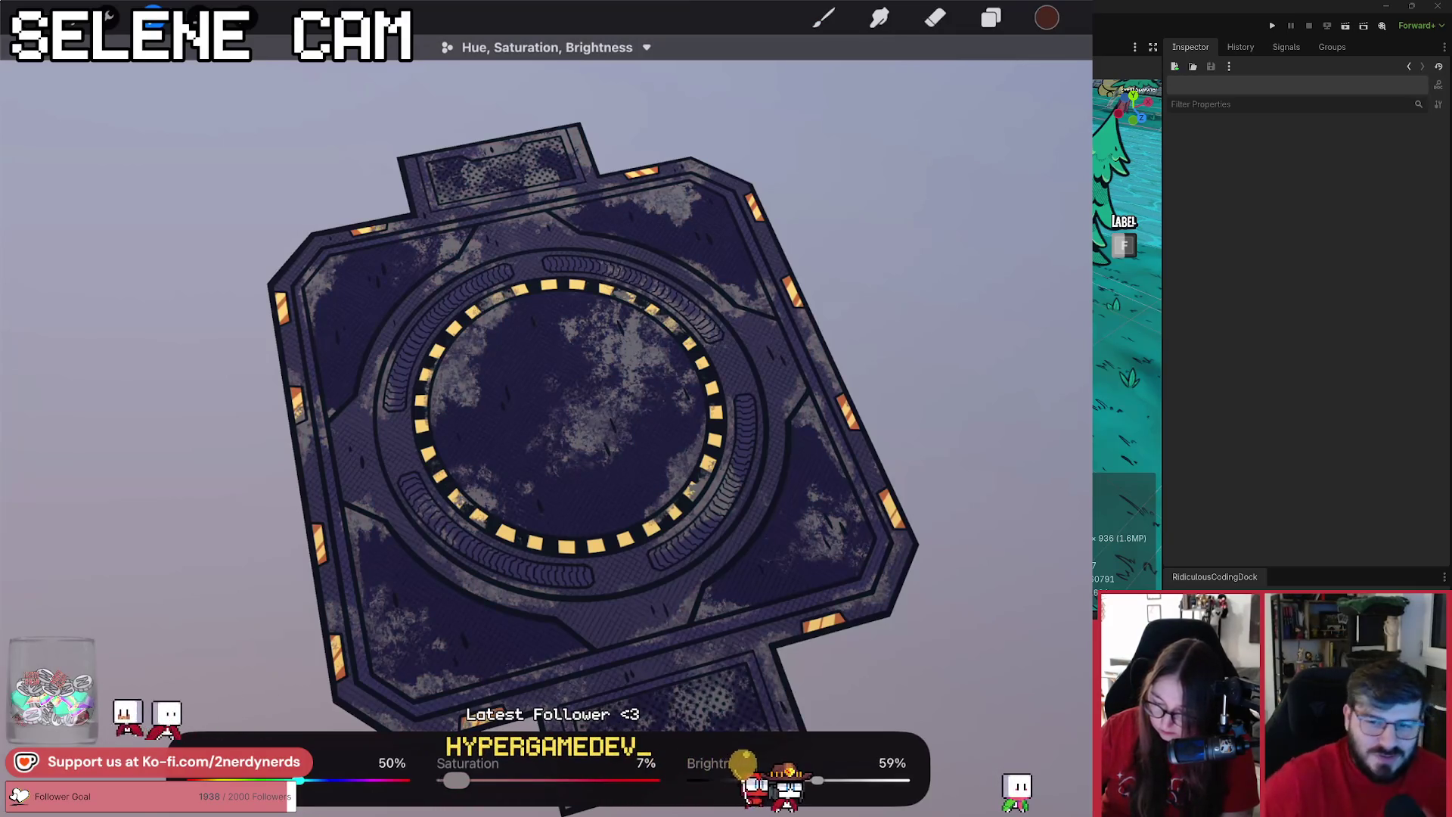
{"action": "left_click_drag", "start_coordinate": [819, 779], "coordinate": [804, 780]}
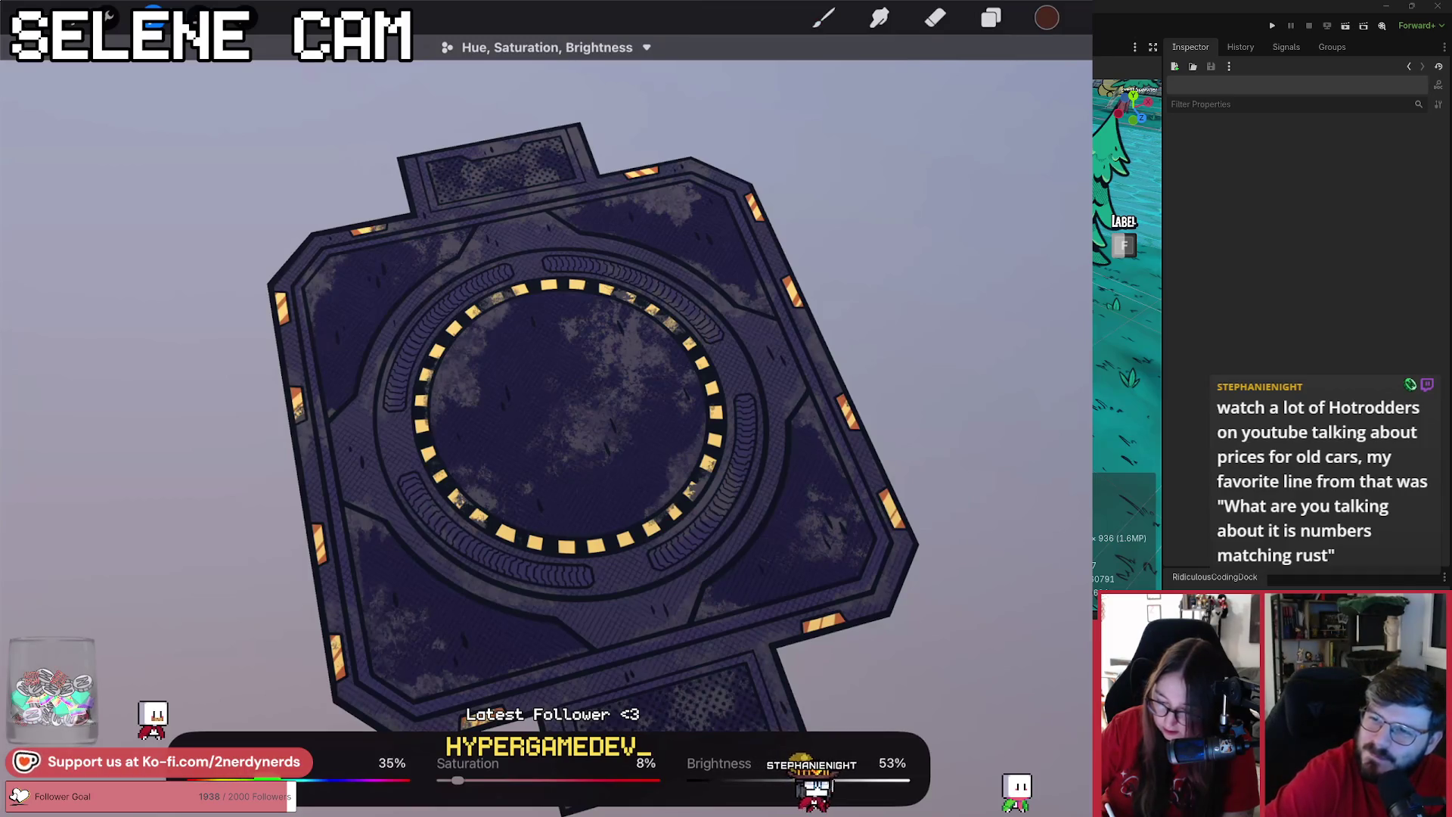
{"action": "left_click_drag", "start_coordinate": [262, 780], "coordinate": [247, 779]}
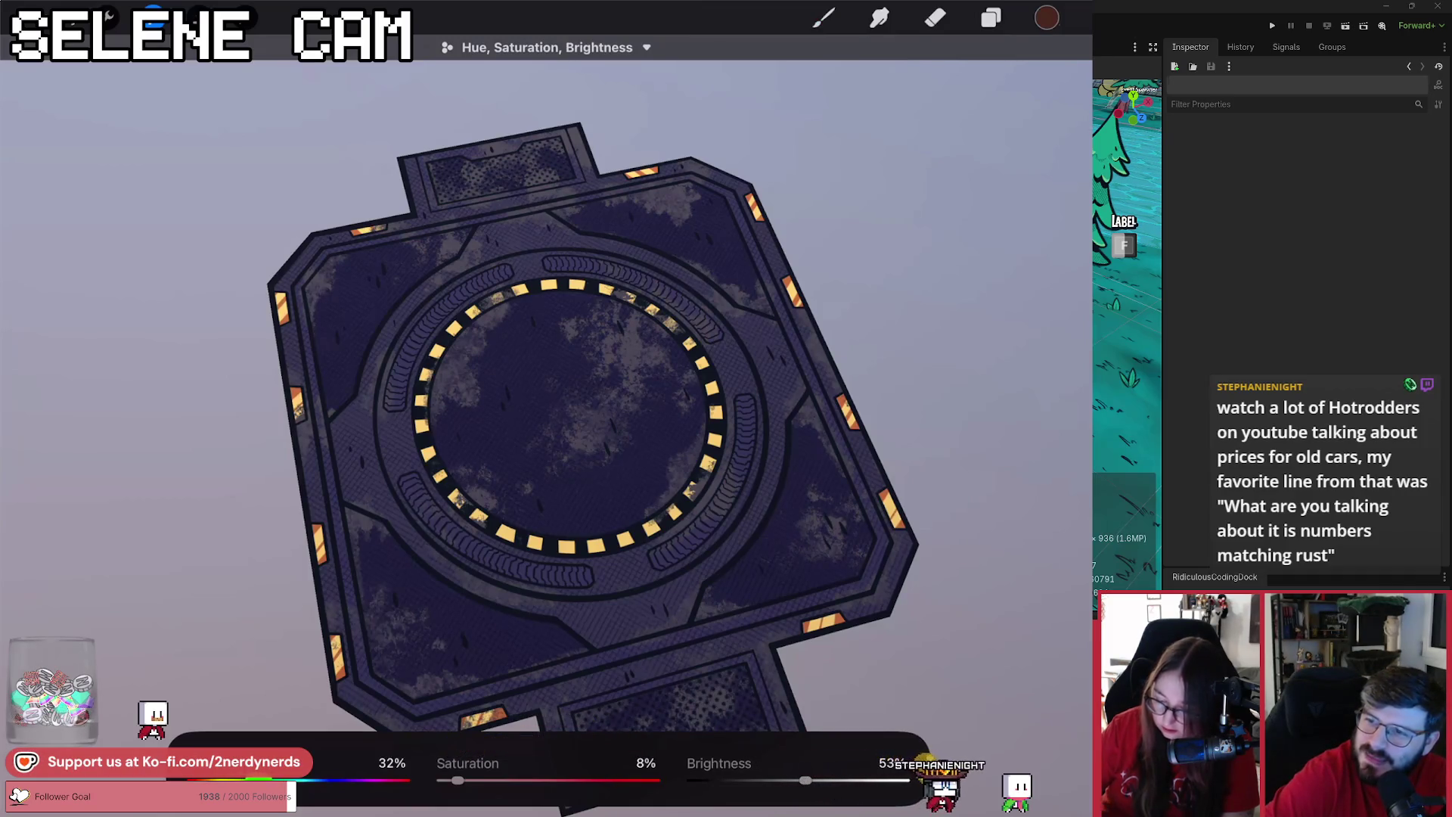
{"action": "left_click_drag", "start_coordinate": [457, 779], "coordinate": [459, 779]}
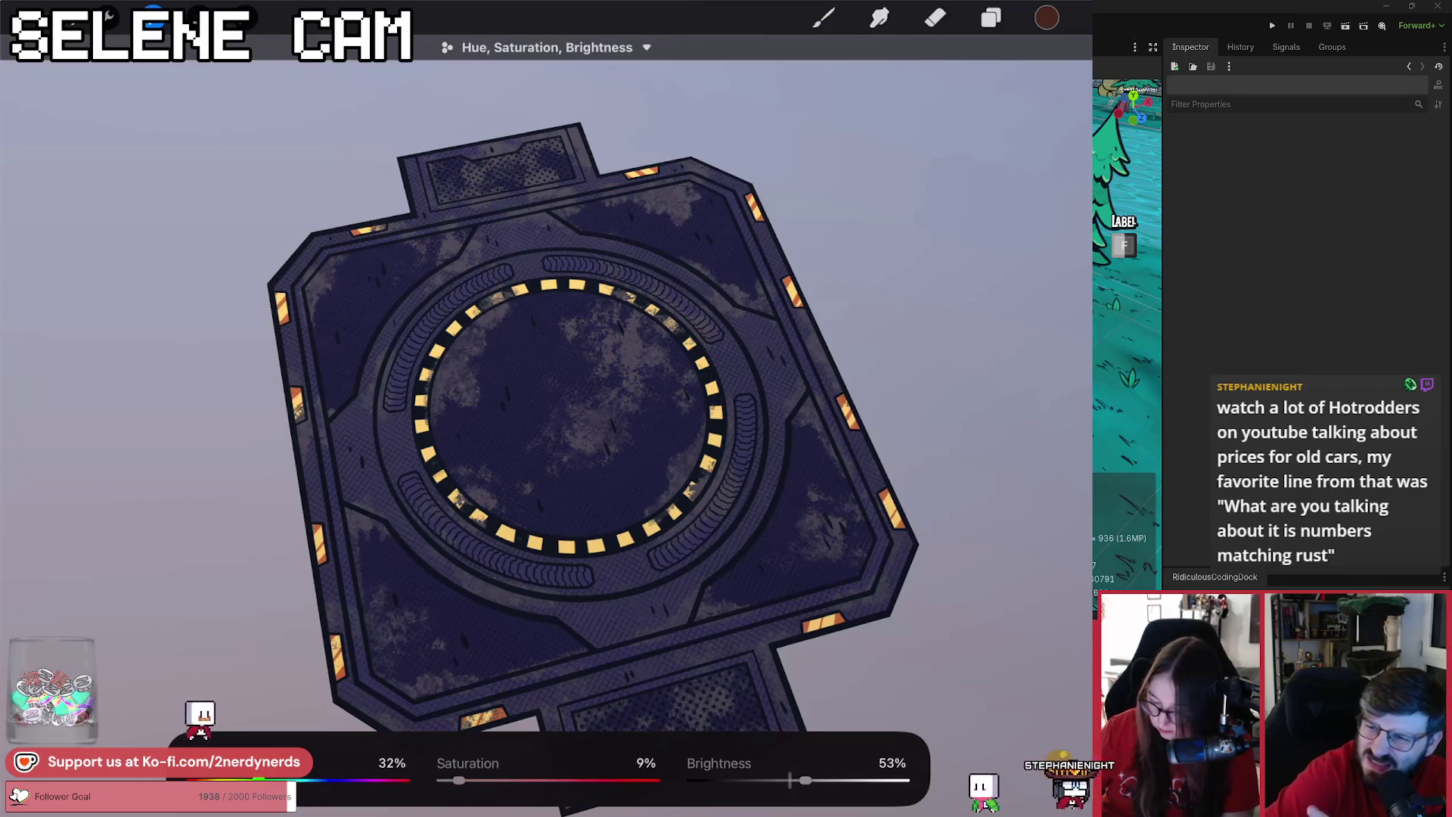
{"action": "left_click_drag", "start_coordinate": [806, 779], "coordinate": [796, 779]}
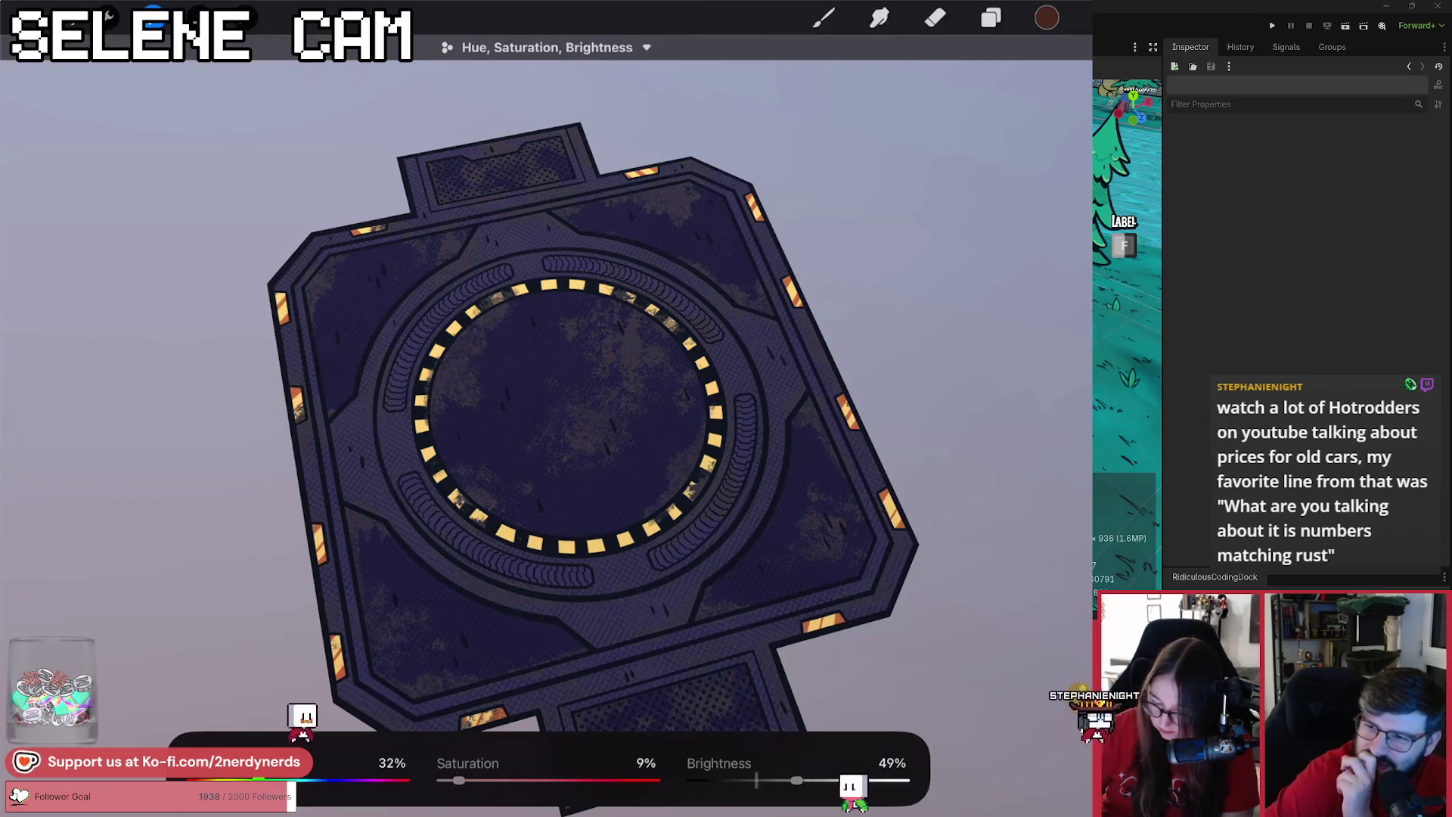
{"action": "left_click_drag", "start_coordinate": [451, 779], "coordinate": [463, 780]}
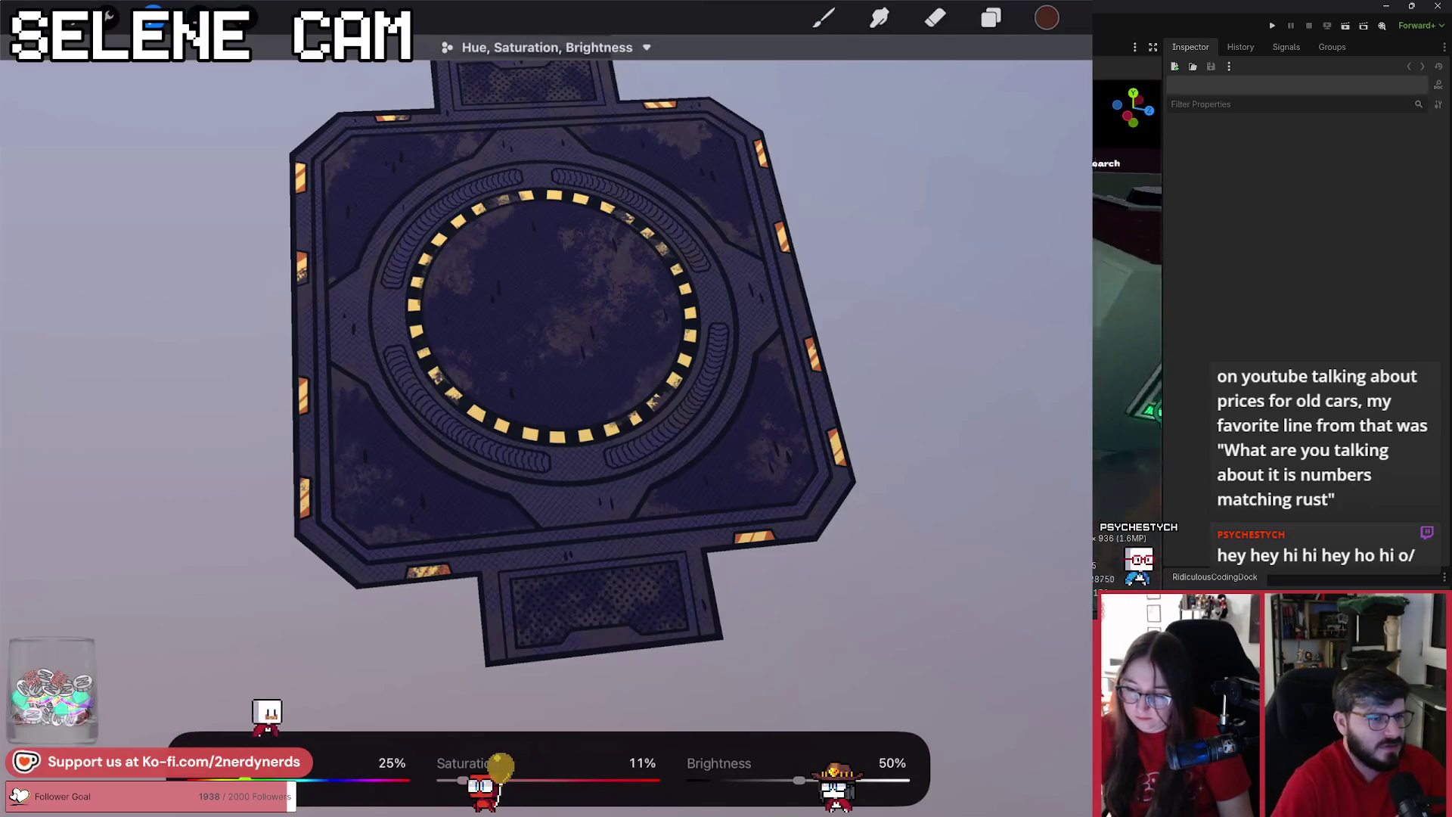
{"action": "left_click", "coordinate": [823, 19]}
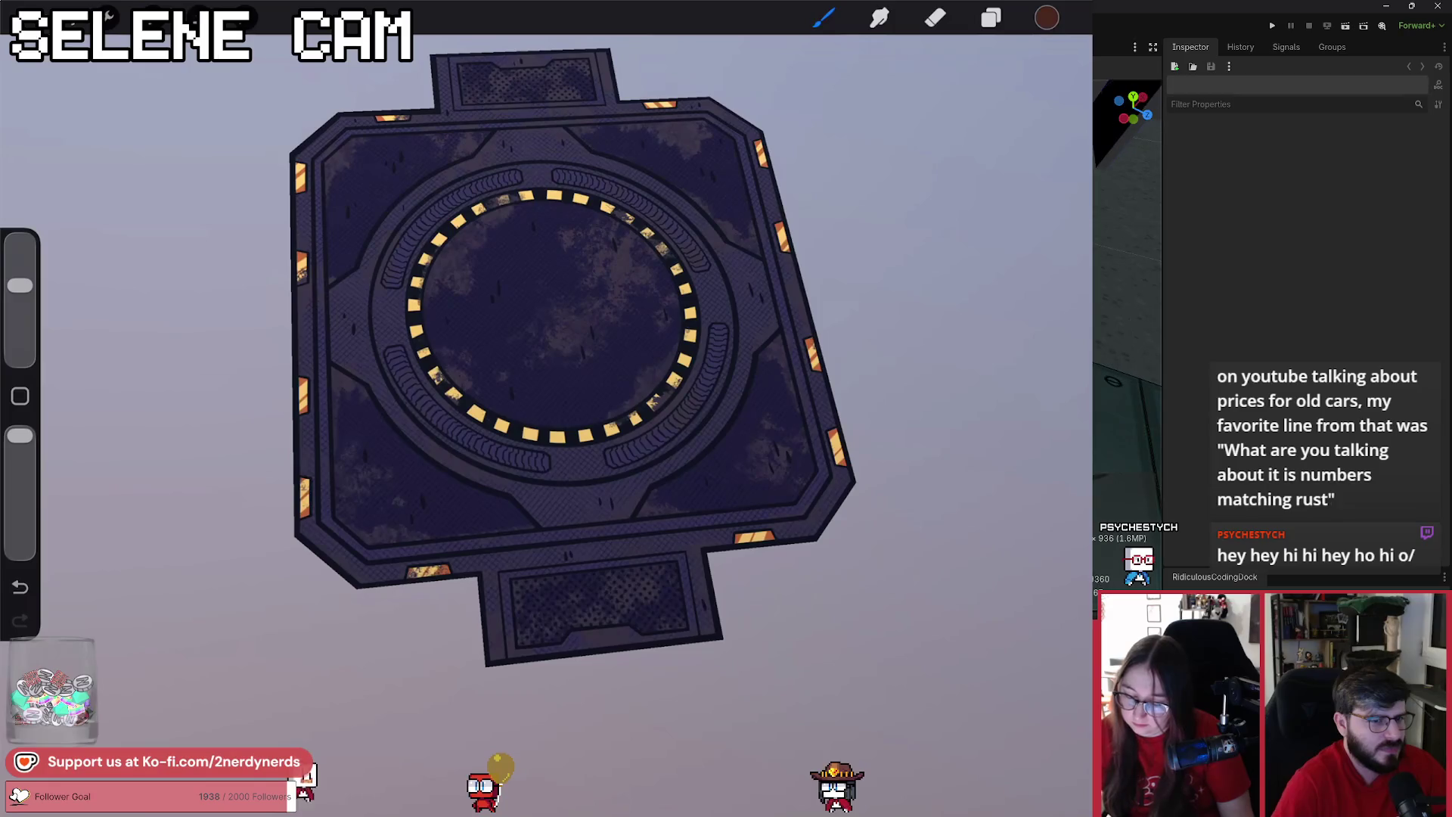
- Zoom in and out to inspect the finished rust-textured generator pad artwork
{"action": "scroll", "coordinate": [624, 333], "scroll_direction": "up", "scroll_amount": 5}
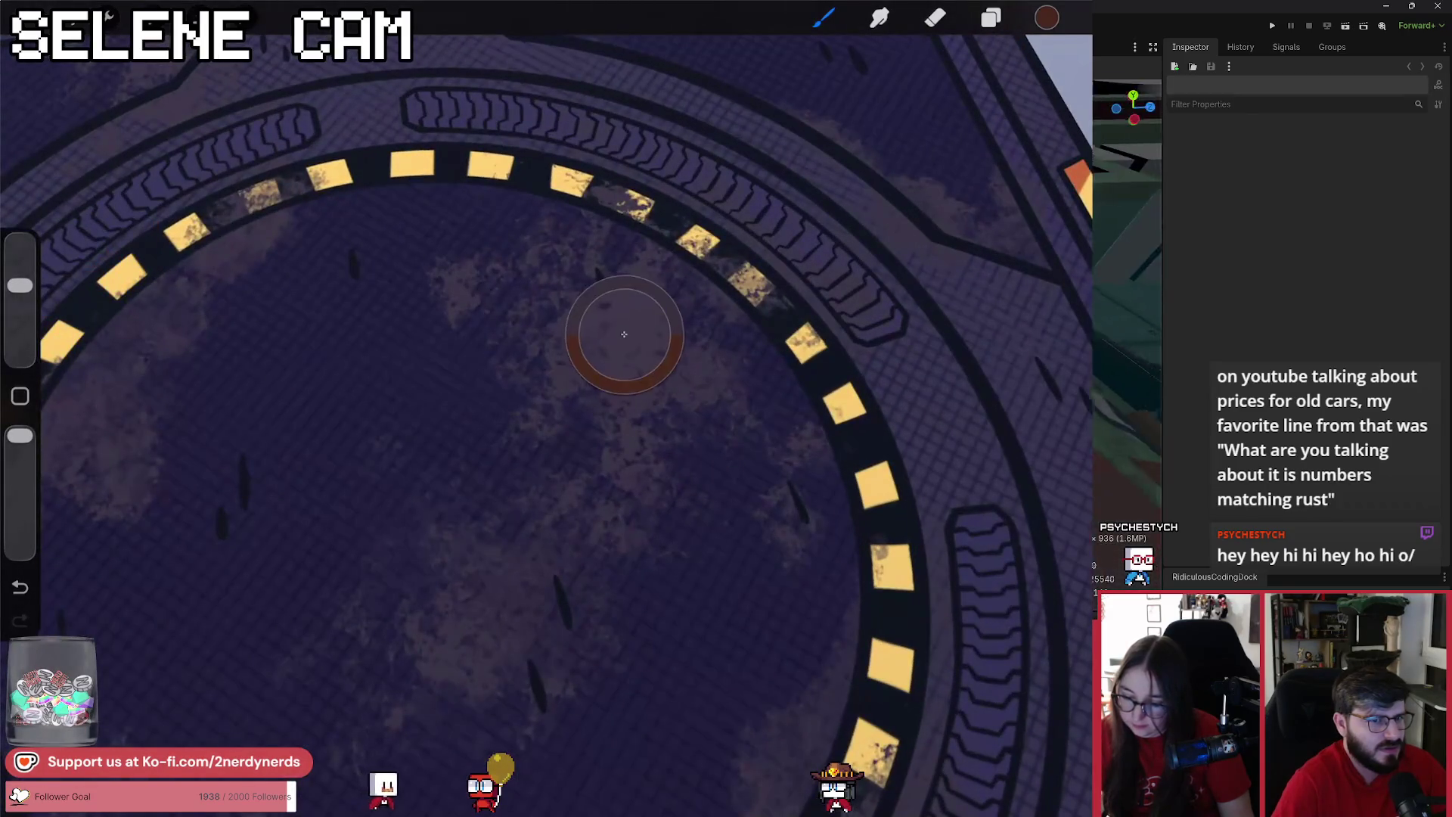
{"action": "scroll", "coordinate": [624, 334], "scroll_direction": "down", "scroll_amount": 5}
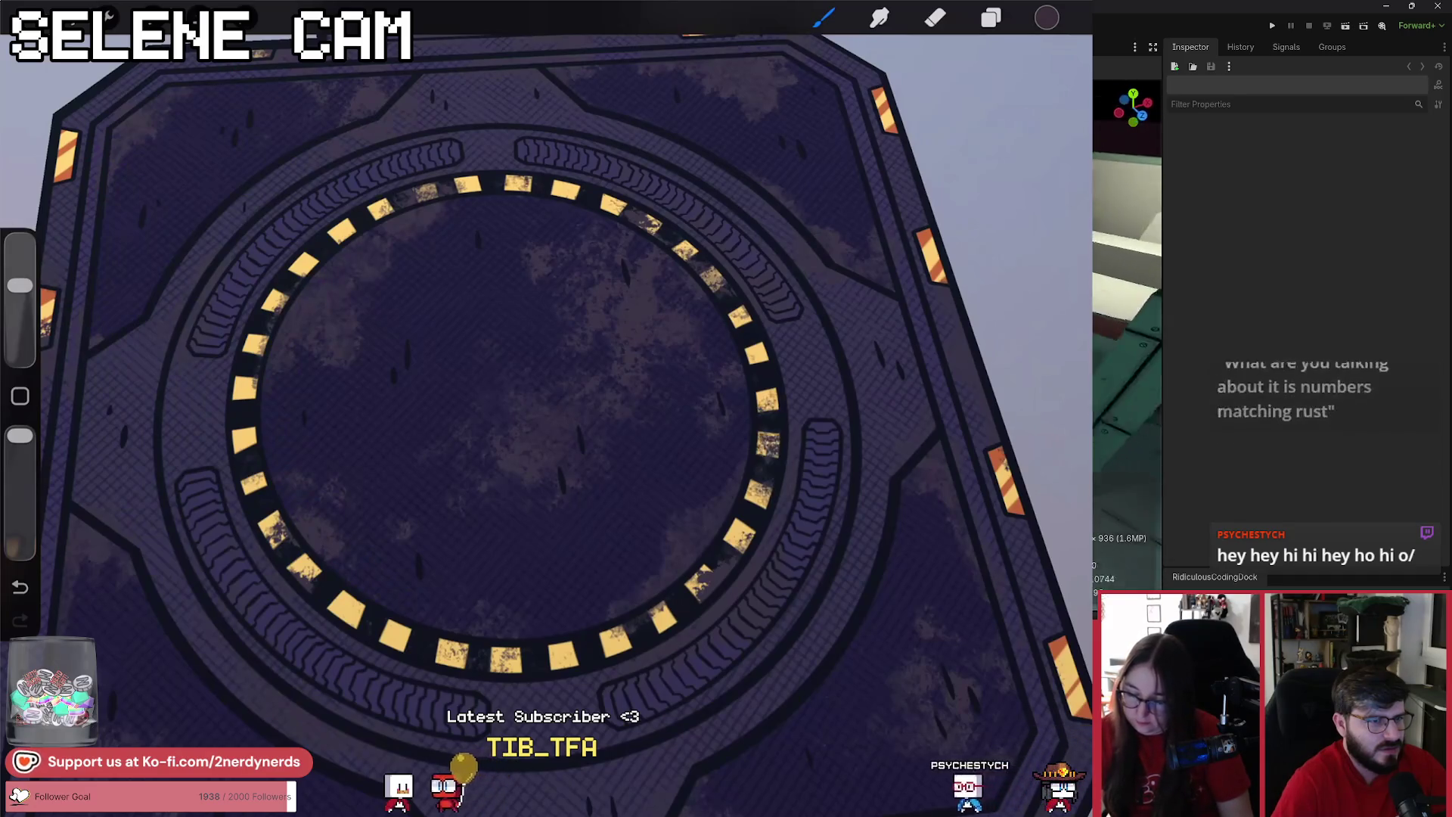
{"action": "scroll", "coordinate": [545, 423], "scroll_direction": "down", "scroll_amount": 3}
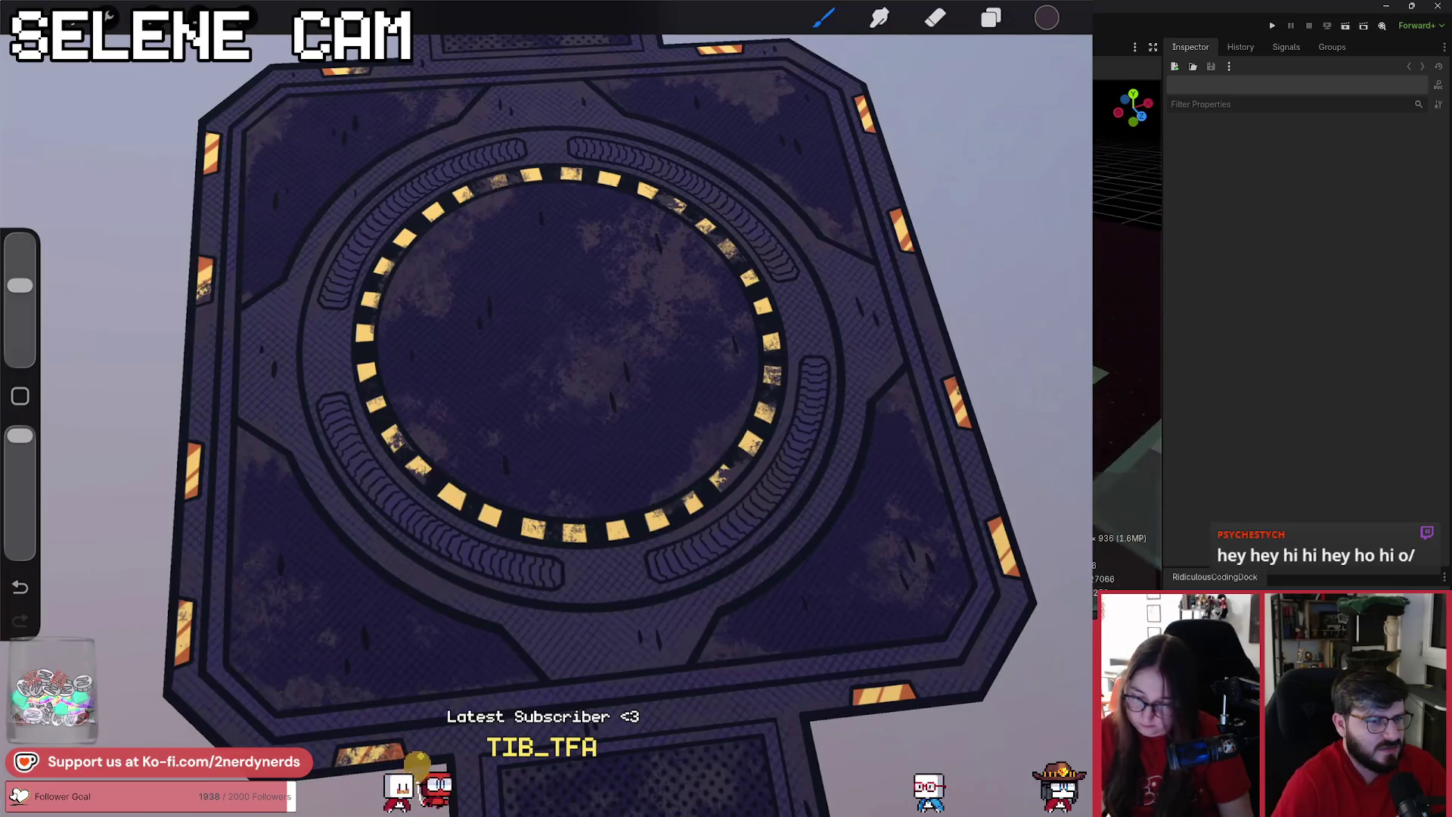
{"action": "scroll", "coordinate": [545, 423], "scroll_direction": "down", "scroll_amount": 2}
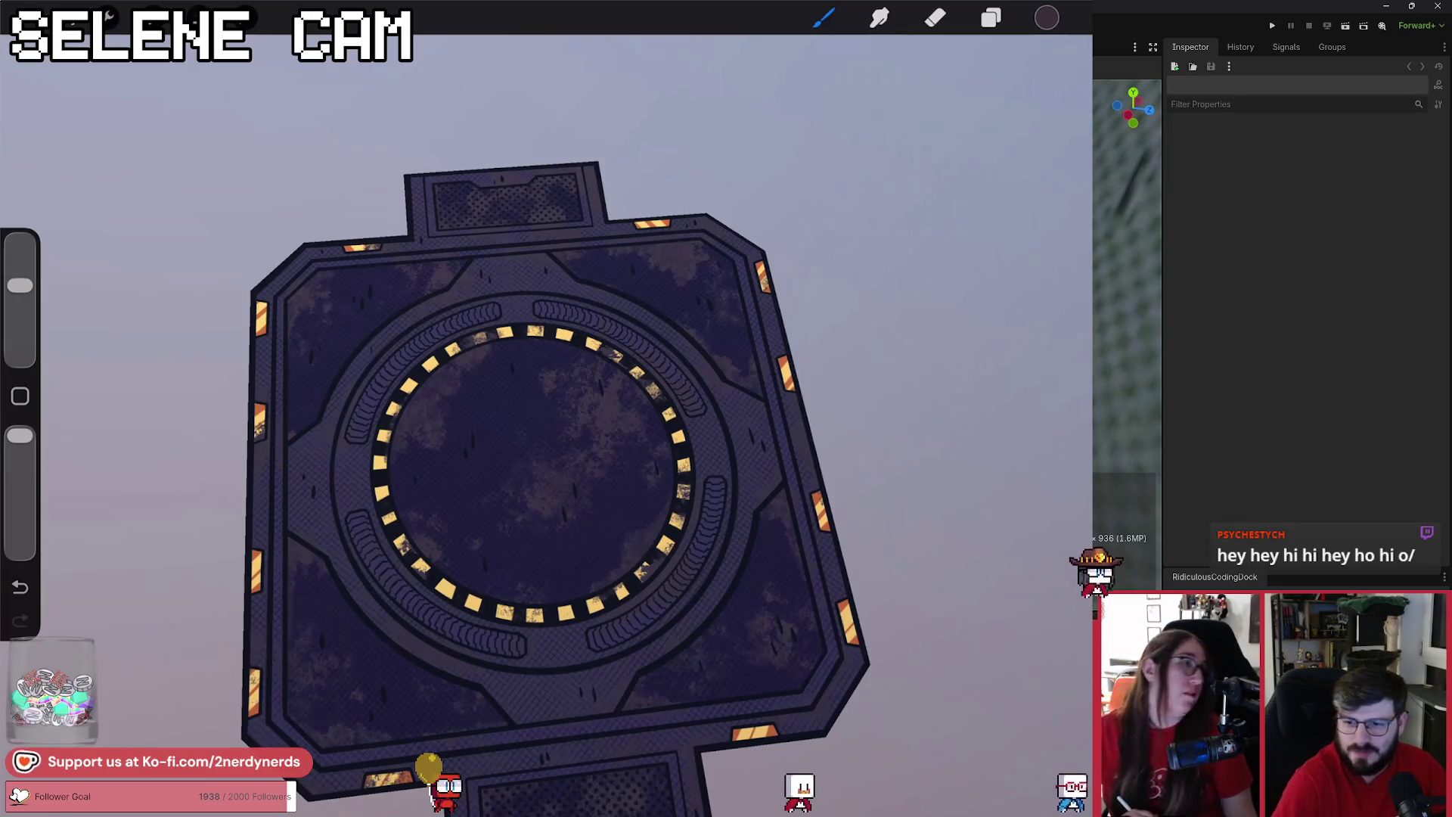
{"action": "scroll", "coordinate": [727, 405], "scroll_direction": "down", "scroll_amount": 4}
{"action": "scroll", "coordinate": [727, 405], "scroll_direction": "up", "scroll_amount": 5}
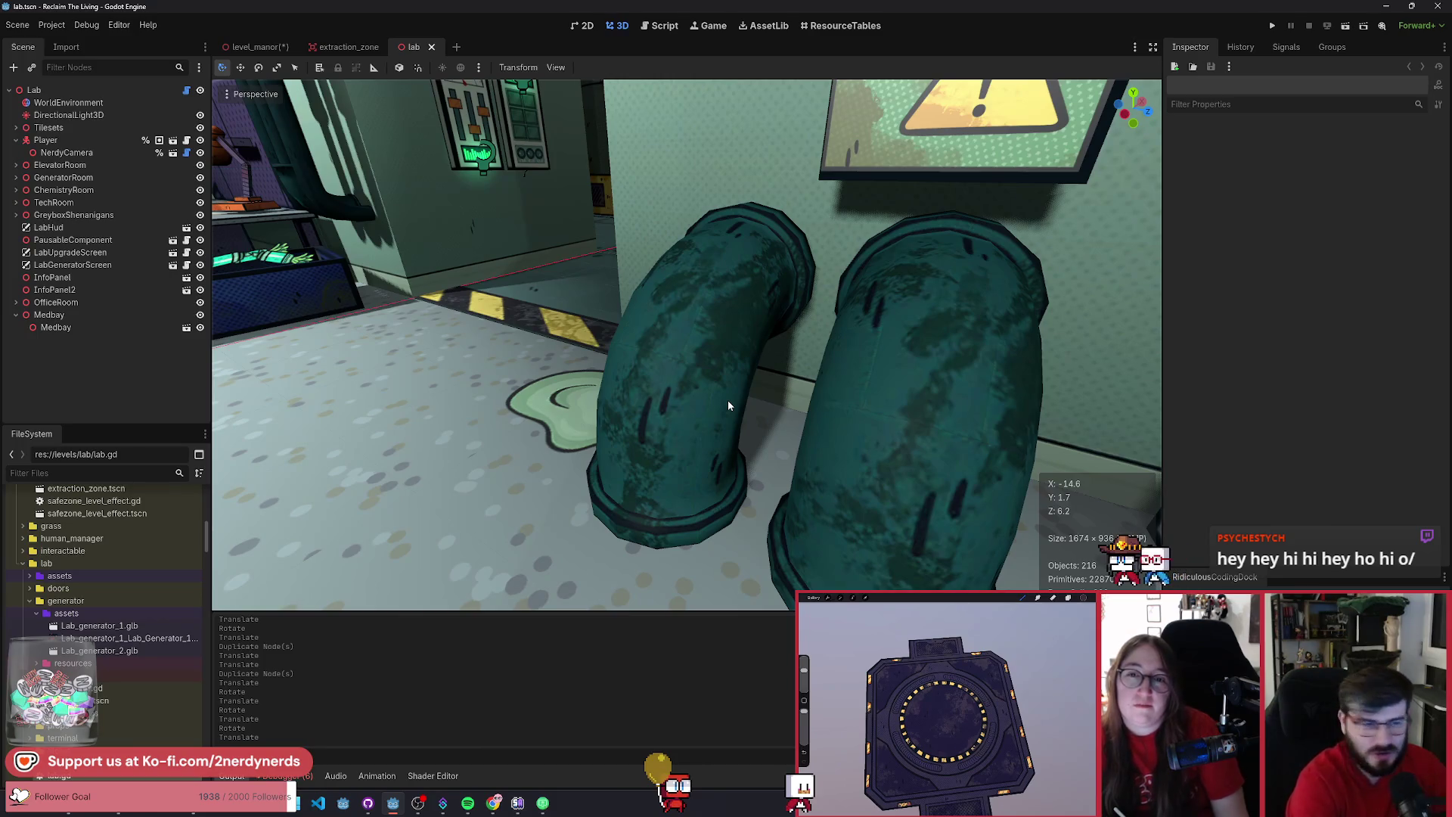
- Fly through the lab scene past the Dart Gun Workbench to the generator room
{"action": "left_click_drag", "start_coordinate": [778, 383], "coordinate": [756, 302]}
{"action": "key", "text": "w"}
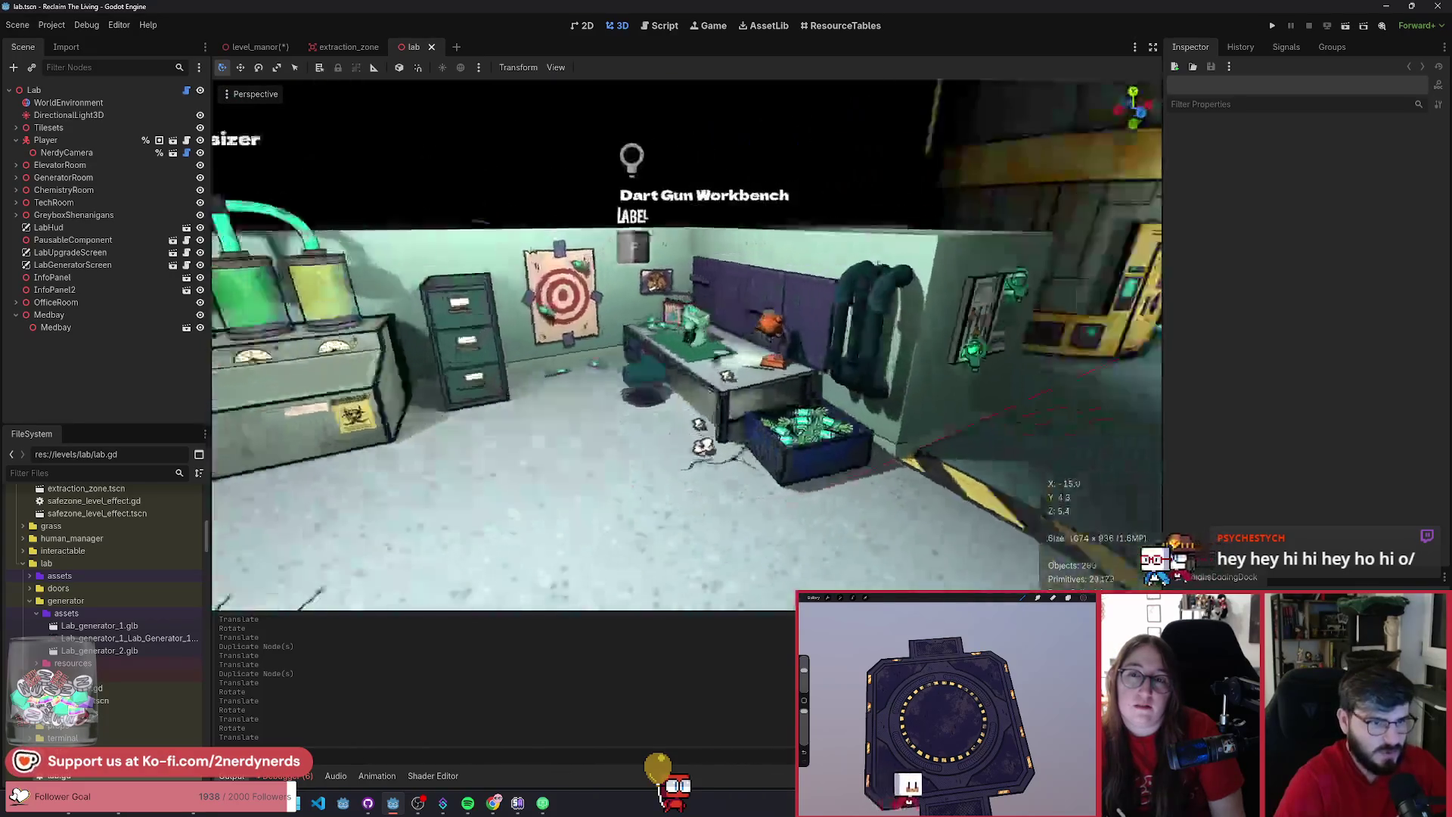
{"action": "key", "text": "d"}
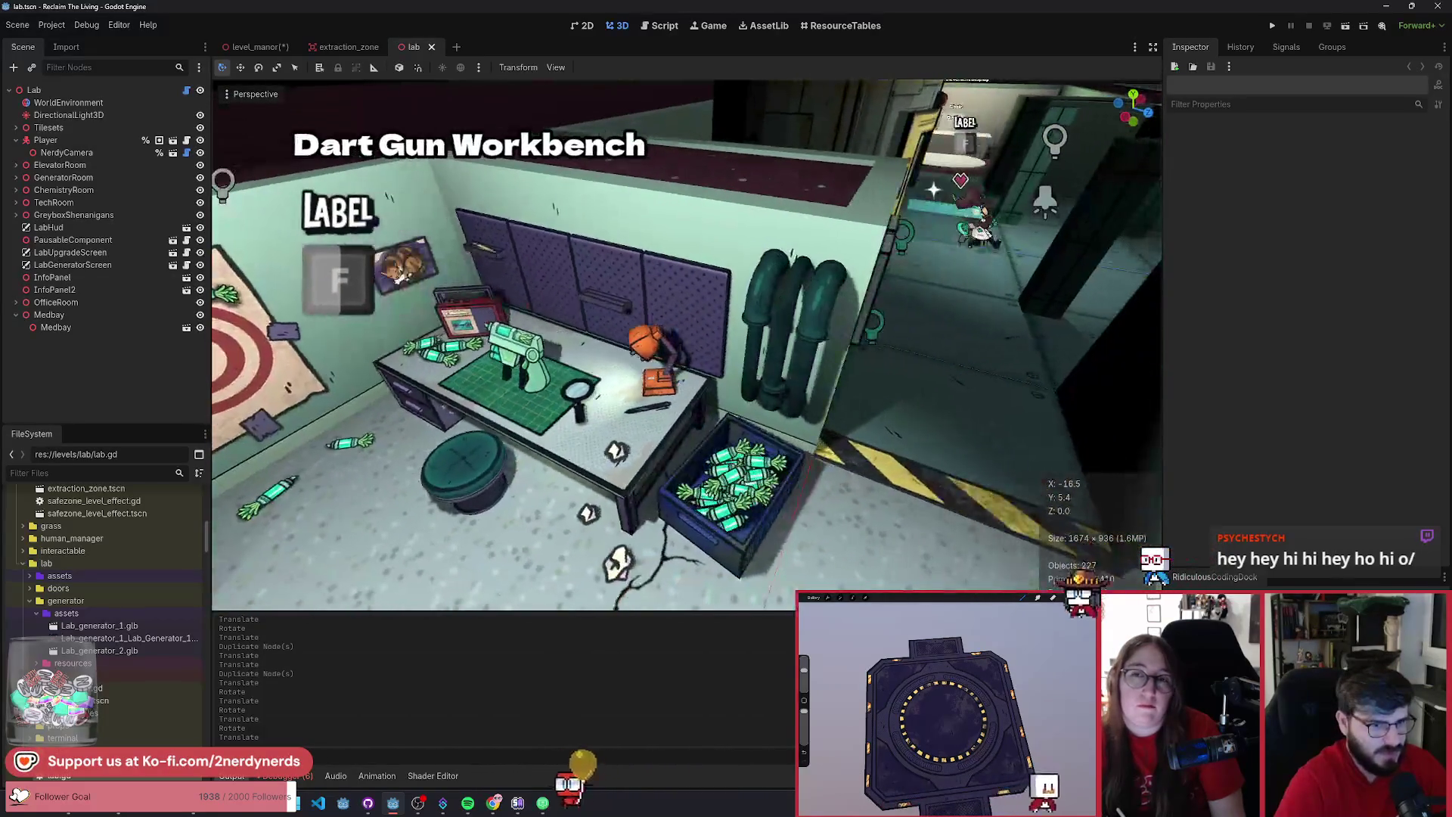
{"action": "key", "text": "d"}
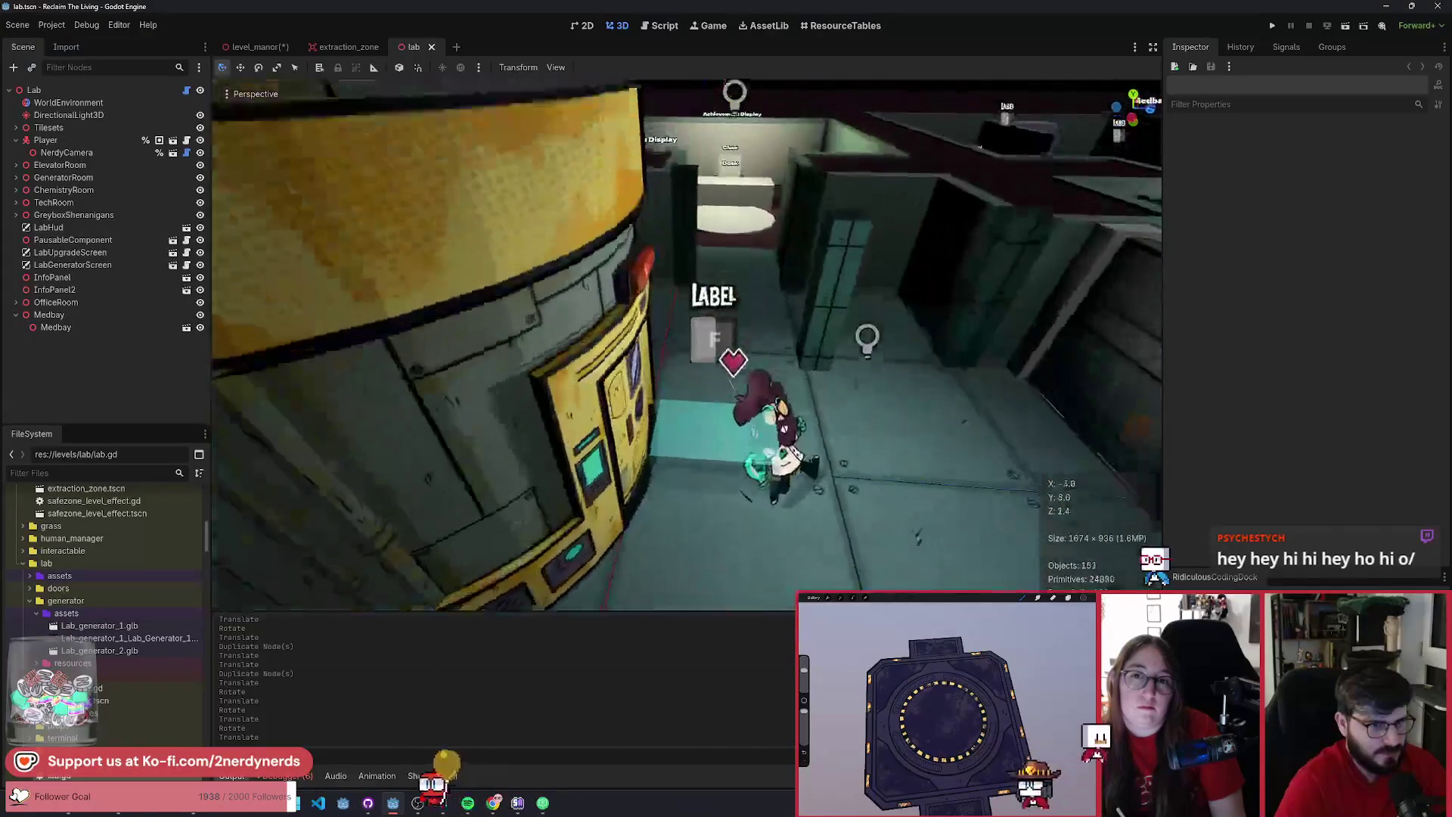
{"action": "key", "text": "s"}
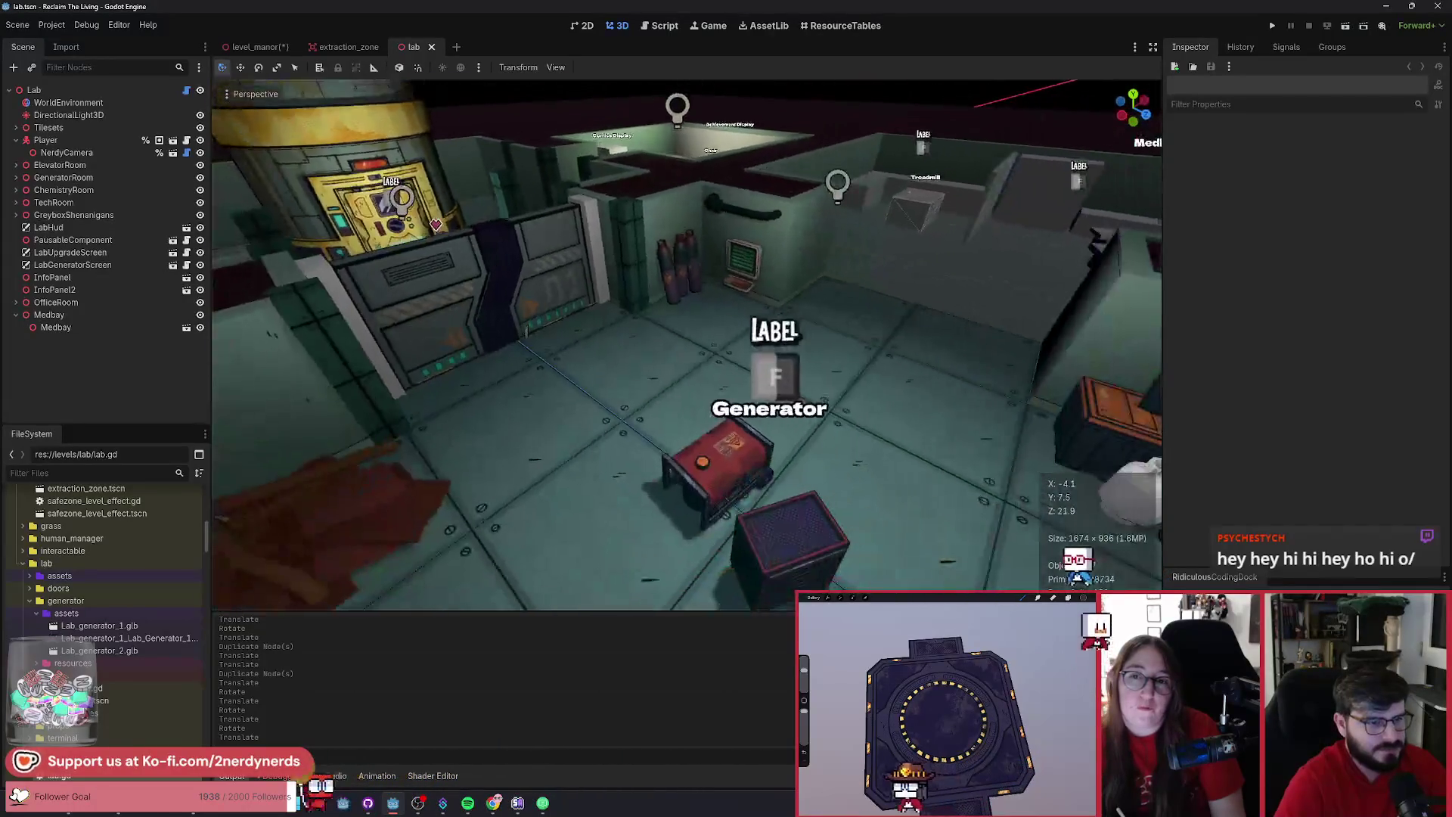
{"action": "key", "text": "s"}
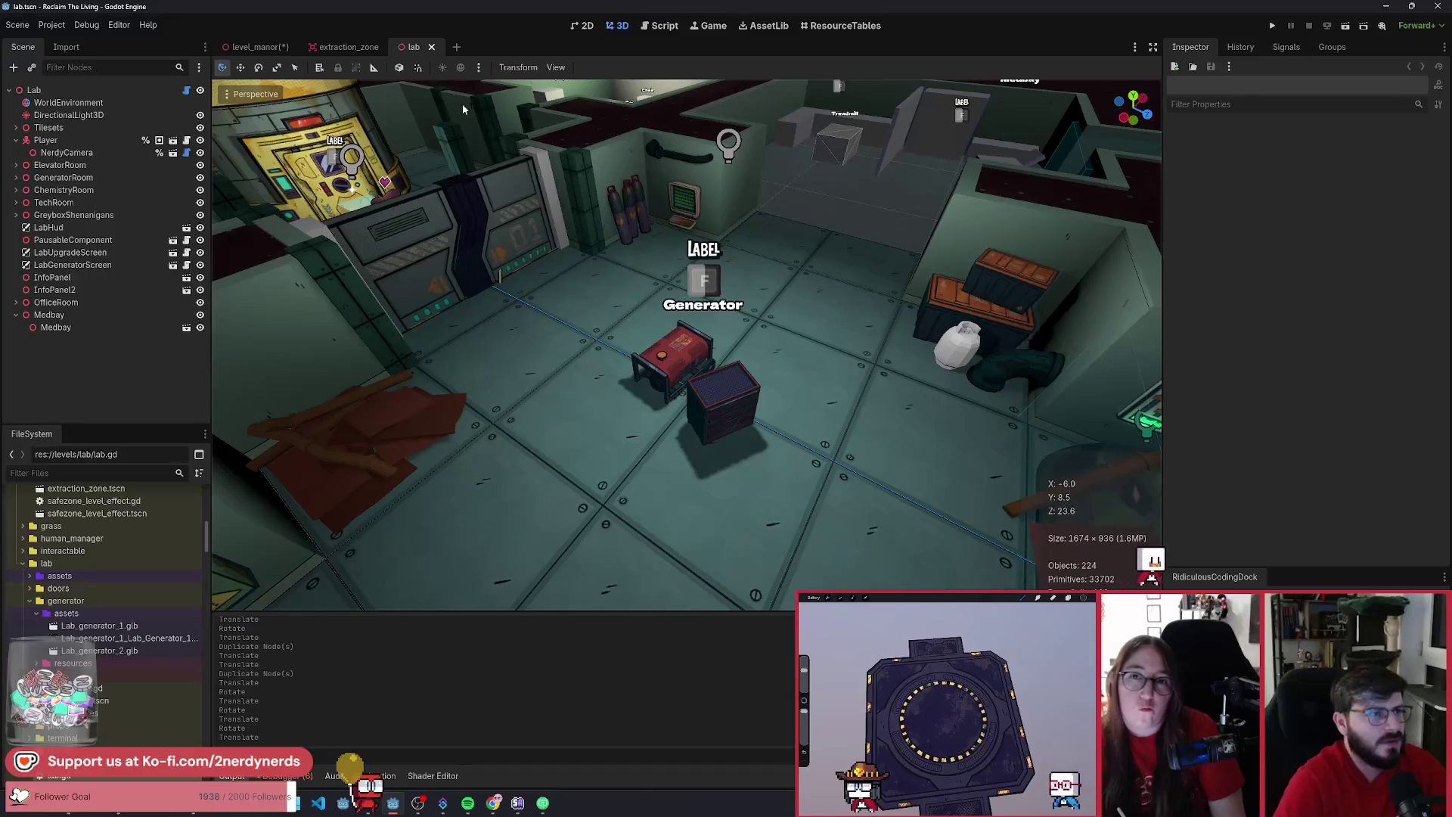
- Close the lab scene, deselect the tire track decals in level_manor, and save it
{"action": "left_click", "coordinate": [432, 47]}
{"action": "left_click", "coordinate": [265, 48]}
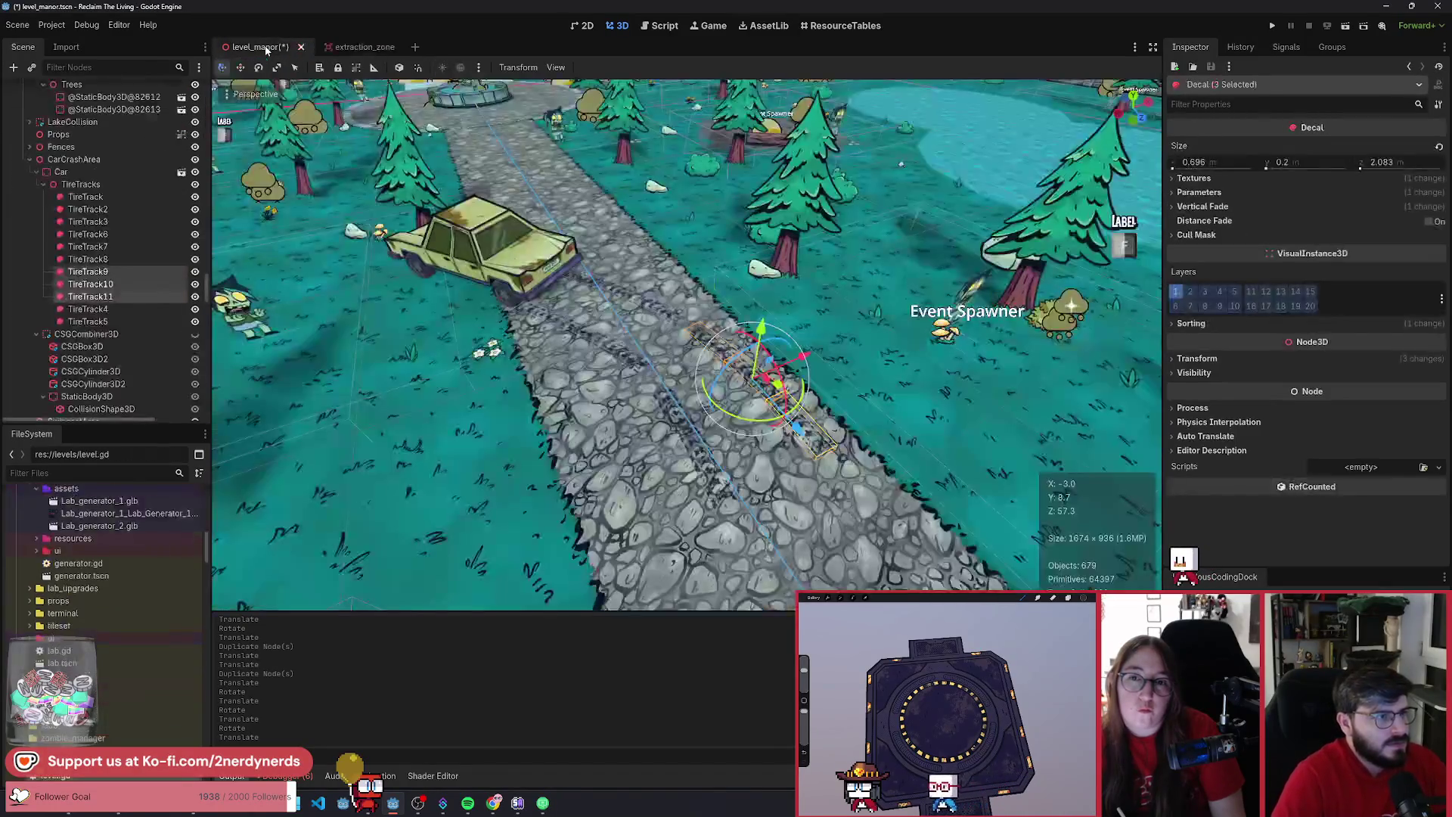
{"action": "left_click", "coordinate": [846, 310]}
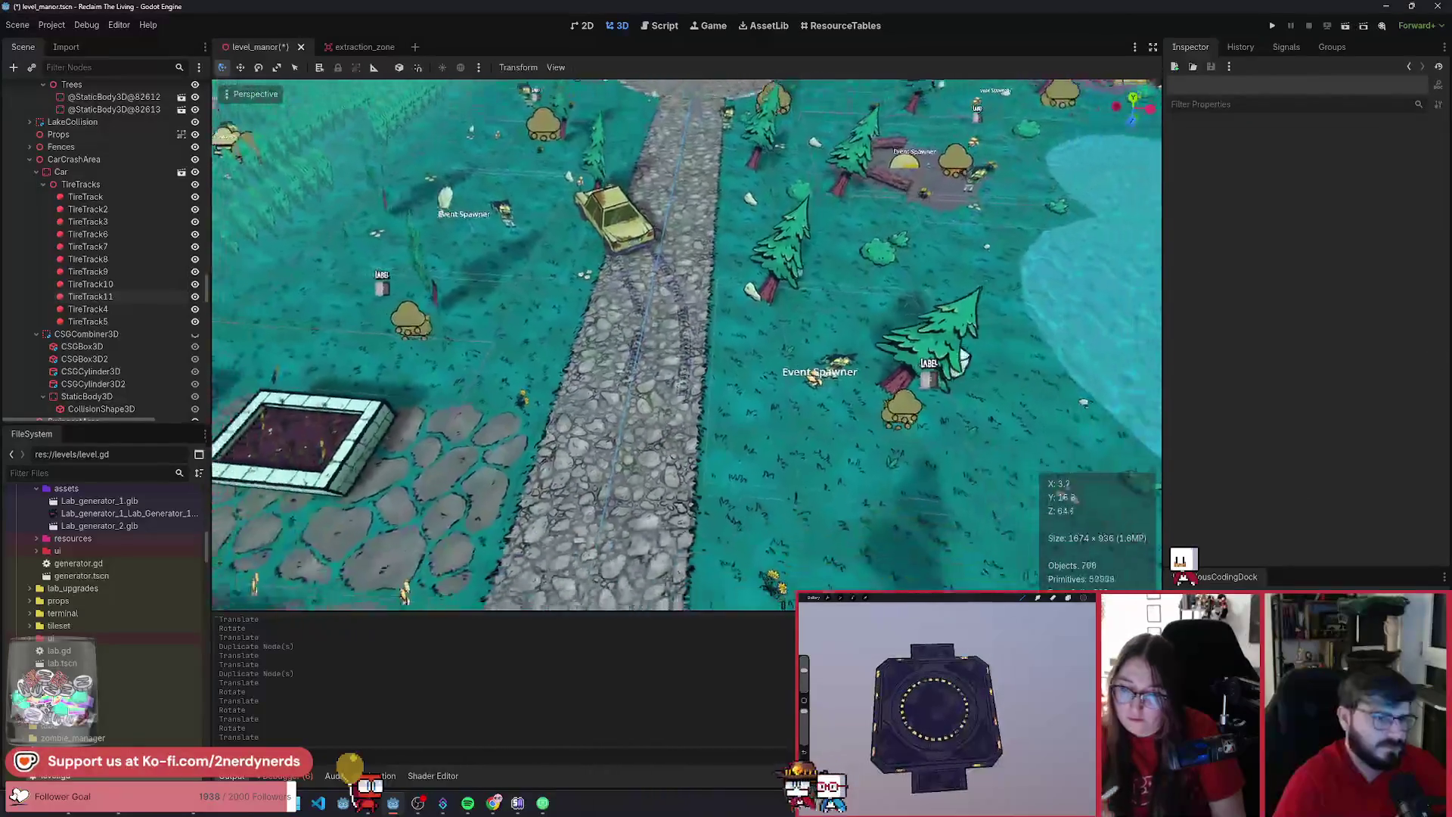
{"action": "key", "text": "s"}
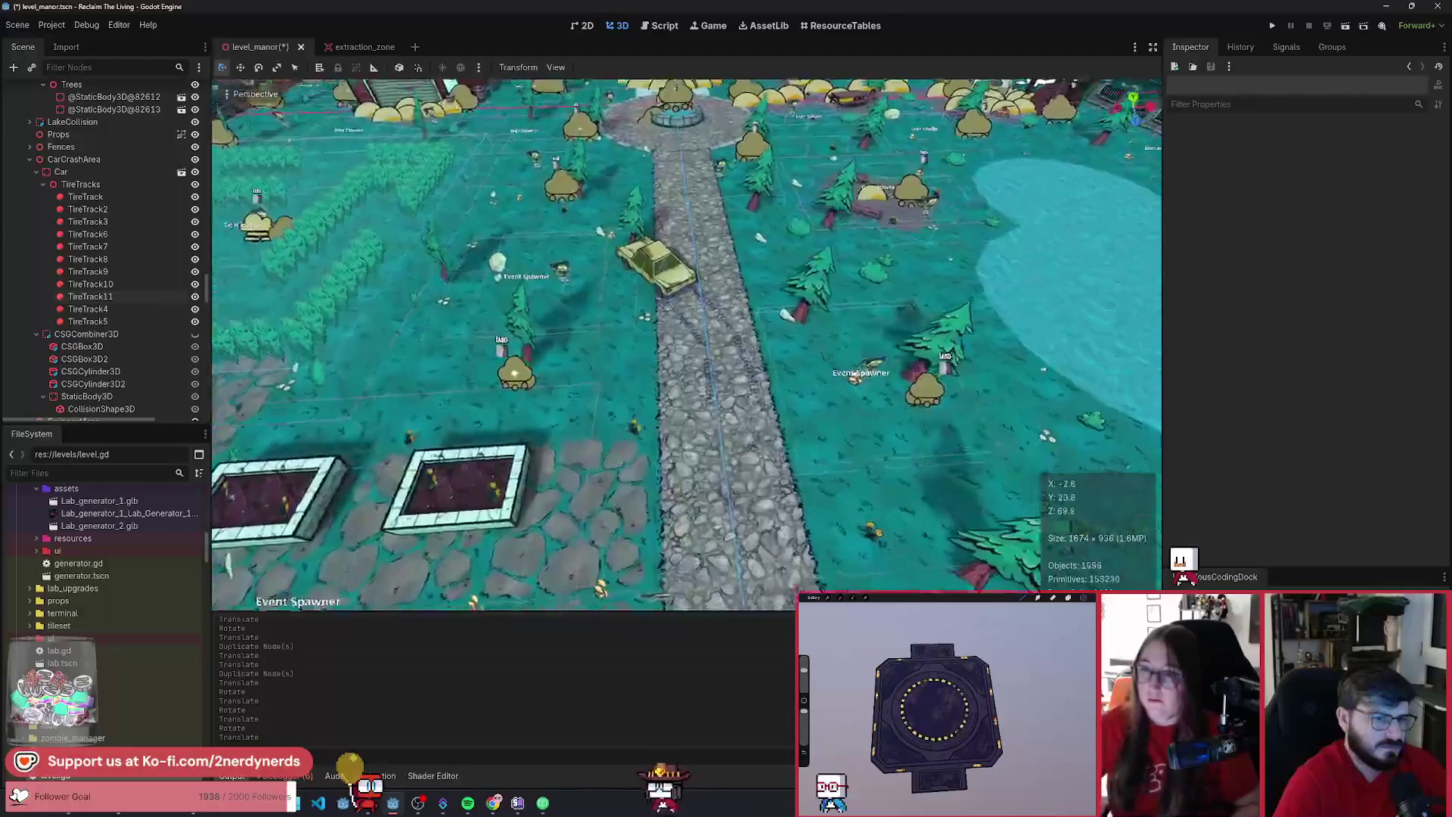
{"action": "key", "text": "w"}
{"action": "key", "text": "ctrl+s"}
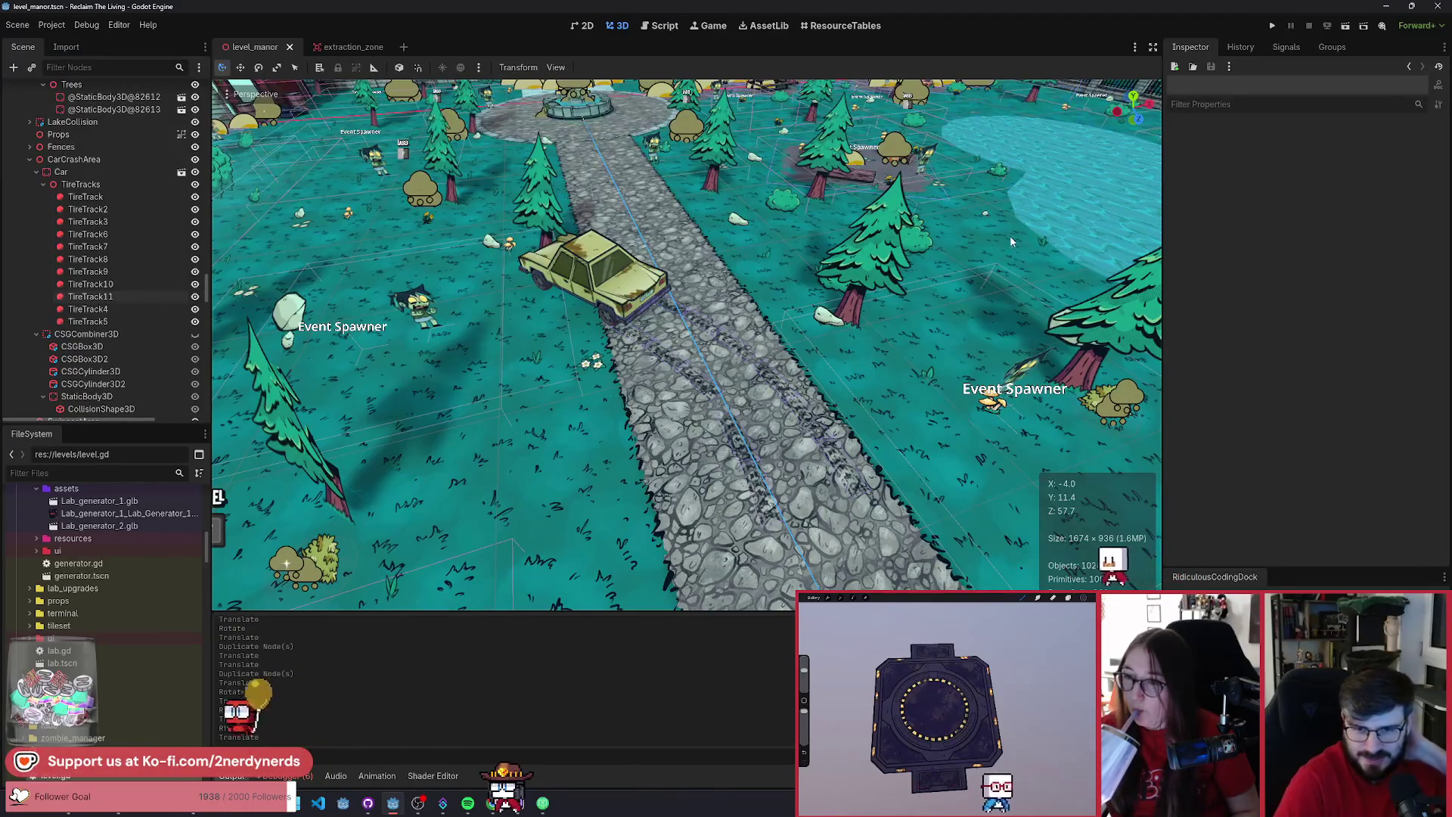
- Test-run the game with the debug panel, walking the character up the road to the car
{"action": "left_click", "coordinate": [1345, 29]}
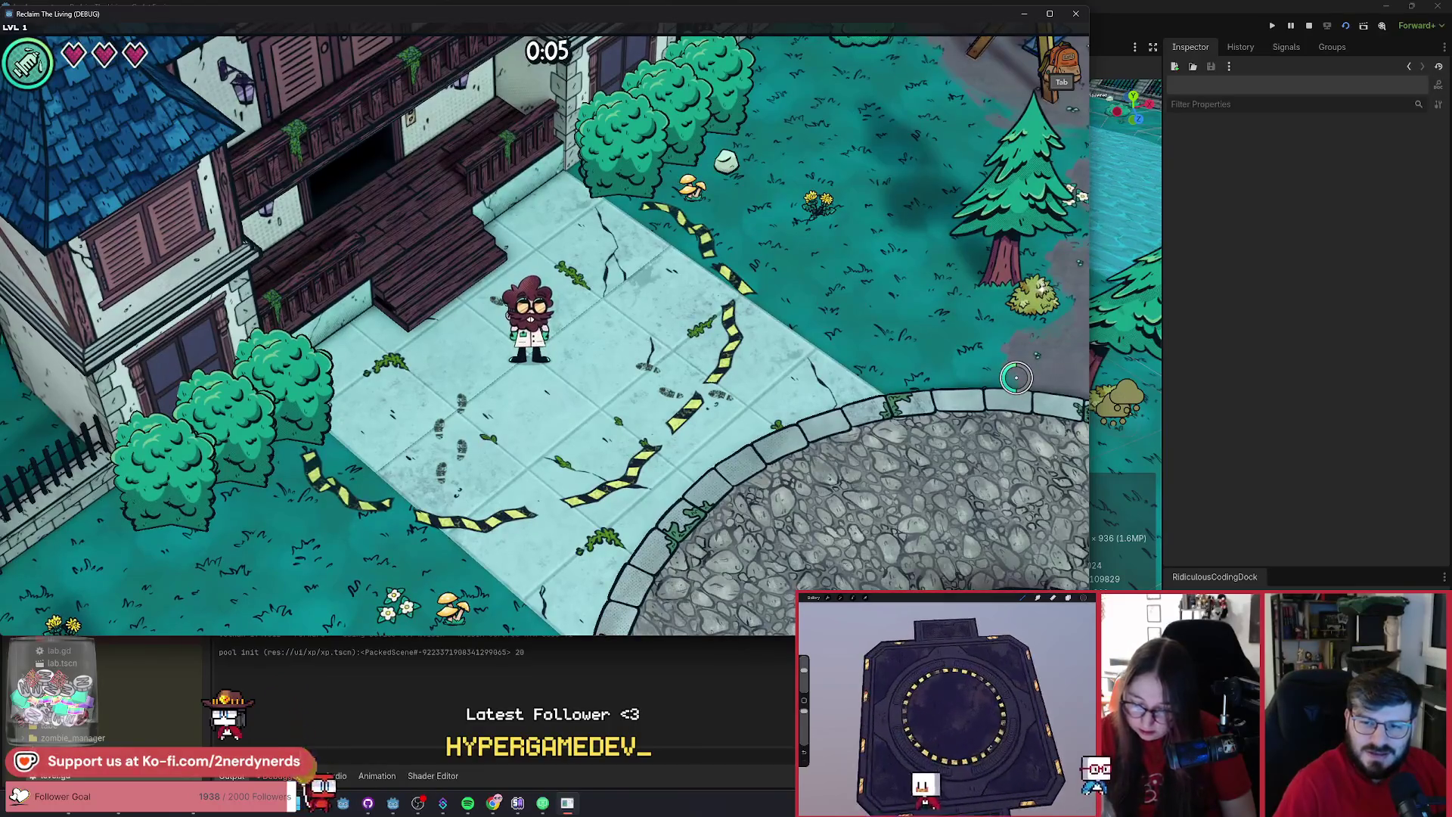
{"action": "key", "text": "d"}
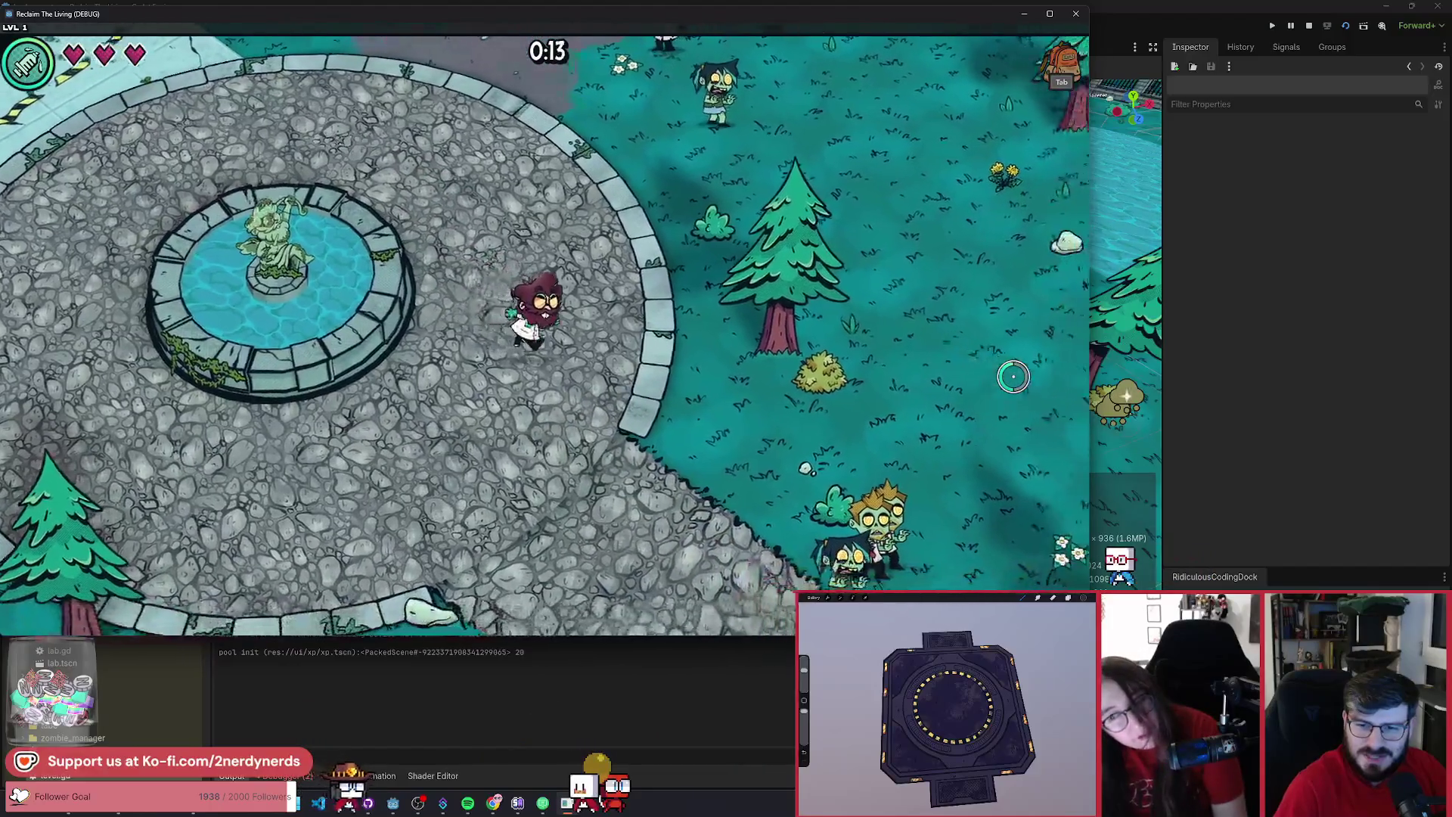
{"action": "key", "text": "Tab"}
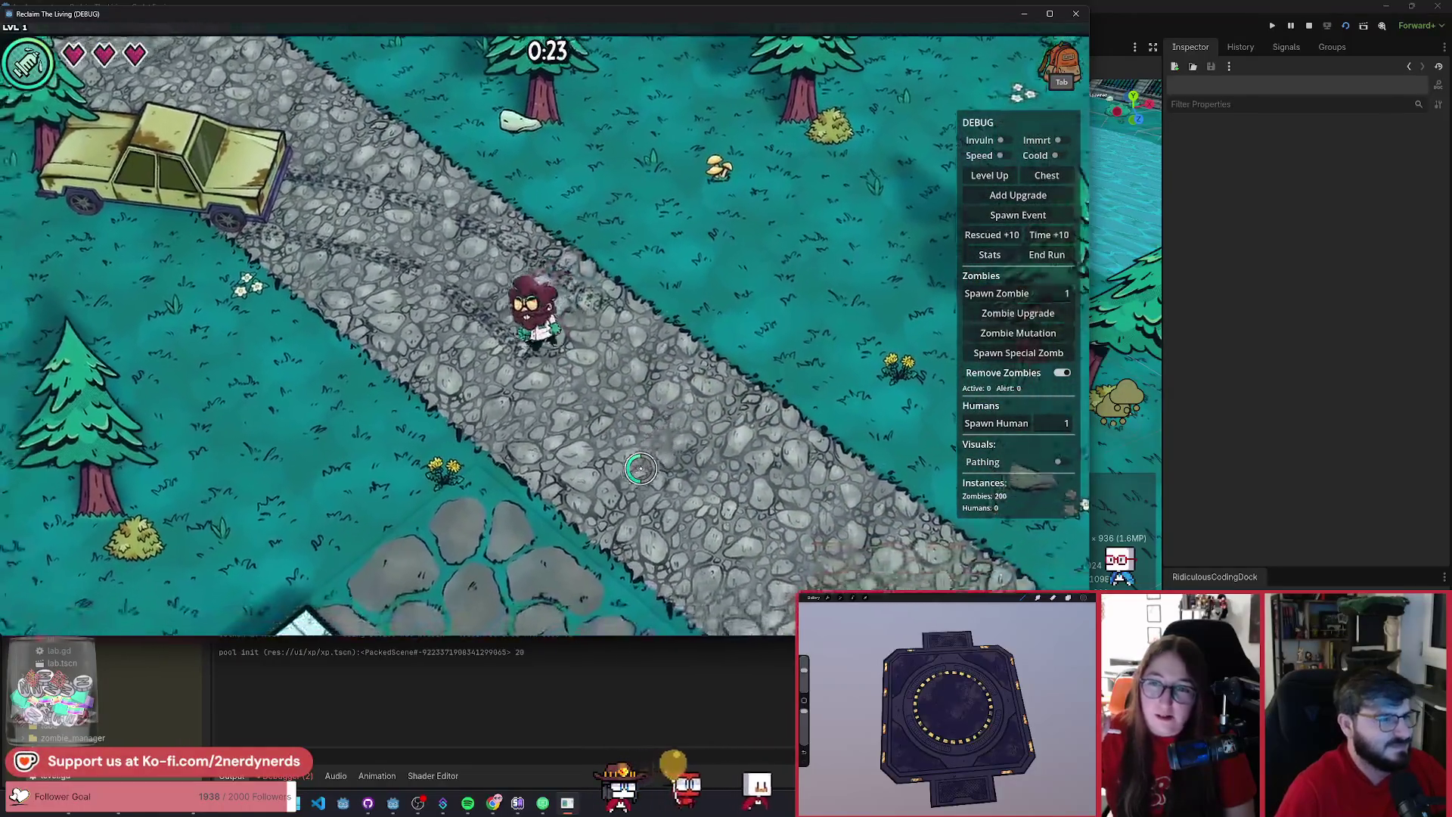
{"action": "key", "text": "w"}
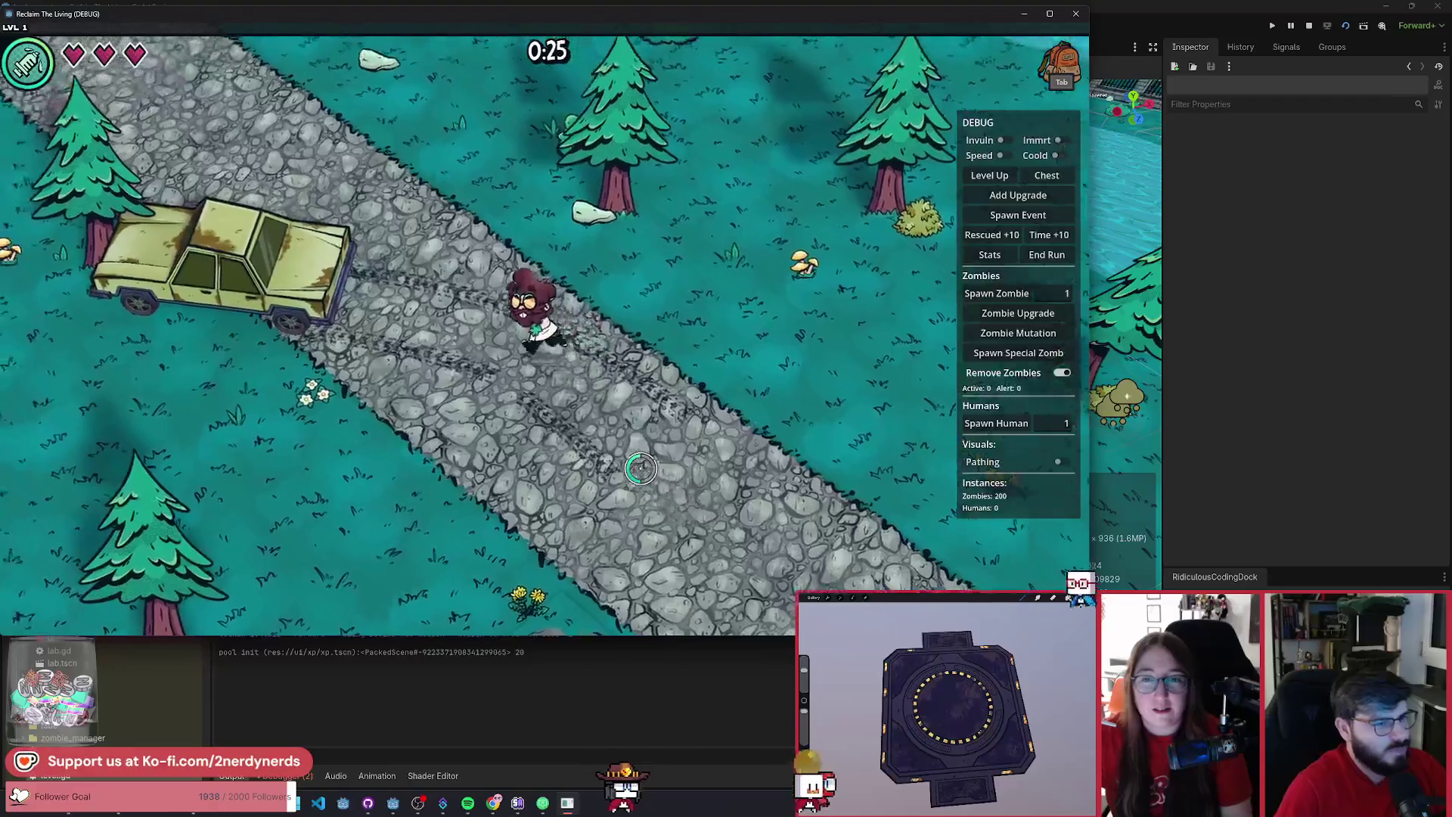
{"action": "key", "text": "w"}
{"action": "key", "text": "a"}
{"action": "key", "text": "a"}
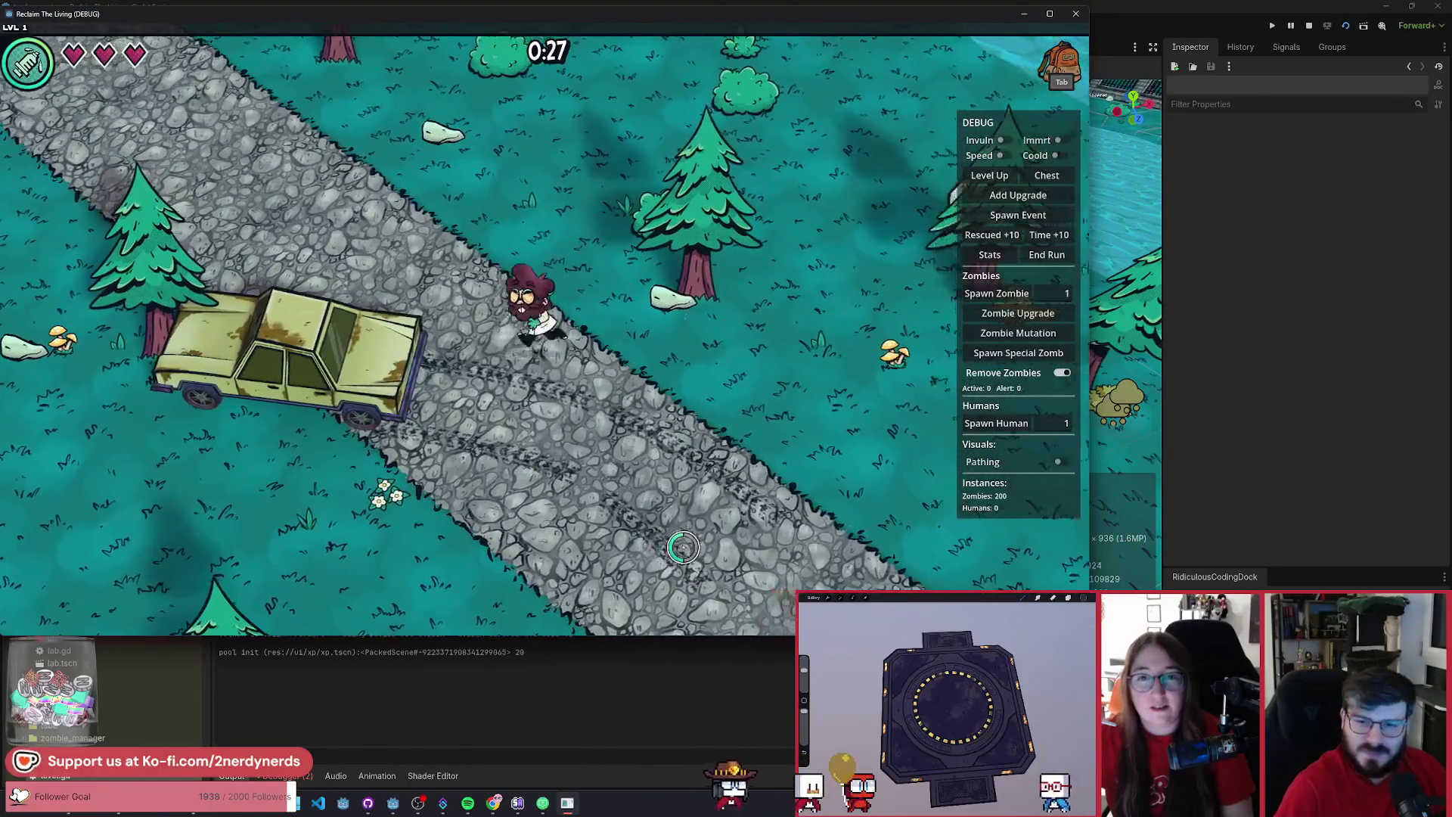
{"action": "key", "text": "F8"}
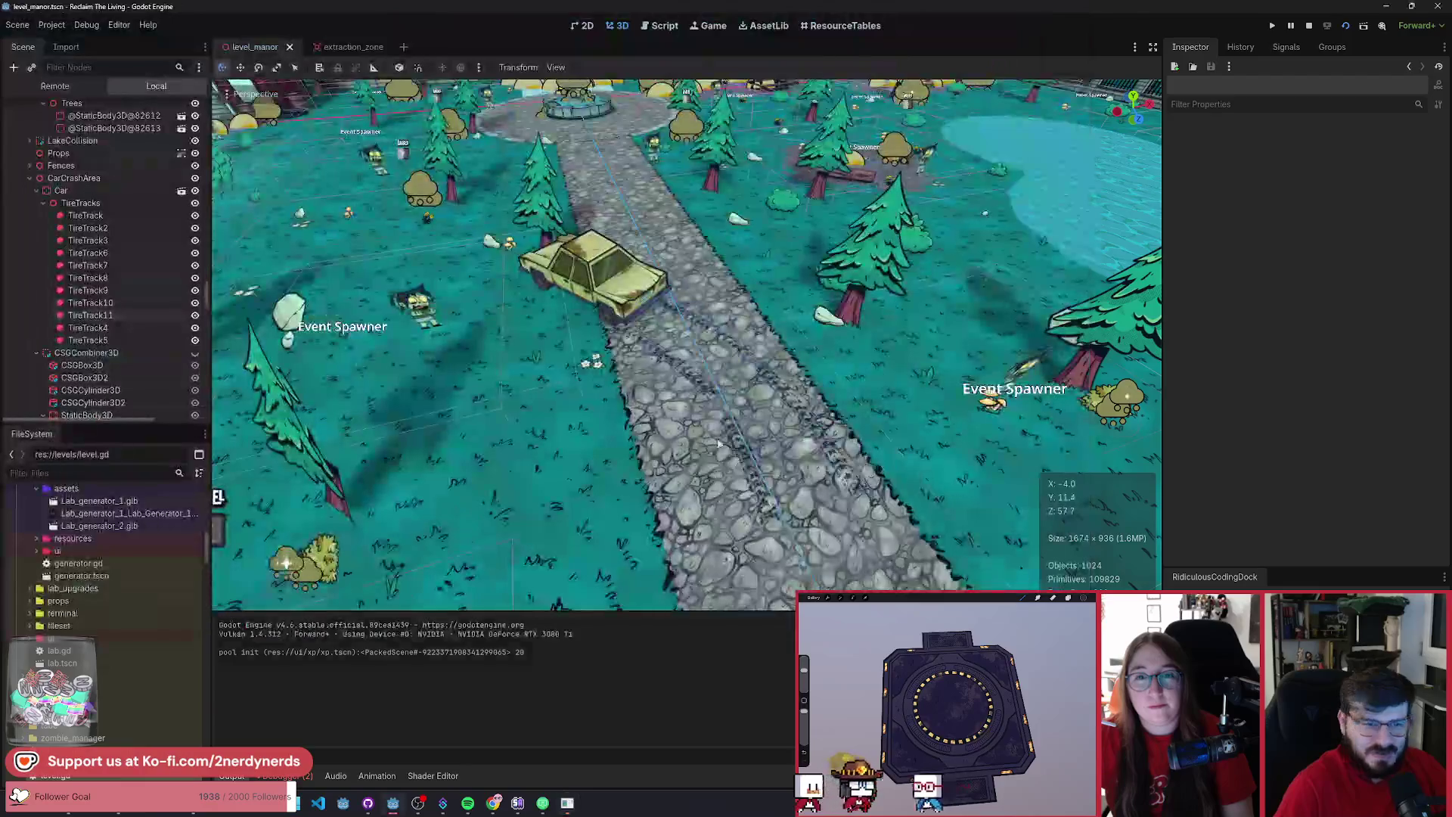
- Select the TireTrack4 and TireTrack5 decals on the road together
{"action": "left_click", "coordinate": [746, 447]}
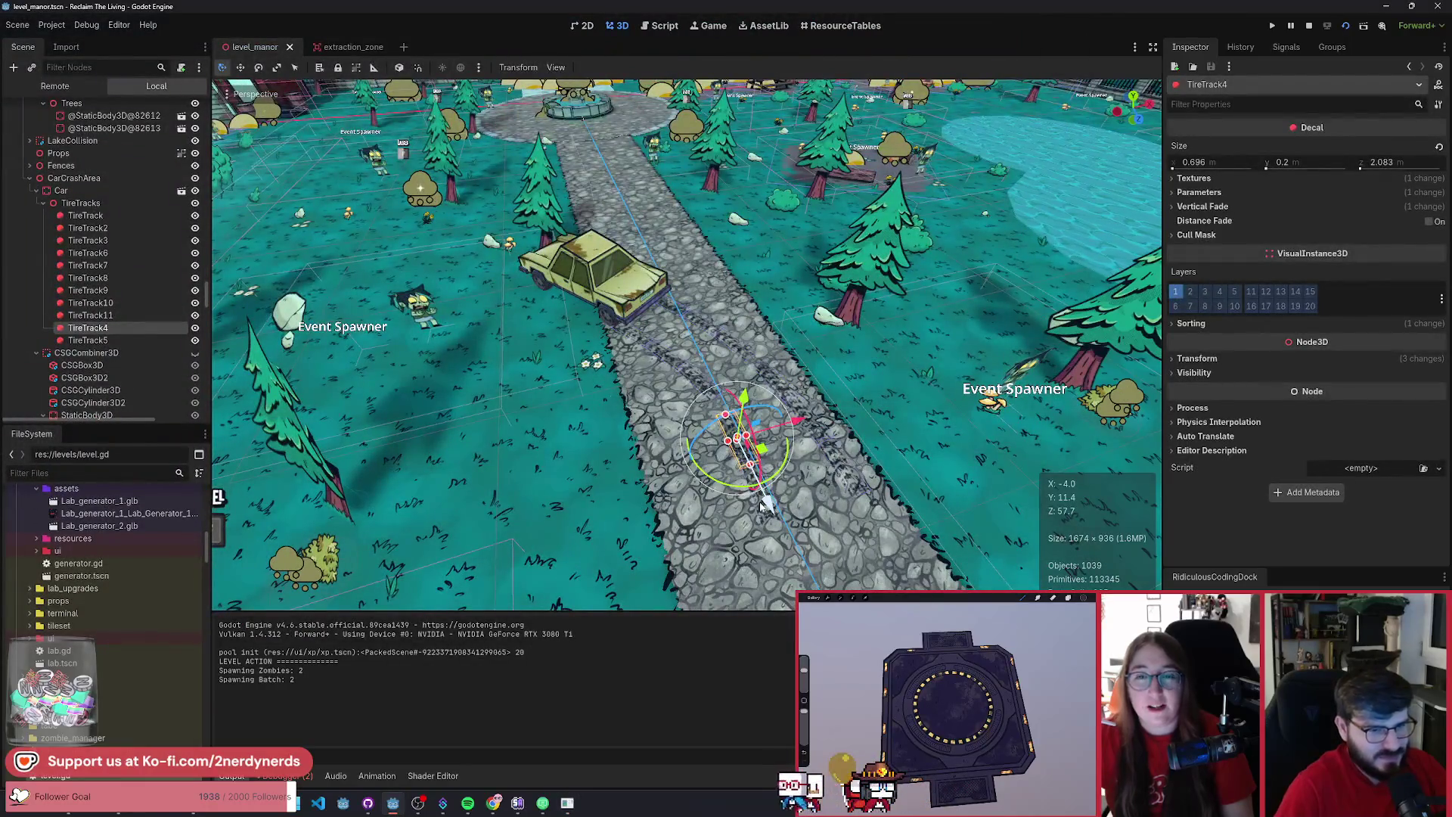
{"action": "scroll", "coordinate": [808, 533], "scroll_direction": "up", "scroll_amount": 5}
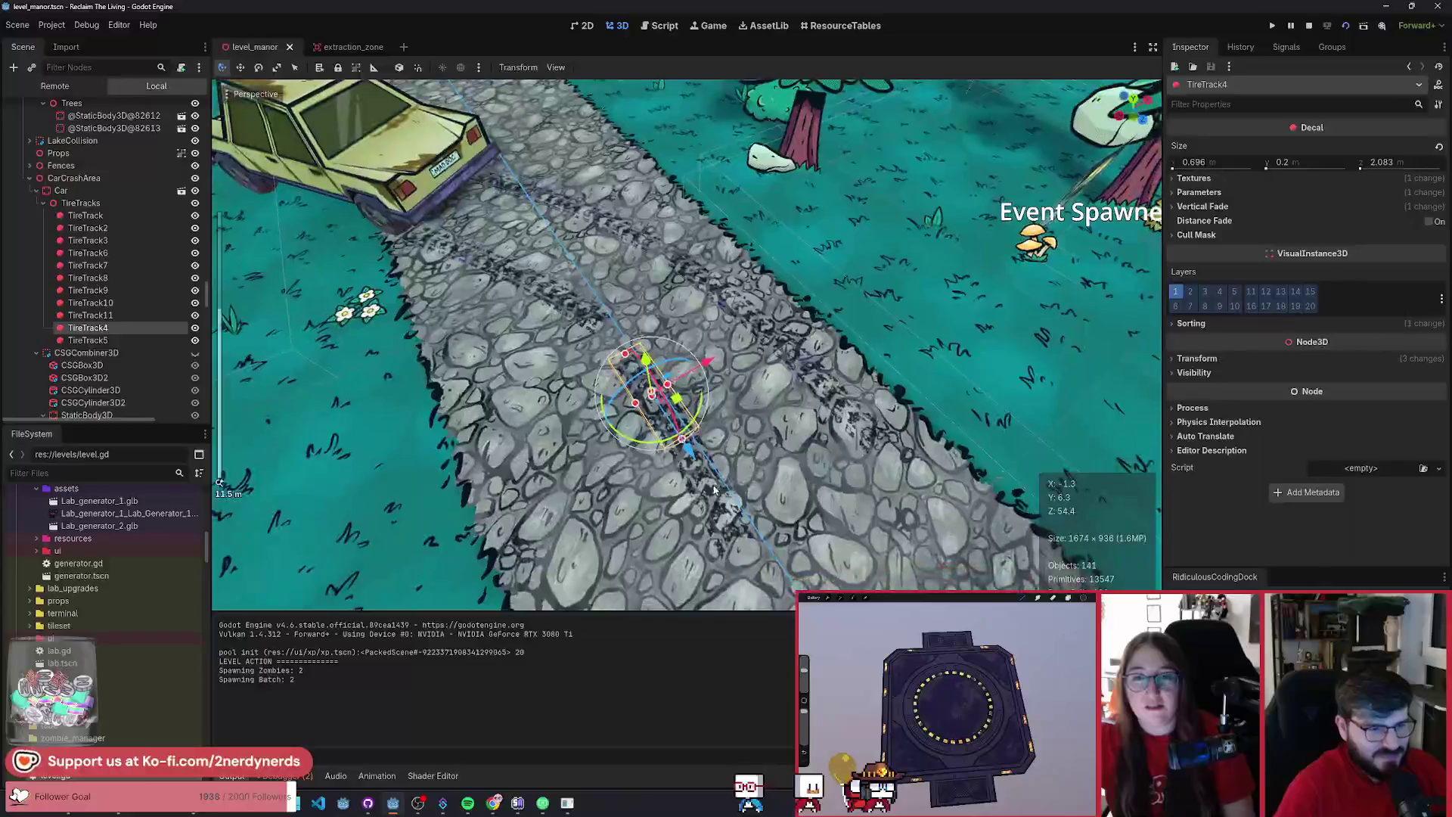
{"action": "left_click", "coordinate": [705, 490], "text": "shift"}
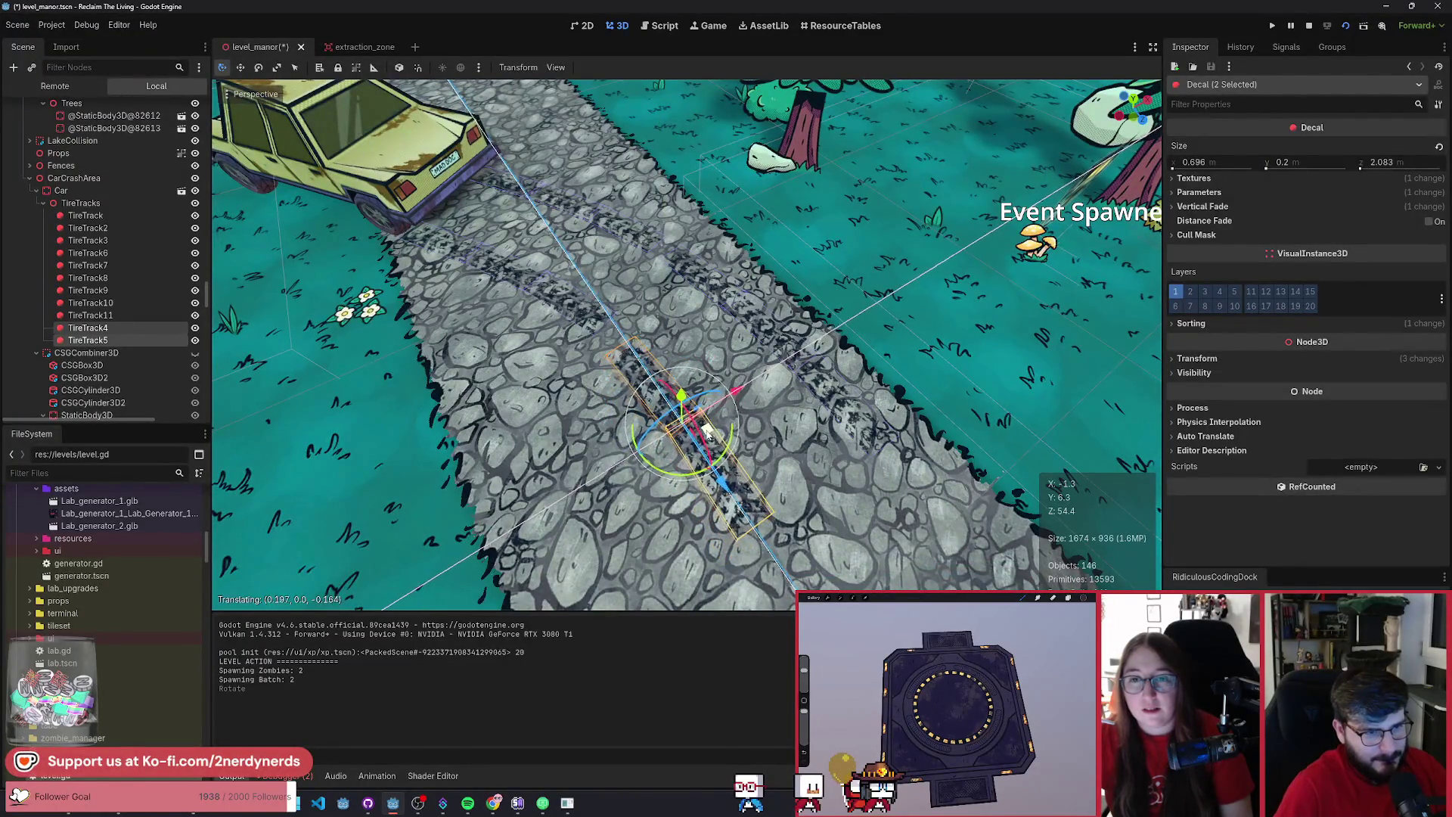
- Back in the running game, walk the character around the crashed car to check the tire tracks
{"action": "key", "text": "alt+Tab"}
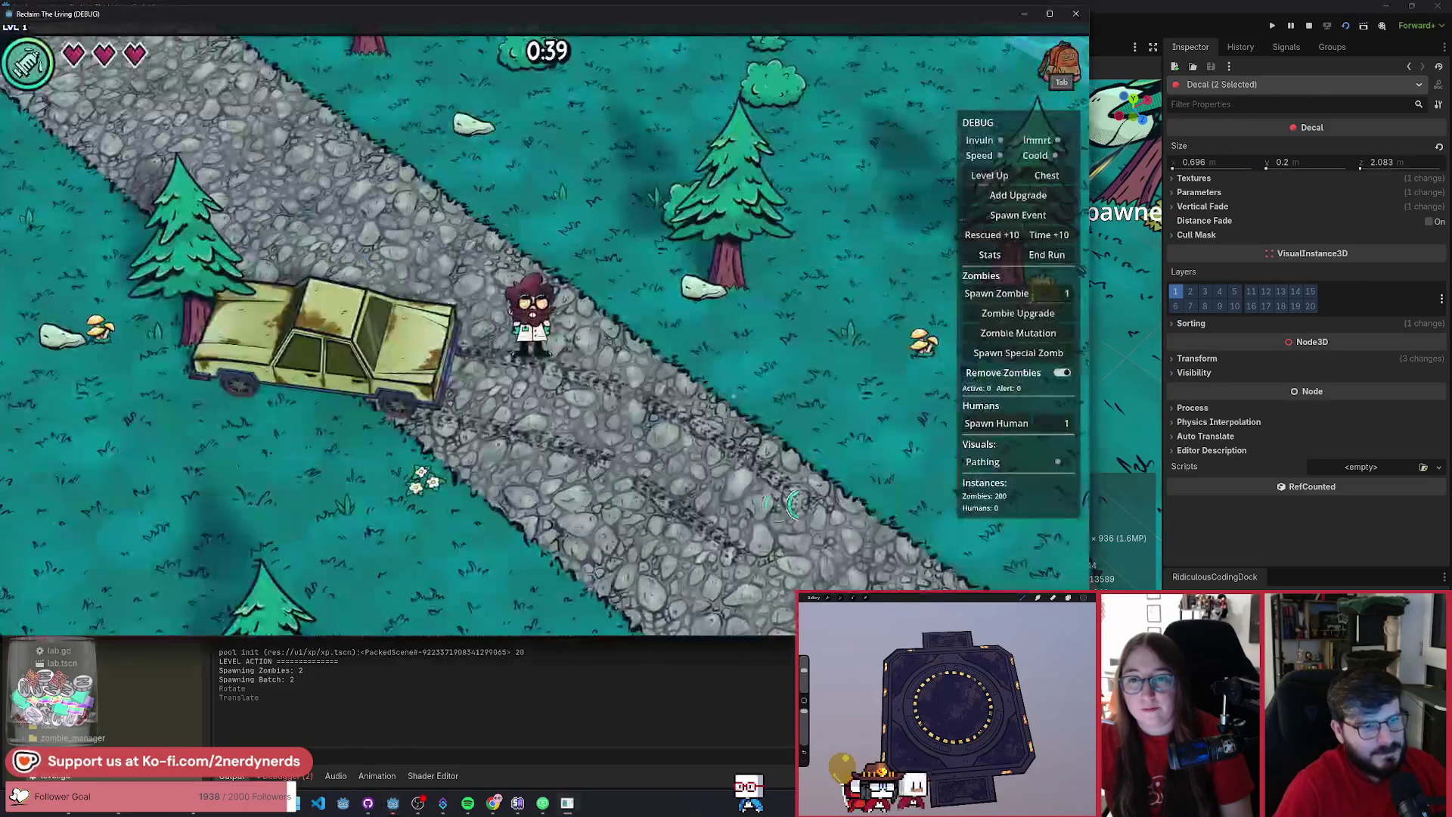
{"action": "key", "text": "a"}
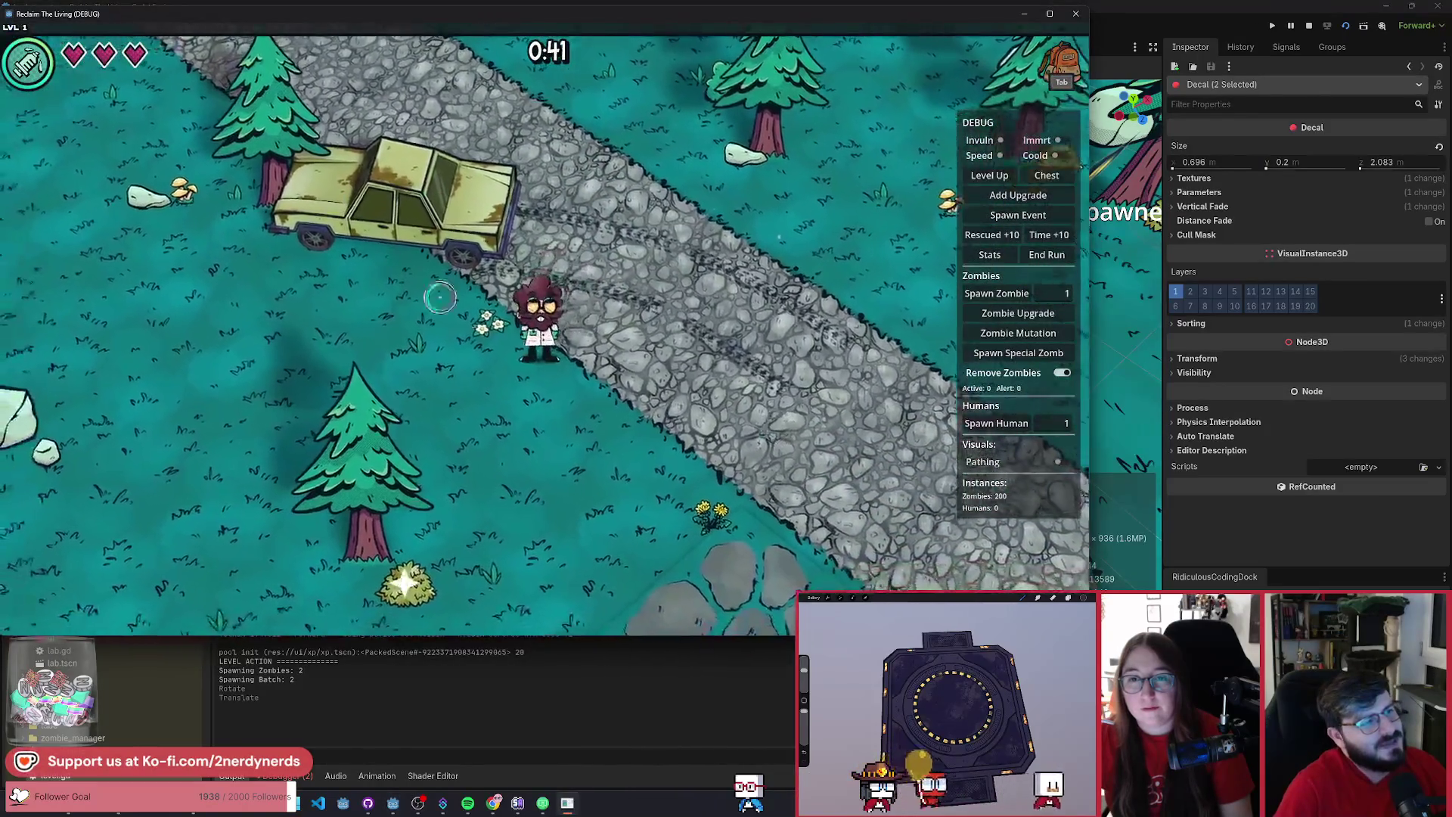
{"action": "key", "text": "a"}
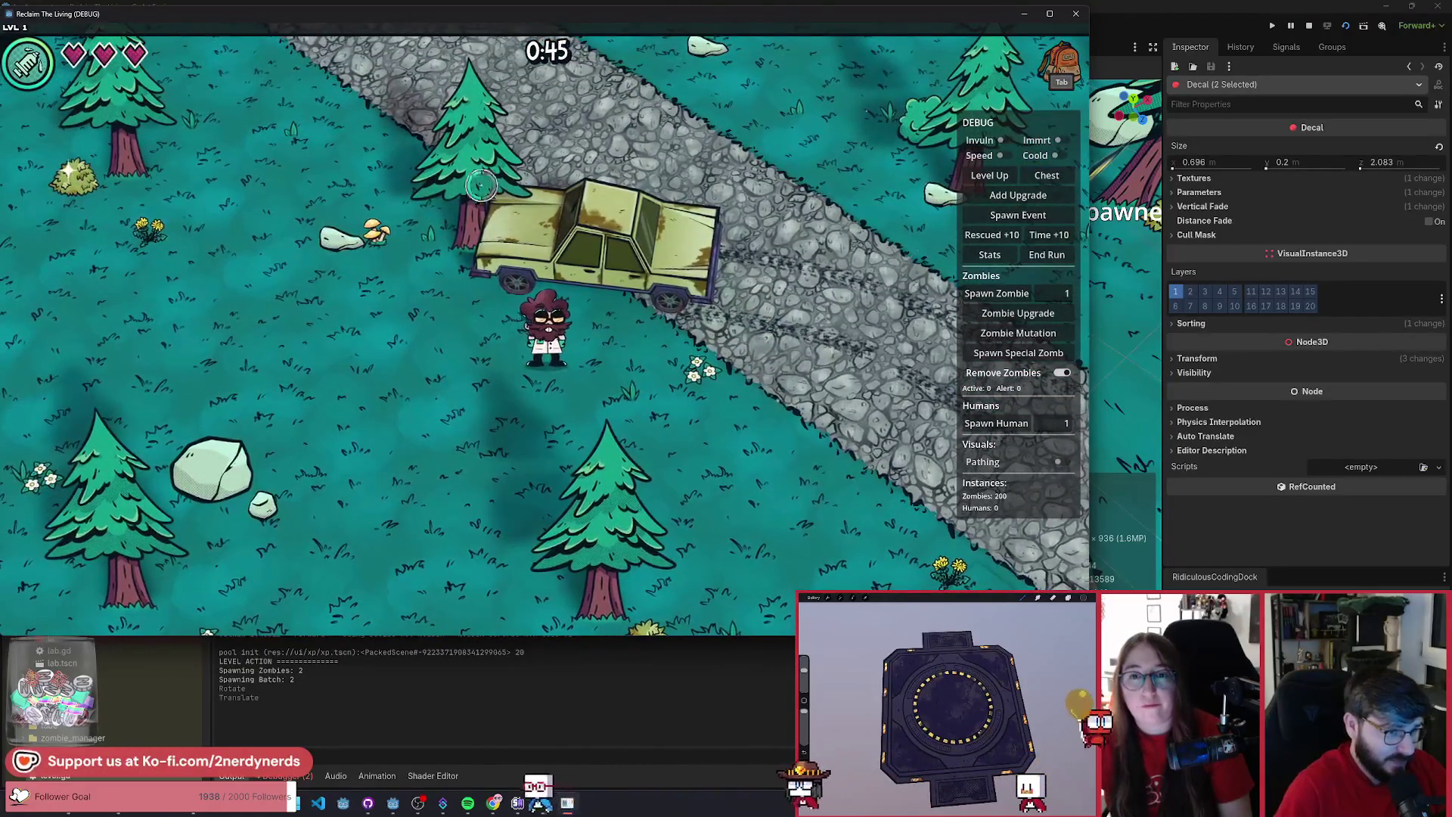
{"action": "key", "text": "a"}
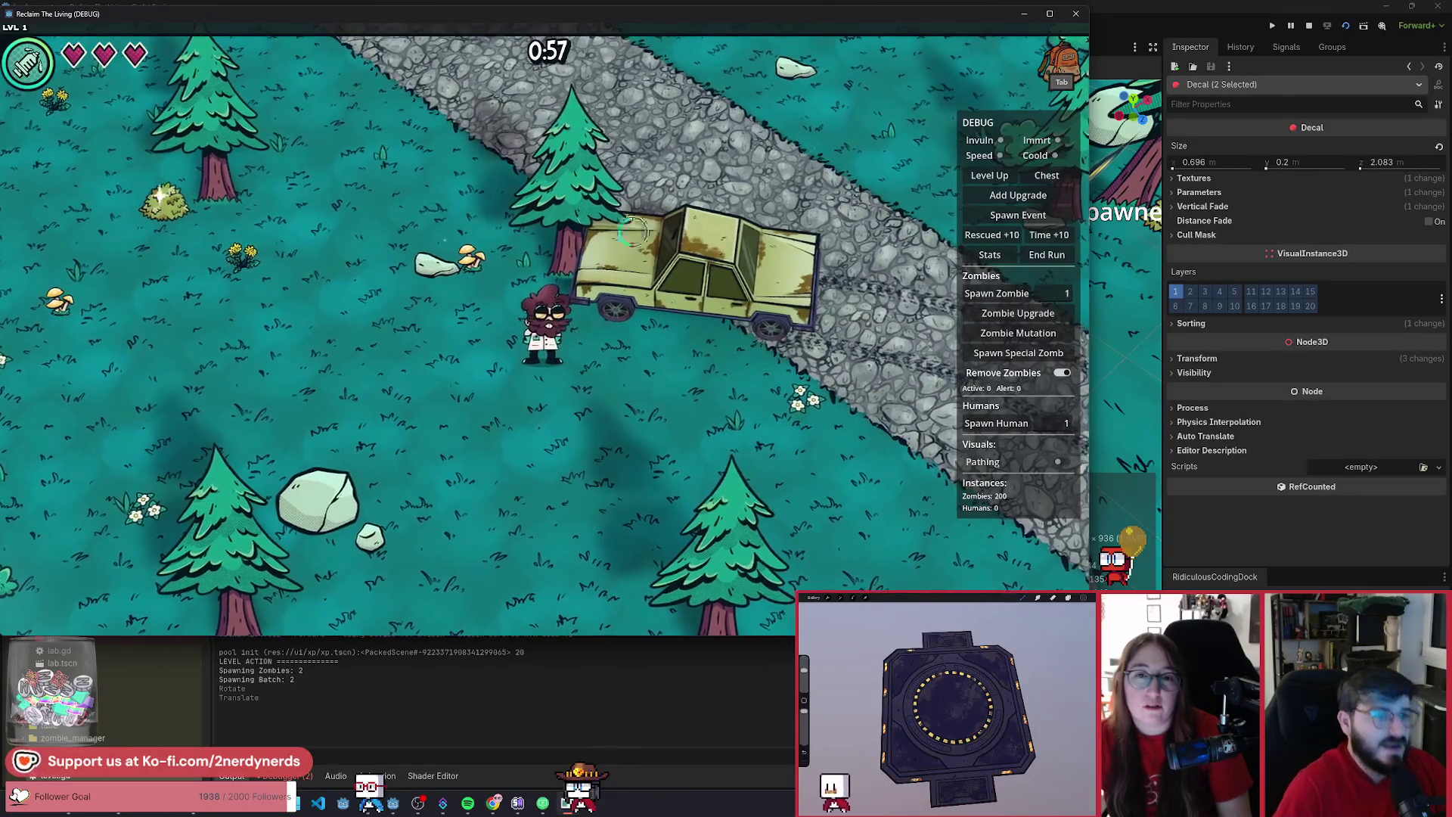
{"action": "key", "text": "d"}
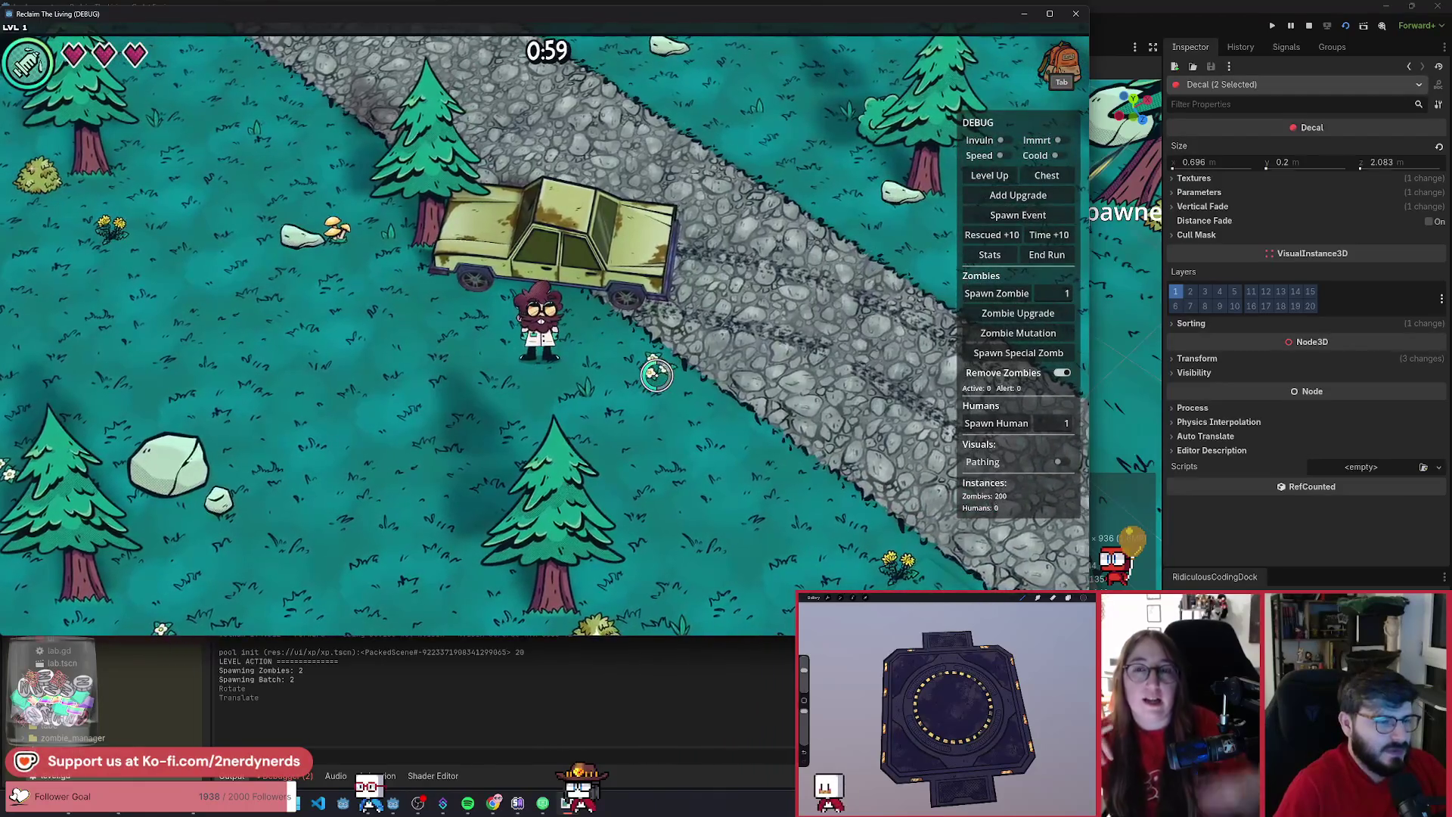
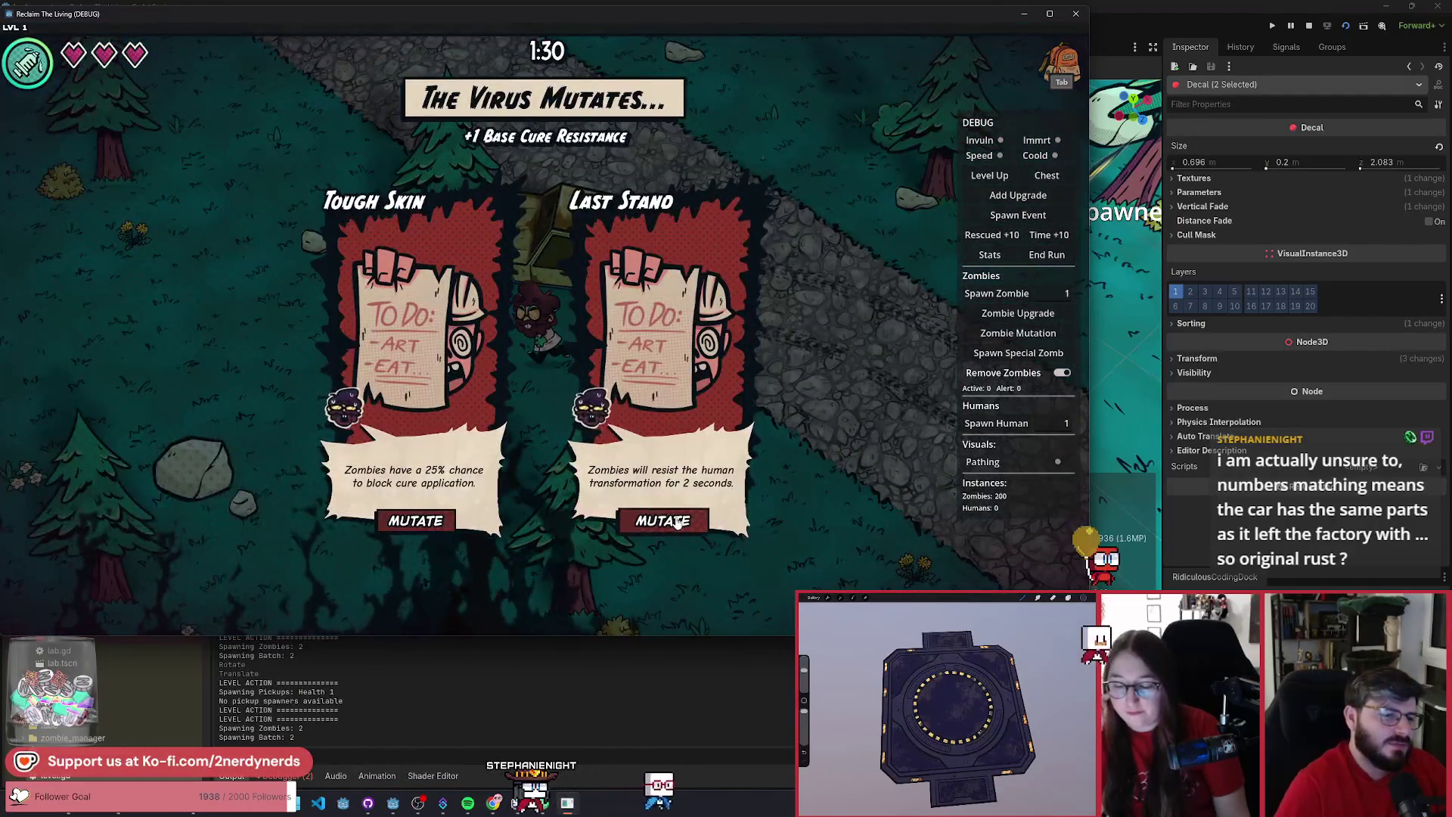
- Choose the Last Stand mutation and walk around the crashed car and nearby tree
{"action": "left_click", "coordinate": [677, 522]}
{"action": "key", "text": "a"}
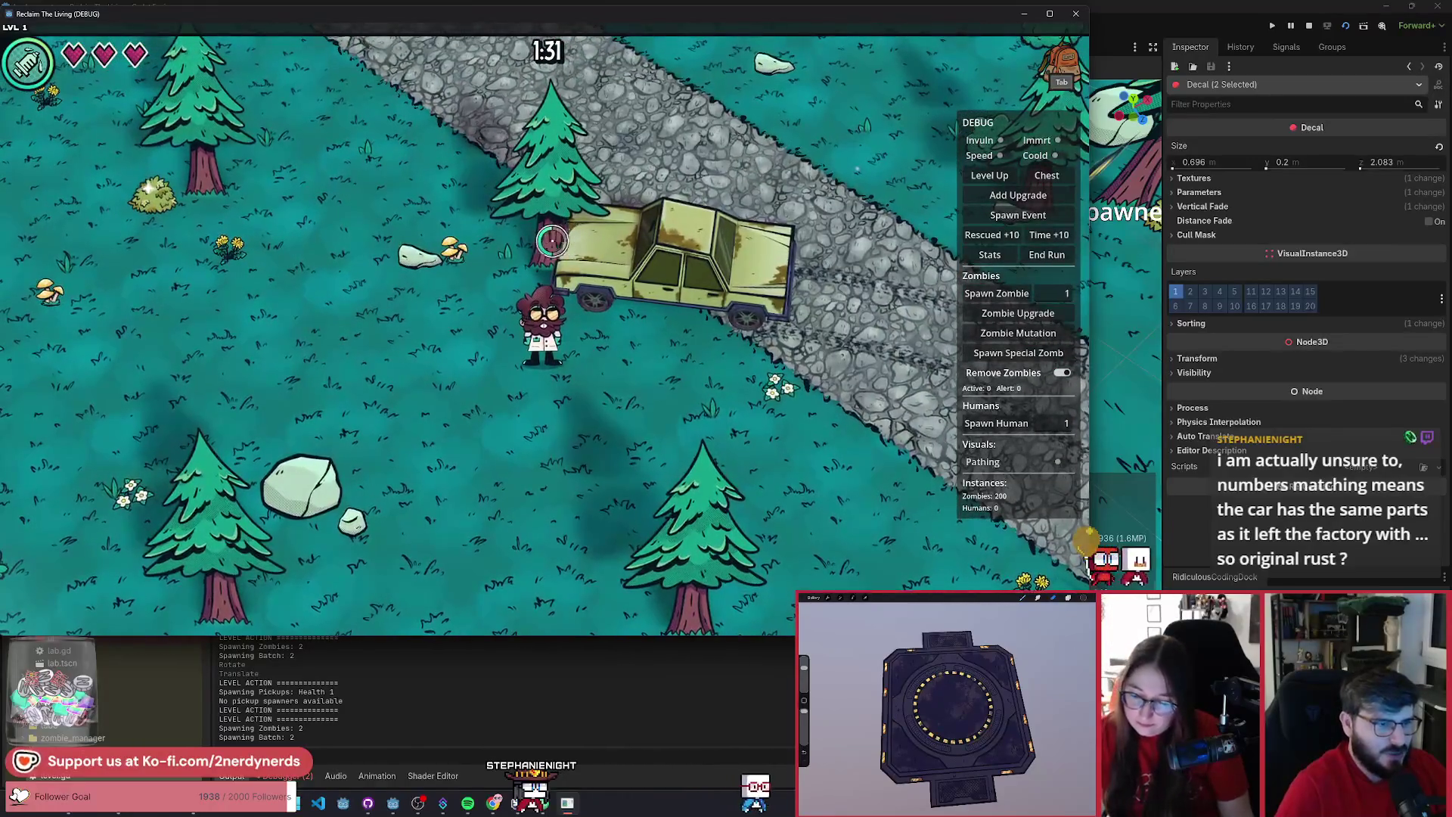
{"action": "key", "text": "w"}
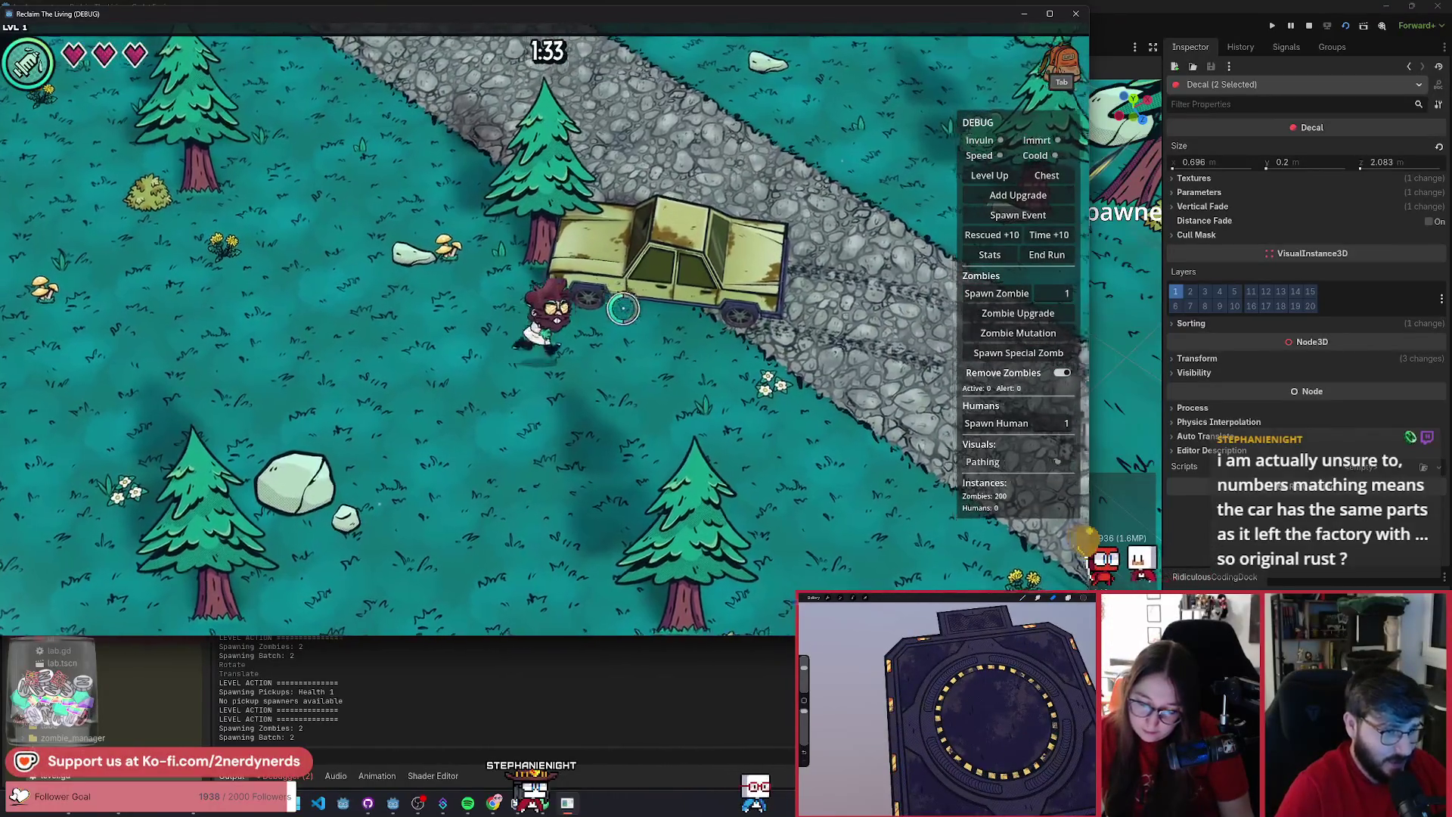
{"action": "key", "text": "d"}
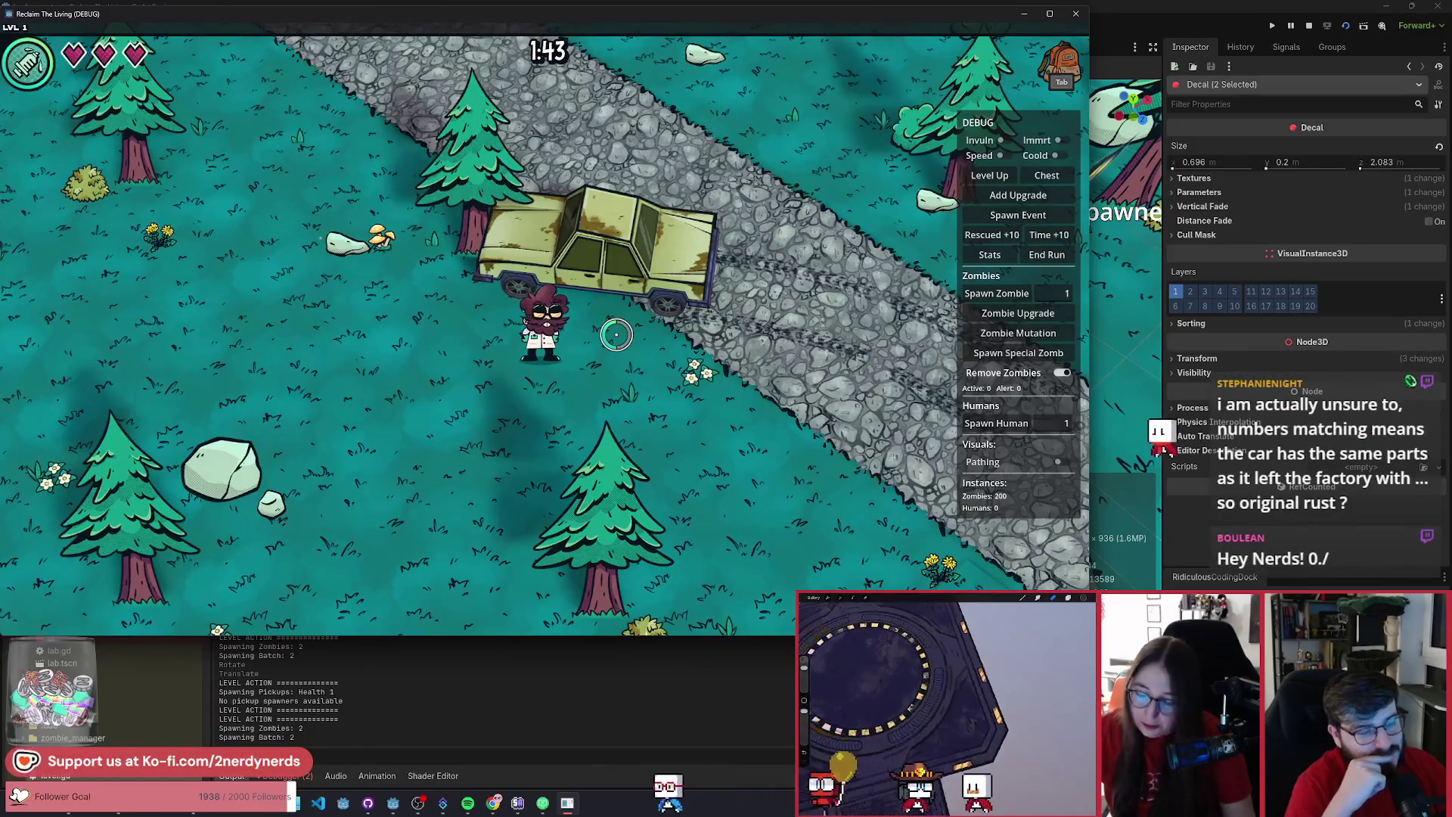
{"action": "key", "text": "a"}
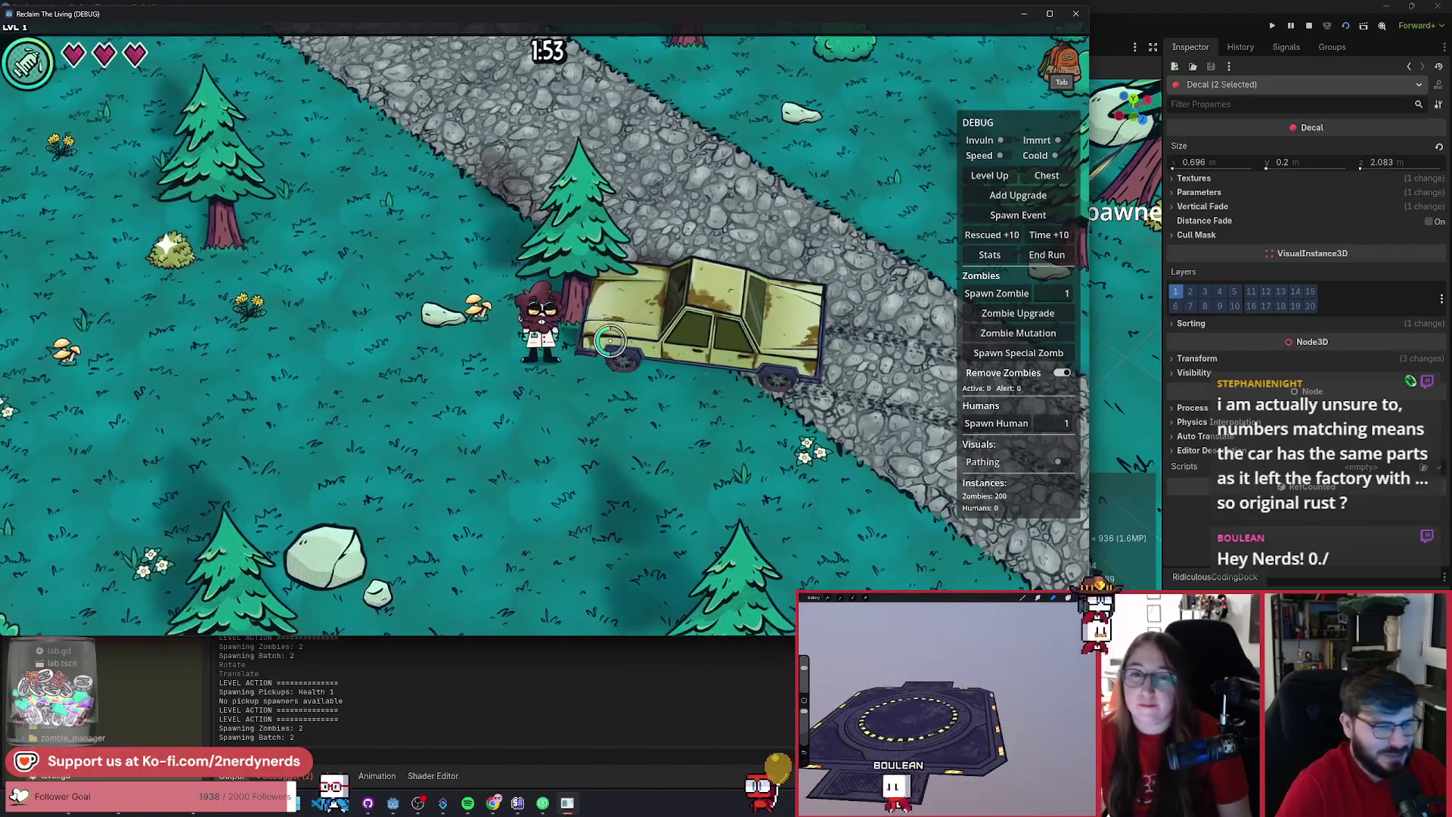
{"action": "key", "text": "s"}
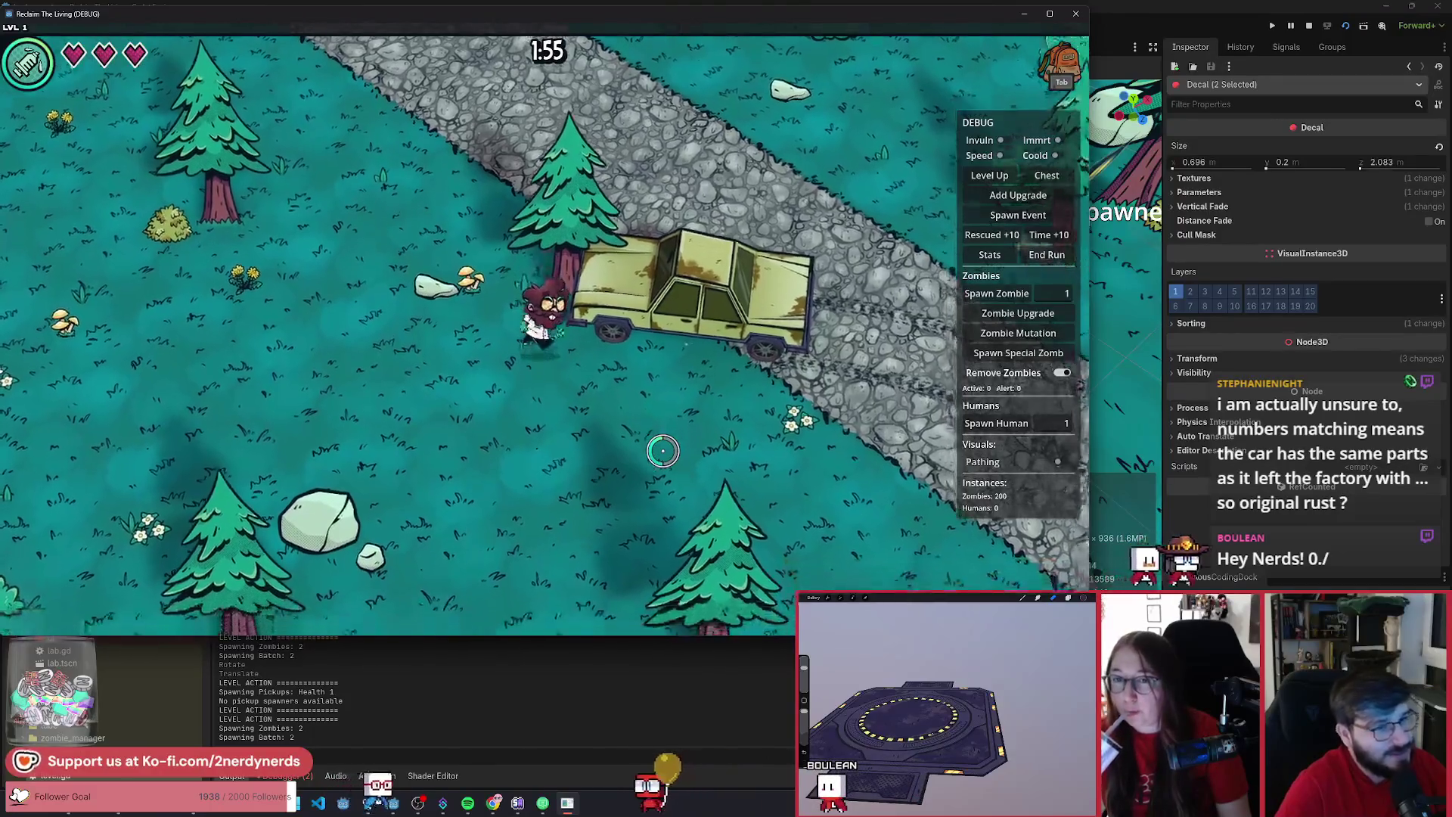
{"action": "key", "text": "w"}
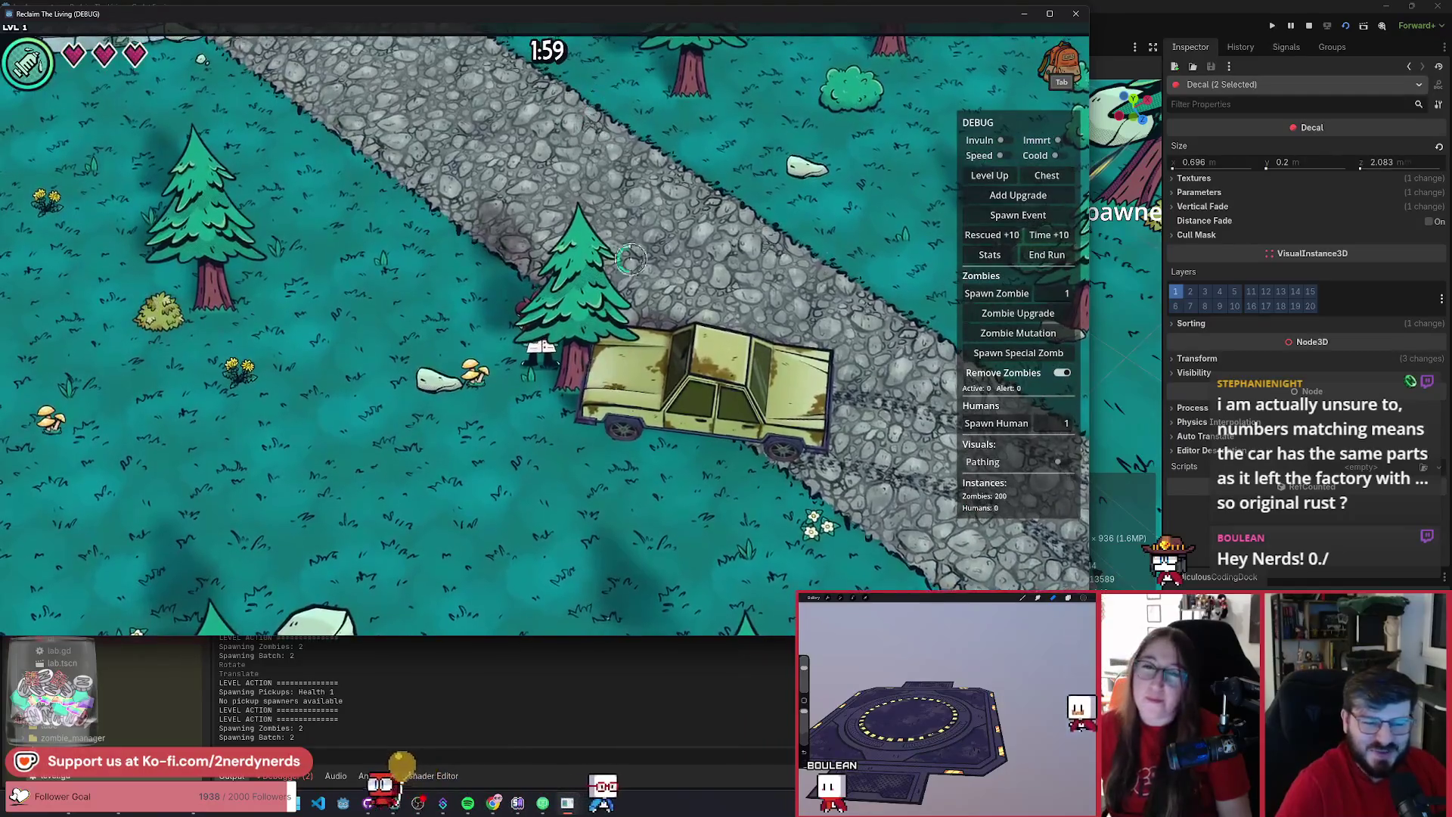
{"action": "key", "text": "s"}
- Run past the car along the road over the tire tracks, then stop the playtest
{"action": "key", "text": "d"}
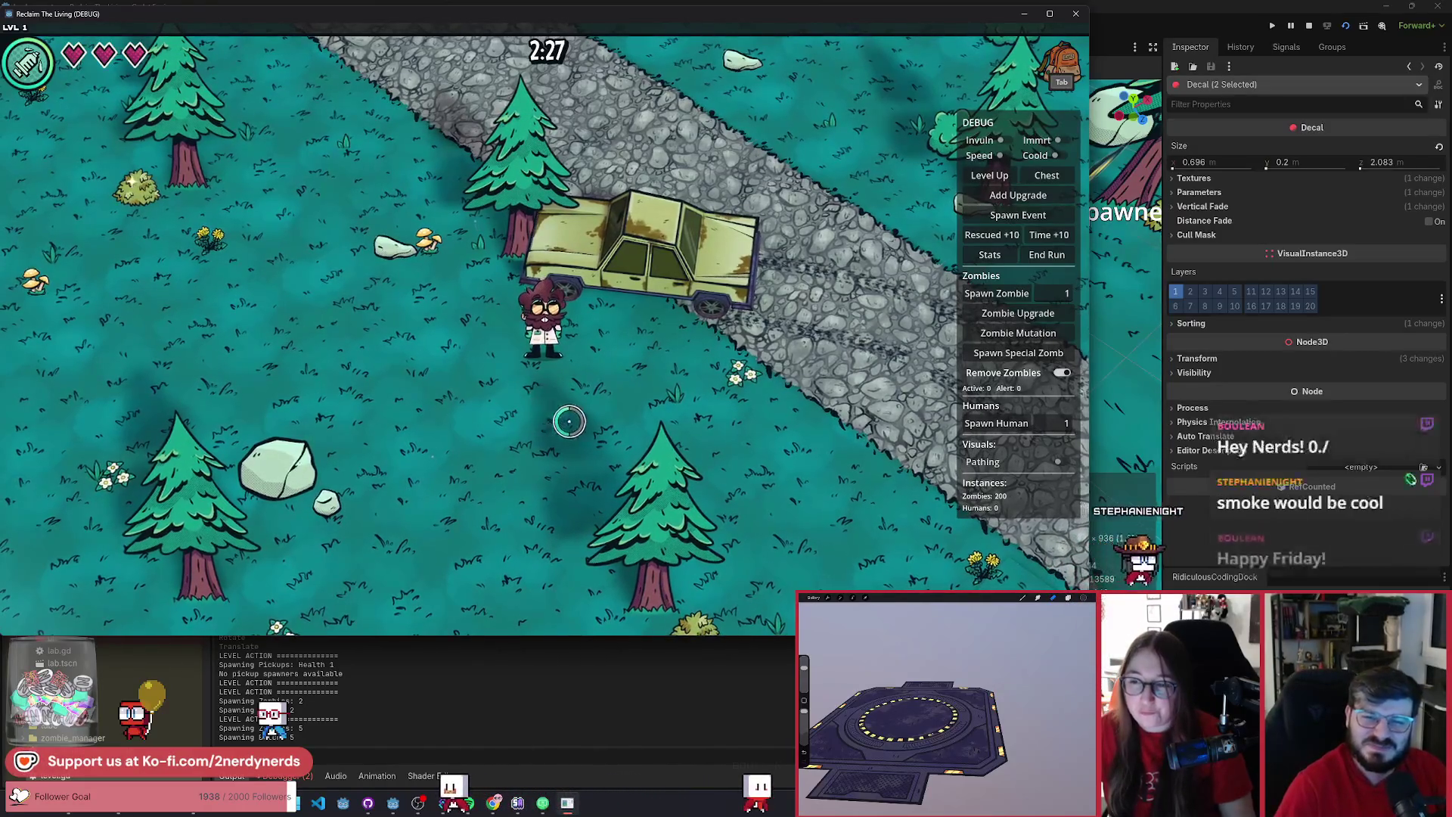
{"action": "key", "text": "a"}
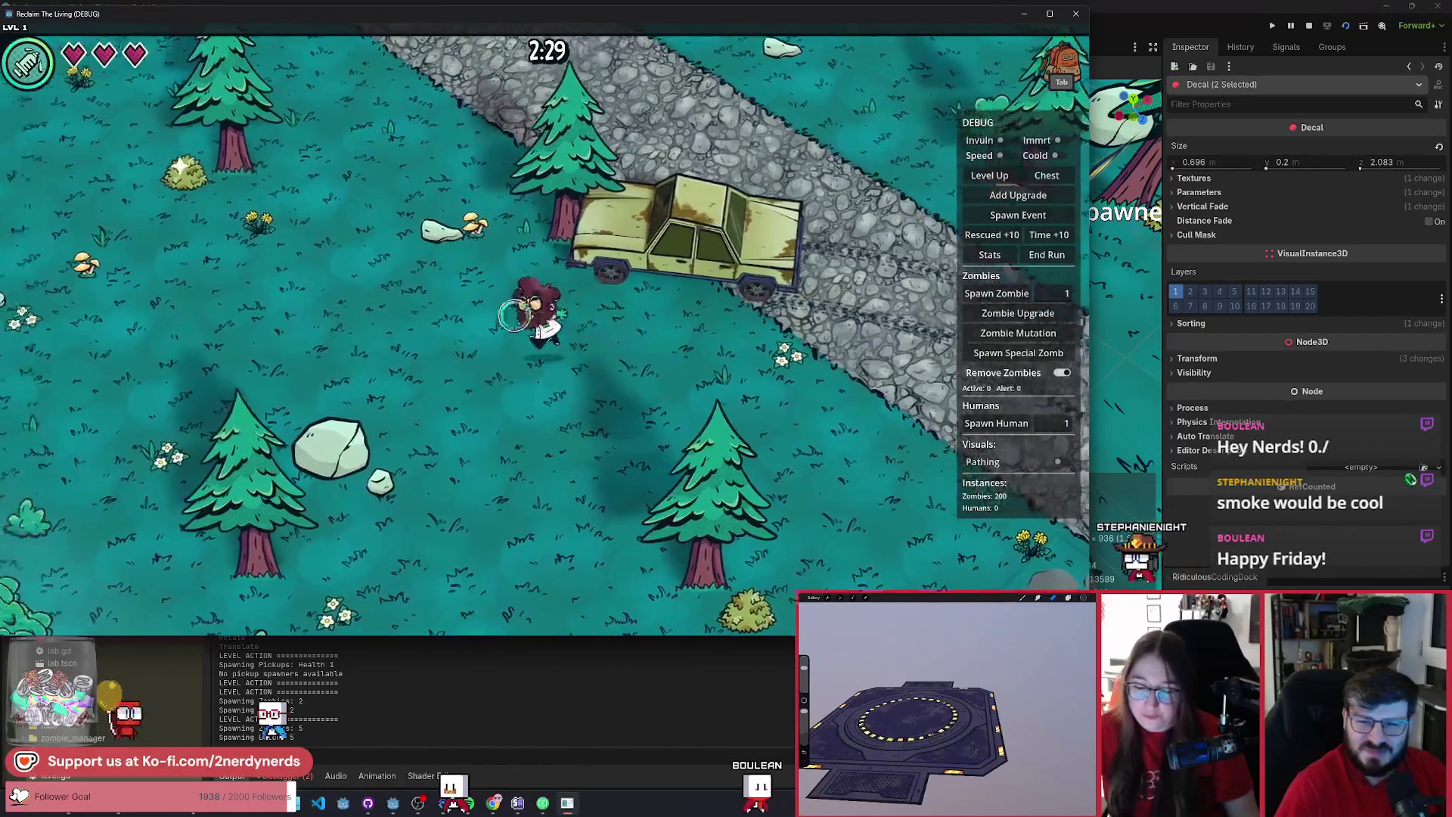
{"action": "key", "text": "w"}
{"action": "key", "text": "s"}
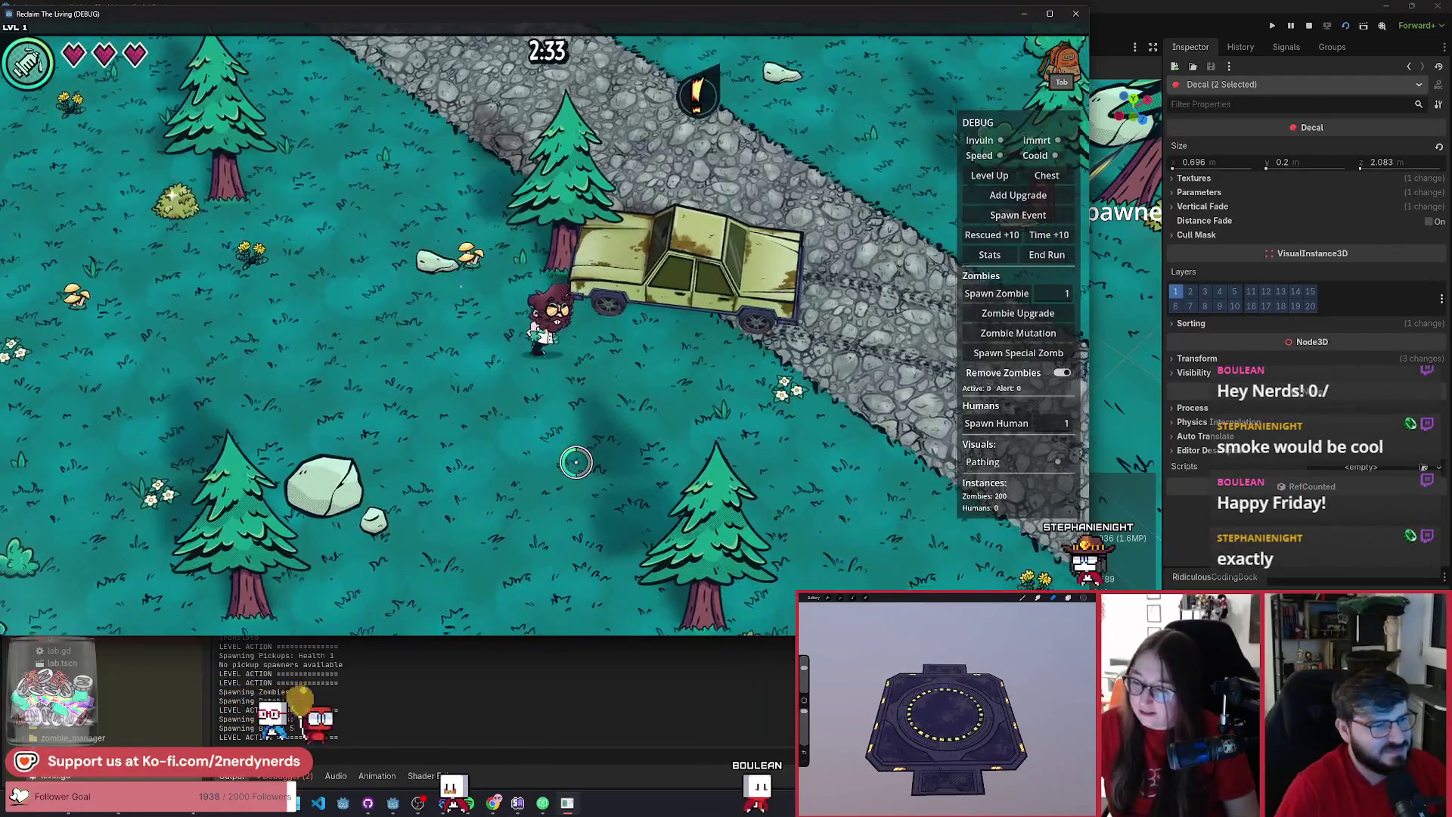
{"action": "key", "text": "s"}
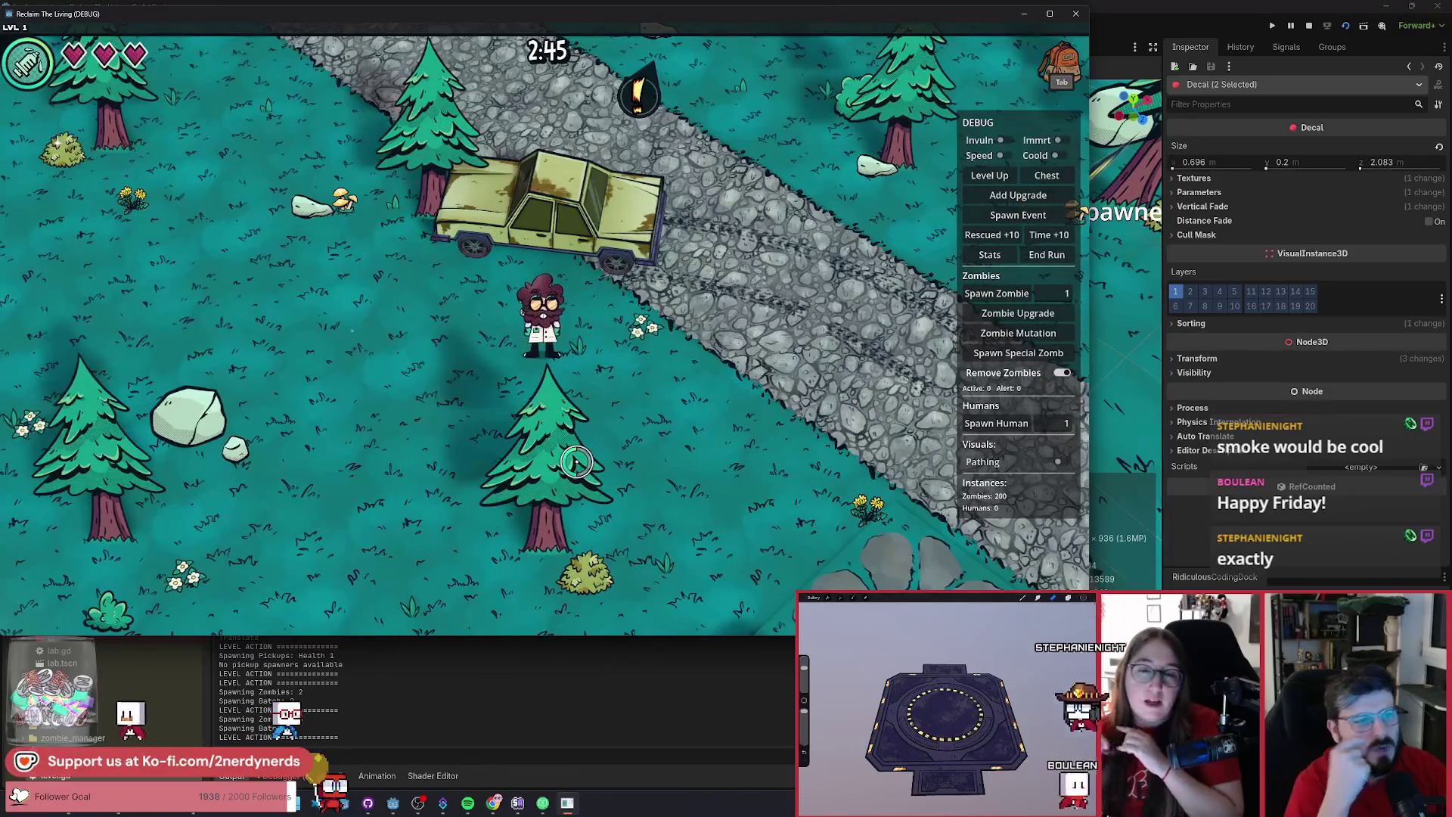
{"action": "key", "text": "F8"}
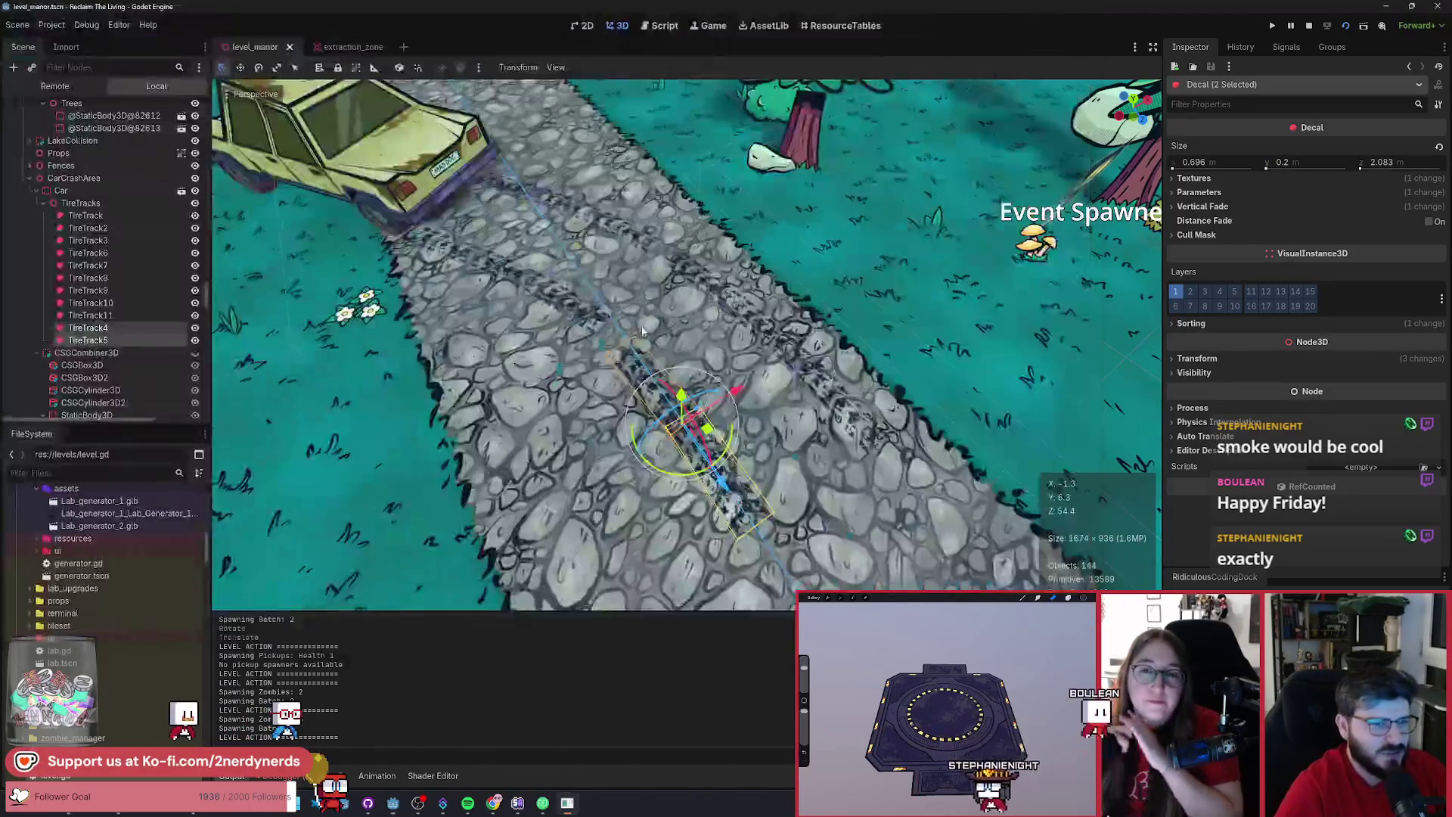
- Duplicate the TireTrack4/5 pair, rotate it about 25 degrees, and slide it under the car
{"action": "mouse_move", "coordinate": [688, 333]}
{"action": "left_mouse_down"}
{"action": "mouse_move", "coordinate": [632, 387]}
{"action": "mouse_move", "coordinate": [919, 470]}
{"action": "left_mouse_up"}
{"action": "scroll", "coordinate": [927, 491], "scroll_direction": "down", "scroll_amount": 2}
{"action": "key", "text": "ctrl+d"}
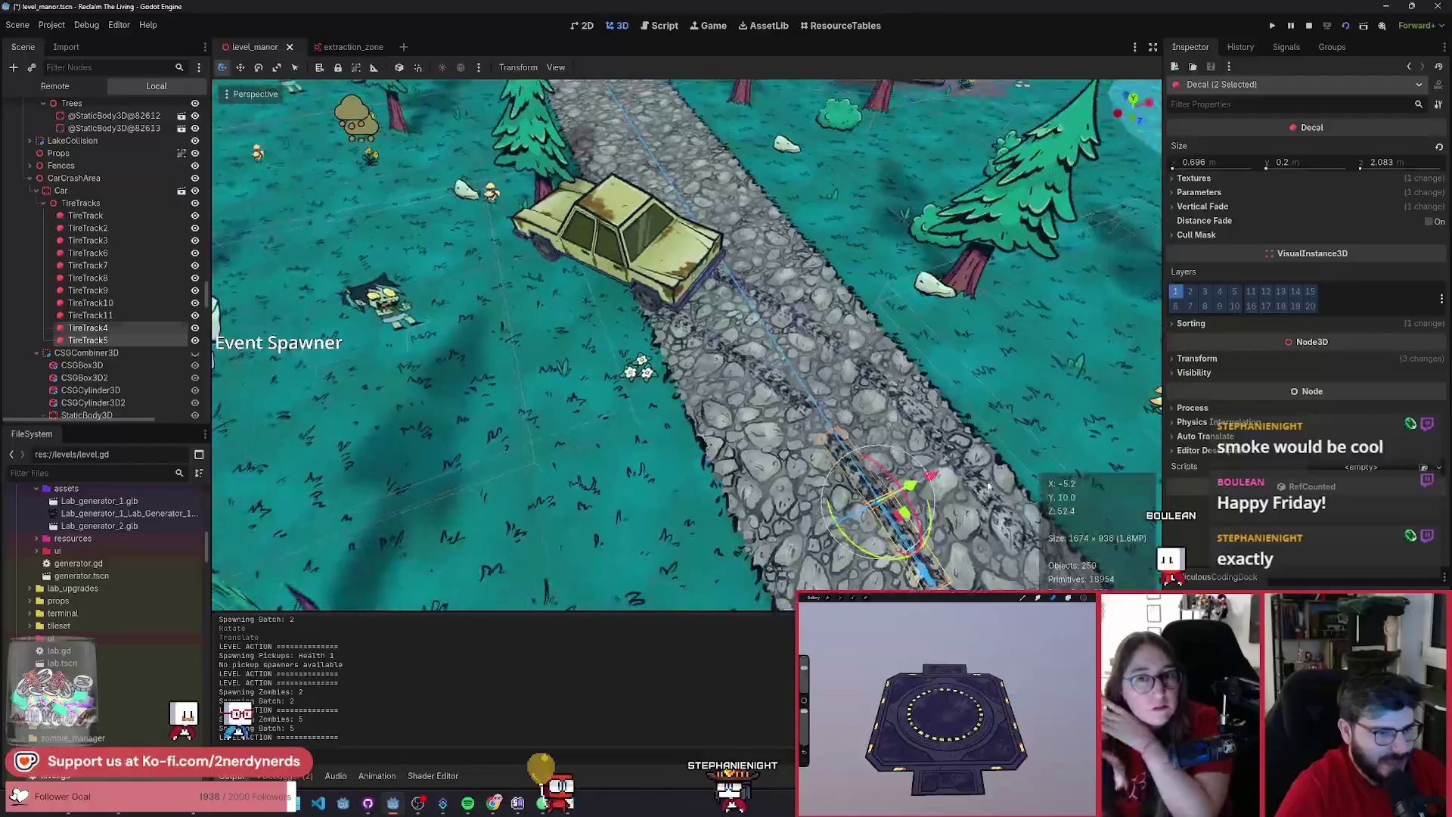
{"action": "left_click_drag", "start_coordinate": [973, 519], "coordinate": [608, 295]}
{"action": "scroll", "coordinate": [609, 295], "scroll_direction": "up", "scroll_amount": 6}
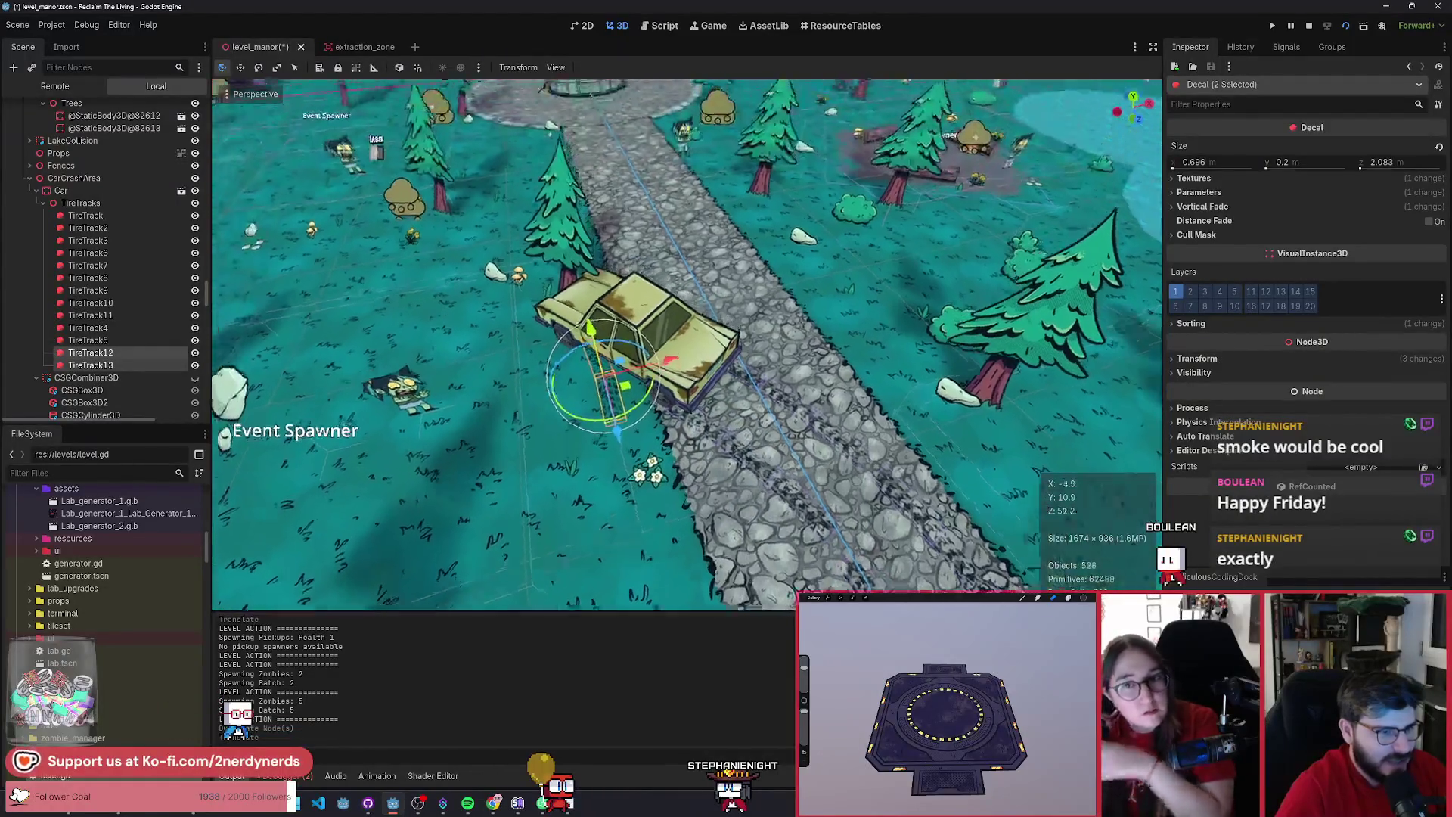
{"action": "left_click_drag", "start_coordinate": [669, 412], "coordinate": [701, 426]}
{"action": "left_click_drag", "start_coordinate": [702, 368], "coordinate": [697, 336]}
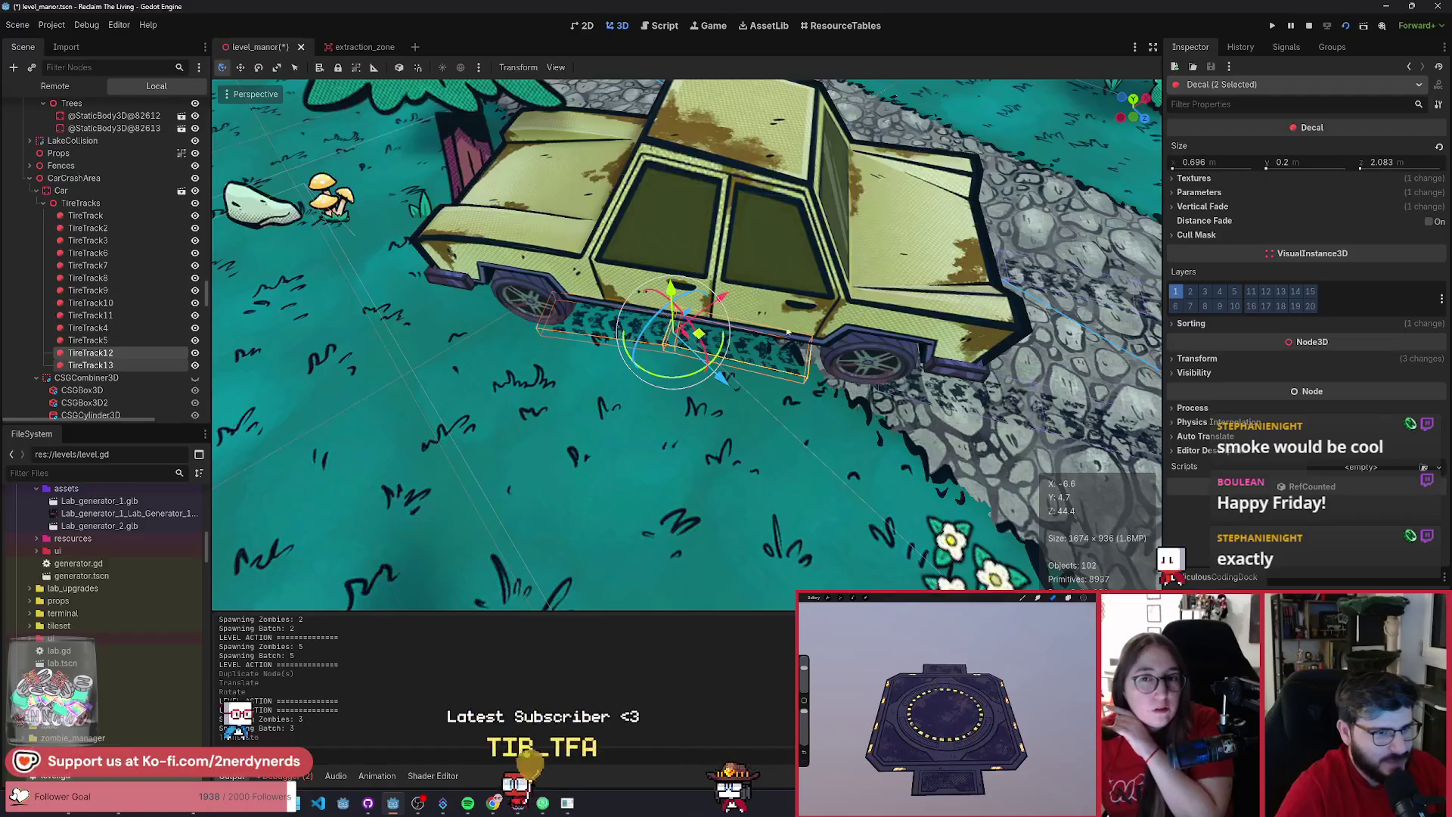
- Duplicate the tire-track pair again, place it along the car, and run the level
{"action": "key", "text": "ctrl+d"}
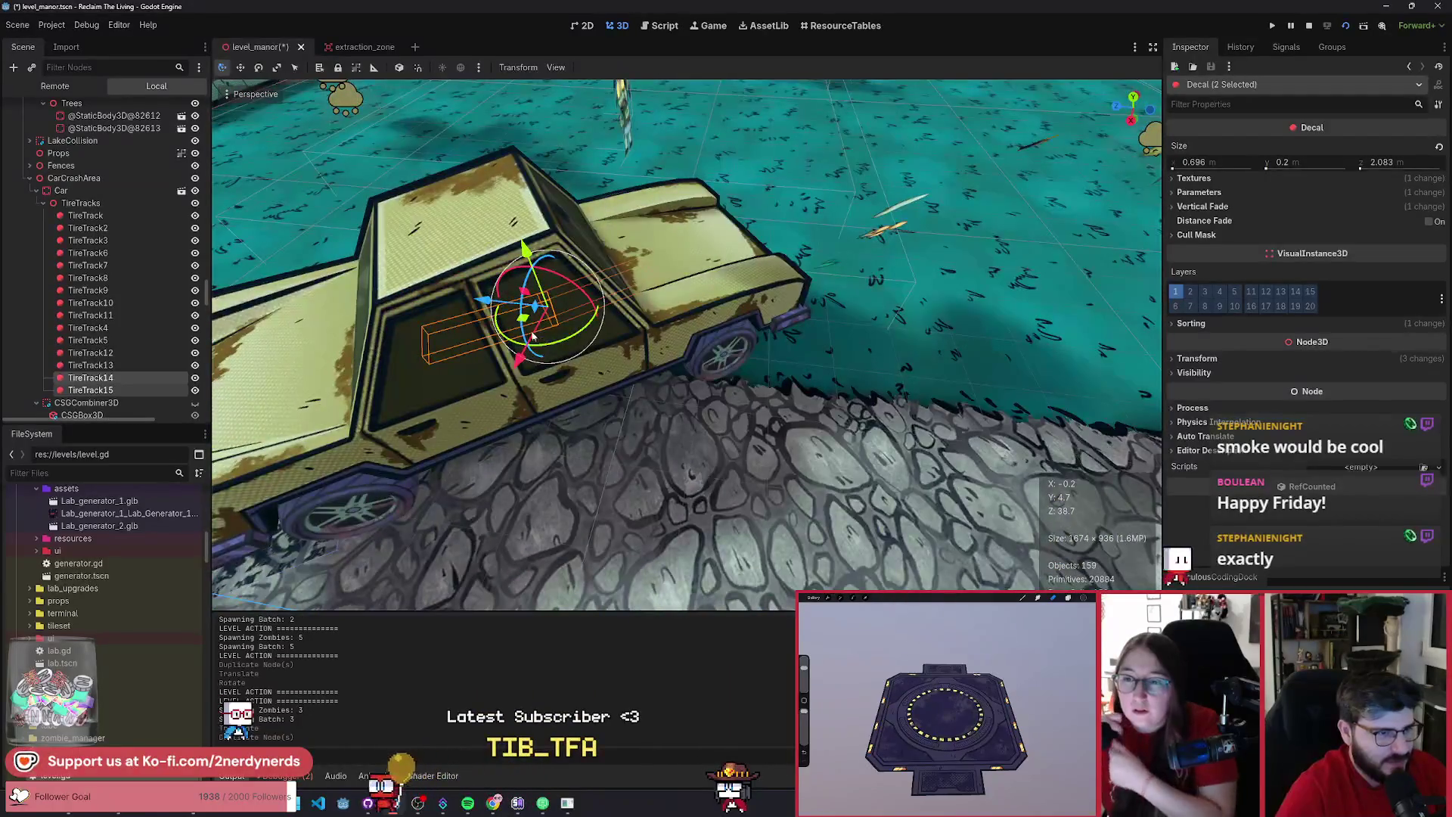
{"action": "mouse_move", "coordinate": [522, 318]}
{"action": "left_mouse_down"}
{"action": "mouse_move", "coordinate": [549, 390]}
{"action": "mouse_move", "coordinate": [544, 446]}
{"action": "left_mouse_up"}
{"action": "key", "text": "F5"}
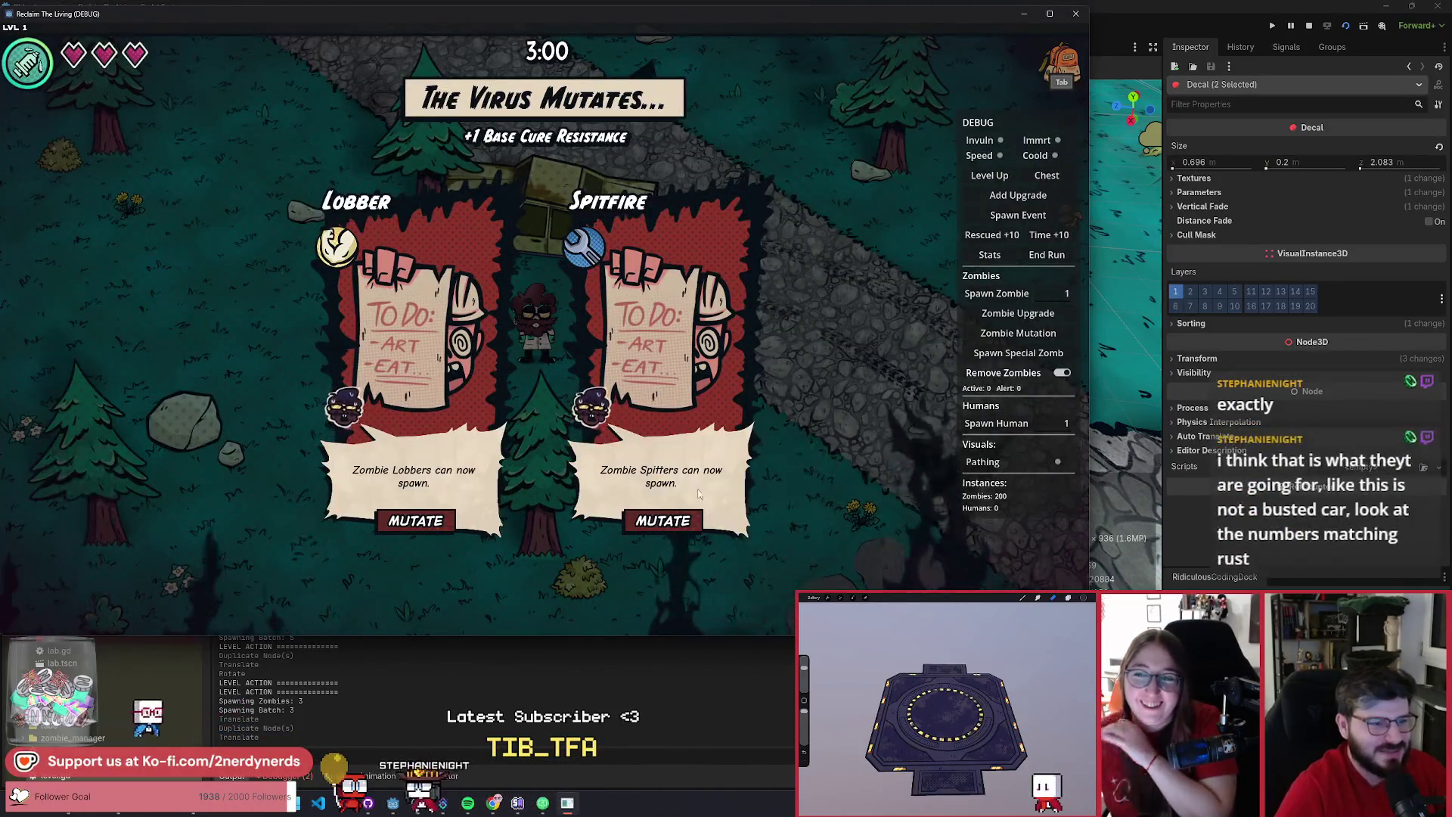
- Save the scene, pick the Lobber mutation, walk toward the car, then restart the playtest
{"action": "left_click", "coordinate": [664, 518]}
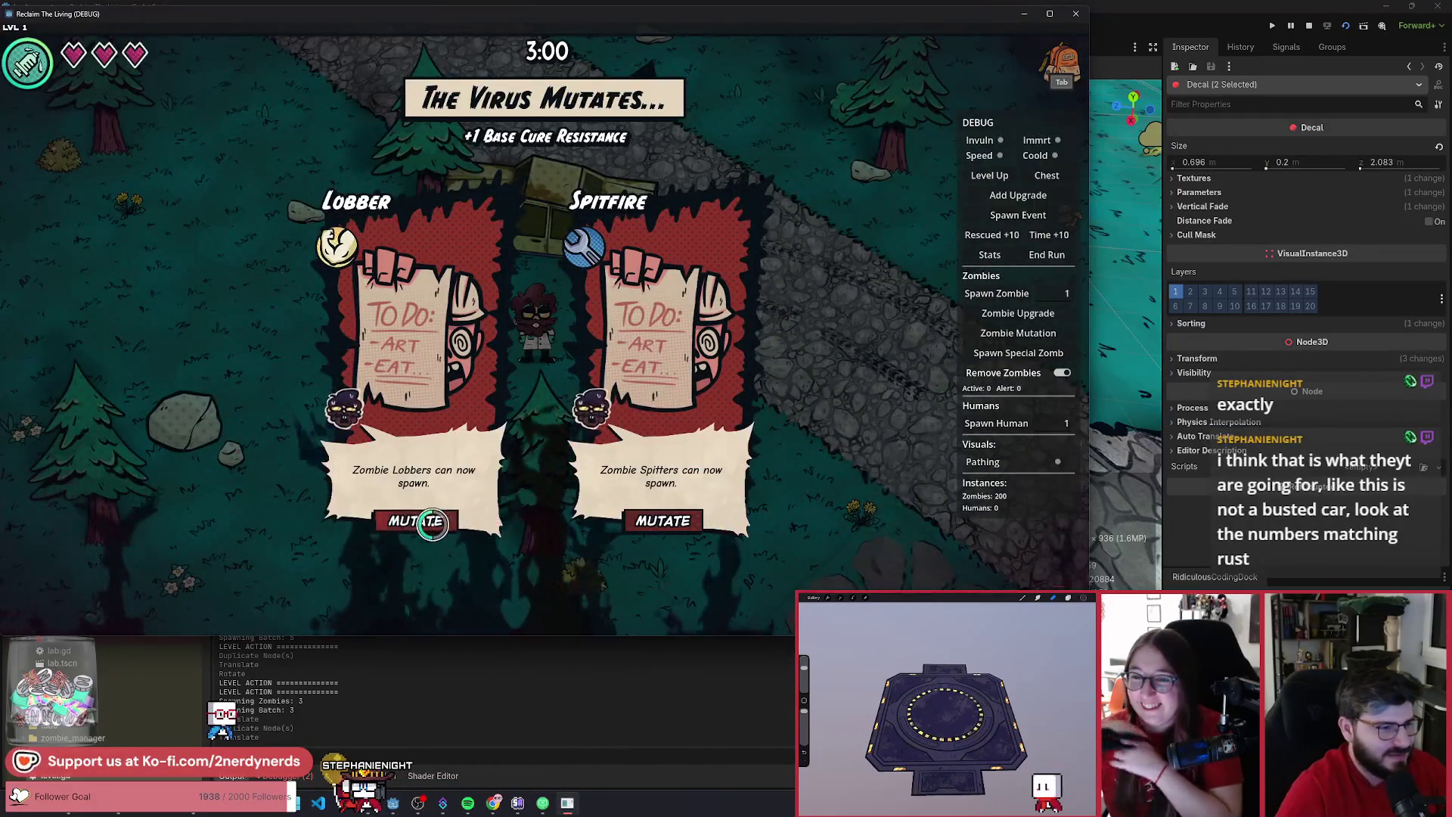
{"action": "left_click", "coordinate": [432, 521]}
{"action": "key", "text": "a"}
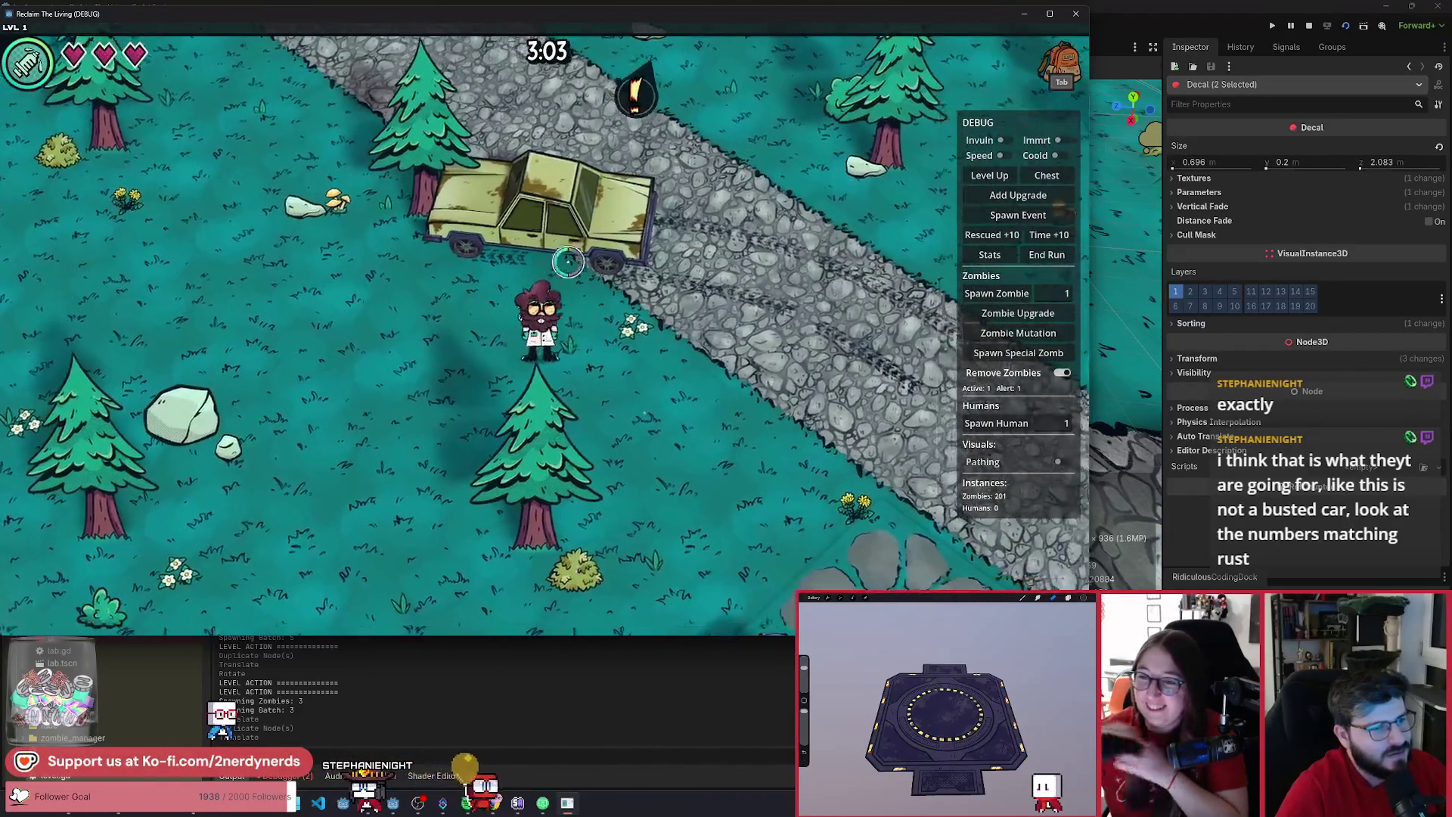
{"action": "key", "text": "F8"}
{"action": "key", "text": "F5"}
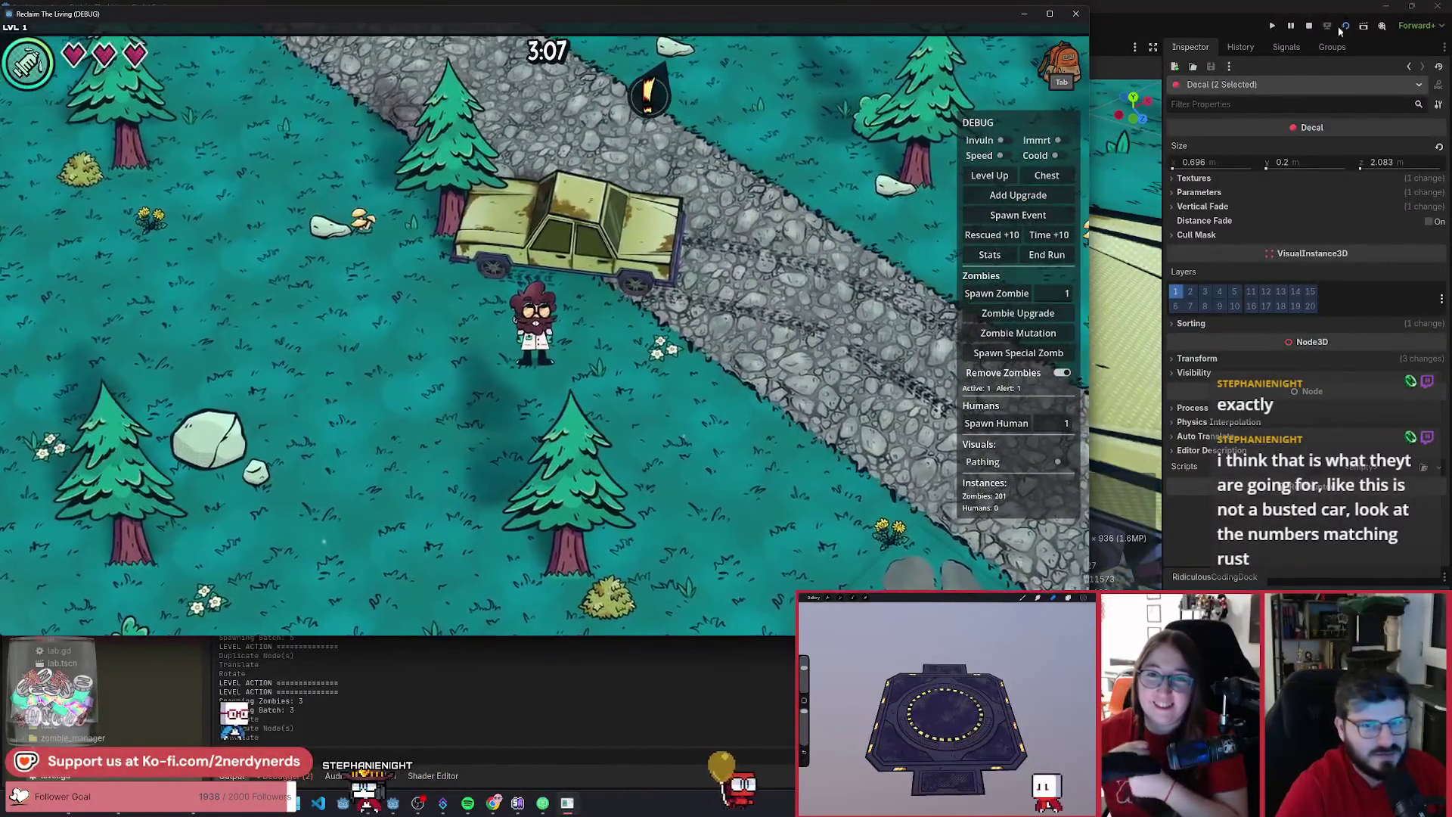
{"action": "key", "text": "F8"}
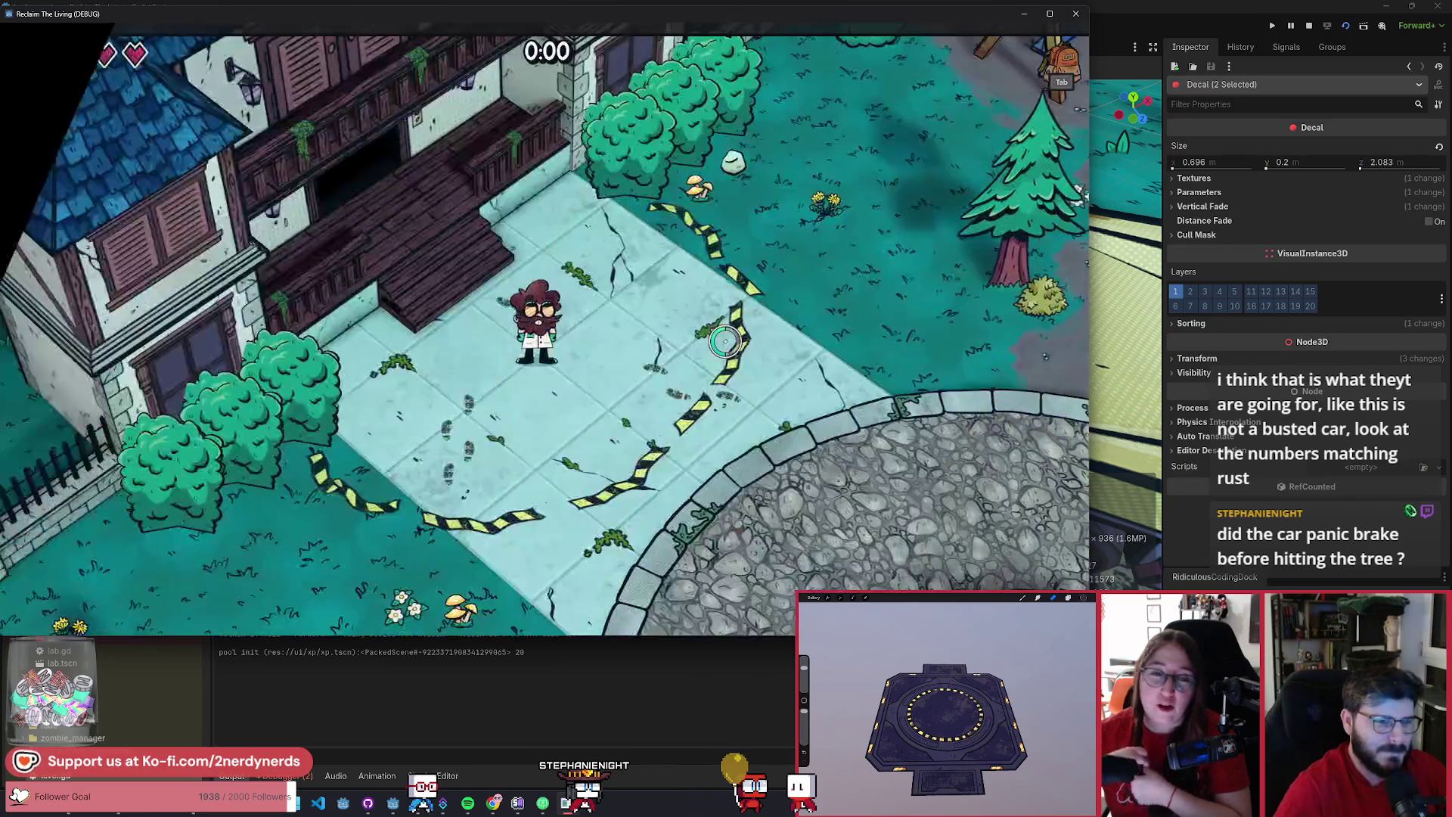
- Turn on remove-all-zombies and the speed boost while walking onto the plaza
{"action": "key", "text": "s"}
{"action": "key", "text": "d"}
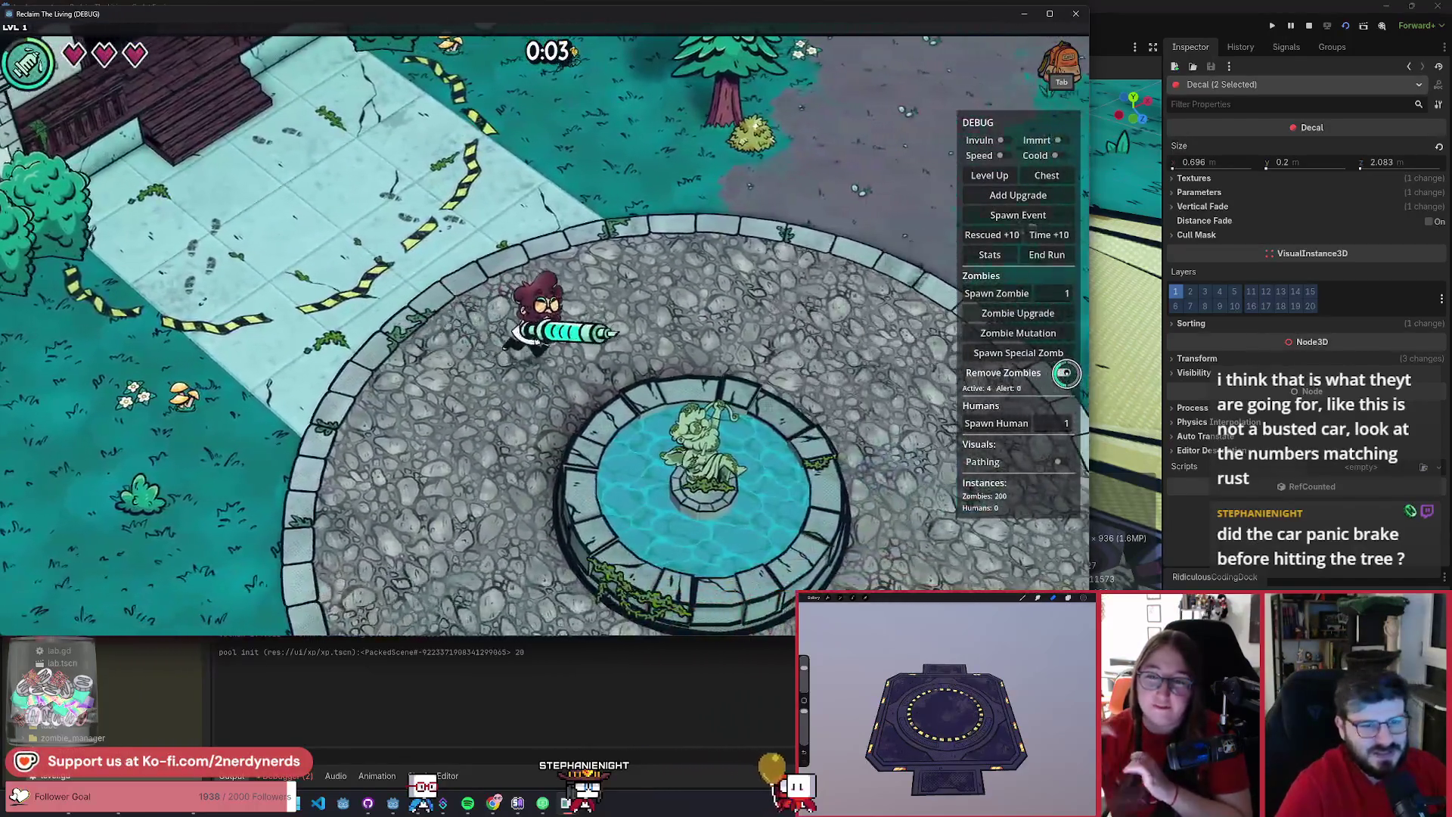
{"action": "left_click", "coordinate": [1064, 373]}
{"action": "key", "text": "d"}
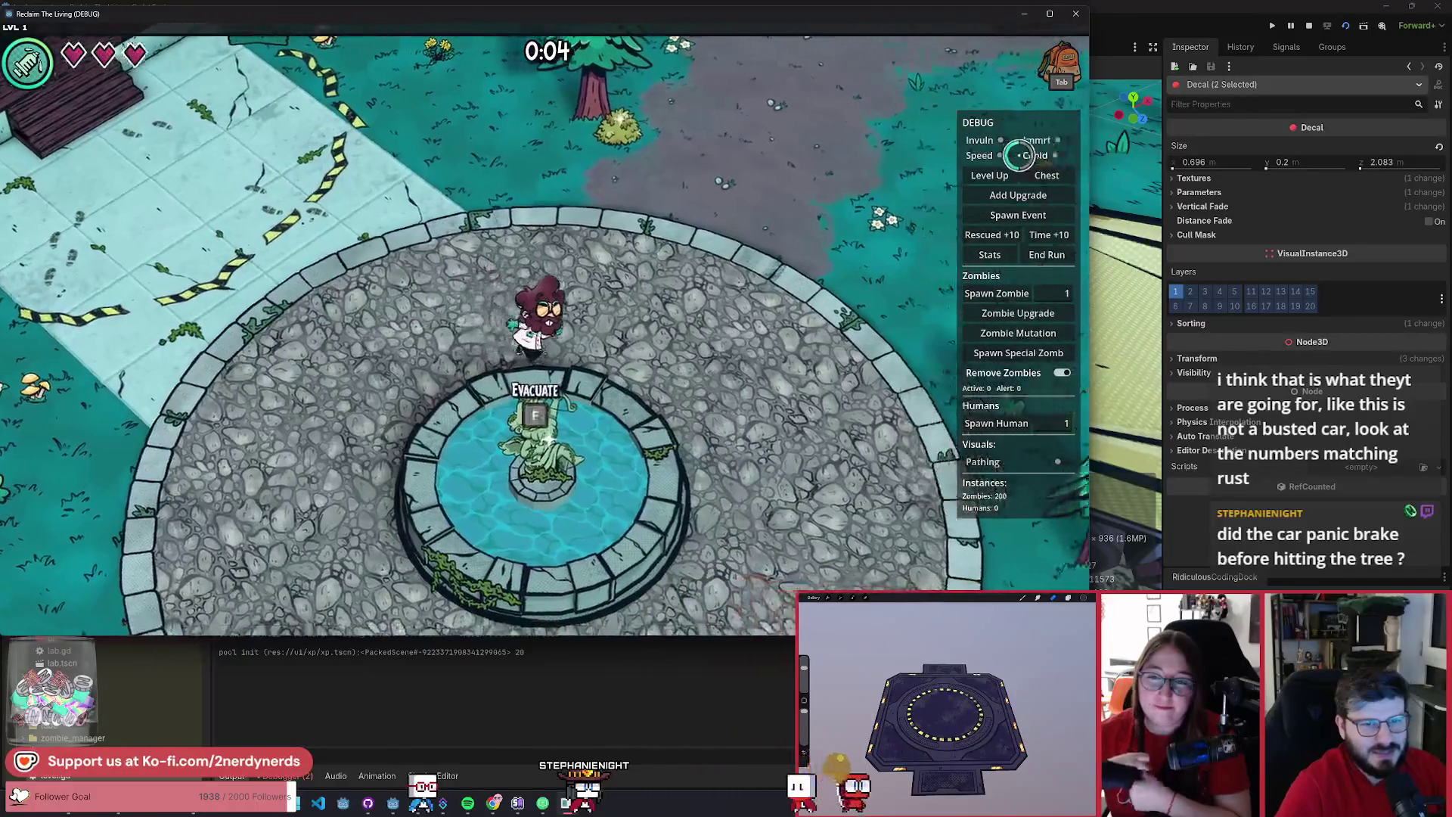
{"action": "left_click", "coordinate": [1004, 155]}
- Walk down the forest road past the crashed car over the tire tracks onto the grass
{"action": "key", "text": "s"}
{"action": "key", "text": "d"}
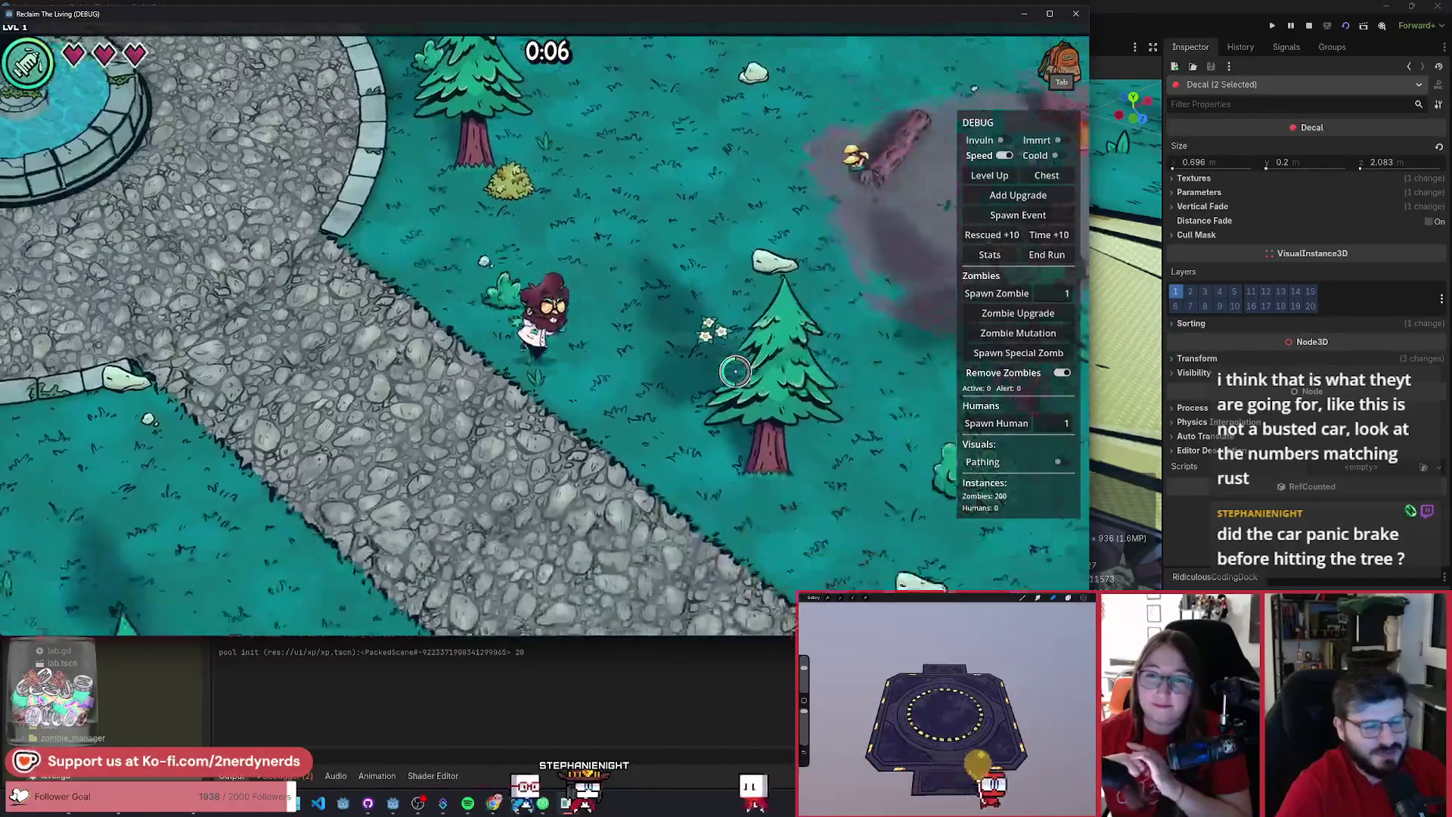
{"action": "key", "text": "s"}
{"action": "key", "text": "d"}
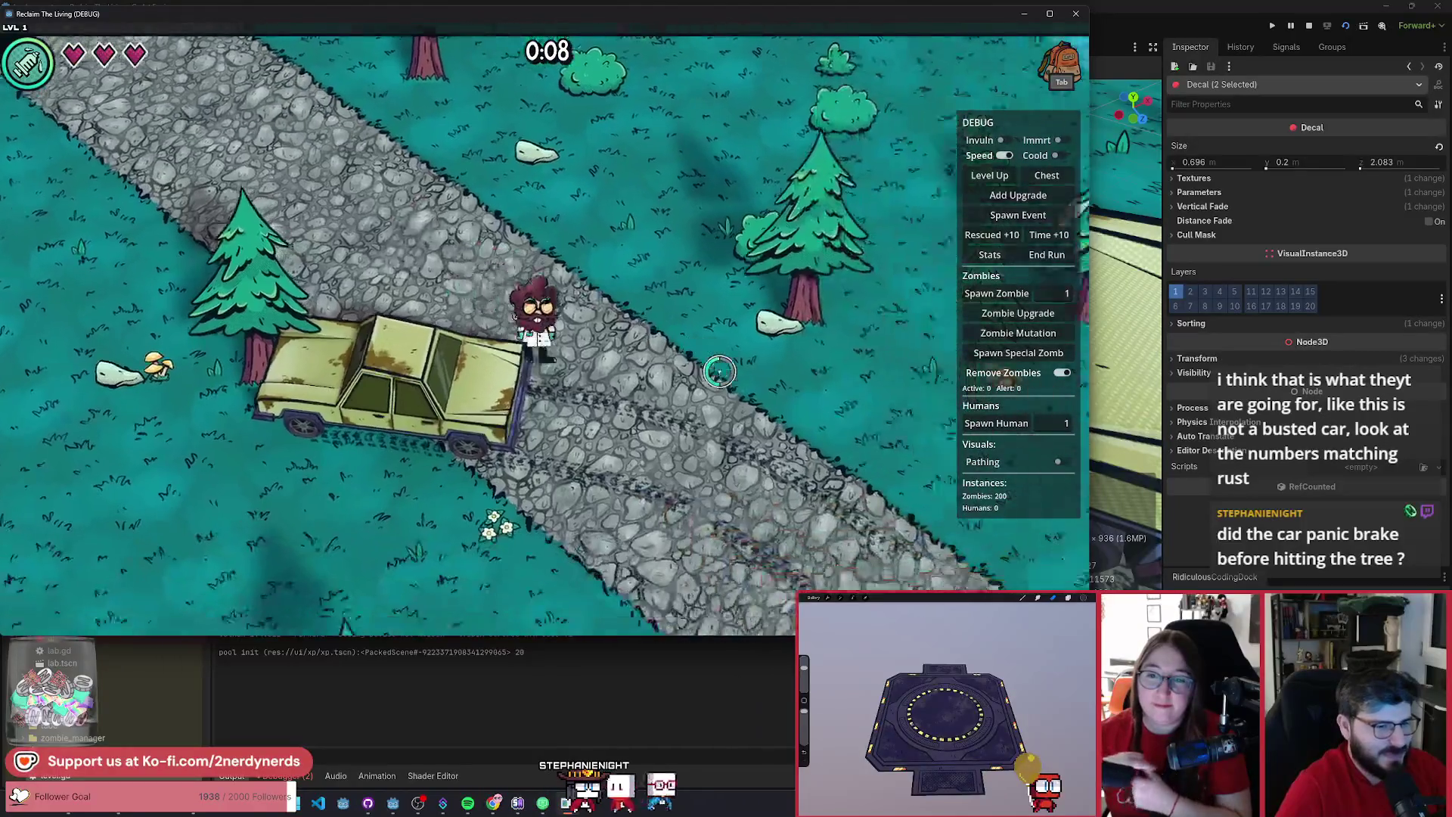
{"action": "key", "text": "s"}
{"action": "key", "text": "d"}
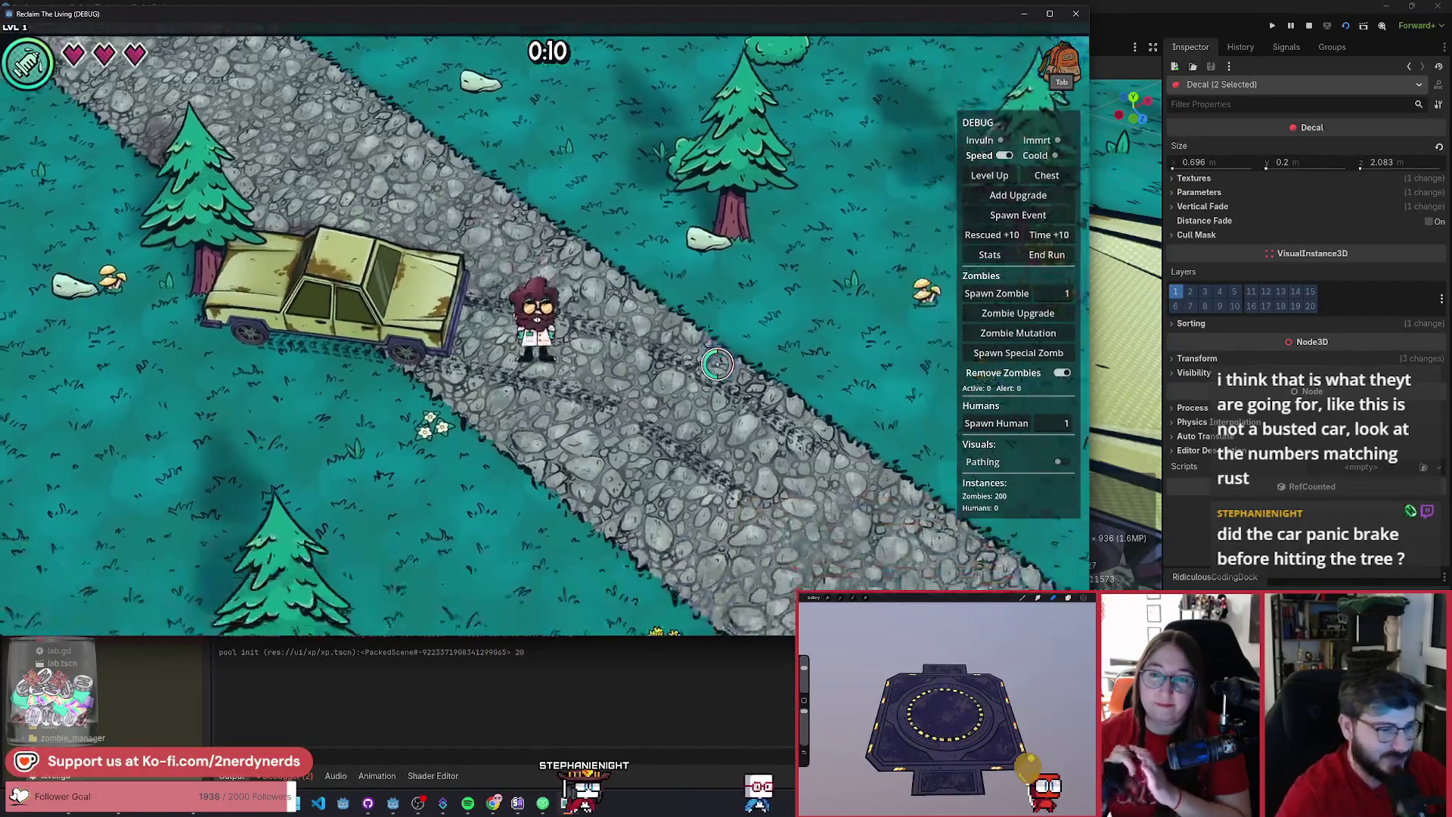
{"action": "key", "text": "s"}
{"action": "key", "text": "a"}
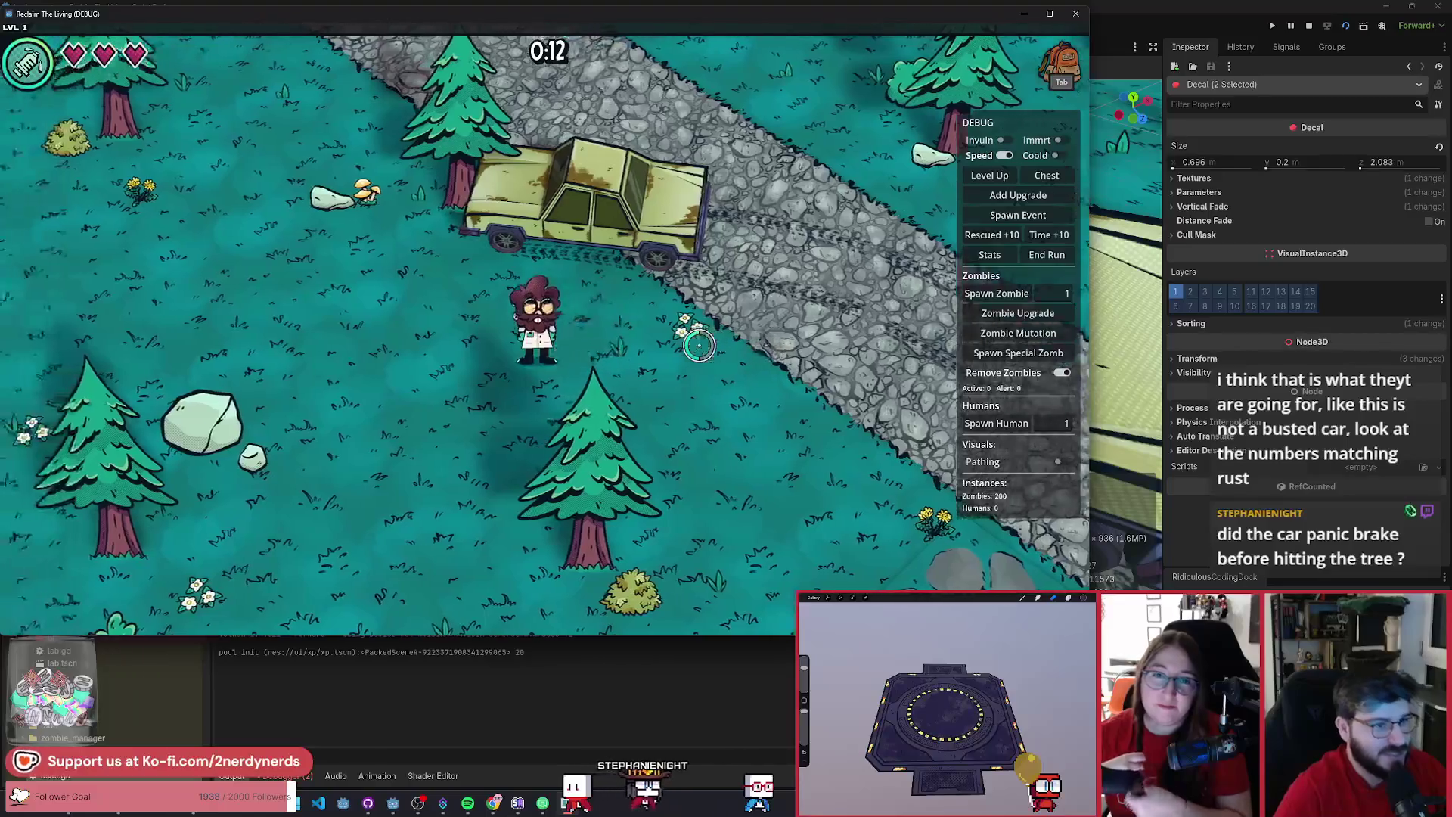
{"action": "key", "text": "a"}
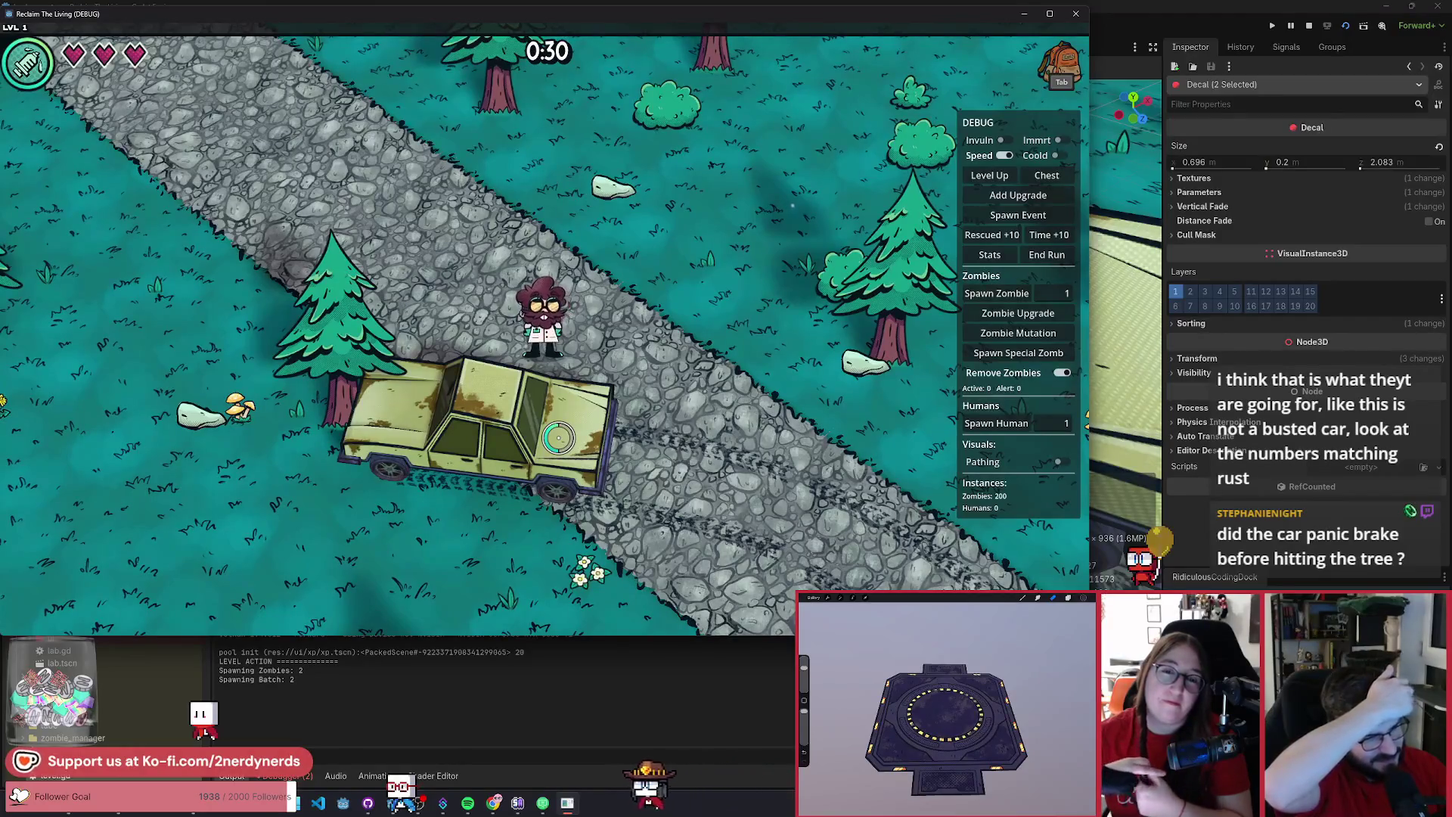
- Walk back and forth along the road beside the car to inspect the tracks
{"action": "key", "text": "a"}
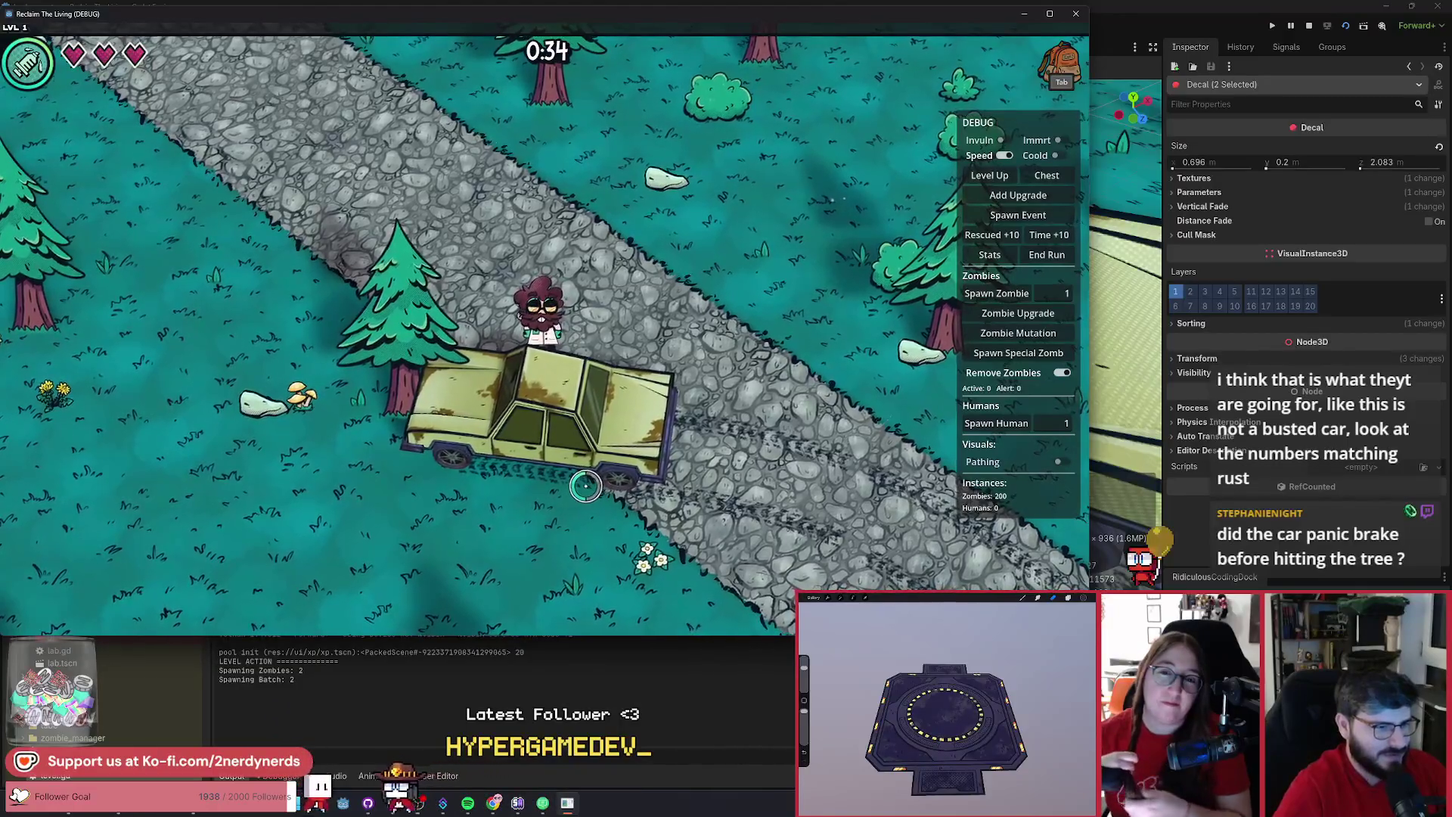
{"action": "key", "text": "a"}
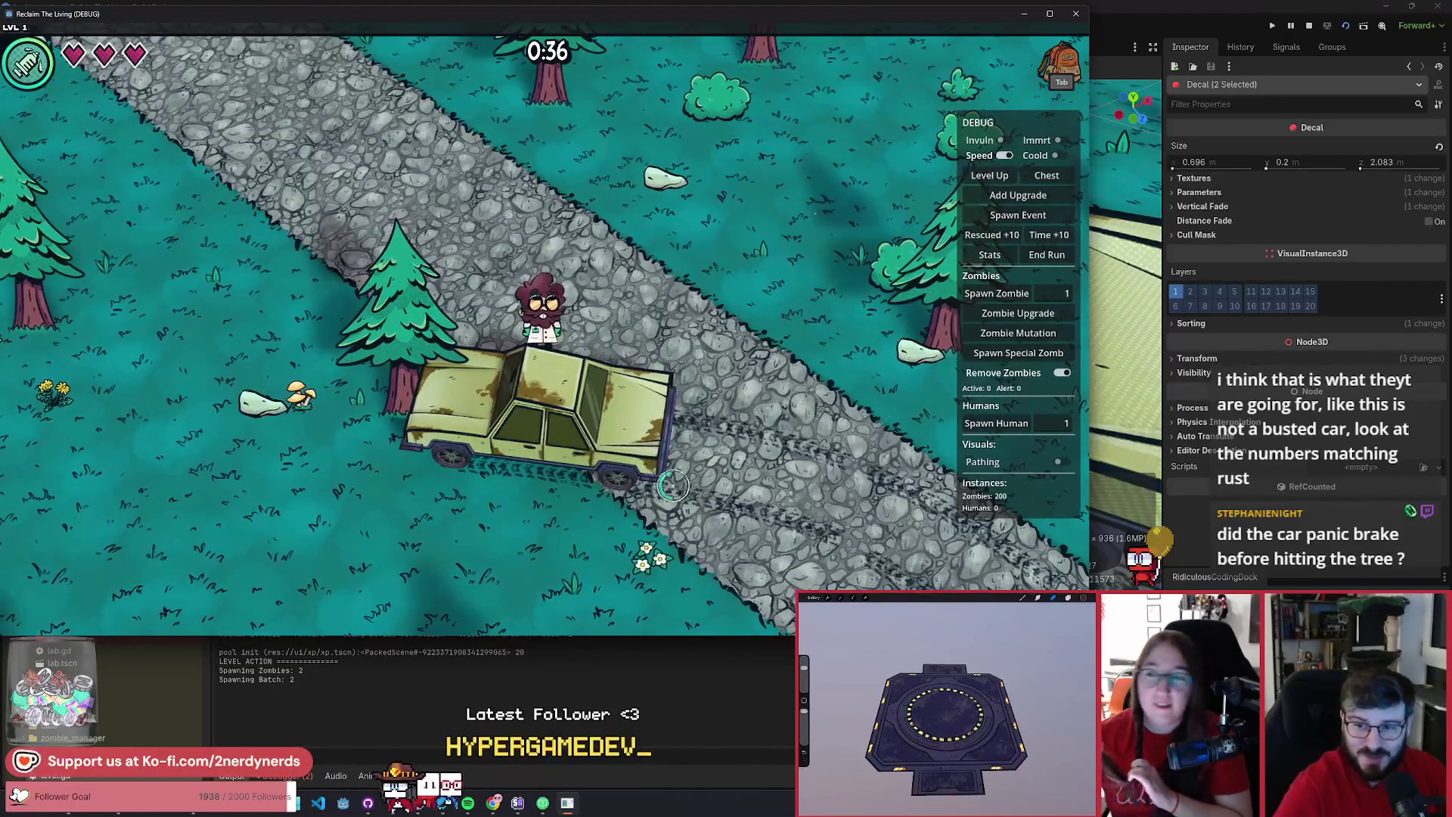
{"action": "key", "text": "d"}
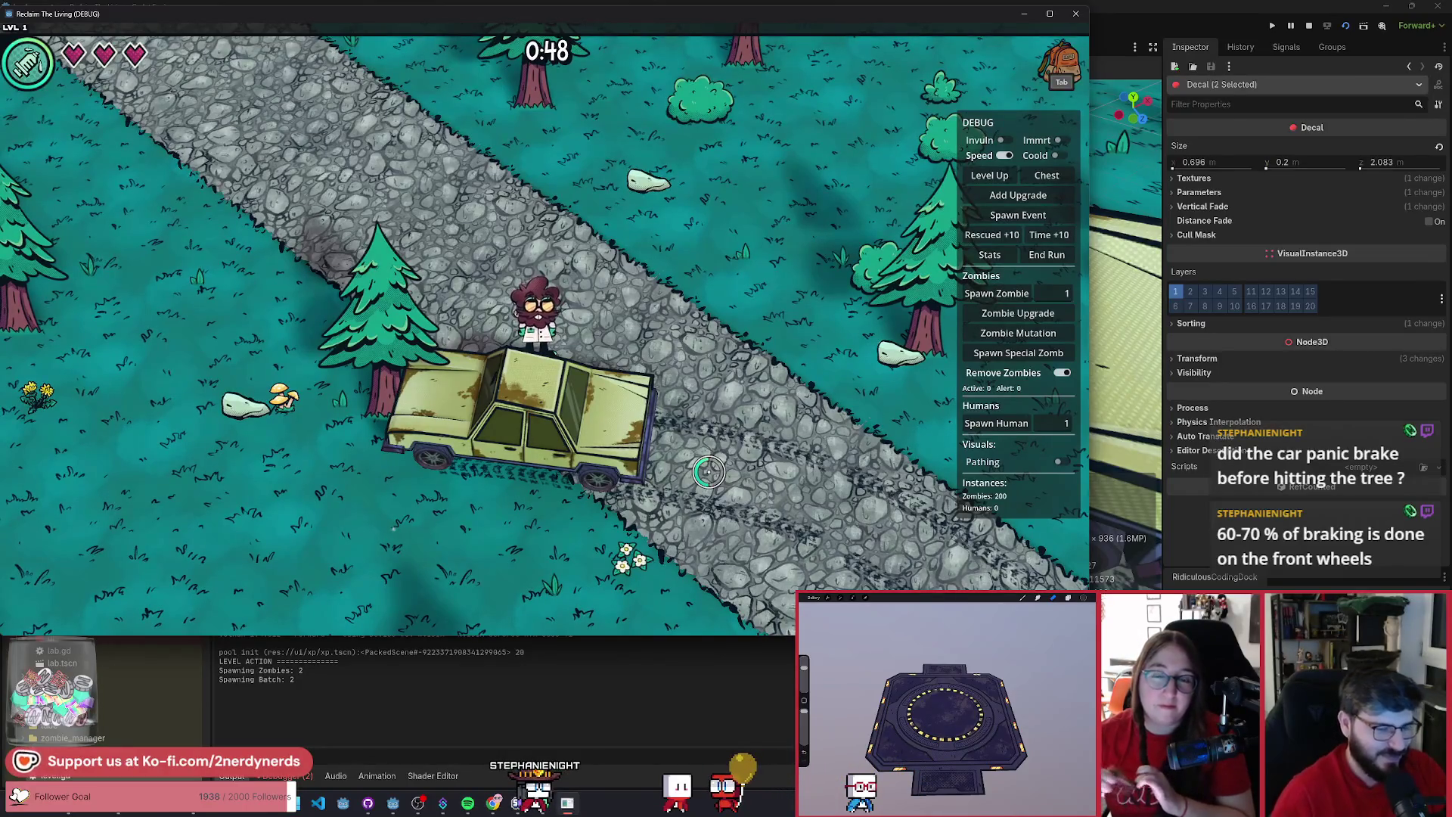
{"action": "key", "text": "d"}
{"action": "key", "text": "s"}
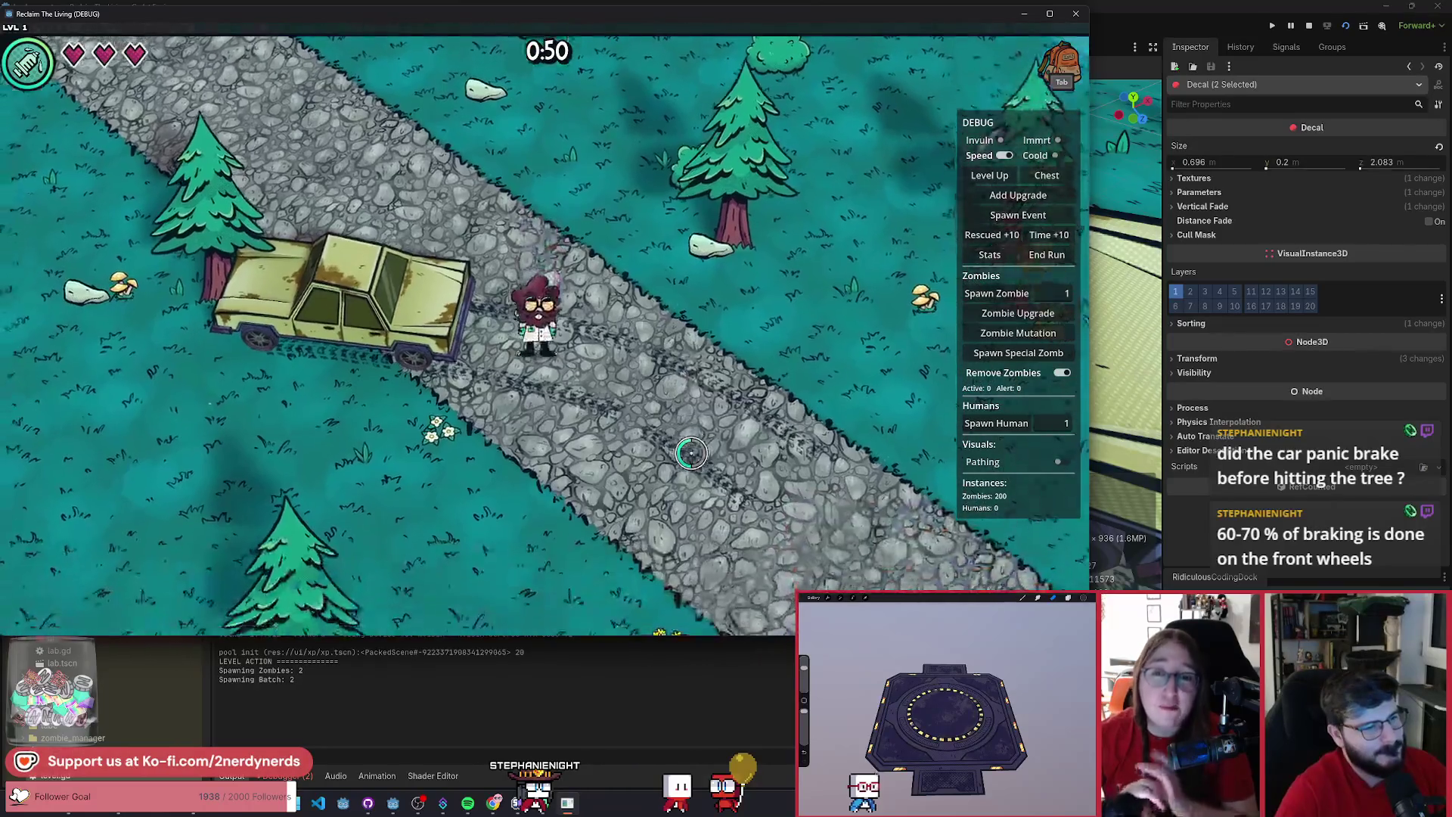
{"action": "key", "text": "w"}
{"action": "key", "text": "a"}
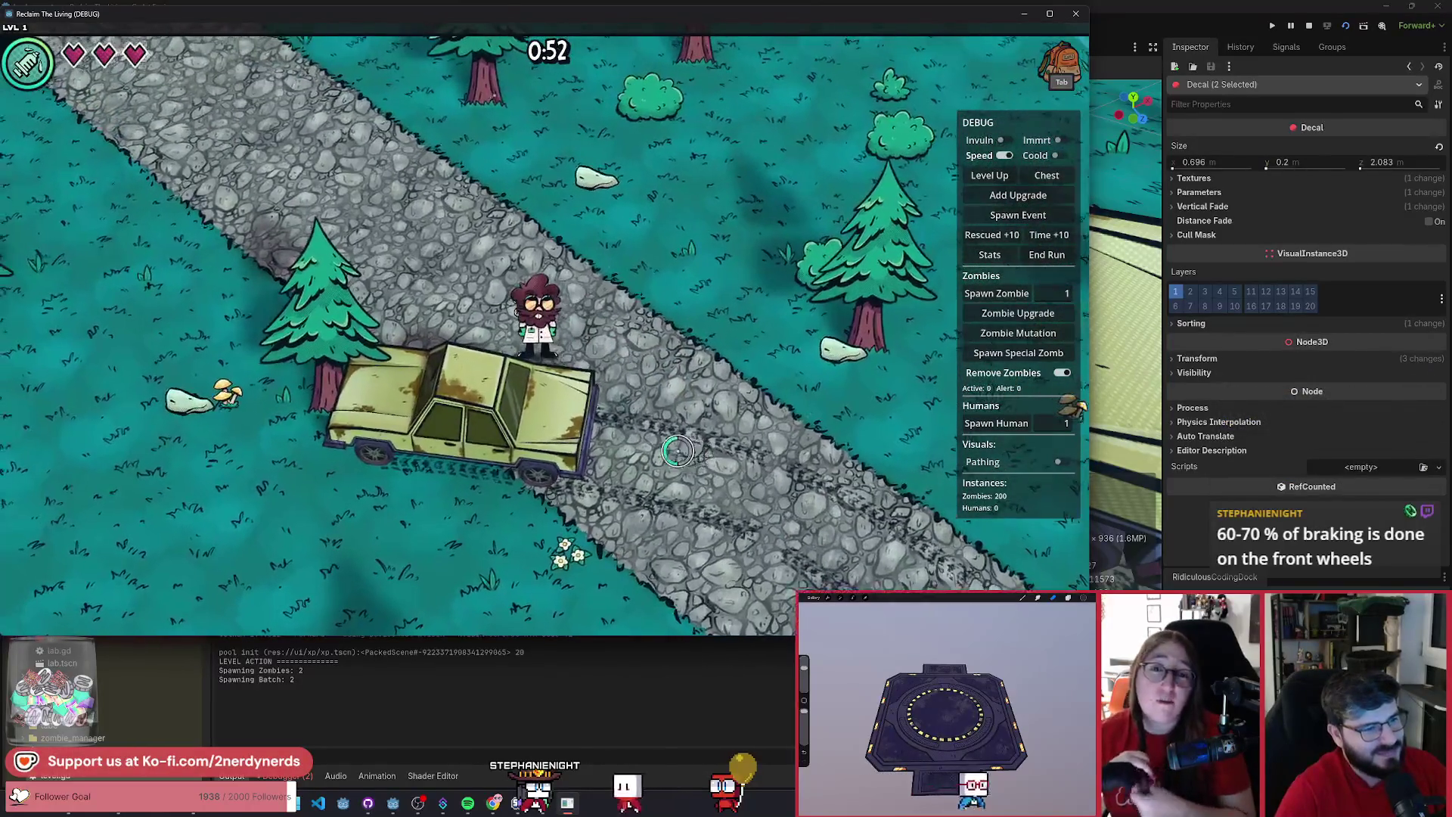
{"action": "key", "text": "d"}
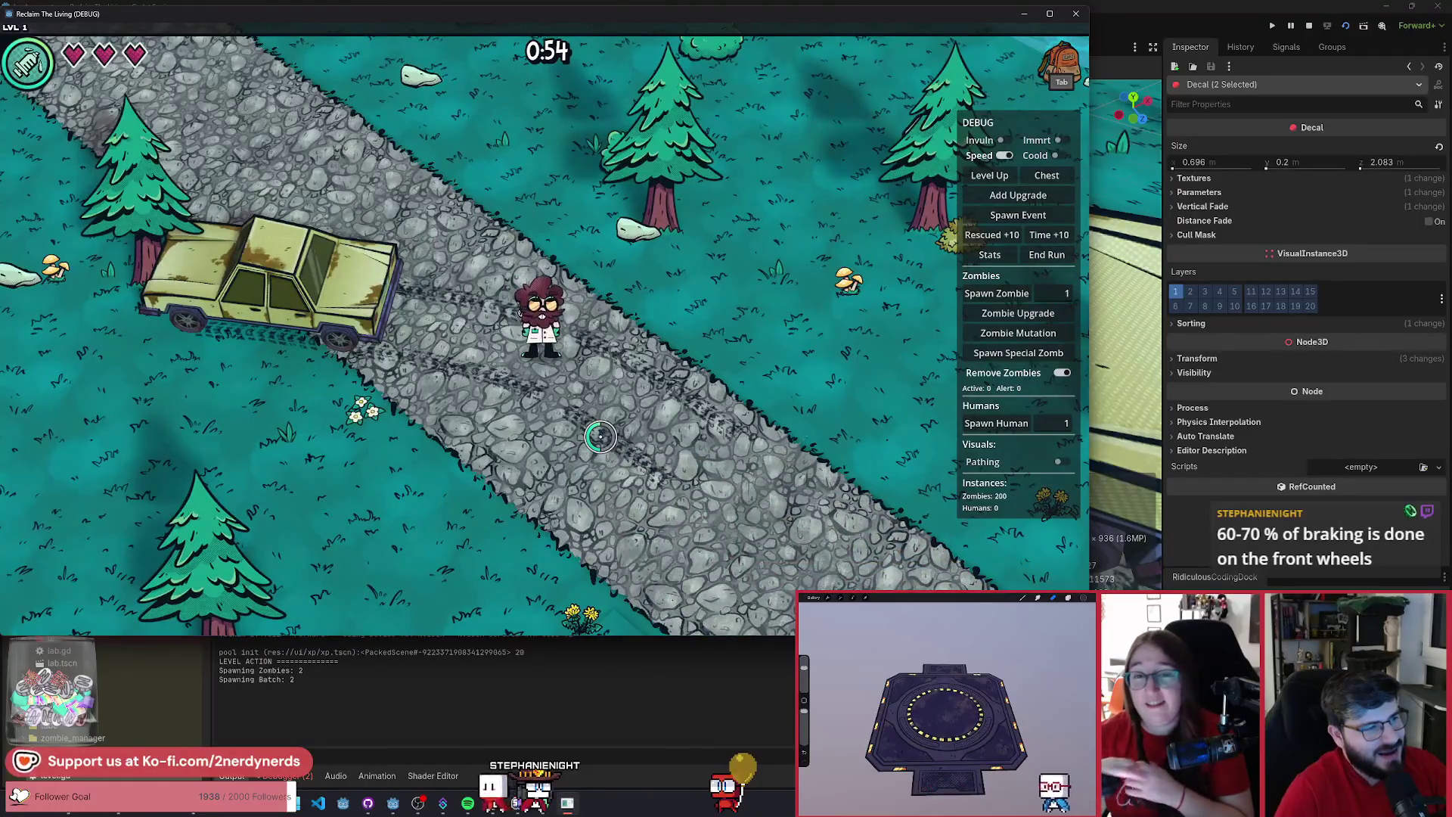
{"action": "key", "text": "w"}
{"action": "key", "text": "a"}
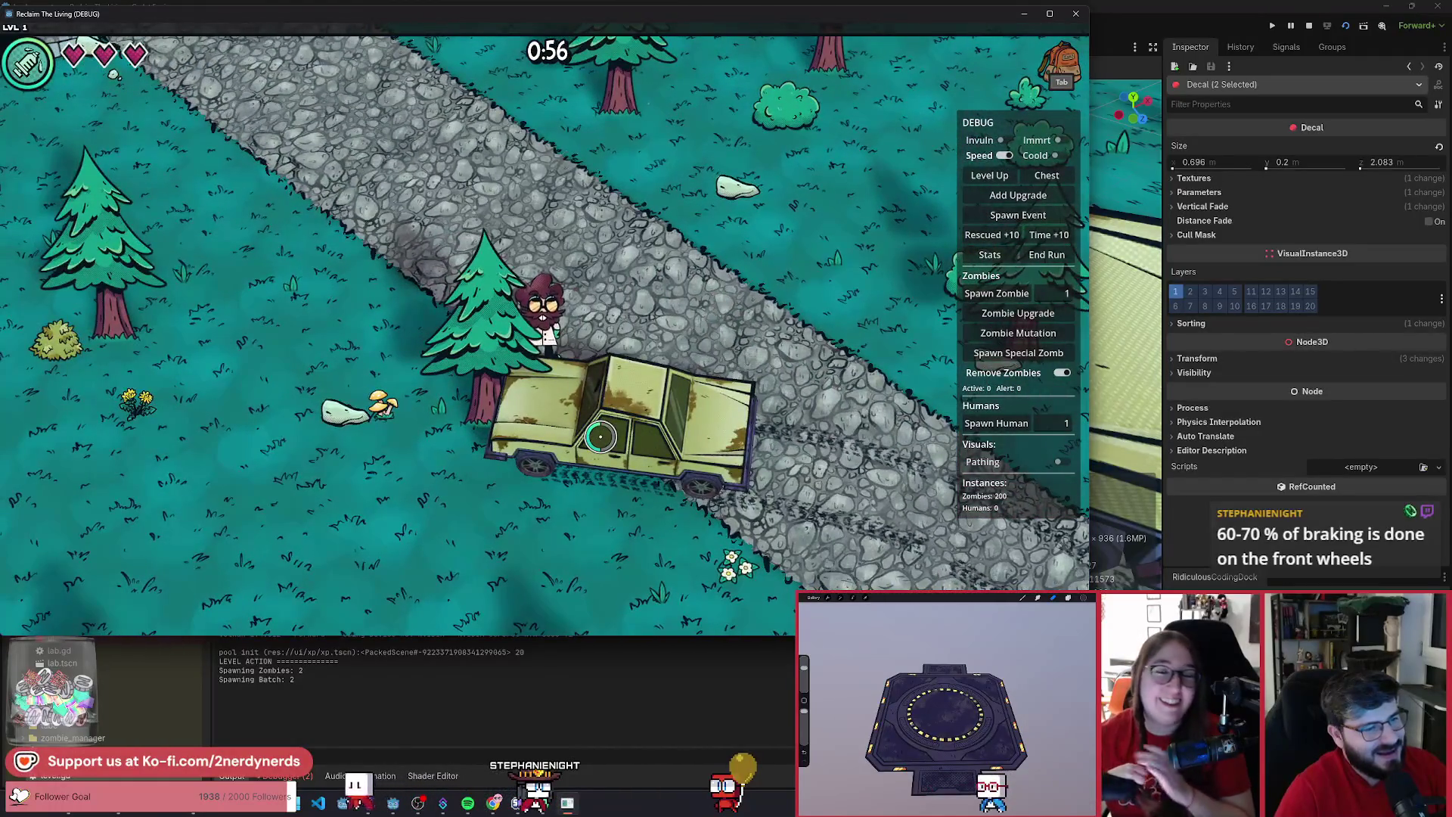
{"action": "key", "text": "d"}
- Circle the car from the grass to view the tracks, then bring up the window switcher
{"action": "key", "text": "a"}
{"action": "key", "text": "s"}
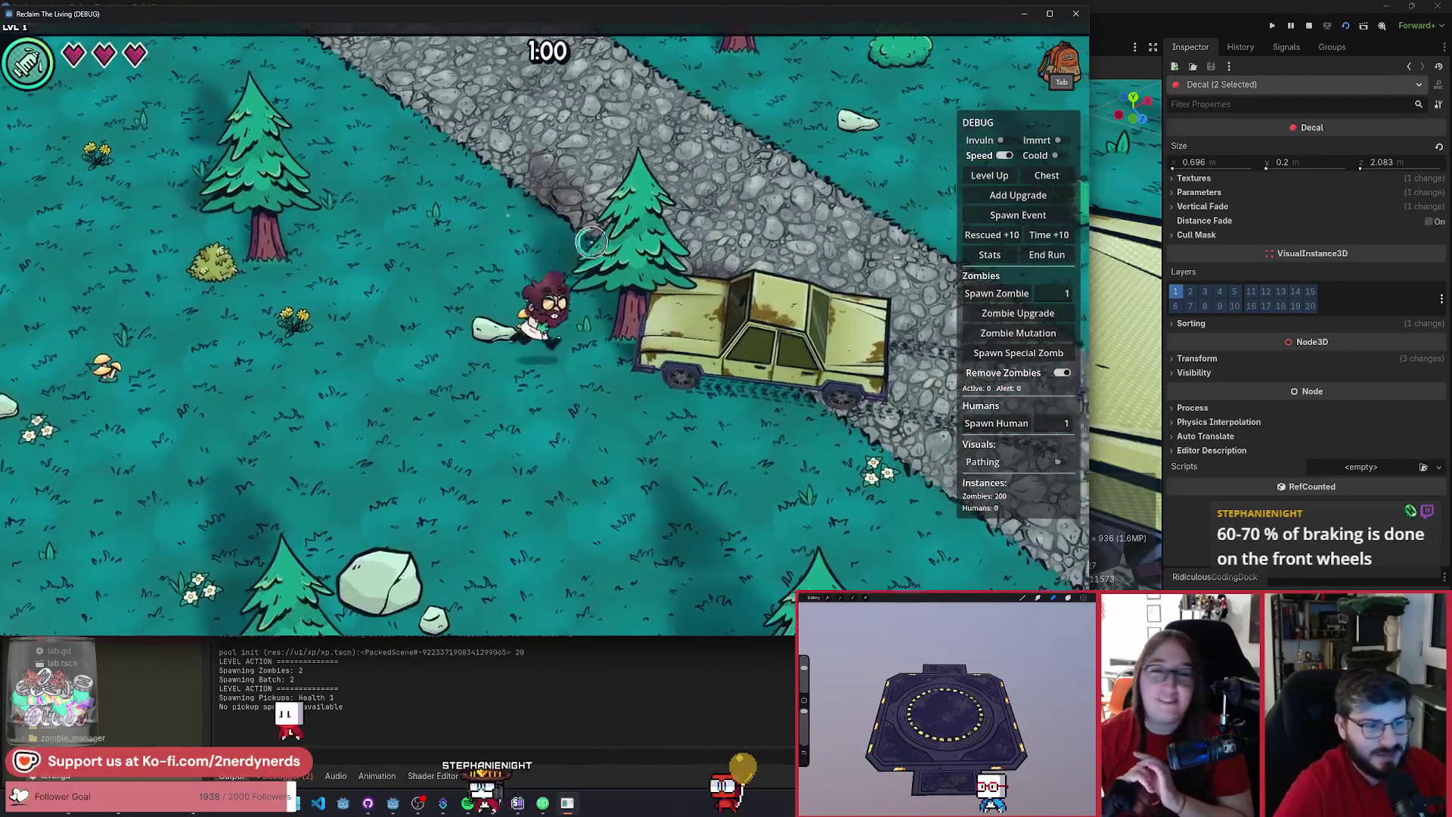
{"action": "key", "text": "w"}
{"action": "key", "text": "d"}
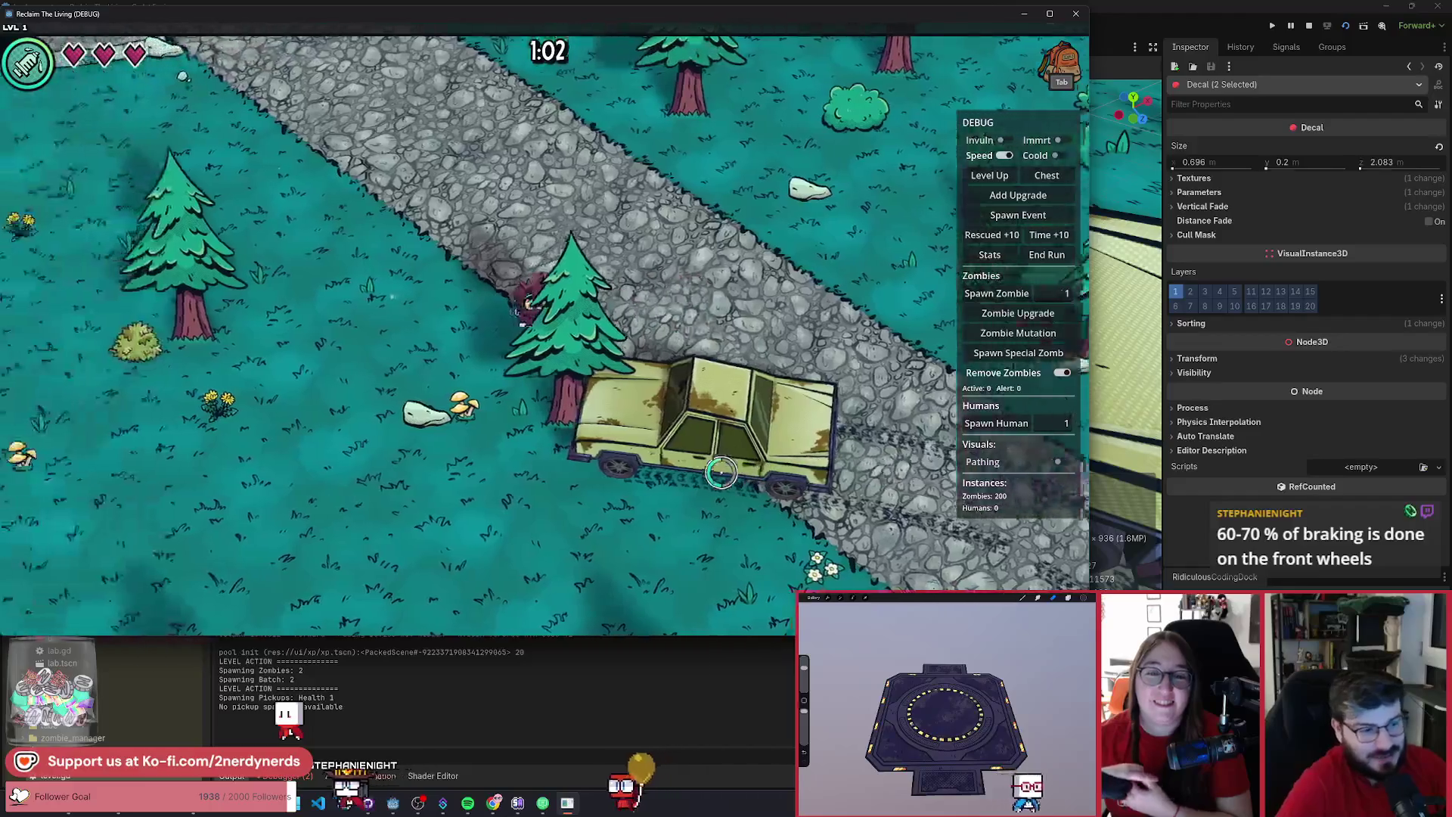
{"action": "key", "text": "s"}
{"action": "key", "text": "w"}
{"action": "key", "text": "d"}
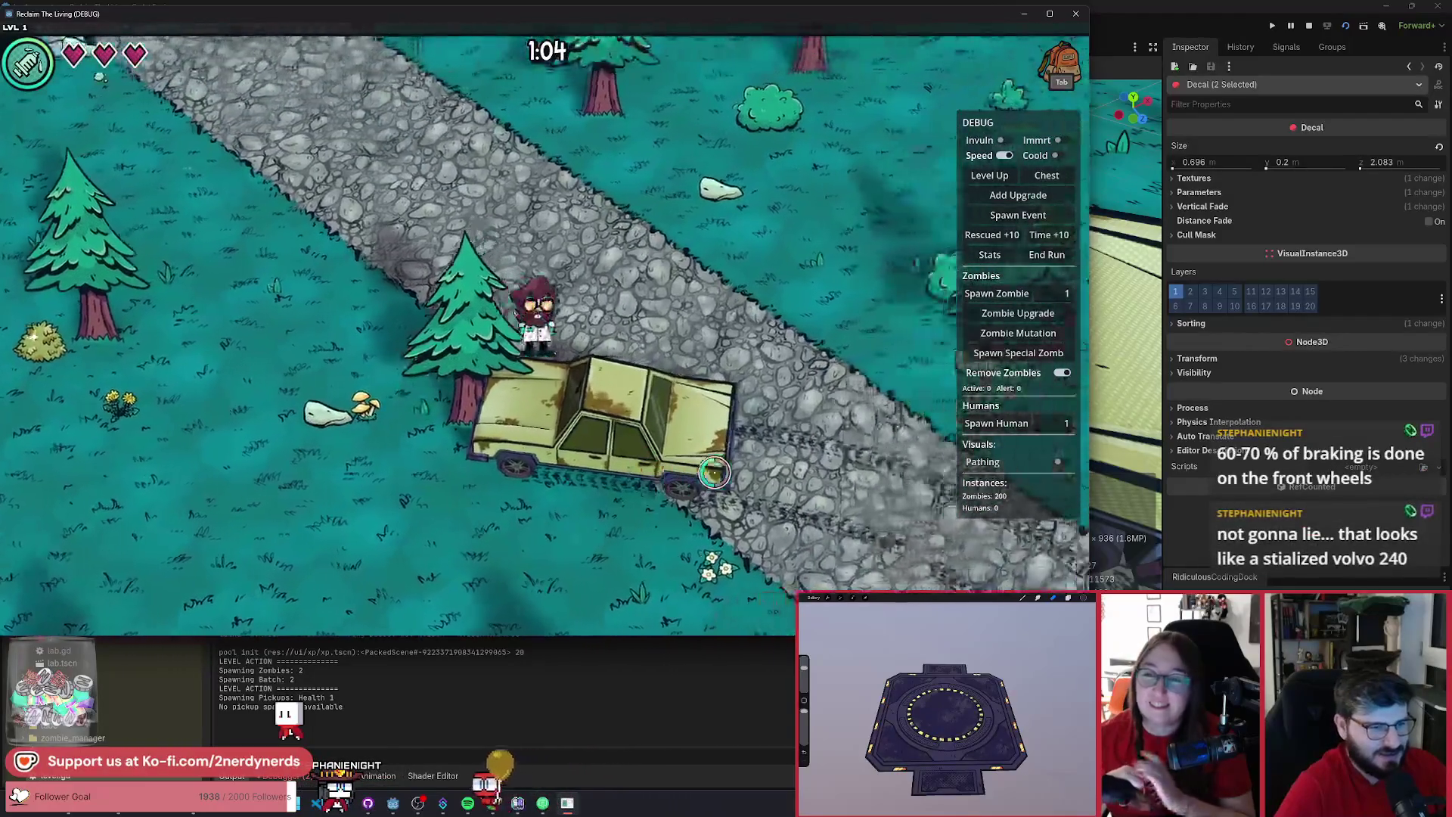
{"action": "key", "text": "alt+Tab"}
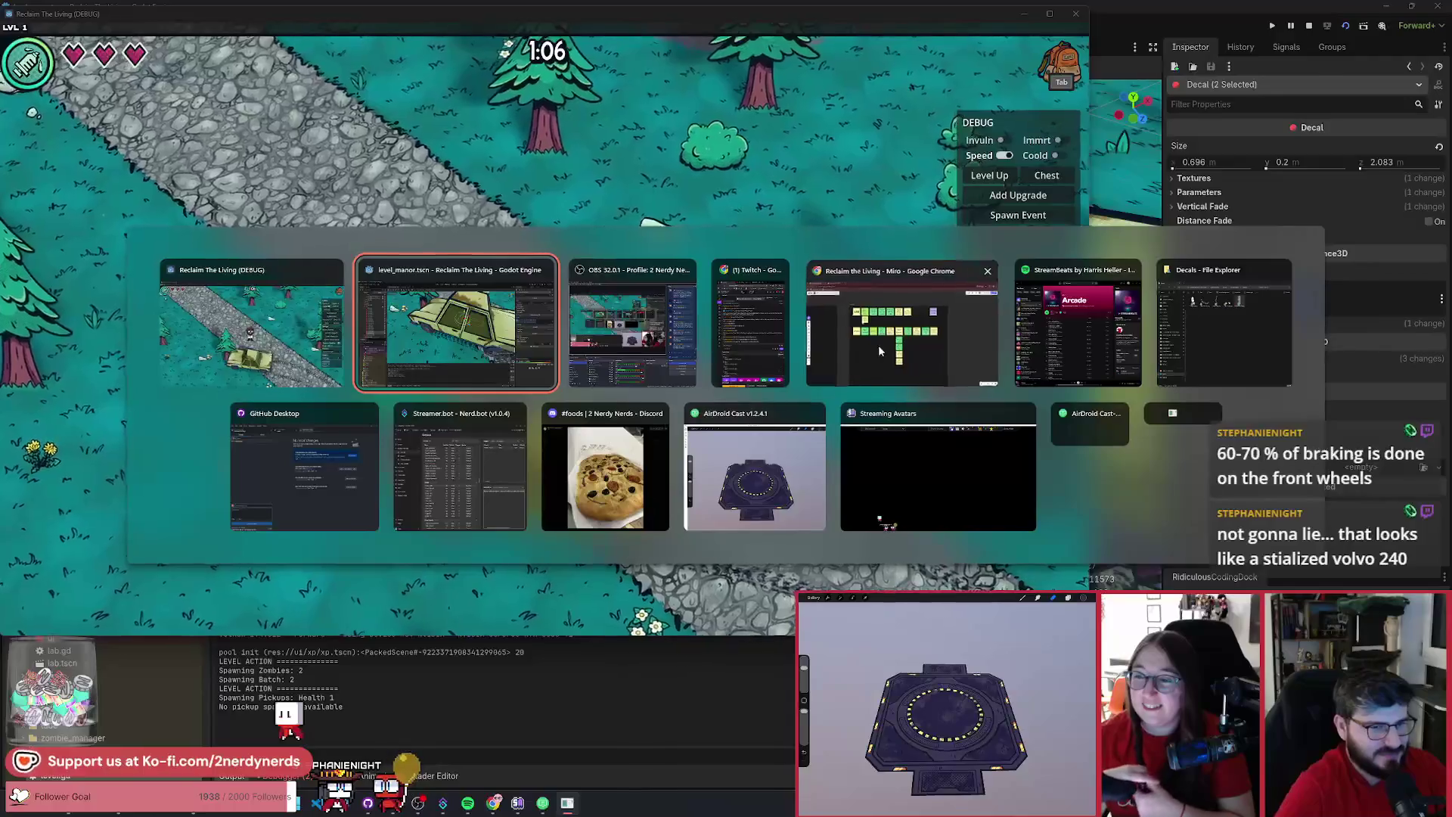
- Switch to the Miro board and zoom to the Car Inspo images with the yellow vintage car
{"action": "left_click", "coordinate": [878, 346]}
{"action": "scroll", "coordinate": [739, 509], "scroll_direction": "down", "scroll_amount": 3}
{"action": "scroll", "coordinate": [750, 478], "scroll_direction": "down", "scroll_amount": 2}
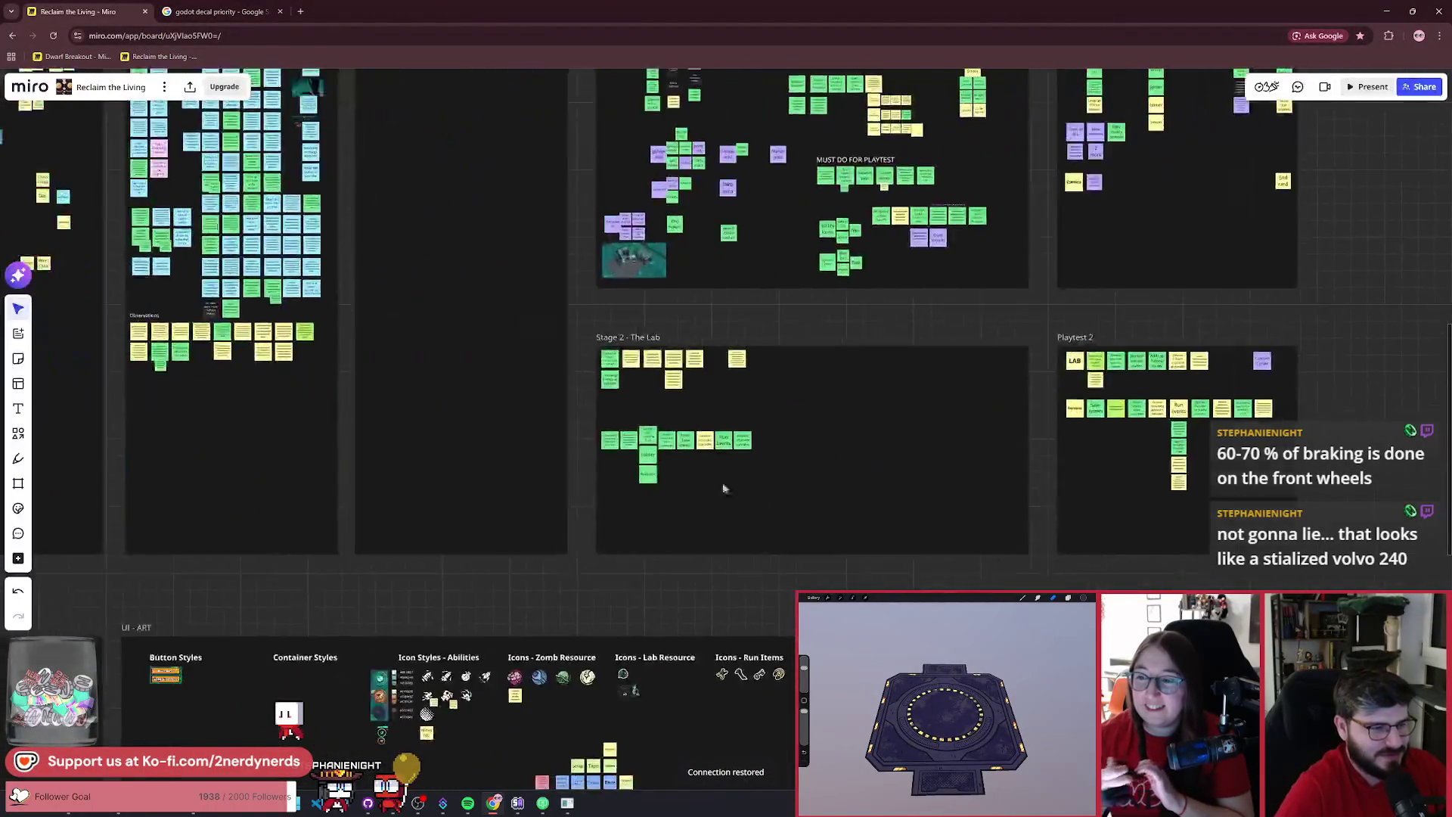
{"action": "scroll", "coordinate": [750, 477], "scroll_direction": "down", "scroll_amount": 3}
{"action": "scroll", "coordinate": [573, 585], "scroll_direction": "up", "scroll_amount": 5}
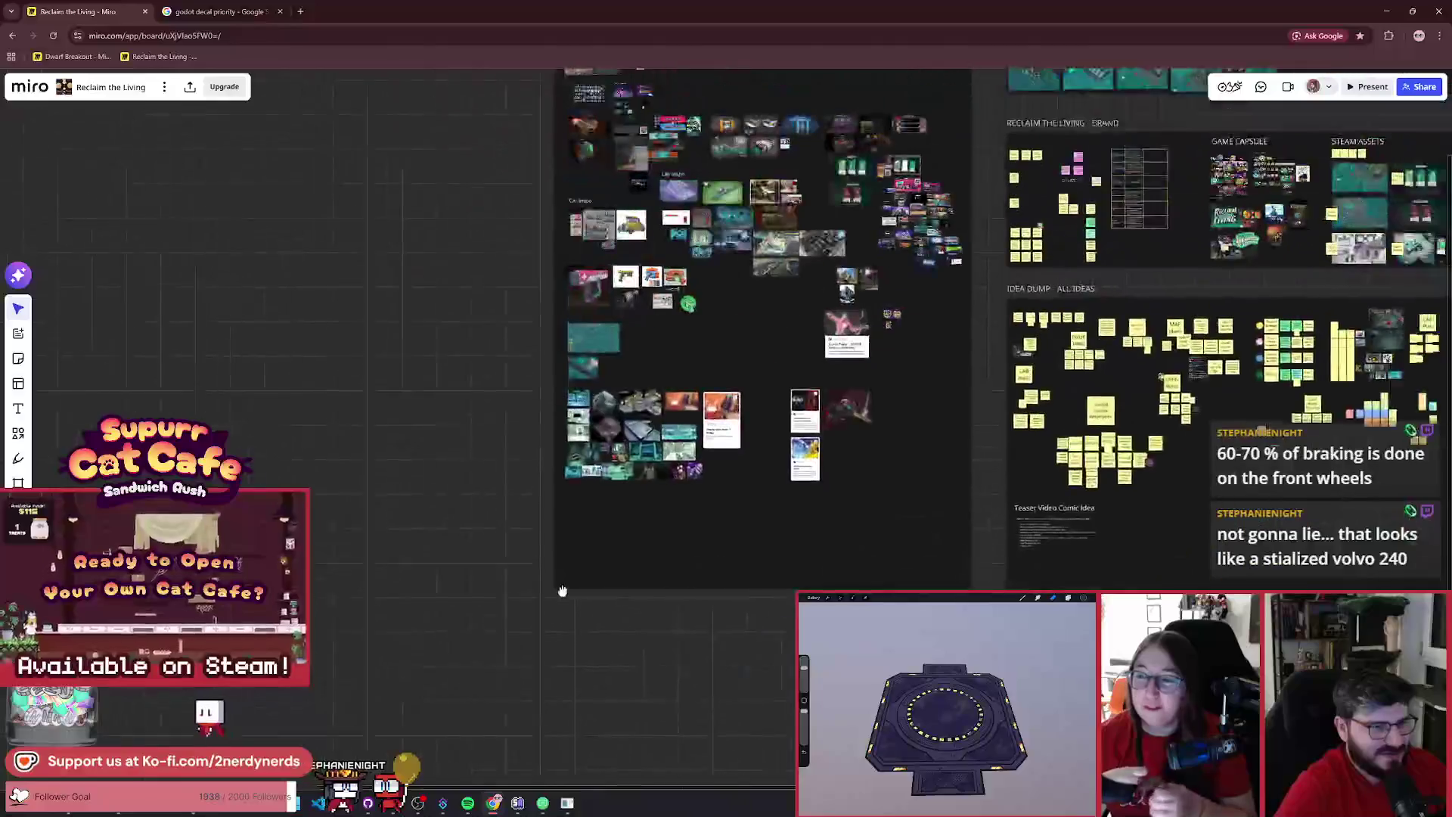
{"action": "scroll", "coordinate": [803, 524], "scroll_direction": "up", "scroll_amount": 5}
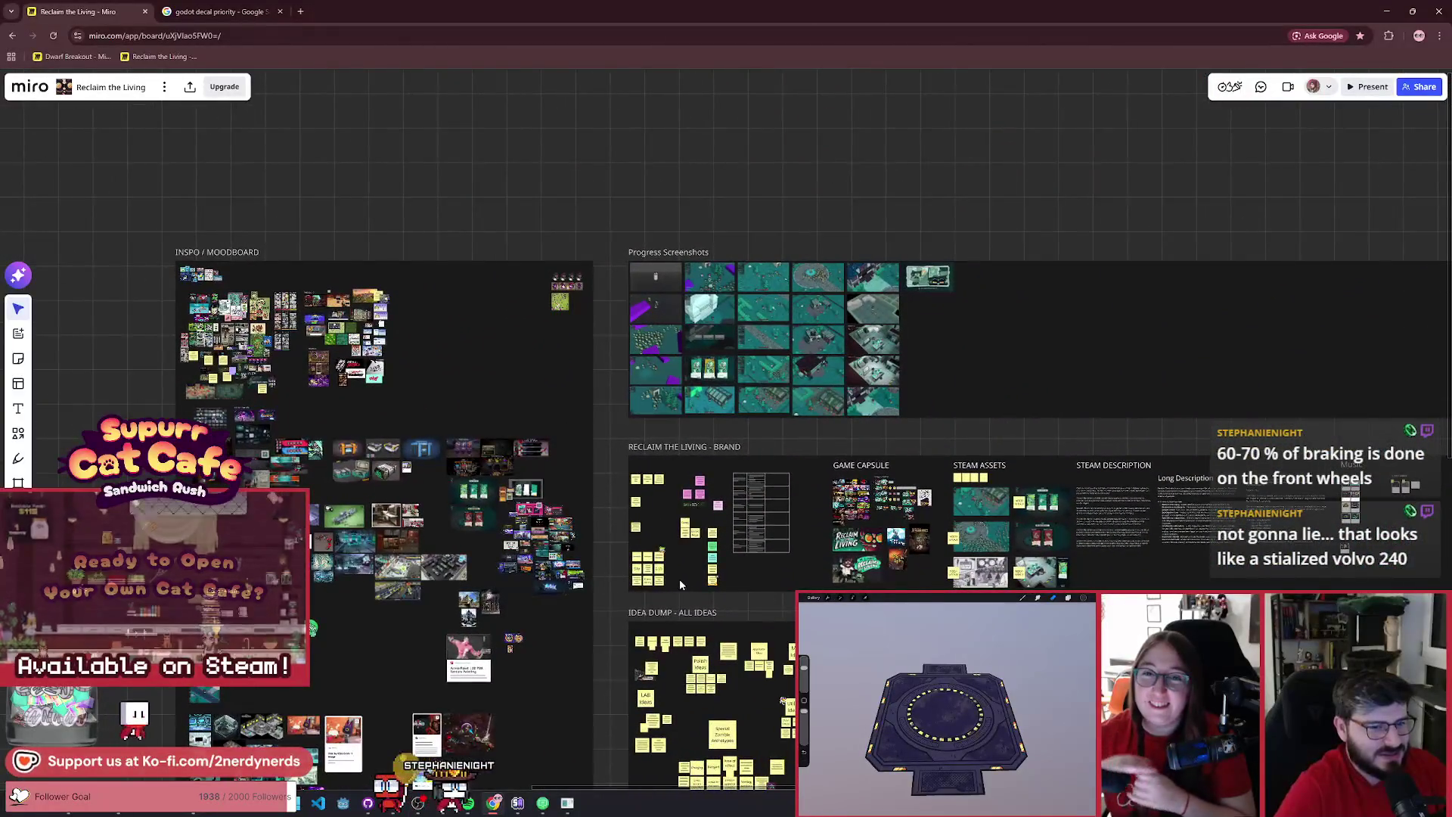
{"action": "left_click_drag", "start_coordinate": [602, 636], "coordinate": [757, 472]}
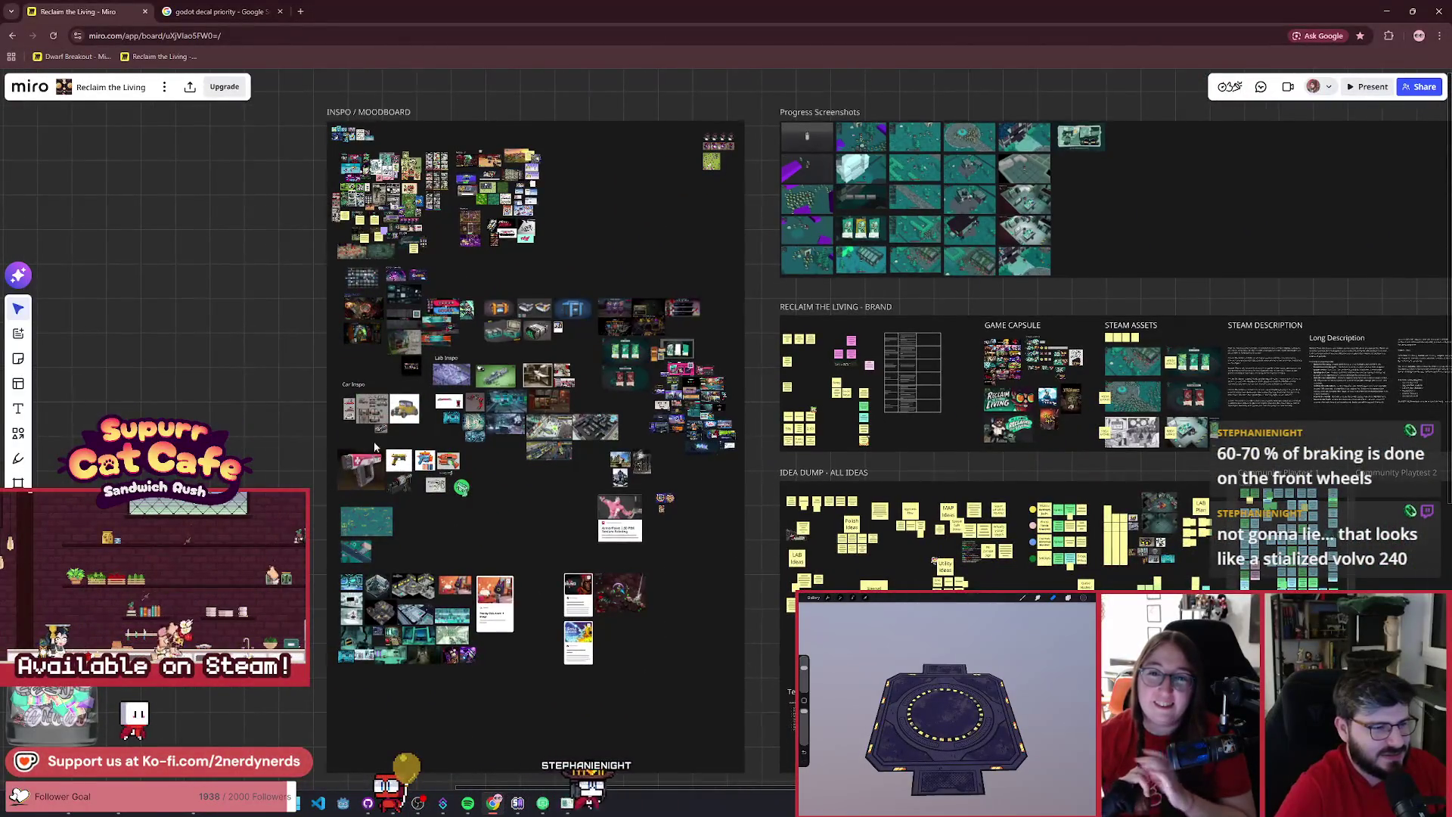
{"action": "scroll", "coordinate": [375, 446], "scroll_direction": "up", "scroll_amount": 8}
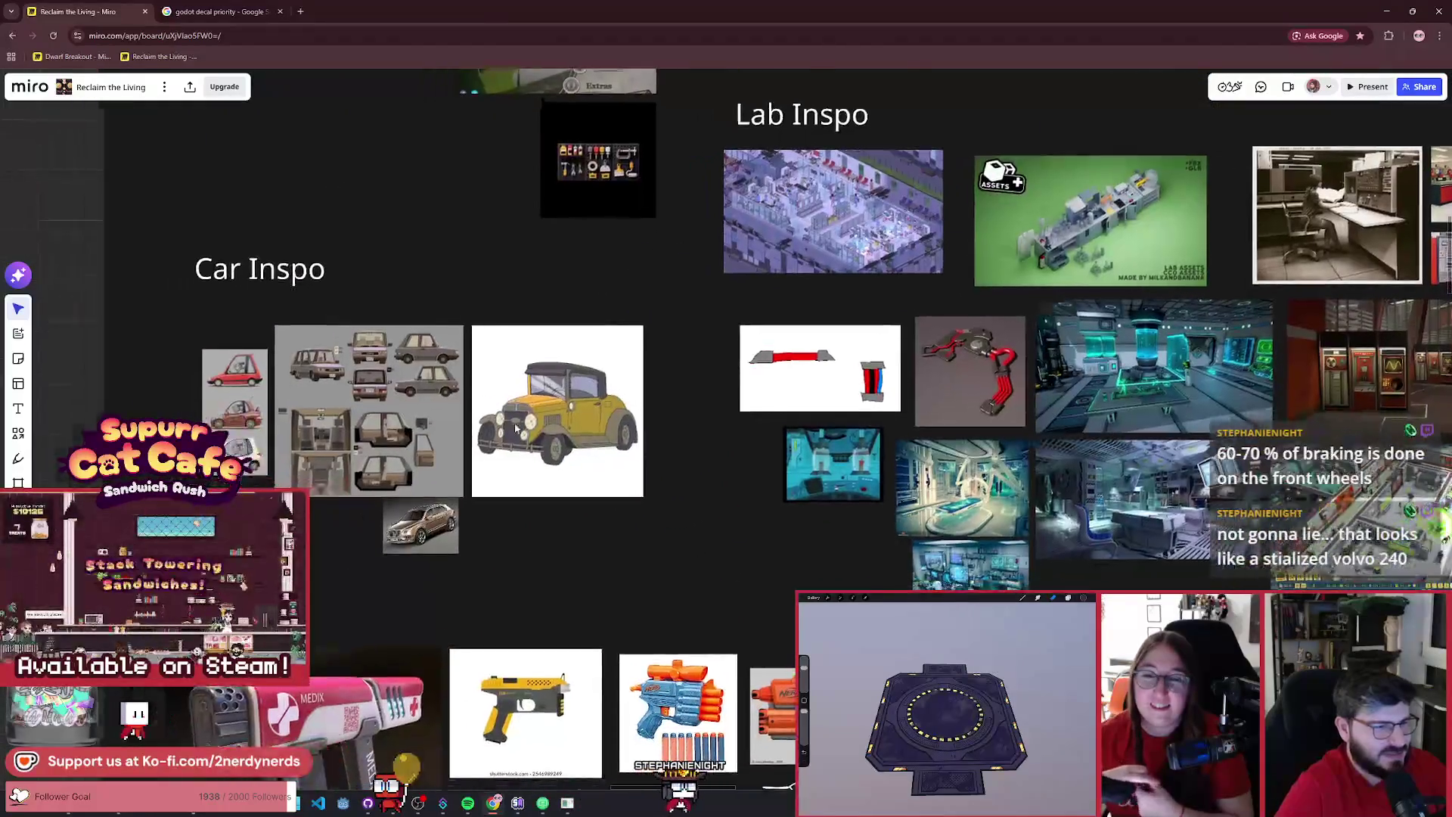
{"action": "scroll", "coordinate": [516, 427], "scroll_direction": "up", "scroll_amount": 6}
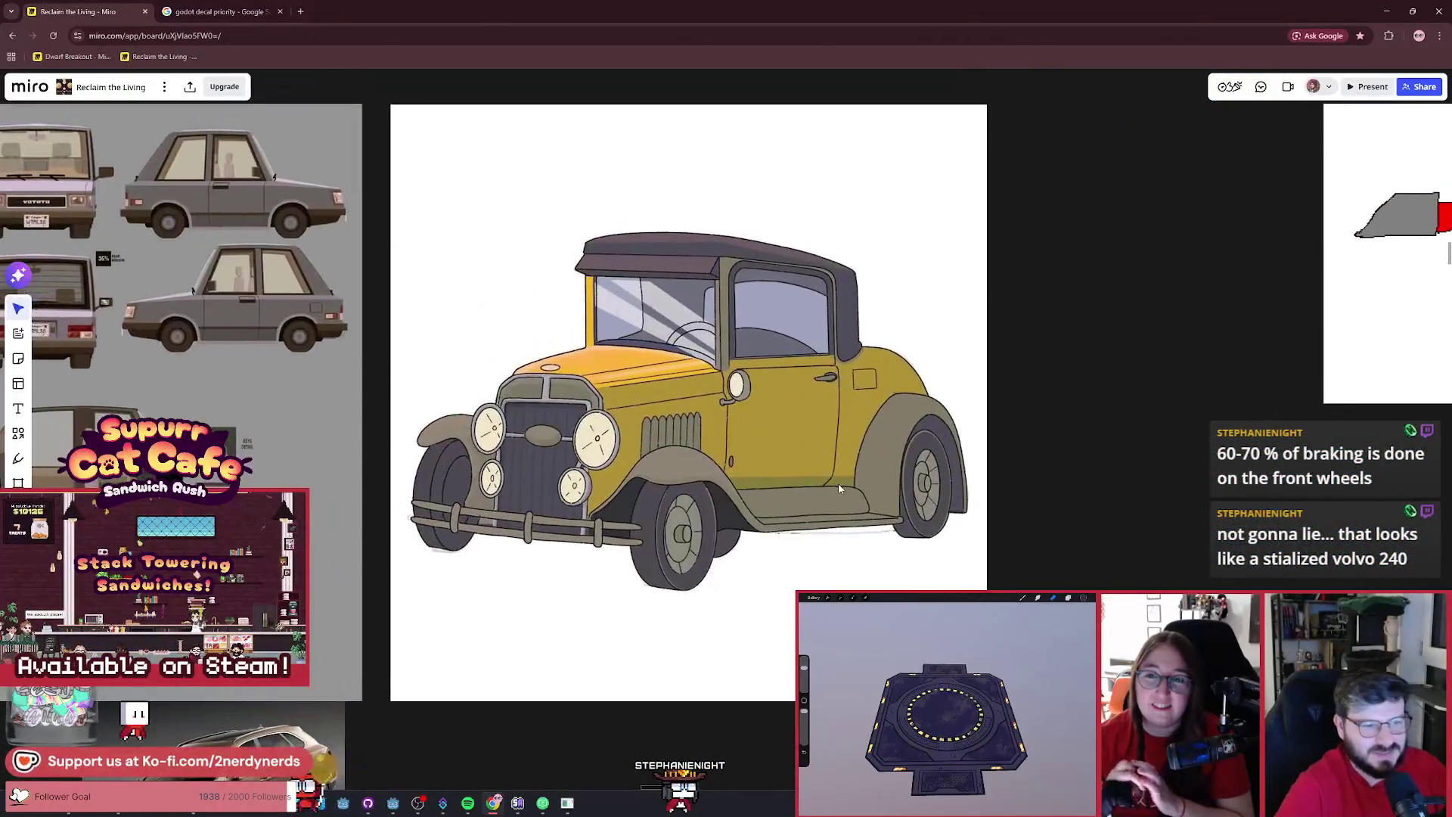
{"action": "scroll", "coordinate": [839, 490], "scroll_direction": "down", "scroll_amount": 2}
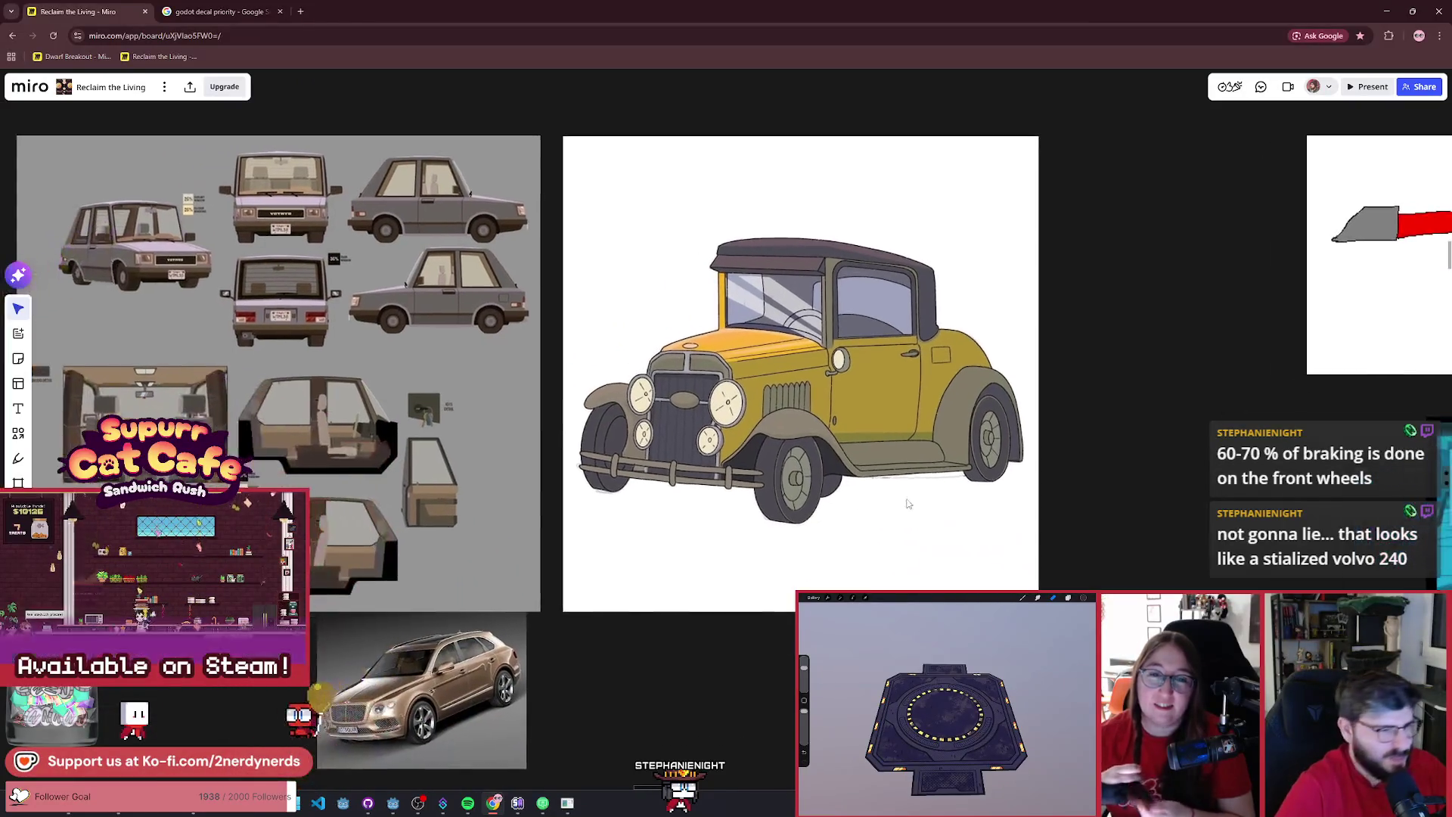